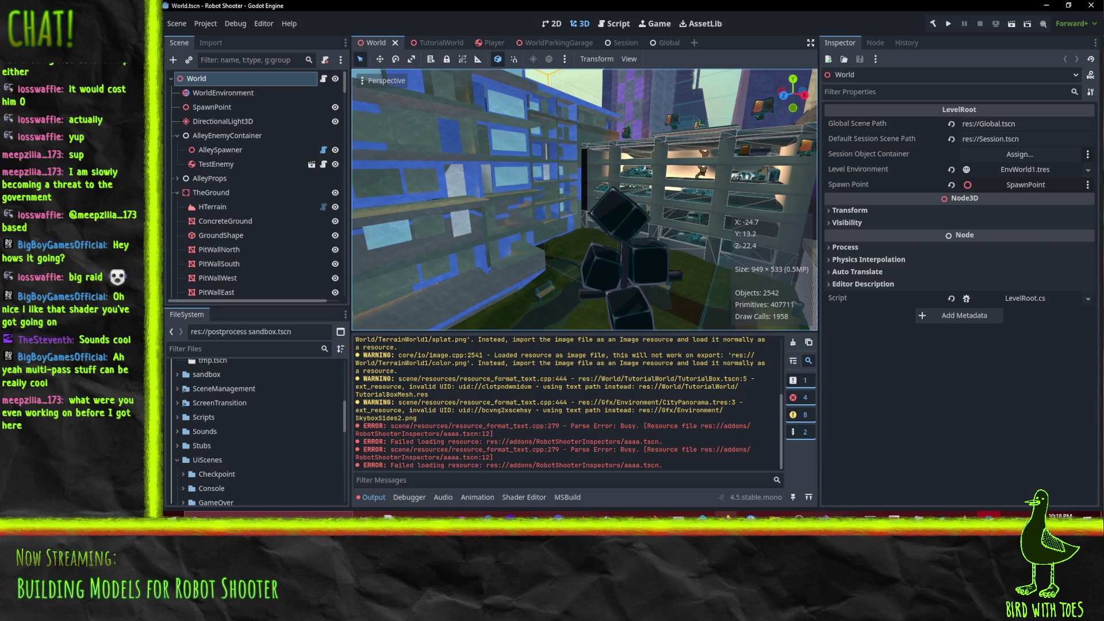
Bring the ComplexApartment.blend window to the front in Blender and orbit closer to the building
{"action": "mouse_move", "coordinate": [725, 516]}
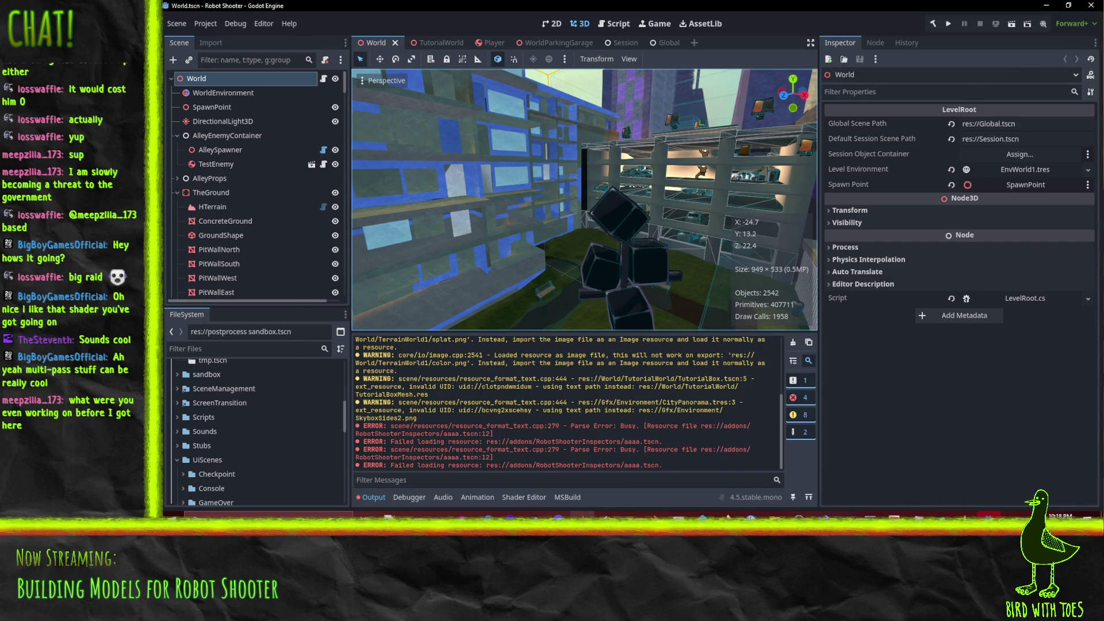
{"action": "left_click", "coordinate": [581, 516]}
{"action": "mouse_move", "coordinate": [552, 276]}
{"action": "middle_mouse_down"}
{"action": "mouse_move", "coordinate": [564, 262]}
{"action": "mouse_move", "coordinate": [639, 295]}
{"action": "mouse_move", "coordinate": [678, 291]}
{"action": "middle_mouse_up"}
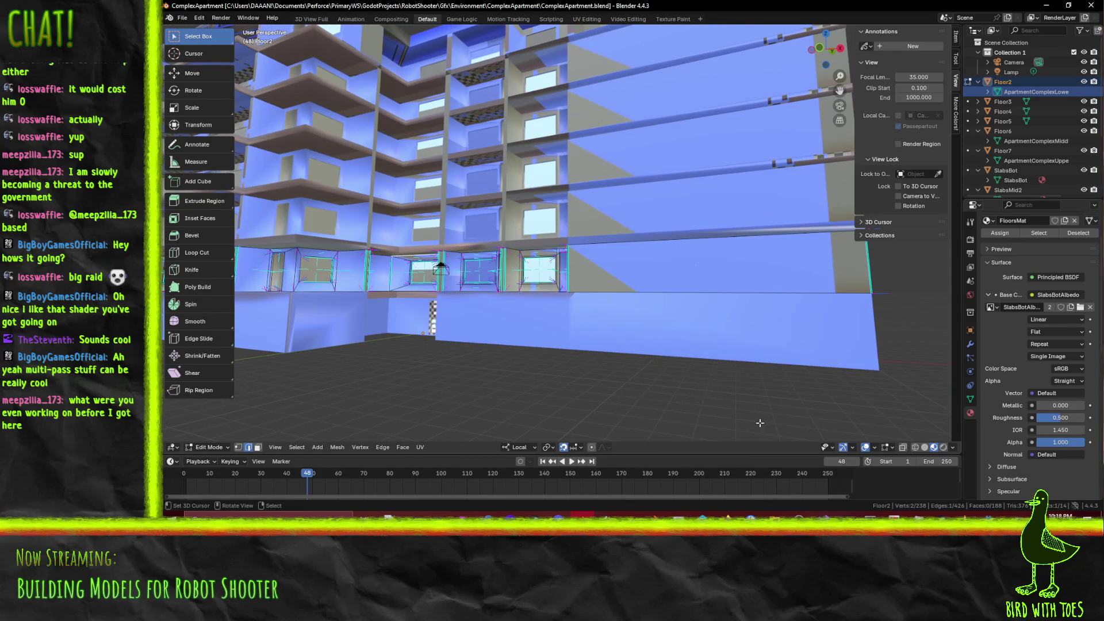
Select a lower-wall edge on Floor2, then drop to Object Mode and return to Edit Mode
{"action": "mouse_move", "coordinate": [727, 515]}
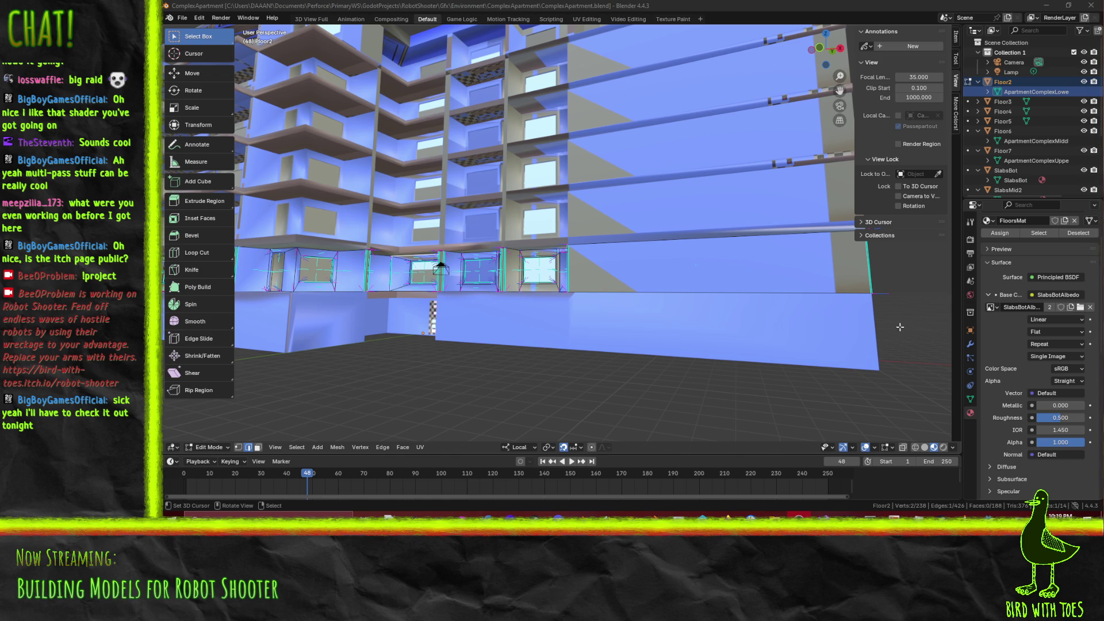
{"action": "left_click", "coordinate": [712, 262]}
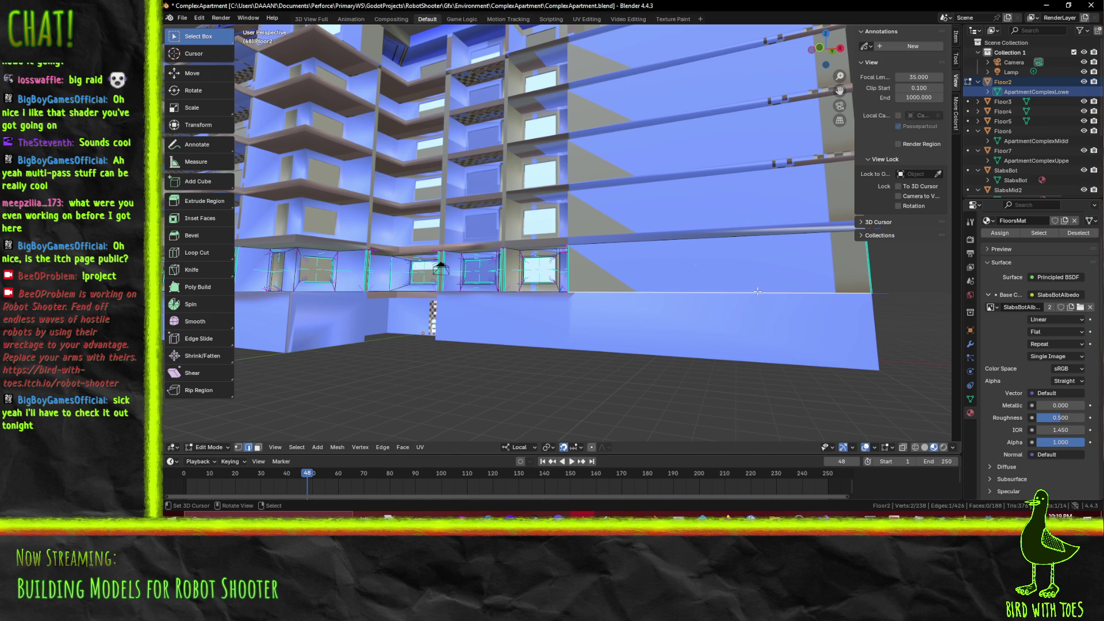
{"action": "key", "text": "Tab"}
{"action": "mouse_move", "coordinate": [727, 293]}
{"action": "middle_mouse_down"}
{"action": "mouse_move", "coordinate": [701, 306]}
{"action": "mouse_move", "coordinate": [667, 279]}
{"action": "mouse_move", "coordinate": [643, 236]}
{"action": "mouse_move", "coordinate": [733, 280]}
{"action": "mouse_move", "coordinate": [609, 266]}
{"action": "mouse_move", "coordinate": [719, 162]}
{"action": "middle_mouse_up"}
{"action": "key", "text": "Tab"}
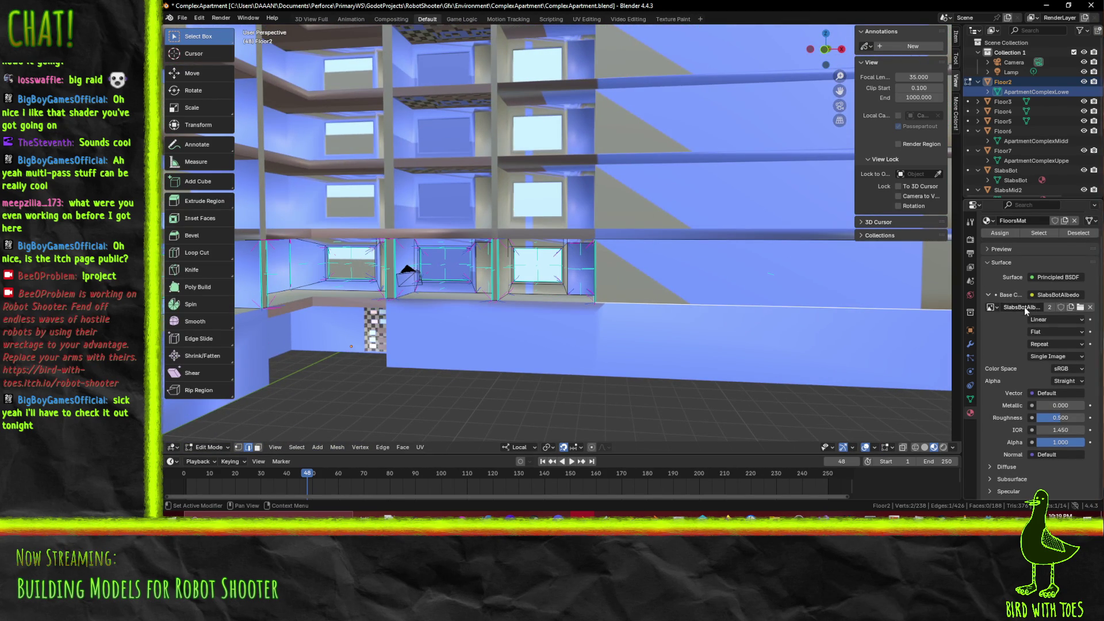
Switch to the UV Editing workspace and open the list of available atlas images
{"action": "left_click", "coordinate": [670, 19]}
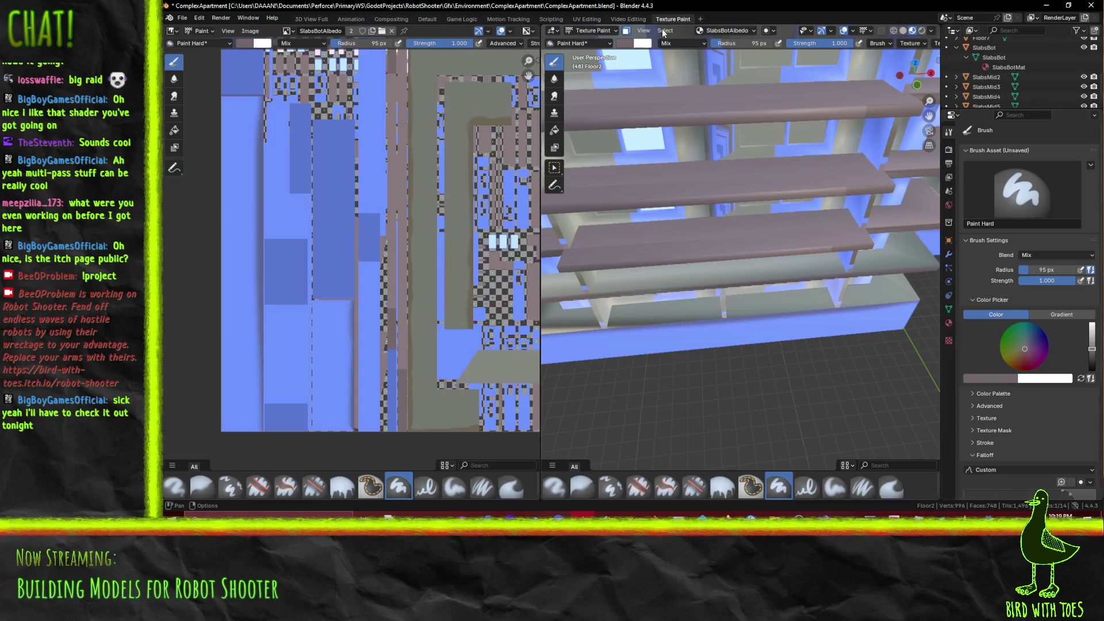
{"action": "scroll", "coordinate": [664, 215], "scroll_direction": "down", "scroll_amount": 5}
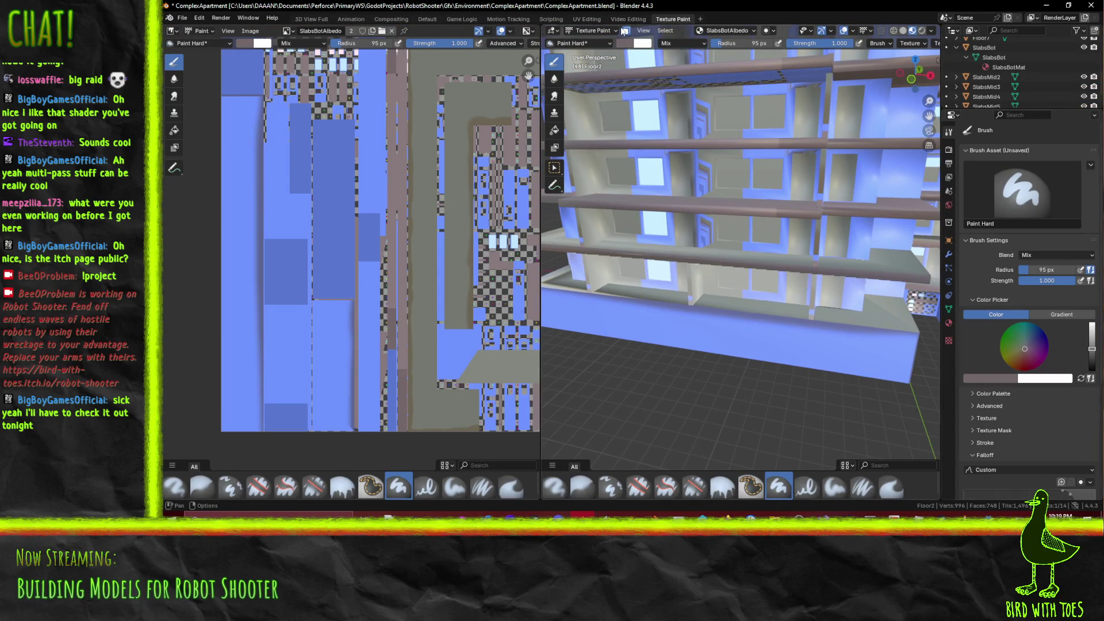
{"action": "left_click", "coordinate": [587, 19]}
{"action": "middle_click_drag", "start_coordinate": [707, 111], "coordinate": [692, 168]}
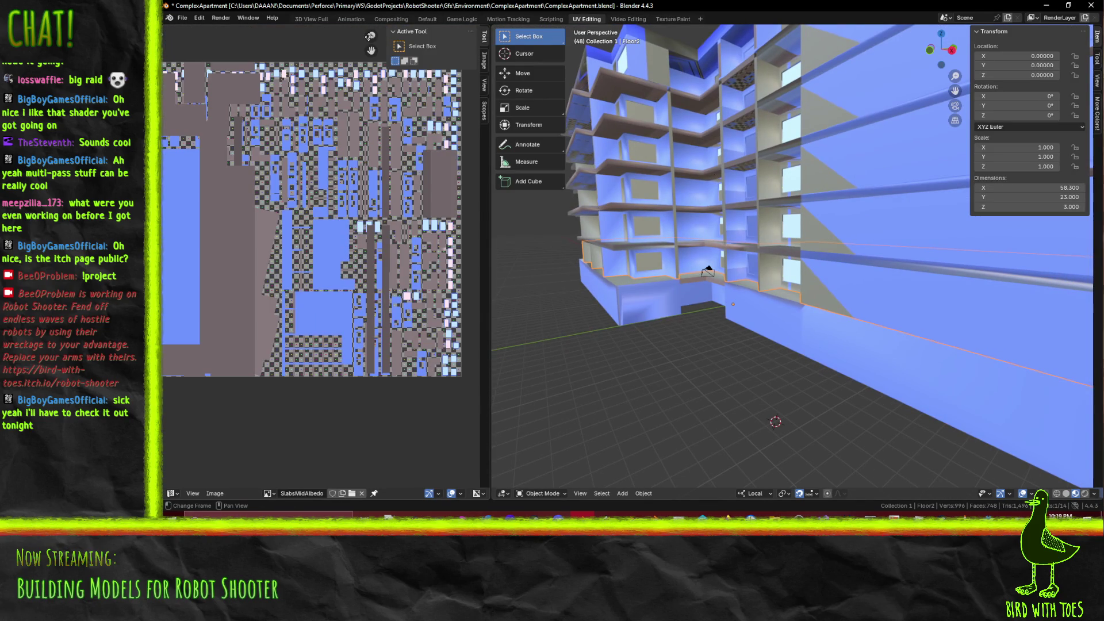
{"action": "middle_click_drag", "start_coordinate": [224, 70], "coordinate": [298, 99]}
{"action": "left_click", "coordinate": [267, 493]}
Select all of Floor2 and unwrap it with a Conformal unwrap
{"action": "key", "text": "Tab"}
{"action": "middle_click_drag", "start_coordinate": [748, 265], "coordinate": [886, 270]}
{"action": "key", "text": "a"}
{"action": "key", "text": "F3"}
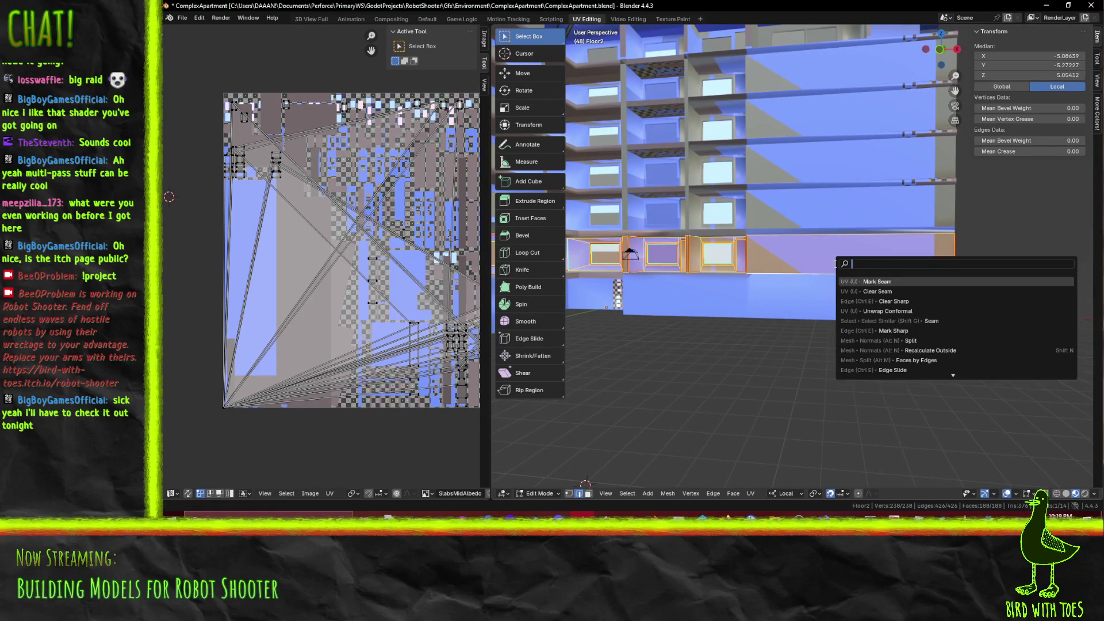
{"action": "left_click", "coordinate": [925, 311]}
{"action": "scroll", "coordinate": [785, 298], "scroll_direction": "up", "scroll_amount": 3}
{"action": "mouse_move", "coordinate": [785, 297]}
{"action": "middle_mouse_down"}
{"action": "mouse_move", "coordinate": [751, 294]}
{"action": "mouse_move", "coordinate": [910, 286]}
{"action": "middle_mouse_up"}
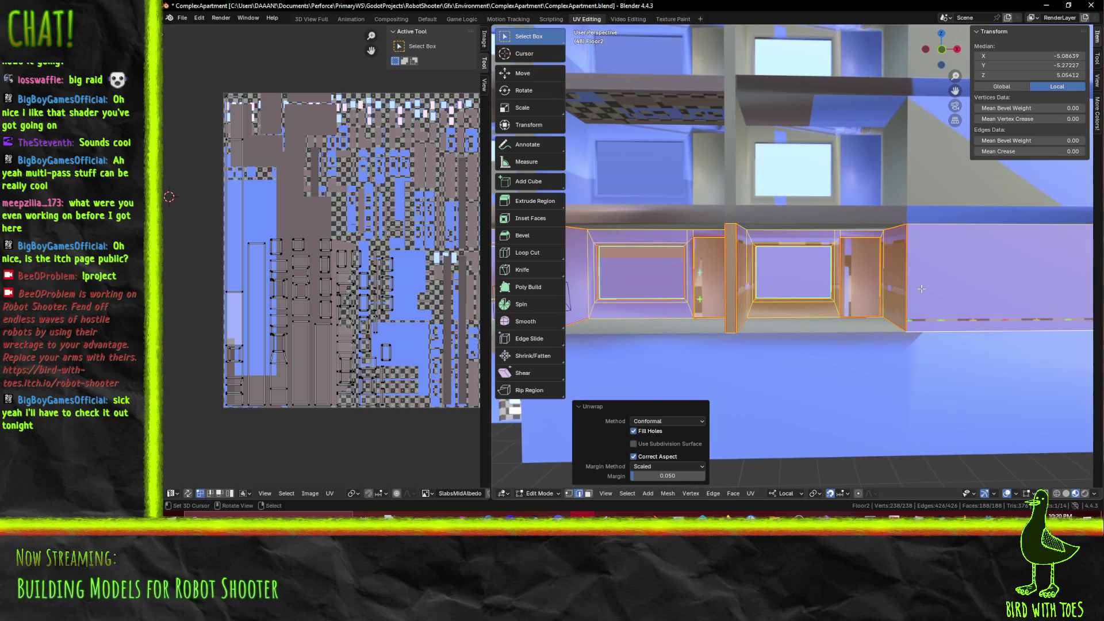
{"action": "scroll", "coordinate": [889, 286], "scroll_direction": "up", "scroll_amount": 3}
Select the window's reveal, jamb and soffit faces plus the doorway's top and right jamb faces
{"action": "left_click", "coordinate": [728, 364]}
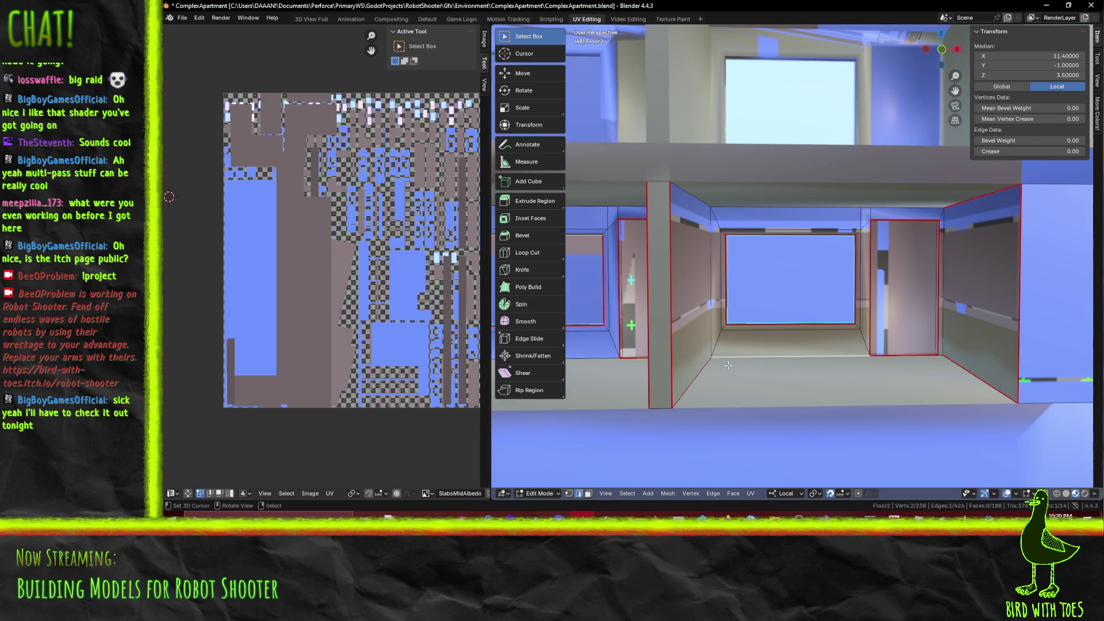
{"action": "left_click", "coordinate": [588, 493]}
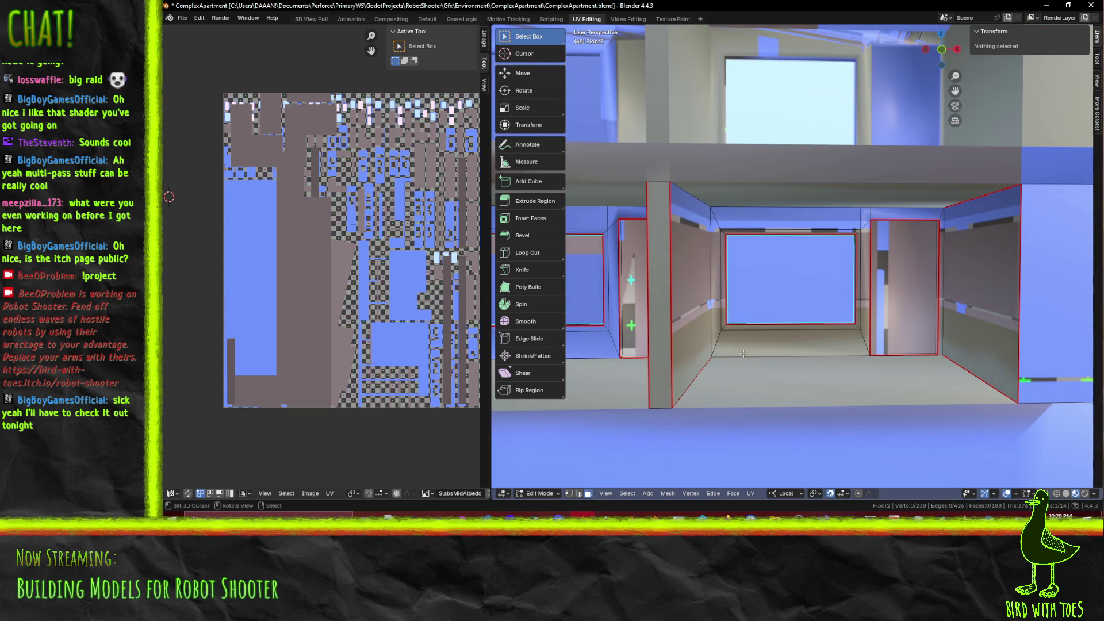
{"action": "left_click", "coordinate": [725, 342]}
{"action": "left_click", "coordinate": [713, 308], "text": "shift"}
{"action": "left_click", "coordinate": [713, 308], "text": "shift"}
{"action": "left_click", "coordinate": [715, 260], "text": "shift"}
{"action": "left_click", "coordinate": [715, 260], "text": "shift"}
{"action": "left_click", "coordinate": [720, 255], "text": "shift"}
{"action": "left_click", "coordinate": [720, 249], "text": "shift"}
{"action": "left_click", "coordinate": [731, 214], "text": "shift"}
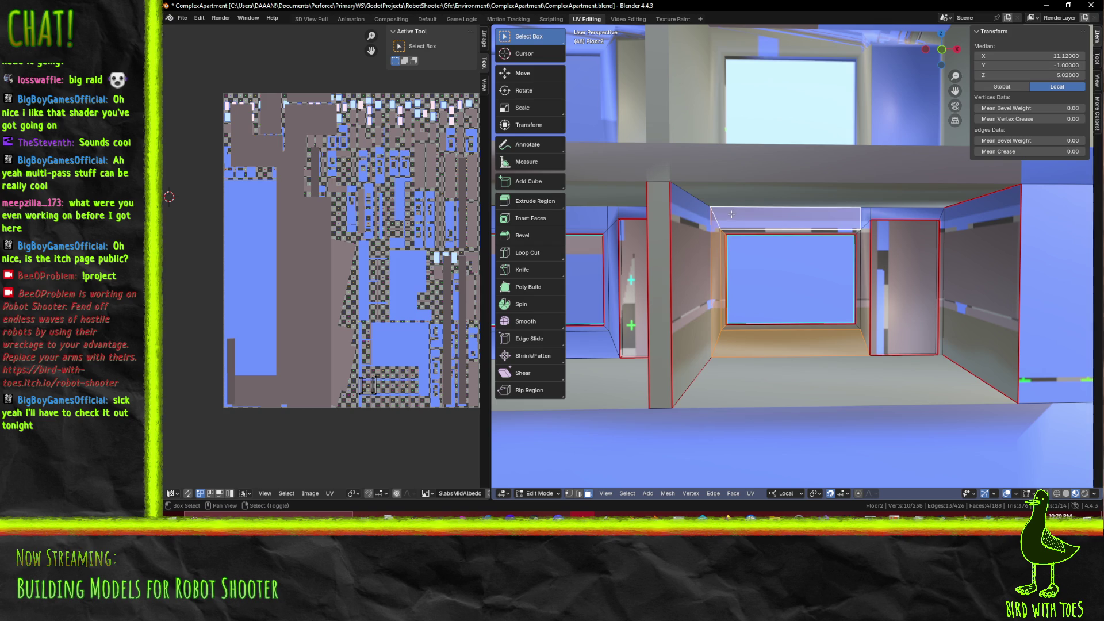
{"action": "left_click", "coordinate": [868, 244], "text": "shift"}
{"action": "left_click", "coordinate": [928, 223], "text": "shift"}
{"action": "left_click", "coordinate": [941, 238], "text": "shift"}
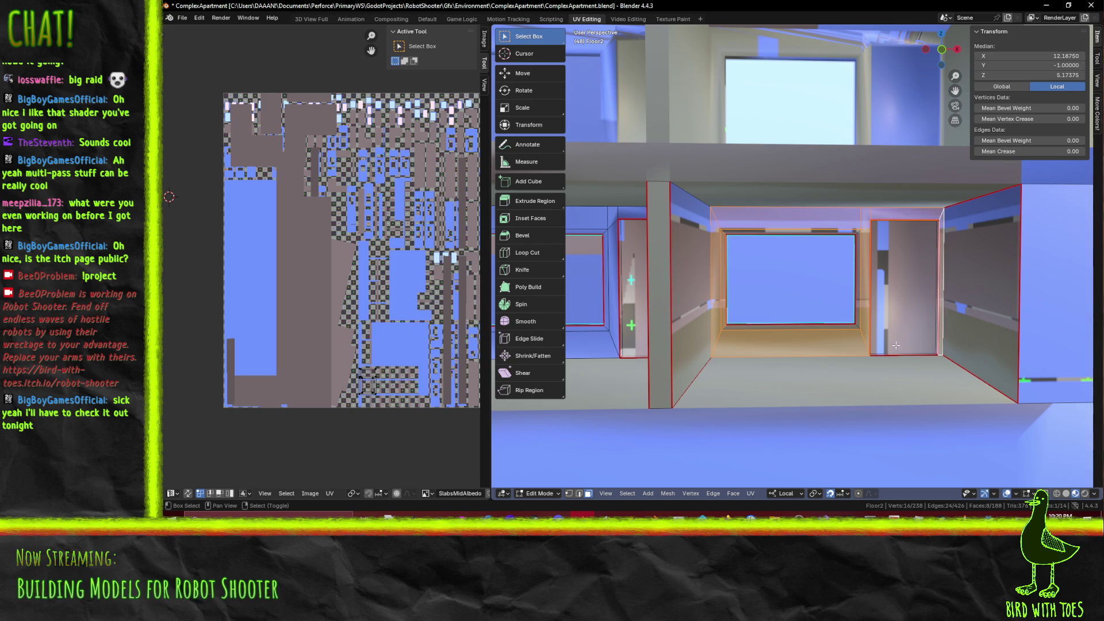
Select all of Floor2's faces to check their layout in the UV editor
{"action": "key", "text": "alt+a"}
{"action": "middle_click_drag", "start_coordinate": [863, 344], "coordinate": [843, 329]}
{"action": "key", "text": "a"}
{"action": "scroll", "coordinate": [788, 340], "scroll_direction": "down", "scroll_amount": 3}
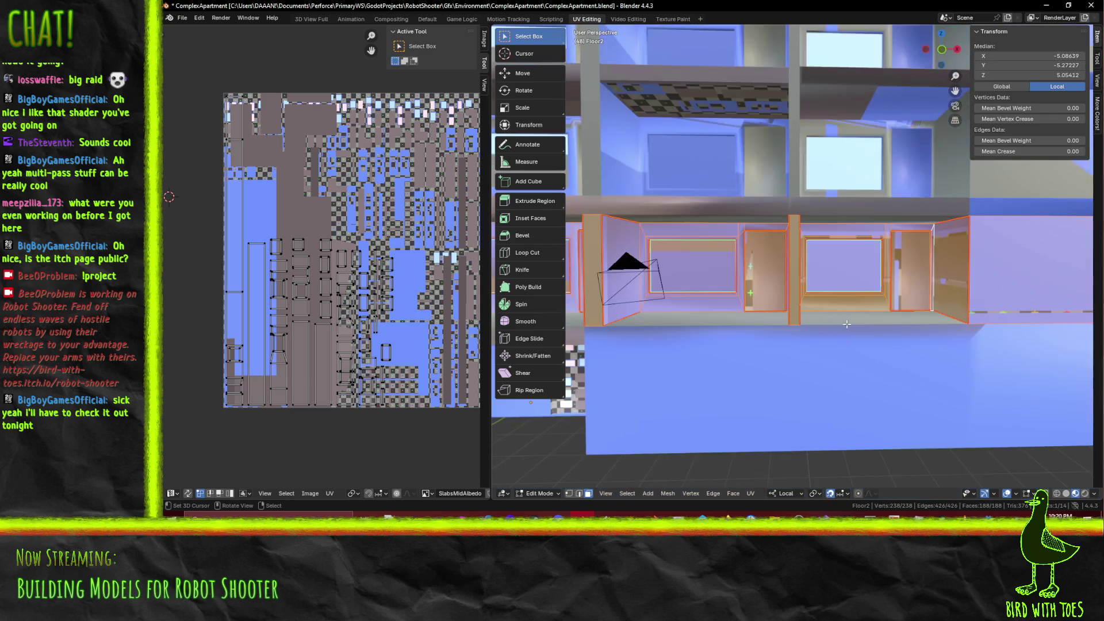
{"action": "middle_click_drag", "start_coordinate": [279, 280], "coordinate": [342, 223]}
{"action": "mouse_move", "coordinate": [712, 322]}
{"action": "middle_mouse_down"}
{"action": "mouse_move", "coordinate": [687, 315]}
{"action": "mouse_move", "coordinate": [713, 299]}
{"action": "middle_mouse_up"}
{"action": "scroll", "coordinate": [692, 317], "scroll_direction": "up", "scroll_amount": 5}
Clear the seam from the pillar's edges in edge select mode
{"action": "key", "text": "alt+a"}
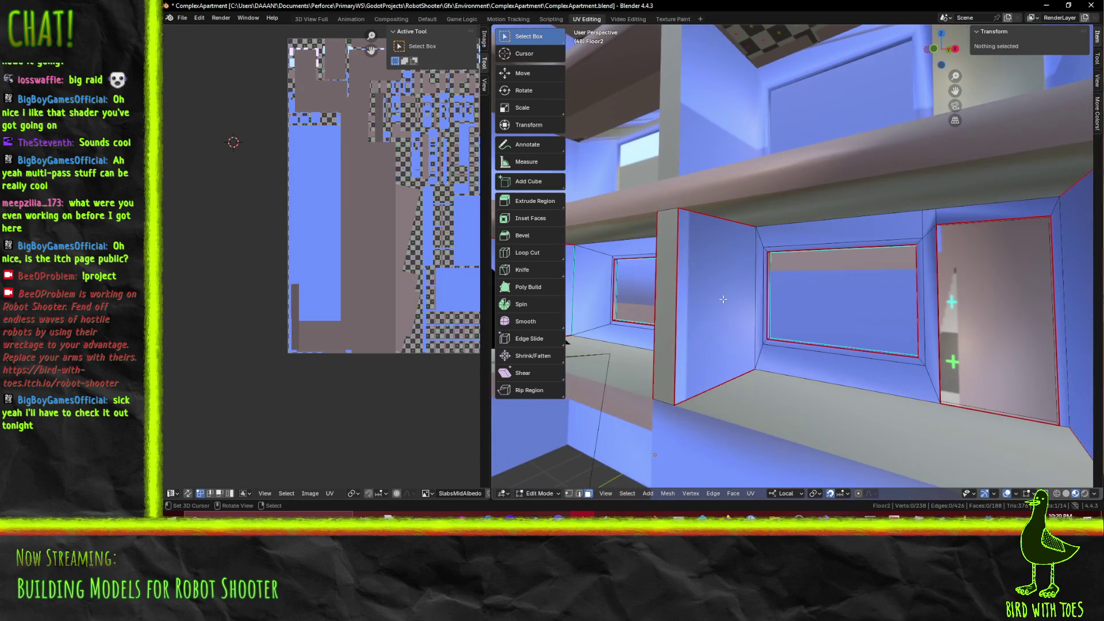
{"action": "left_click", "coordinate": [713, 299]}
{"action": "left_click", "coordinate": [713, 299]}
{"action": "key", "text": "2"}
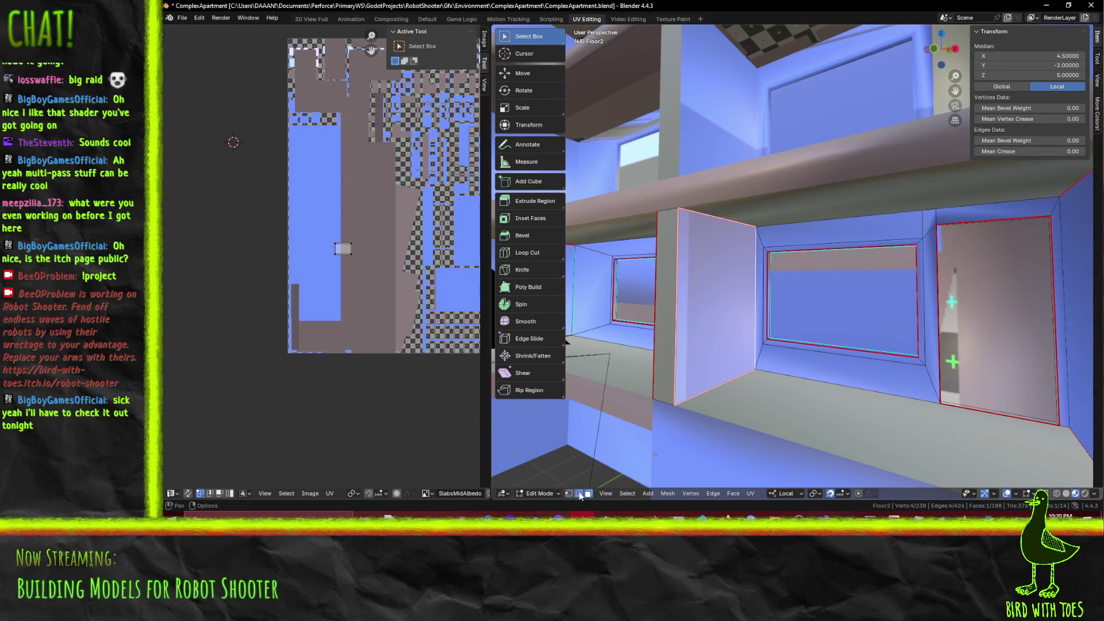
{"action": "left_click", "coordinate": [677, 258], "text": "alt"}
{"action": "key", "text": "F3"}
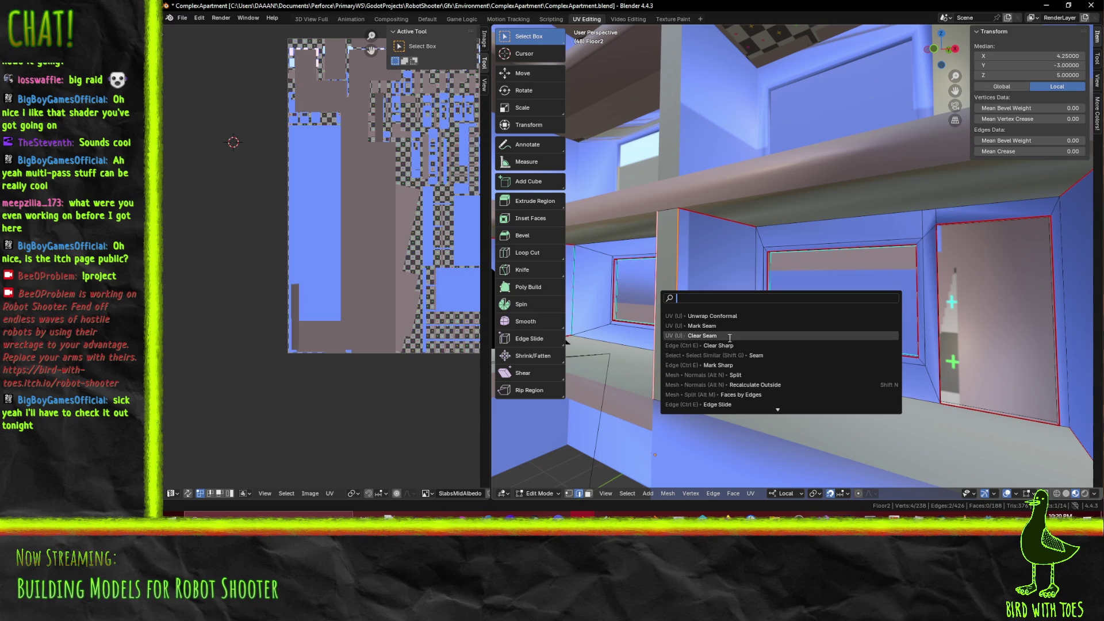
{"action": "left_click", "coordinate": [748, 335]}
Mark seams on another pillar edge and on the two vertical pillar edges
{"action": "left_click", "coordinate": [754, 279]}
{"action": "key", "text": "F3"}
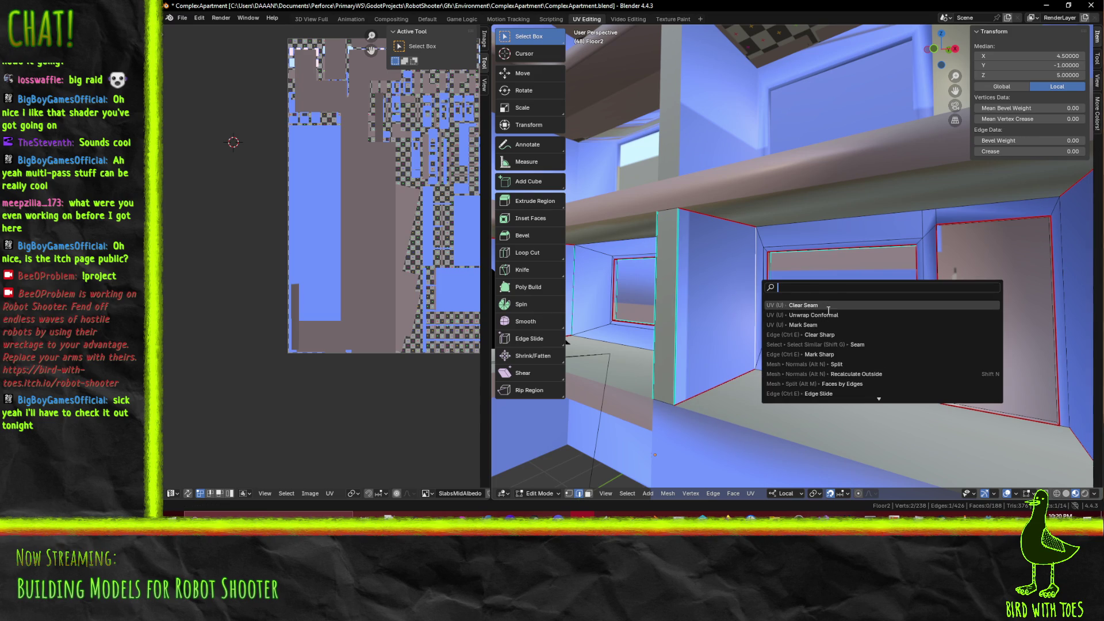
{"action": "left_click", "coordinate": [816, 324]}
{"action": "middle_click_drag", "start_coordinate": [816, 324], "coordinate": [787, 328]}
{"action": "scroll", "coordinate": [787, 329], "scroll_direction": "down", "scroll_amount": 10}
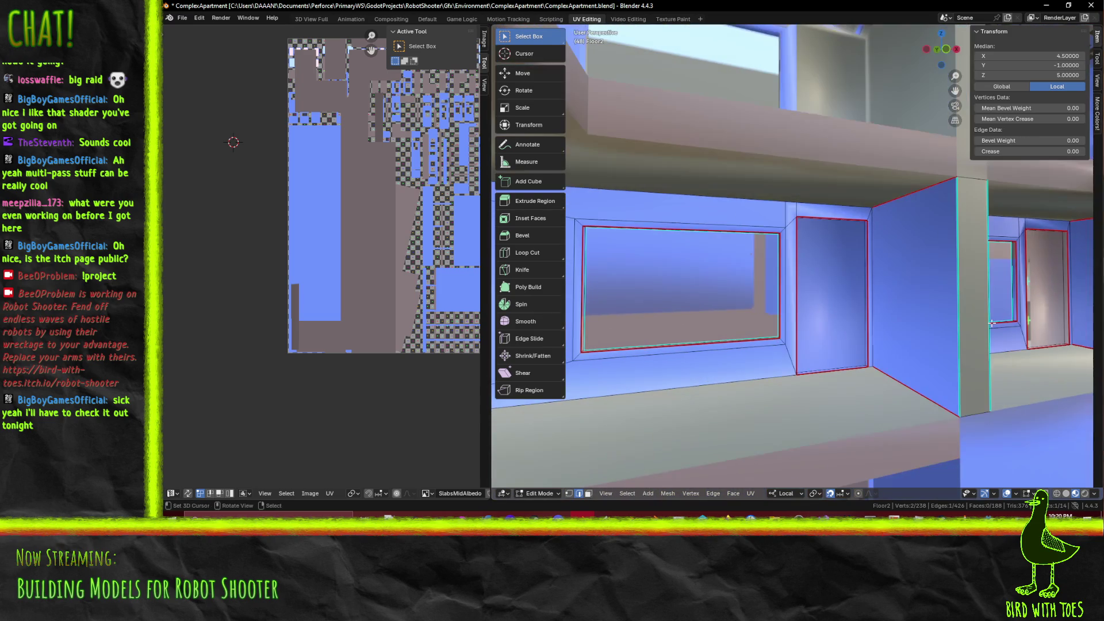
{"action": "middle_click_drag", "start_coordinate": [880, 335], "coordinate": [690, 270]}
{"action": "left_click", "coordinate": [690, 270]}
{"action": "left_click", "coordinate": [690, 270], "text": "shift"}
{"action": "key", "text": "F3"}
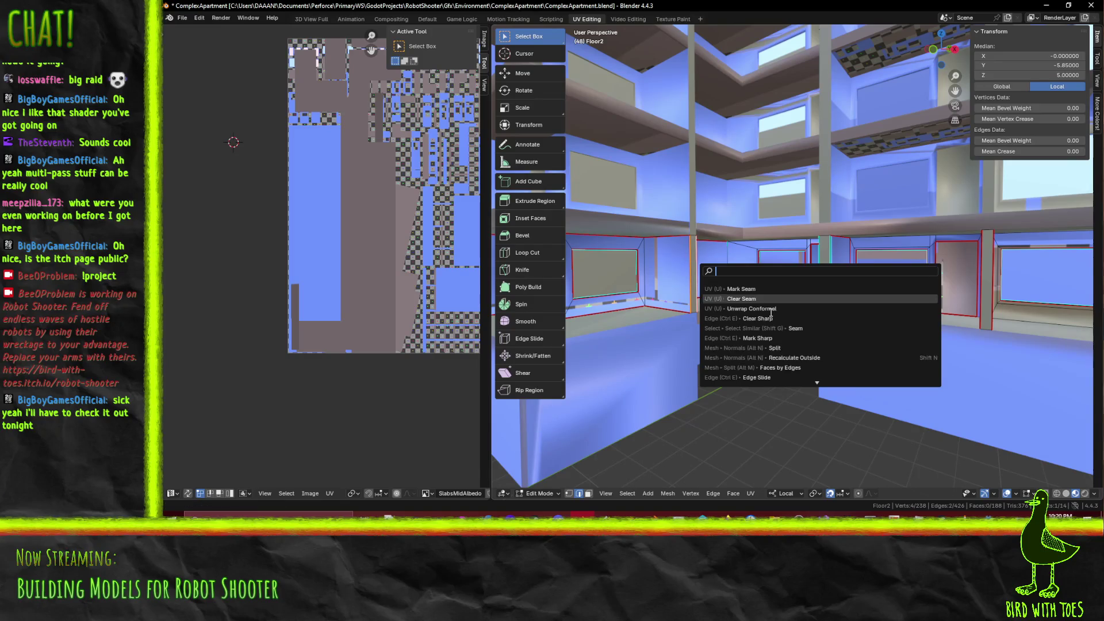
{"action": "key", "text": "Return"}
{"action": "mouse_move", "coordinate": [689, 270]}
{"action": "middle_mouse_down"}
{"action": "mouse_move", "coordinate": [673, 293]}
{"action": "mouse_move", "coordinate": [795, 298]}
{"action": "mouse_move", "coordinate": [768, 273]}
{"action": "middle_mouse_up"}
Select a final pair of pillar edges and dismiss the operator search
{"action": "left_click", "coordinate": [757, 268]}
{"action": "left_click", "coordinate": [768, 273], "text": "shift"}
{"action": "key", "text": "F3"}
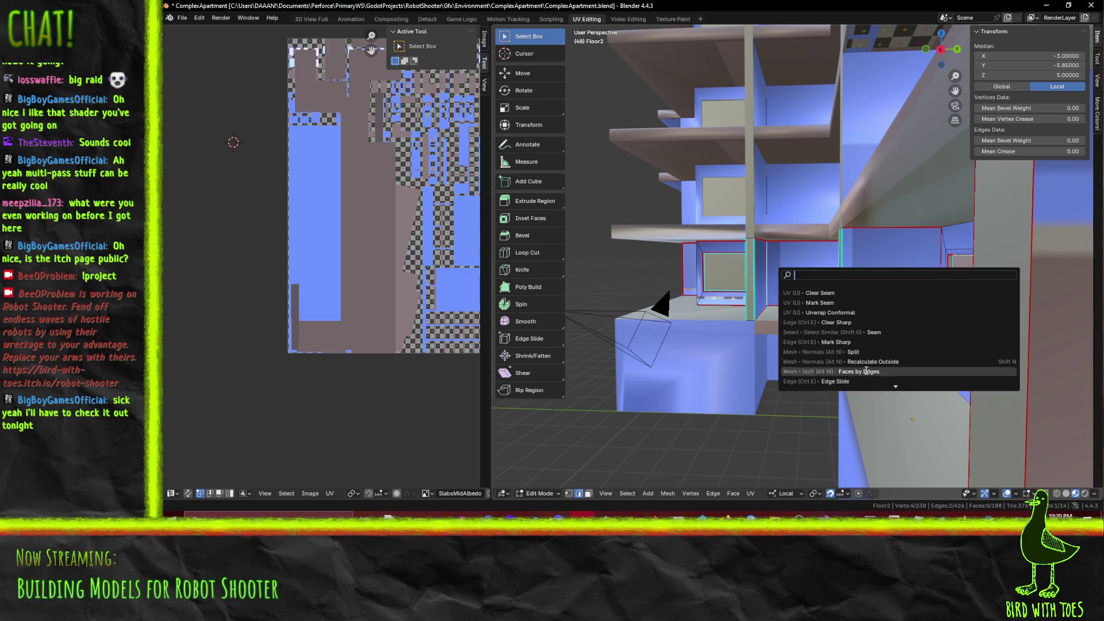
{"action": "key", "text": "Return"}
{"action": "mouse_move", "coordinate": [866, 374]}
{"action": "middle_mouse_down"}
{"action": "mouse_move", "coordinate": [782, 237]}
{"action": "mouse_move", "coordinate": [793, 183]}
{"action": "mouse_move", "coordinate": [769, 201]}
{"action": "mouse_move", "coordinate": [782, 217]}
{"action": "mouse_move", "coordinate": [775, 243]}
{"action": "mouse_move", "coordinate": [756, 266]}
{"action": "mouse_move", "coordinate": [730, 260]}
{"action": "middle_mouse_up"}
{"action": "scroll", "coordinate": [790, 224], "scroll_direction": "down", "scroll_amount": 6}
Unwrap Floor3 with a Conformal unwrap using a 0.010 margin
{"action": "scroll", "coordinate": [729, 260], "scroll_direction": "up", "scroll_amount": 3}
{"action": "scroll", "coordinate": [730, 261], "scroll_direction": "down", "scroll_amount": 8}
{"action": "key", "text": "F3"}
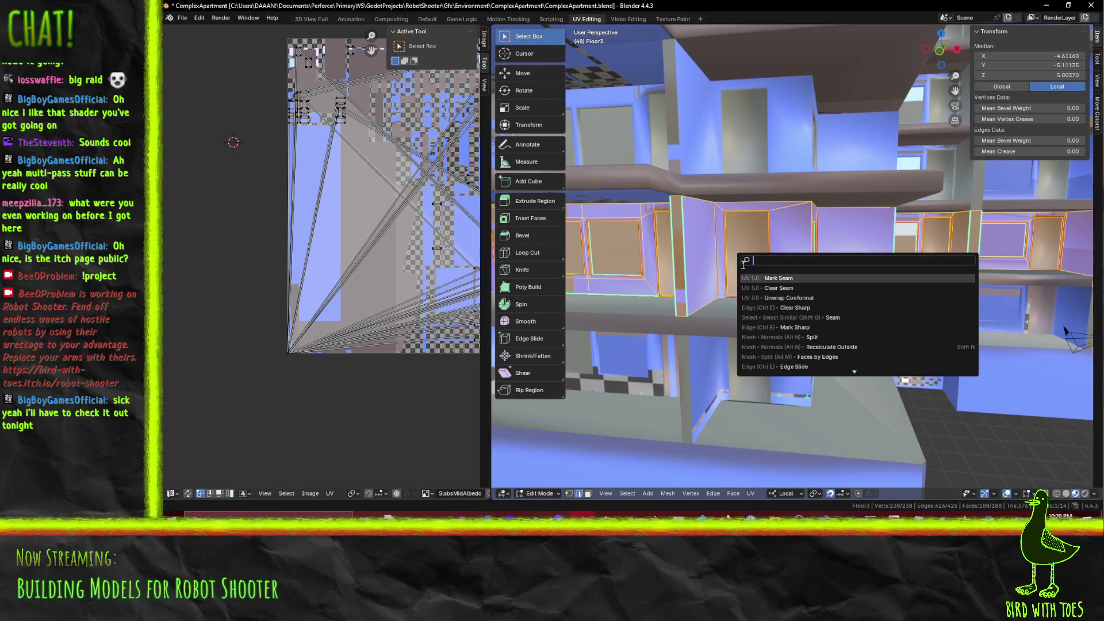
{"action": "left_click", "coordinate": [817, 294]}
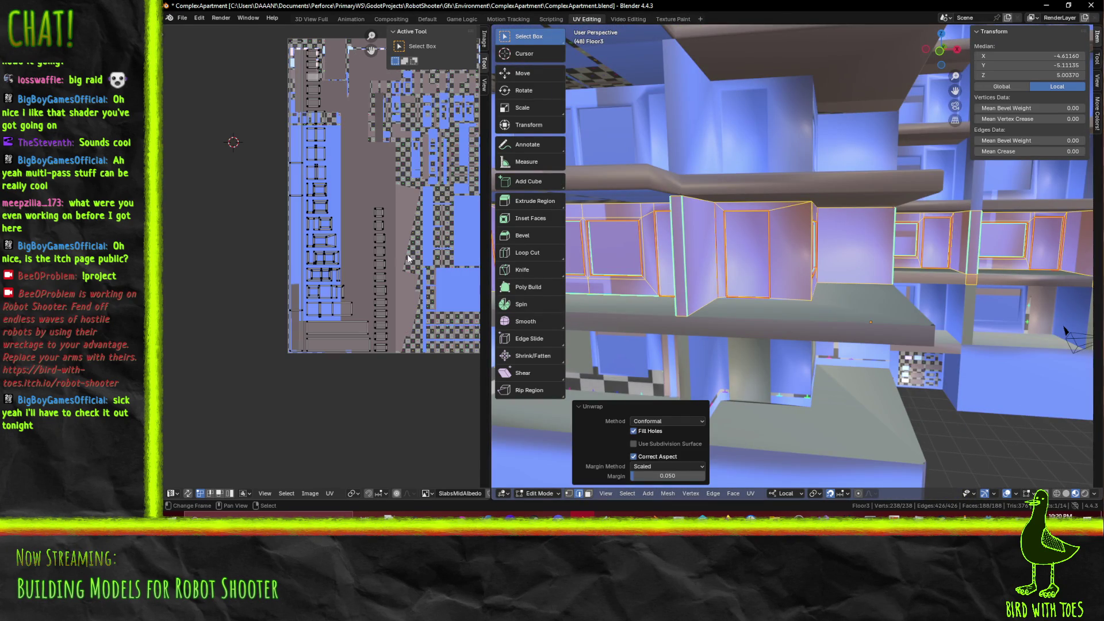
{"action": "left_click", "coordinate": [677, 479]}
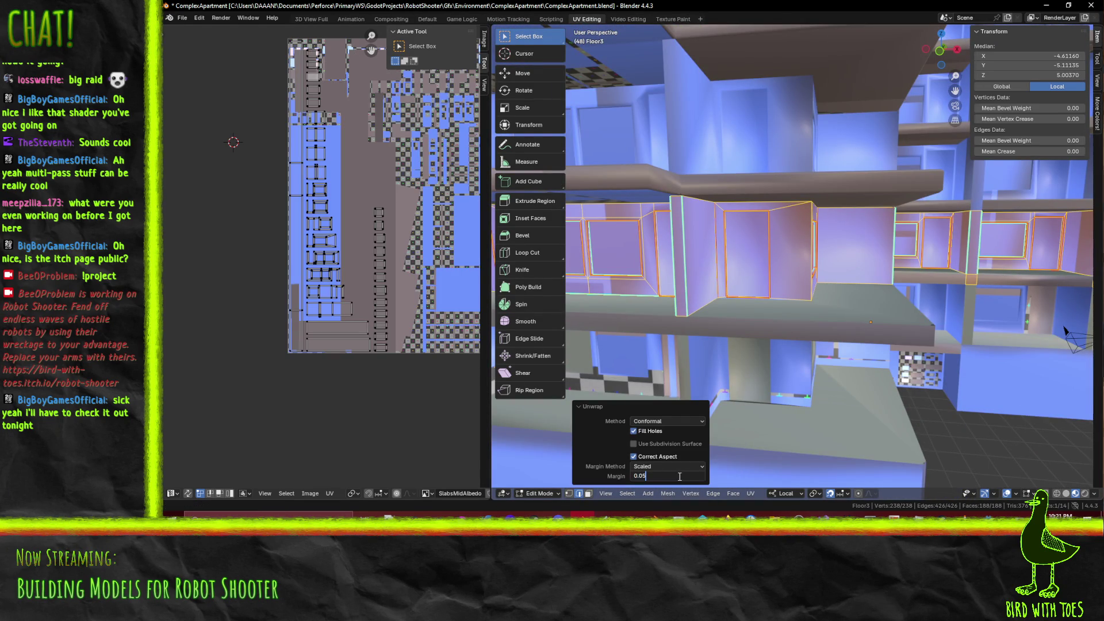
{"action": "type", "text": "0.01"}
{"action": "key", "text": "Return"}
Deselect two wall faces from Floor3's unwrap selection
{"action": "scroll", "coordinate": [333, 258], "scroll_direction": "up", "scroll_amount": 8}
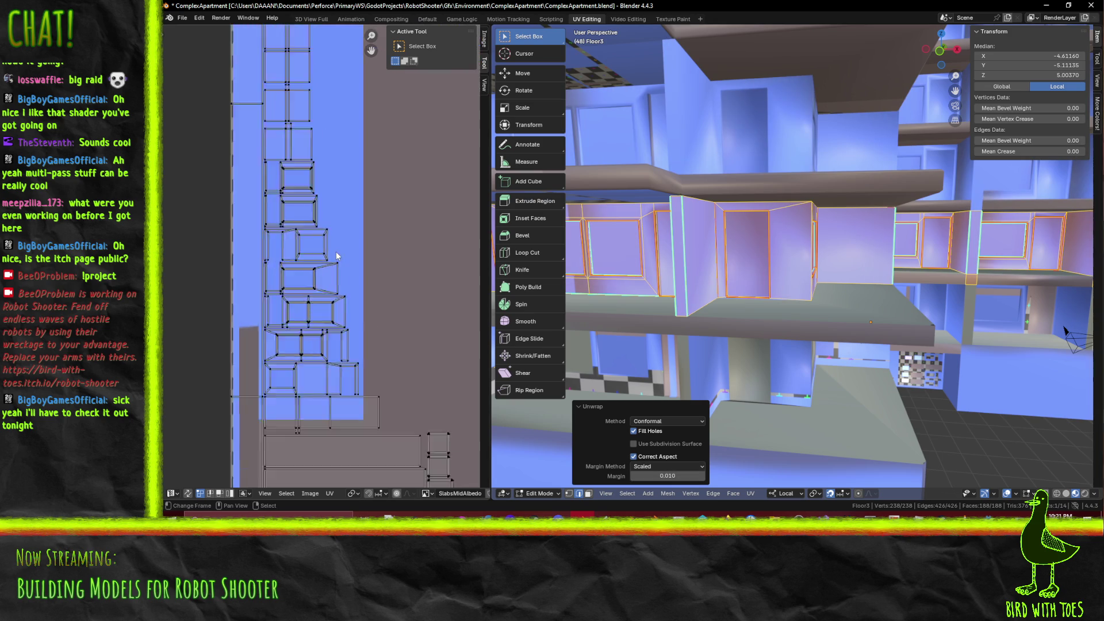
{"action": "scroll", "coordinate": [337, 260], "scroll_direction": "down", "scroll_amount": 10}
{"action": "scroll", "coordinate": [412, 296], "scroll_direction": "up", "scroll_amount": 4}
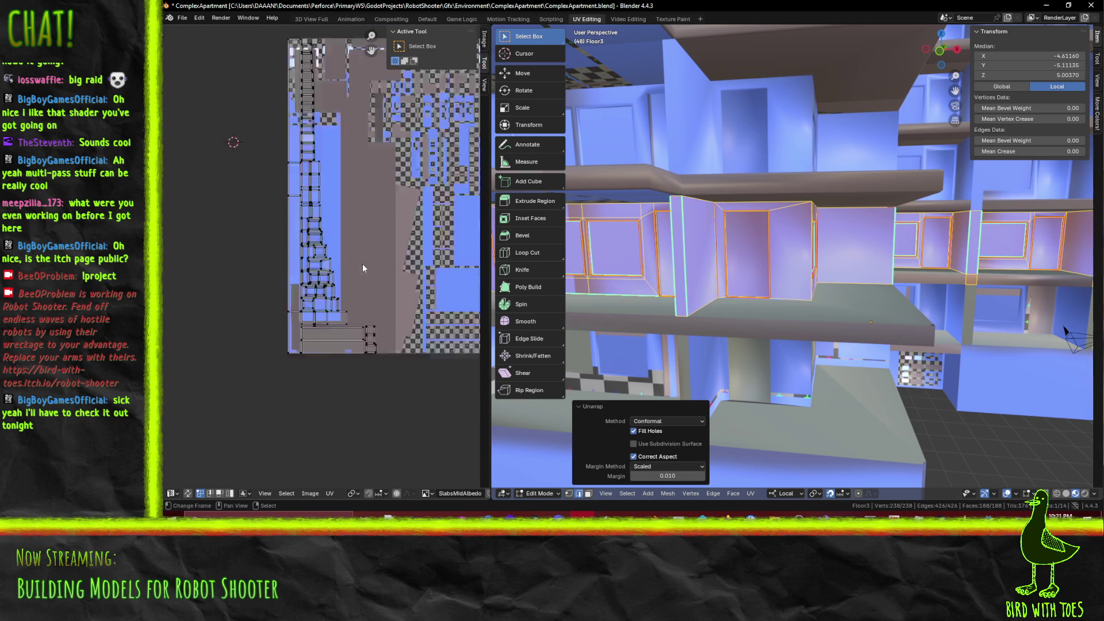
{"action": "scroll", "coordinate": [397, 316], "scroll_direction": "down", "scroll_amount": 3}
{"action": "scroll", "coordinate": [357, 358], "scroll_direction": "up", "scroll_amount": 3}
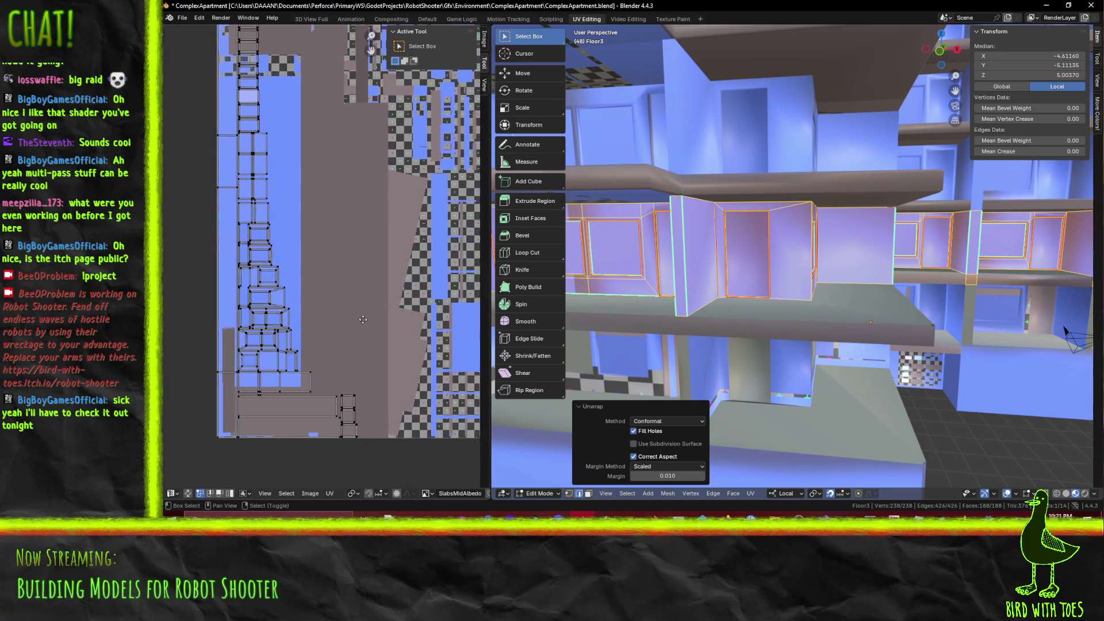
{"action": "middle_click_drag", "start_coordinate": [776, 259], "coordinate": [725, 247]}
{"action": "mouse_move", "coordinate": [272, 283]}
{"action": "middle_mouse_down"}
{"action": "mouse_move", "coordinate": [284, 282]}
{"action": "mouse_move", "coordinate": [275, 290]}
{"action": "middle_mouse_up"}
{"action": "scroll", "coordinate": [750, 261], "scroll_direction": "down", "scroll_amount": 10}
{"action": "mouse_move", "coordinate": [759, 259]}
{"action": "middle_mouse_down"}
{"action": "mouse_move", "coordinate": [703, 258]}
{"action": "mouse_move", "coordinate": [680, 280]}
{"action": "mouse_move", "coordinate": [810, 252]}
{"action": "mouse_move", "coordinate": [818, 264]}
{"action": "mouse_move", "coordinate": [747, 299]}
{"action": "middle_mouse_up"}
{"action": "scroll", "coordinate": [751, 261], "scroll_direction": "up", "scroll_amount": 5}
{"action": "left_click", "coordinate": [703, 259], "text": "shift"}
{"action": "scroll", "coordinate": [696, 266], "scroll_direction": "up", "scroll_amount": 3}
{"action": "scroll", "coordinate": [681, 281], "scroll_direction": "down", "scroll_amount": 5}
{"action": "left_click", "coordinate": [810, 252], "text": "shift"}
Deselect one more face in face mode and re-run the Conformal unwrap on the rest
{"action": "scroll", "coordinate": [810, 253], "scroll_direction": "up", "scroll_amount": 4}
{"action": "scroll", "coordinate": [755, 252], "scroll_direction": "down", "scroll_amount": 3}
{"action": "left_click", "coordinate": [588, 493]}
{"action": "left_click", "coordinate": [800, 275], "text": "shift"}
{"action": "scroll", "coordinate": [800, 275], "scroll_direction": "down", "scroll_amount": 3}
{"action": "middle_click_drag", "start_coordinate": [800, 275], "coordinate": [876, 267]}
{"action": "scroll", "coordinate": [876, 266], "scroll_direction": "up", "scroll_amount": 2}
{"action": "key", "text": "F3"}
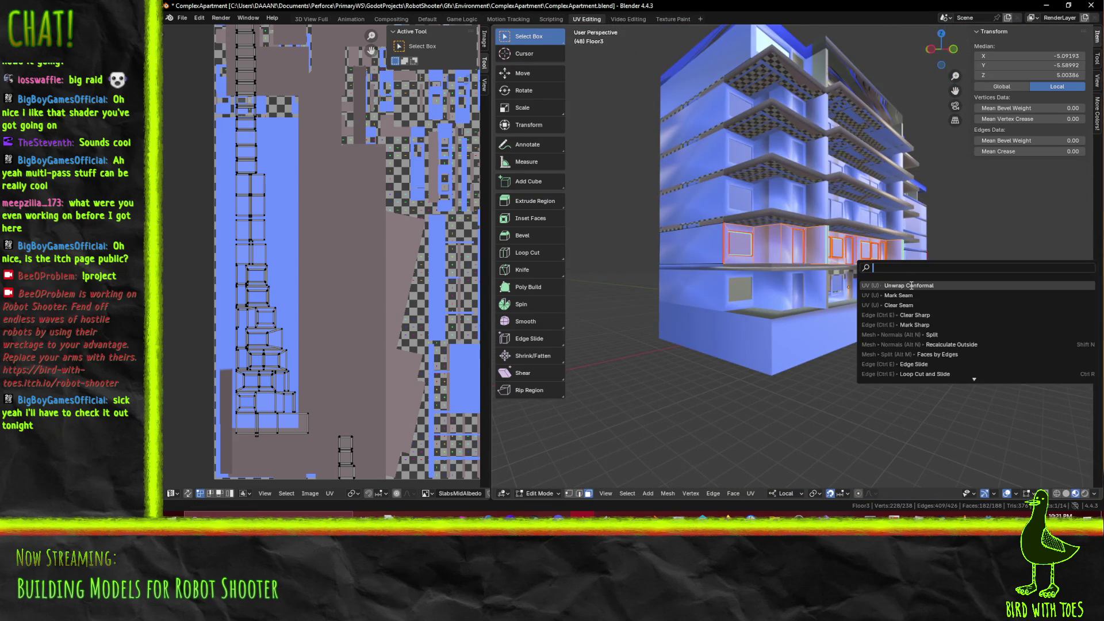
{"action": "left_click", "coordinate": [911, 285]}
Inspect the UV islands, then return to Object Mode and view the floor head-on
{"action": "middle_click_drag", "start_coordinate": [317, 247], "coordinate": [253, 257]}
{"action": "scroll", "coordinate": [253, 257], "scroll_direction": "up", "scroll_amount": 3}
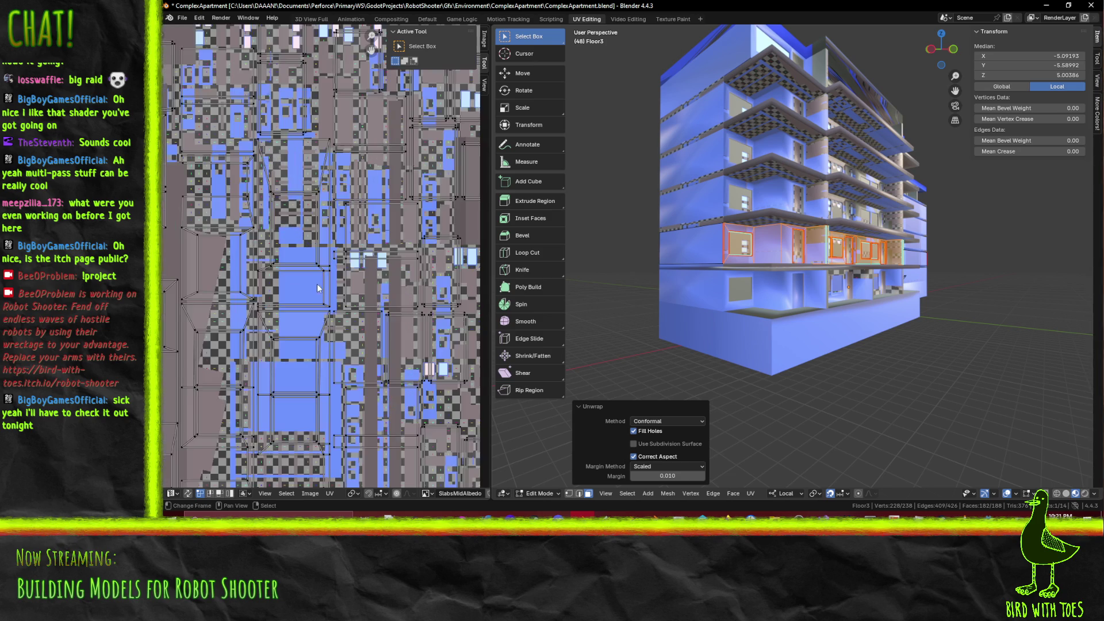
{"action": "scroll", "coordinate": [167, 213], "scroll_direction": "up", "scroll_amount": 2}
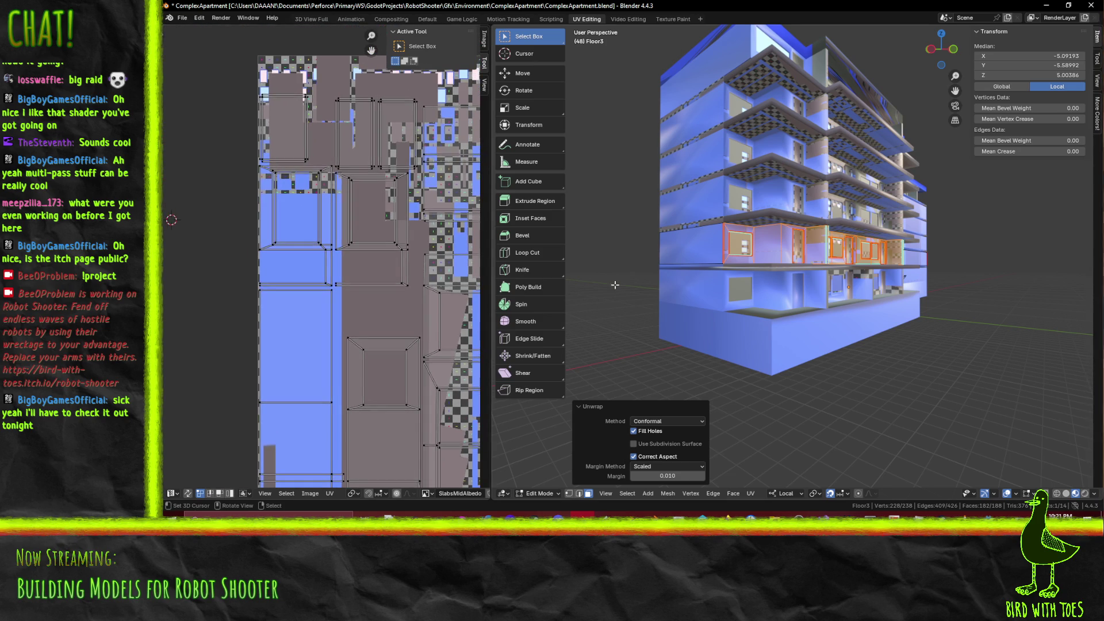
{"action": "scroll", "coordinate": [347, 262], "scroll_direction": "up", "scroll_amount": 5}
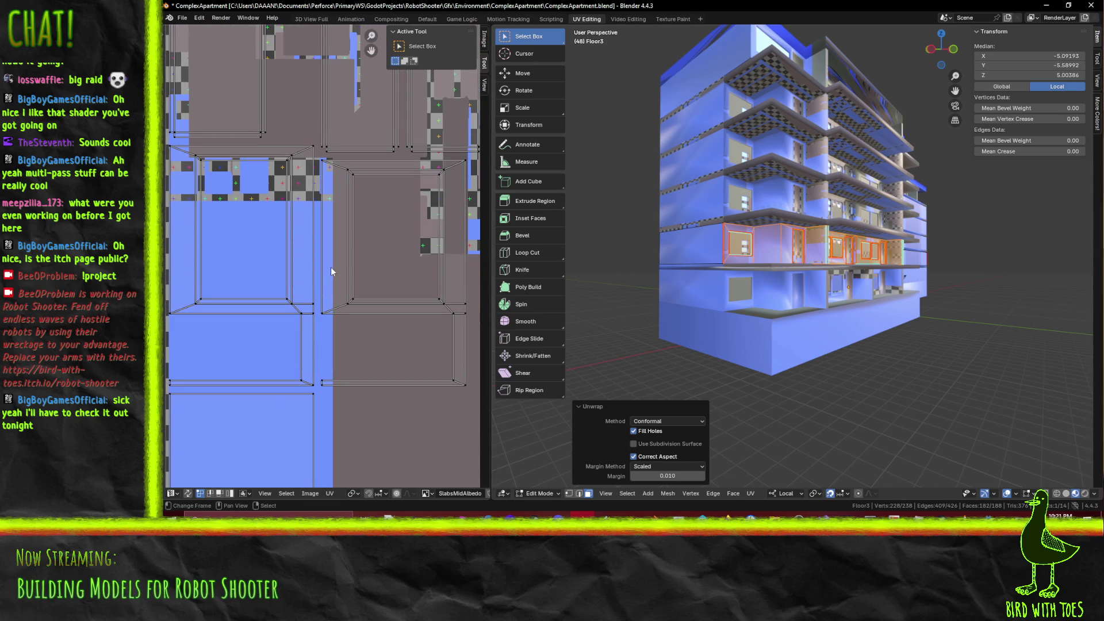
{"action": "scroll", "coordinate": [331, 250], "scroll_direction": "down", "scroll_amount": 2}
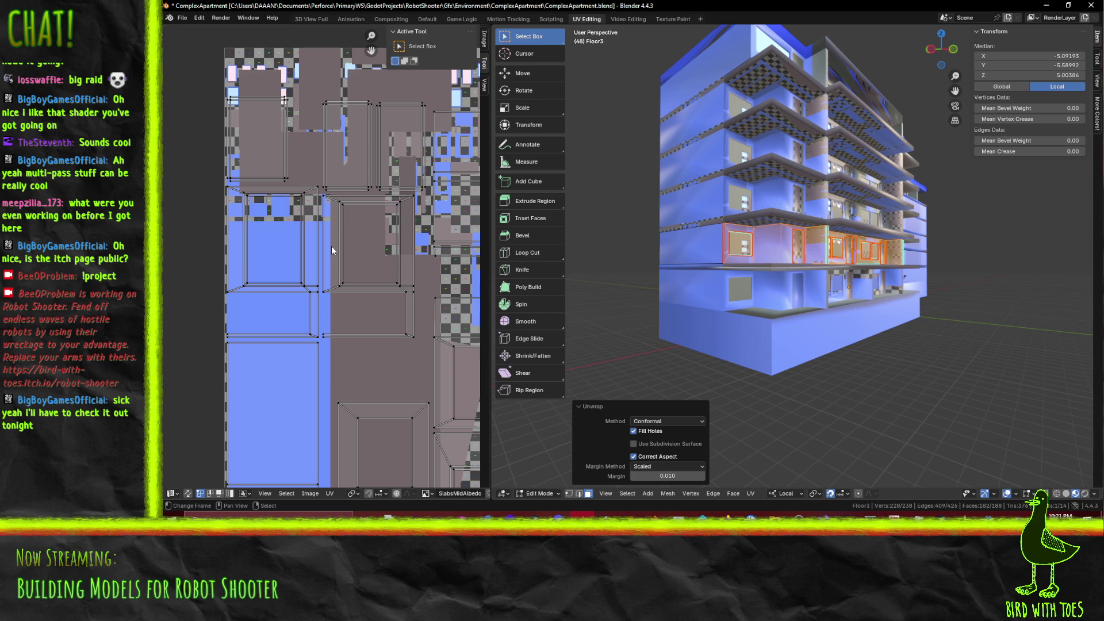
{"action": "mouse_move", "coordinate": [371, 334]}
{"action": "middle_mouse_down"}
{"action": "mouse_move", "coordinate": [405, 340]}
{"action": "mouse_move", "coordinate": [341, 330]}
{"action": "middle_mouse_up"}
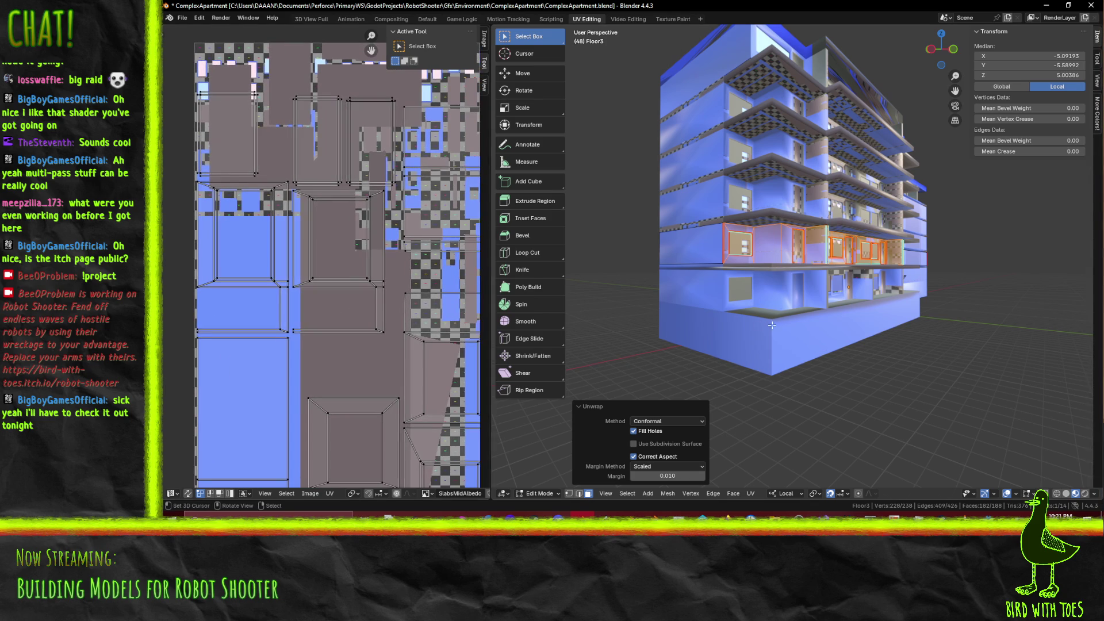
{"action": "scroll", "coordinate": [761, 326], "scroll_direction": "up", "scroll_amount": 5}
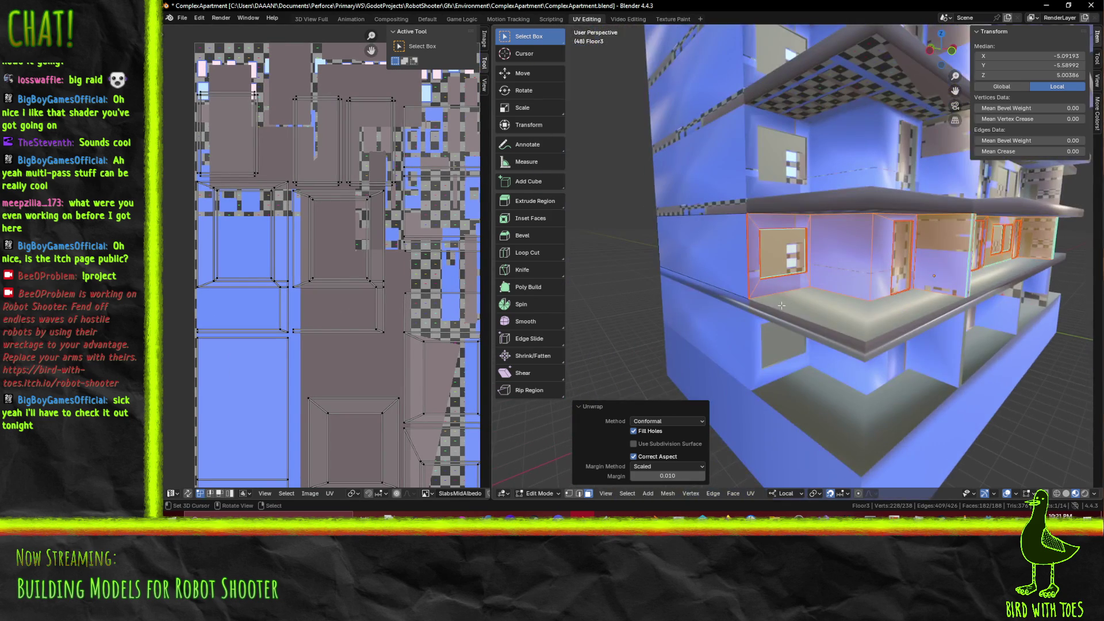
{"action": "key", "text": "Tab"}
{"action": "mouse_move", "coordinate": [804, 260]}
{"action": "middle_mouse_down"}
{"action": "mouse_move", "coordinate": [819, 271]}
{"action": "mouse_move", "coordinate": [750, 267]}
{"action": "mouse_move", "coordinate": [765, 281]}
{"action": "mouse_move", "coordinate": [728, 295]}
{"action": "middle_mouse_up"}
{"action": "scroll", "coordinate": [728, 294], "scroll_direction": "up", "scroll_amount": 5}
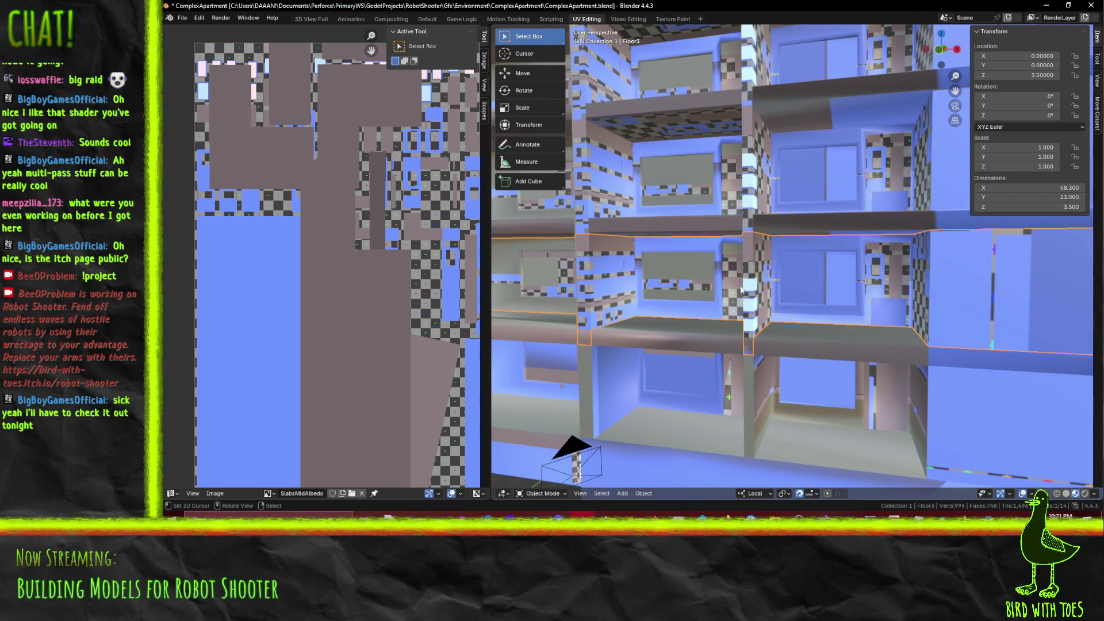
Re-enter Edit Mode on Floor3, look over the selected window faces, and switch to Texture Paint
{"action": "key", "text": "Tab"}
{"action": "scroll", "coordinate": [834, 221], "scroll_direction": "up", "scroll_amount": 3}
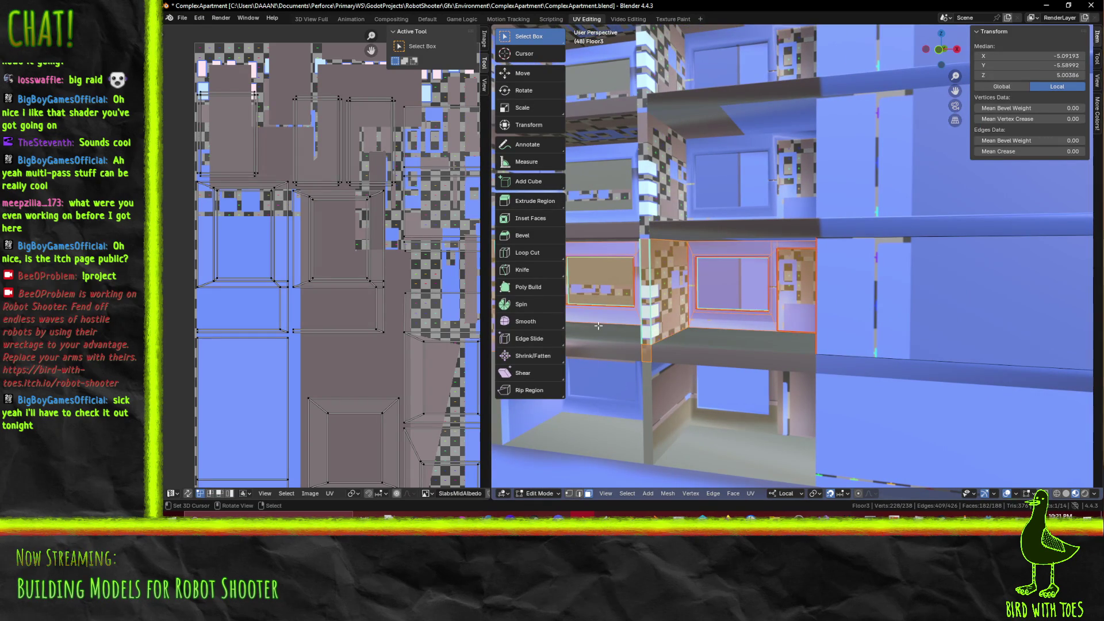
{"action": "middle_click_drag", "start_coordinate": [616, 315], "coordinate": [846, 309]}
{"action": "middle_click_drag", "start_coordinate": [656, 298], "coordinate": [707, 300], "text": "shift"}
{"action": "mouse_move", "coordinate": [903, 287]}
{"action": "middle_mouse_down"}
{"action": "mouse_move", "coordinate": [841, 295]}
{"action": "mouse_move", "coordinate": [975, 281]}
{"action": "middle_mouse_up"}
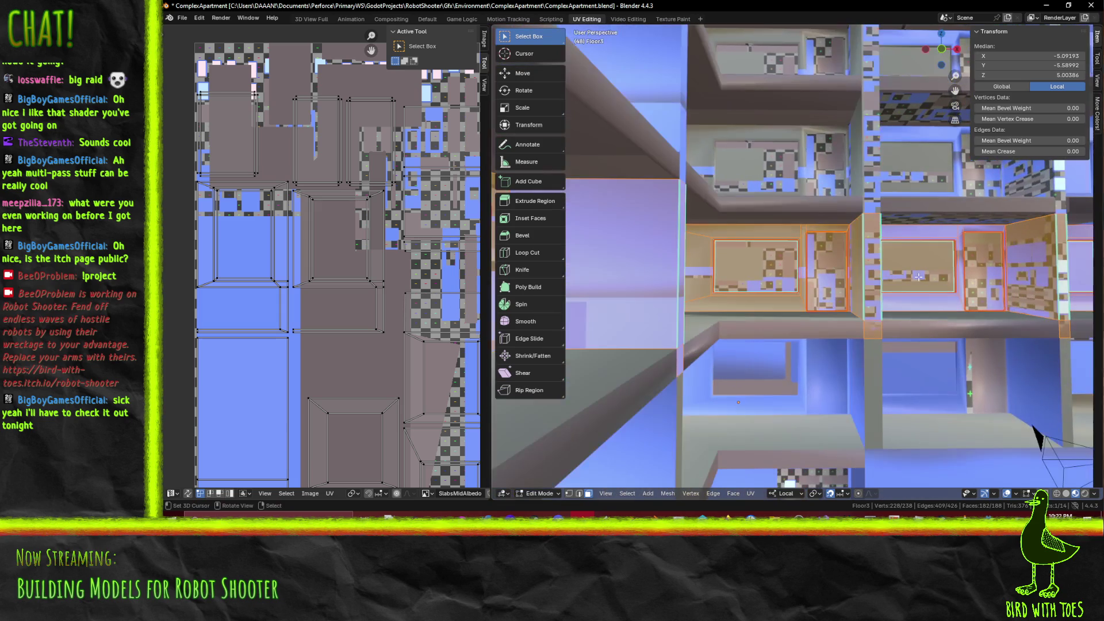
{"action": "middle_click_drag", "start_coordinate": [749, 252], "coordinate": [870, 346]}
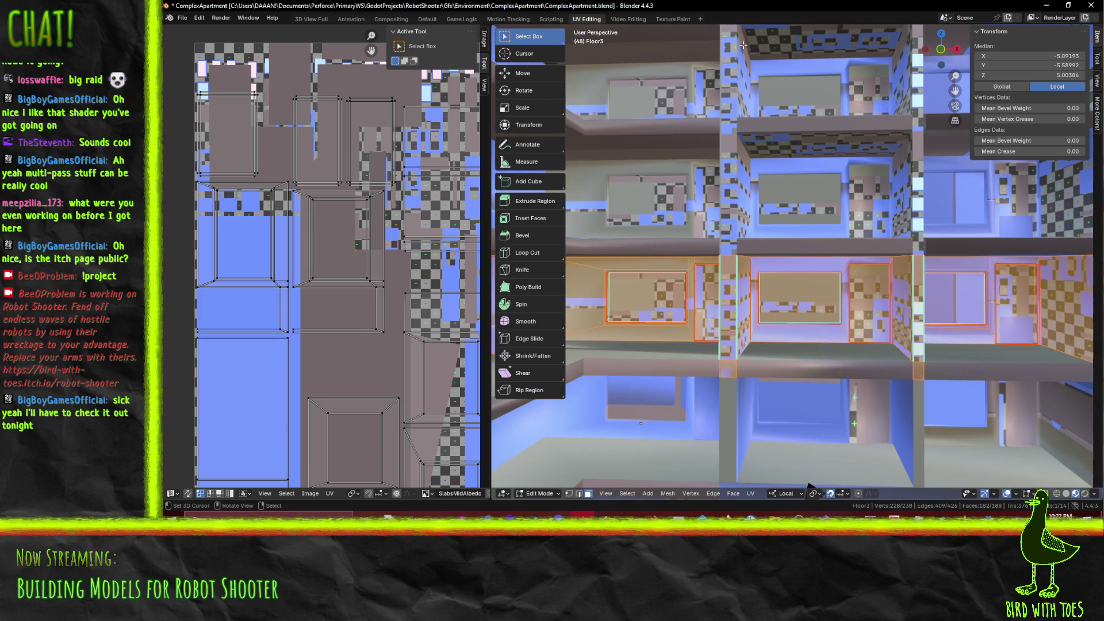
{"action": "mouse_move", "coordinate": [810, 486]}
{"action": "middle_mouse_down"}
{"action": "mouse_move", "coordinate": [887, 443]}
{"action": "mouse_move", "coordinate": [777, 200]}
{"action": "middle_mouse_up"}
{"action": "left_click", "coordinate": [672, 19]}
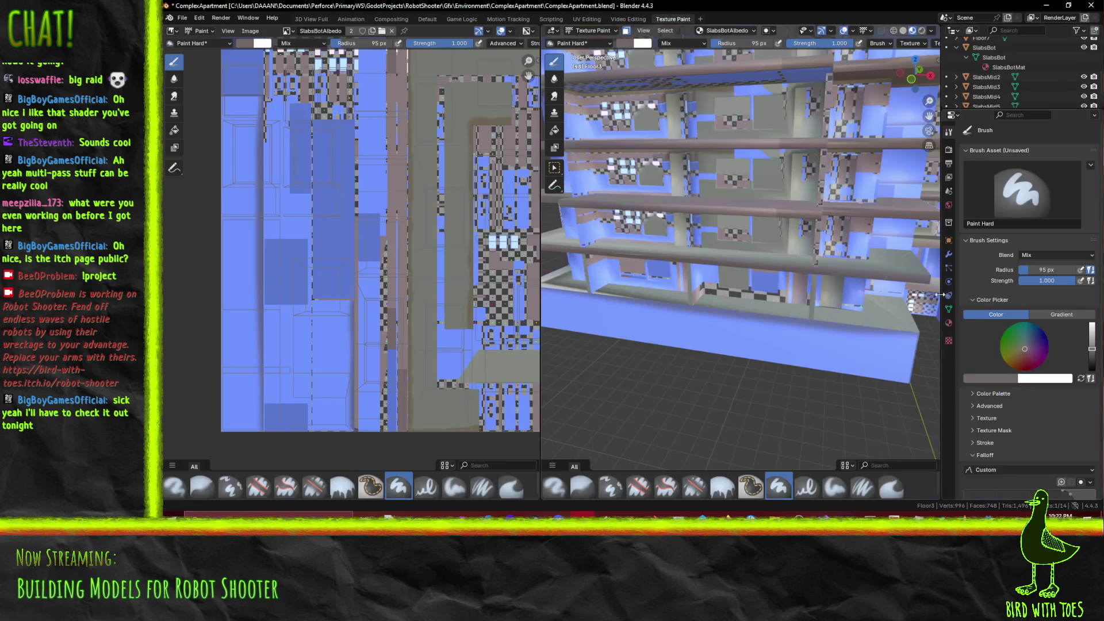
Pick a pale cyan on the colour wheel and paint the window panes with it
{"action": "mouse_move", "coordinate": [816, 264]}
{"action": "middle_mouse_down"}
{"action": "mouse_move", "coordinate": [632, 315]}
{"action": "mouse_move", "coordinate": [796, 263]}
{"action": "mouse_move", "coordinate": [742, 266]}
{"action": "mouse_move", "coordinate": [793, 274]}
{"action": "middle_mouse_up"}
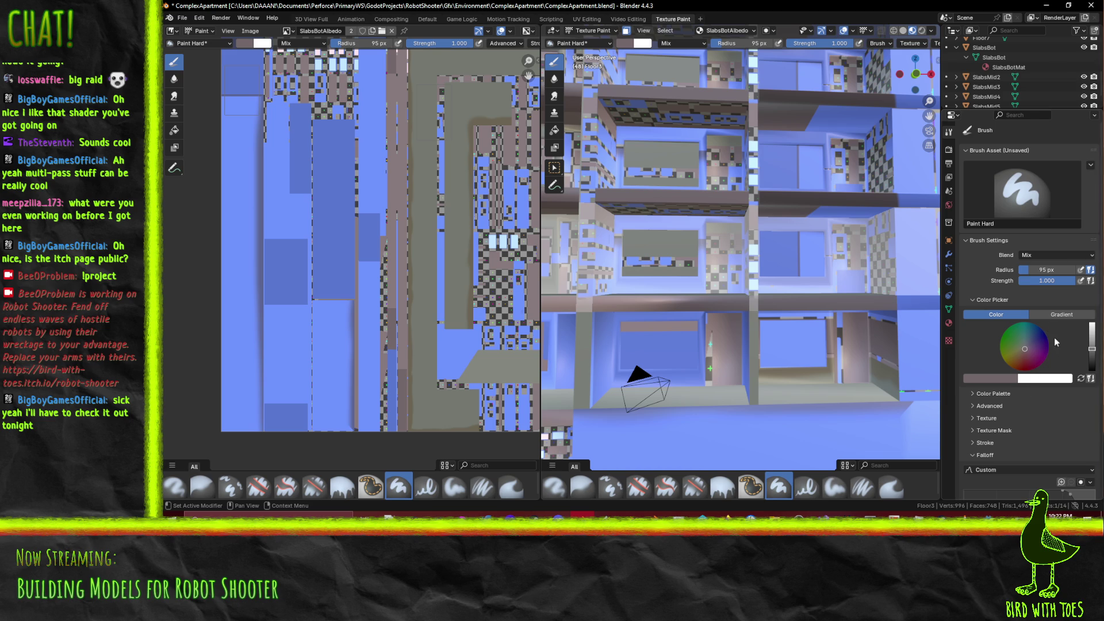
{"action": "scroll", "coordinate": [1046, 339], "scroll_direction": "up", "scroll_amount": 10}
{"action": "left_click", "coordinate": [1030, 323]}
{"action": "left_click_drag", "start_coordinate": [1030, 323], "coordinate": [1025, 322]}
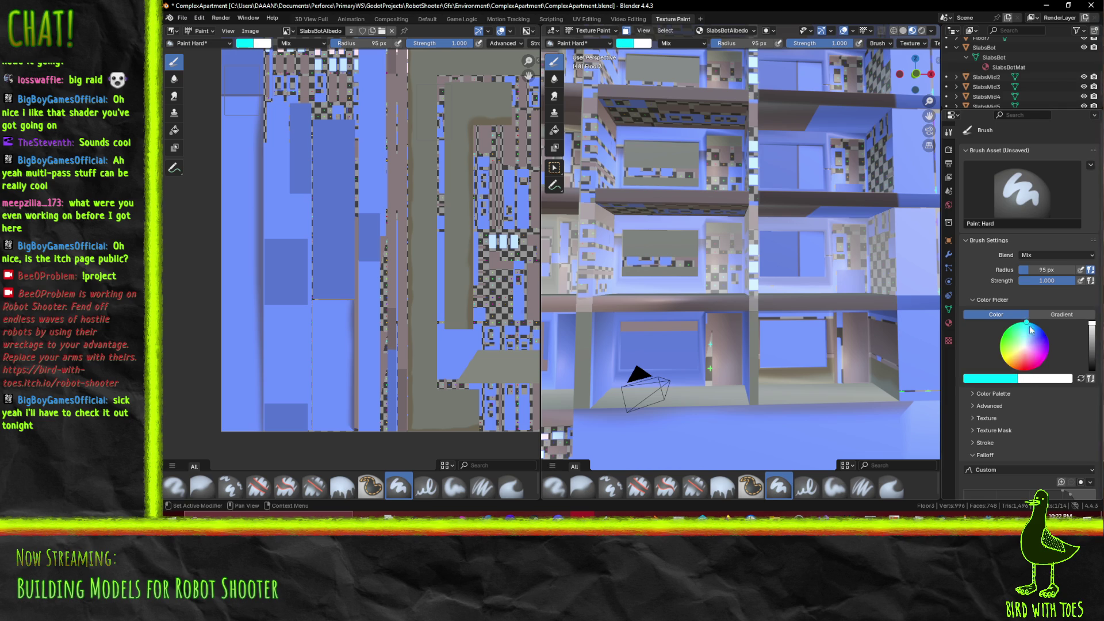
{"action": "left_click_drag", "start_coordinate": [1026, 340], "coordinate": [1026, 333]}
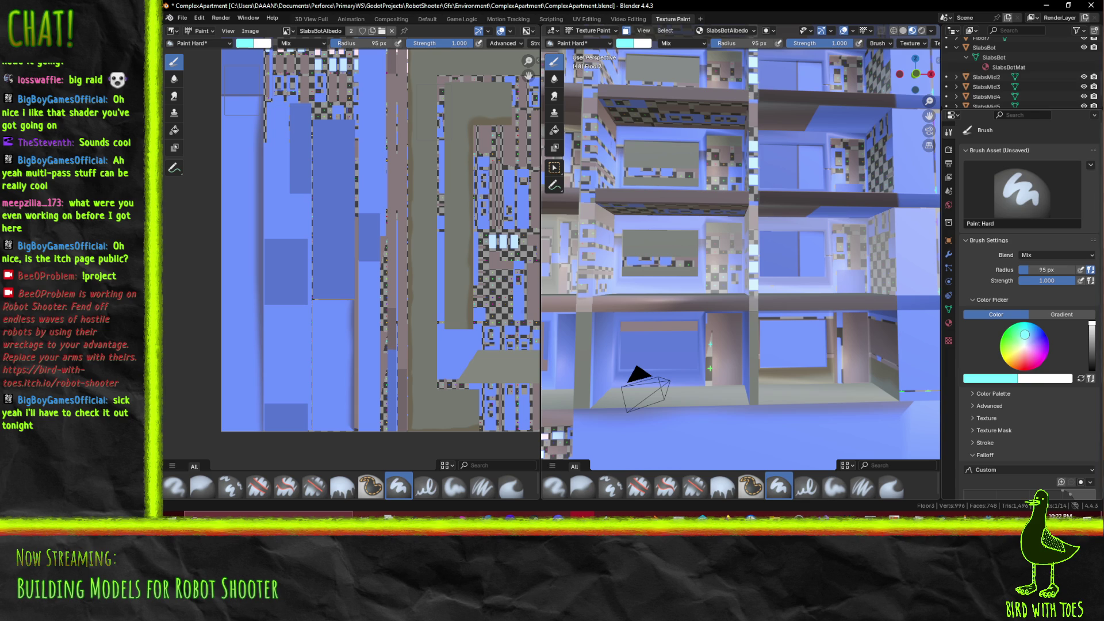
{"action": "left_click_drag", "start_coordinate": [816, 253], "coordinate": [552, 255]}
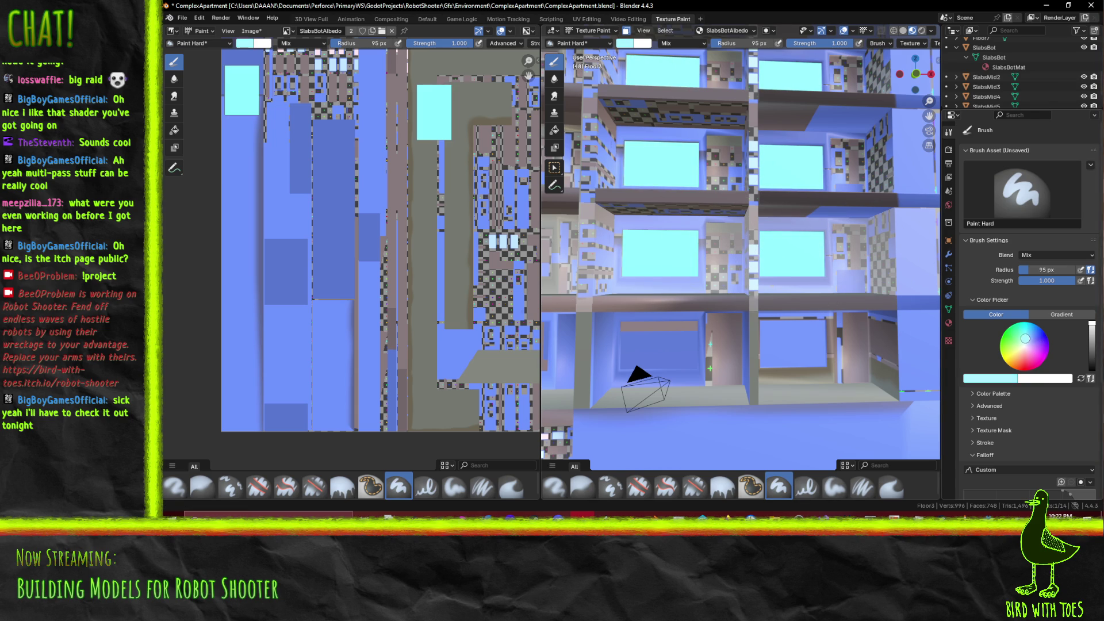
{"action": "left_click_drag", "start_coordinate": [816, 253], "coordinate": [670, 253]}
Orbit in close to inspect the shelf unit from several angles
{"action": "middle_click_drag", "start_coordinate": [636, 271], "coordinate": [562, 300]}
{"action": "mouse_move", "coordinate": [632, 247]}
{"action": "middle_mouse_down"}
{"action": "mouse_move", "coordinate": [759, 264]}
{"action": "mouse_move", "coordinate": [669, 222]}
{"action": "middle_mouse_up"}
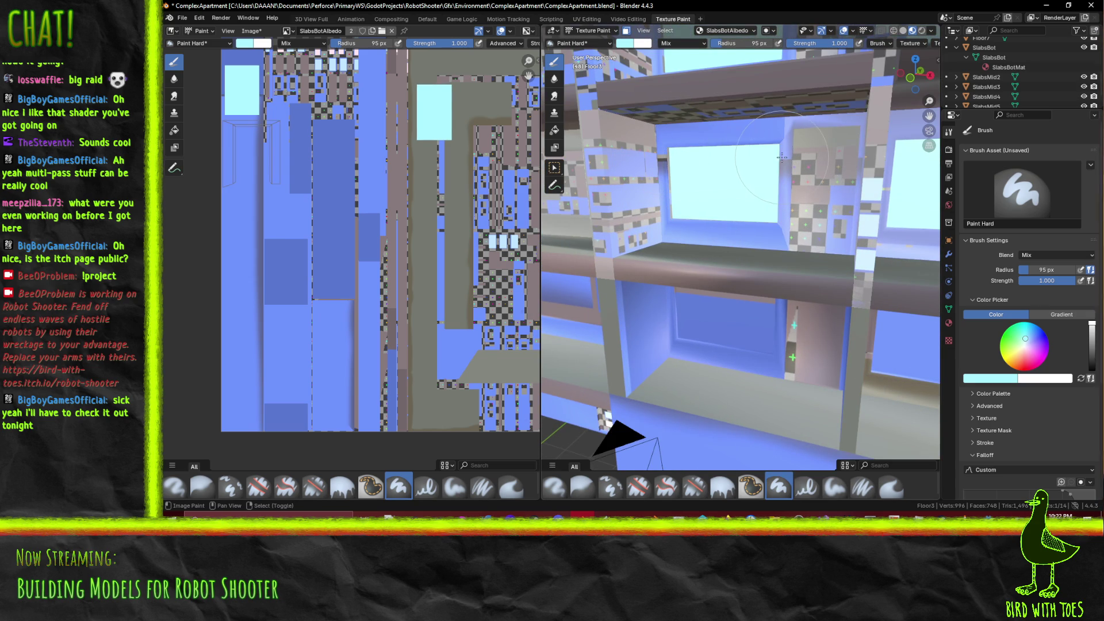
{"action": "mouse_move", "coordinate": [808, 122]}
{"action": "middle_mouse_down"}
{"action": "mouse_move", "coordinate": [649, 151]}
{"action": "mouse_move", "coordinate": [727, 248]}
{"action": "mouse_move", "coordinate": [644, 211]}
{"action": "middle_mouse_up"}
{"action": "mouse_move", "coordinate": [669, 160]}
{"action": "middle_mouse_down"}
{"action": "mouse_move", "coordinate": [663, 256]}
{"action": "mouse_move", "coordinate": [716, 259]}
{"action": "mouse_move", "coordinate": [770, 235]}
{"action": "middle_mouse_up"}
{"action": "scroll", "coordinate": [716, 259], "scroll_direction": "down", "scroll_amount": 4}
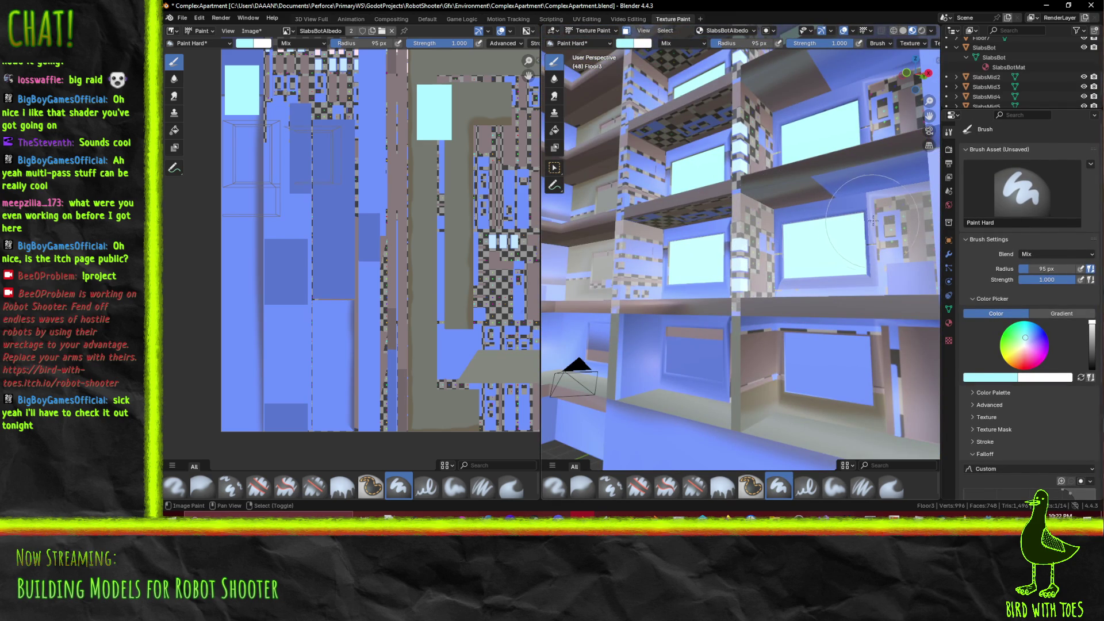
{"action": "middle_click_drag", "start_coordinate": [873, 196], "coordinate": [817, 212]}
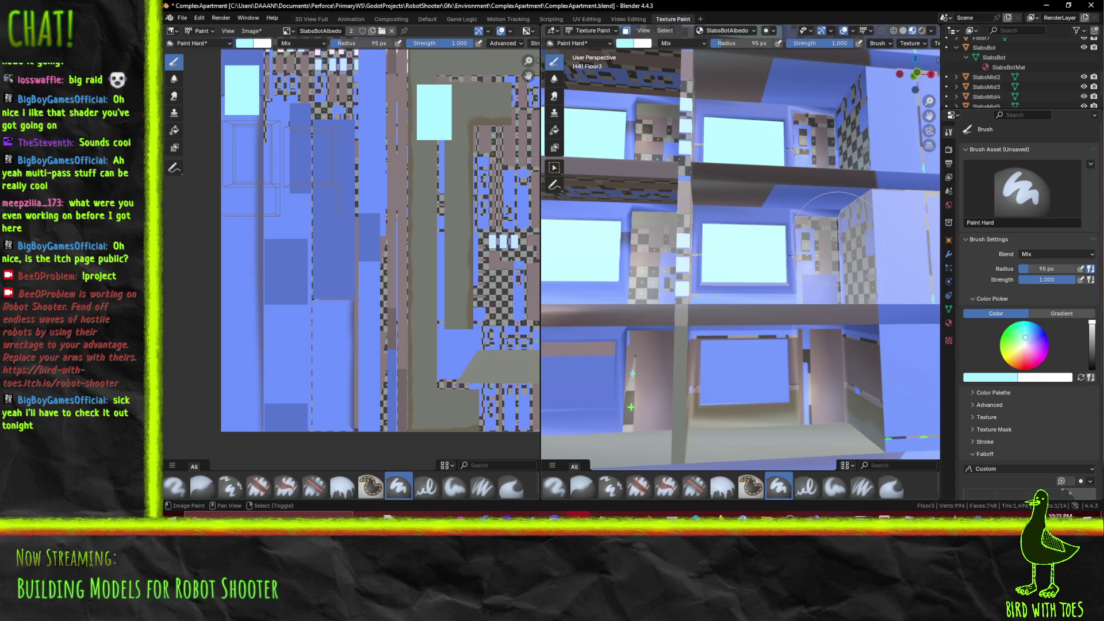
{"action": "mouse_move", "coordinate": [837, 237]}
{"action": "middle_mouse_down"}
{"action": "mouse_move", "coordinate": [856, 343]}
{"action": "mouse_move", "coordinate": [897, 322]}
{"action": "middle_mouse_up"}
Sample a light blue from the texture as the brush colour and paint a test stroke
{"action": "left_click", "coordinate": [1042, 329]}
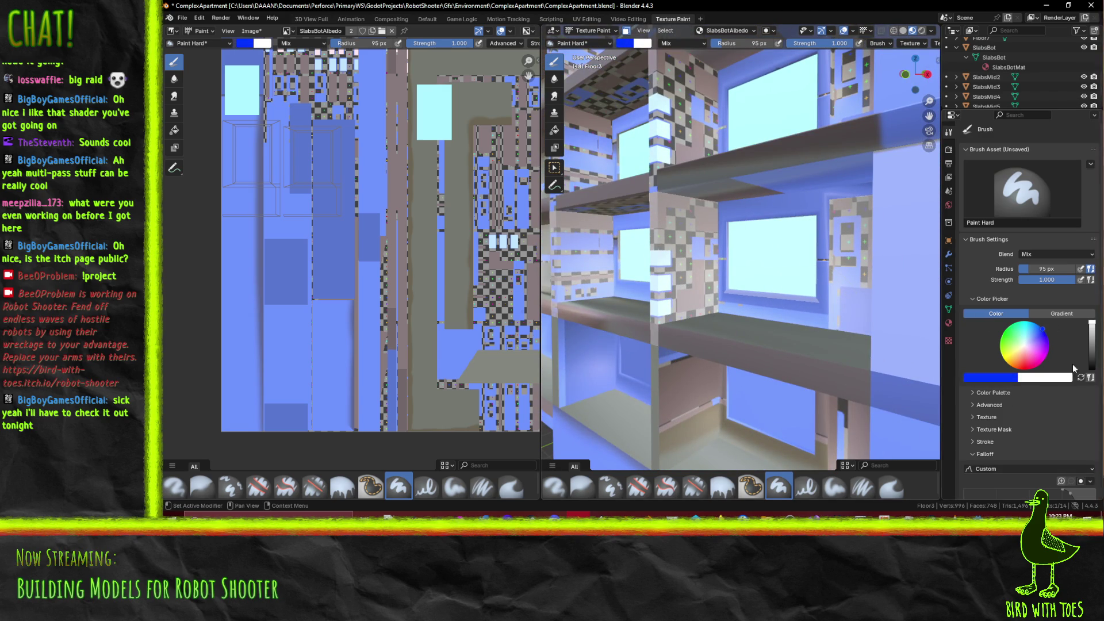
{"action": "left_click", "coordinate": [1016, 377]}
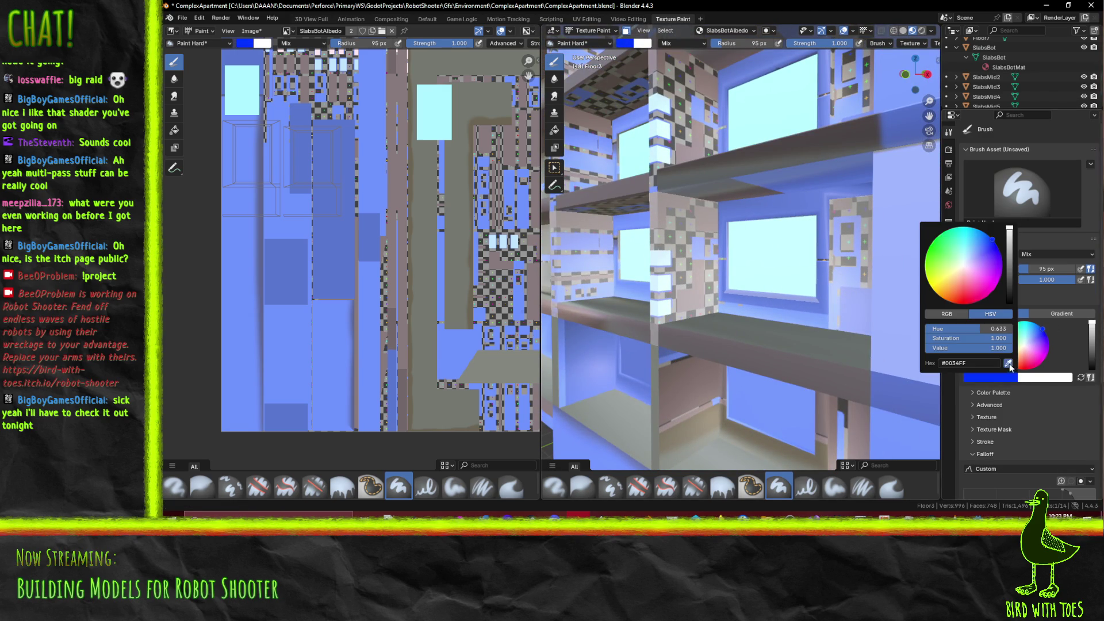
{"action": "left_click", "coordinate": [1008, 363]}
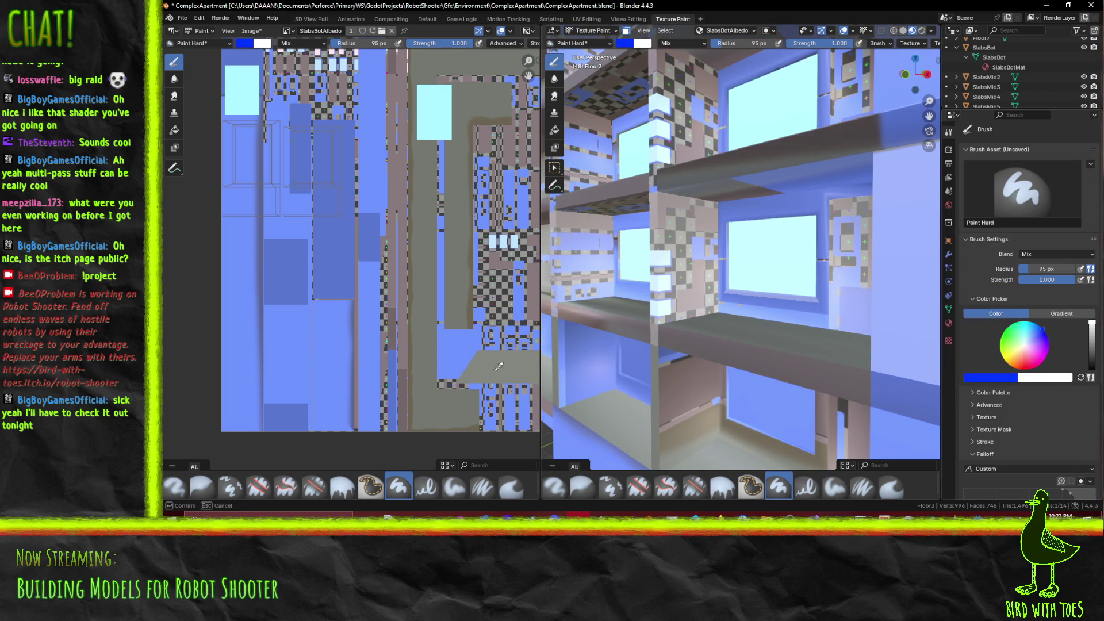
{"action": "left_click", "coordinate": [298, 222]}
{"action": "middle_click_drag", "start_coordinate": [720, 260], "coordinate": [851, 322]}
{"action": "scroll", "coordinate": [736, 248], "scroll_direction": "down", "scroll_amount": 5}
{"action": "middle_click_drag", "start_coordinate": [647, 258], "coordinate": [552, 239], "text": "shift"}
{"action": "scroll", "coordinate": [299, 225], "scroll_direction": "down", "scroll_amount": 5}
{"action": "scroll", "coordinate": [299, 224], "scroll_direction": "up", "scroll_amount": 4}
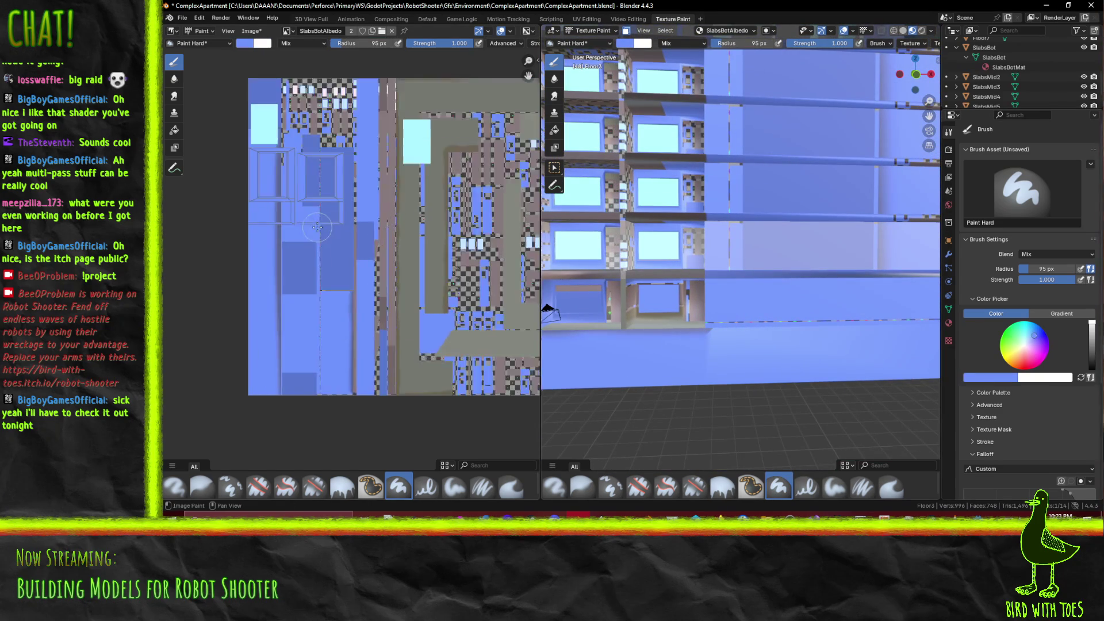
{"action": "middle_click_drag", "start_coordinate": [353, 253], "coordinate": [324, 244]}
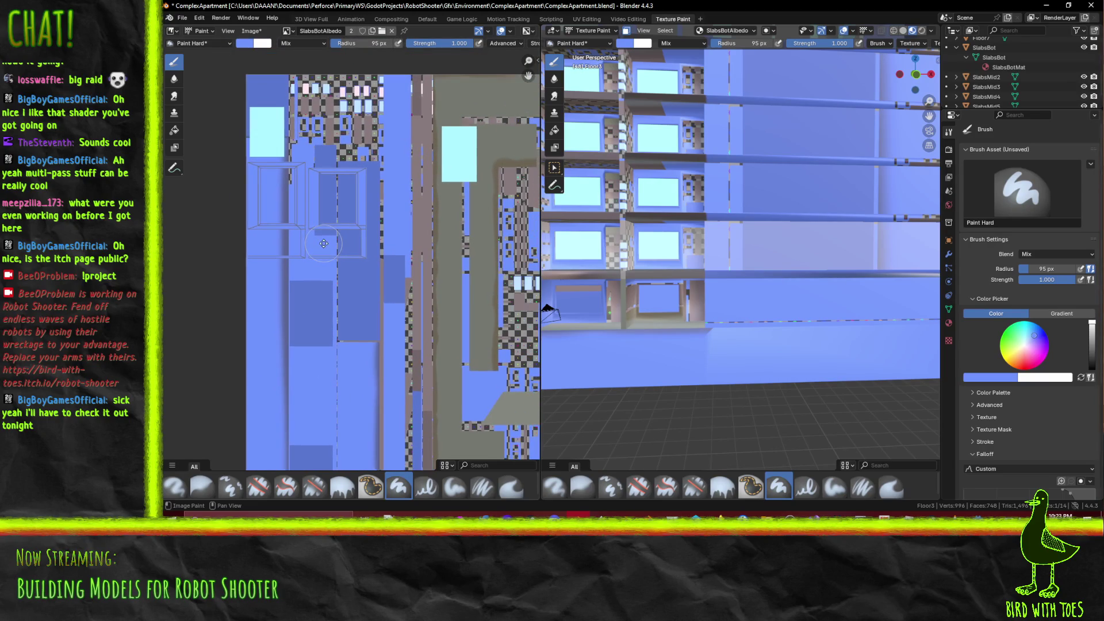
{"action": "left_click_drag", "start_coordinate": [768, 278], "coordinate": [763, 282]}
{"action": "mouse_move", "coordinate": [763, 282]}
{"action": "middle_mouse_down", "text": "shift"}
{"action": "mouse_move", "coordinate": [809, 293]}
{"action": "mouse_move", "coordinate": [794, 293]}
{"action": "middle_mouse_up", "text": "shift"}
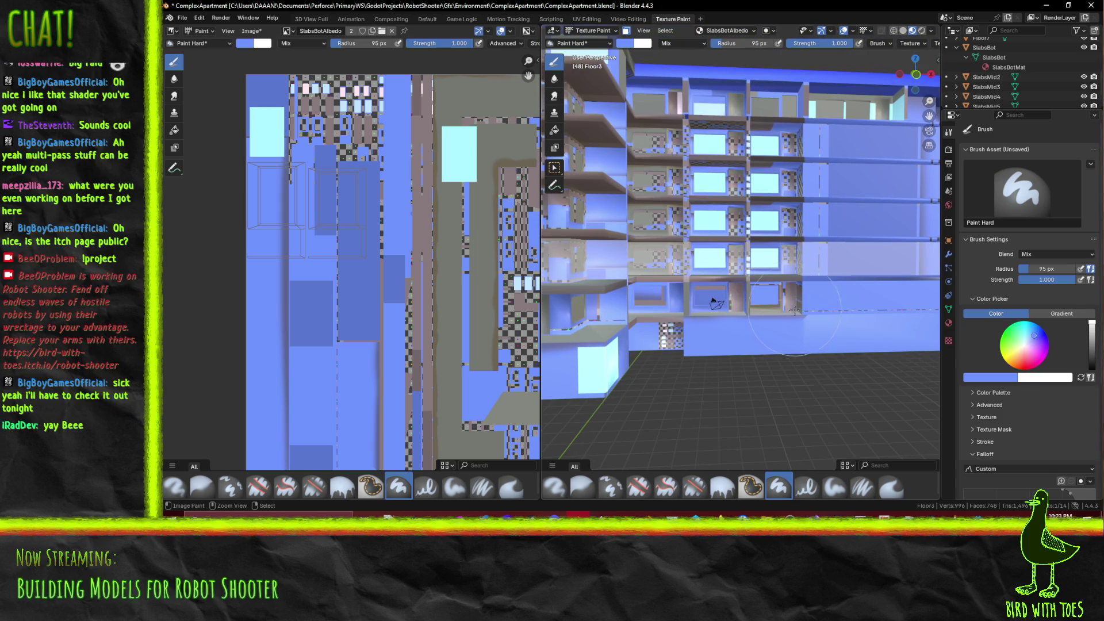
Reload the SlabsBotAlbedo image to discard the paint, then select a Floor3 face in Edit Mode
{"action": "middle_click_drag", "start_coordinate": [673, 247], "coordinate": [837, 276]}
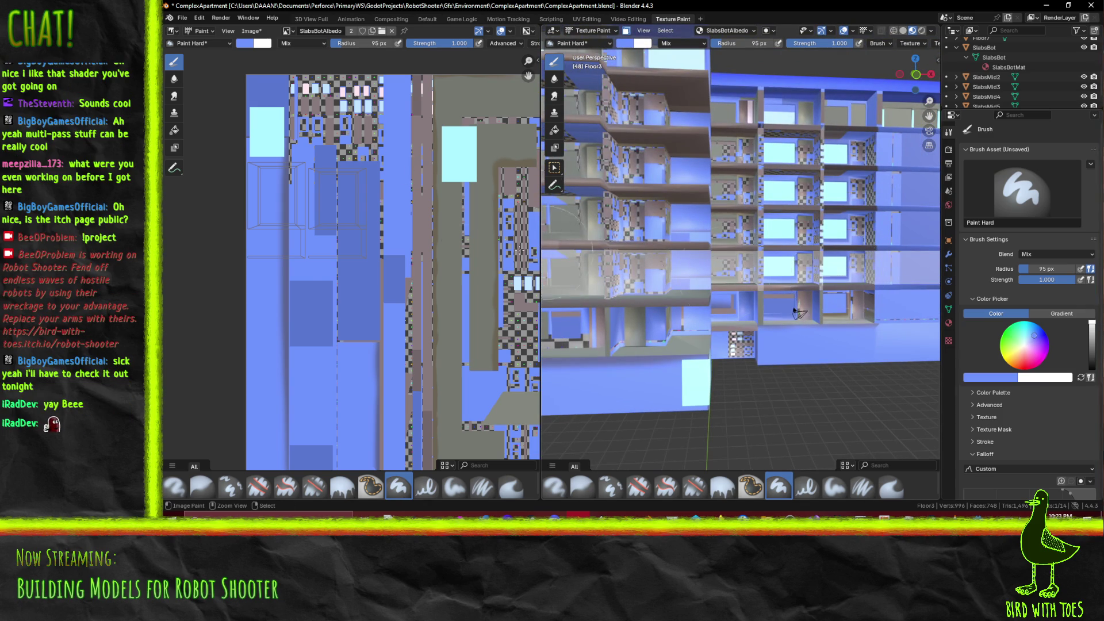
{"action": "scroll", "coordinate": [318, 149], "scroll_direction": "down", "scroll_amount": 4}
{"action": "left_click", "coordinate": [251, 30]}
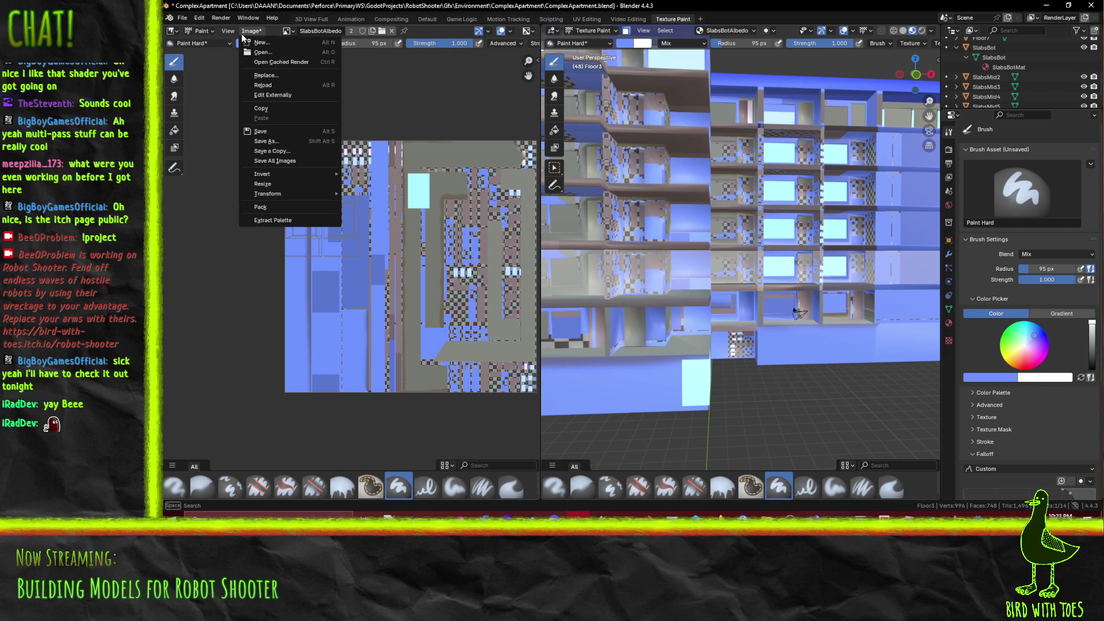
{"action": "left_click", "coordinate": [278, 85]}
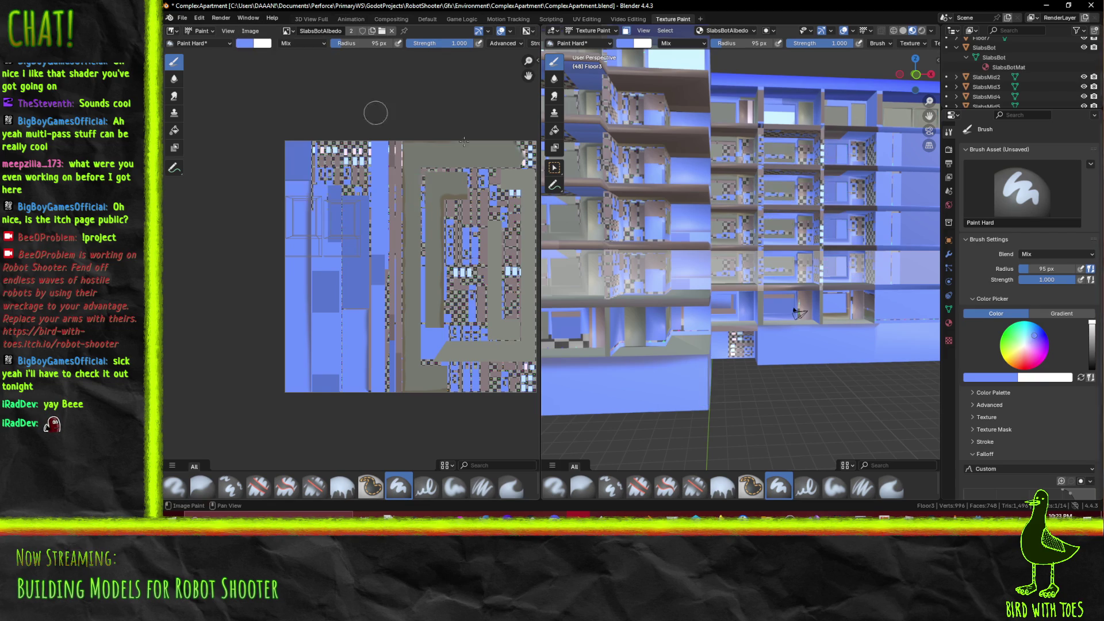
{"action": "key", "text": "Tab"}
{"action": "left_click", "coordinate": [765, 256]}
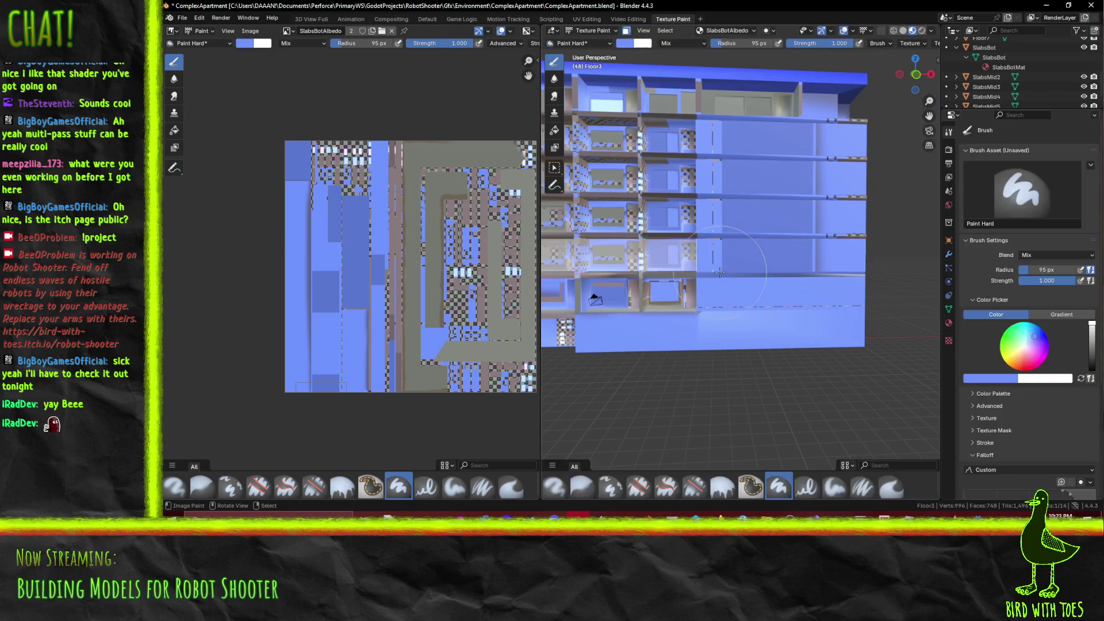
Browse the images available for SlabsBotMat's Base Color
{"action": "left_click", "coordinate": [948, 322]}
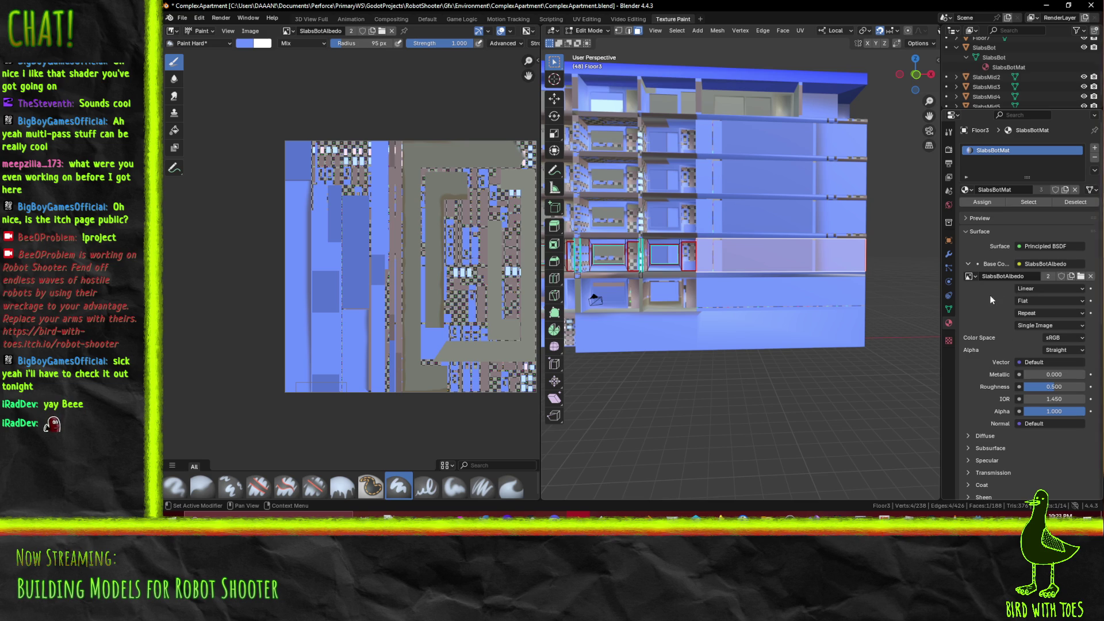
{"action": "left_click", "coordinate": [969, 277]}
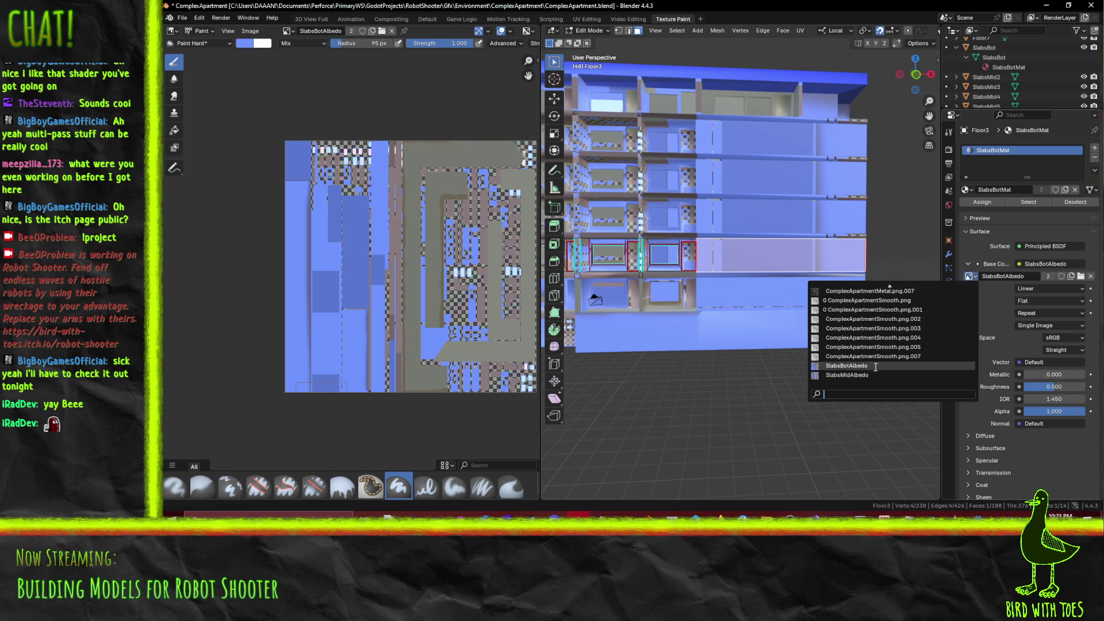
{"action": "scroll", "coordinate": [869, 345], "scroll_direction": "up", "scroll_amount": 5}
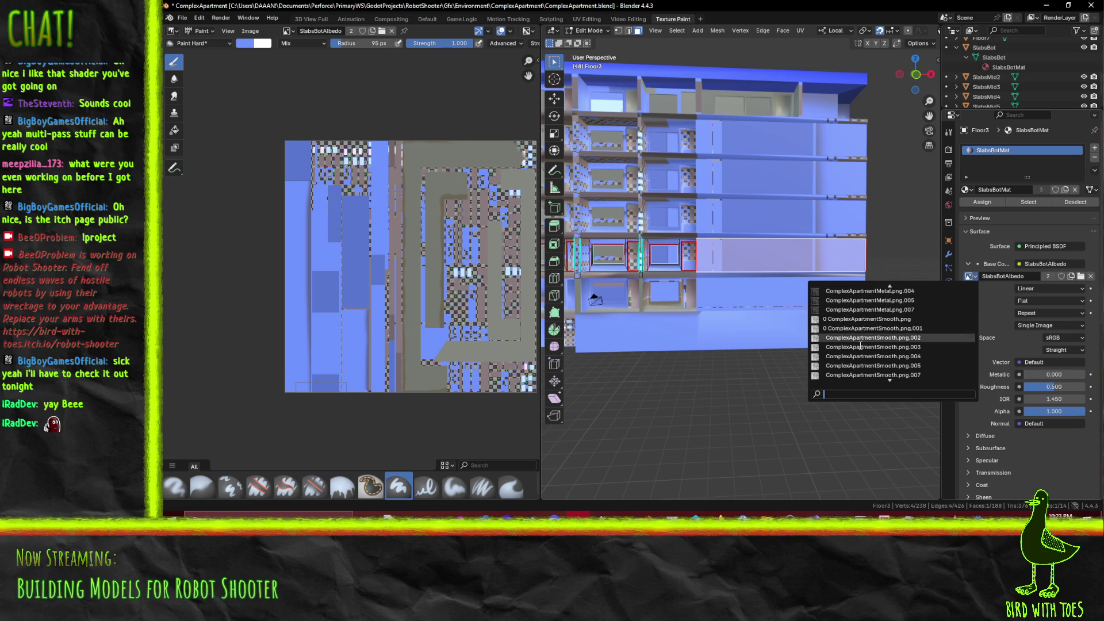
{"action": "scroll", "coordinate": [866, 336], "scroll_direction": "up", "scroll_amount": 6}
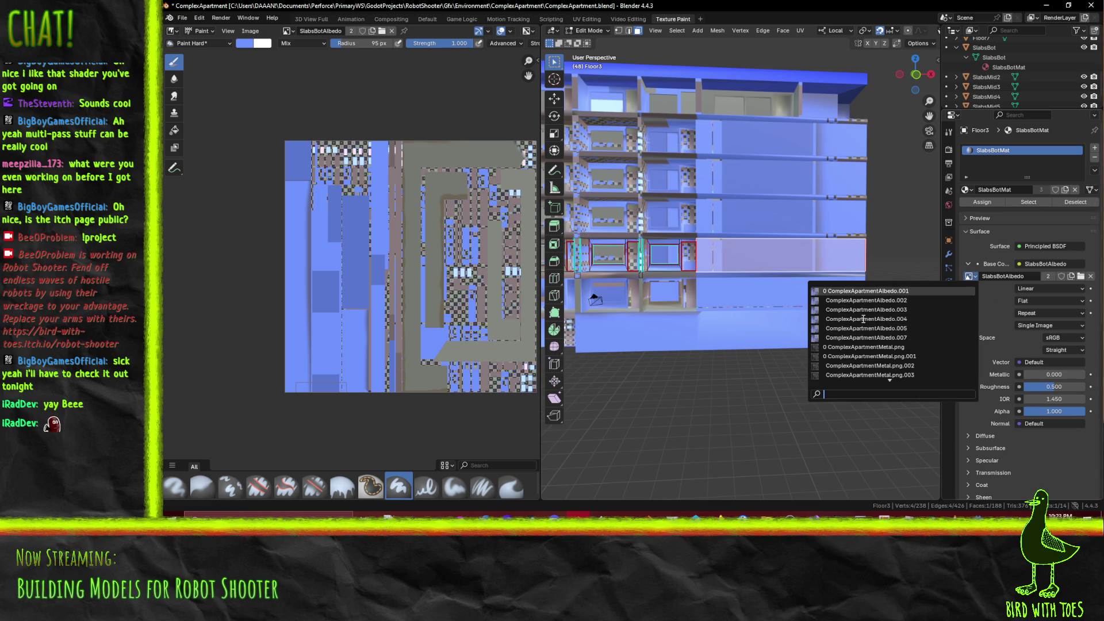
{"action": "scroll", "coordinate": [862, 345], "scroll_direction": "down", "scroll_amount": 10}
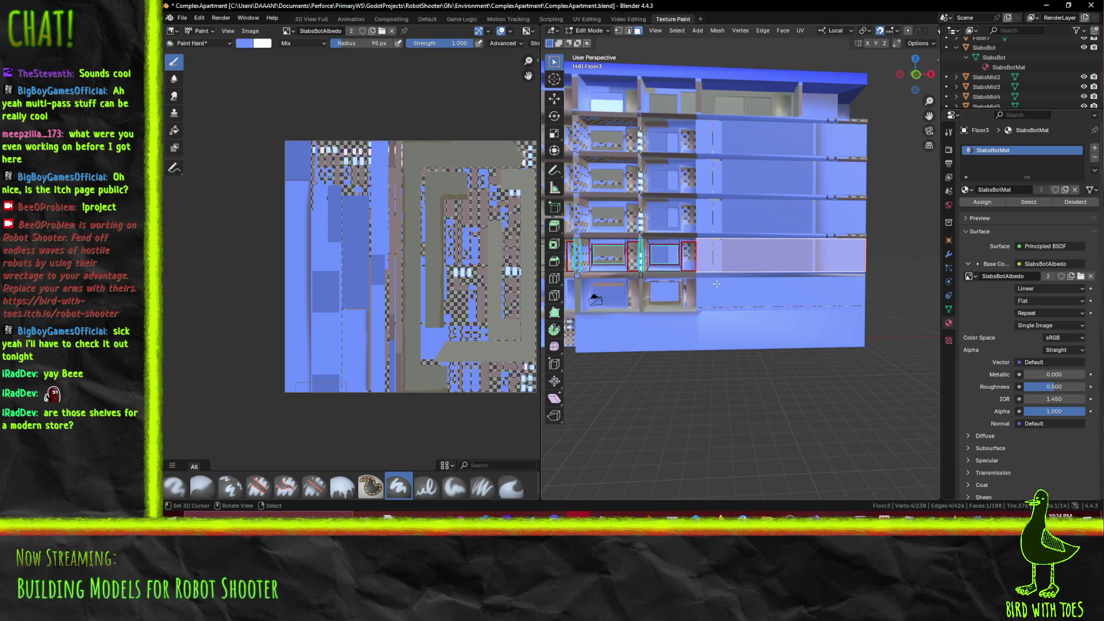
Select all of Floor3's faces and recheck the base colour image and material lists
{"action": "key", "text": "Tab"}
{"action": "key", "text": "Tab"}
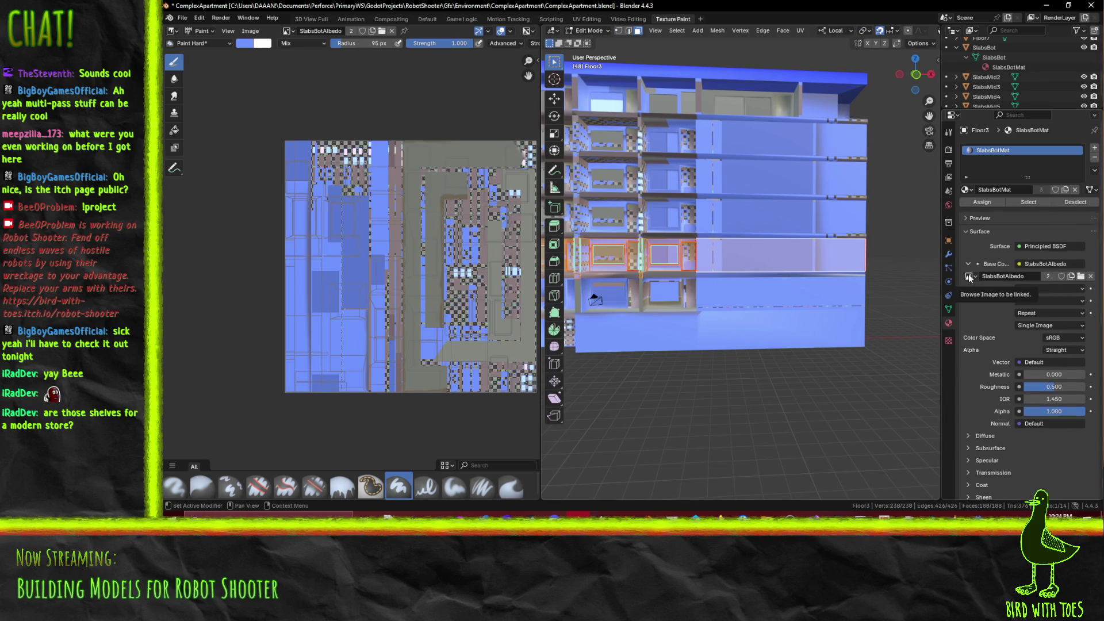
{"action": "mouse_move", "coordinate": [764, 277]}
{"action": "middle_mouse_down"}
{"action": "mouse_move", "coordinate": [747, 275]}
{"action": "mouse_move", "coordinate": [765, 277]}
{"action": "middle_mouse_up"}
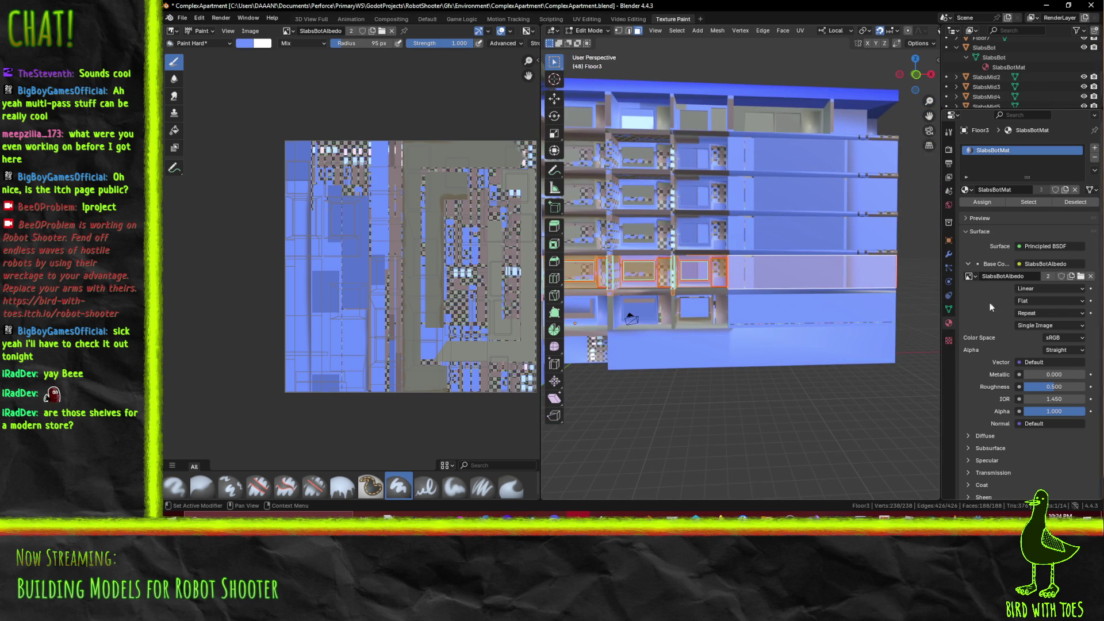
{"action": "left_click", "coordinate": [971, 276]}
{"action": "left_click", "coordinate": [971, 190]}
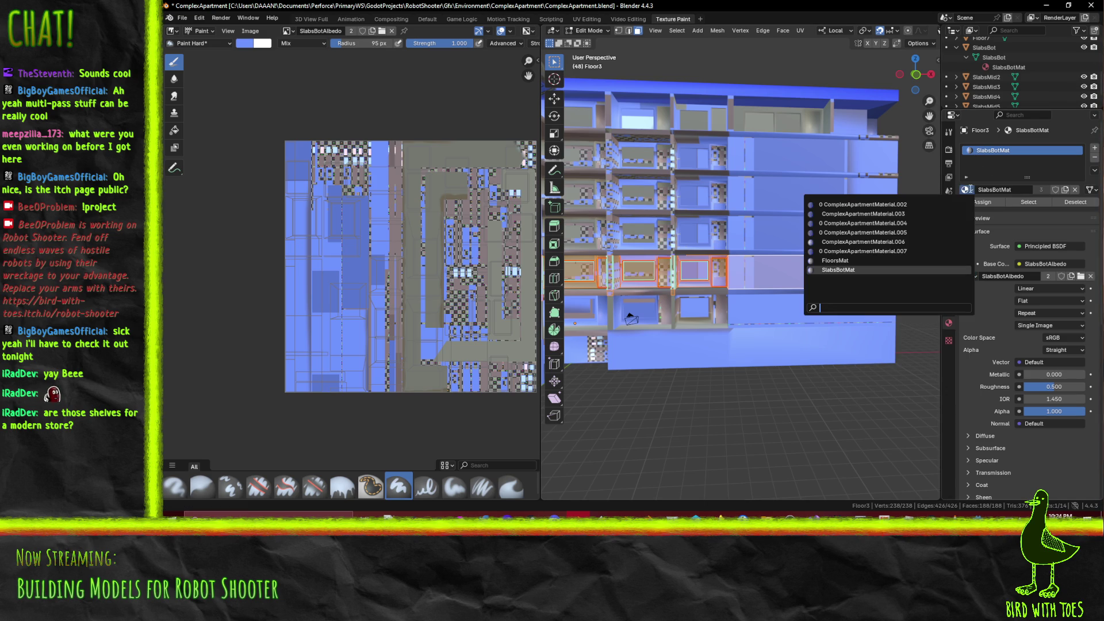
Swap Floor3's material from SlabsBotMat to FloorsMat
{"action": "left_click", "coordinate": [858, 260]}
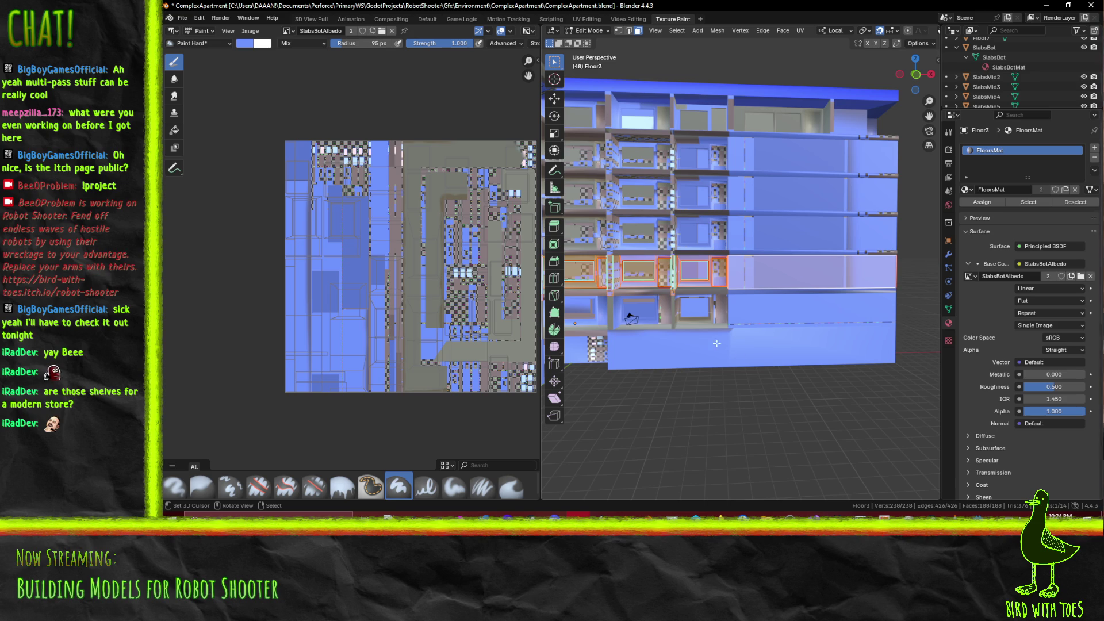
{"action": "mouse_move", "coordinate": [801, 313]}
{"action": "middle_mouse_down"}
{"action": "mouse_move", "coordinate": [747, 304]}
{"action": "mouse_move", "coordinate": [810, 304]}
{"action": "mouse_move", "coordinate": [637, 287]}
{"action": "middle_mouse_up"}
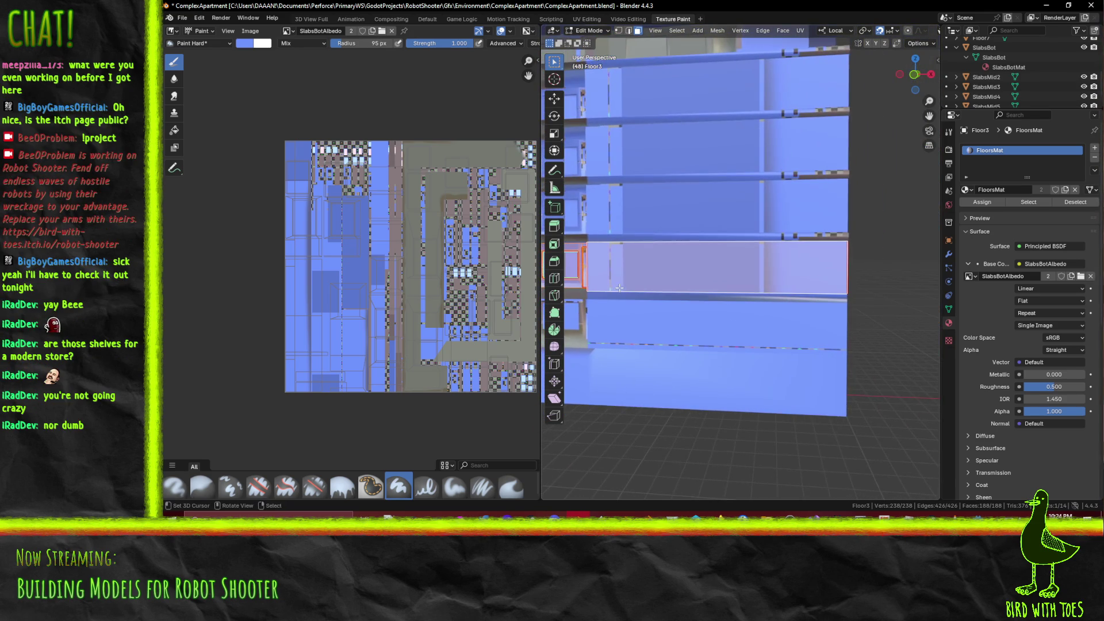
{"action": "left_click", "coordinate": [286, 31]}
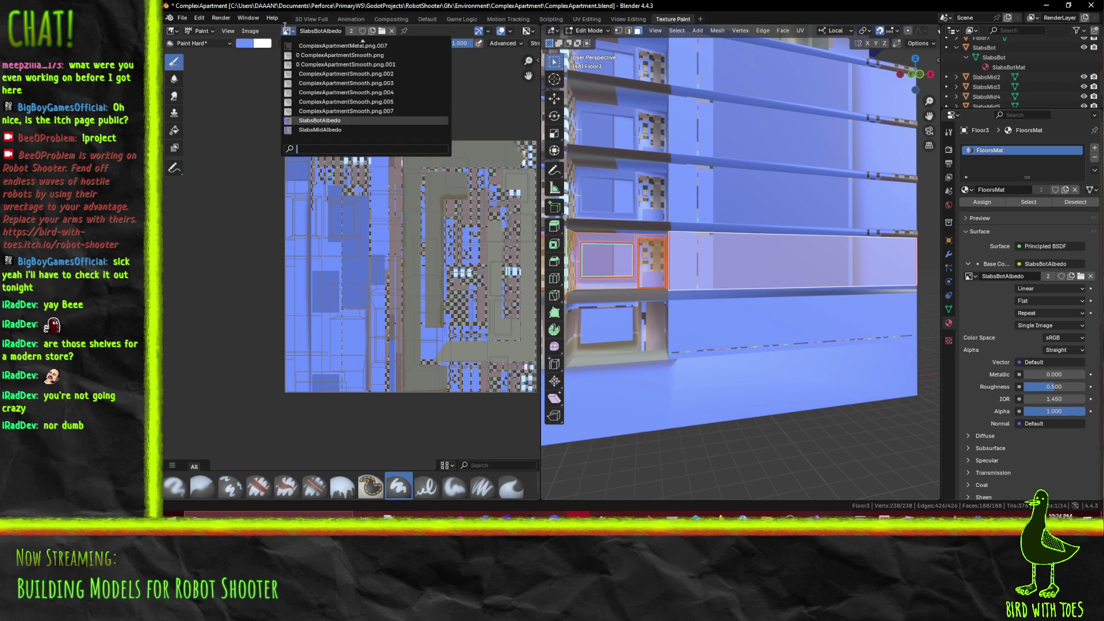
{"action": "scroll", "coordinate": [345, 64], "scroll_direction": "up", "scroll_amount": 1}
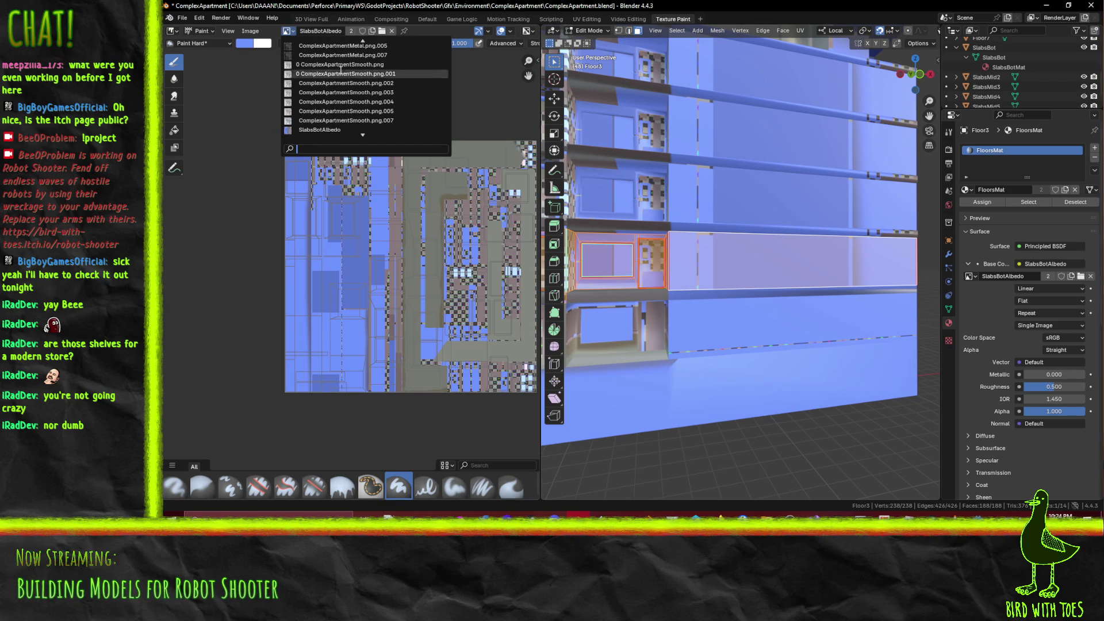
{"action": "scroll", "coordinate": [347, 131], "scroll_direction": "down", "scroll_amount": 2}
Show SlabsMidAlbedo in the image editor and set FloorsMat's base colour to ComplexApartmentMetal.png.007
{"action": "left_click", "coordinate": [347, 131]}
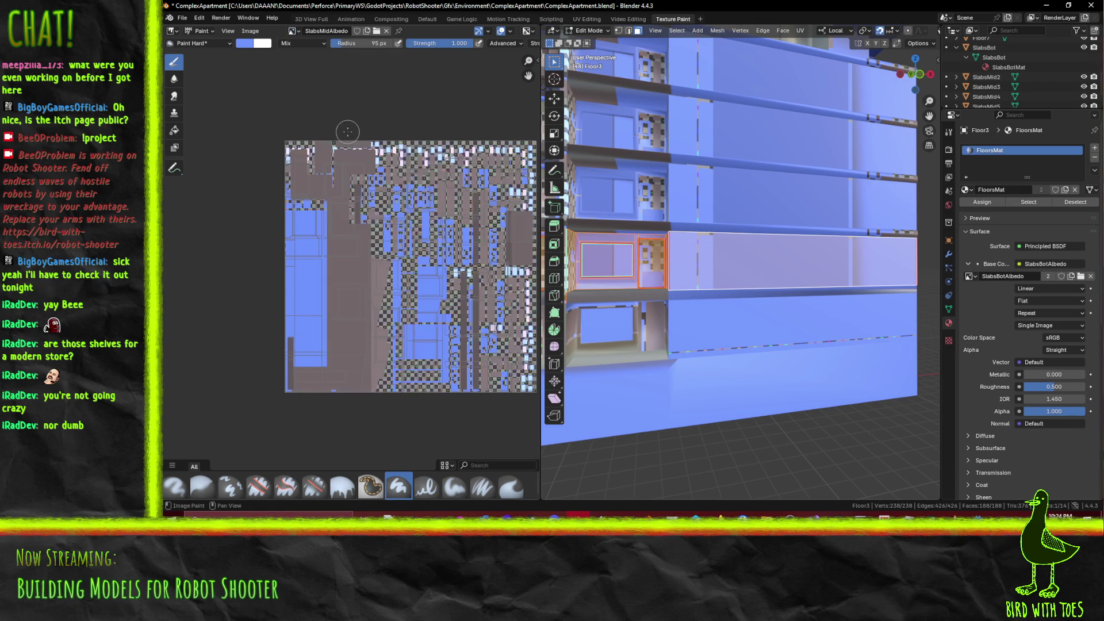
{"action": "left_click", "coordinate": [292, 31]}
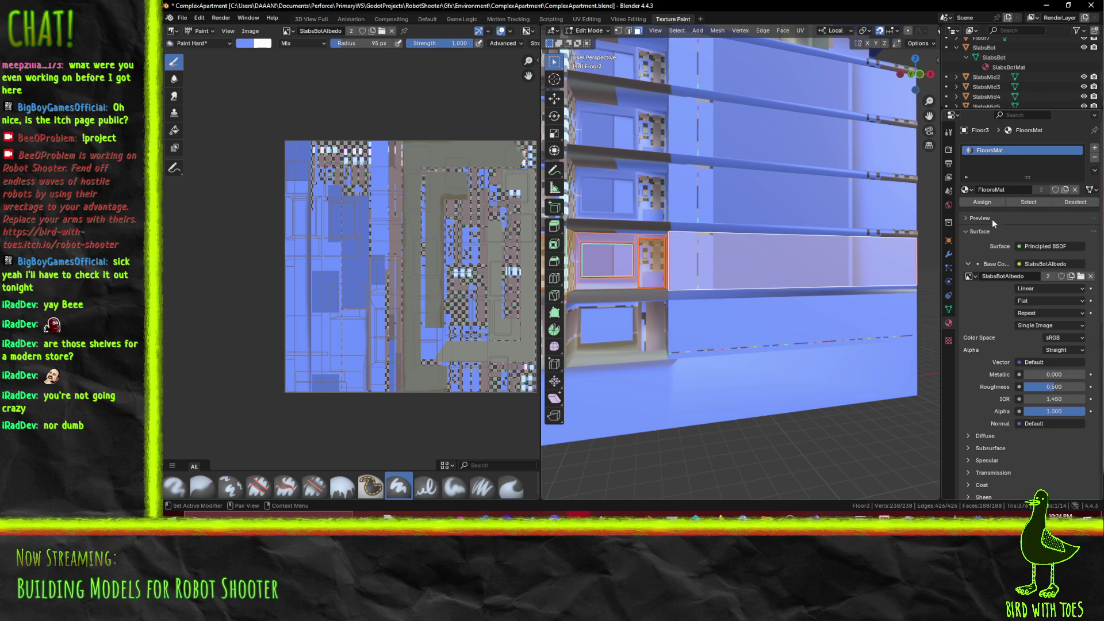
{"action": "left_click", "coordinate": [973, 278]}
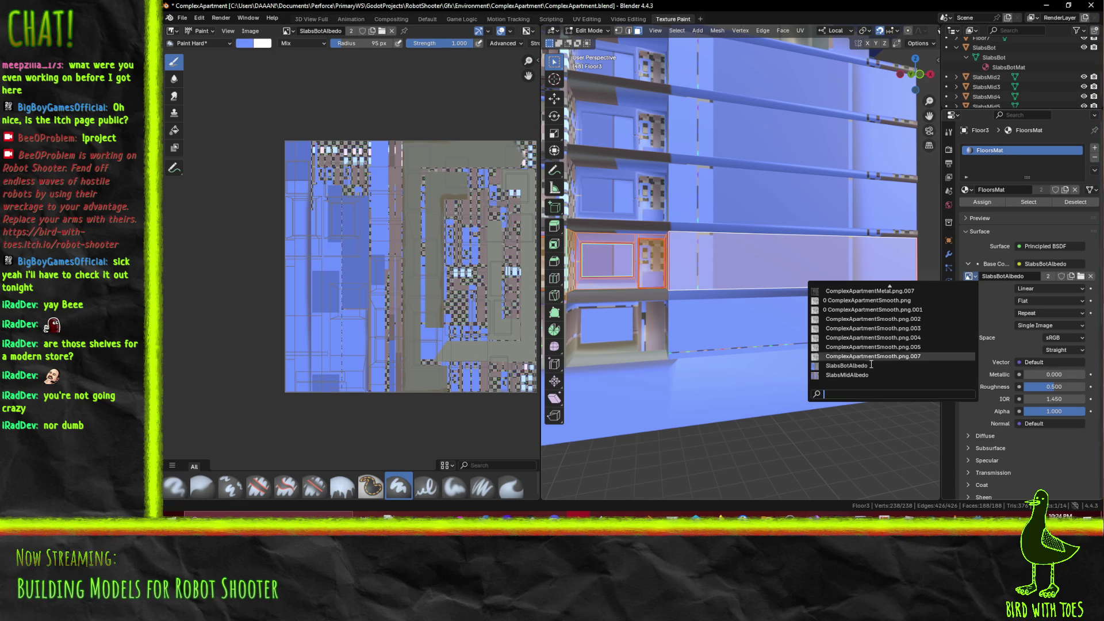
{"action": "left_click", "coordinate": [886, 285]}
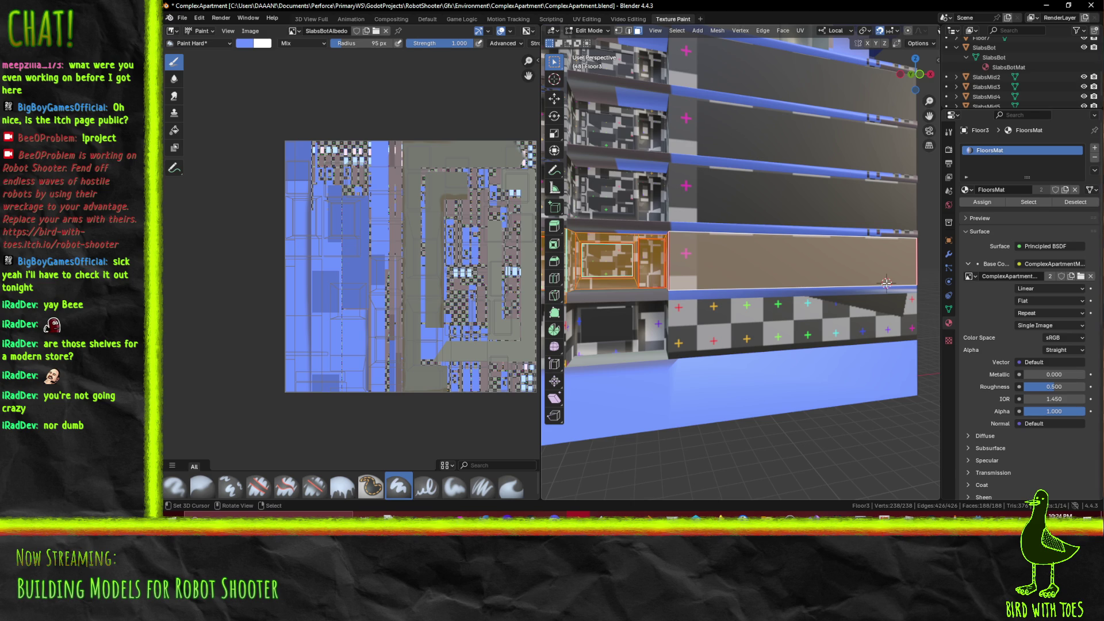
Reopen the Base Color image list to confirm ComplexApartmentMetal.png.007, then close it unchanged
{"action": "left_click", "coordinate": [968, 276]}
{"action": "scroll", "coordinate": [897, 294], "scroll_direction": "up", "scroll_amount": 5}
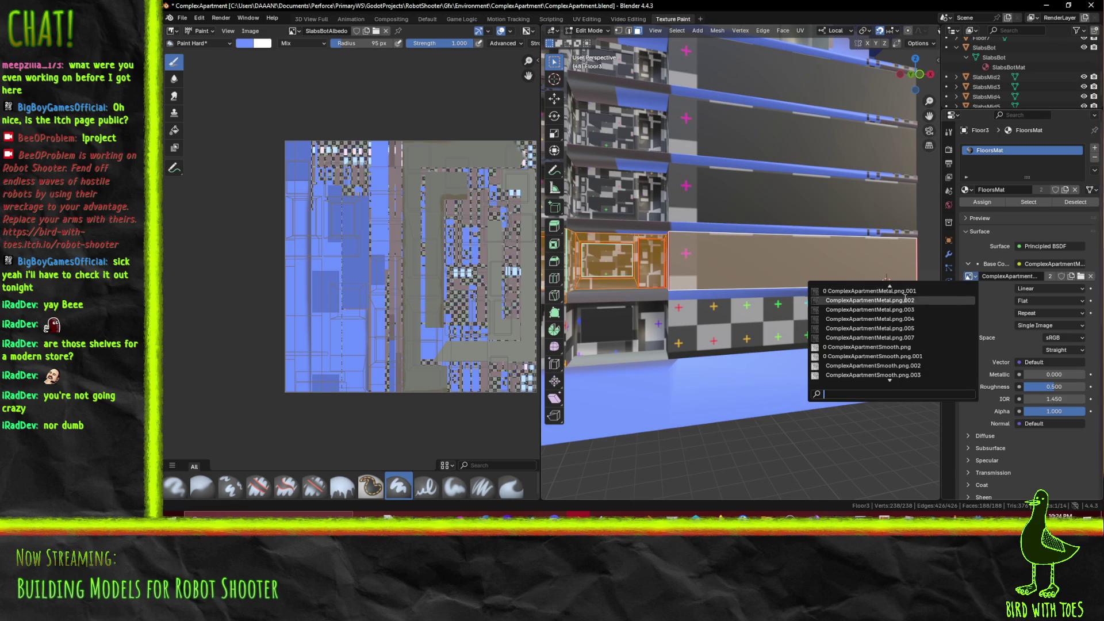
{"action": "scroll", "coordinate": [898, 294], "scroll_direction": "down", "scroll_amount": 4}
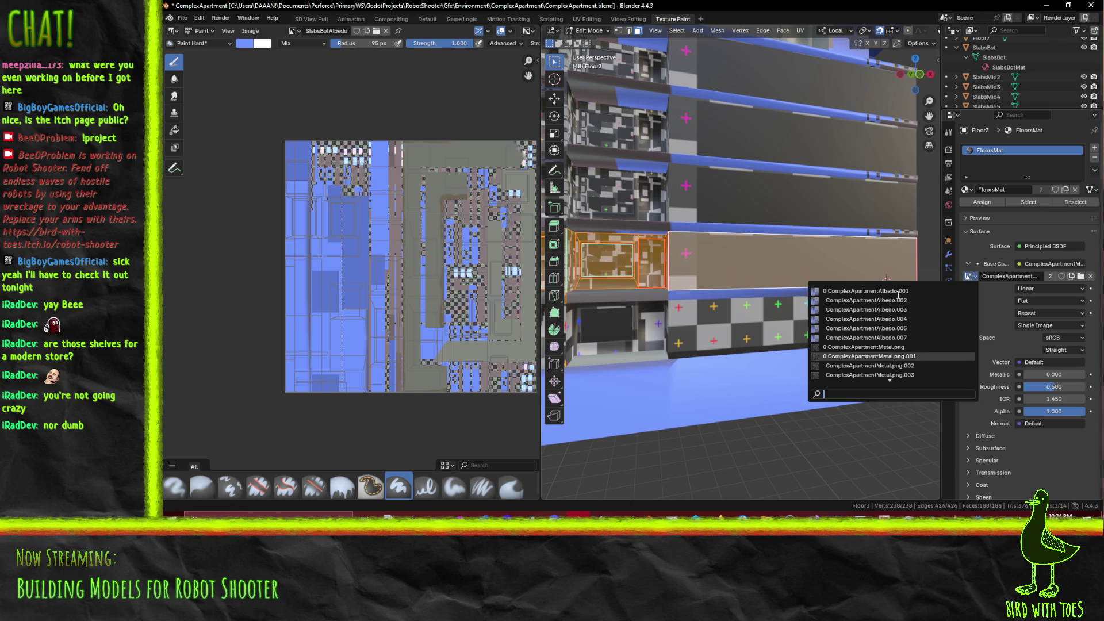
{"action": "scroll", "coordinate": [900, 299], "scroll_direction": "down", "scroll_amount": 6}
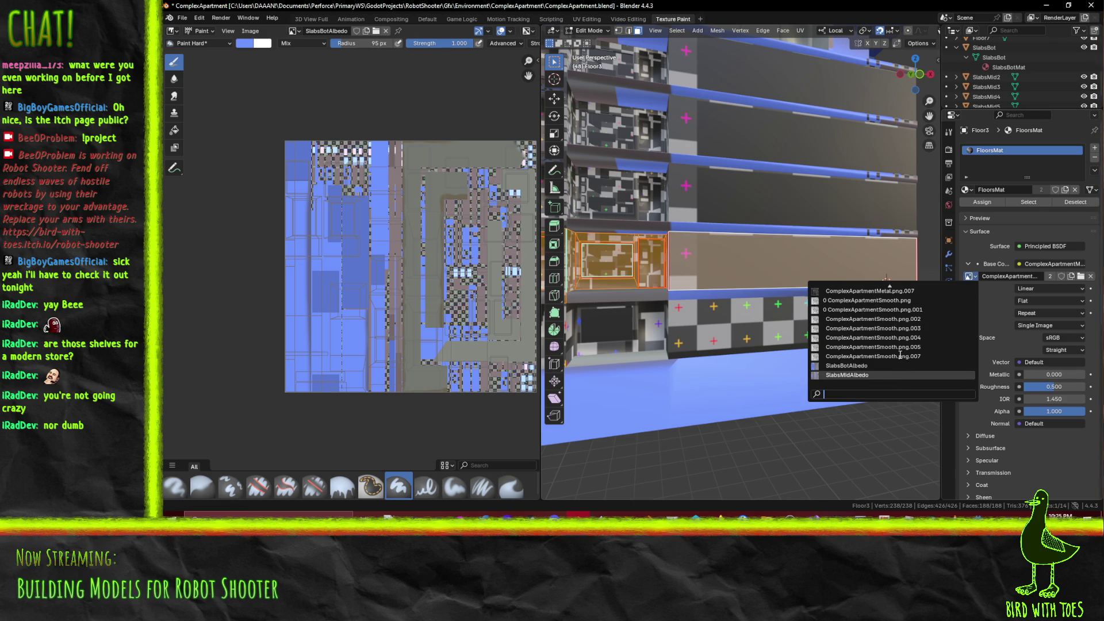
{"action": "scroll", "coordinate": [901, 354], "scroll_direction": "up", "scroll_amount": 2}
{"action": "scroll", "coordinate": [900, 348], "scroll_direction": "down", "scroll_amount": 2}
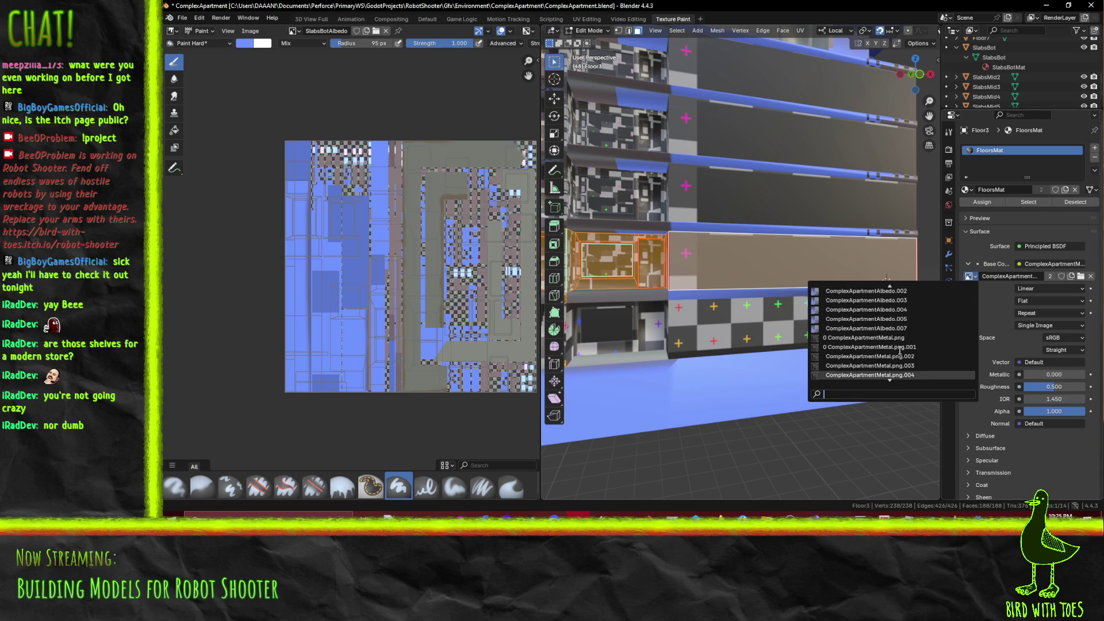
{"action": "left_click", "coordinate": [978, 278]}
Create a 1024 px Color Grid image named FloorsAlbedo, alpha off, as FloorsMat's base colour
{"action": "left_click", "coordinate": [1071, 276]}
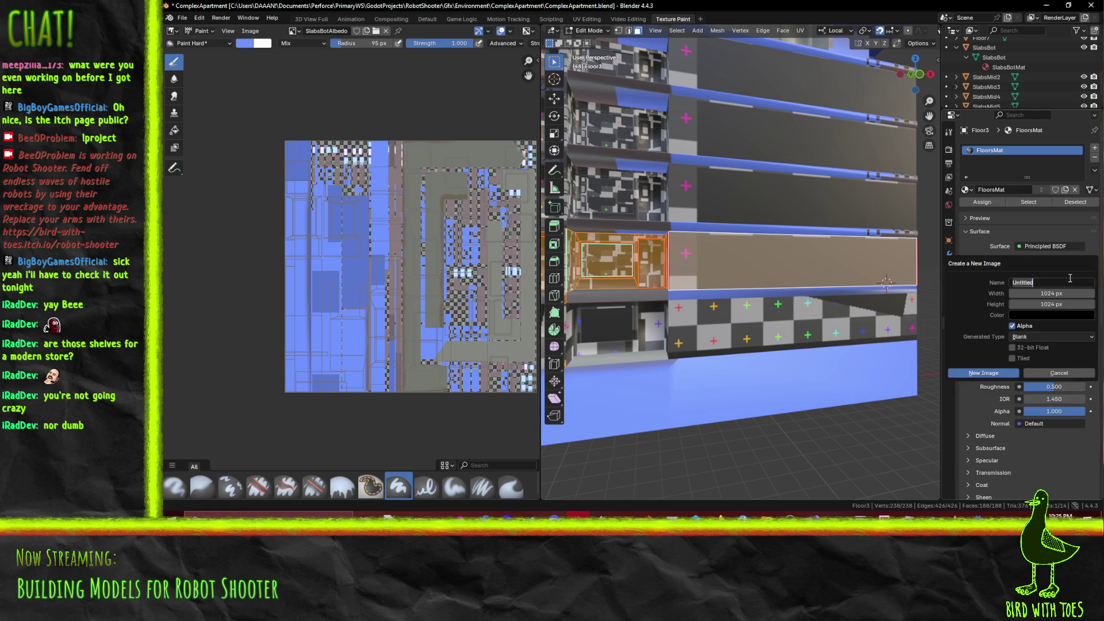
{"action": "left_click", "coordinate": [1036, 372]}
{"action": "key", "text": "Escape"}
{"action": "scroll", "coordinate": [995, 320], "scroll_direction": "down", "scroll_amount": 2}
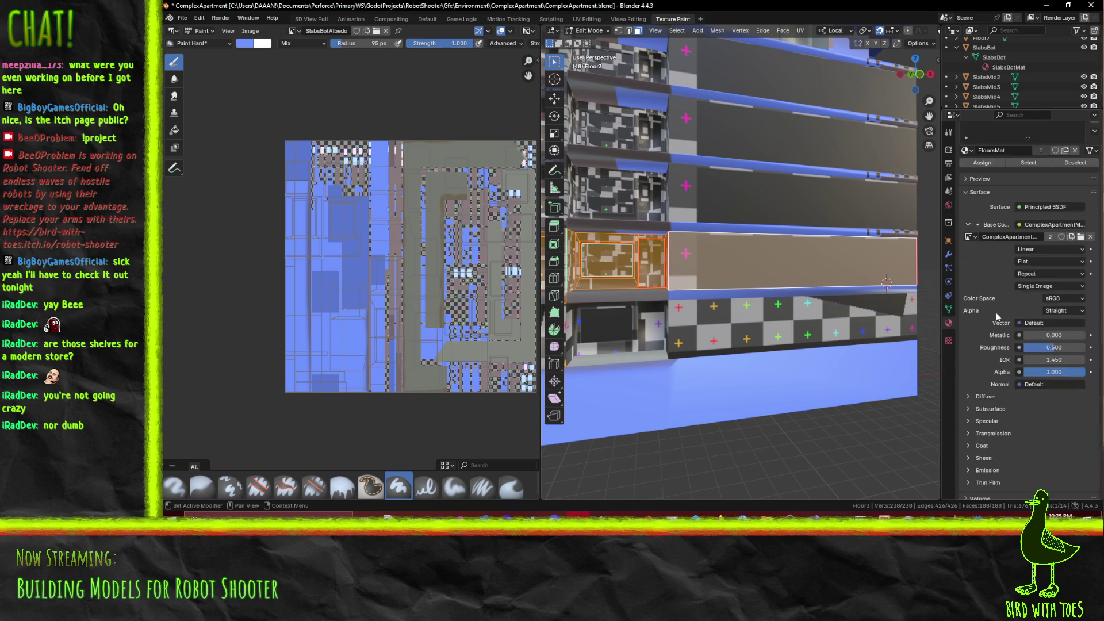
{"action": "scroll", "coordinate": [995, 311], "scroll_direction": "up", "scroll_amount": 2}
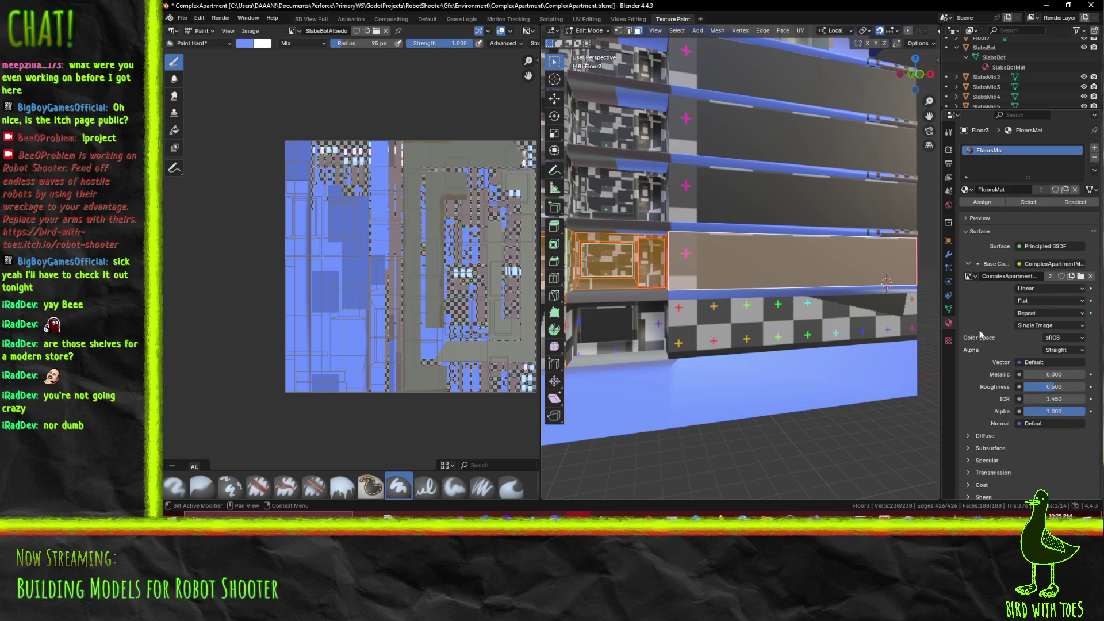
{"action": "left_click", "coordinate": [1070, 277]}
{"action": "type", "text": "FloorsAlbedo"}
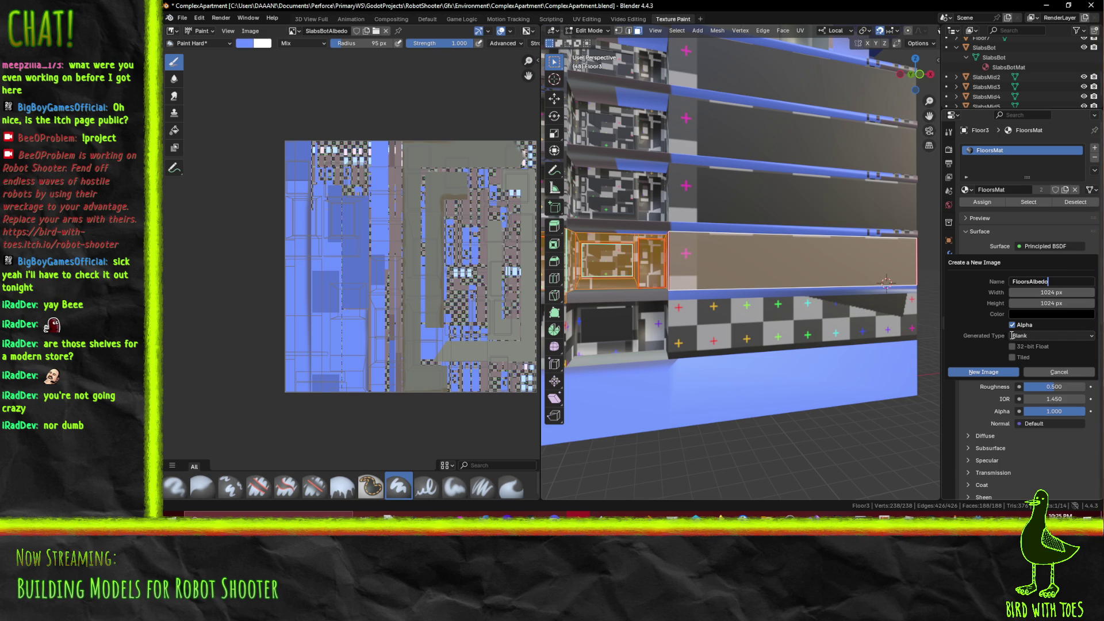
{"action": "left_click", "coordinate": [1035, 338]}
{"action": "left_click", "coordinate": [1031, 371]}
{"action": "left_click", "coordinate": [1014, 326]}
{"action": "left_click", "coordinate": [1001, 372]}
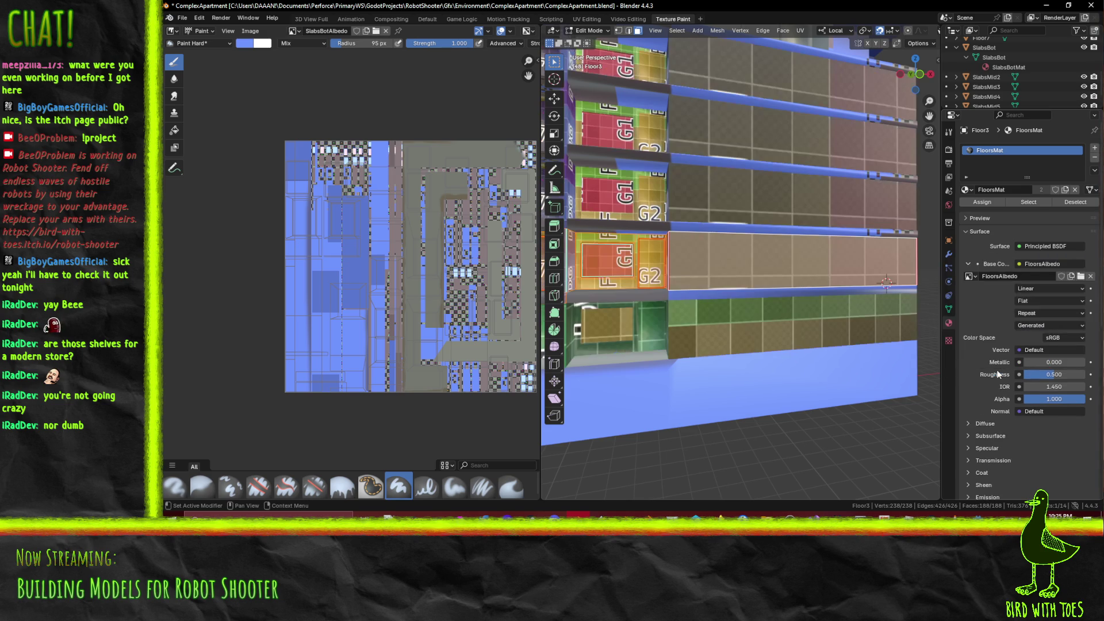
Select the first three wall panel faces of Floor3 while orbiting around the shelves
{"action": "mouse_move", "coordinate": [862, 298]}
{"action": "middle_mouse_down"}
{"action": "mouse_move", "coordinate": [831, 316]}
{"action": "mouse_move", "coordinate": [763, 307]}
{"action": "mouse_move", "coordinate": [808, 307]}
{"action": "mouse_move", "coordinate": [725, 282]}
{"action": "mouse_move", "coordinate": [792, 270]}
{"action": "mouse_move", "coordinate": [705, 245]}
{"action": "middle_mouse_up"}
{"action": "left_click", "coordinate": [834, 246]}
{"action": "left_click", "coordinate": [631, 237], "text": "shift"}
{"action": "mouse_move", "coordinate": [630, 237]}
{"action": "middle_mouse_down"}
{"action": "mouse_move", "coordinate": [707, 253]}
{"action": "mouse_move", "coordinate": [699, 243]}
{"action": "mouse_move", "coordinate": [931, 228]}
{"action": "middle_mouse_up"}
{"action": "middle_click_drag", "start_coordinate": [690, 236], "coordinate": [749, 239]}
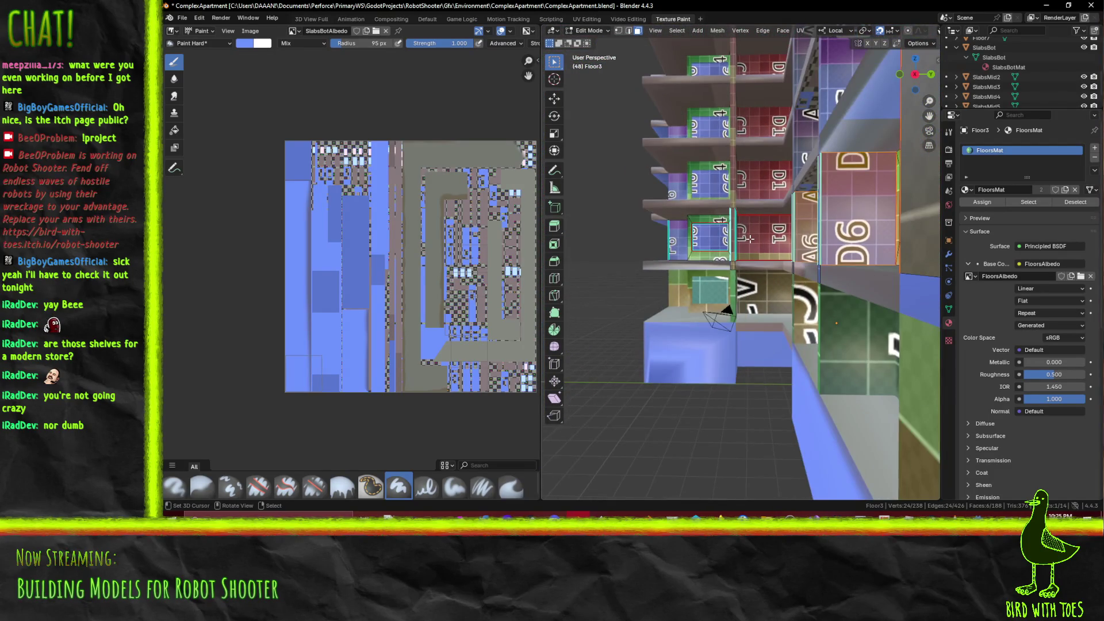
{"action": "scroll", "coordinate": [749, 239], "scroll_direction": "up", "scroll_amount": 8}
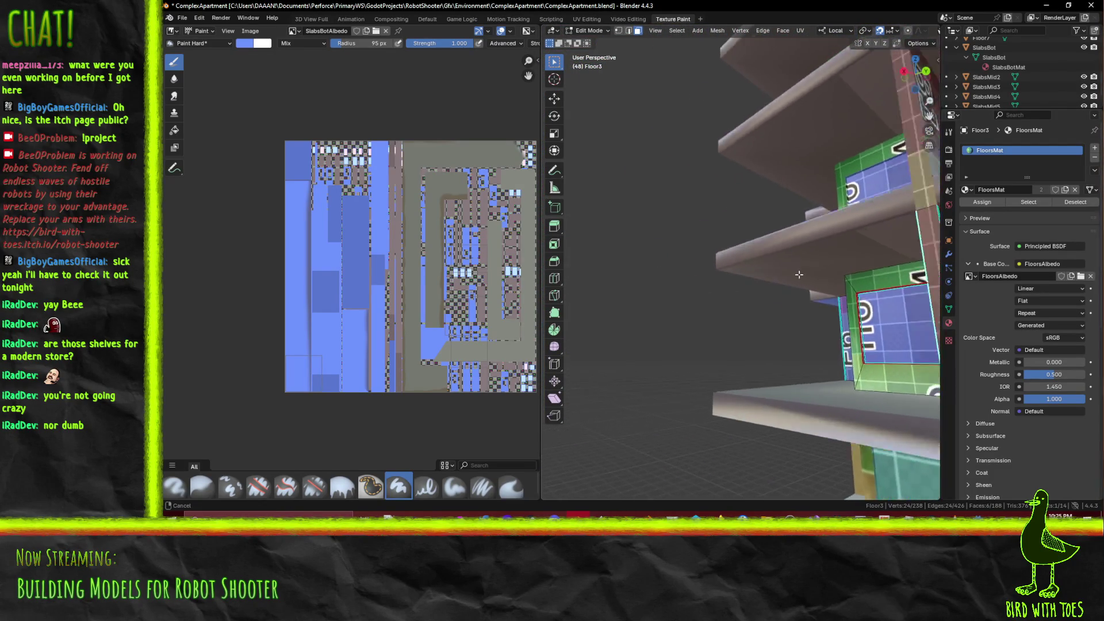
{"action": "left_click", "coordinate": [807, 276], "text": "shift"}
{"action": "scroll", "coordinate": [807, 276], "scroll_direction": "down", "scroll_amount": 6}
{"action": "mouse_move", "coordinate": [828, 264]}
{"action": "middle_mouse_down"}
{"action": "mouse_move", "coordinate": [856, 250]}
{"action": "mouse_move", "coordinate": [676, 276]}
{"action": "middle_mouse_up"}
Add the F6, G4 and another panel face to the selection, then enter Texture Paint mode
{"action": "left_click", "coordinate": [856, 250], "text": "shift"}
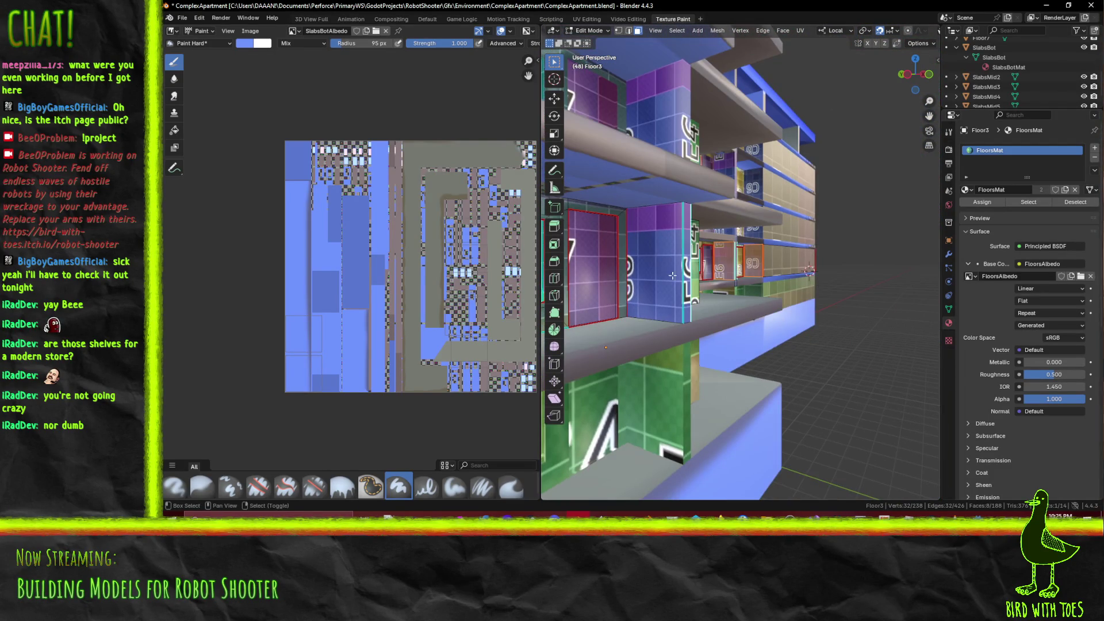
{"action": "middle_click_drag", "start_coordinate": [751, 286], "coordinate": [740, 278]}
{"action": "left_click", "coordinate": [634, 273], "text": "shift"}
{"action": "middle_click_drag", "start_coordinate": [633, 273], "coordinate": [661, 247]}
{"action": "scroll", "coordinate": [691, 223], "scroll_direction": "up", "scroll_amount": 5}
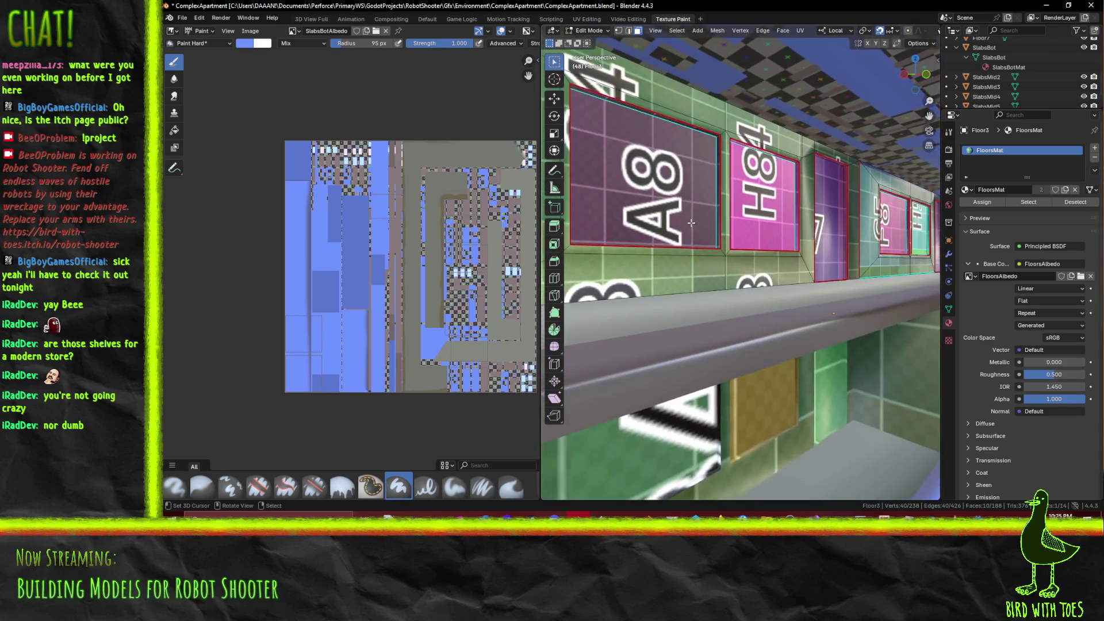
{"action": "scroll", "coordinate": [691, 222], "scroll_direction": "down", "scroll_amount": 5}
{"action": "left_click", "coordinate": [704, 232], "text": "shift"}
{"action": "mouse_move", "coordinate": [626, 271]}
{"action": "middle_mouse_down"}
{"action": "mouse_move", "coordinate": [769, 288]}
{"action": "mouse_move", "coordinate": [727, 296]}
{"action": "middle_mouse_up"}
{"action": "middle_click_drag", "start_coordinate": [651, 255], "coordinate": [714, 332]}
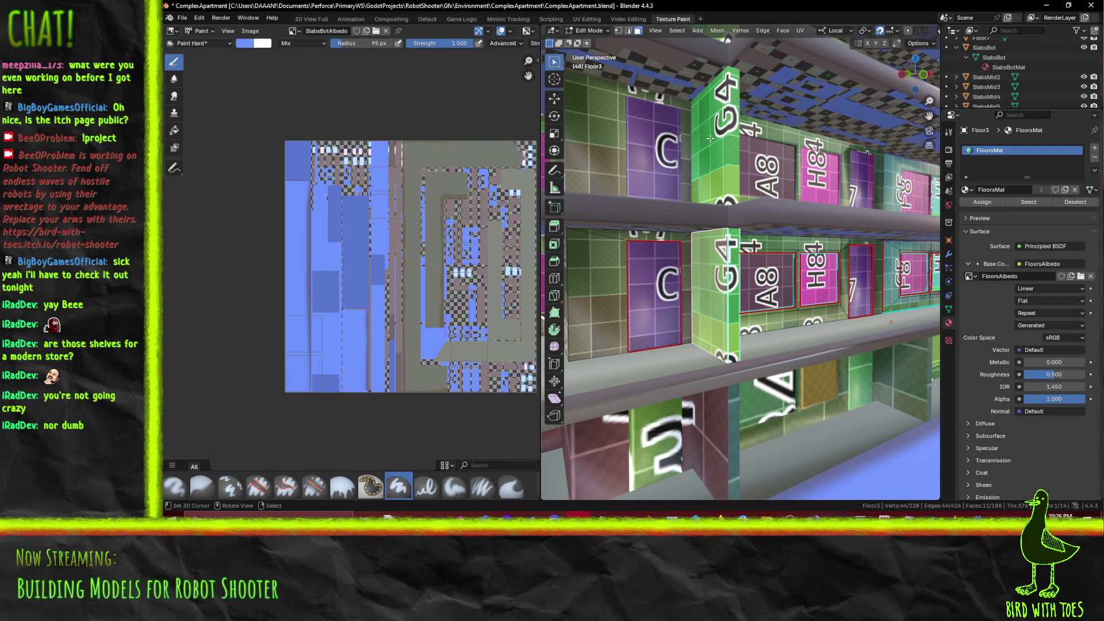
{"action": "left_click", "coordinate": [585, 31]}
{"action": "left_click", "coordinate": [592, 95]}
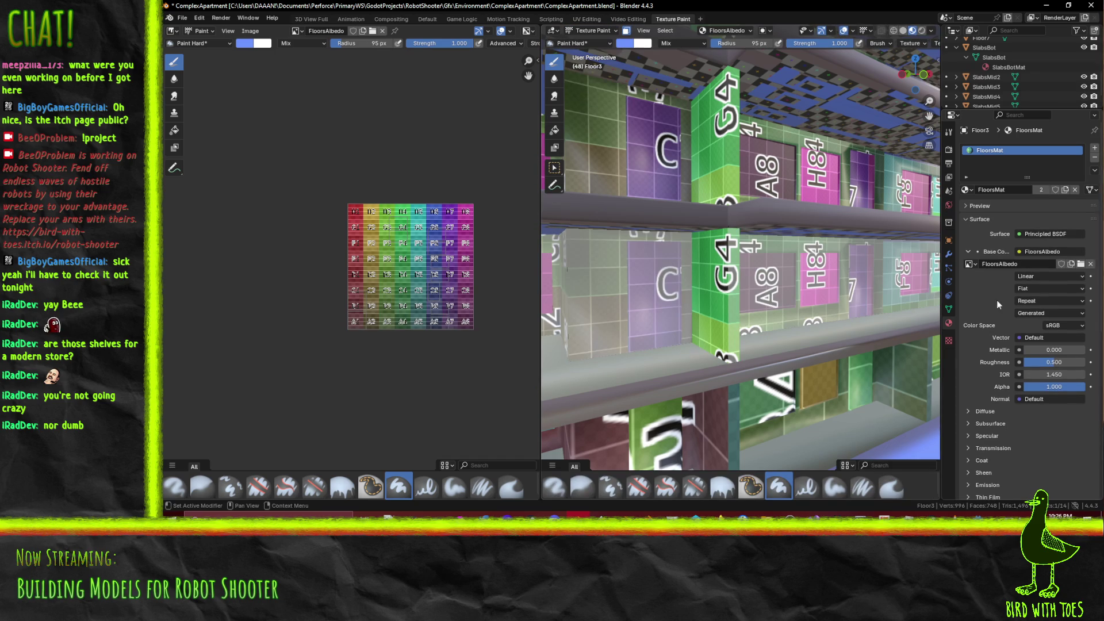
Display SlabsBotAlbedo in the image editor and eyedrop a brush colour from it
{"action": "left_click", "coordinate": [296, 31]}
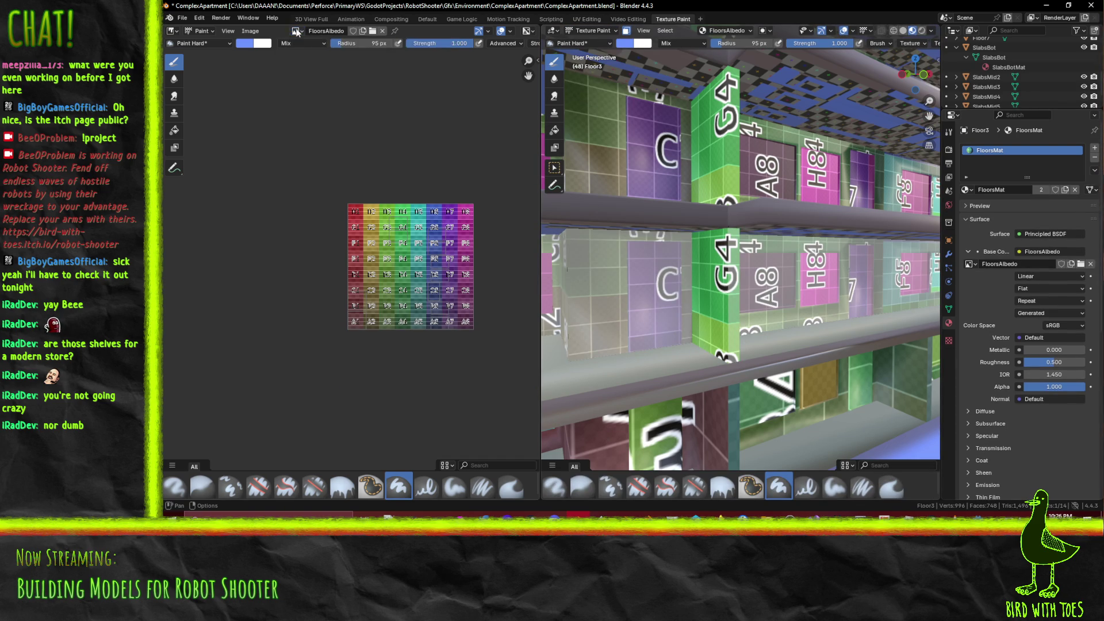
{"action": "left_click", "coordinate": [333, 121]}
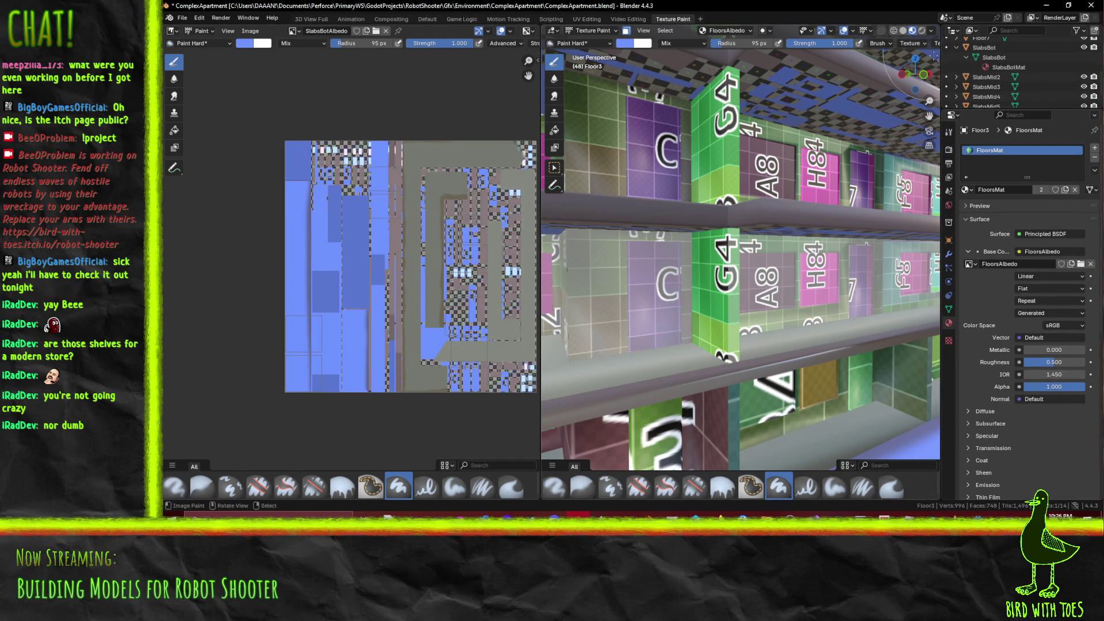
{"action": "left_click", "coordinate": [949, 257]}
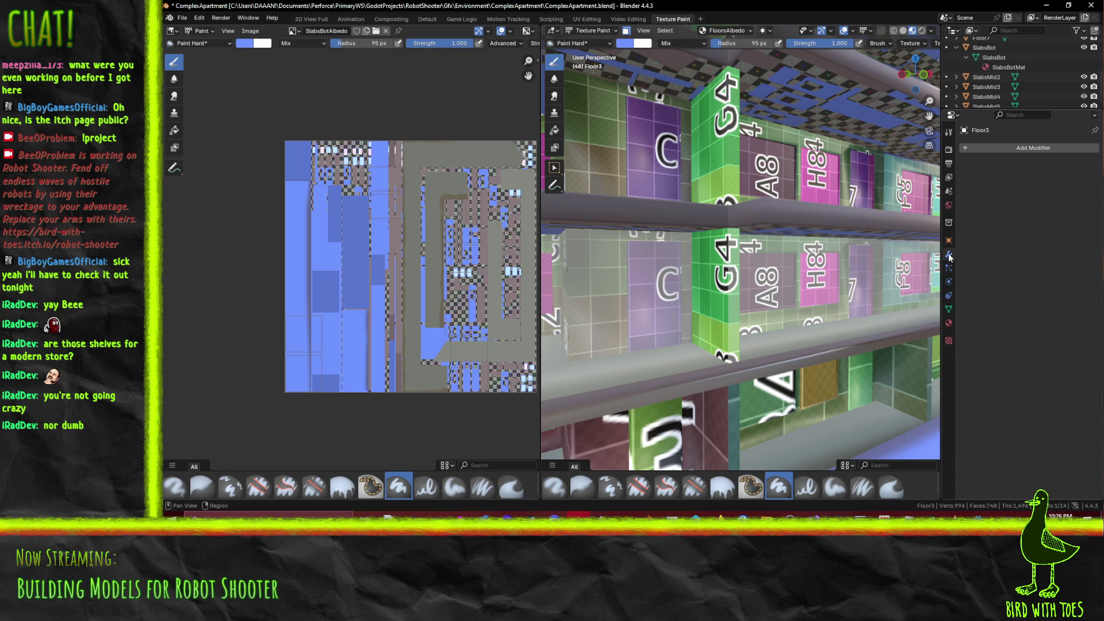
{"action": "left_click", "coordinate": [949, 132]}
{"action": "left_click", "coordinate": [997, 383]}
{"action": "left_click", "coordinate": [1003, 361]}
{"action": "left_click", "coordinate": [363, 226]}
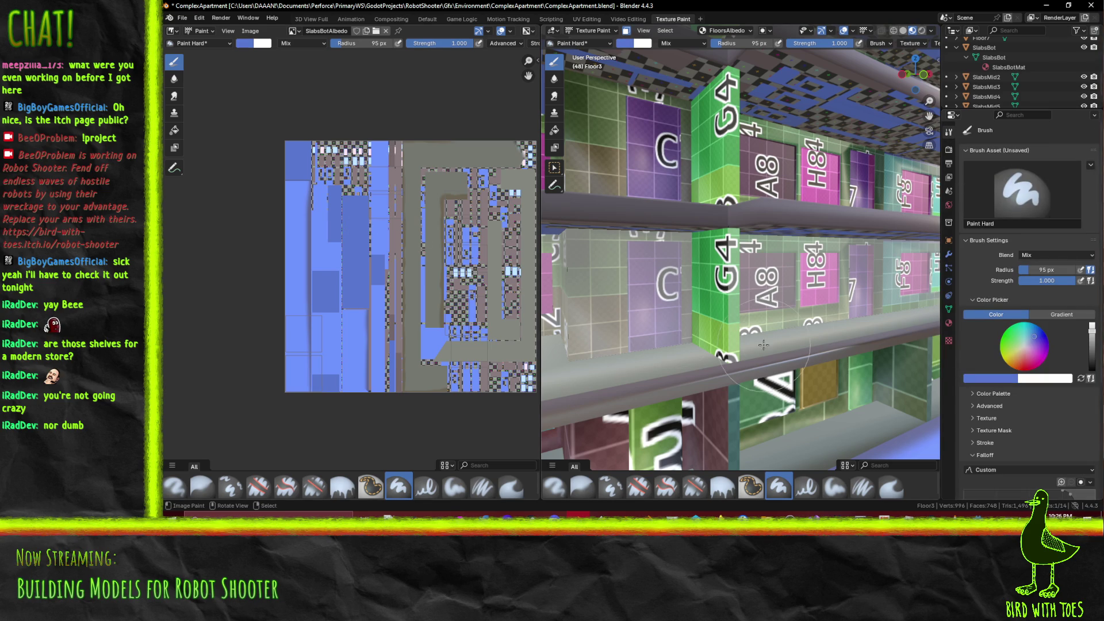
Resample the atlas blue, paint a shelf pillar with it, then switch the brush to green
{"action": "mouse_move", "coordinate": [759, 343]}
{"action": "middle_mouse_down"}
{"action": "mouse_move", "coordinate": [702, 335]}
{"action": "mouse_move", "coordinate": [687, 319]}
{"action": "middle_mouse_up"}
{"action": "mouse_move", "coordinate": [626, 353]}
{"action": "middle_mouse_down"}
{"action": "mouse_move", "coordinate": [798, 234]}
{"action": "mouse_move", "coordinate": [779, 344]}
{"action": "mouse_move", "coordinate": [843, 215]}
{"action": "middle_mouse_up"}
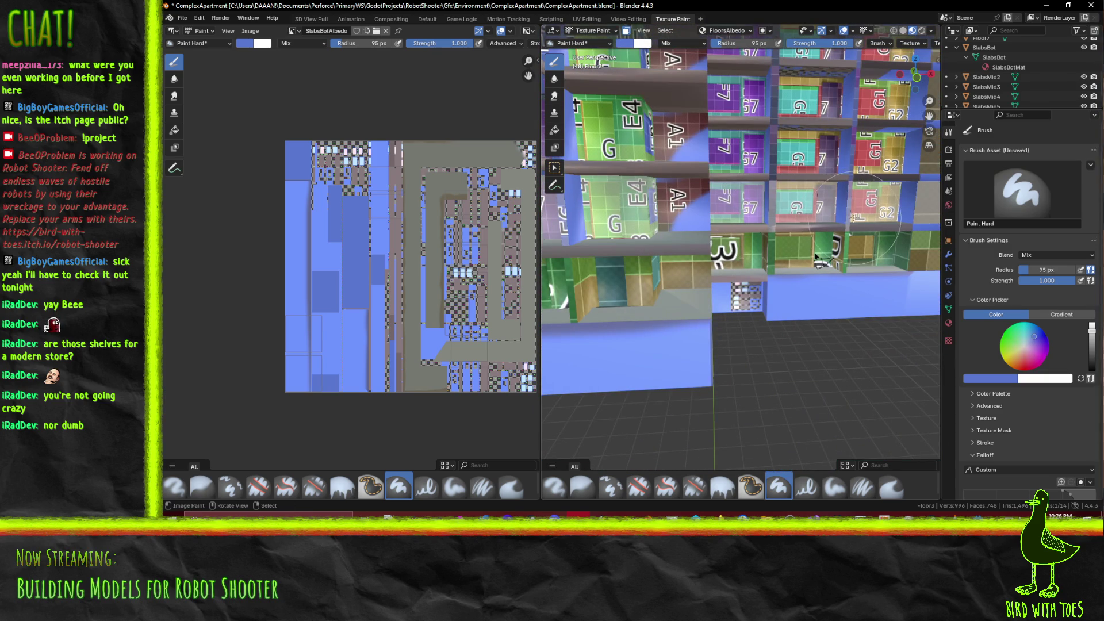
{"action": "mouse_move", "coordinate": [728, 200]}
{"action": "middle_mouse_down"}
{"action": "mouse_move", "coordinate": [698, 273]}
{"action": "mouse_move", "coordinate": [682, 270]}
{"action": "mouse_move", "coordinate": [693, 257]}
{"action": "mouse_move", "coordinate": [718, 298]}
{"action": "mouse_move", "coordinate": [699, 323]}
{"action": "middle_mouse_up"}
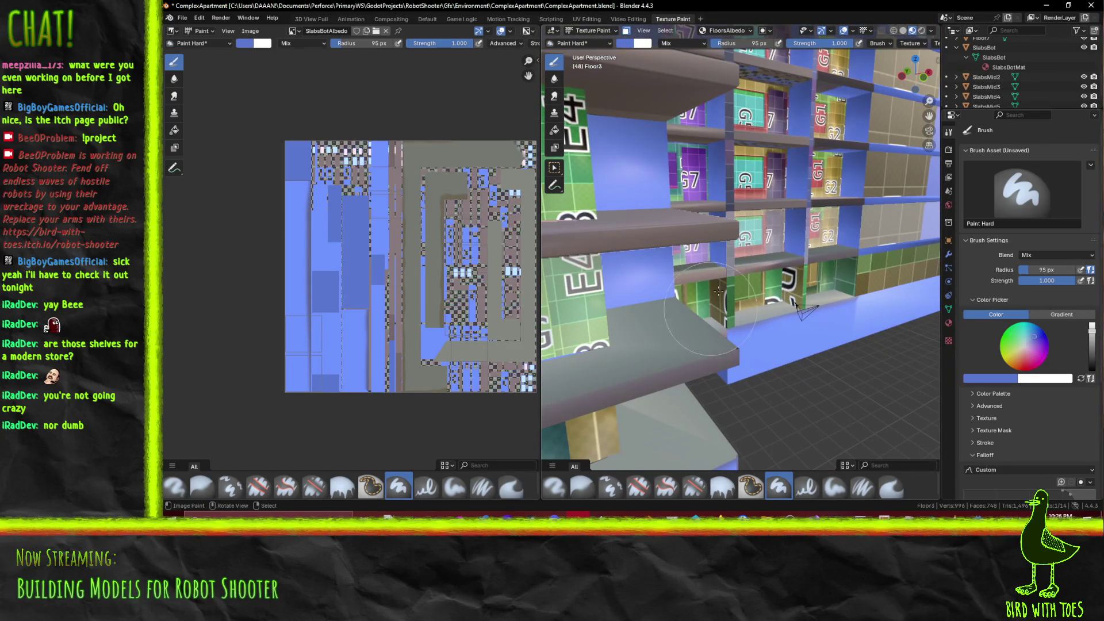
{"action": "middle_click_drag", "start_coordinate": [865, 205], "coordinate": [730, 239]}
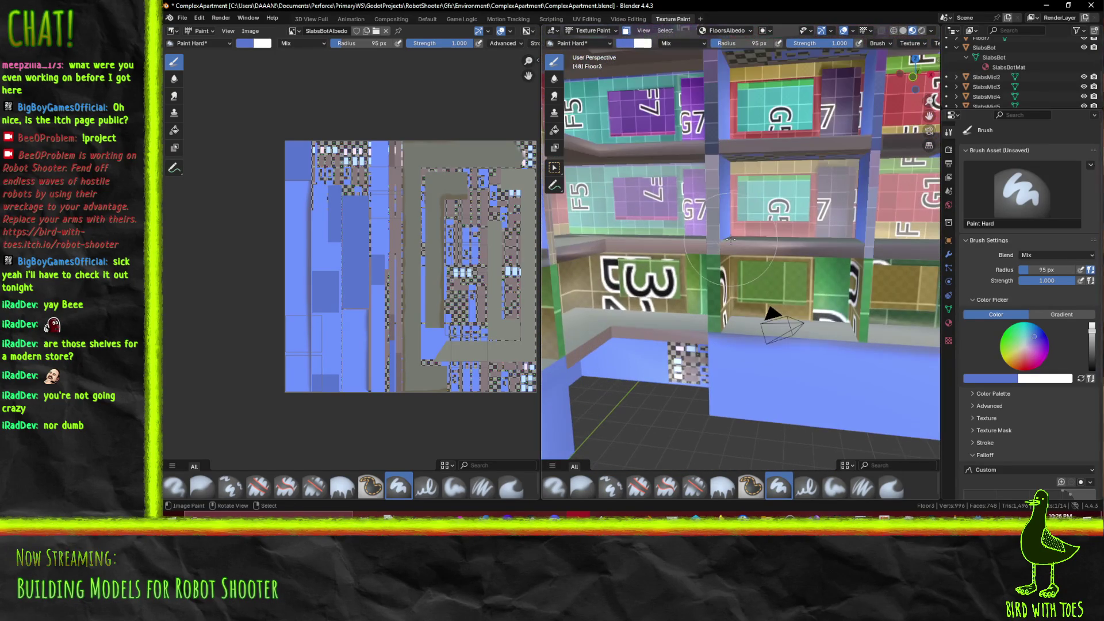
{"action": "mouse_move", "coordinate": [872, 210]}
{"action": "middle_mouse_down"}
{"action": "mouse_move", "coordinate": [606, 216]}
{"action": "mouse_move", "coordinate": [570, 236]}
{"action": "middle_mouse_up"}
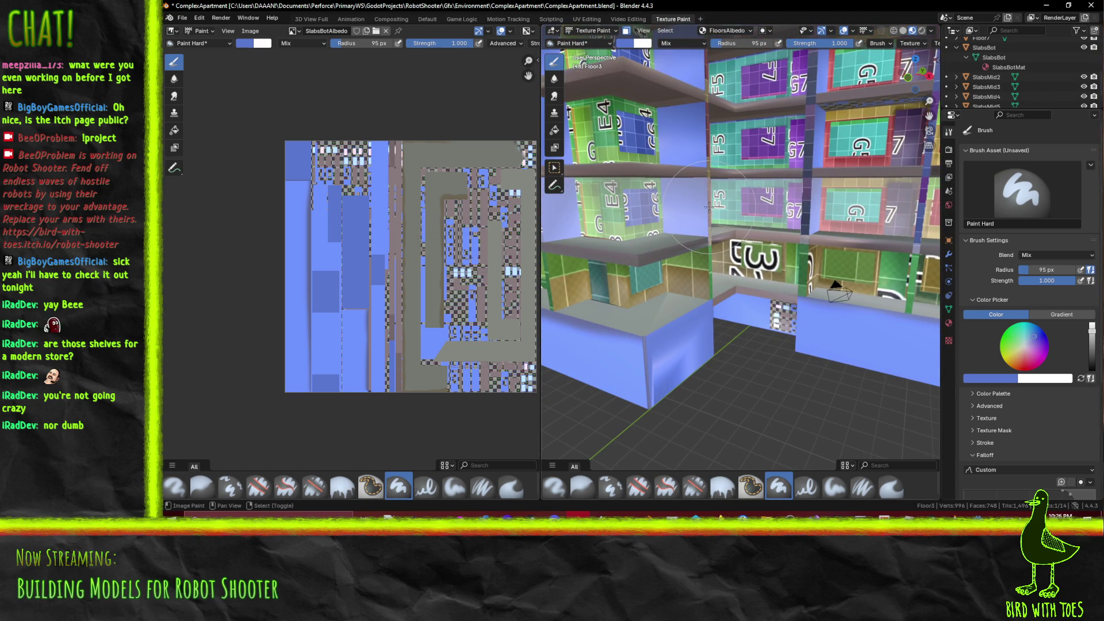
{"action": "mouse_move", "coordinate": [707, 205]}
{"action": "middle_mouse_down"}
{"action": "mouse_move", "coordinate": [683, 231]}
{"action": "mouse_move", "coordinate": [630, 220]}
{"action": "mouse_move", "coordinate": [644, 237]}
{"action": "mouse_move", "coordinate": [724, 245]}
{"action": "middle_mouse_up"}
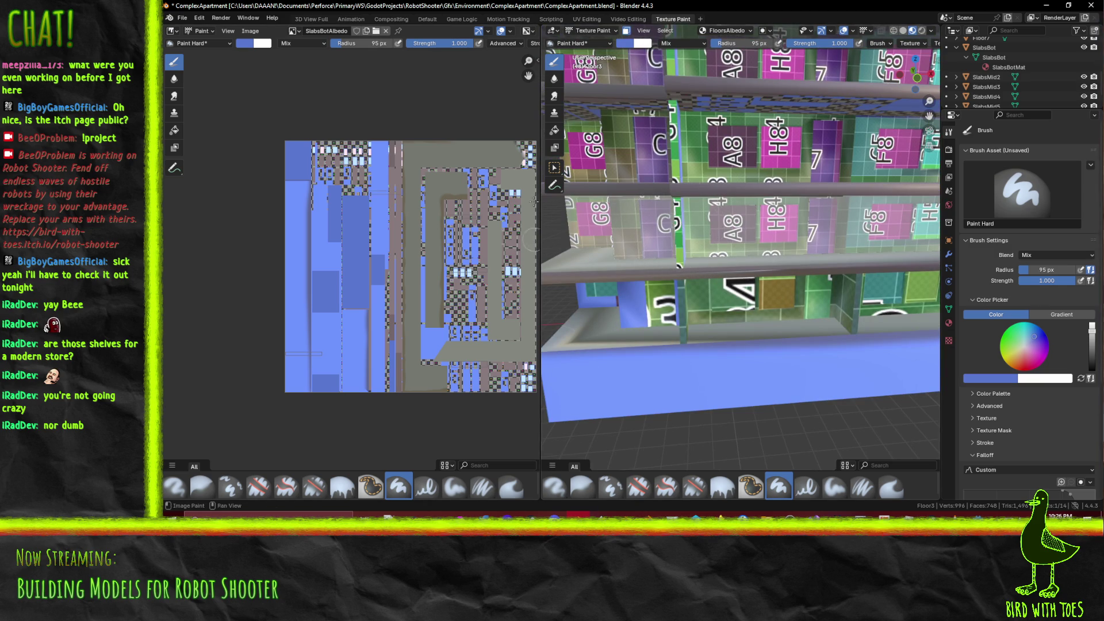
{"action": "left_click", "coordinate": [999, 379]}
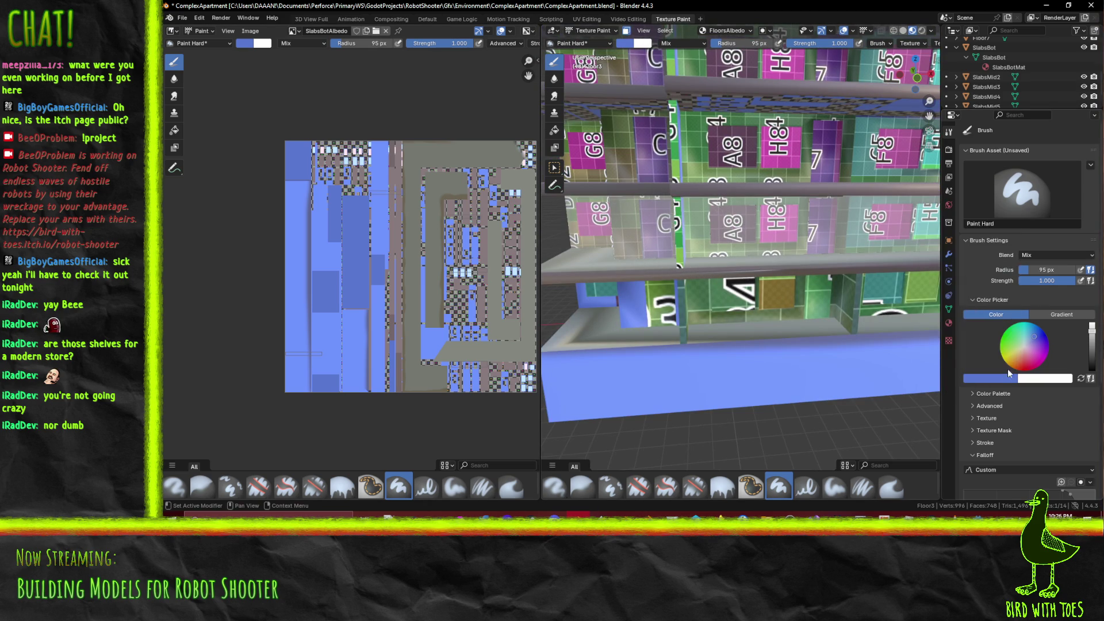
{"action": "left_click", "coordinate": [1004, 385]}
{"action": "left_click", "coordinate": [1008, 367]}
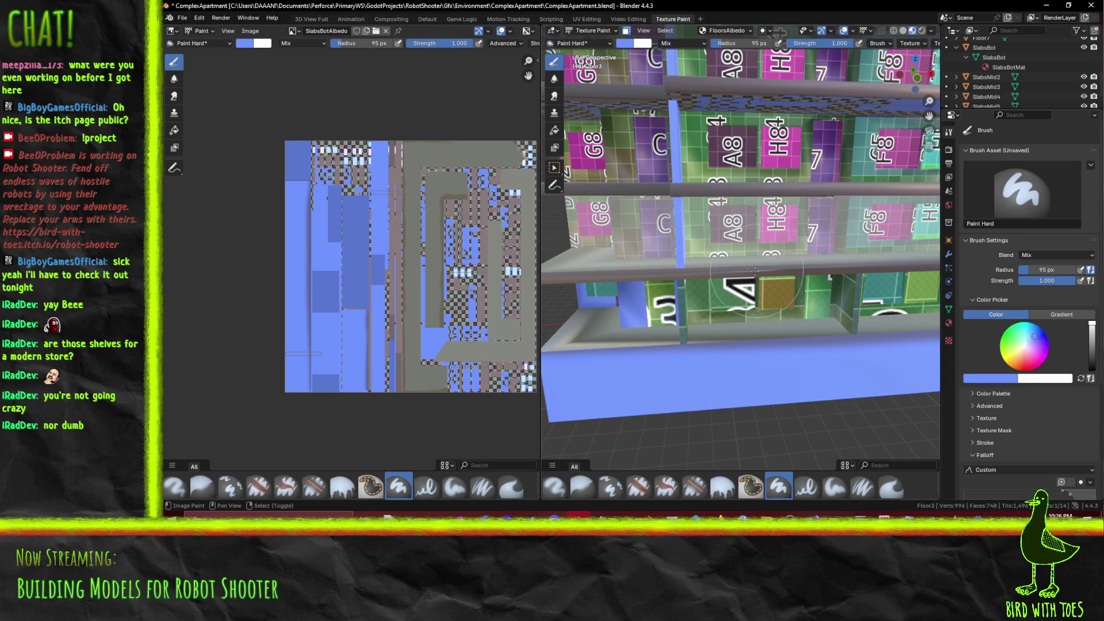
{"action": "middle_click_drag", "start_coordinate": [862, 262], "coordinate": [819, 260]}
{"action": "left_click", "coordinate": [793, 255]}
{"action": "middle_click_drag", "start_coordinate": [769, 171], "coordinate": [967, 326]}
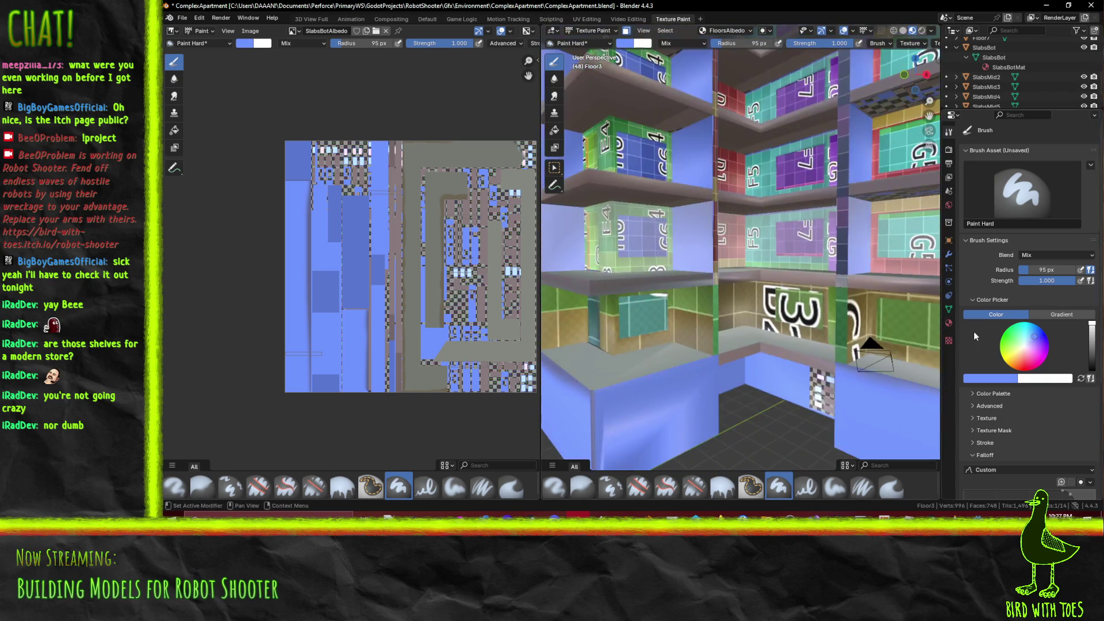
{"action": "left_click", "coordinate": [999, 343]}
Undo the green strokes, resample blue and paint the two shelf pillars blue
{"action": "left_click", "coordinate": [778, 237]}
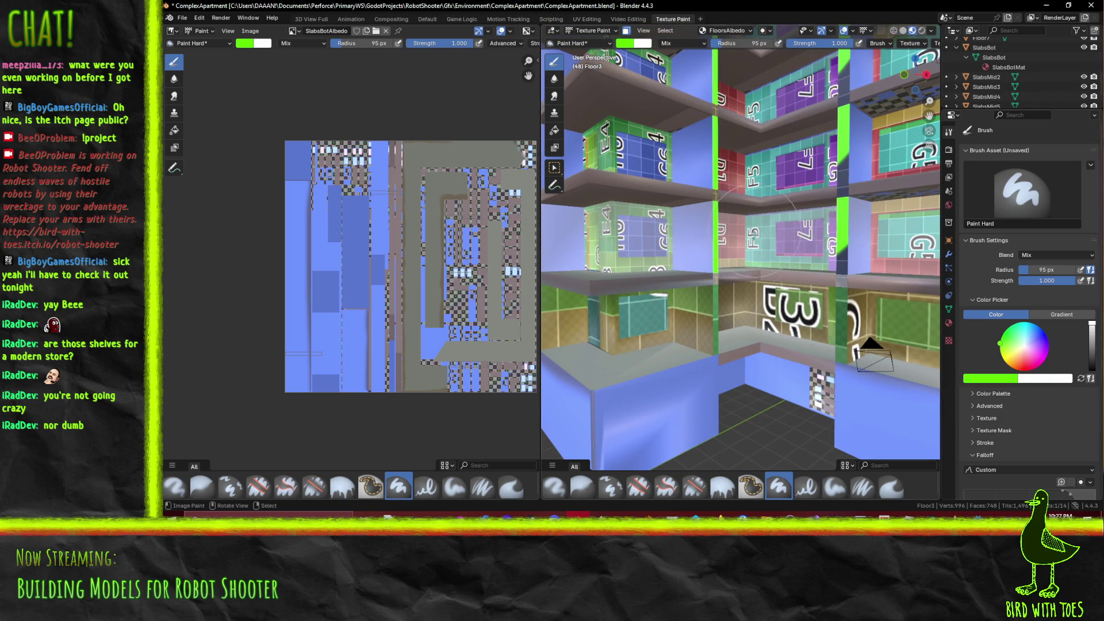
{"action": "key", "text": "ctrl+z"}
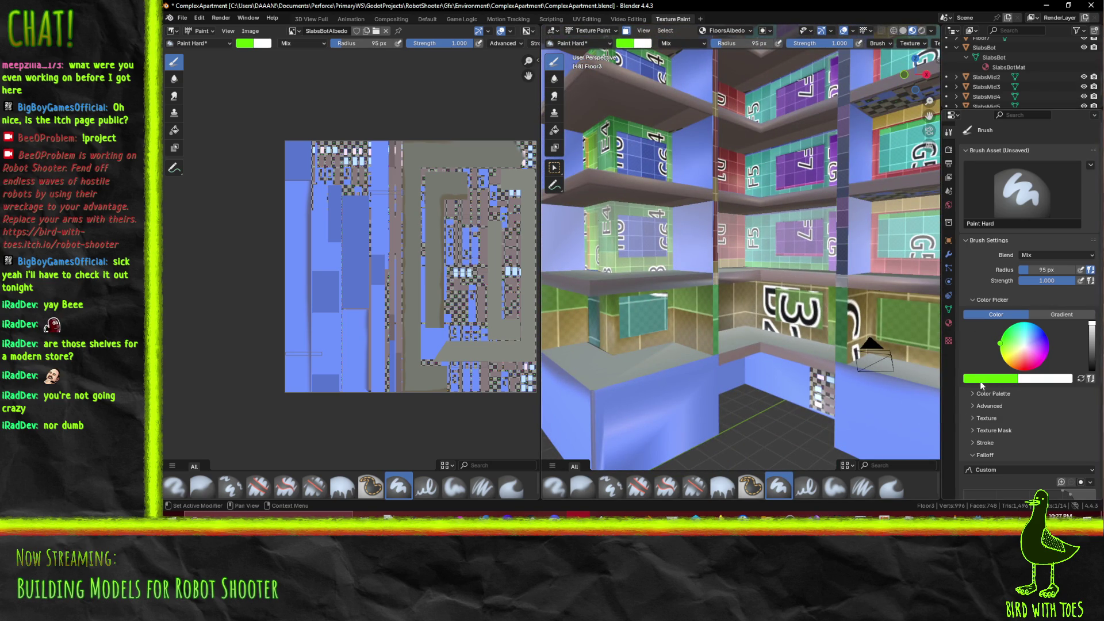
{"action": "left_click", "coordinate": [1010, 379]}
{"action": "left_click", "coordinate": [1012, 367]}
{"action": "left_click", "coordinate": [294, 262]}
{"action": "left_click_drag", "start_coordinate": [715, 118], "coordinate": [715, 270]}
{"action": "left_click_drag", "start_coordinate": [843, 107], "coordinate": [843, 275]}
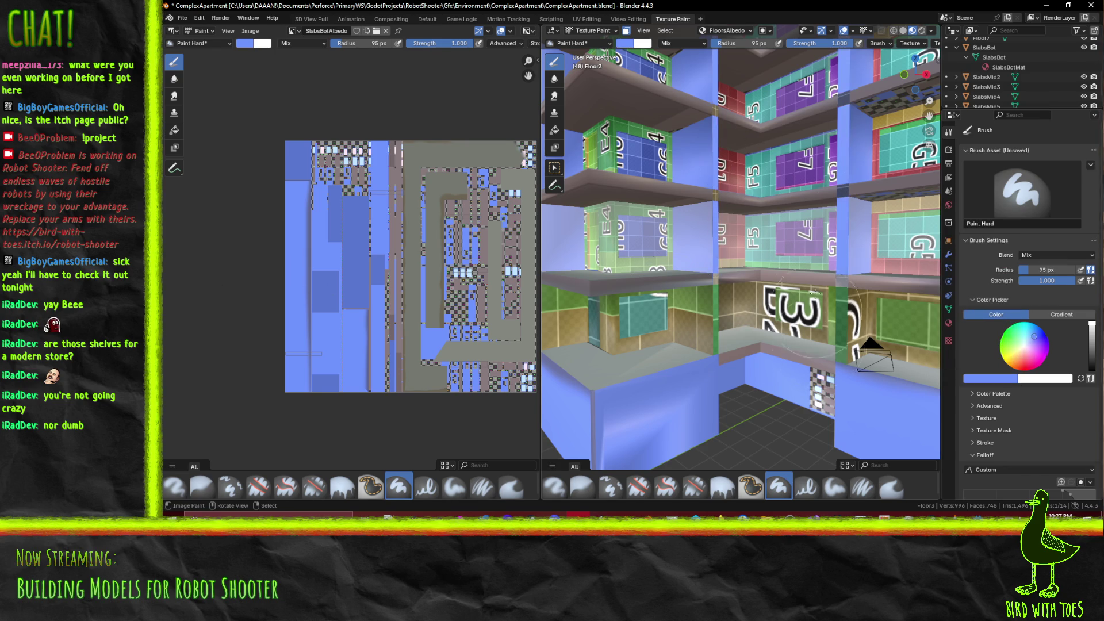
Paint blue over the green and yellow areas around the G1/G2 labels
{"action": "middle_click_drag", "start_coordinate": [786, 286], "coordinate": [793, 268]}
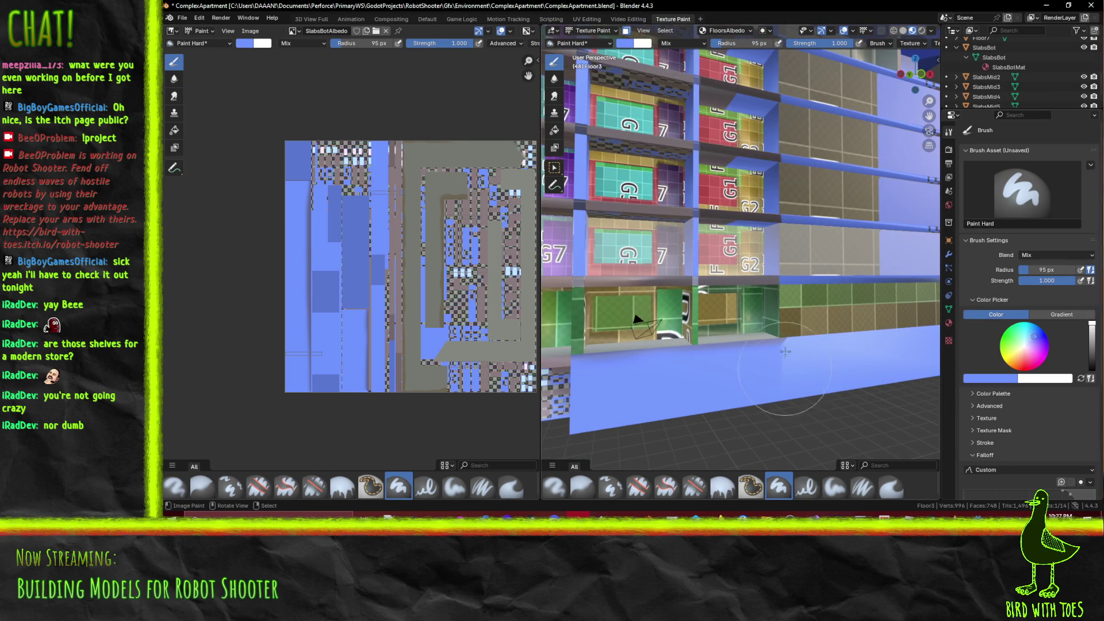
{"action": "scroll", "coordinate": [792, 268], "scroll_direction": "up", "scroll_amount": 5}
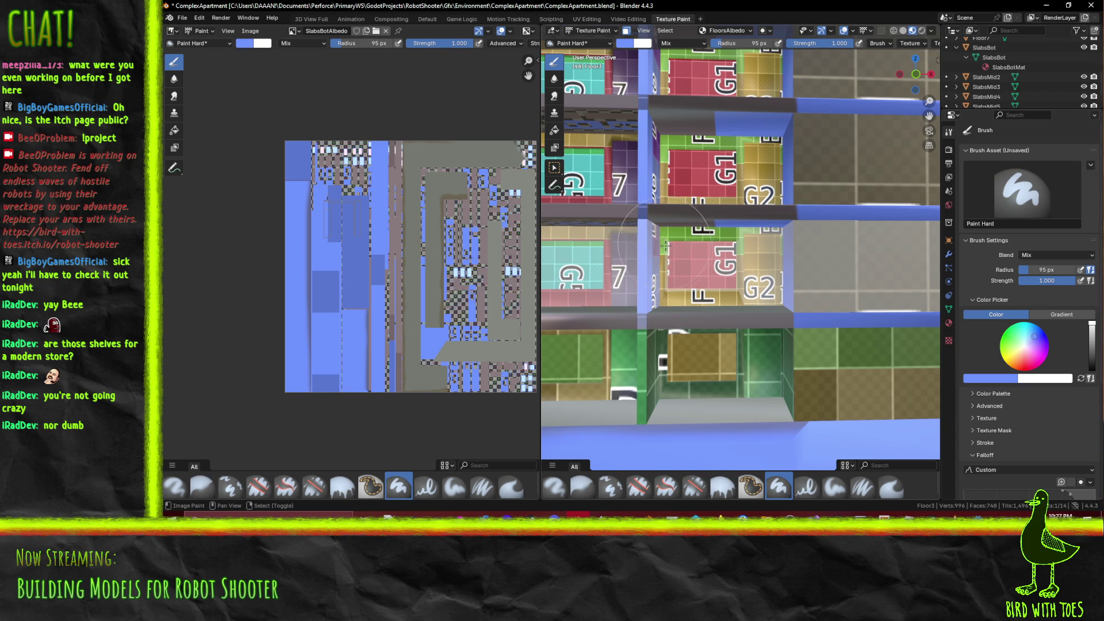
{"action": "middle_click_drag", "start_coordinate": [671, 236], "coordinate": [796, 291]}
{"action": "scroll", "coordinate": [796, 291], "scroll_direction": "up", "scroll_amount": 1}
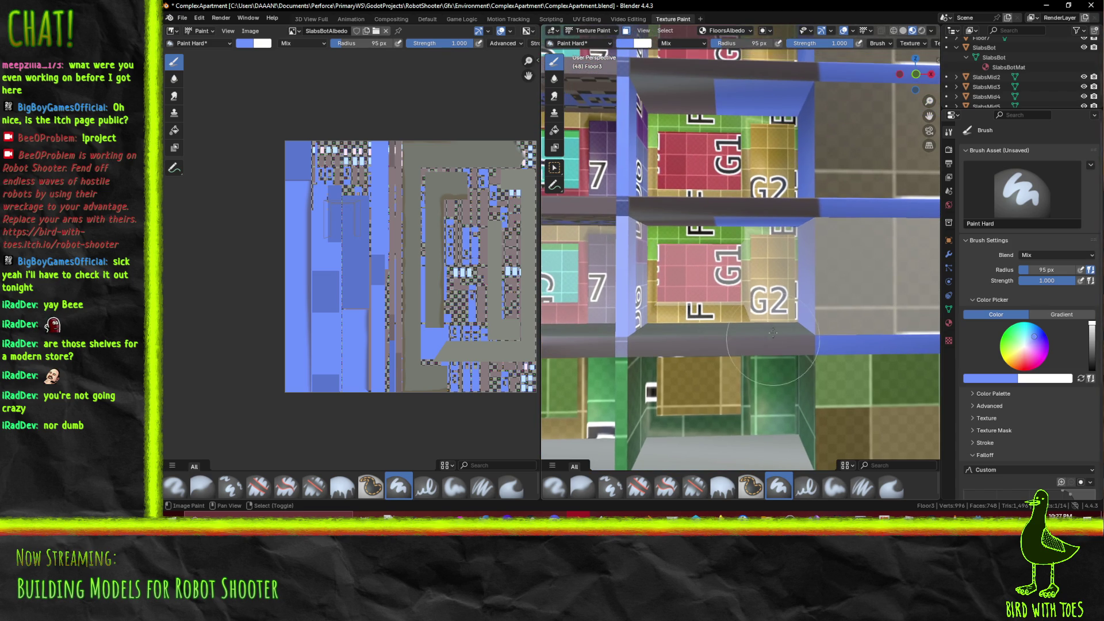
{"action": "left_click", "coordinate": [738, 305], "text": "alt"}
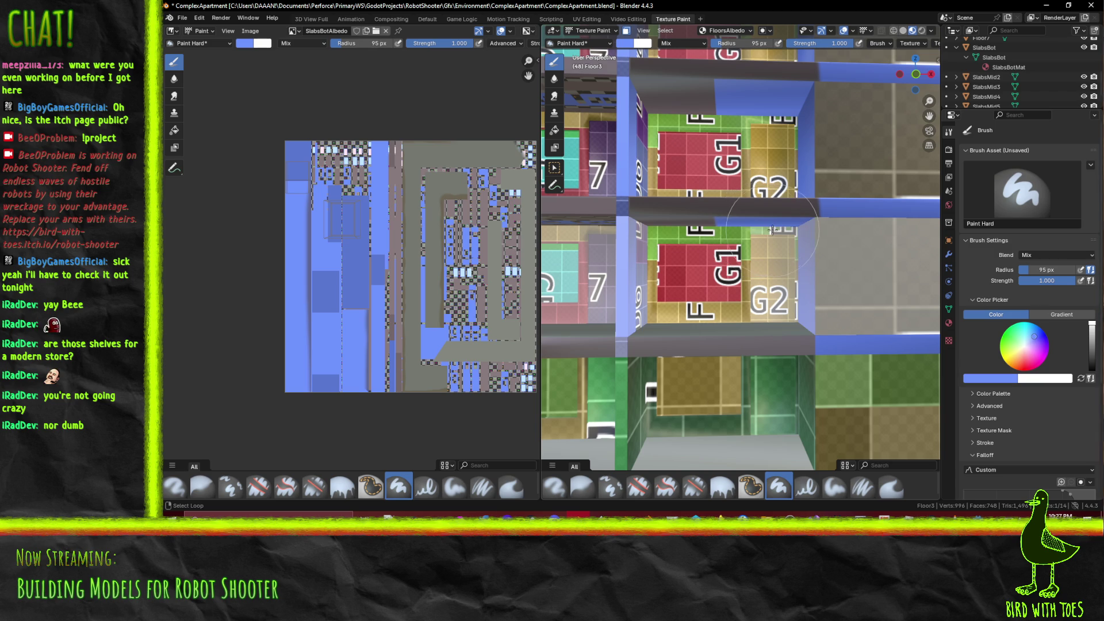
{"action": "mouse_move", "coordinate": [719, 278]}
{"action": "middle_mouse_down"}
{"action": "mouse_move", "coordinate": [626, 294]}
{"action": "mouse_move", "coordinate": [909, 312]}
{"action": "mouse_move", "coordinate": [695, 202]}
{"action": "middle_mouse_up"}
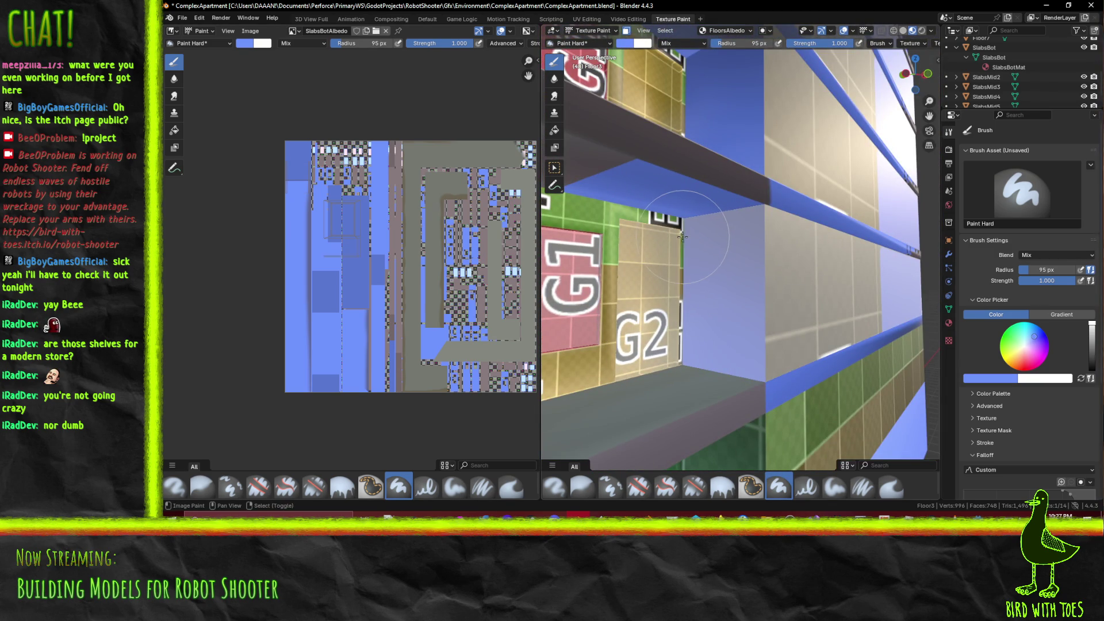
{"action": "middle_click_drag", "start_coordinate": [704, 288], "coordinate": [852, 269]}
{"action": "scroll", "coordinate": [852, 269], "scroll_direction": "down", "scroll_amount": 4}
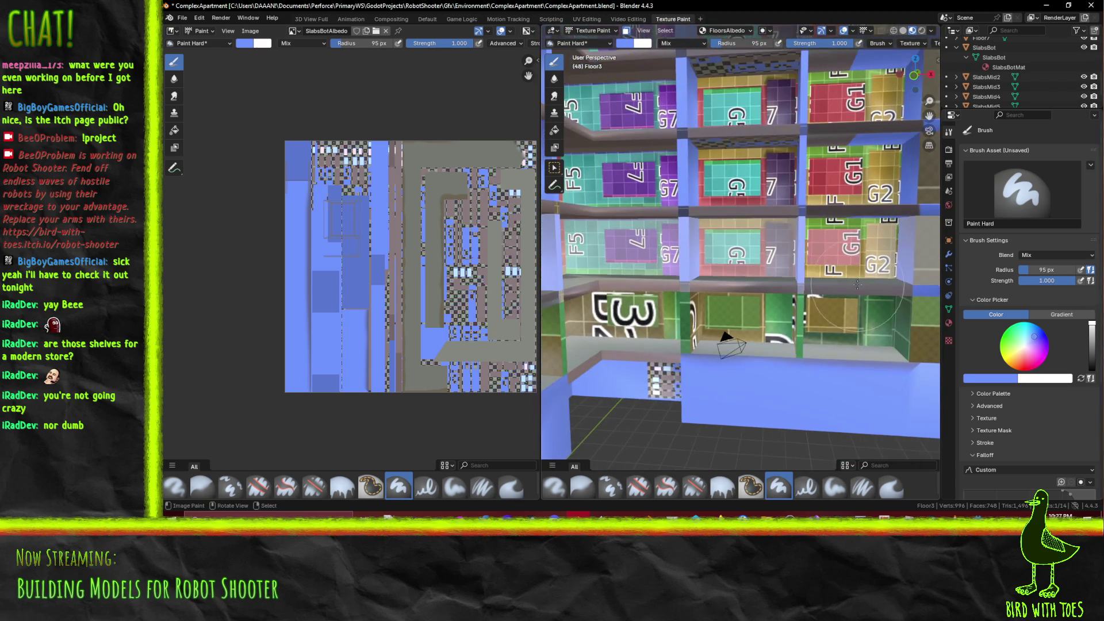
{"action": "middle_click_drag", "start_coordinate": [867, 286], "coordinate": [930, 291], "text": "shift"}
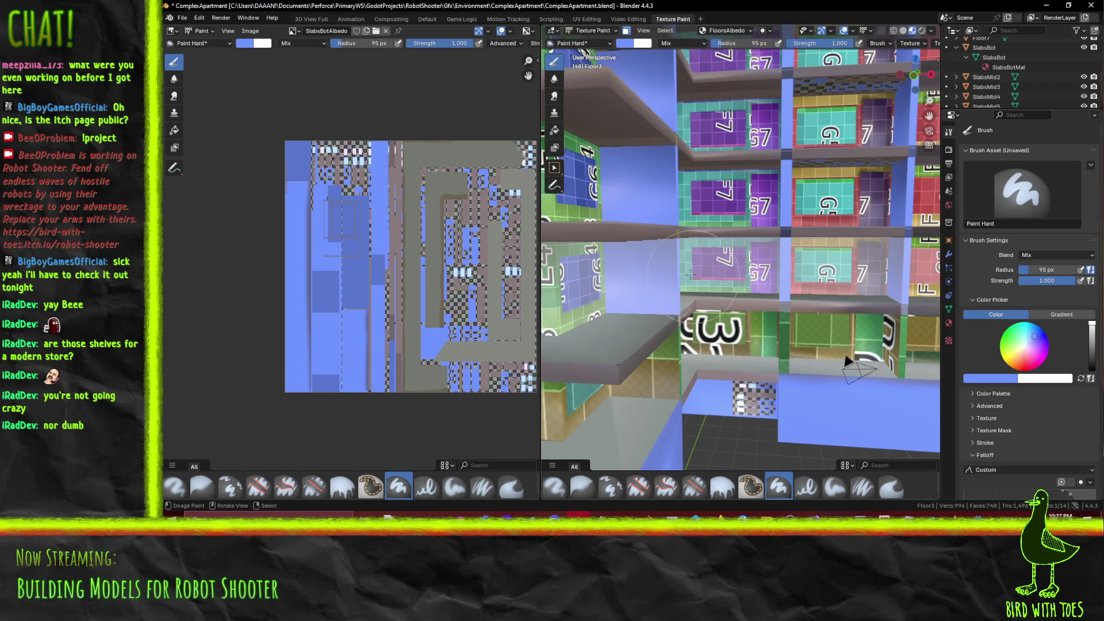
{"action": "mouse_move", "coordinate": [808, 279]}
{"action": "middle_mouse_down"}
{"action": "mouse_move", "coordinate": [607, 284]}
{"action": "mouse_move", "coordinate": [597, 294]}
{"action": "mouse_move", "coordinate": [635, 302]}
{"action": "mouse_move", "coordinate": [563, 296]}
{"action": "mouse_move", "coordinate": [828, 236]}
{"action": "middle_mouse_up"}
{"action": "scroll", "coordinate": [836, 240], "scroll_direction": "up", "scroll_amount": 2}
{"action": "left_click_drag", "start_coordinate": [753, 223], "coordinate": [795, 263]}
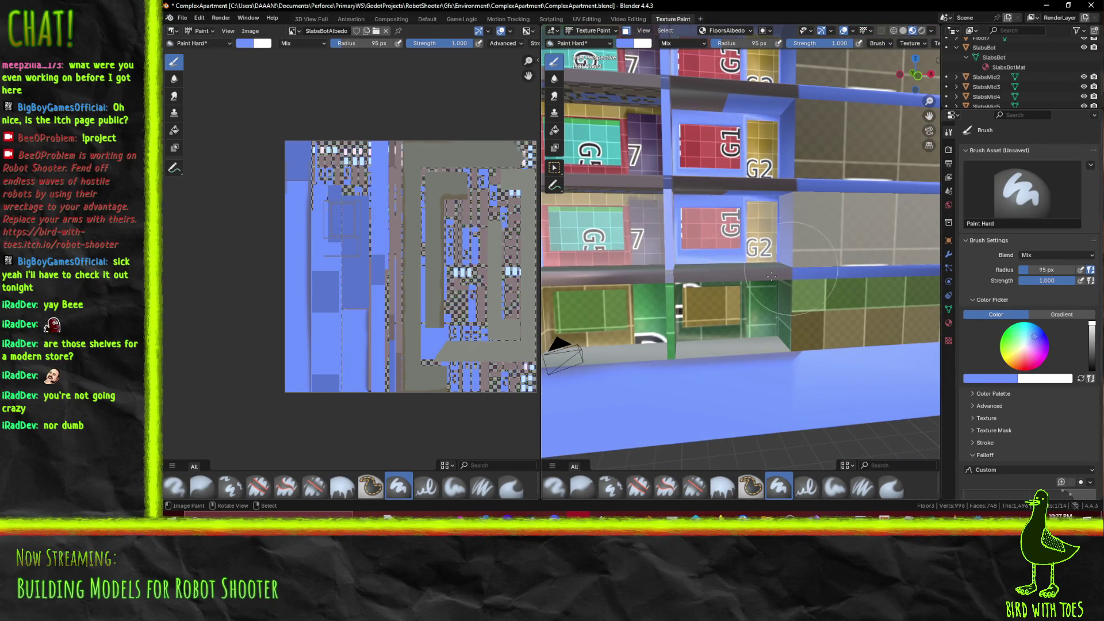
Paint the red window frames blue, then frame the red and teal window panels
{"action": "mouse_move", "coordinate": [675, 209]}
{"action": "middle_mouse_down"}
{"action": "mouse_move", "coordinate": [723, 293]}
{"action": "mouse_move", "coordinate": [682, 280]}
{"action": "middle_mouse_up"}
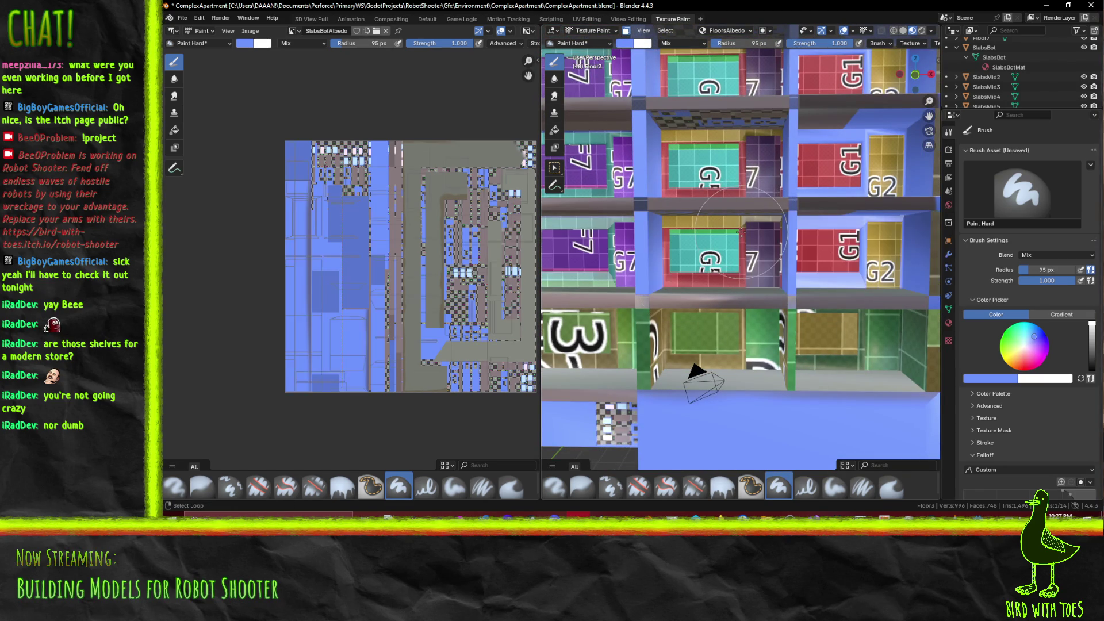
{"action": "left_click", "coordinate": [742, 267], "text": "alt"}
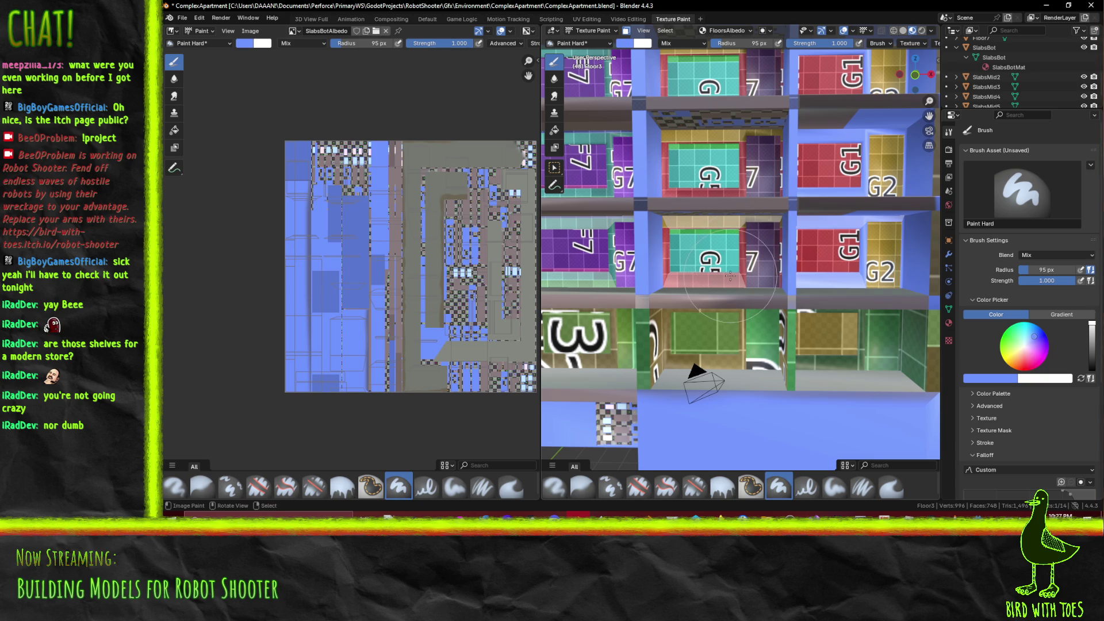
{"action": "left_click", "coordinate": [747, 275], "text": "alt"}
{"action": "scroll", "coordinate": [747, 277], "scroll_direction": "up", "scroll_amount": 2}
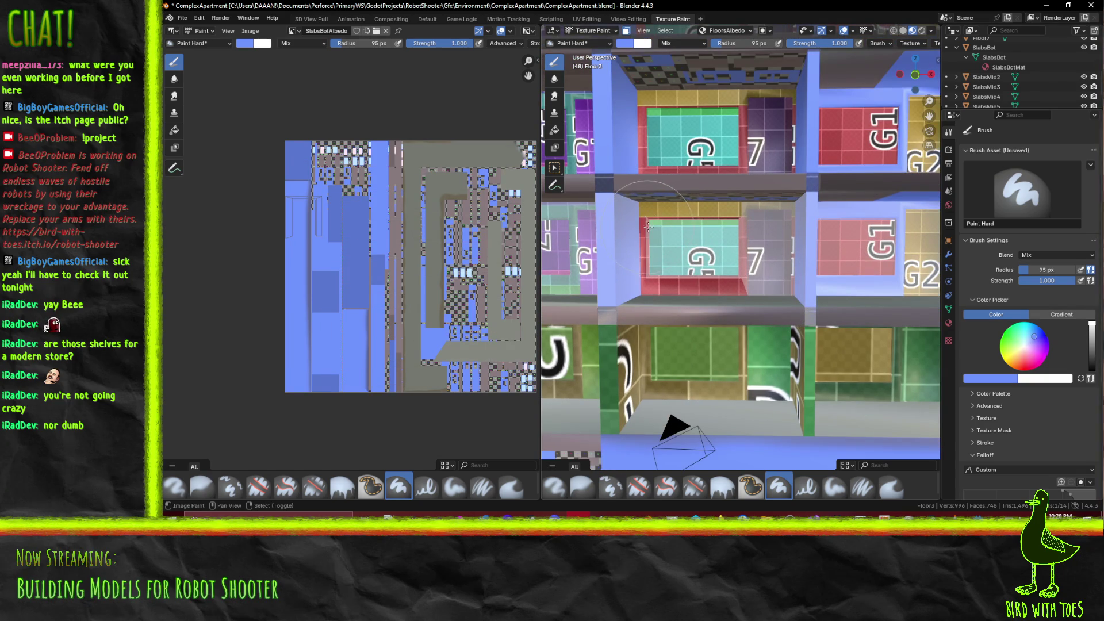
{"action": "scroll", "coordinate": [650, 227], "scroll_direction": "up", "scroll_amount": 1}
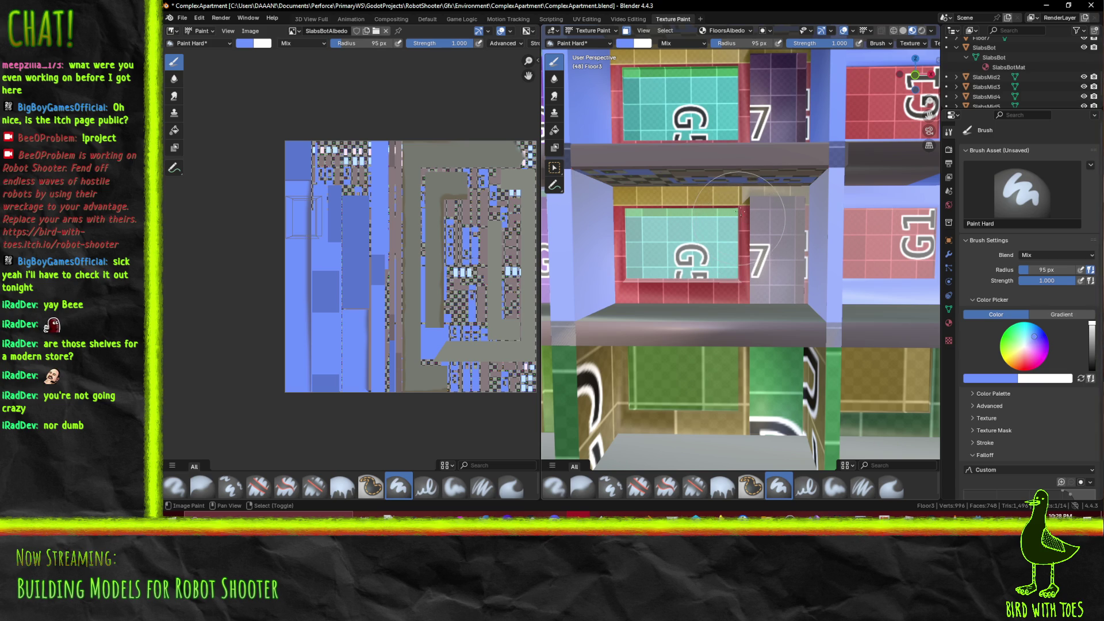
{"action": "middle_click_drag", "start_coordinate": [746, 192], "coordinate": [760, 229]}
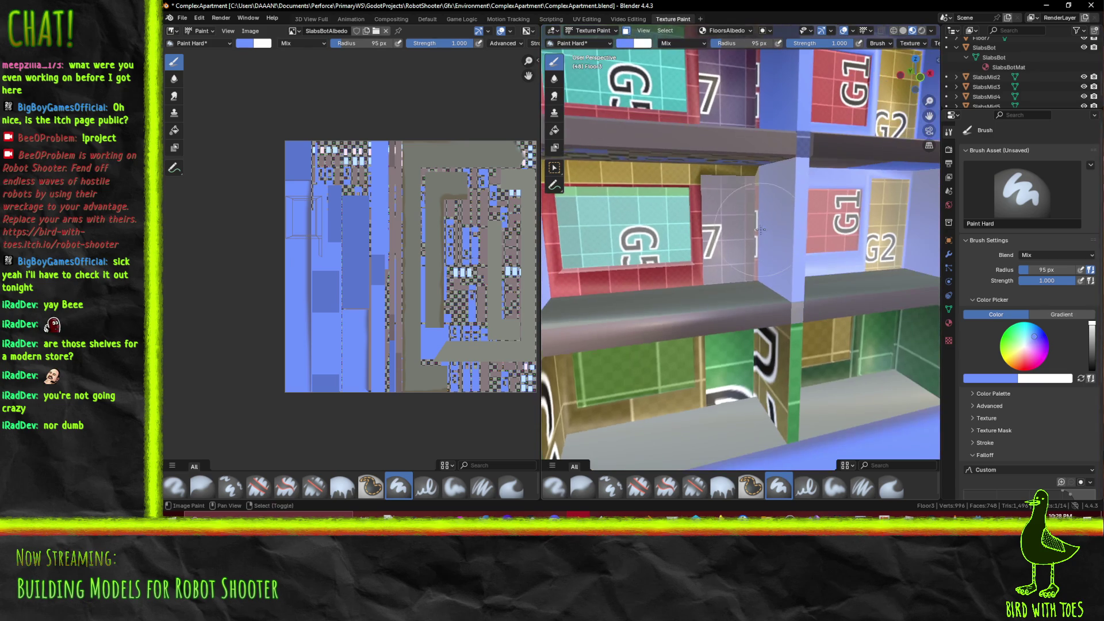
{"action": "middle_click_drag", "start_coordinate": [547, 222], "coordinate": [713, 270]}
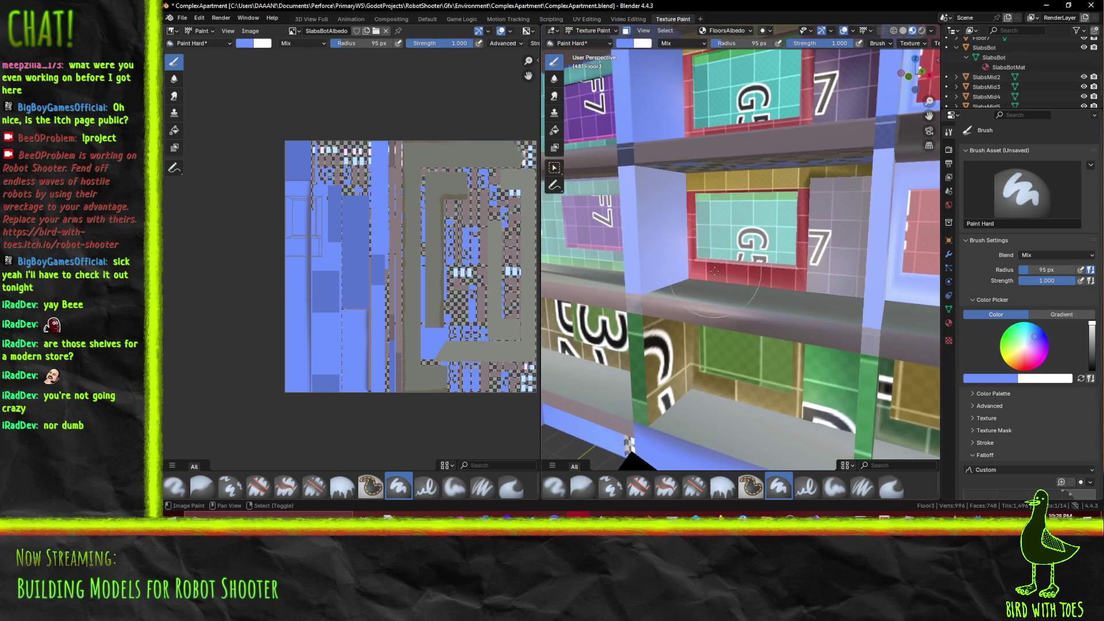
{"action": "left_click_drag", "start_coordinate": [702, 260], "coordinate": [791, 269]}
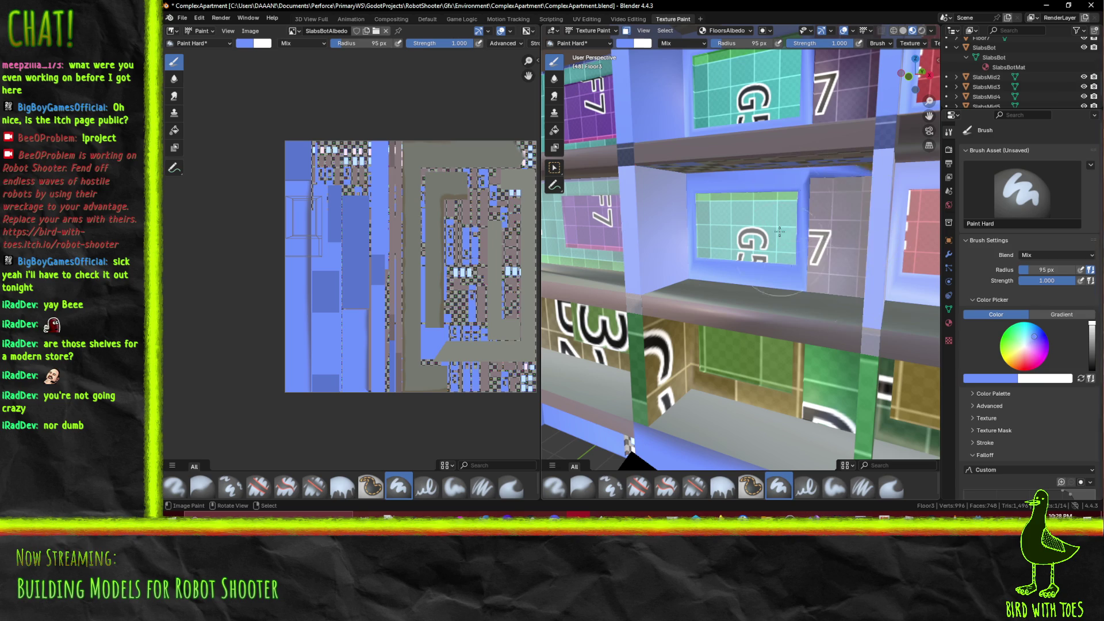
{"action": "middle_click_drag", "start_coordinate": [885, 139], "coordinate": [690, 173]}
{"action": "middle_click_drag", "start_coordinate": [788, 229], "coordinate": [540, 213]}
{"action": "mouse_move", "coordinate": [698, 252]}
{"action": "middle_mouse_down"}
{"action": "mouse_move", "coordinate": [768, 203]}
{"action": "mouse_move", "coordinate": [807, 314]}
{"action": "middle_mouse_up"}
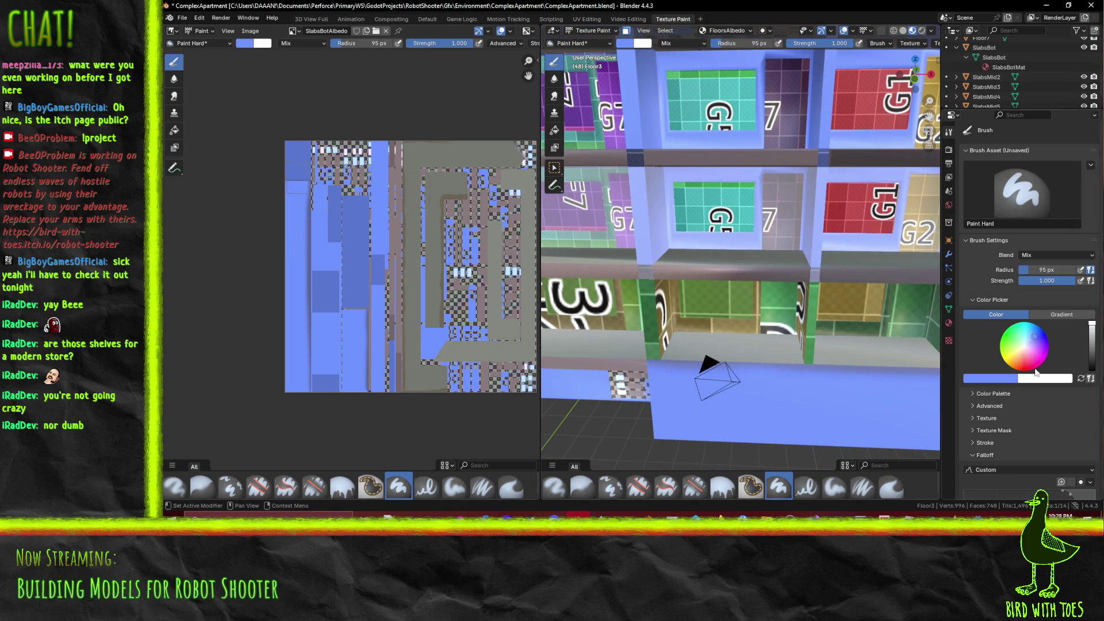
Paint the teal window panes with a saturated bright cyan brush colour
{"action": "left_click", "coordinate": [1026, 329]}
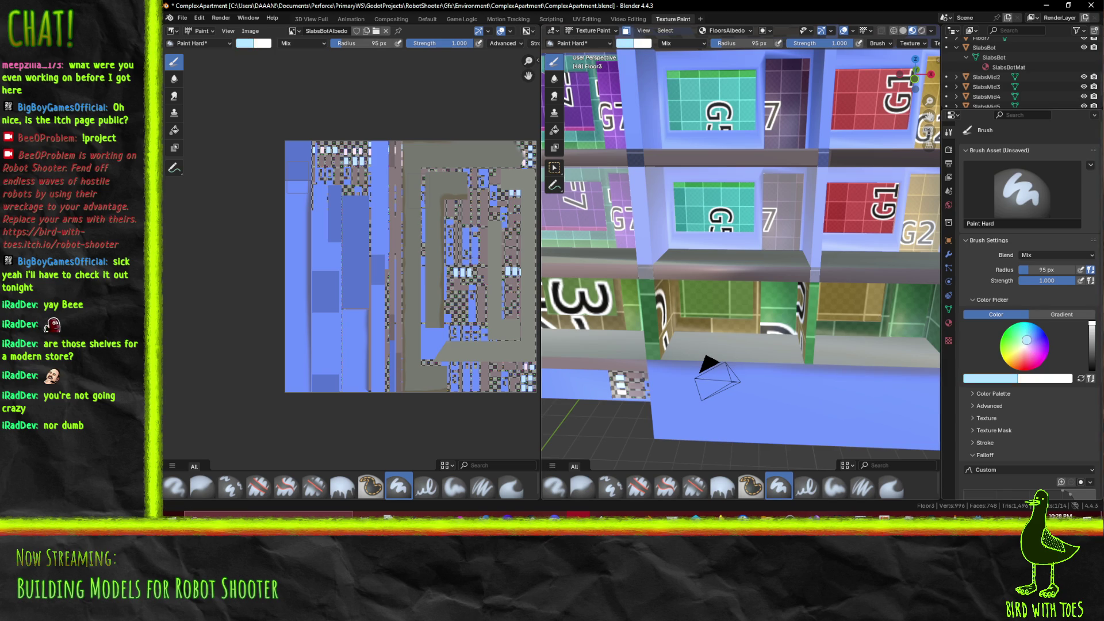
{"action": "left_click_drag", "start_coordinate": [1026, 340], "coordinate": [1023, 338]}
{"action": "left_click_drag", "start_coordinate": [712, 206], "coordinate": [889, 218]}
{"action": "mouse_move", "coordinate": [805, 183]}
{"action": "middle_mouse_down"}
{"action": "mouse_move", "coordinate": [690, 207]}
{"action": "mouse_move", "coordinate": [785, 230]}
{"action": "middle_mouse_up"}
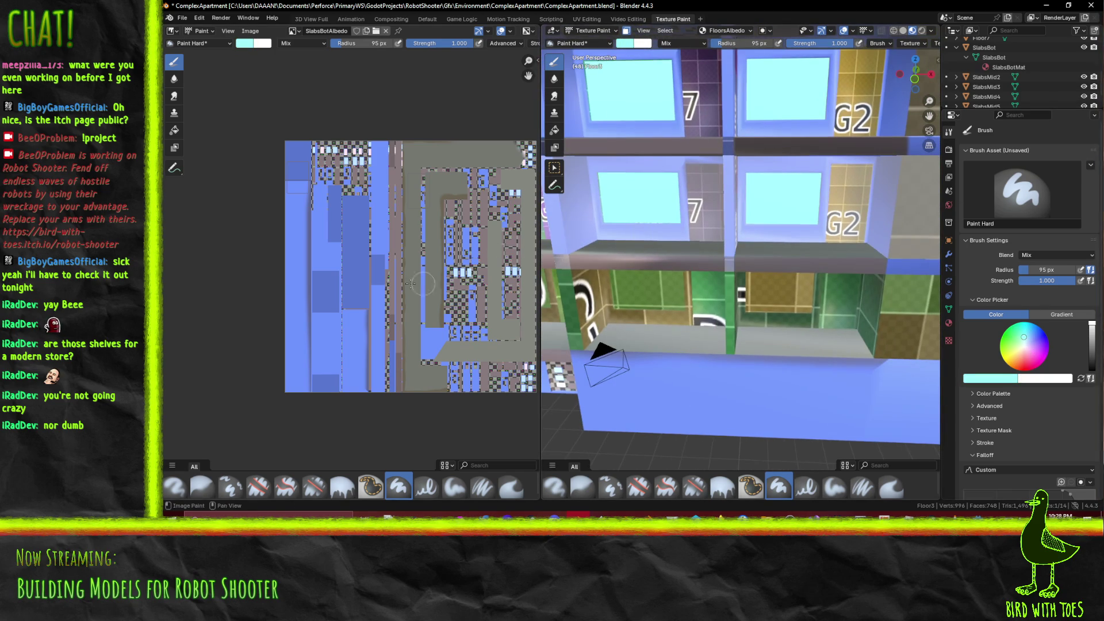
Show the FloorsAlbedo atlas in the image editor, framed on column 1
{"action": "left_click", "coordinate": [294, 31]}
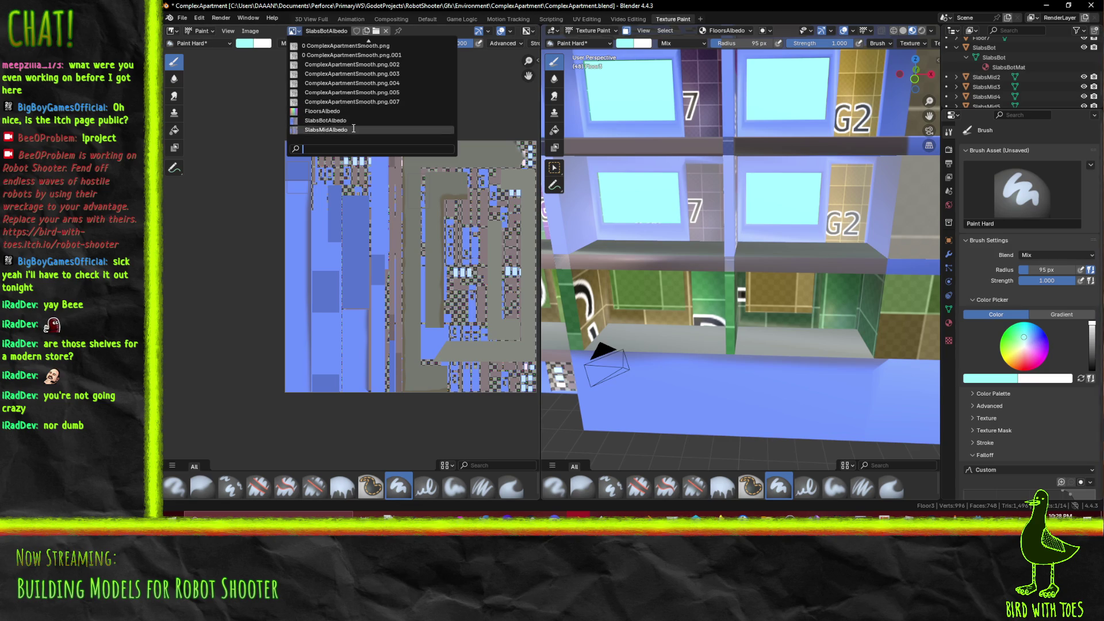
{"action": "left_click", "coordinate": [348, 112]}
{"action": "scroll", "coordinate": [228, 229], "scroll_direction": "up", "scroll_amount": 5}
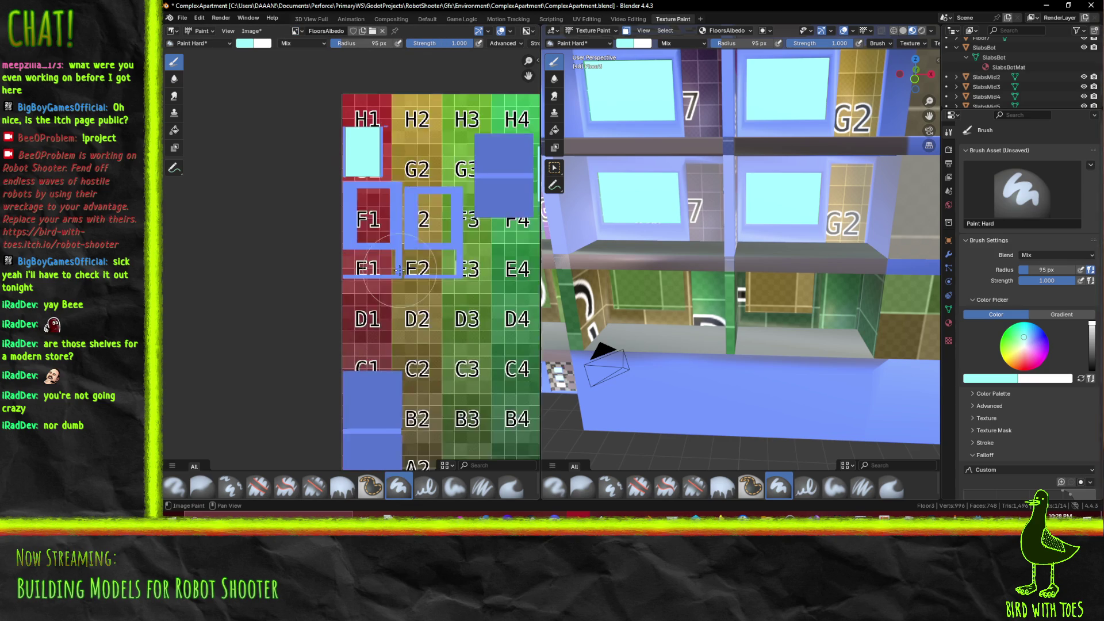
{"action": "mouse_move", "coordinate": [228, 229]}
{"action": "middle_mouse_down"}
{"action": "mouse_move", "coordinate": [329, 167]}
{"action": "mouse_move", "coordinate": [304, 247]}
{"action": "mouse_move", "coordinate": [260, 247]}
{"action": "mouse_move", "coordinate": [211, 209]}
{"action": "middle_mouse_up"}
{"action": "mouse_move", "coordinate": [249, 288]}
{"action": "middle_mouse_down"}
{"action": "mouse_move", "coordinate": [313, 265]}
{"action": "mouse_move", "coordinate": [369, 308]}
{"action": "middle_mouse_up"}
Eyedrop the wall blue from the atlas as the new brush colour
{"action": "mouse_move", "coordinate": [643, 282]}
{"action": "middle_mouse_down"}
{"action": "mouse_move", "coordinate": [796, 259]}
{"action": "mouse_move", "coordinate": [746, 259]}
{"action": "mouse_move", "coordinate": [735, 201]}
{"action": "middle_mouse_up"}
{"action": "scroll", "coordinate": [747, 258], "scroll_direction": "up", "scroll_amount": 3}
{"action": "scroll", "coordinate": [741, 235], "scroll_direction": "up", "scroll_amount": 3}
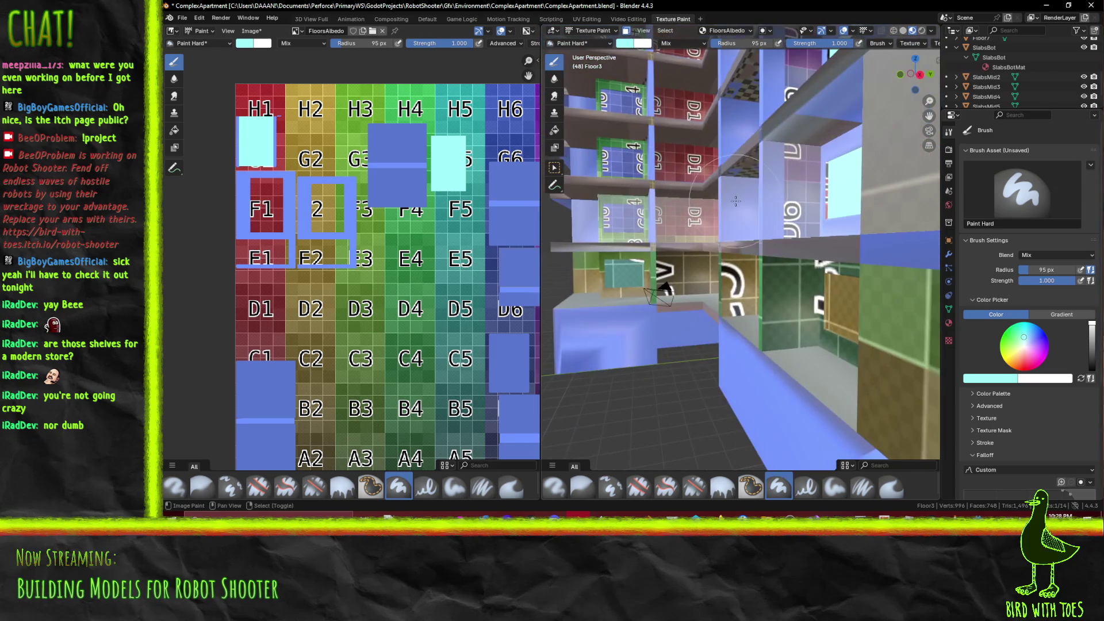
{"action": "middle_click_drag", "start_coordinate": [807, 244], "coordinate": [824, 252]}
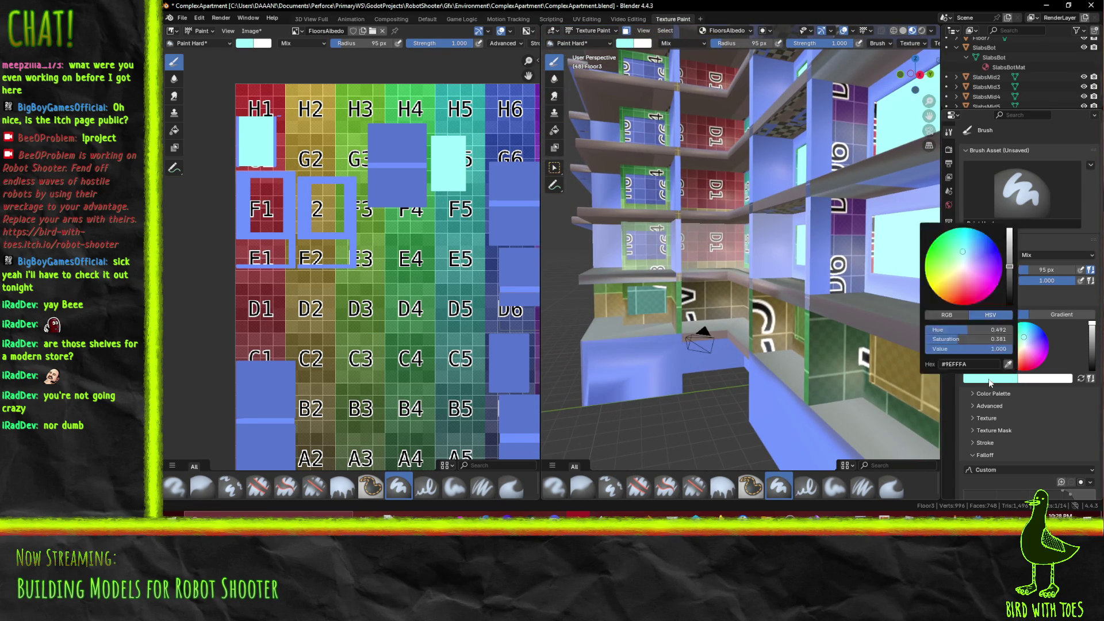
{"action": "left_click", "coordinate": [1011, 380]}
{"action": "left_click", "coordinate": [1007, 368]}
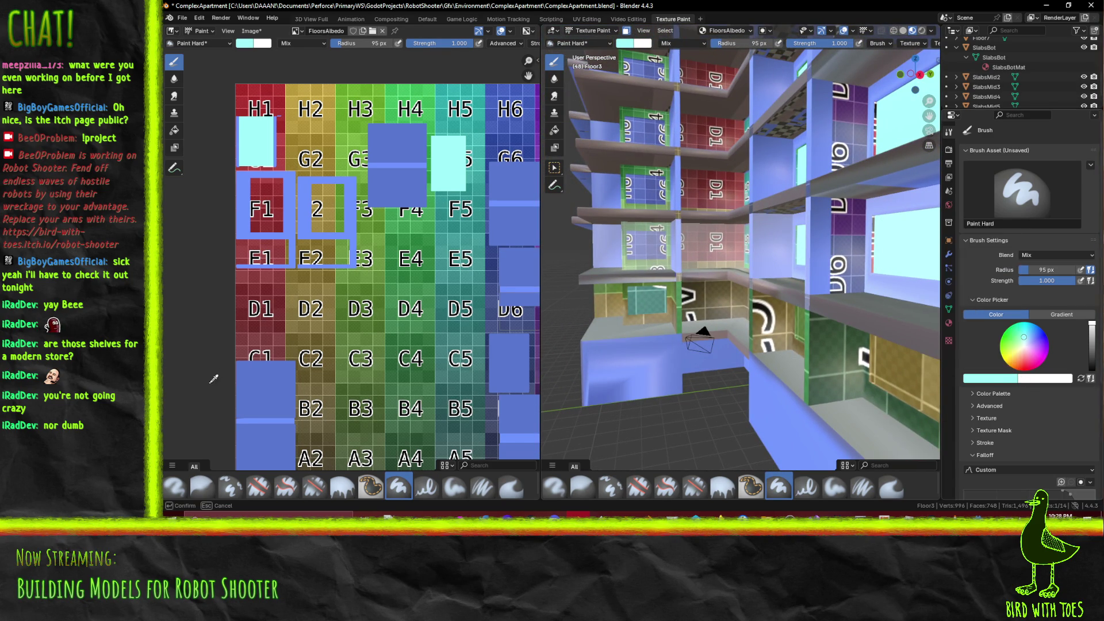
{"action": "left_click", "coordinate": [266, 385]}
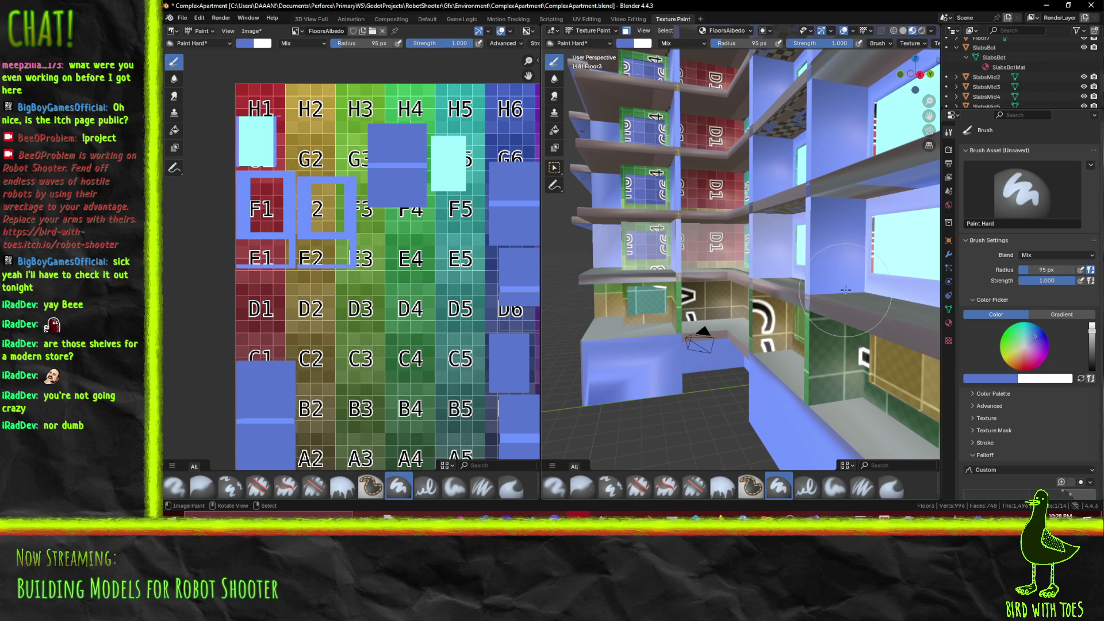
Orbit the building to a new angle and bring atlas columns 7–8 into view
{"action": "mouse_move", "coordinate": [845, 290]}
{"action": "middle_mouse_down"}
{"action": "mouse_move", "coordinate": [706, 297]}
{"action": "mouse_move", "coordinate": [798, 327]}
{"action": "middle_mouse_up"}
{"action": "mouse_move", "coordinate": [859, 294]}
{"action": "middle_mouse_down"}
{"action": "mouse_move", "coordinate": [730, 334]}
{"action": "mouse_move", "coordinate": [848, 344]}
{"action": "mouse_move", "coordinate": [652, 329]}
{"action": "middle_mouse_up"}
{"action": "middle_click_drag", "start_coordinate": [402, 287], "coordinate": [328, 273]}
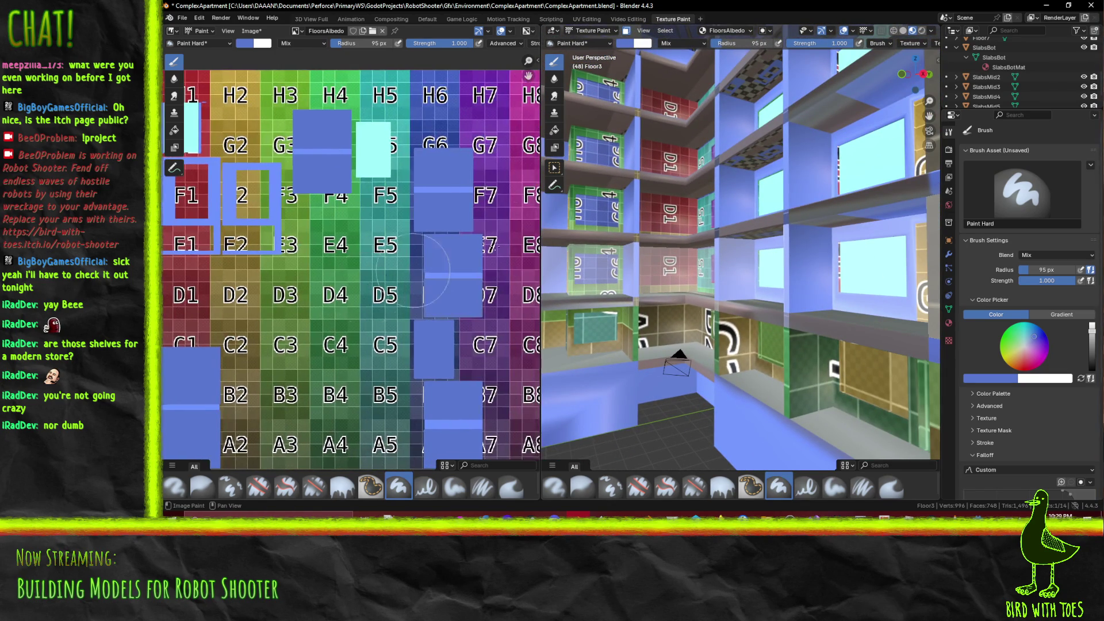
{"action": "left_click", "coordinate": [594, 31]}
{"action": "left_click", "coordinate": [594, 30]}
Enter Edit Mode and select the window face plus its two flanking pillar faces
{"action": "left_click", "coordinate": [592, 52]}
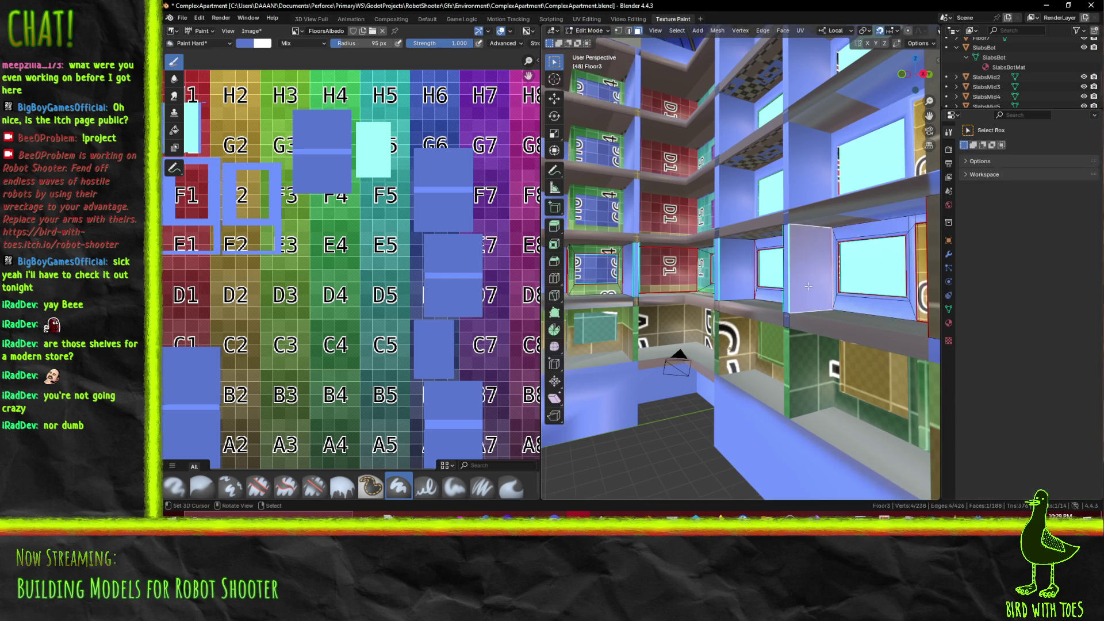
{"action": "left_click", "coordinate": [800, 256]}
{"action": "middle_click_drag", "start_coordinate": [795, 263], "coordinate": [886, 272]}
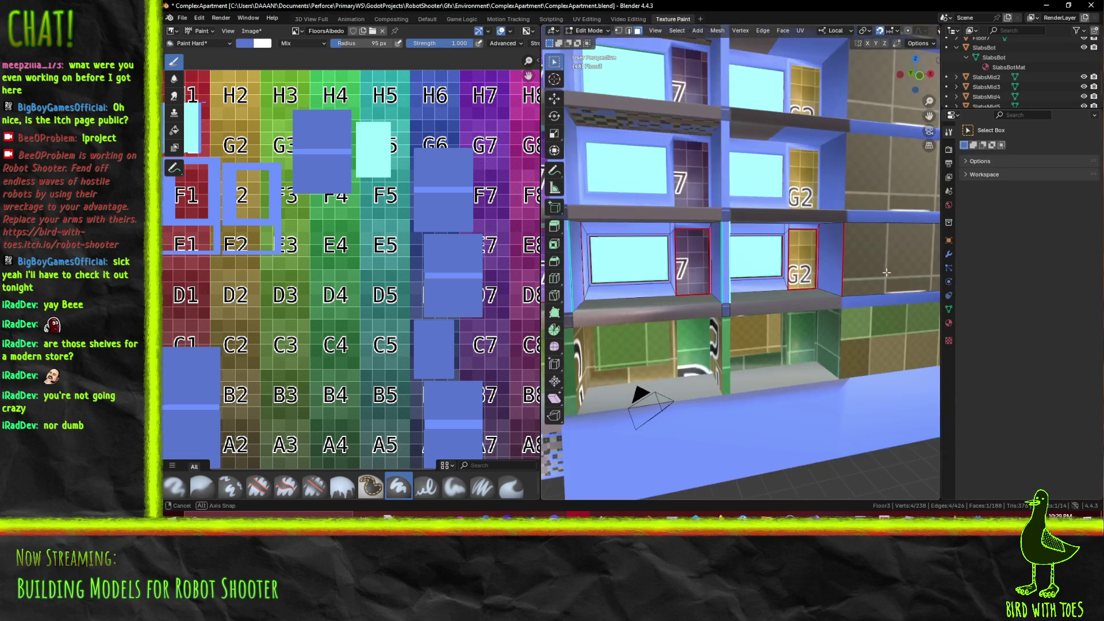
{"action": "left_click", "coordinate": [727, 237], "text": "shift"}
{"action": "left_click", "coordinate": [712, 241], "text": "shift"}
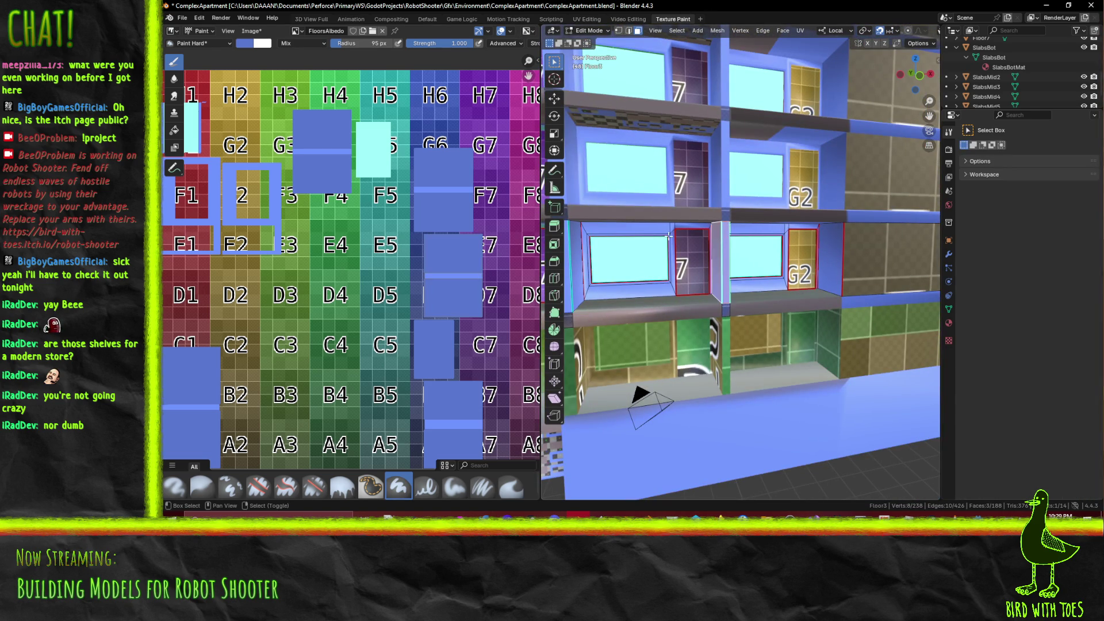
{"action": "key", "text": "Home"}
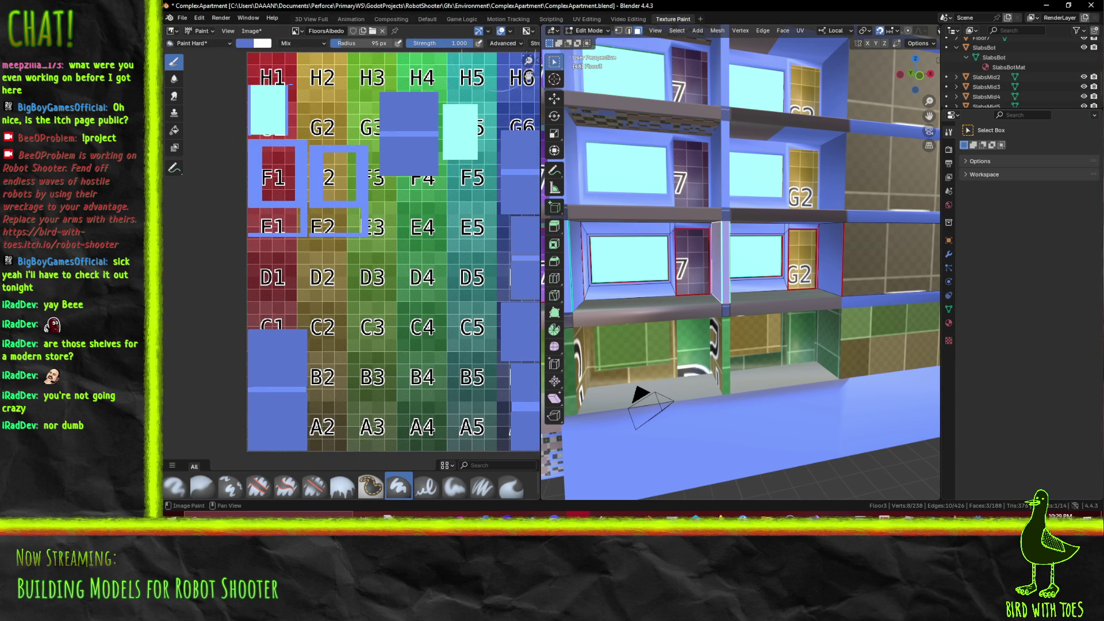
Switch to the UV Editing workspace and load FloorsAlbedo in the UV editor
{"action": "left_click", "coordinate": [592, 34]}
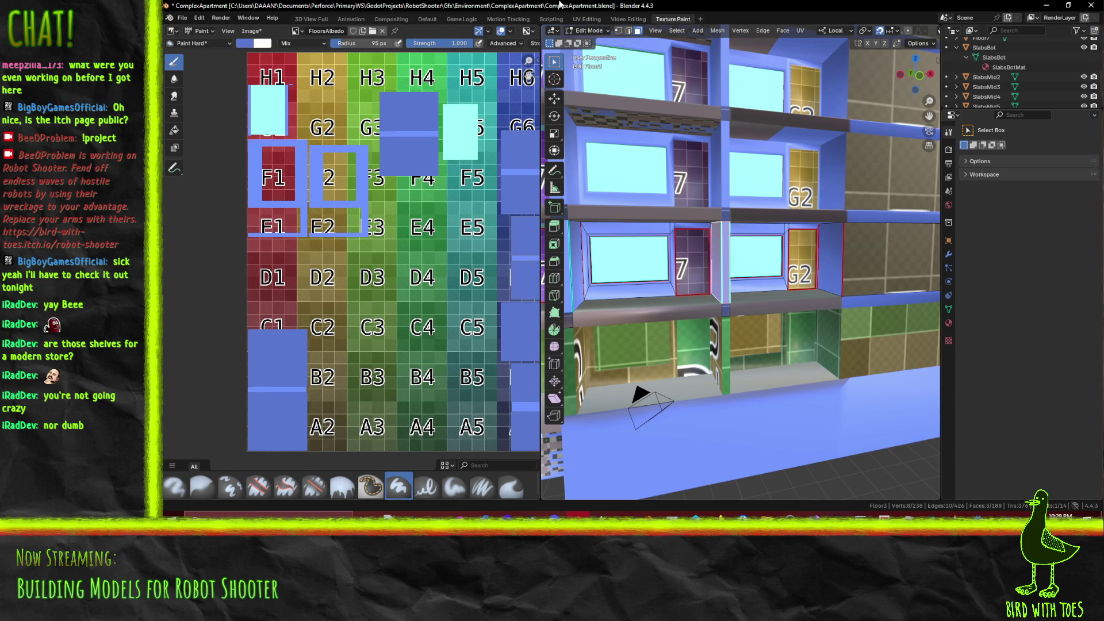
{"action": "left_click", "coordinate": [584, 18]}
{"action": "middle_click_drag", "start_coordinate": [685, 181], "coordinate": [574, 149]}
{"action": "scroll", "coordinate": [384, 95], "scroll_direction": "down", "scroll_amount": 3}
{"action": "left_click", "coordinate": [268, 493]}
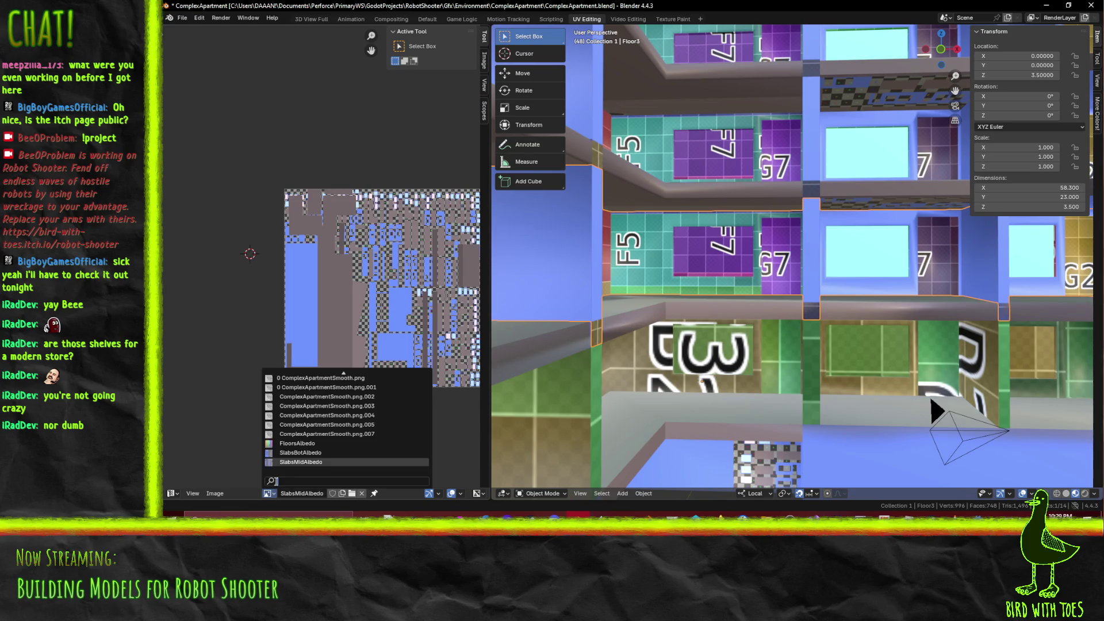
{"action": "left_click", "coordinate": [315, 446]}
{"action": "scroll", "coordinate": [348, 292], "scroll_direction": "up", "scroll_amount": 5}
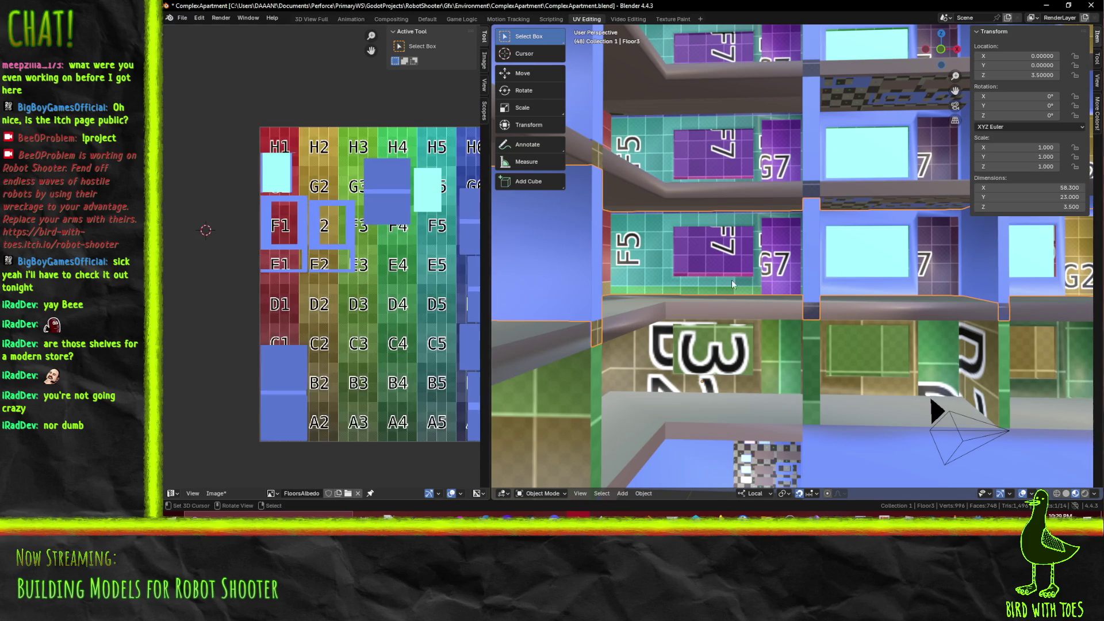
Put Floor3 in Edit Mode and bring the right-hand atlas tiles into view
{"action": "scroll", "coordinate": [734, 456], "scroll_direction": "up", "scroll_amount": 3}
{"action": "middle_click_drag", "start_coordinate": [734, 455], "coordinate": [800, 288]}
{"action": "key", "text": "Tab"}
{"action": "scroll", "coordinate": [640, 257], "scroll_direction": "down", "scroll_amount": 5}
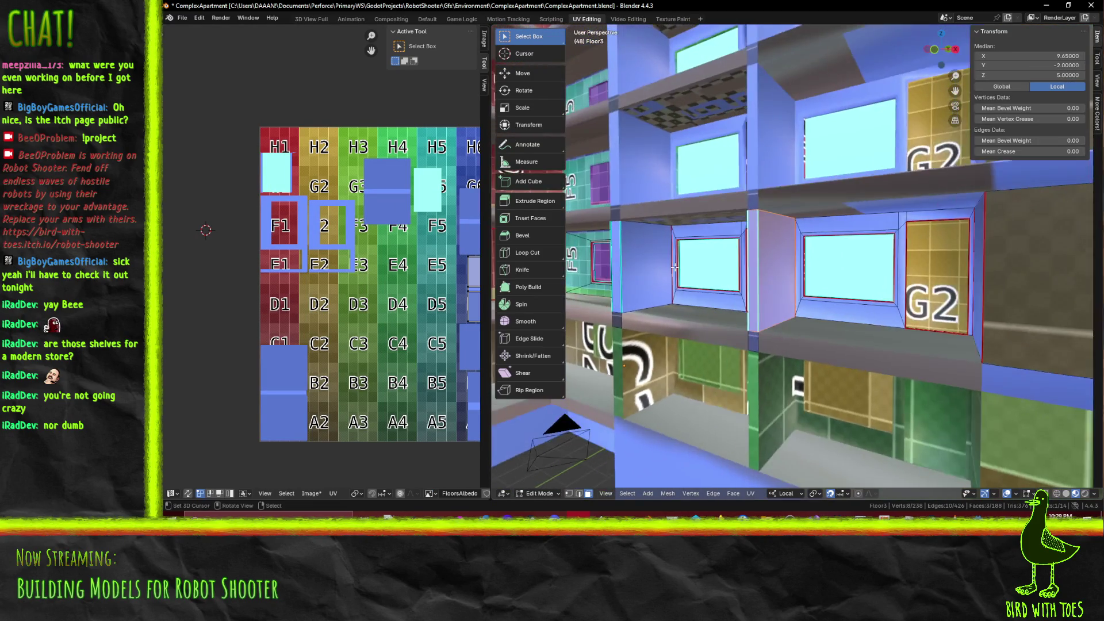
{"action": "scroll", "coordinate": [241, 264], "scroll_direction": "down", "scroll_amount": 2}
{"action": "scroll", "coordinate": [240, 264], "scroll_direction": "up", "scroll_amount": 3}
{"action": "scroll", "coordinate": [241, 264], "scroll_direction": "up", "scroll_amount": 2}
{"action": "middle_click_drag", "start_coordinate": [271, 297], "coordinate": [293, 236]}
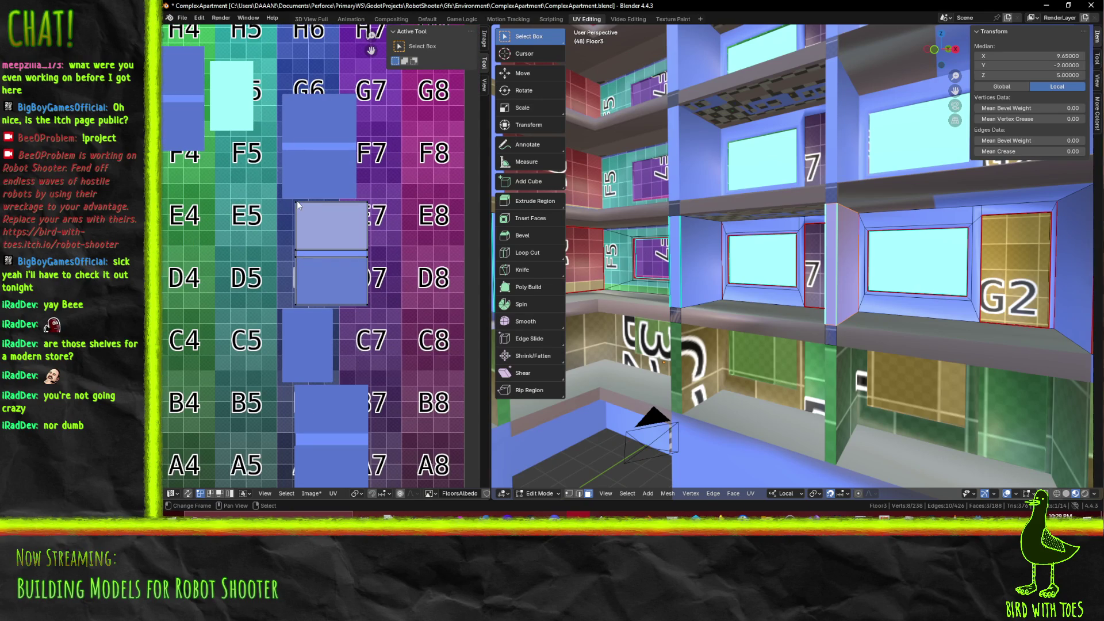
Box-select the UV island over E6–D6 and scale it up by about 1.3
{"action": "mouse_move", "coordinate": [299, 205]}
{"action": "left_mouse_down"}
{"action": "mouse_move", "coordinate": [311, 245]}
{"action": "mouse_move", "coordinate": [379, 307]}
{"action": "left_mouse_up"}
{"action": "scroll", "coordinate": [380, 303], "scroll_direction": "down", "scroll_amount": 1}
{"action": "scroll", "coordinate": [378, 310], "scroll_direction": "down", "scroll_amount": 2}
{"action": "scroll", "coordinate": [372, 307], "scroll_direction": "up", "scroll_amount": 2}
{"action": "key", "text": "s"}
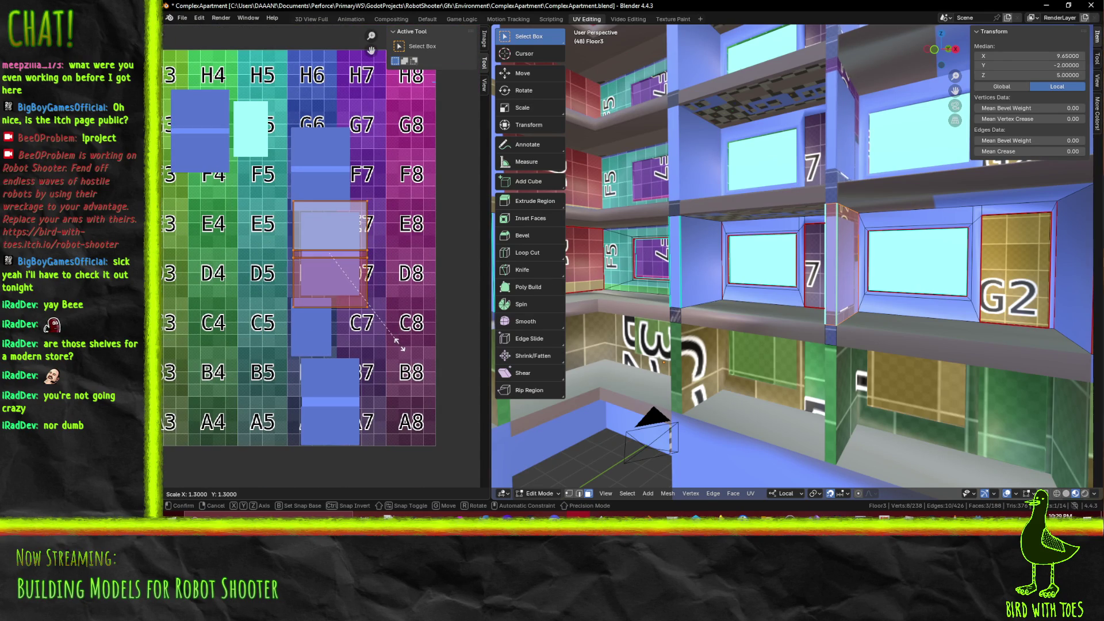
{"action": "left_click", "coordinate": [409, 361]}
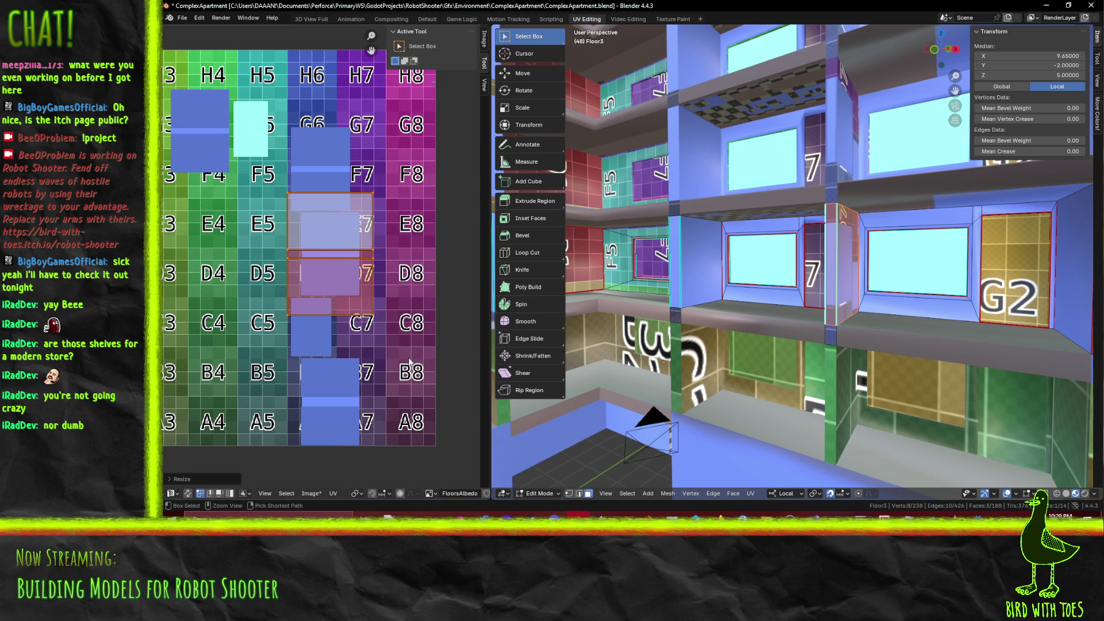
Select the next window faces on the building and frame the view on them
{"action": "left_click", "coordinate": [694, 270]}
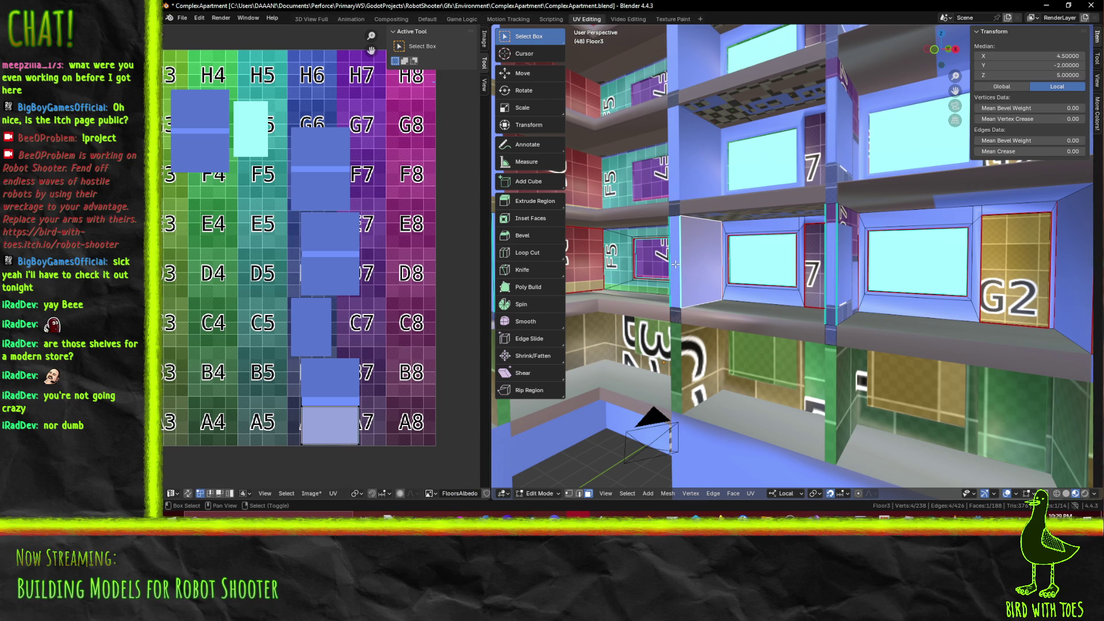
{"action": "key", "text": "KP_Decimal"}
{"action": "scroll", "coordinate": [691, 267], "scroll_direction": "down", "scroll_amount": 5}
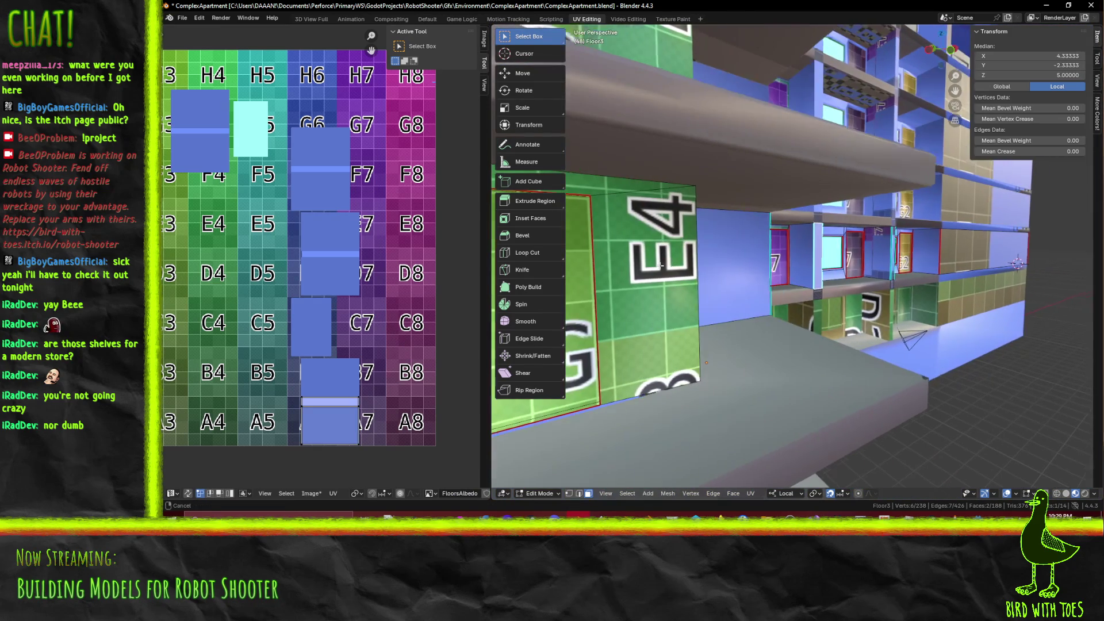
Add three more window faces to the selection, framing the view on them
{"action": "left_click", "coordinate": [803, 267], "text": "shift"}
{"action": "key", "text": "KP_Decimal"}
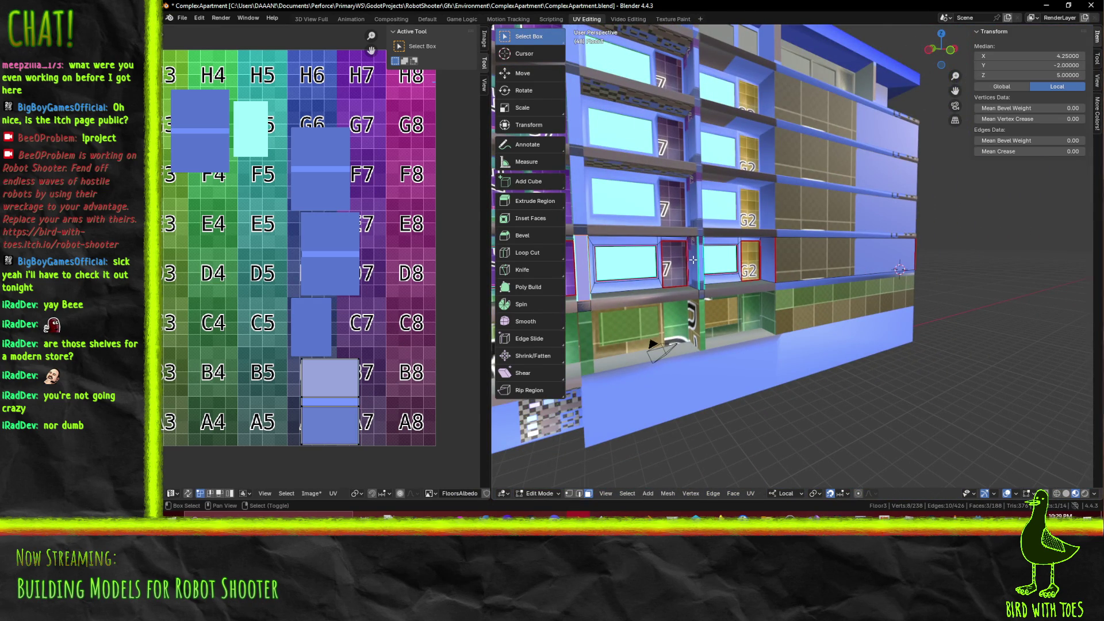
{"action": "left_click", "coordinate": [693, 260], "text": "shift"}
{"action": "key", "text": "KP_Decimal"}
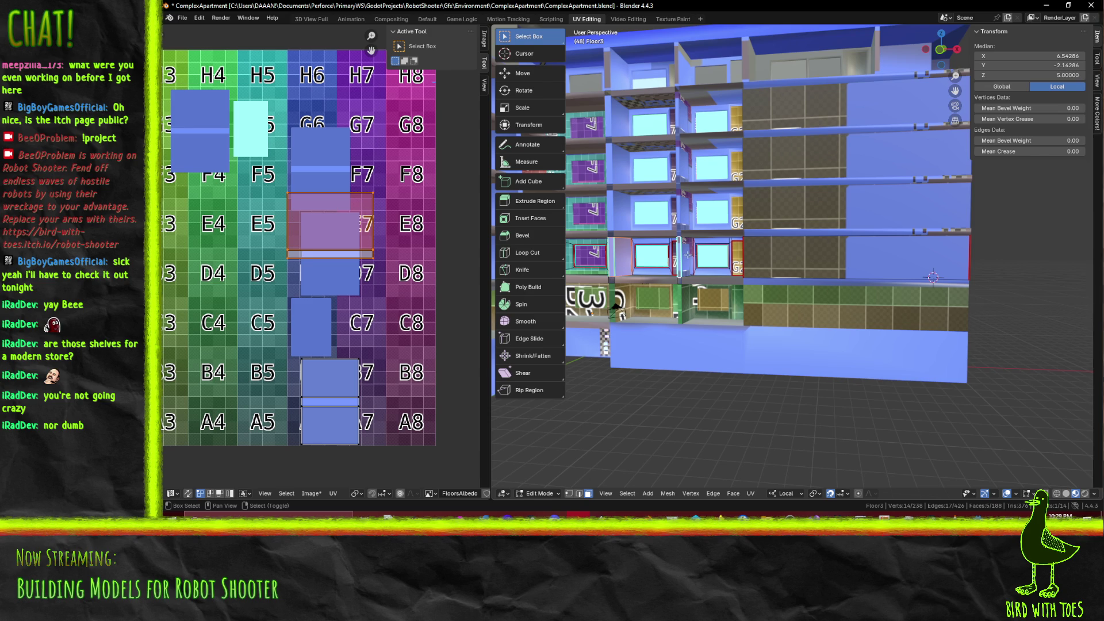
{"action": "left_click", "coordinate": [661, 266], "text": "shift"}
Scale the B6–A6 UV island by 1.5 and move it upward
{"action": "left_click", "coordinate": [330, 377]}
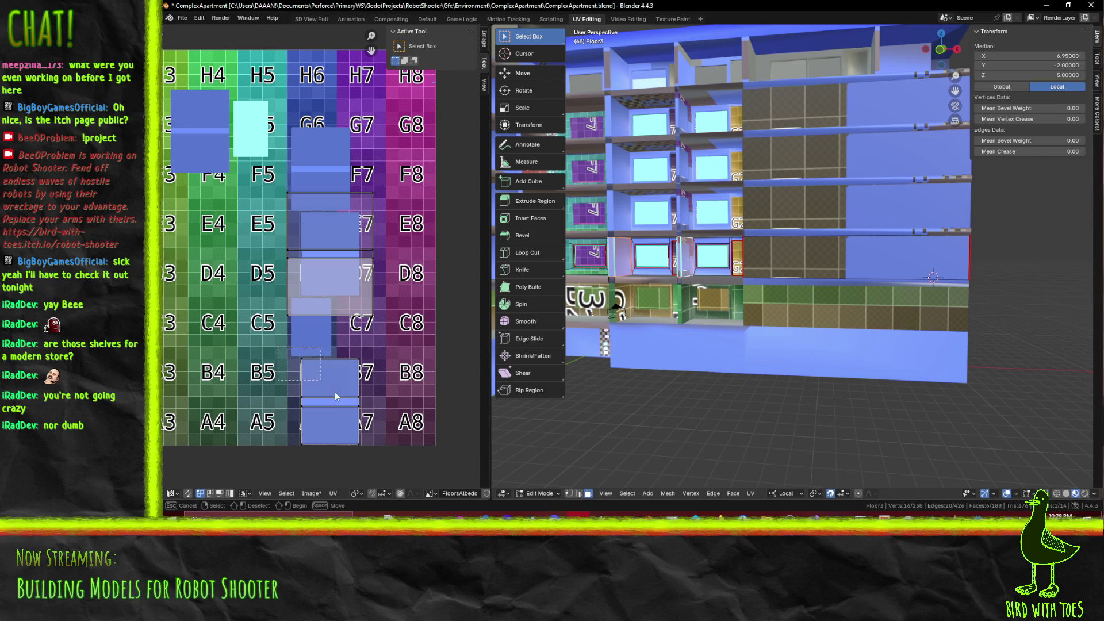
{"action": "key", "text": "s"}
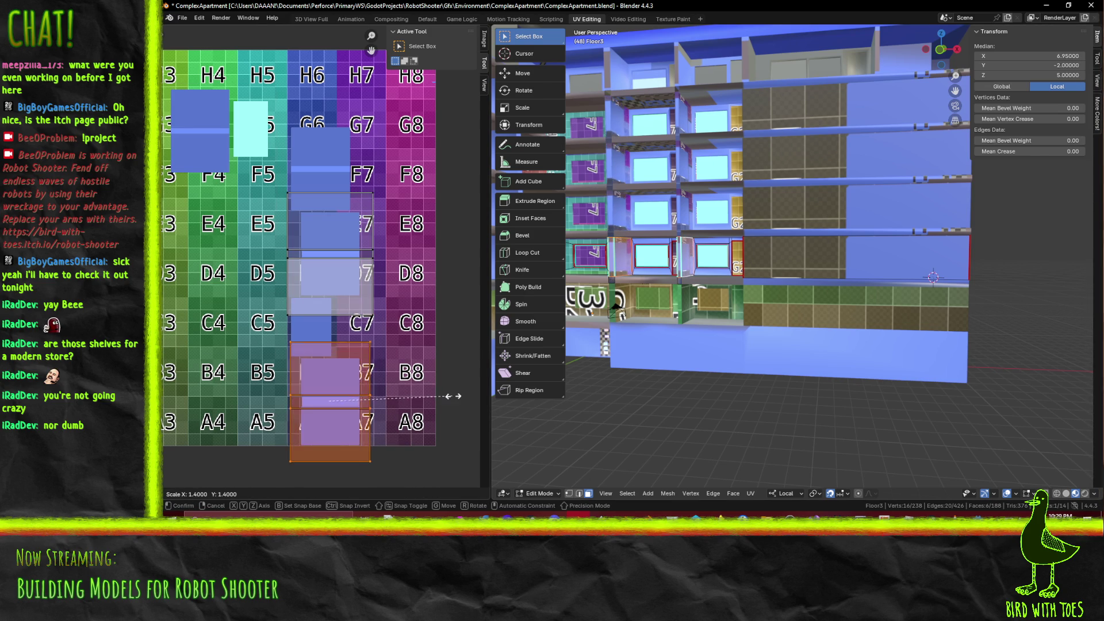
{"action": "left_click", "coordinate": [454, 396]}
{"action": "key", "text": "g"}
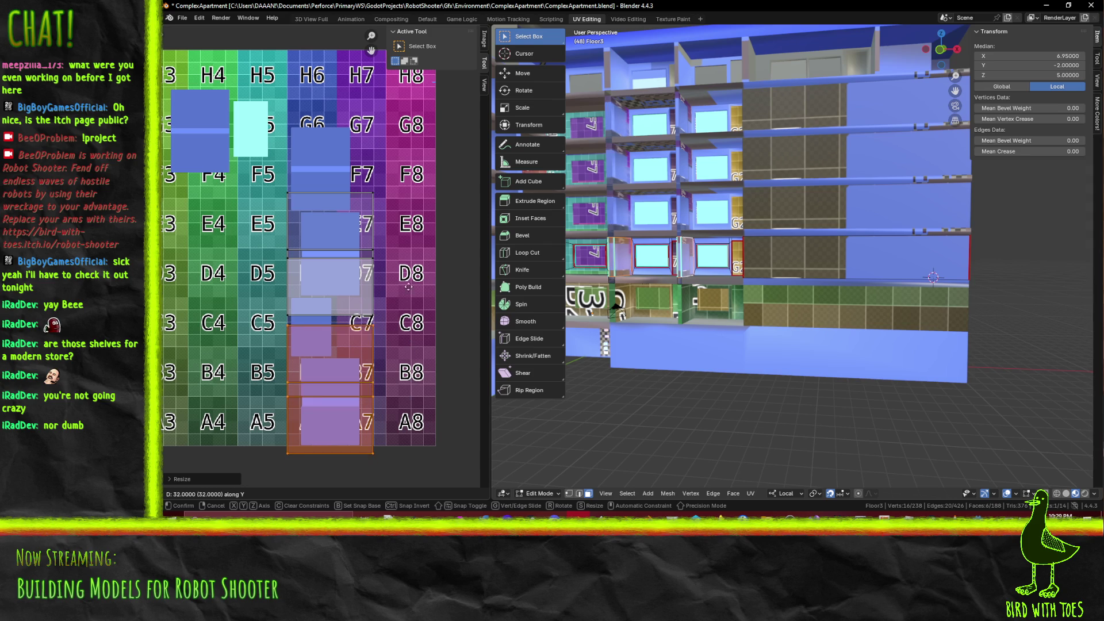
{"action": "left_click", "coordinate": [410, 246]}
Add the E6–D6 island and nudge both islands slightly upward along Y
{"action": "left_click_drag", "start_coordinate": [425, 185], "coordinate": [351, 363], "text": "shift"}
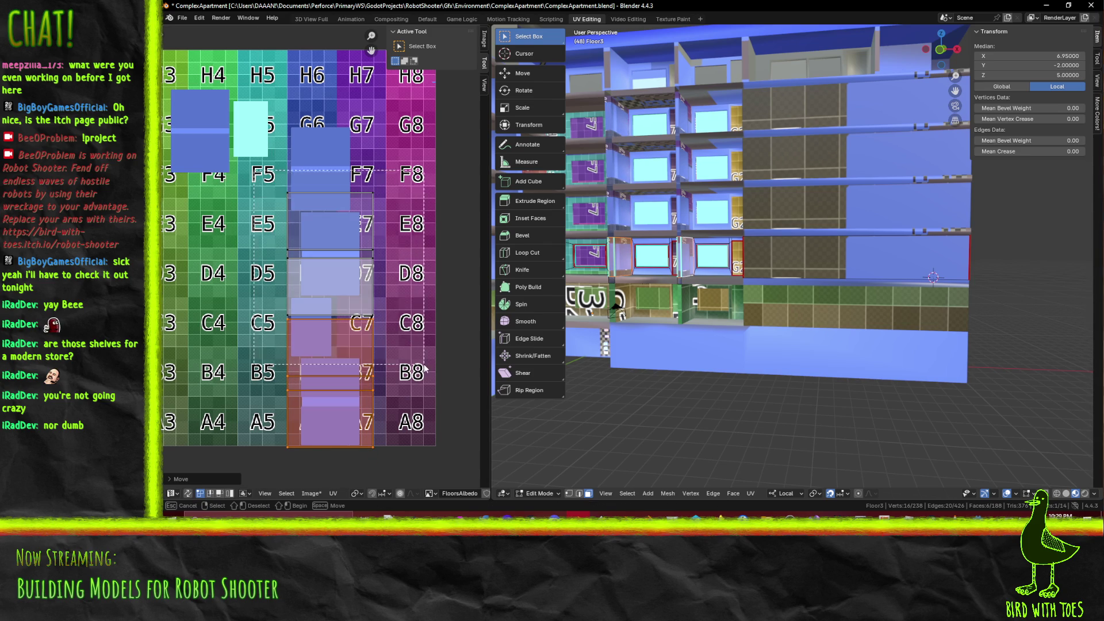
{"action": "key", "text": "g"}
{"action": "key", "text": "y"}
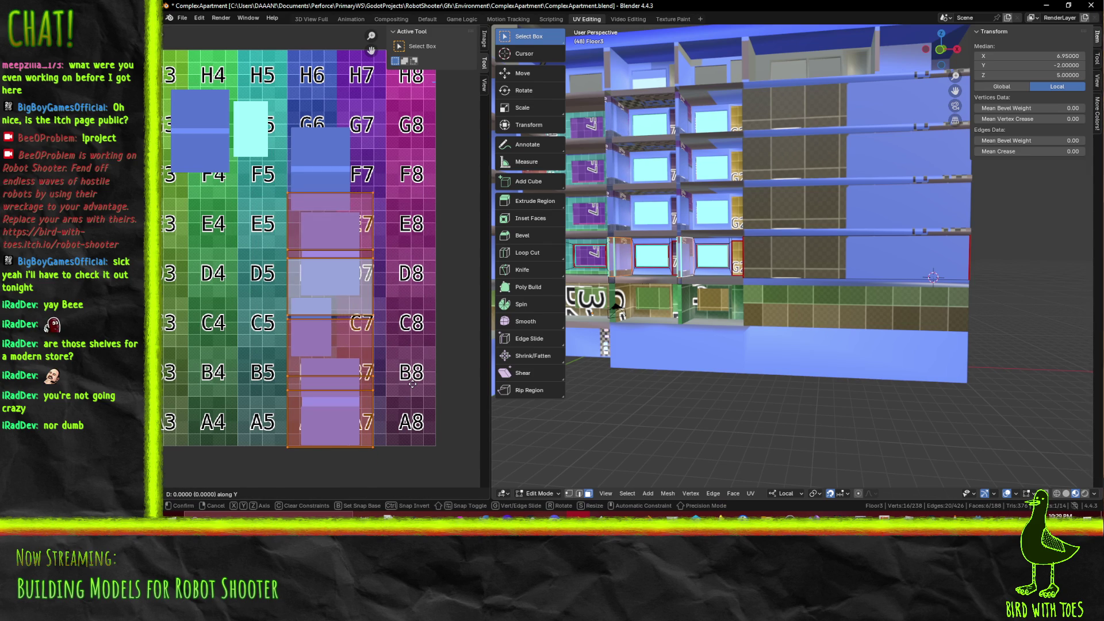
{"action": "left_click", "coordinate": [411, 371]}
Orbit the building and select two of its wall faces
{"action": "mouse_move", "coordinate": [834, 311]}
{"action": "middle_mouse_down"}
{"action": "mouse_move", "coordinate": [897, 313]}
{"action": "mouse_move", "coordinate": [853, 274]}
{"action": "mouse_move", "coordinate": [748, 257]}
{"action": "middle_mouse_up"}
{"action": "left_click", "coordinate": [850, 266]}
{"action": "left_click", "coordinate": [748, 257], "text": "shift"}
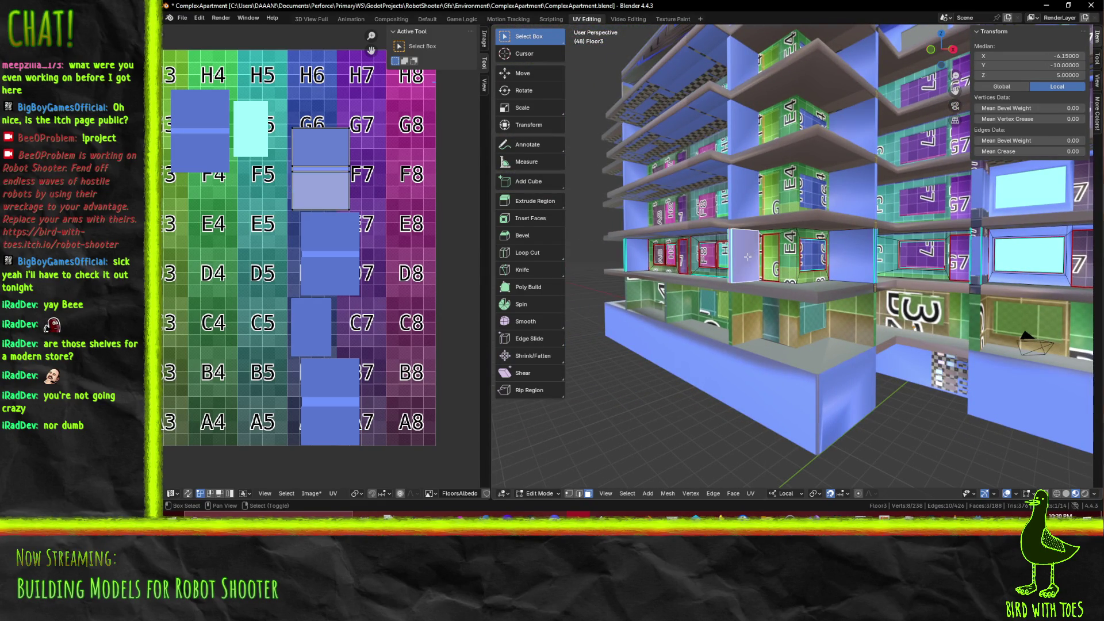
Move the two UV islands near G6 and F6 down onto B6/A6
{"action": "key", "text": "n"}
{"action": "mouse_move", "coordinate": [287, 103]}
{"action": "left_mouse_down"}
{"action": "mouse_move", "coordinate": [339, 144]}
{"action": "mouse_move", "coordinate": [356, 206]}
{"action": "left_mouse_up"}
{"action": "key", "text": "g"}
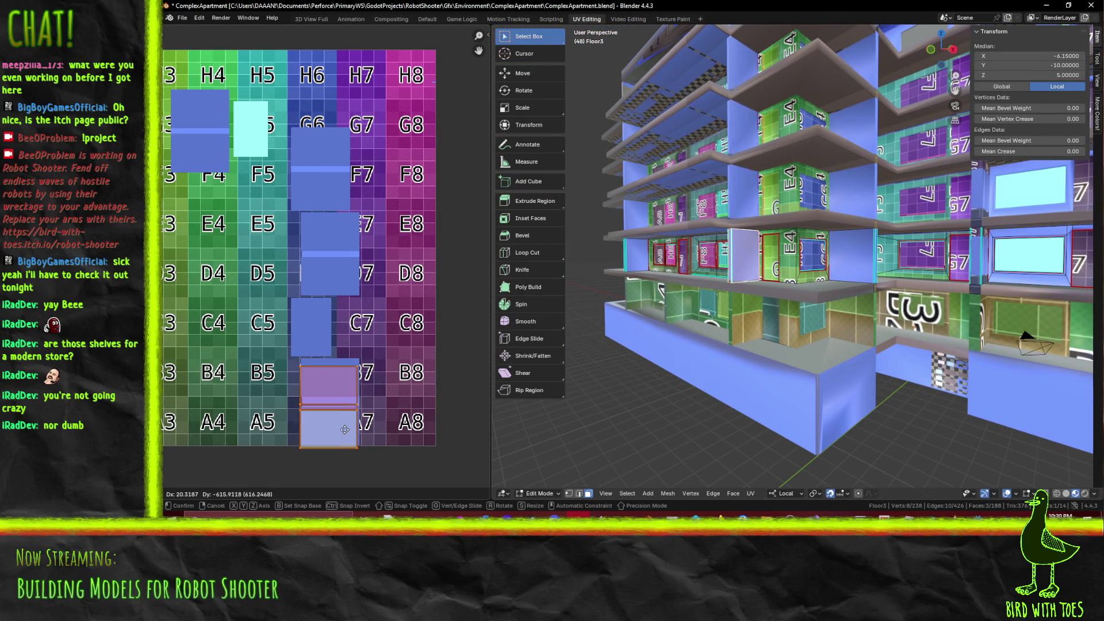
{"action": "left_click", "coordinate": [345, 424]}
Add more wall faces to the selection, undoing an accidental deselect
{"action": "scroll", "coordinate": [345, 424], "scroll_direction": "up", "scroll_amount": 4}
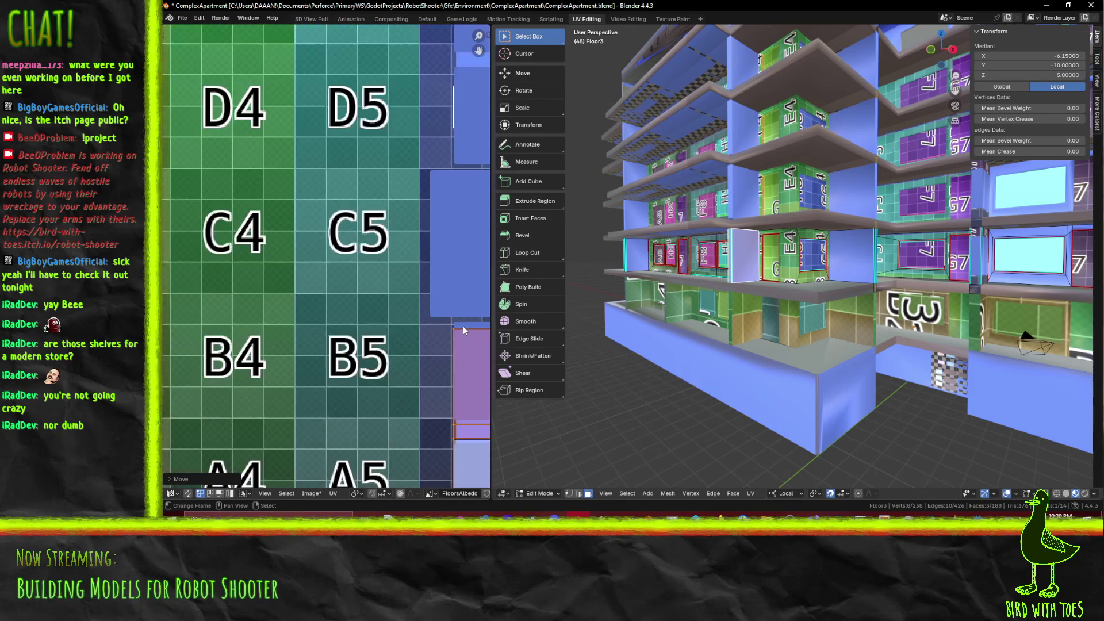
{"action": "mouse_move", "coordinate": [589, 287]}
{"action": "middle_mouse_down"}
{"action": "mouse_move", "coordinate": [831, 299]}
{"action": "mouse_move", "coordinate": [825, 258]}
{"action": "middle_mouse_up"}
{"action": "left_click", "coordinate": [826, 258], "text": "shift"}
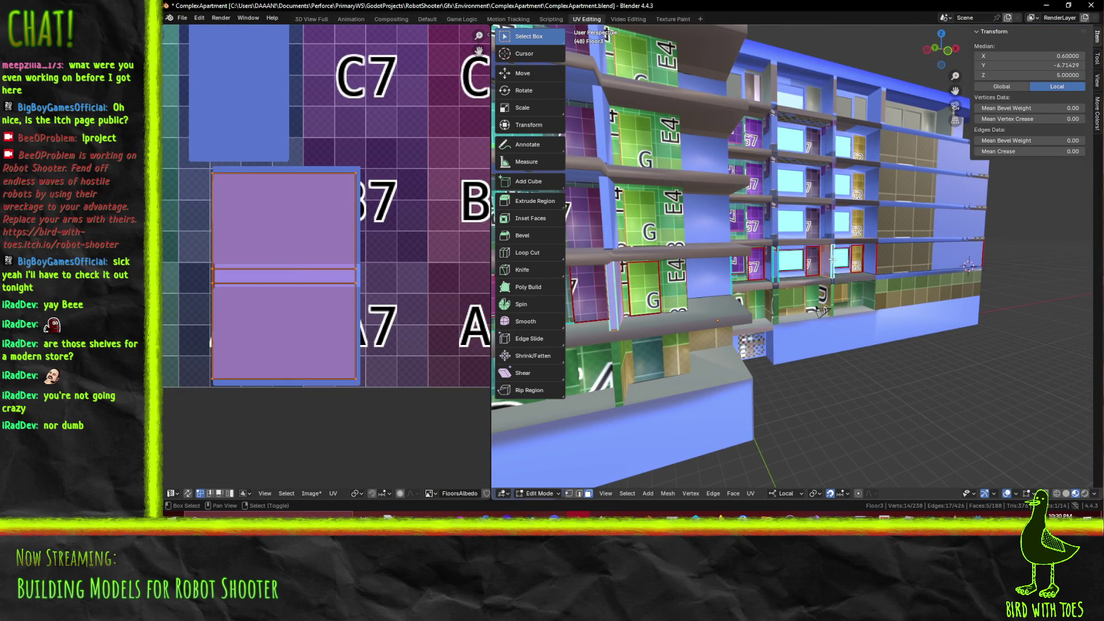
{"action": "mouse_move", "coordinate": [832, 261]}
{"action": "middle_mouse_down"}
{"action": "mouse_move", "coordinate": [851, 265]}
{"action": "mouse_move", "coordinate": [801, 263]}
{"action": "mouse_move", "coordinate": [815, 268]}
{"action": "middle_mouse_up"}
{"action": "left_click", "coordinate": [851, 265], "text": "shift"}
{"action": "left_click", "coordinate": [805, 263], "text": "shift"}
{"action": "left_click", "coordinate": [802, 263], "text": "shift"}
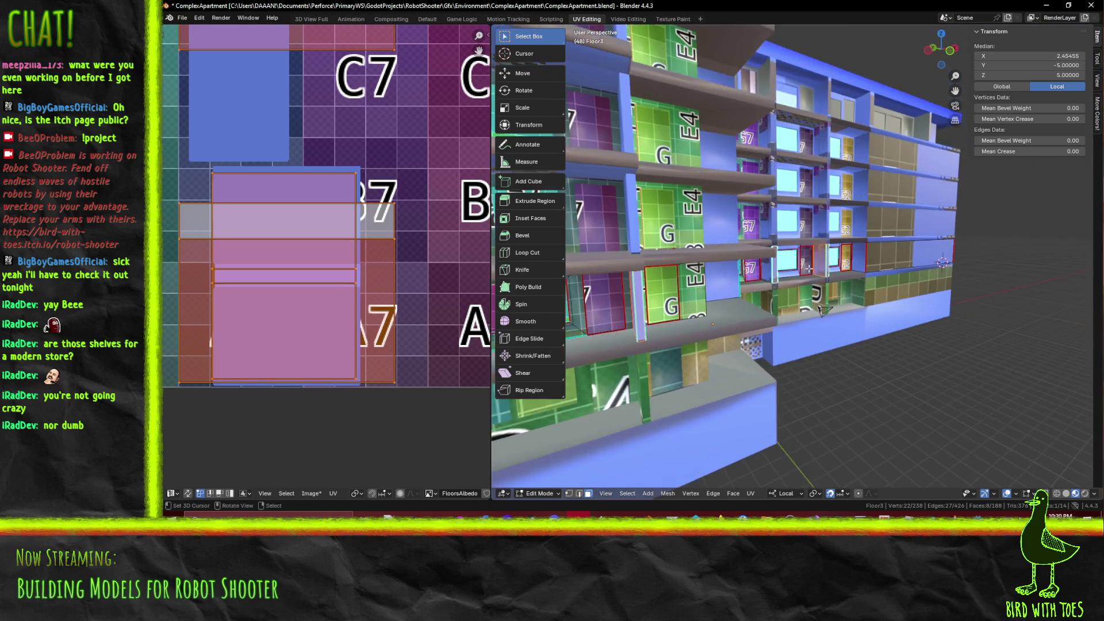
{"action": "left_click", "coordinate": [766, 267], "text": "shift"}
{"action": "key", "text": "alt+a"}
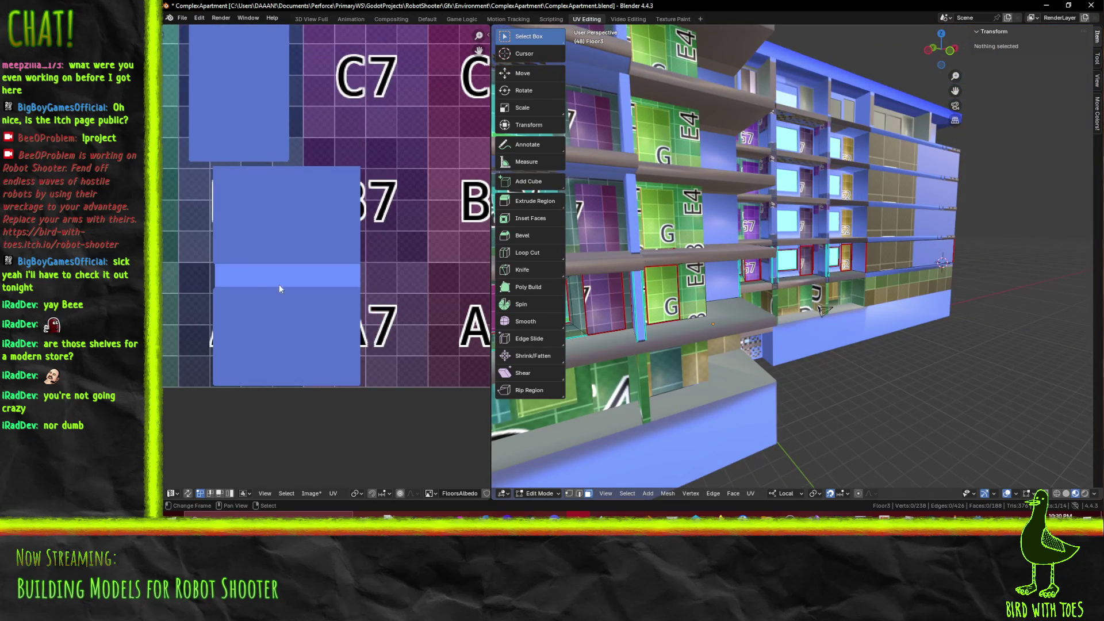
{"action": "key", "text": "ctrl+z"}
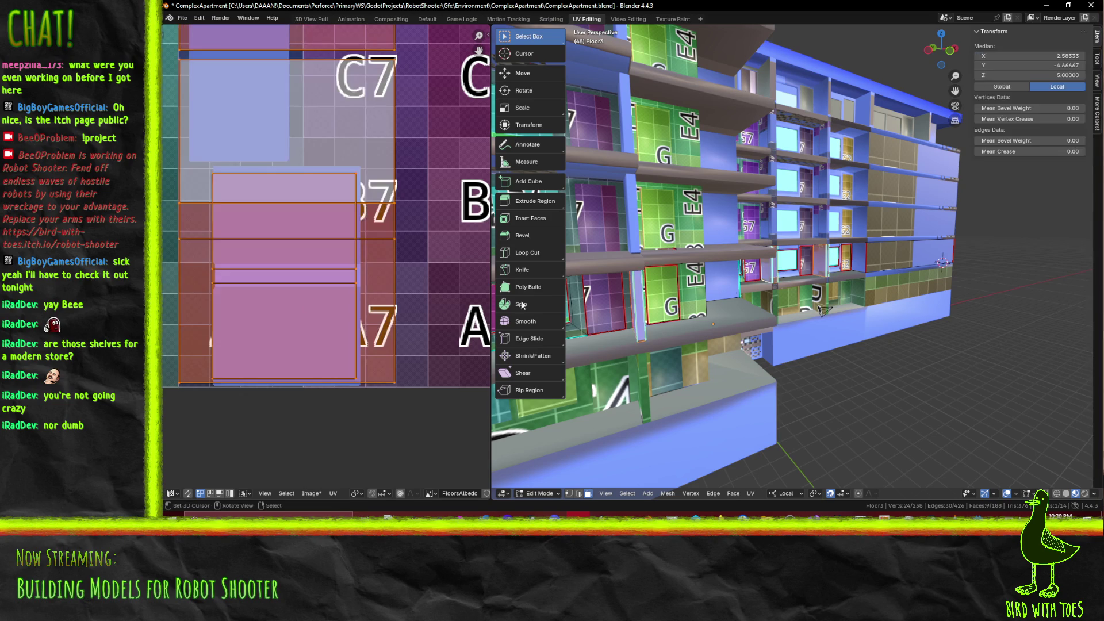
Box-select the chosen faces' UV islands, reposition them and scale them up
{"action": "key", "text": "alt+a"}
{"action": "key", "text": "b"}
{"action": "mouse_move", "coordinate": [201, 163]}
{"action": "left_mouse_down"}
{"action": "mouse_move", "coordinate": [294, 379]}
{"action": "mouse_move", "coordinate": [356, 393]}
{"action": "left_mouse_up"}
{"action": "scroll", "coordinate": [391, 382], "scroll_direction": "down", "scroll_amount": 4}
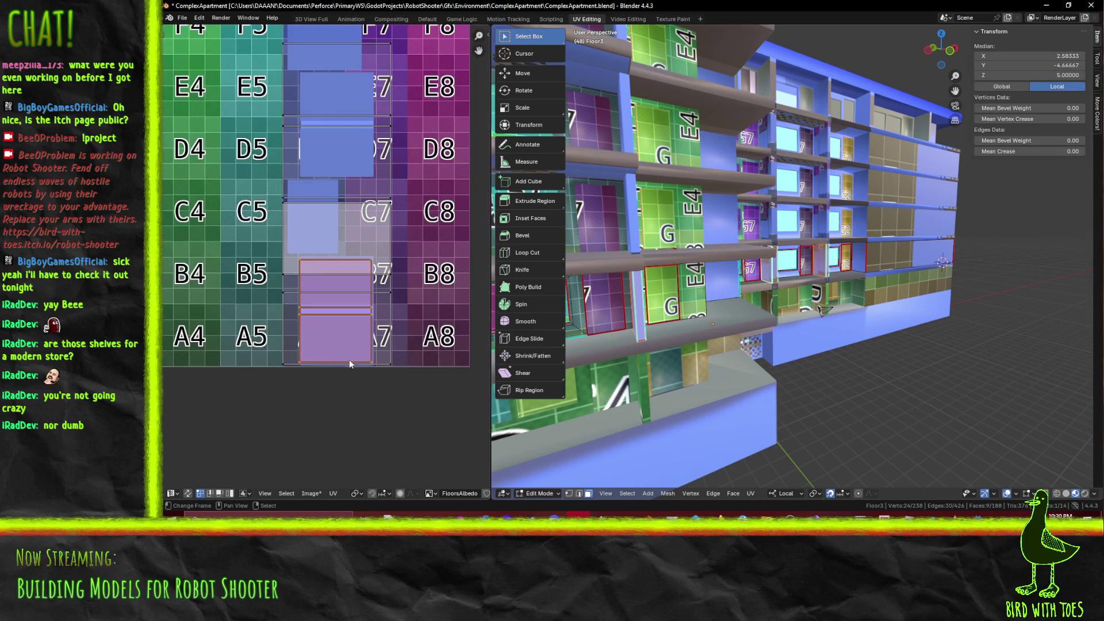
{"action": "key", "text": "g"}
{"action": "left_click", "coordinate": [348, 327]}
{"action": "key", "text": "s"}
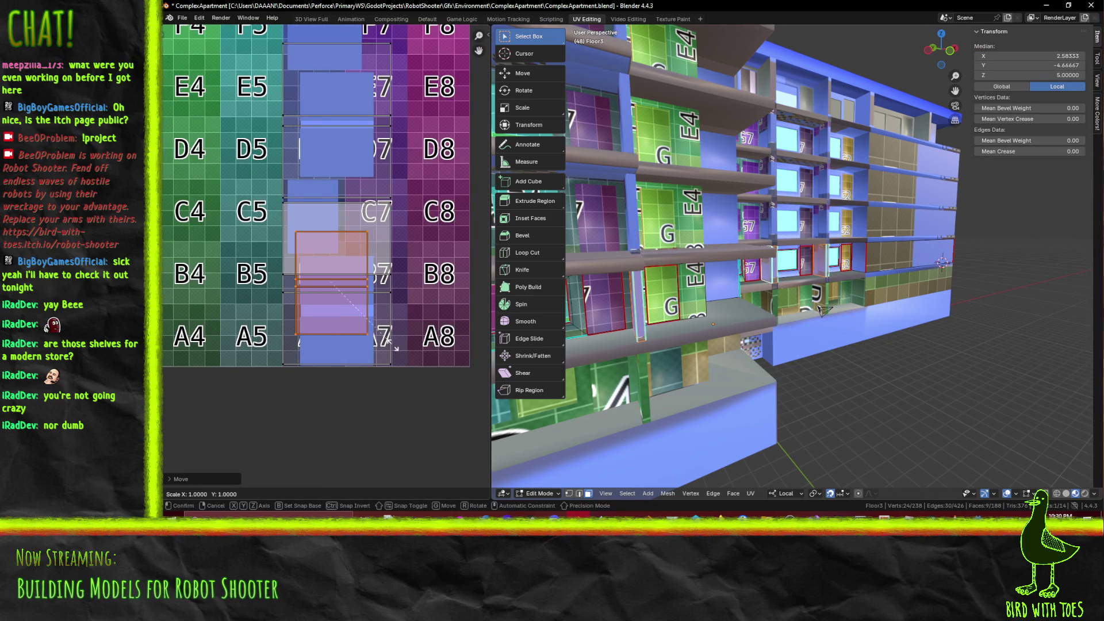
{"action": "left_click", "coordinate": [420, 368]}
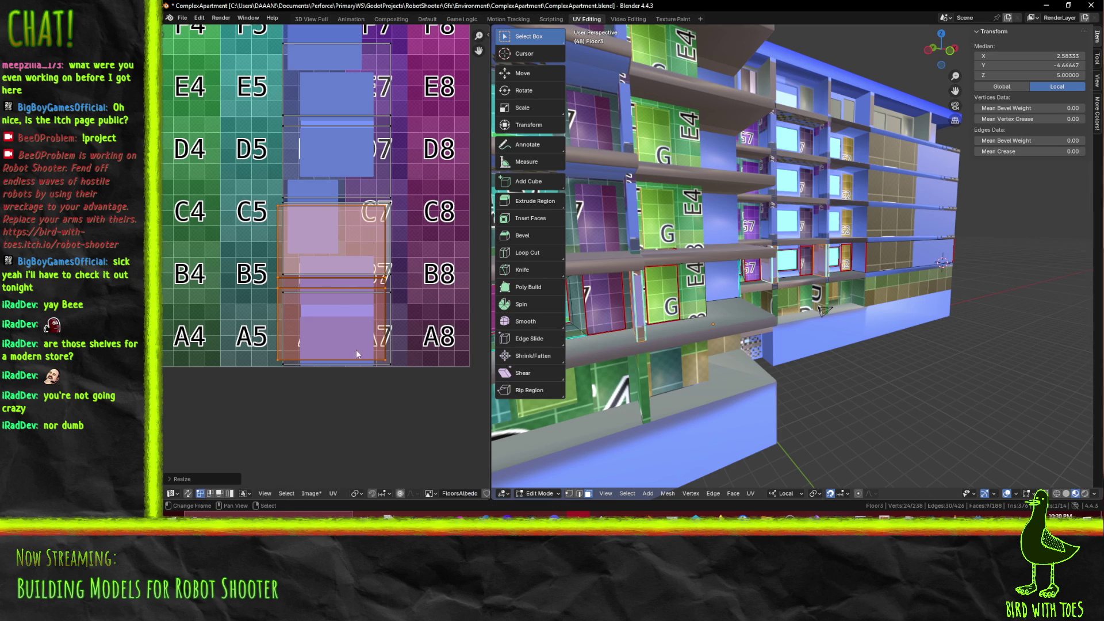
Move the purple UV islands to a new position on the atlas
{"action": "scroll", "coordinate": [442, 304], "scroll_direction": "up", "scroll_amount": 5}
{"action": "middle_click_drag", "start_coordinate": [442, 305], "coordinate": [268, 156]}
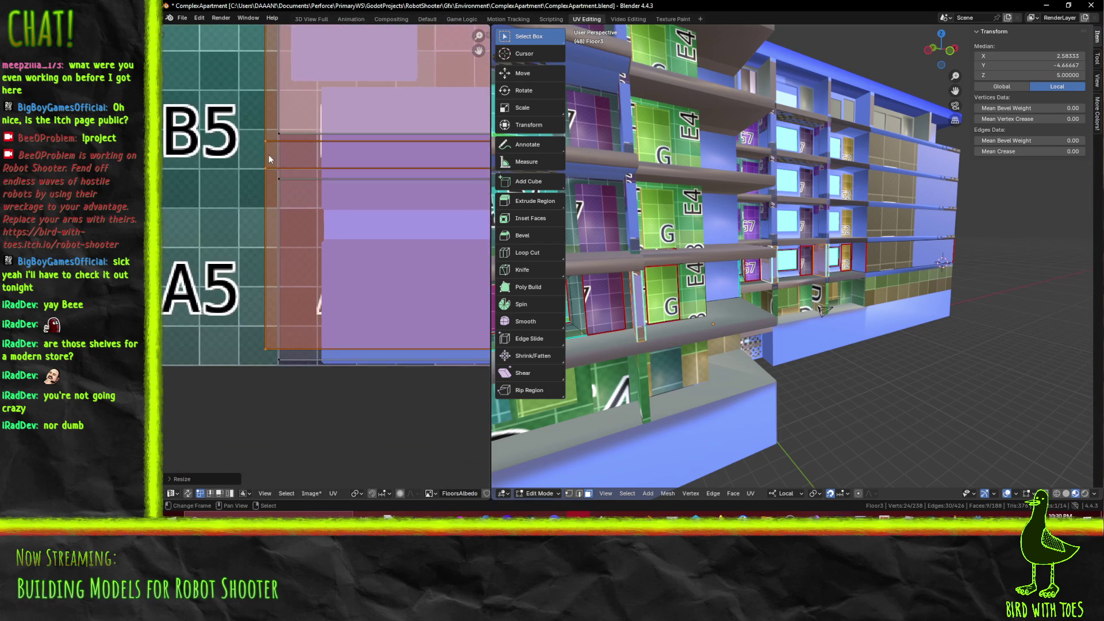
{"action": "key", "text": "g"}
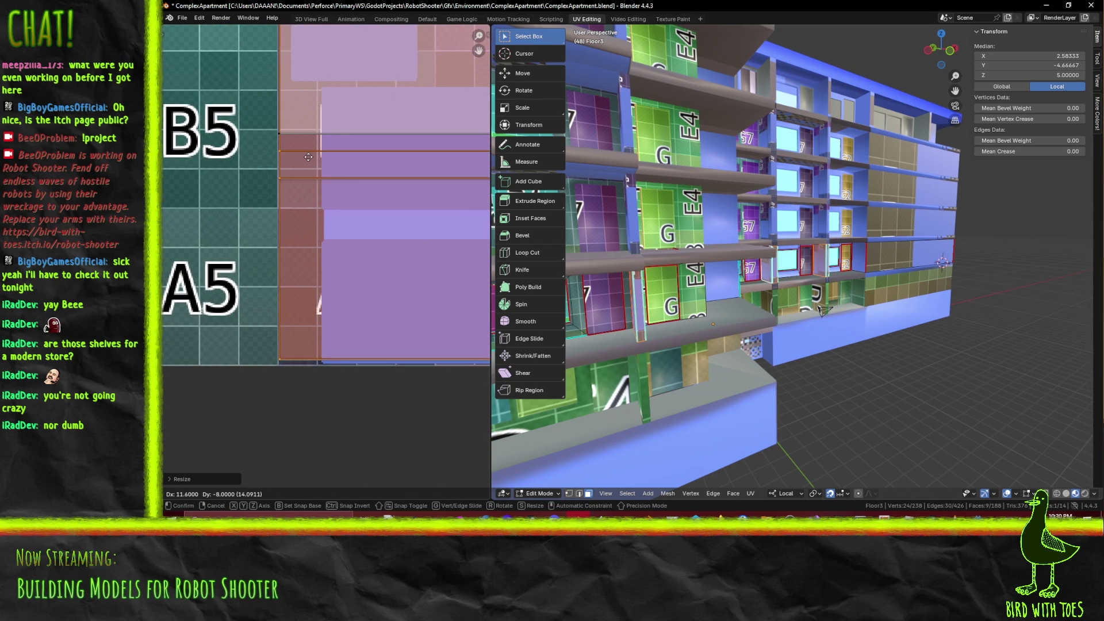
{"action": "left_click", "coordinate": [335, 172]}
Raise one UV edge vertically near the C7/B7/A7 tiles to align it
{"action": "mouse_move", "coordinate": [335, 172]}
{"action": "middle_mouse_down"}
{"action": "mouse_move", "coordinate": [192, 325]}
{"action": "mouse_move", "coordinate": [215, 326]}
{"action": "middle_mouse_up"}
{"action": "middle_click_drag", "start_coordinate": [271, 301], "coordinate": [330, 256]}
{"action": "scroll", "coordinate": [323, 270], "scroll_direction": "down", "scroll_amount": 1}
{"action": "scroll", "coordinate": [323, 270], "scroll_direction": "up", "scroll_amount": 1}
{"action": "middle_click_drag", "start_coordinate": [366, 252], "coordinate": [227, 217]}
{"action": "left_click", "coordinate": [200, 215]}
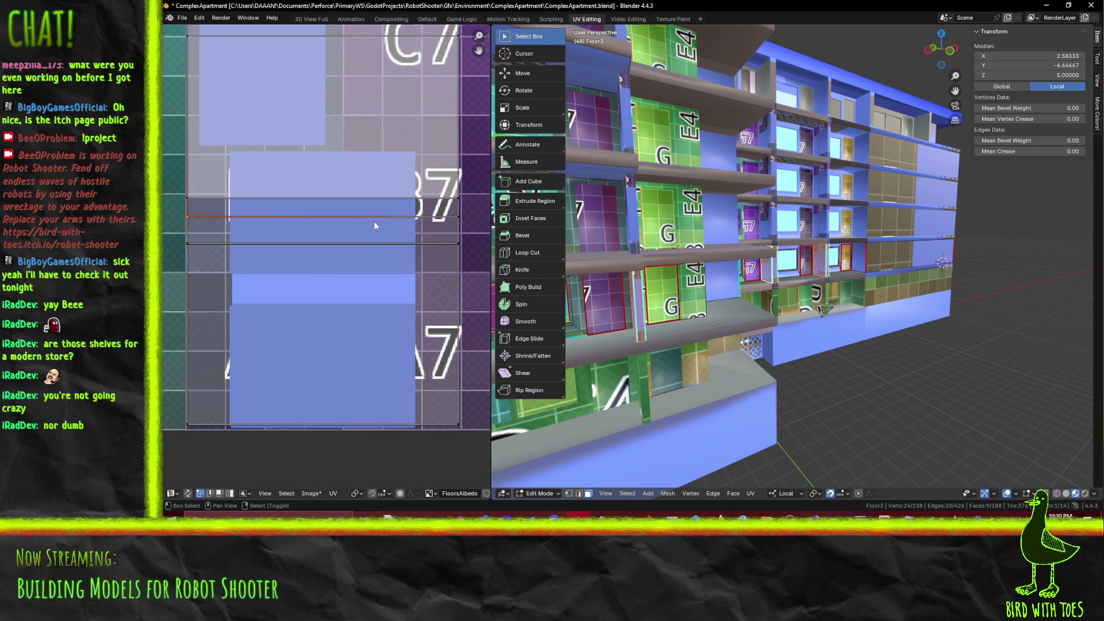
{"action": "key", "text": "g"}
{"action": "key", "text": "y"}
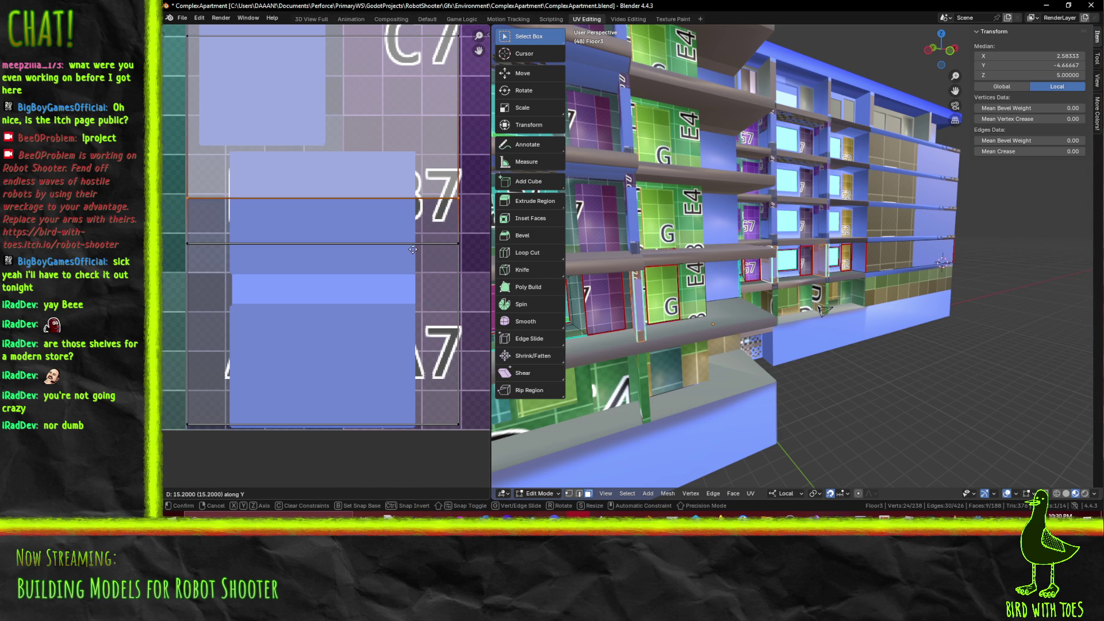
{"action": "left_click", "coordinate": [413, 252]}
Move the other UV edge vertically to align it
{"action": "mouse_move", "coordinate": [198, 66]}
{"action": "middle_mouse_down"}
{"action": "mouse_move", "coordinate": [226, 219]}
{"action": "mouse_move", "coordinate": [187, 211]}
{"action": "middle_mouse_up"}
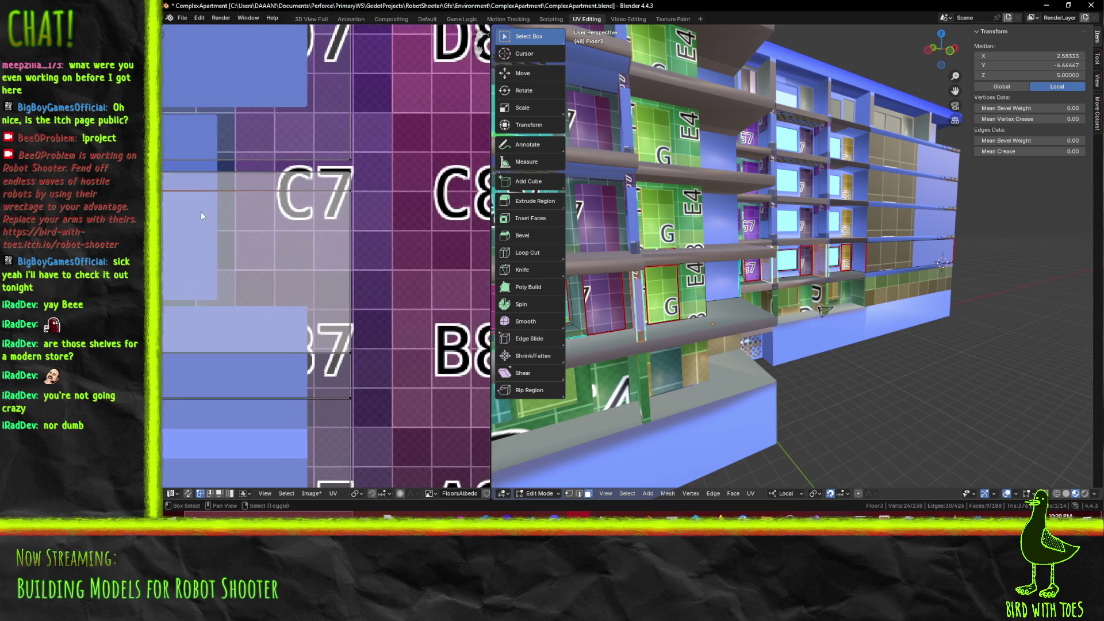
{"action": "key", "text": "g"}
{"action": "key", "text": "y"}
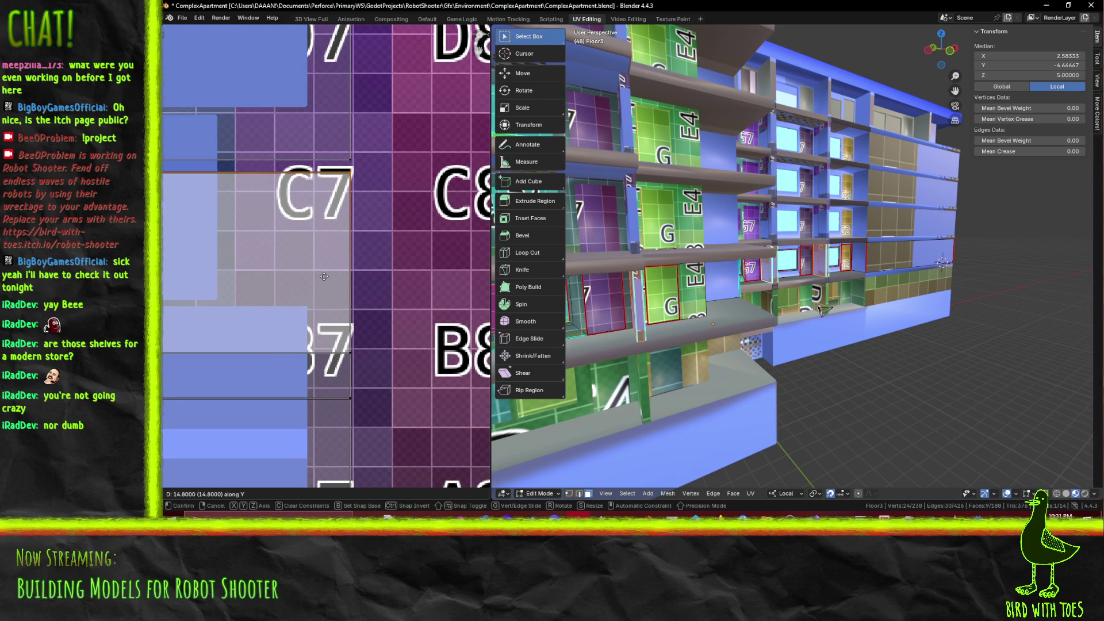
{"action": "left_click", "coordinate": [324, 277]}
{"action": "middle_click_drag", "start_coordinate": [292, 281], "coordinate": [422, 276]}
From a side view, select a shelf face and add another face
{"action": "mouse_move", "coordinate": [822, 311]}
{"action": "middle_mouse_down", "text": "ctrl"}
{"action": "mouse_move", "coordinate": [850, 261]}
{"action": "mouse_move", "coordinate": [687, 305]}
{"action": "mouse_move", "coordinate": [759, 279]}
{"action": "middle_mouse_up", "text": "ctrl"}
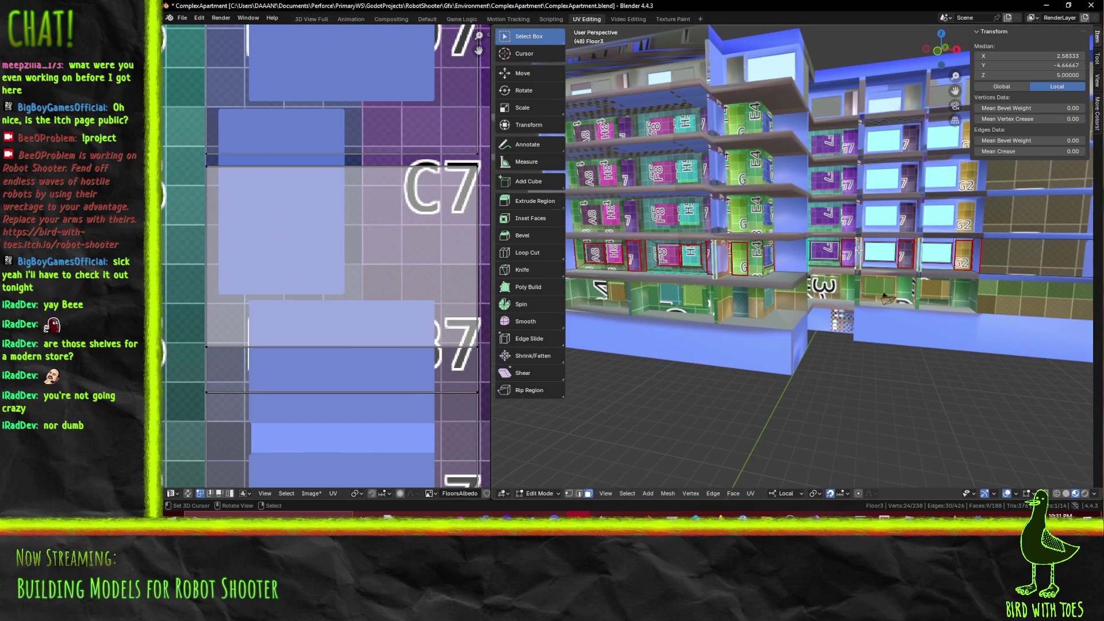
{"action": "mouse_move", "coordinate": [772, 260]}
{"action": "middle_mouse_down"}
{"action": "mouse_move", "coordinate": [911, 254]}
{"action": "mouse_move", "coordinate": [1057, 283]}
{"action": "mouse_move", "coordinate": [627, 255]}
{"action": "middle_mouse_up"}
{"action": "left_click", "coordinate": [931, 259]}
{"action": "left_click", "coordinate": [627, 255], "text": "shift"}
{"action": "scroll", "coordinate": [360, 294], "scroll_direction": "down", "scroll_amount": 8}
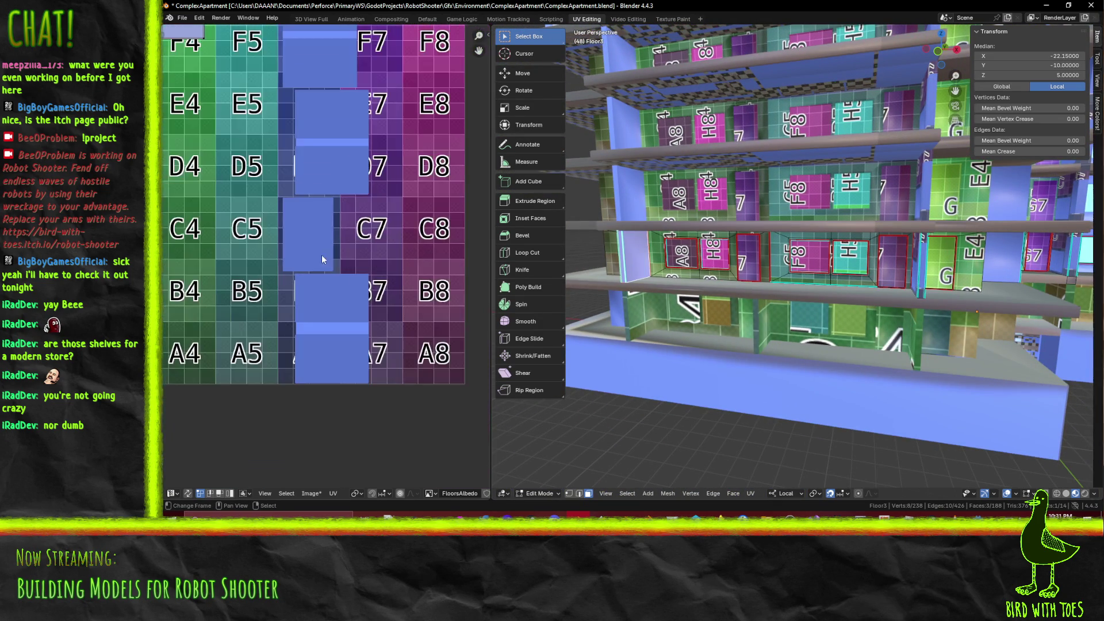
Add more shelf faces to the selection from side and frontal views
{"action": "middle_click_drag", "start_coordinate": [915, 310], "coordinate": [549, 296]}
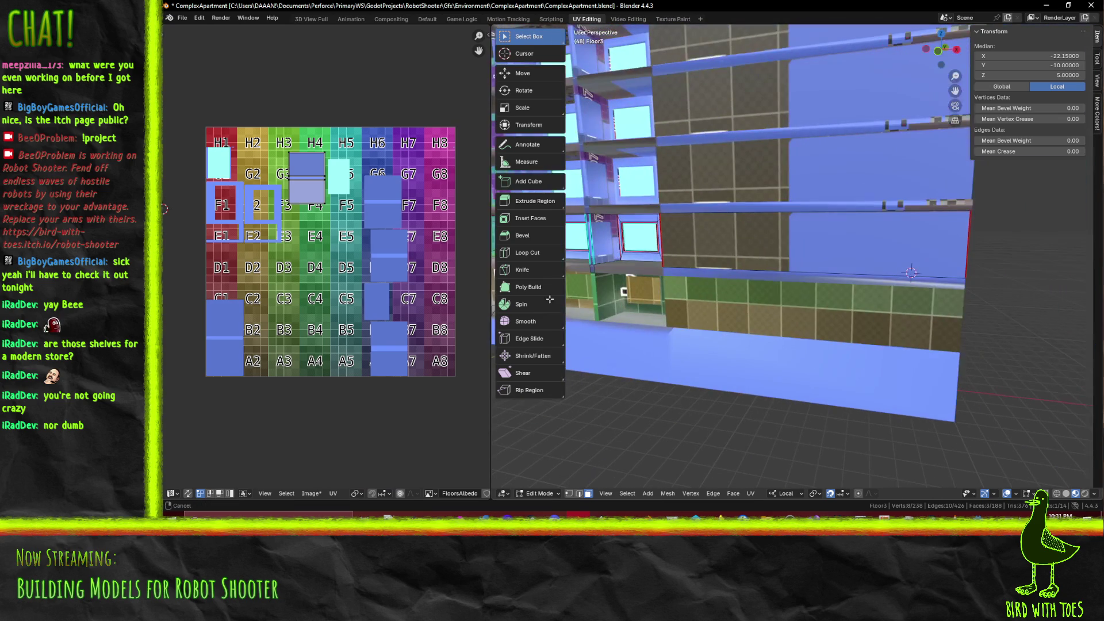
{"action": "left_click", "coordinate": [591, 236], "text": "shift"}
{"action": "middle_click_drag", "start_coordinate": [591, 236], "coordinate": [745, 257]}
{"action": "left_click", "coordinate": [747, 259], "text": "shift"}
Move the UV island at H4/G4 onto E6/D6 and enlarge it about 1.5 times
{"action": "middle_click_drag", "start_coordinate": [249, 265], "coordinate": [228, 257]}
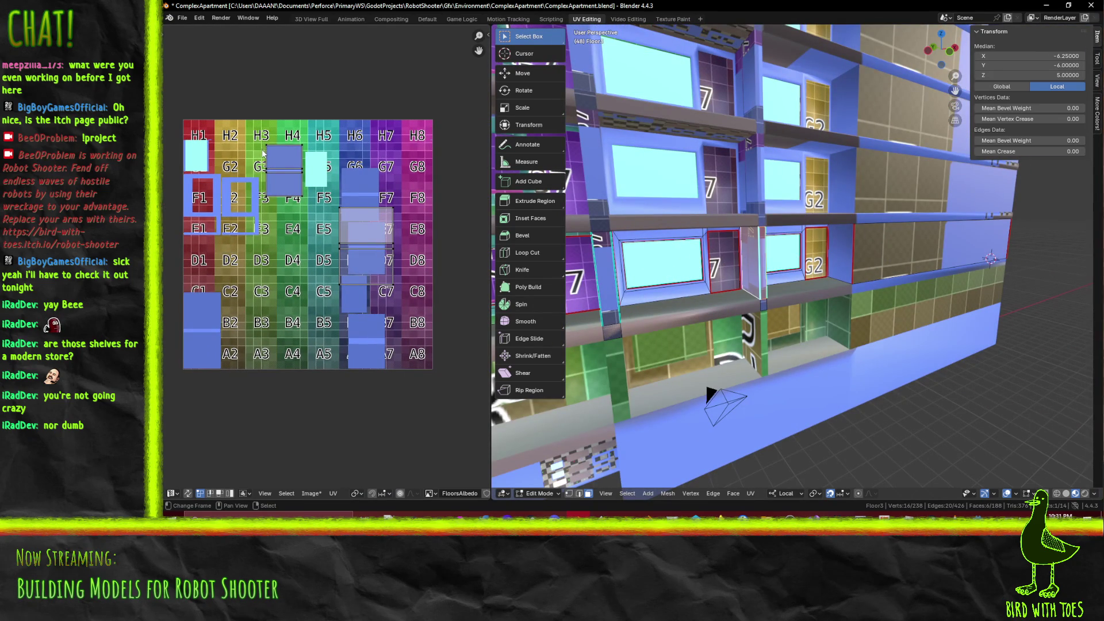
{"action": "key", "text": "n"}
{"action": "left_click_drag", "start_coordinate": [260, 122], "coordinate": [323, 244]}
{"action": "key", "text": "g"}
{"action": "left_click", "coordinate": [341, 243]}
{"action": "key", "text": "s"}
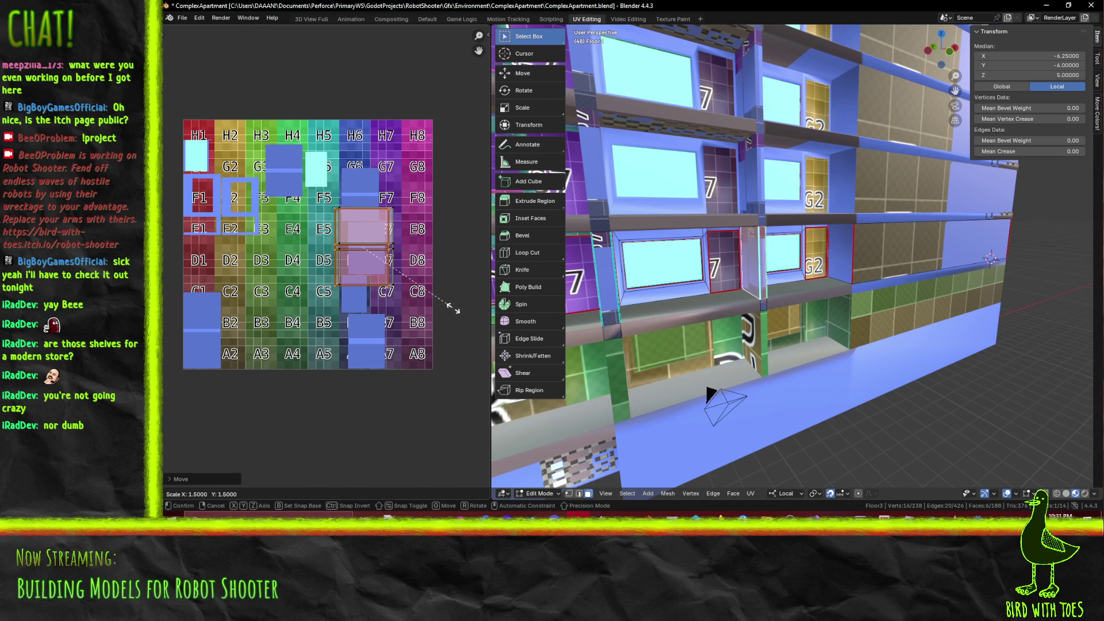
{"action": "left_click", "coordinate": [454, 310]}
Nudge the enlarged island into place and pan the UV view to check it
{"action": "scroll", "coordinate": [368, 270], "scroll_direction": "up", "scroll_amount": 6}
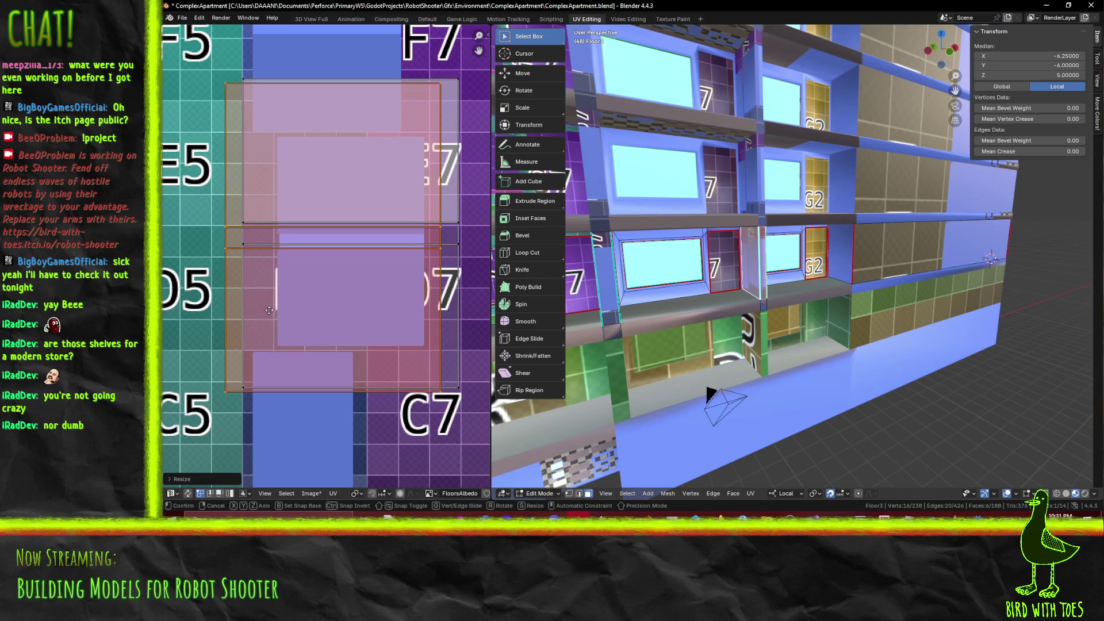
{"action": "left_click", "coordinate": [288, 310]}
{"action": "mouse_move", "coordinate": [288, 309]}
{"action": "middle_mouse_down"}
{"action": "mouse_move", "coordinate": [301, 315]}
{"action": "mouse_move", "coordinate": [280, 300]}
{"action": "middle_mouse_up"}
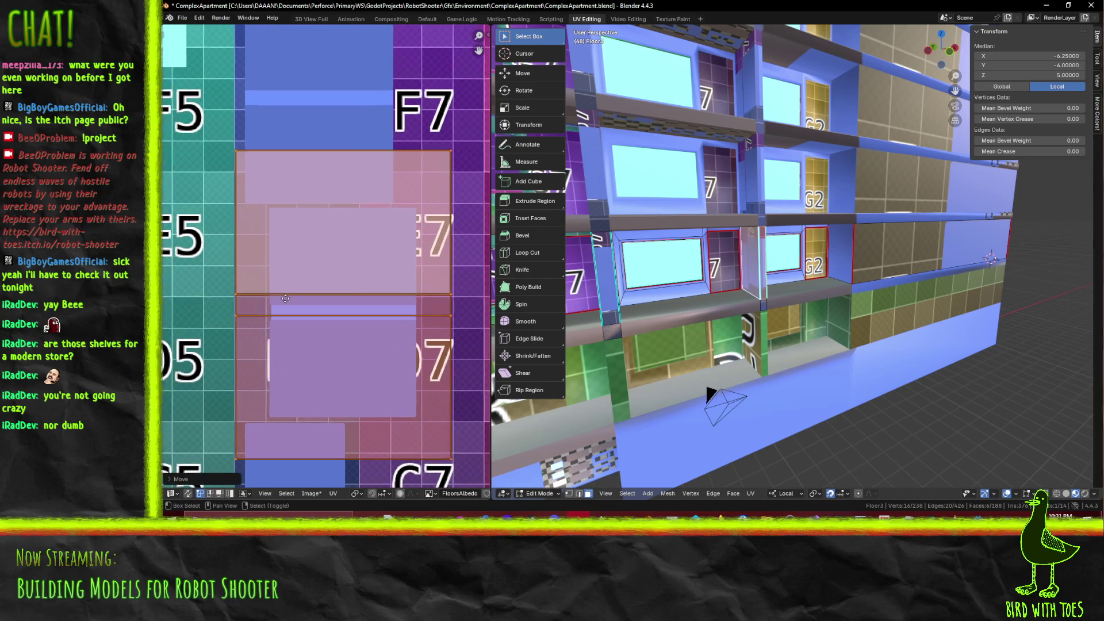
{"action": "scroll", "coordinate": [308, 277], "scroll_direction": "down", "scroll_amount": 3}
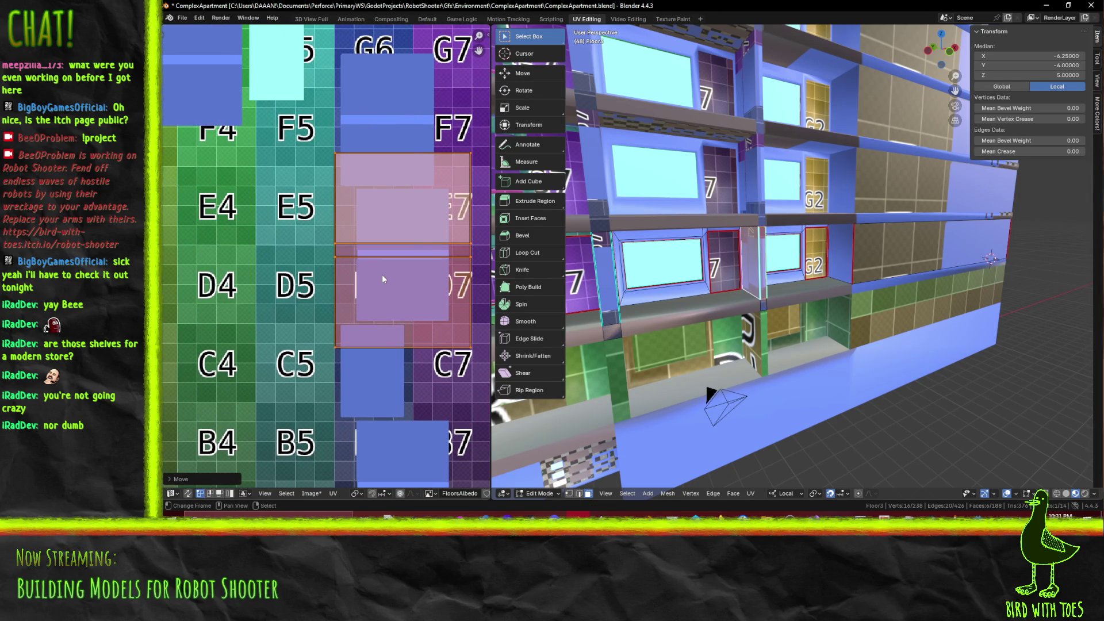
{"action": "scroll", "coordinate": [381, 278], "scroll_direction": "down", "scroll_amount": 2}
{"action": "middle_click_drag", "start_coordinate": [381, 279], "coordinate": [422, 263]}
Clear the UV selection and start selecting Floor3's front wall faces
{"action": "key", "text": "a"}
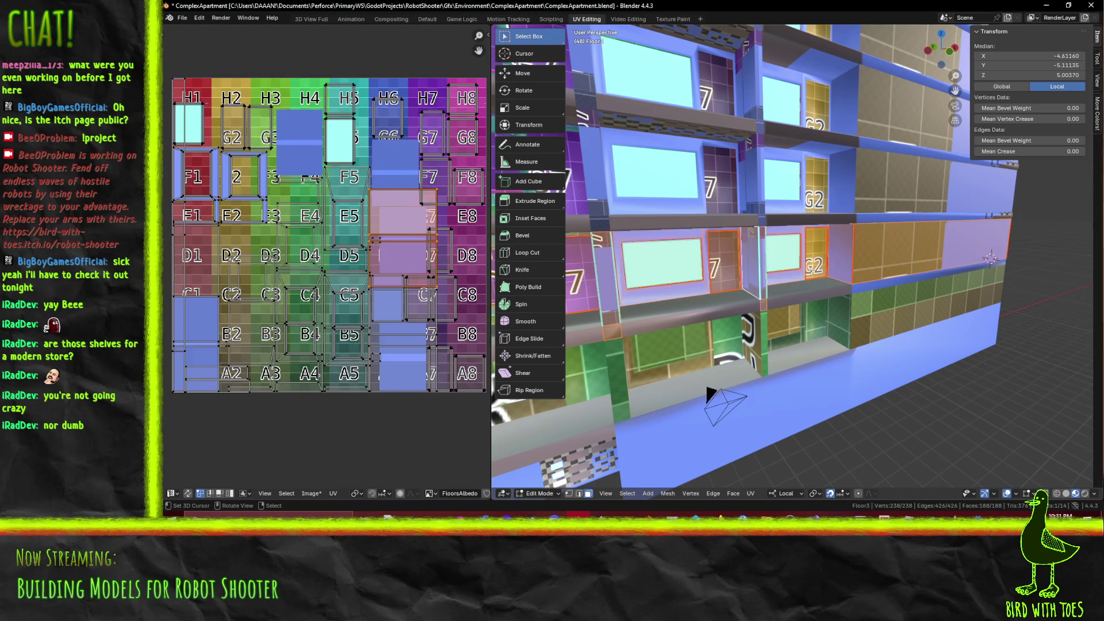
{"action": "scroll", "coordinate": [292, 323], "scroll_direction": "up", "scroll_amount": 3}
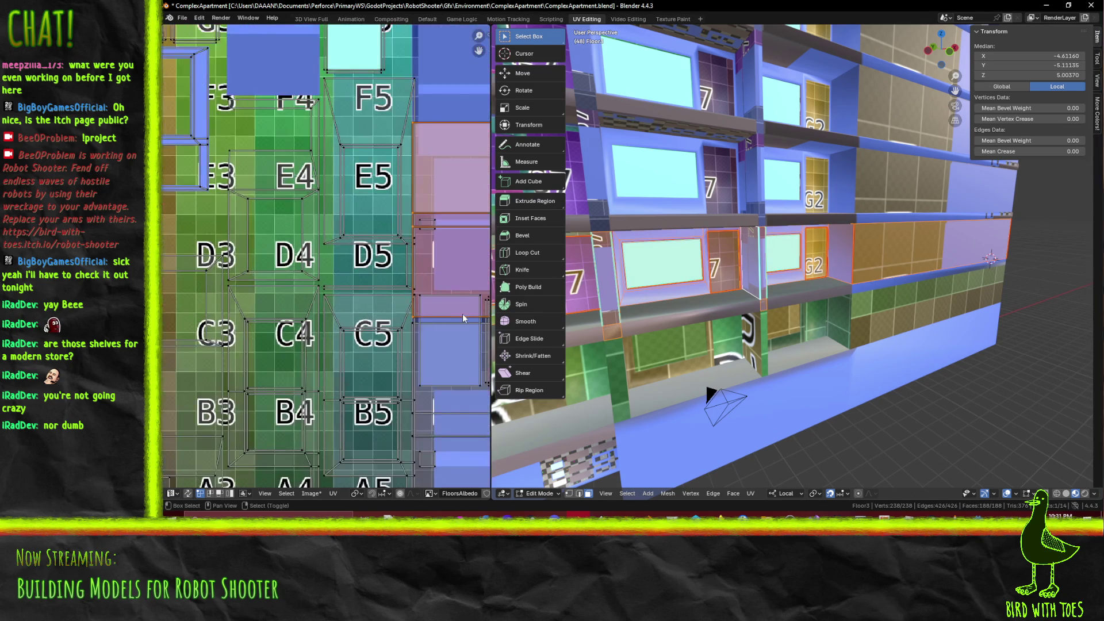
{"action": "middle_click_drag", "start_coordinate": [310, 318], "coordinate": [283, 322]}
{"action": "key", "text": "alt+a"}
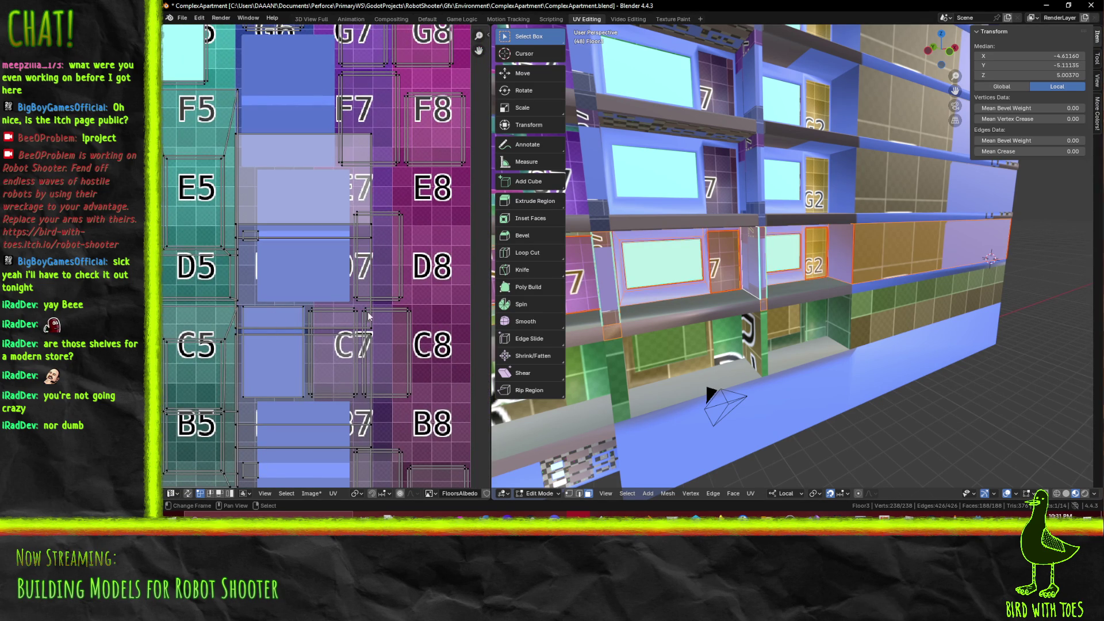
{"action": "middle_click_drag", "start_coordinate": [809, 310], "coordinate": [815, 294]}
{"action": "mouse_move", "coordinate": [832, 237]}
{"action": "middle_mouse_down"}
{"action": "mouse_move", "coordinate": [635, 252]}
{"action": "mouse_move", "coordinate": [756, 270]}
{"action": "middle_mouse_up"}
{"action": "left_click", "coordinate": [635, 252], "text": "shift"}
{"action": "left_click", "coordinate": [700, 267], "text": "shift"}
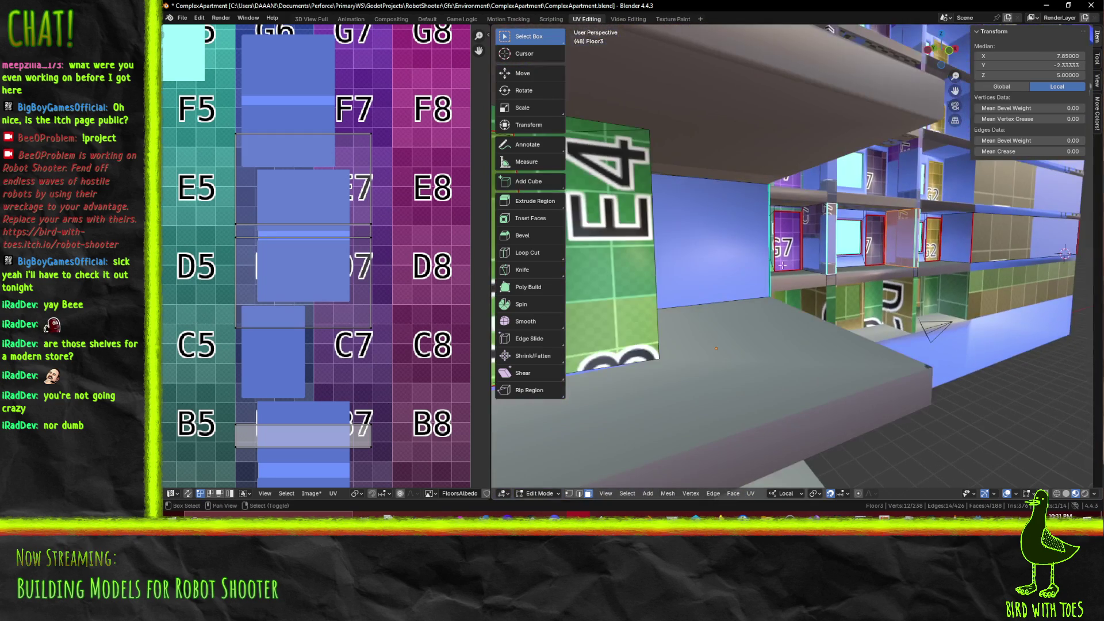
{"action": "left_click", "coordinate": [817, 248], "text": "shift"}
Add seven more wall faces to the selection from a new angle
{"action": "mouse_move", "coordinate": [817, 249]}
{"action": "middle_mouse_down"}
{"action": "mouse_move", "coordinate": [690, 259]}
{"action": "mouse_move", "coordinate": [872, 239]}
{"action": "mouse_move", "coordinate": [796, 236]}
{"action": "mouse_move", "coordinate": [840, 244]}
{"action": "mouse_move", "coordinate": [787, 262]}
{"action": "mouse_move", "coordinate": [698, 234]}
{"action": "middle_mouse_up"}
{"action": "left_click", "coordinate": [704, 257], "text": "shift"}
{"action": "left_click", "coordinate": [794, 236], "text": "shift"}
{"action": "left_click", "coordinate": [840, 244], "text": "shift"}
{"action": "left_click", "coordinate": [854, 241], "text": "shift"}
{"action": "left_click", "coordinate": [785, 258], "text": "shift"}
{"action": "left_click", "coordinate": [775, 235], "text": "shift"}
{"action": "left_click", "coordinate": [697, 234], "text": "shift"}
{"action": "scroll", "coordinate": [308, 240], "scroll_direction": "down", "scroll_amount": 4}
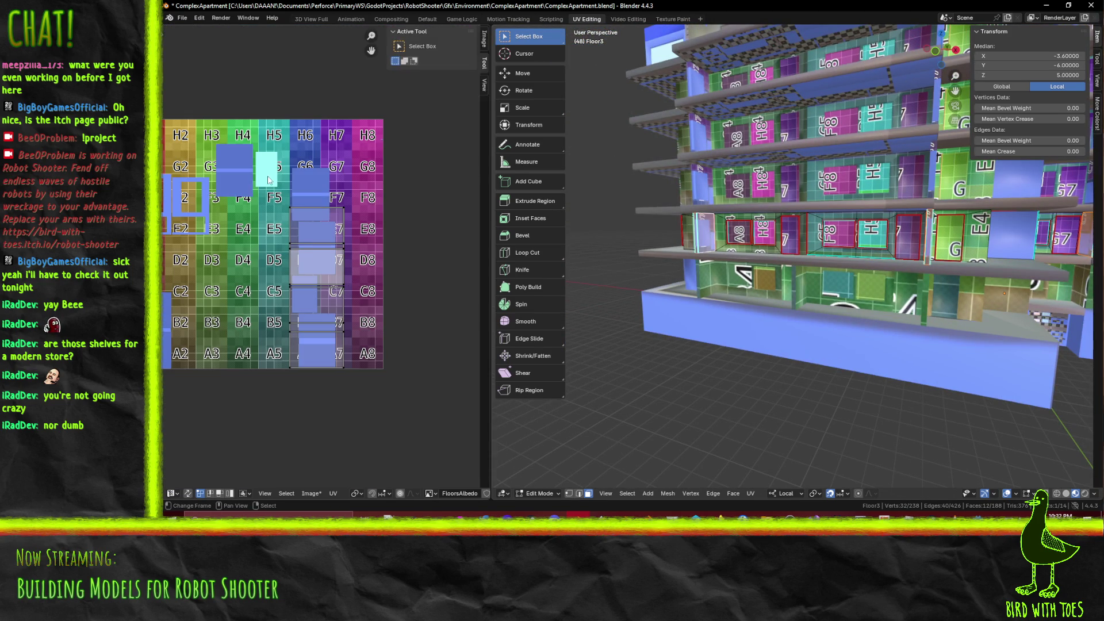
Pin the column 6–7 UV islands in place and clear the face selection
{"action": "left_click_drag", "start_coordinate": [276, 179], "coordinate": [345, 462]}
{"action": "key", "text": "p"}
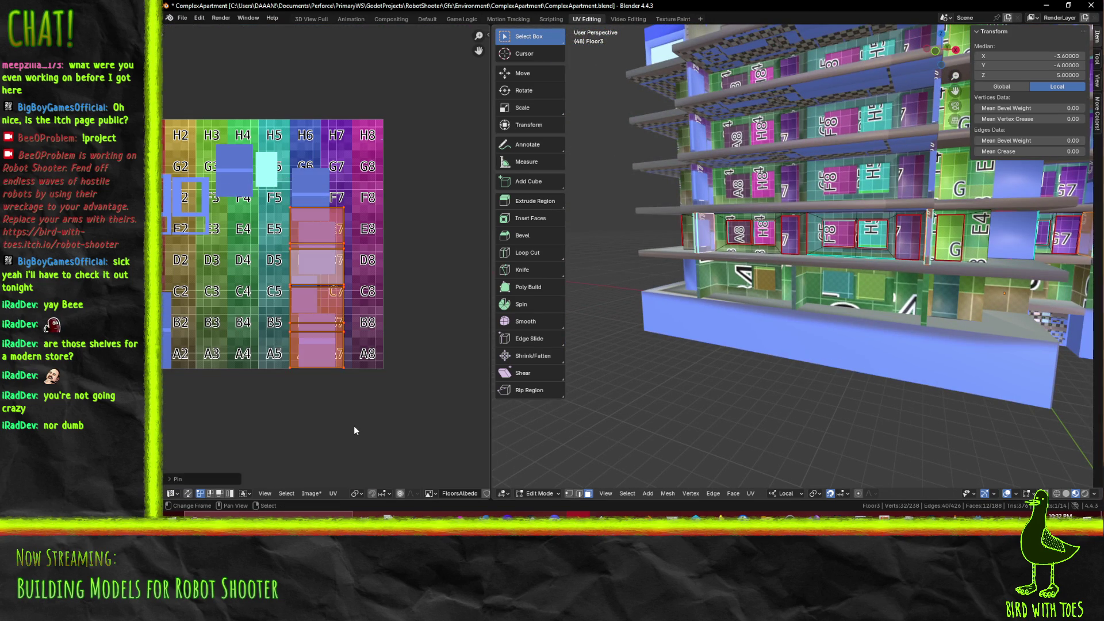
{"action": "left_click", "coordinate": [833, 335]}
Select the inside-corner wall faces and their bottom-left UV island
{"action": "scroll", "coordinate": [904, 250], "scroll_direction": "up", "scroll_amount": 8}
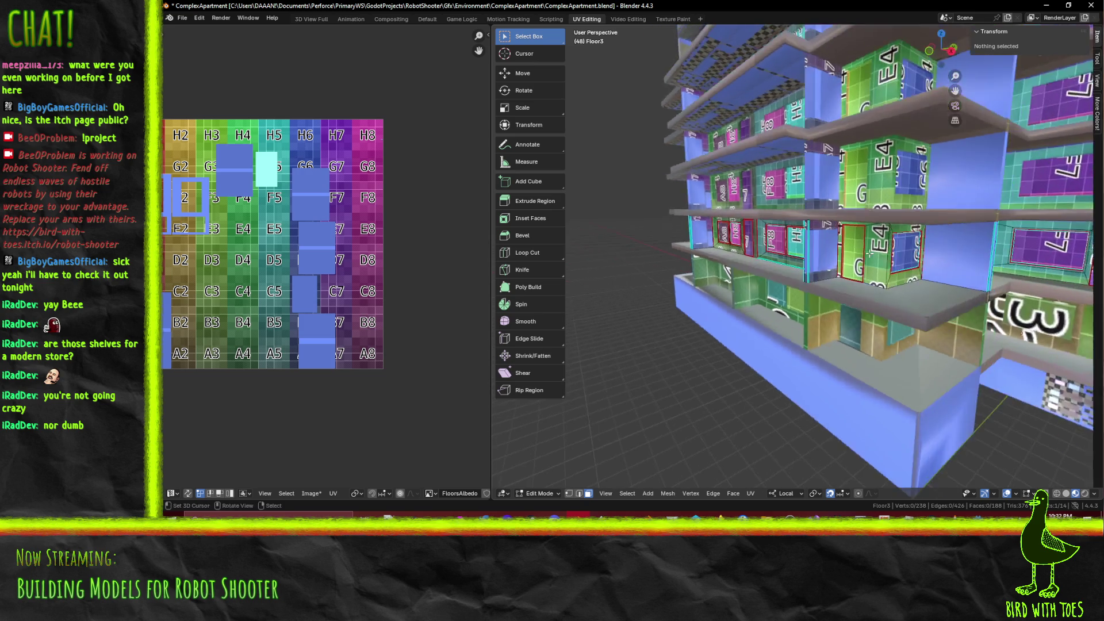
{"action": "left_click", "coordinate": [730, 284], "text": "shift"}
{"action": "left_click", "coordinate": [730, 285], "text": "shift"}
{"action": "middle_click_drag", "start_coordinate": [730, 284], "coordinate": [695, 263]}
{"action": "middle_click_drag", "start_coordinate": [285, 301], "coordinate": [394, 299]}
{"action": "left_click_drag", "start_coordinate": [253, 270], "coordinate": [362, 431]}
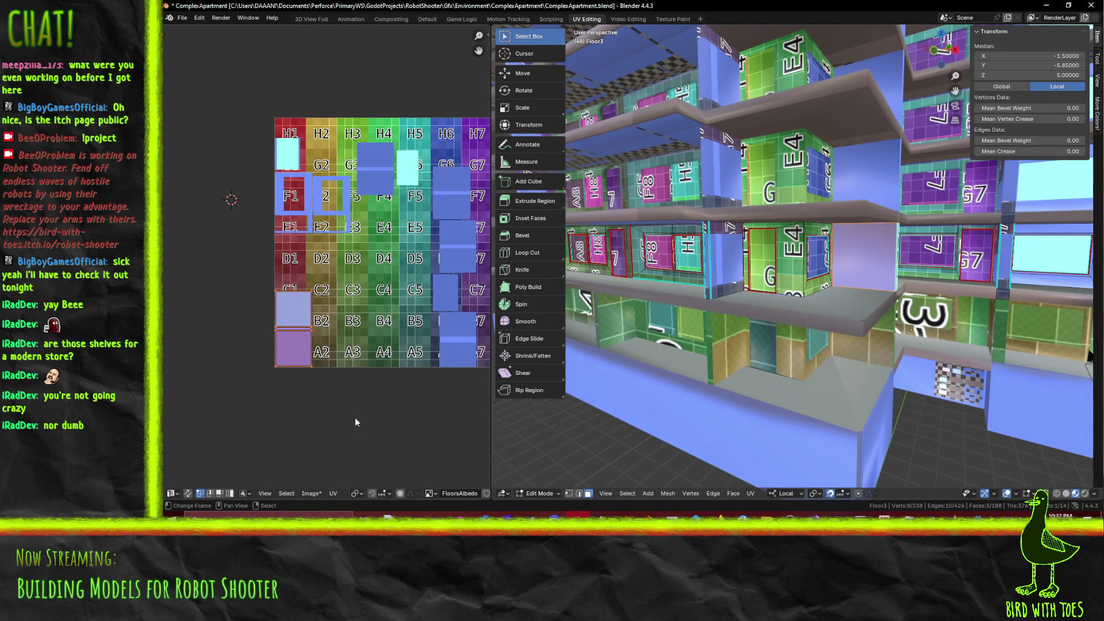
{"action": "middle_click_drag", "start_coordinate": [358, 396], "coordinate": [249, 406]}
Move the island over the H8–F8 tiles, scale it up and reposition it
{"action": "key", "text": "g"}
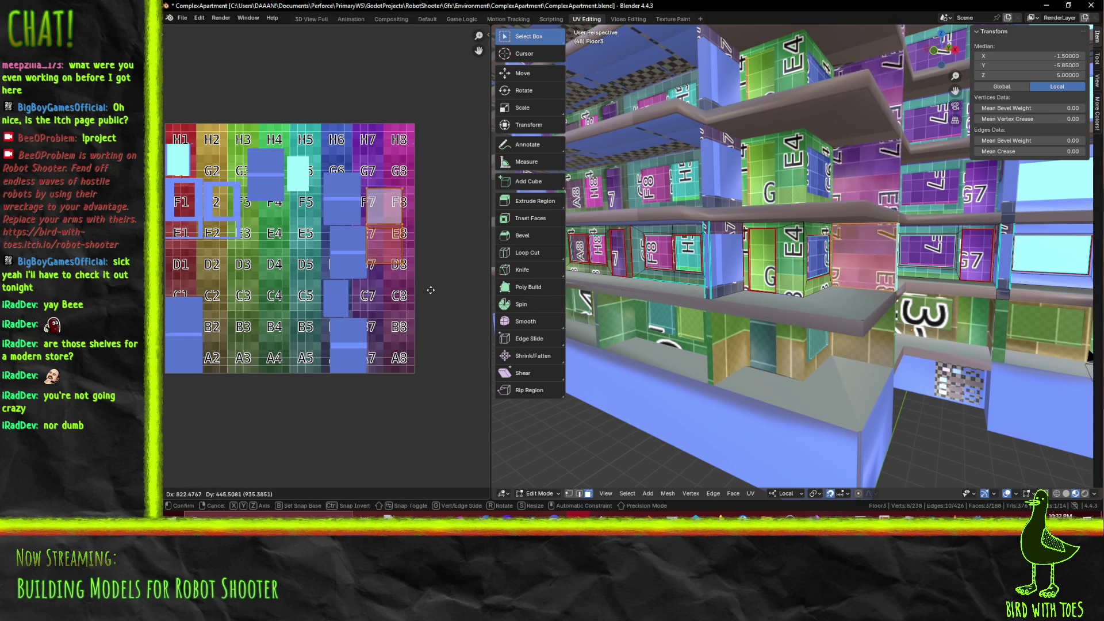
{"action": "left_click", "coordinate": [435, 245]}
{"action": "key", "text": "s"}
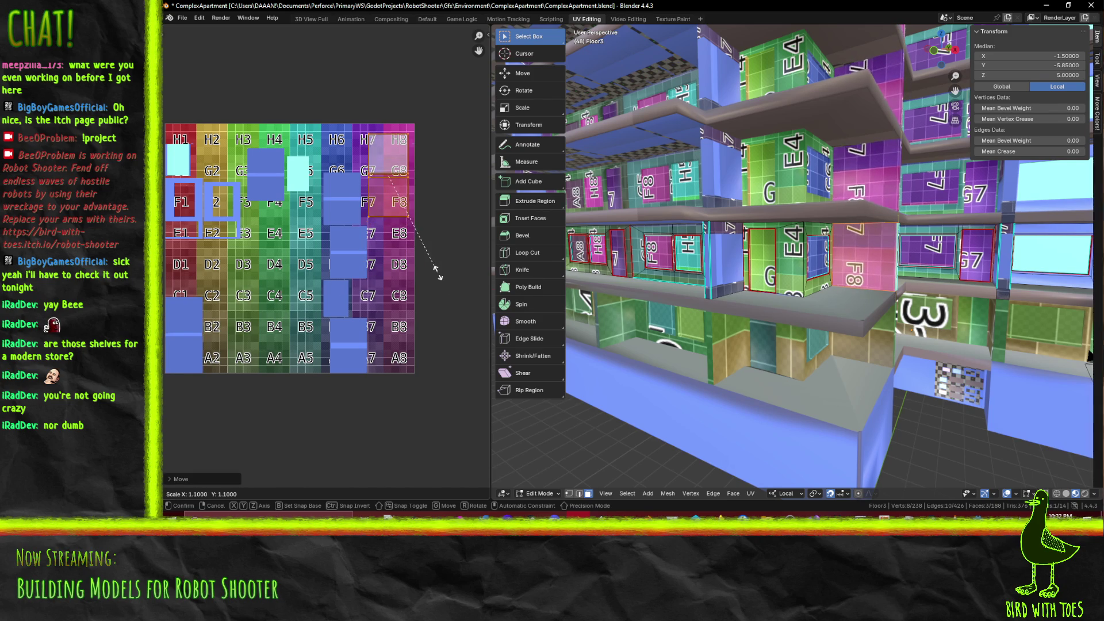
{"action": "left_click", "coordinate": [436, 268]}
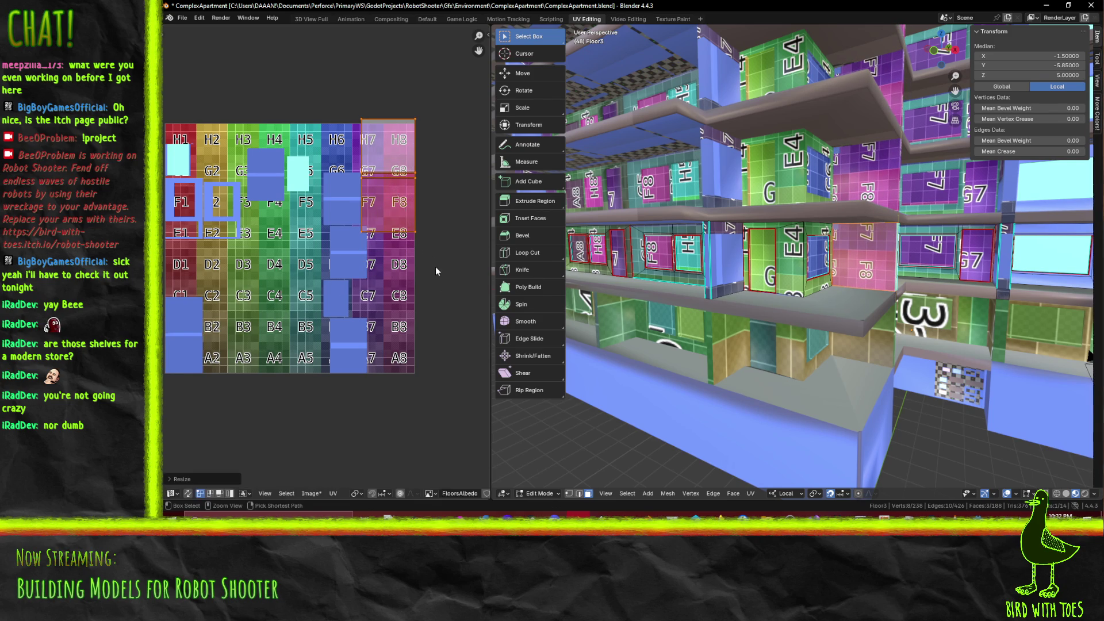
{"action": "key", "text": "g"}
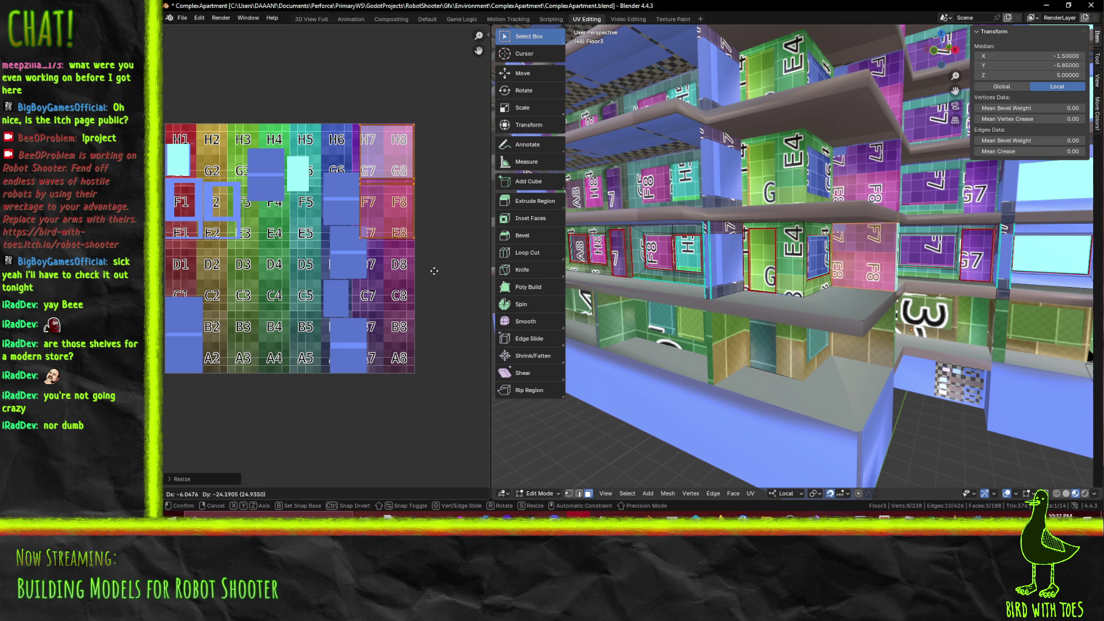
{"action": "left_click", "coordinate": [434, 275]}
Rotate the pink column UV island upright and move it to the left
{"action": "key", "text": "a"}
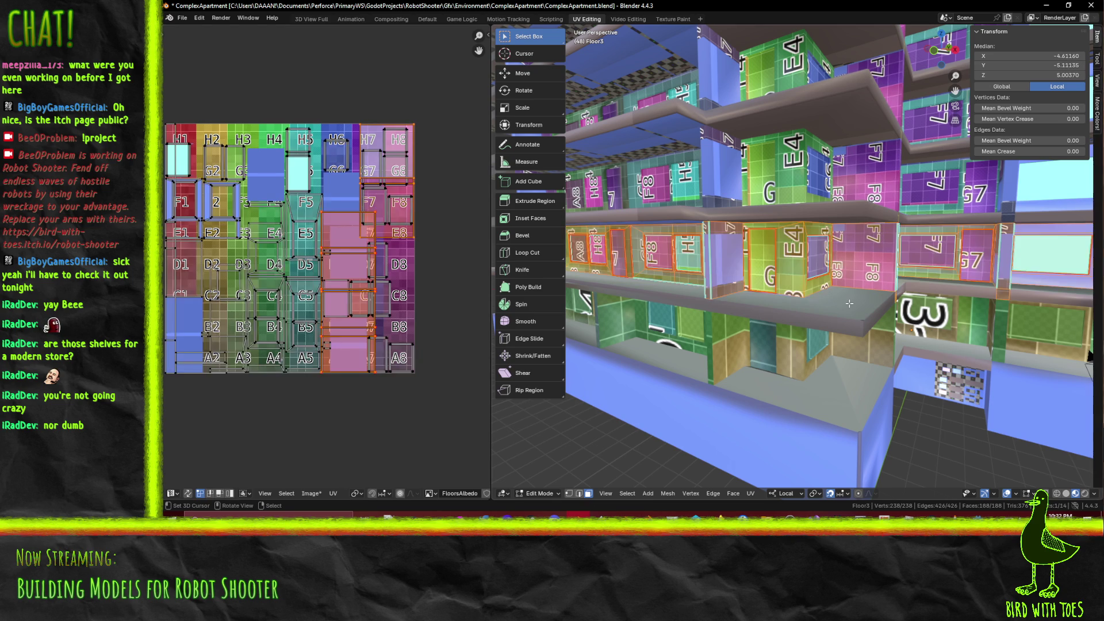
{"action": "scroll", "coordinate": [403, 253], "scroll_direction": "up", "scroll_amount": 2}
{"action": "key", "text": "alt+a"}
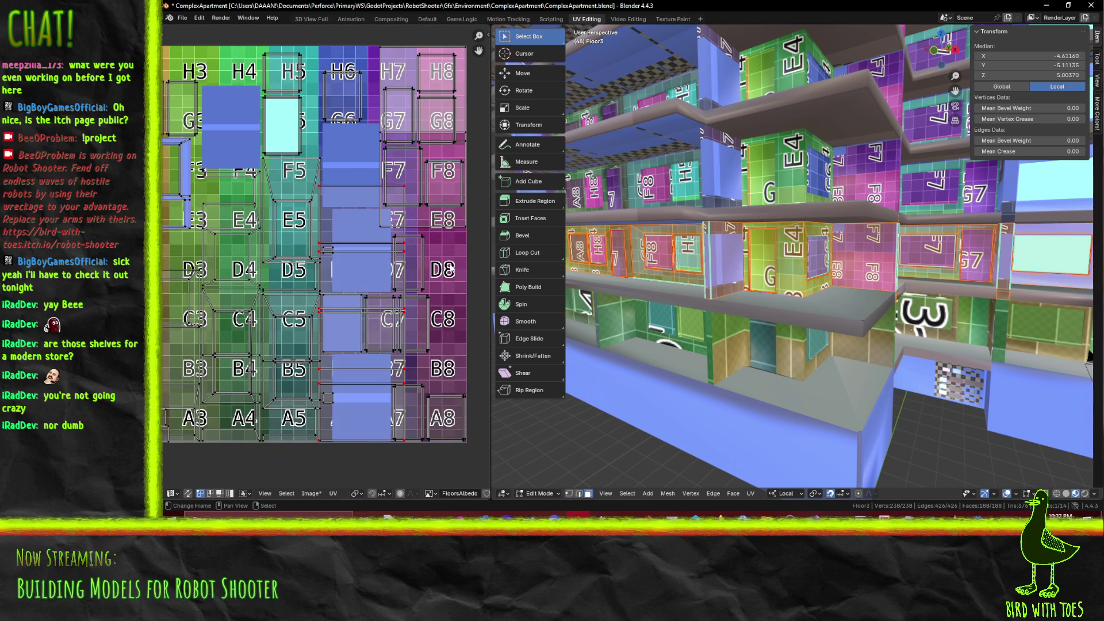
{"action": "left_click", "coordinate": [400, 207]}
{"action": "key", "text": "alt+a"}
{"action": "scroll", "coordinate": [391, 253], "scroll_direction": "up", "scroll_amount": 3, "text": "shift"}
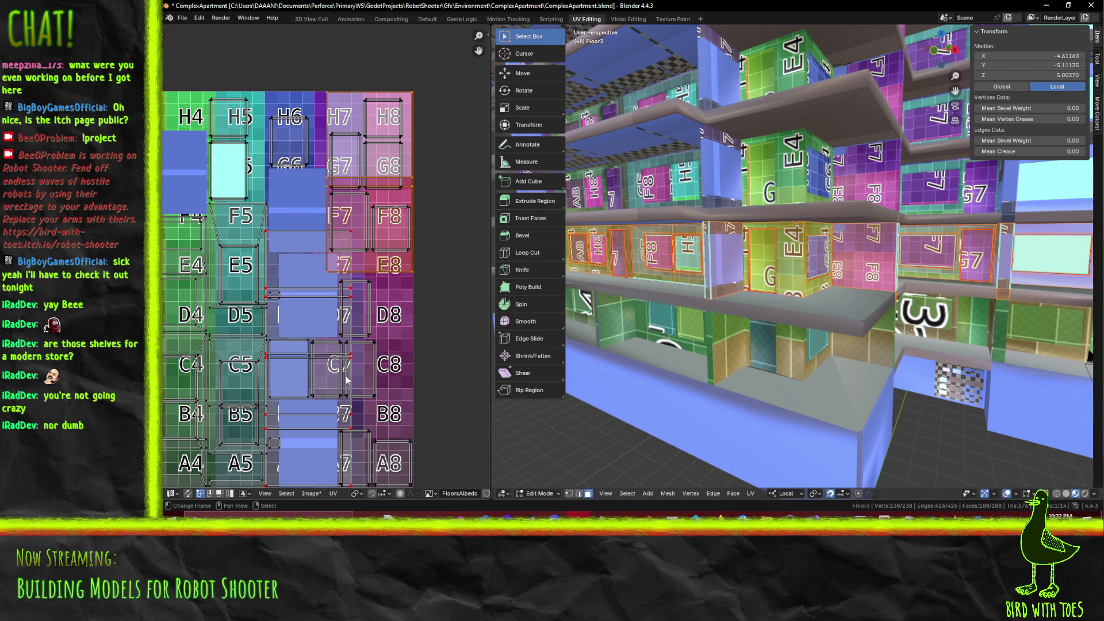
{"action": "key", "text": "r"}
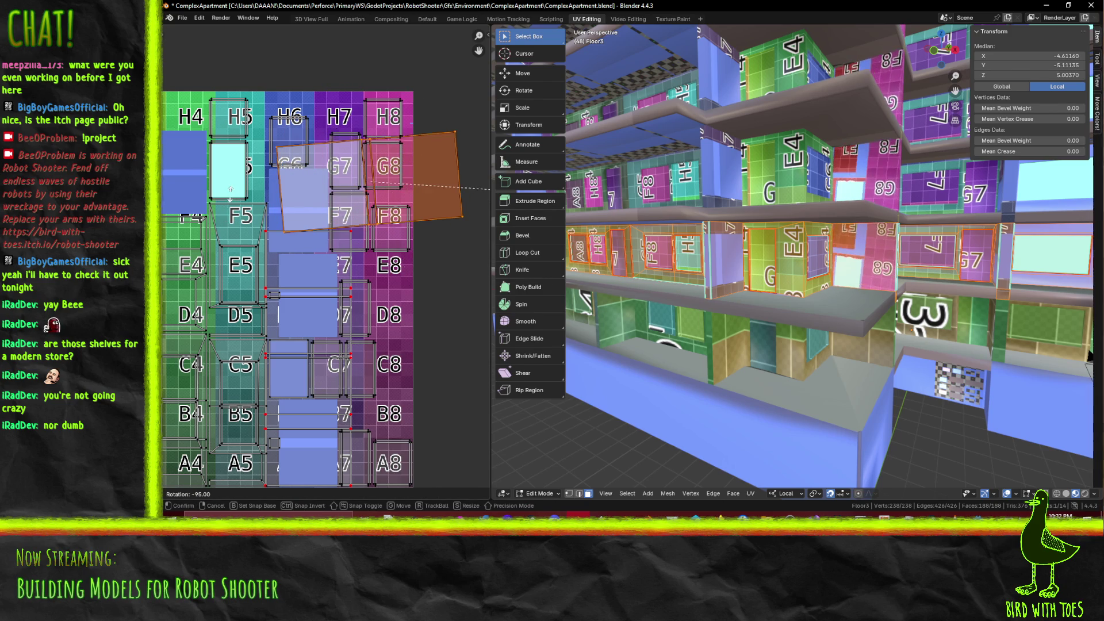
{"action": "left_click", "coordinate": [221, 276]}
{"action": "key", "text": "g"}
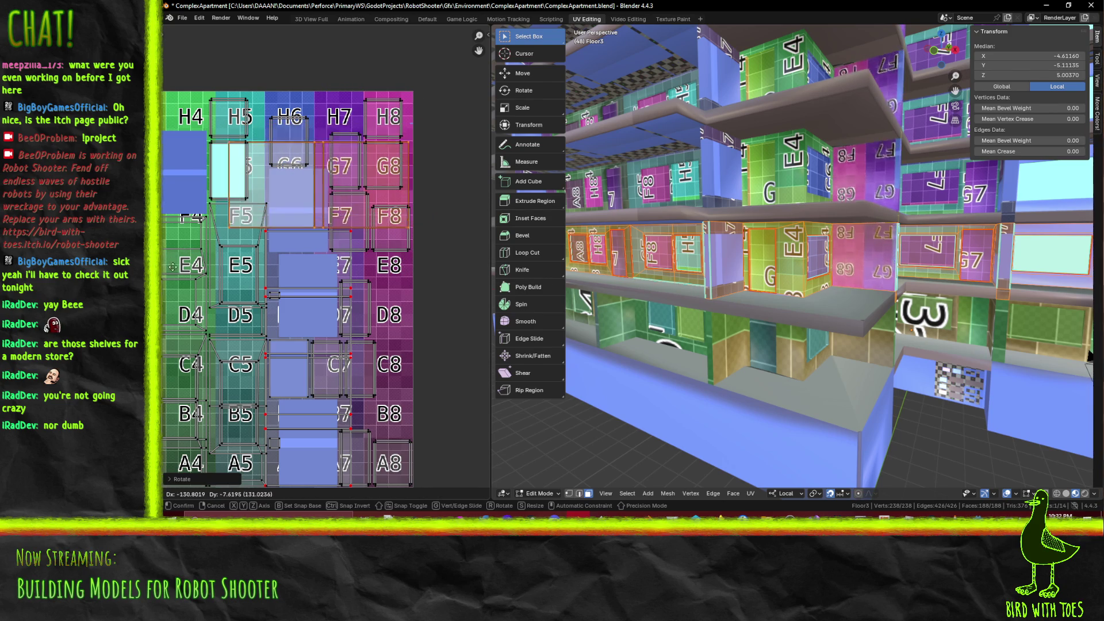
{"action": "left_click", "coordinate": [176, 257]}
Slide the island straight up along Y into the column 6 stack
{"action": "middle_click_drag", "start_coordinate": [246, 383], "coordinate": [364, 339]}
{"action": "scroll", "coordinate": [374, 316], "scroll_direction": "down", "scroll_amount": 3}
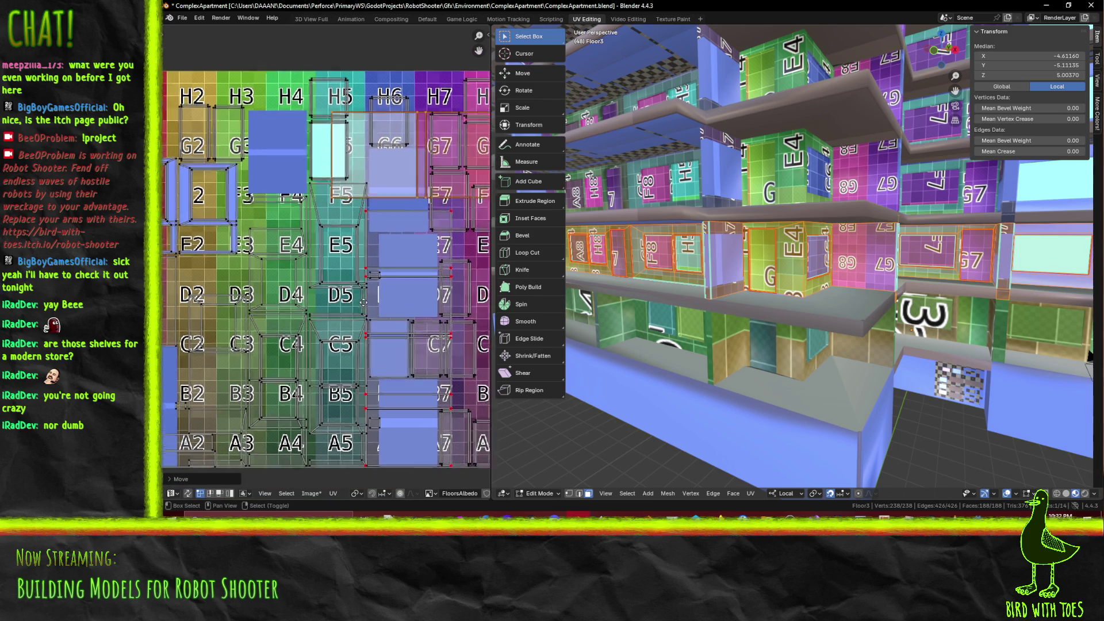
{"action": "scroll", "coordinate": [379, 334], "scroll_direction": "up", "scroll_amount": 4}
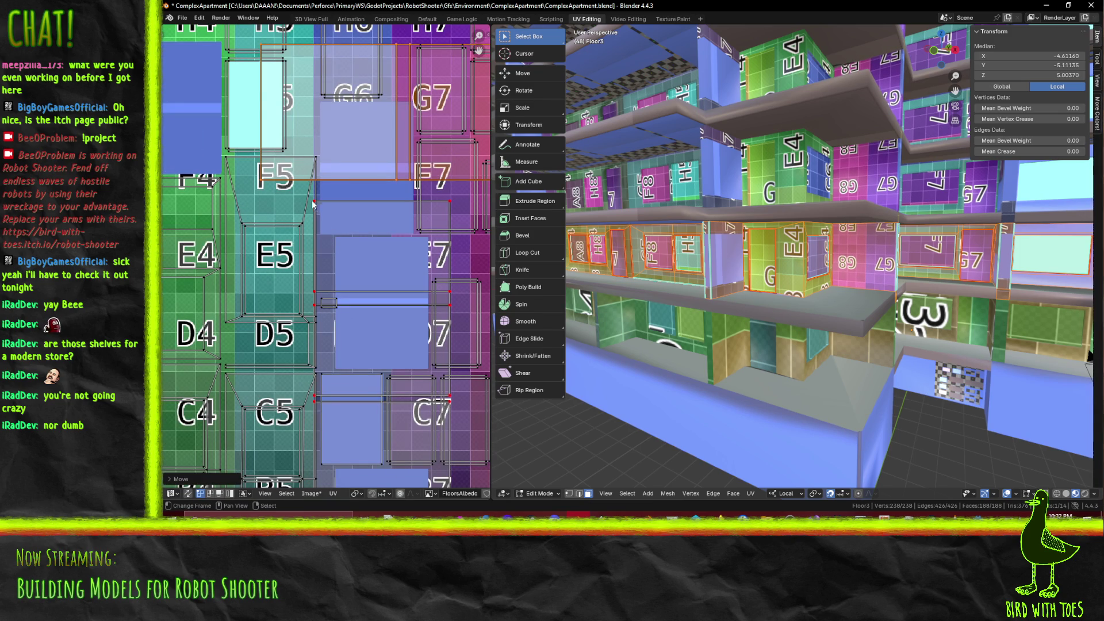
{"action": "scroll", "coordinate": [324, 201], "scroll_direction": "down", "scroll_amount": 3}
{"action": "key", "text": "g"}
{"action": "key", "text": "y"}
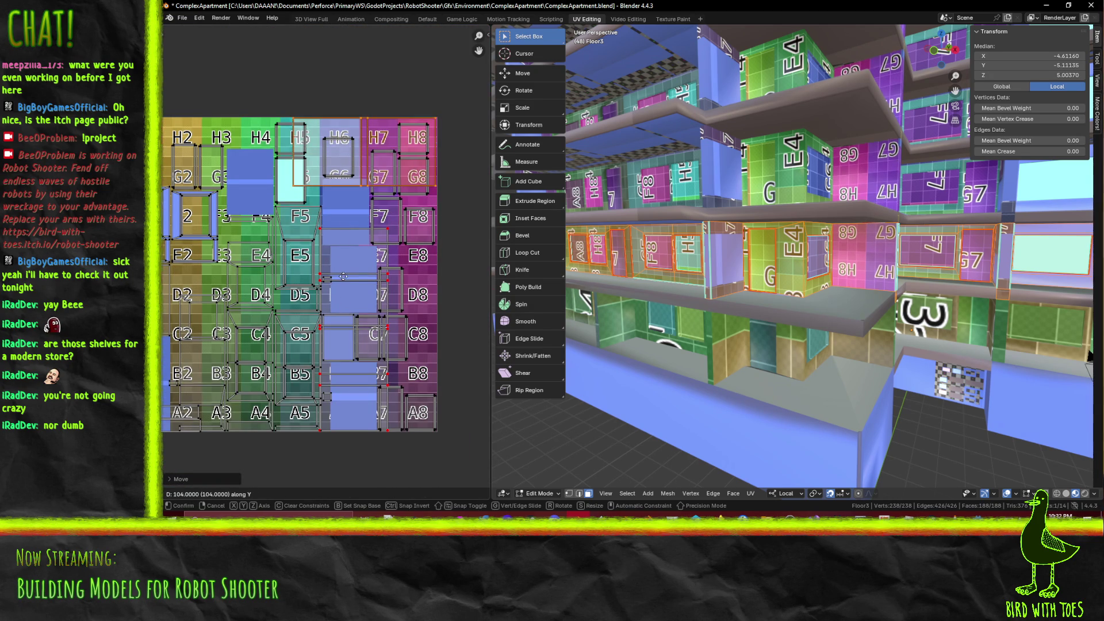
{"action": "left_click", "coordinate": [342, 276]}
Box-select the neighbouring UV island and additional vertices
{"action": "scroll", "coordinate": [330, 315], "scroll_direction": "up", "scroll_amount": 2}
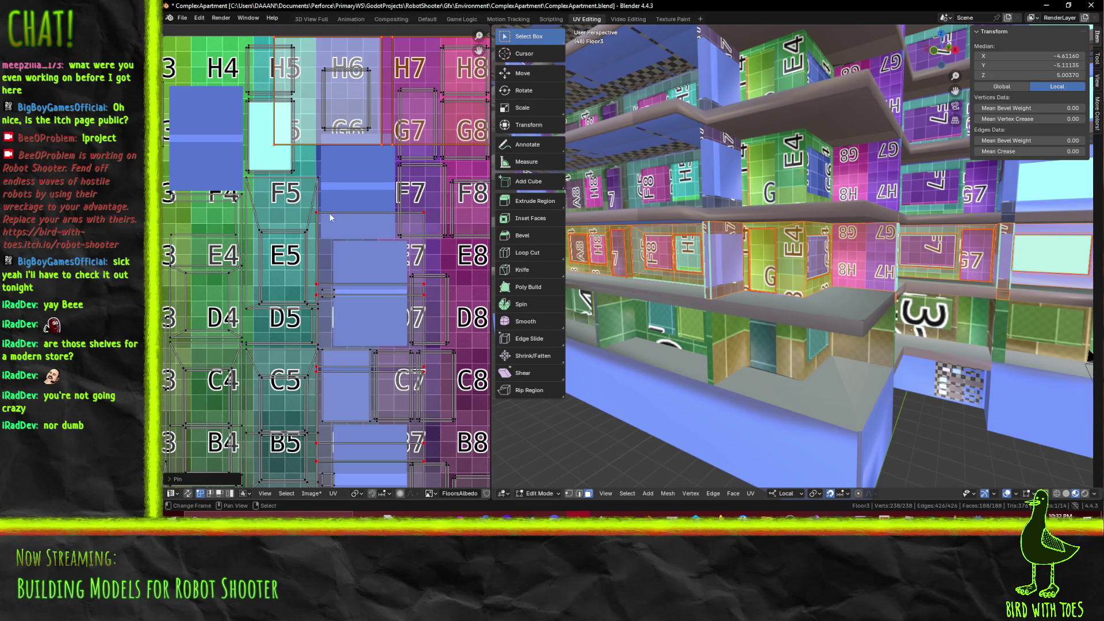
{"action": "key", "text": "alt+a"}
{"action": "key", "text": "b"}
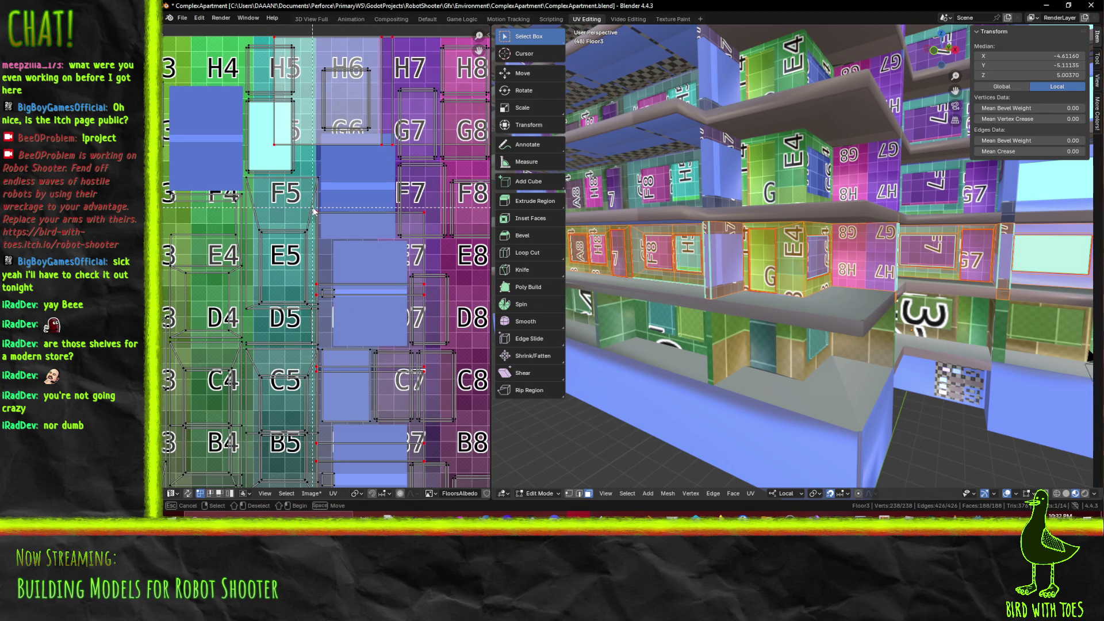
{"action": "left_click_drag", "start_coordinate": [356, 226], "coordinate": [438, 232]}
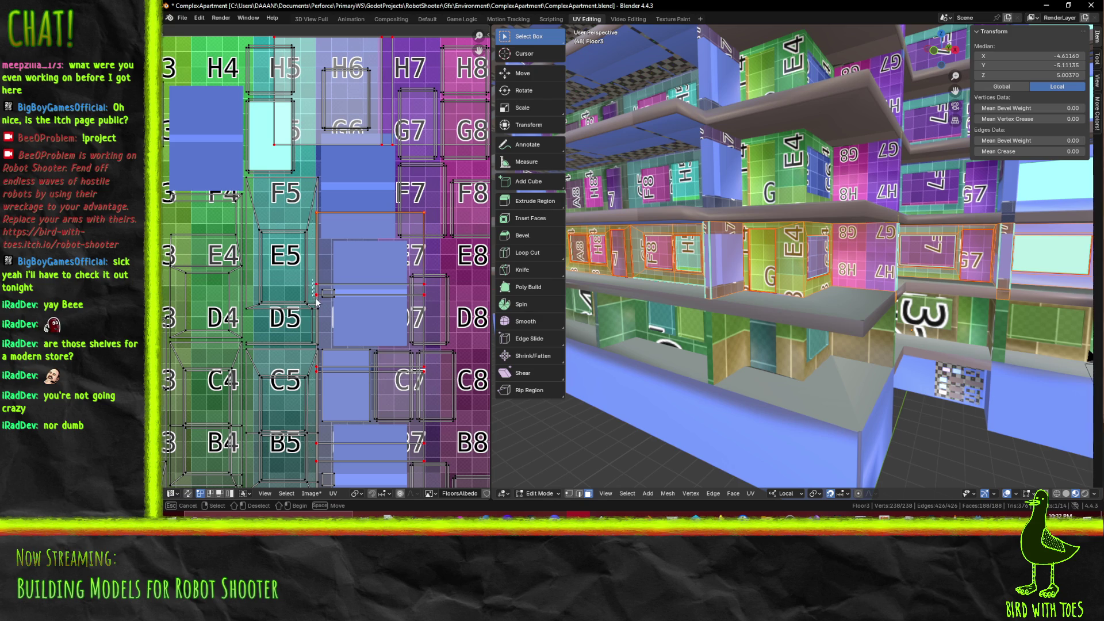
{"action": "key", "text": "b"}
{"action": "left_click_drag", "start_coordinate": [427, 299], "coordinate": [428, 300]}
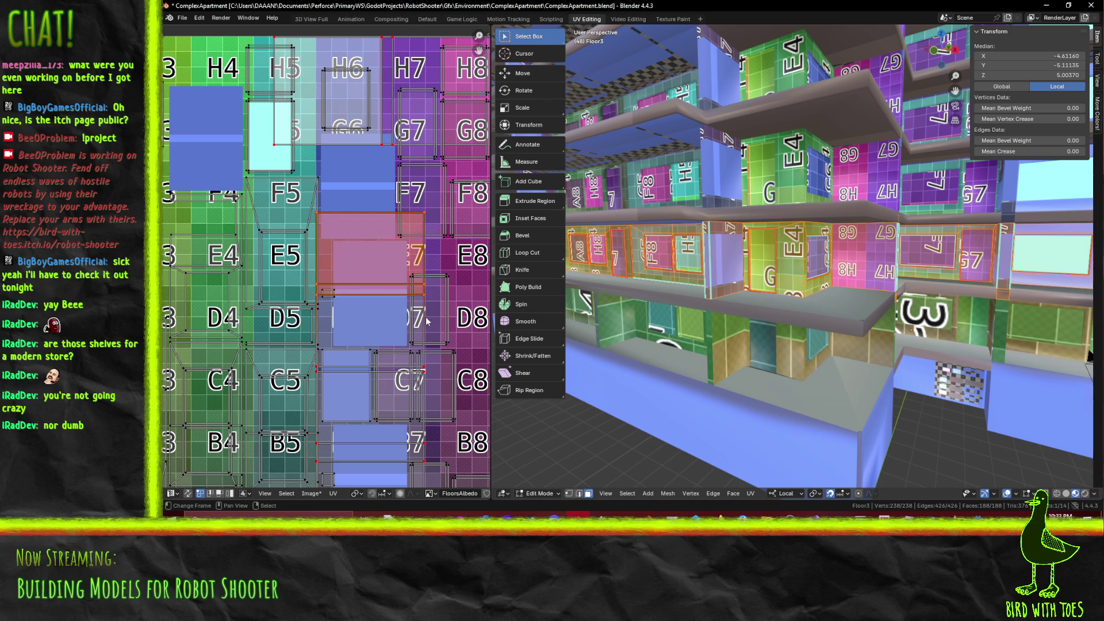
Box-select the right-side and column UV vertices of the islands
{"action": "scroll", "coordinate": [311, 333], "scroll_direction": "up", "scroll_amount": 3}
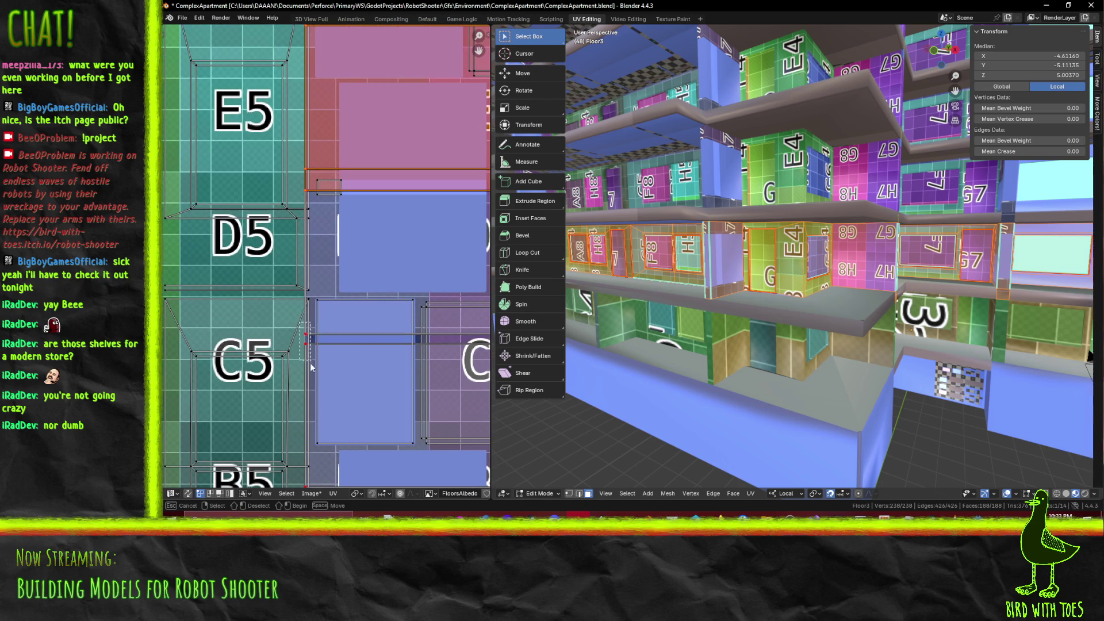
{"action": "key", "text": "KP_Decimal"}
{"action": "key", "text": "b"}
{"action": "left_click_drag", "start_coordinate": [436, 284], "coordinate": [436, 284]}
{"action": "key", "text": "KP_Decimal"}
{"action": "key", "text": "b"}
{"action": "left_click_drag", "start_coordinate": [218, 294], "coordinate": [232, 344]}
{"action": "key", "text": "b"}
{"action": "left_click_drag", "start_coordinate": [433, 290], "coordinate": [443, 335]}
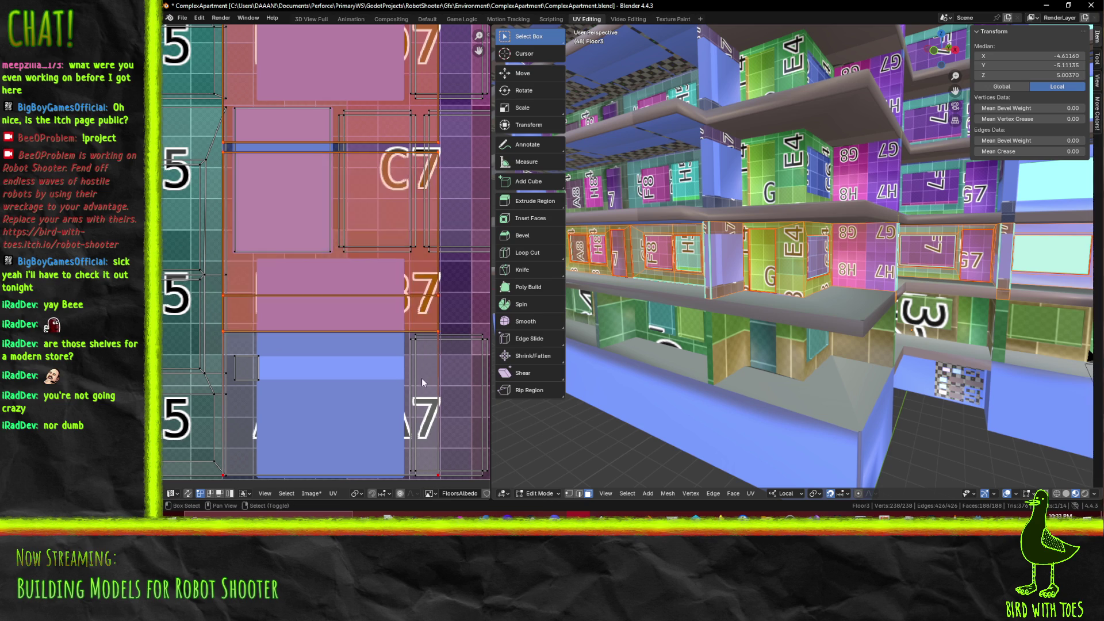
{"action": "key", "text": "KP_Decimal"}
{"action": "key", "text": "b"}
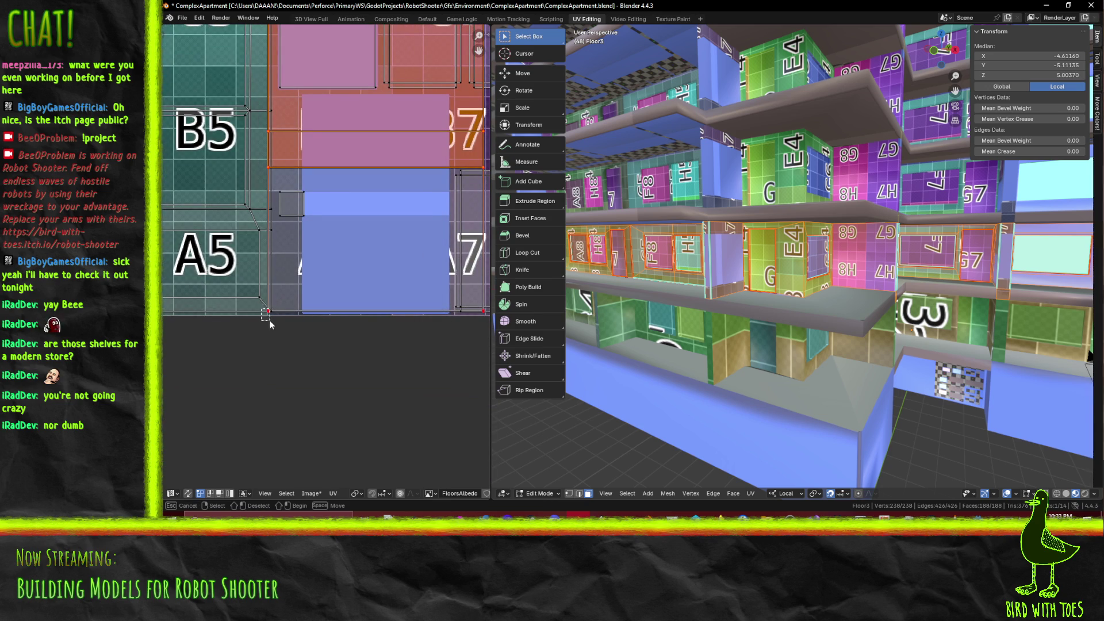
{"action": "left_click_drag", "start_coordinate": [270, 325], "coordinate": [264, 169]}
{"action": "key", "text": "KP_Decimal"}
{"action": "scroll", "coordinate": [391, 325], "scroll_direction": "down", "scroll_amount": 3}
Shift the selected UVs along X onto columns 7–8, then deselect them
{"action": "key", "text": "g"}
{"action": "key", "text": "x"}
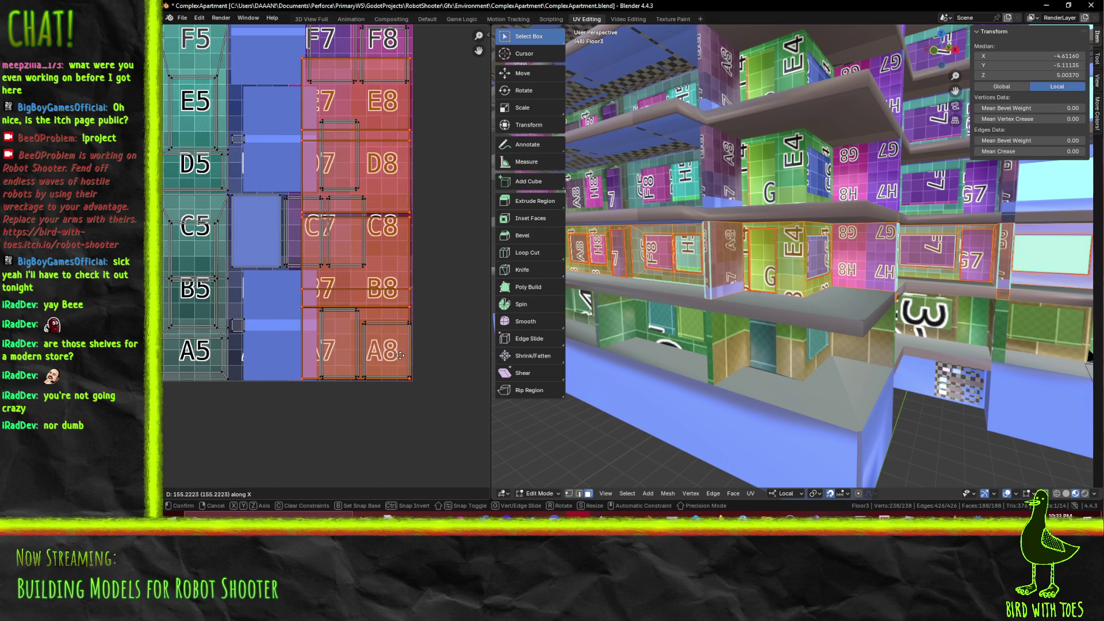
{"action": "left_click", "coordinate": [401, 355]}
{"action": "middle_click_drag", "start_coordinate": [383, 243], "coordinate": [387, 395]}
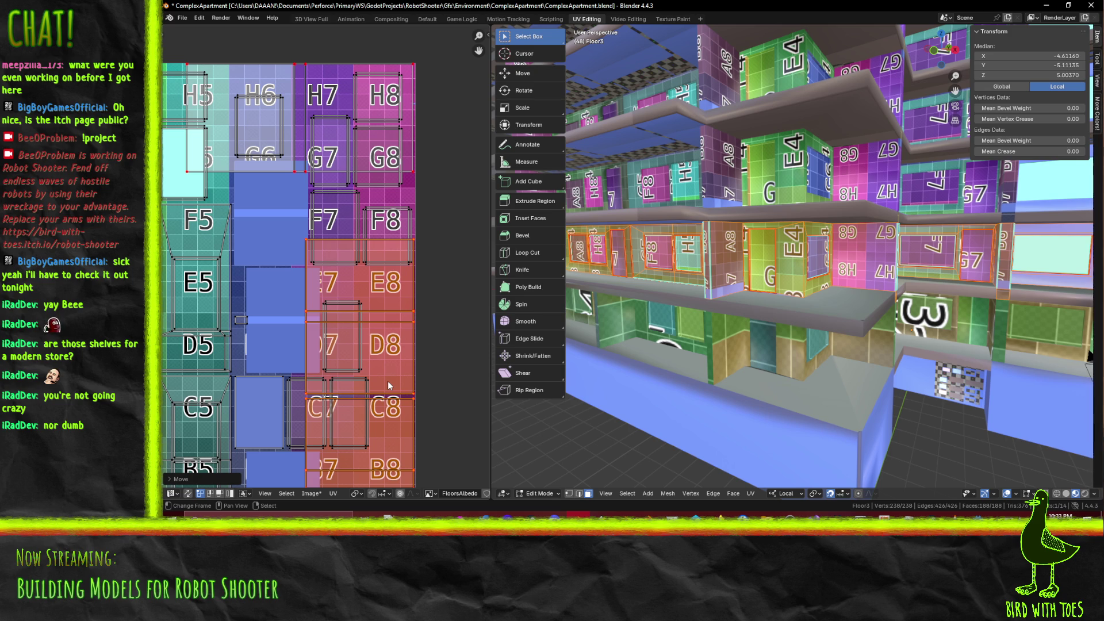
{"action": "left_click", "coordinate": [348, 394]}
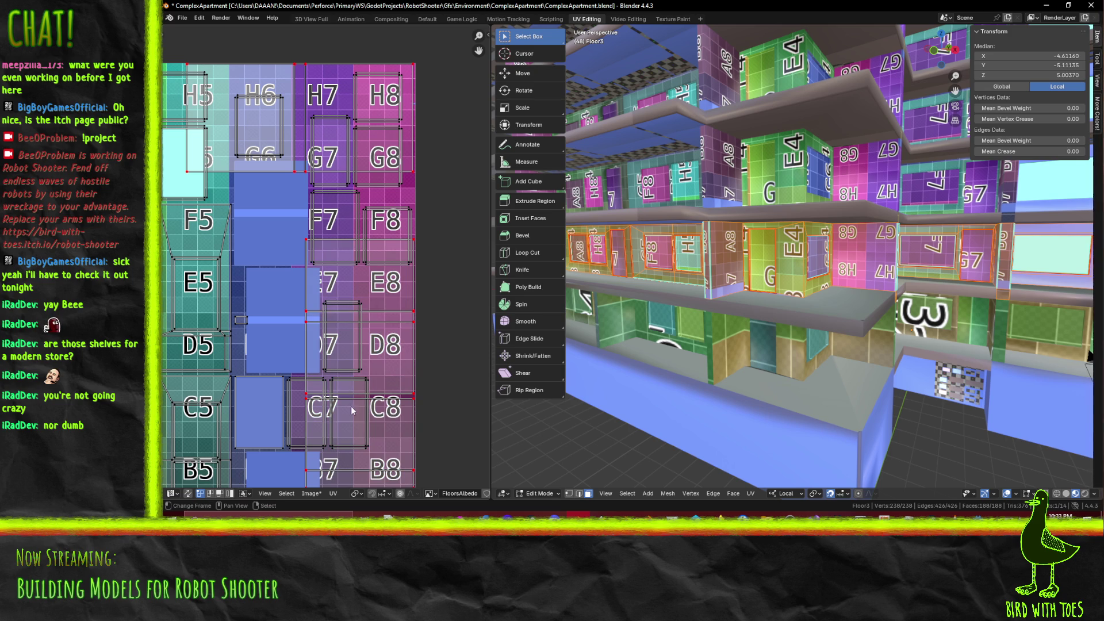
{"action": "scroll", "coordinate": [347, 391], "scroll_direction": "down", "scroll_amount": 2}
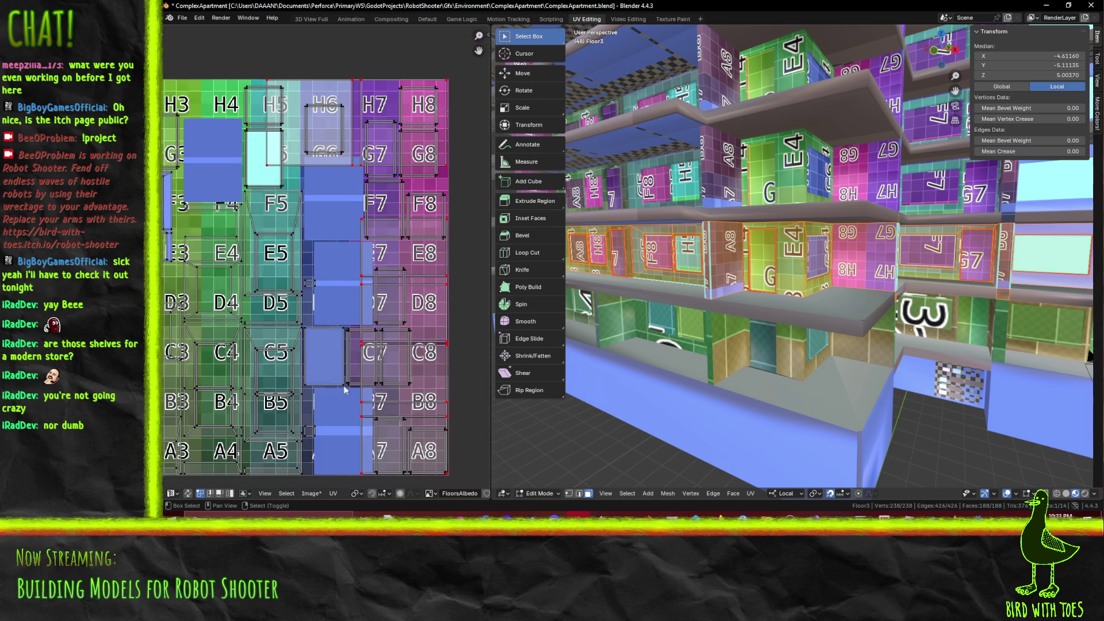
{"action": "middle_click_drag", "start_coordinate": [345, 388], "coordinate": [356, 343]}
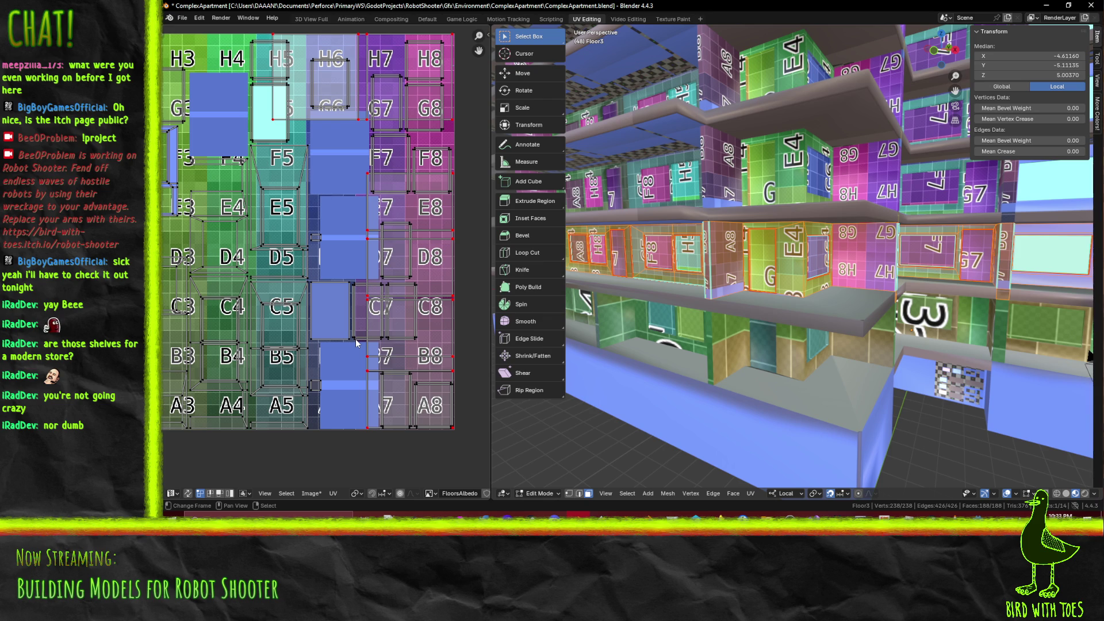
{"action": "middle_click_drag", "start_coordinate": [398, 375], "coordinate": [339, 394]}
Save ComplexApartment.blend and select the faces on the left wall
{"action": "key", "text": "ctrl+s"}
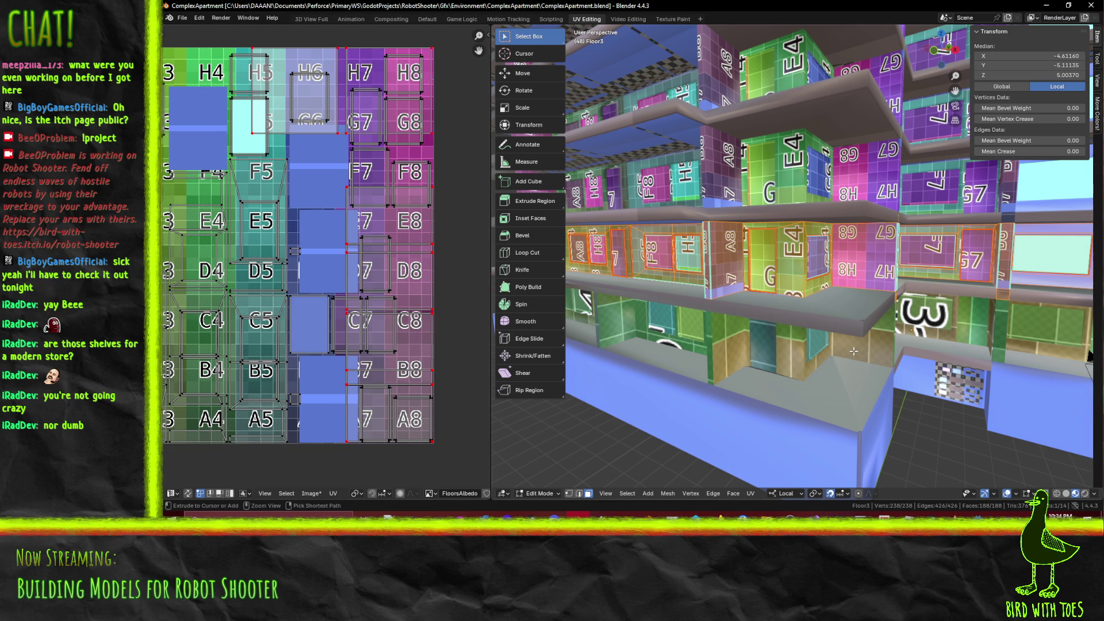
{"action": "mouse_move", "coordinate": [853, 351]}
{"action": "middle_mouse_down"}
{"action": "mouse_move", "coordinate": [838, 357]}
{"action": "mouse_move", "coordinate": [862, 320]}
{"action": "mouse_move", "coordinate": [835, 337]}
{"action": "middle_mouse_up"}
{"action": "left_click", "coordinate": [781, 344]}
Select the left wall and G8 window faces, turning to face the G8 wall
{"action": "left_click", "coordinate": [795, 215], "text": "shift"}
{"action": "left_click", "coordinate": [853, 240], "text": "shift"}
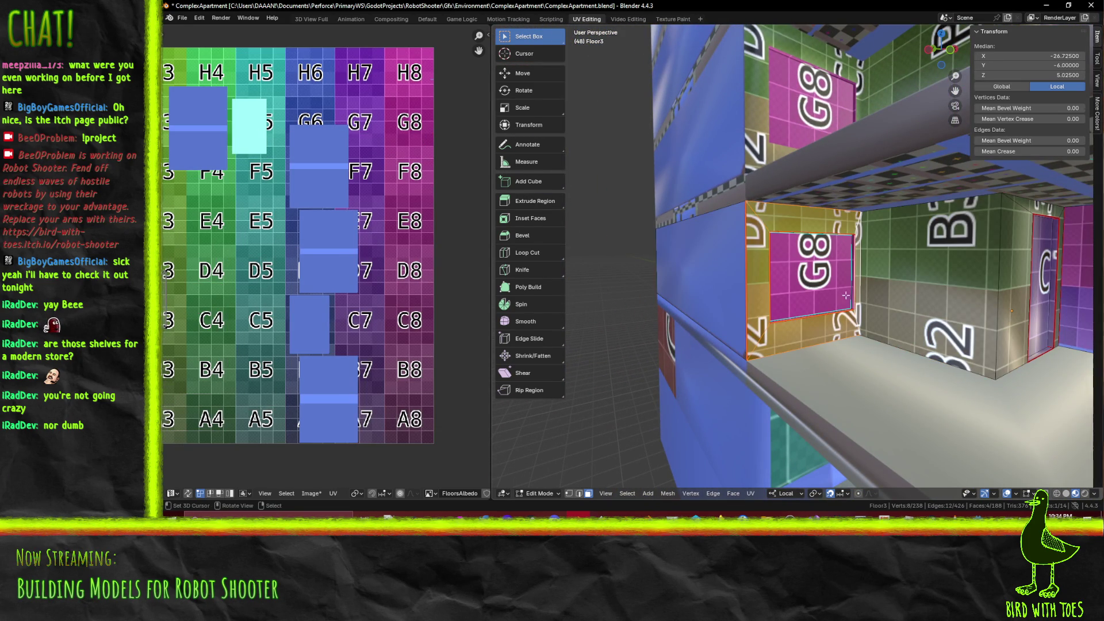
{"action": "middle_click_drag", "start_coordinate": [853, 240], "coordinate": [805, 253]}
{"action": "middle_click_drag", "start_coordinate": [326, 264], "coordinate": [481, 266]}
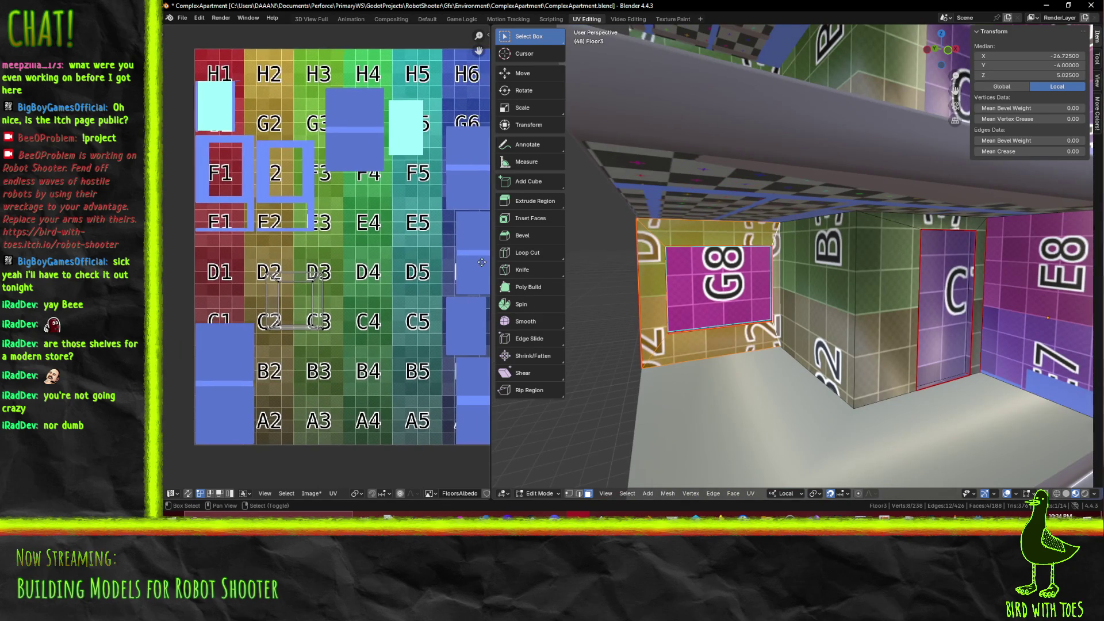
{"action": "scroll", "coordinate": [885, 332], "scroll_direction": "up", "scroll_amount": 3}
{"action": "mouse_move", "coordinate": [885, 332]}
{"action": "middle_mouse_down"}
{"action": "mouse_move", "coordinate": [863, 314]}
{"action": "mouse_move", "coordinate": [628, 356]}
{"action": "mouse_move", "coordinate": [750, 299]}
{"action": "mouse_move", "coordinate": [803, 296]}
{"action": "mouse_move", "coordinate": [776, 278]}
{"action": "mouse_move", "coordinate": [656, 258]}
{"action": "middle_mouse_up"}
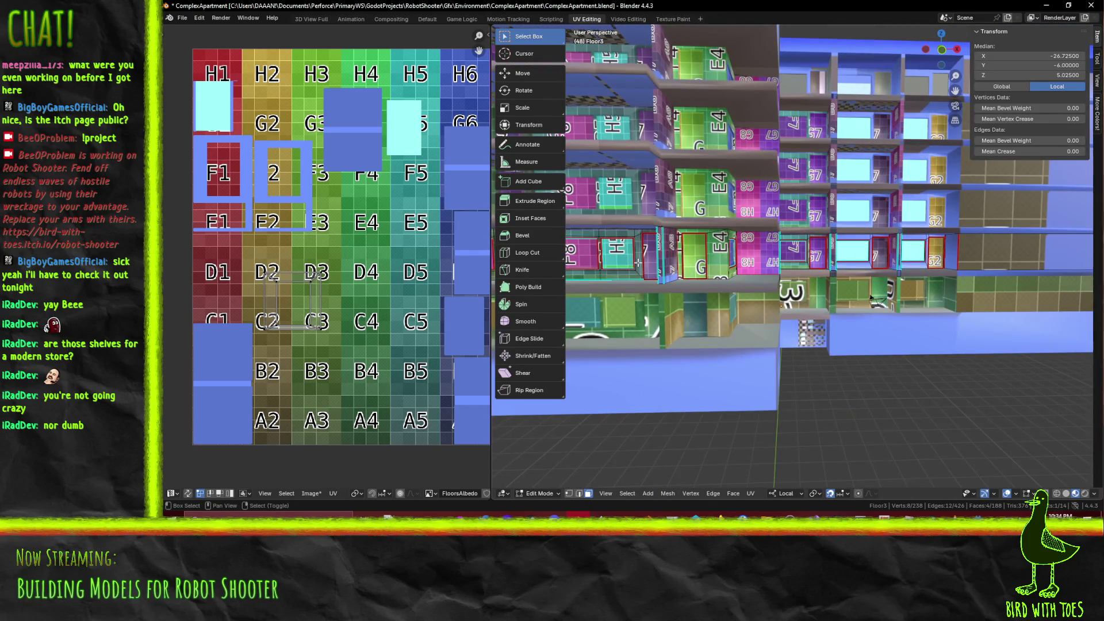
{"action": "scroll", "coordinate": [871, 297], "scroll_direction": "up", "scroll_amount": 5}
{"action": "mouse_move", "coordinate": [872, 297]}
{"action": "middle_mouse_down"}
{"action": "mouse_move", "coordinate": [735, 291]}
{"action": "mouse_move", "coordinate": [806, 266]}
{"action": "middle_mouse_up"}
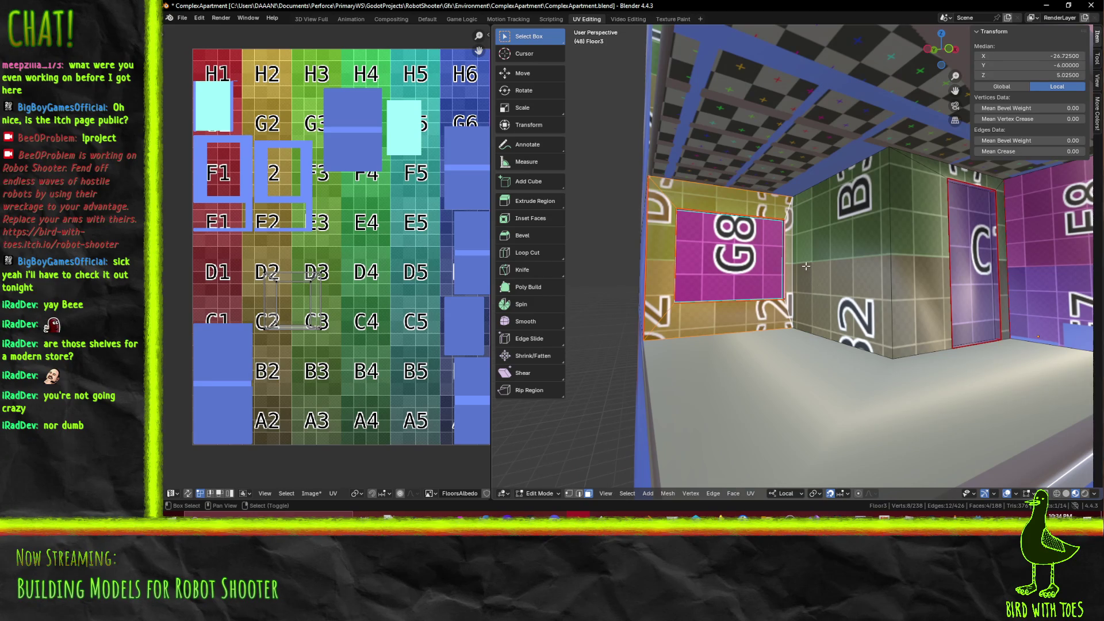
Add the B2 wall faces and the strip beside door C to the selection
{"action": "left_click", "coordinate": [821, 269], "text": "shift"}
{"action": "left_click", "coordinate": [1000, 213], "text": "shift"}
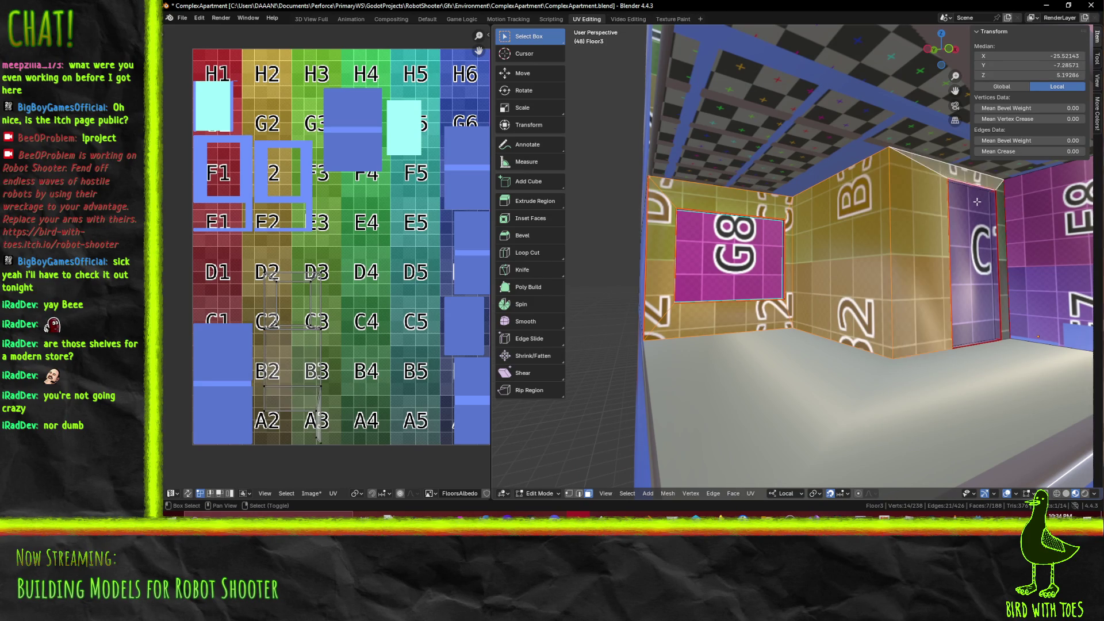
{"action": "middle_click_drag", "start_coordinate": [1001, 213], "coordinate": [833, 301]}
{"action": "scroll", "coordinate": [188, 221], "scroll_direction": "down", "scroll_amount": 2}
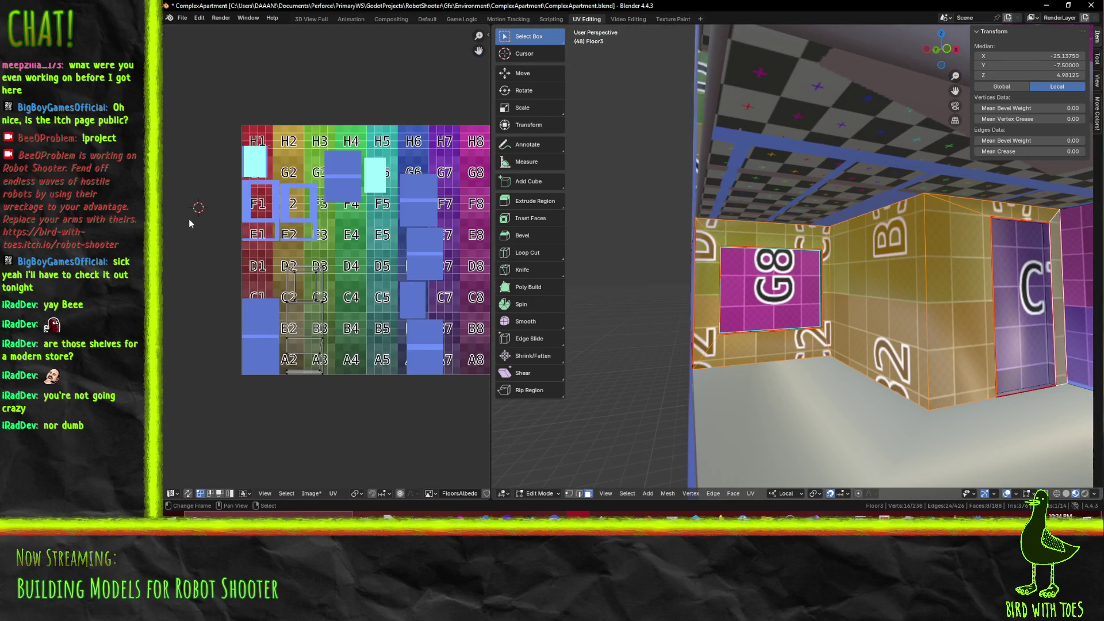
{"action": "scroll", "coordinate": [307, 272], "scroll_direction": "up", "scroll_amount": 1}
{"action": "middle_click_drag", "start_coordinate": [856, 354], "coordinate": [816, 353]}
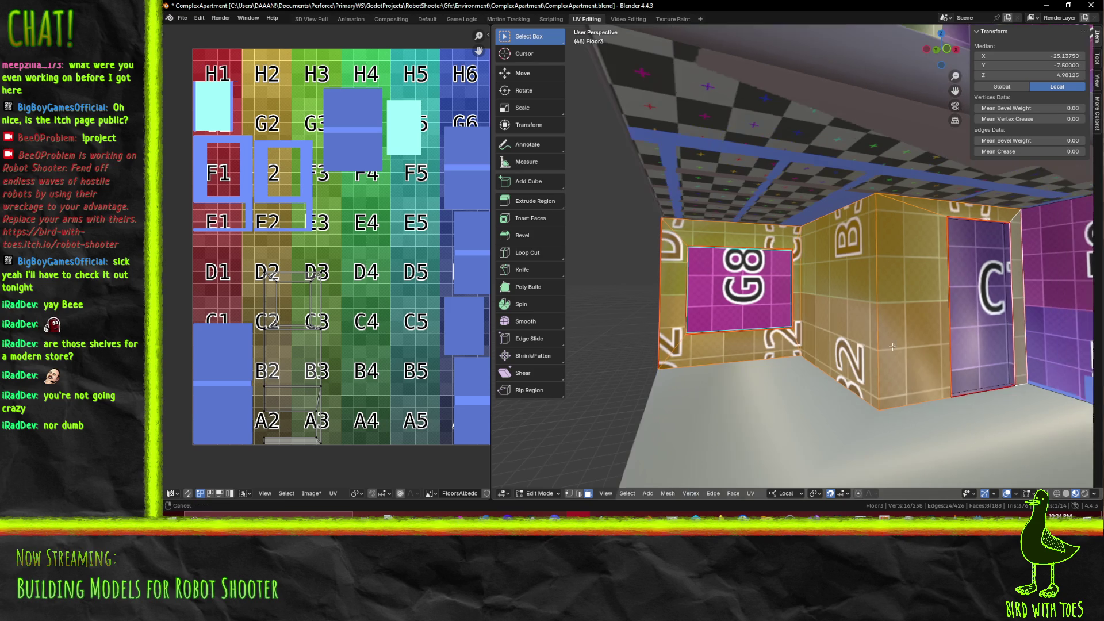
{"action": "scroll", "coordinate": [767, 287], "scroll_direction": "down", "scroll_amount": 5}
{"action": "scroll", "coordinate": [767, 287], "scroll_direction": "down", "scroll_amount": 2}
Add the linked E4 box faces and one more face to the selection
{"action": "key", "text": "l"}
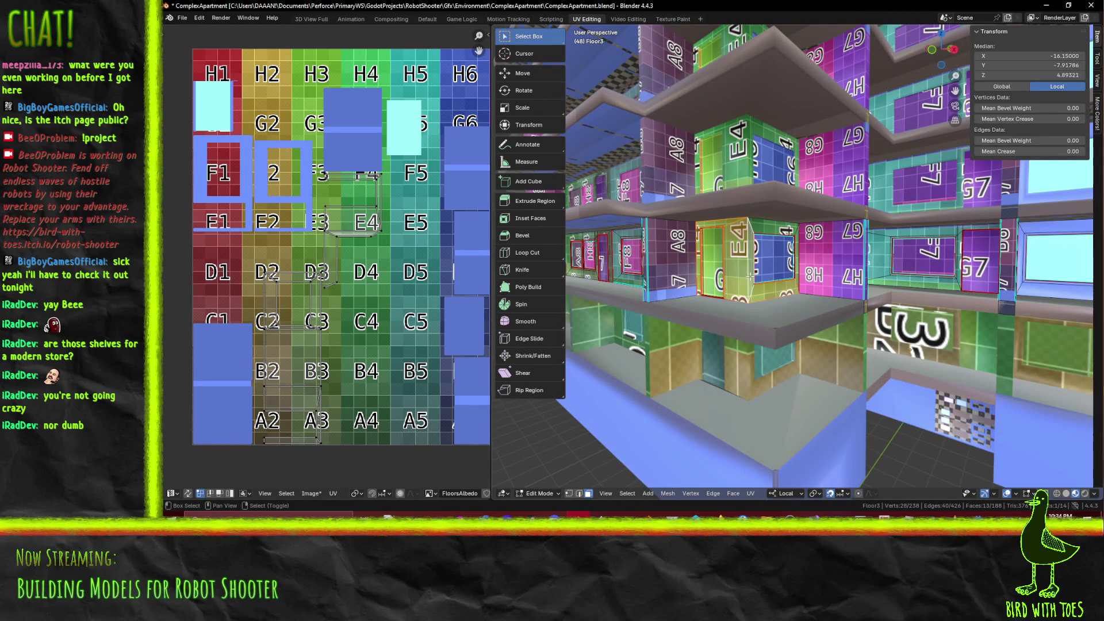
{"action": "key", "text": "l"}
{"action": "left_click", "coordinate": [798, 254], "text": "shift"}
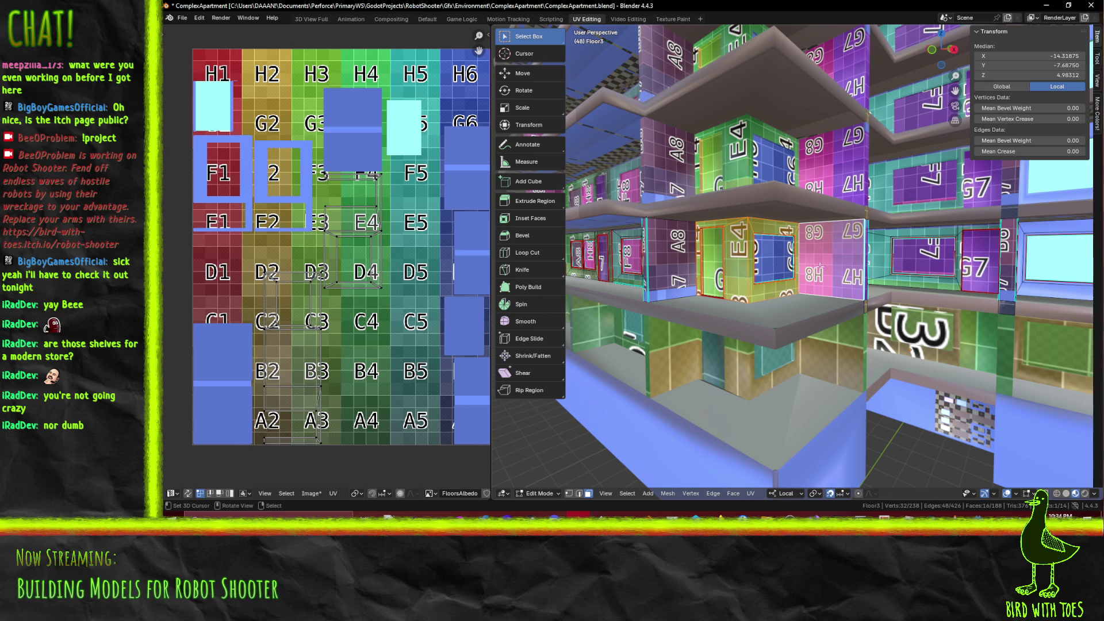
{"action": "mouse_move", "coordinate": [798, 255]}
{"action": "middle_mouse_down"}
{"action": "mouse_move", "coordinate": [800, 279]}
{"action": "mouse_move", "coordinate": [857, 280]}
{"action": "mouse_move", "coordinate": [684, 270]}
{"action": "mouse_move", "coordinate": [989, 275]}
{"action": "mouse_move", "coordinate": [908, 285]}
{"action": "middle_mouse_up"}
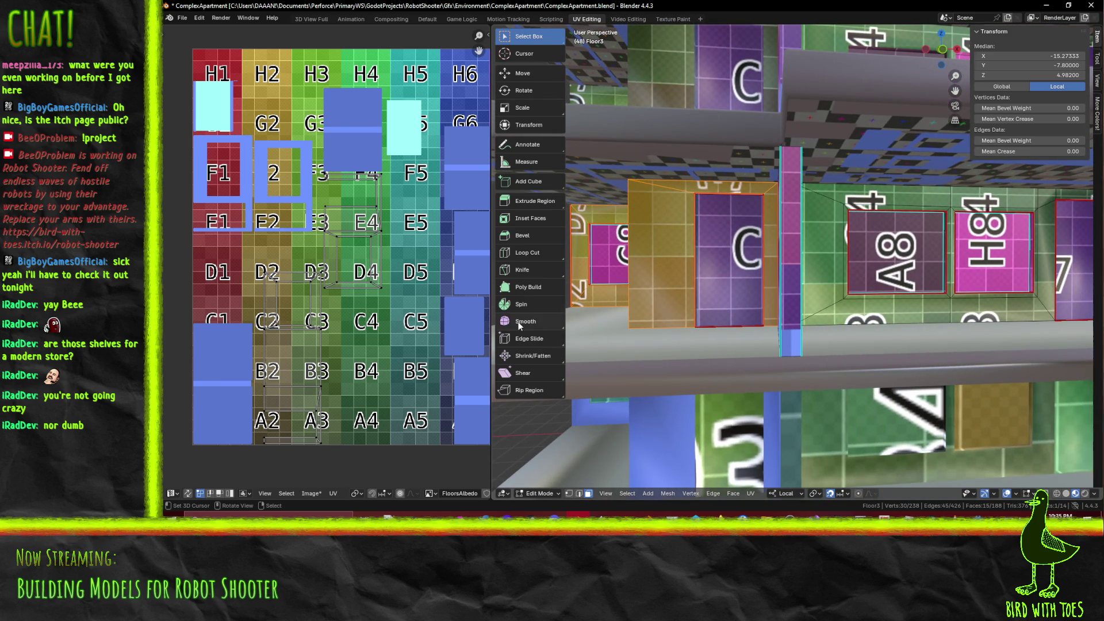
{"action": "scroll", "coordinate": [339, 315], "scroll_direction": "down", "scroll_amount": 1}
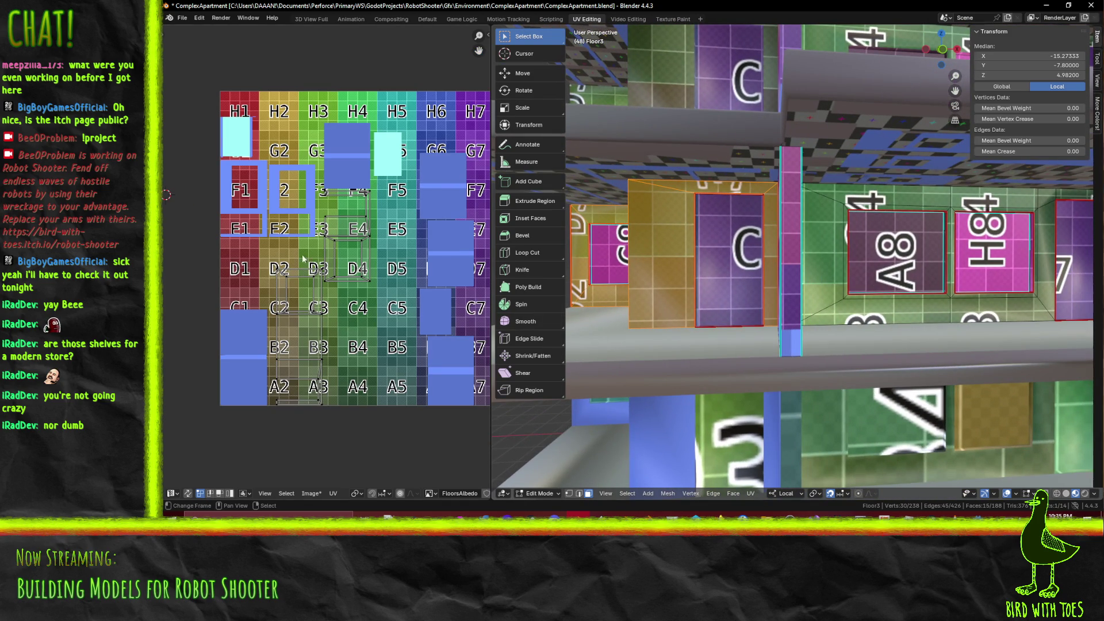
{"action": "scroll", "coordinate": [368, 299], "scroll_direction": "up", "scroll_amount": 1}
Mirror the E4/D4 UV island vertically and move it onto the B2–A3 tiles
{"action": "key", "text": "b"}
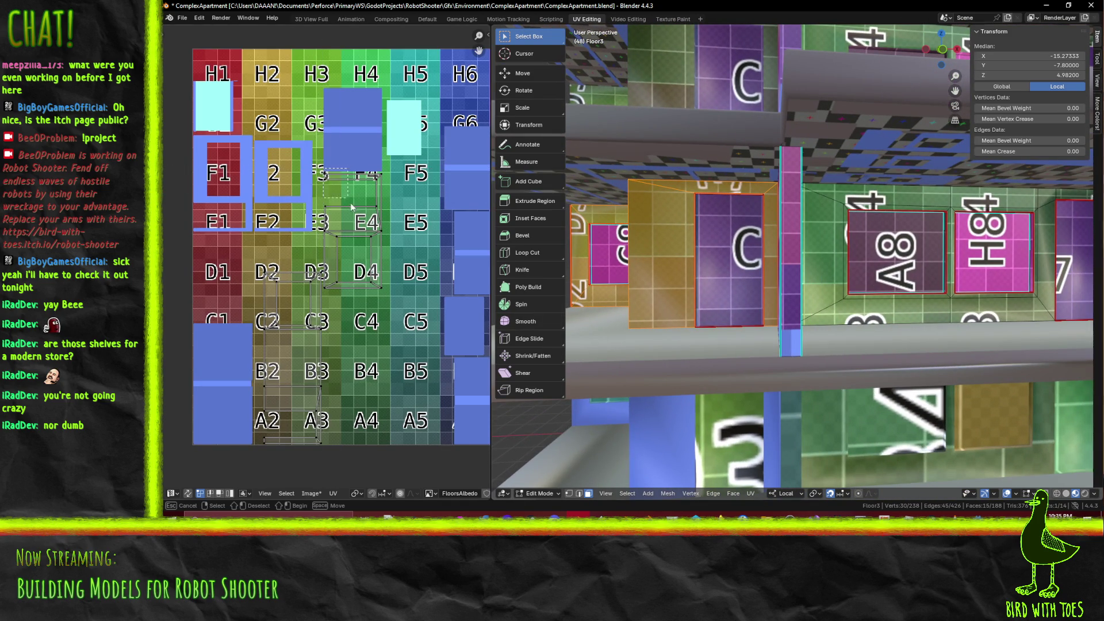
{"action": "left_click_drag", "start_coordinate": [380, 307], "coordinate": [389, 302]}
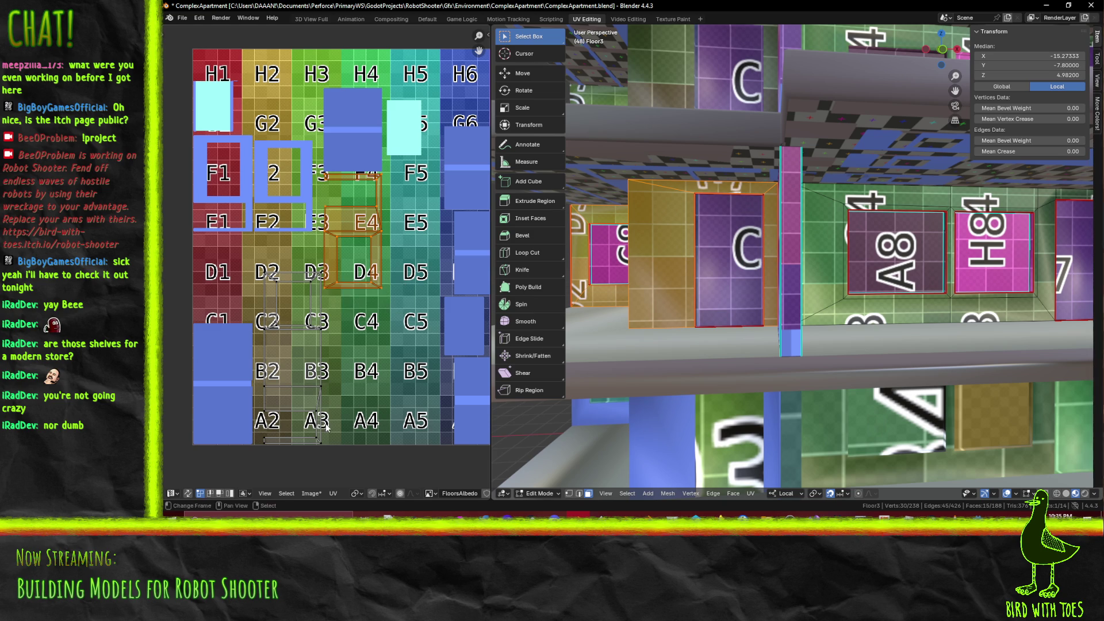
{"action": "key", "text": "ctrl+m"}
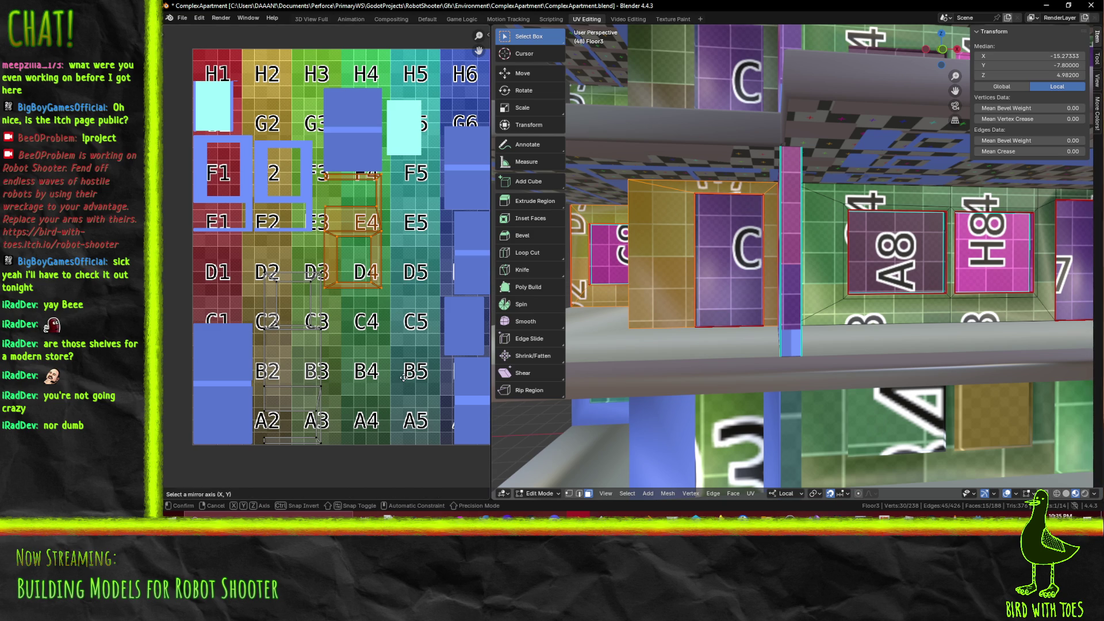
{"action": "key", "text": "y"}
{"action": "left_click", "coordinate": [403, 377]}
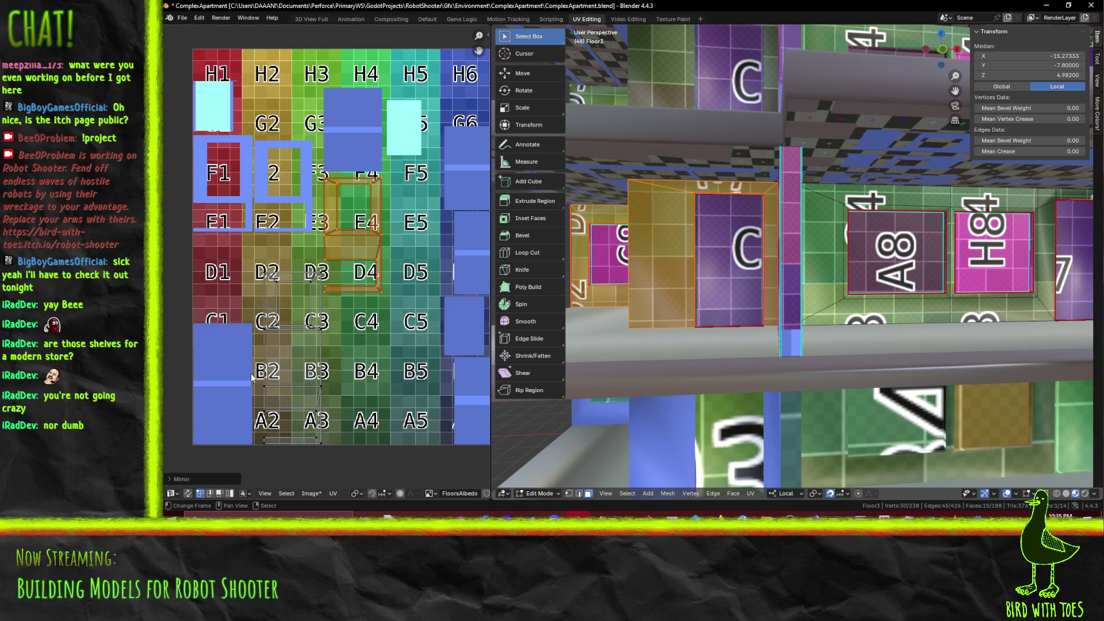
{"action": "key", "text": "g"}
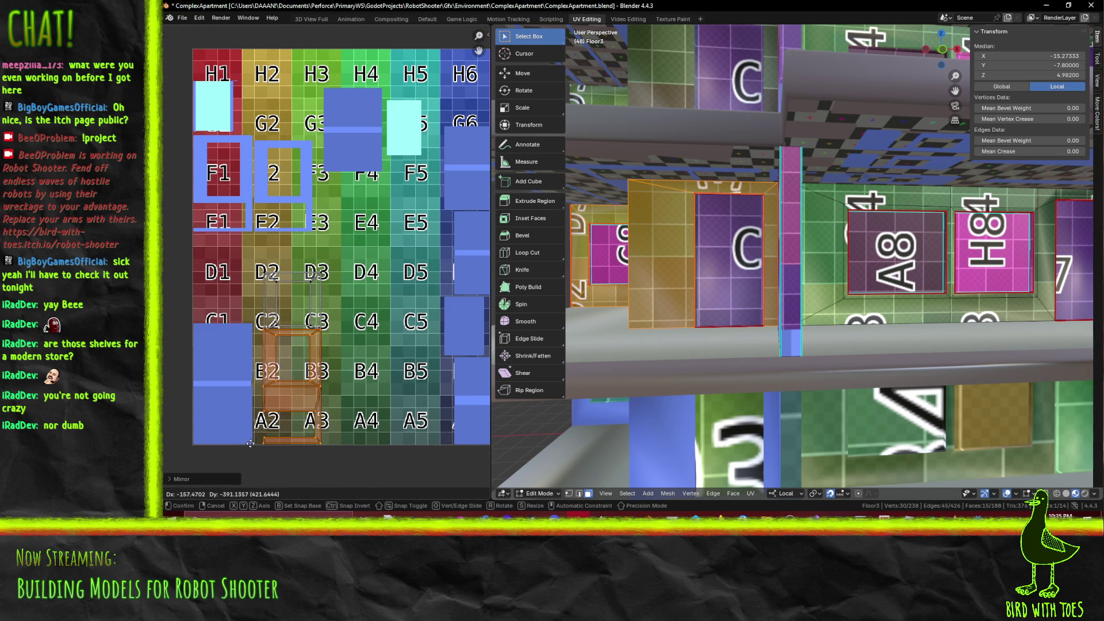
{"action": "left_click", "coordinate": [250, 443]}
Nudge the UV faces into final position on the A2–B2 tiles
{"action": "scroll", "coordinate": [250, 444], "scroll_direction": "up", "scroll_amount": 5}
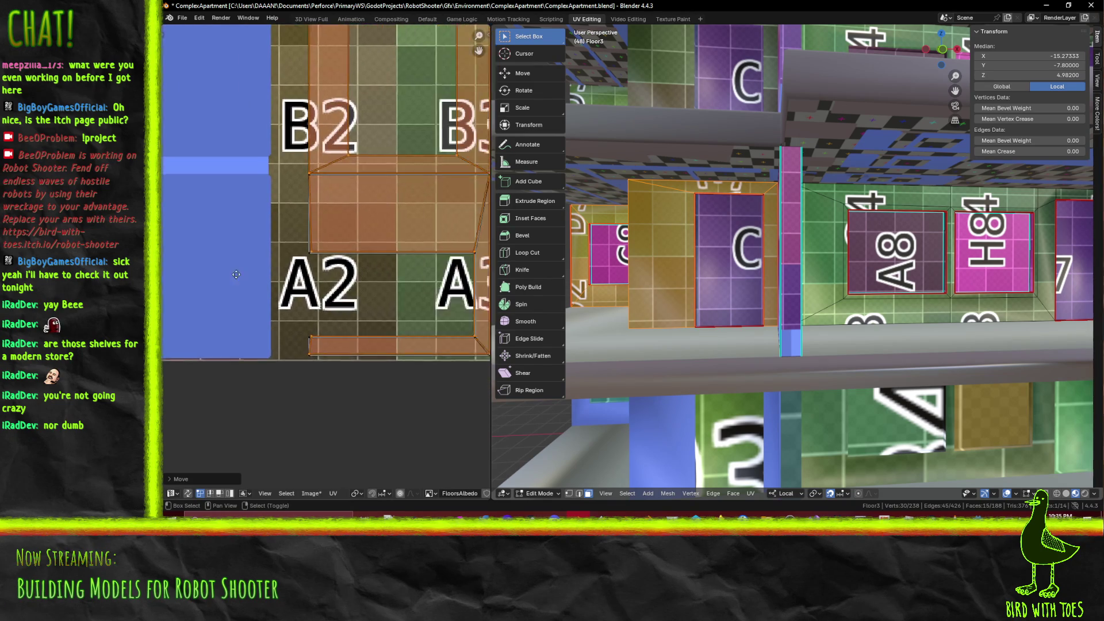
{"action": "middle_click_drag", "start_coordinate": [243, 276], "coordinate": [173, 281]}
{"action": "scroll", "coordinate": [367, 301], "scroll_direction": "up", "scroll_amount": 3}
{"action": "middle_click_drag", "start_coordinate": [397, 268], "coordinate": [402, 270]}
{"action": "key", "text": "h"}
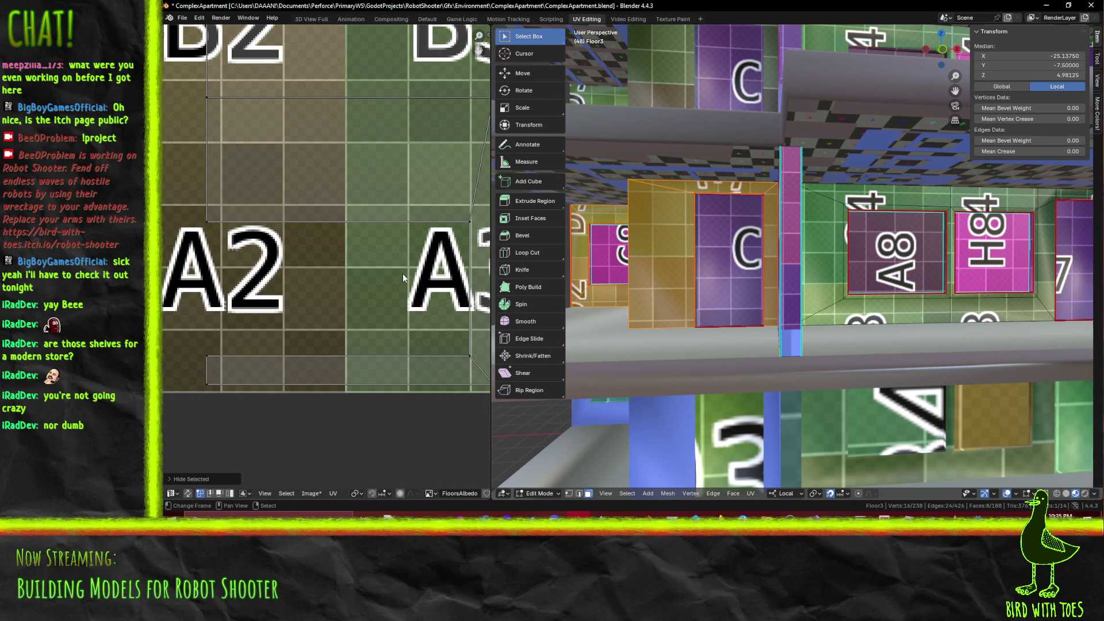
{"action": "key", "text": "ctrl+z"}
{"action": "key", "text": "g"}
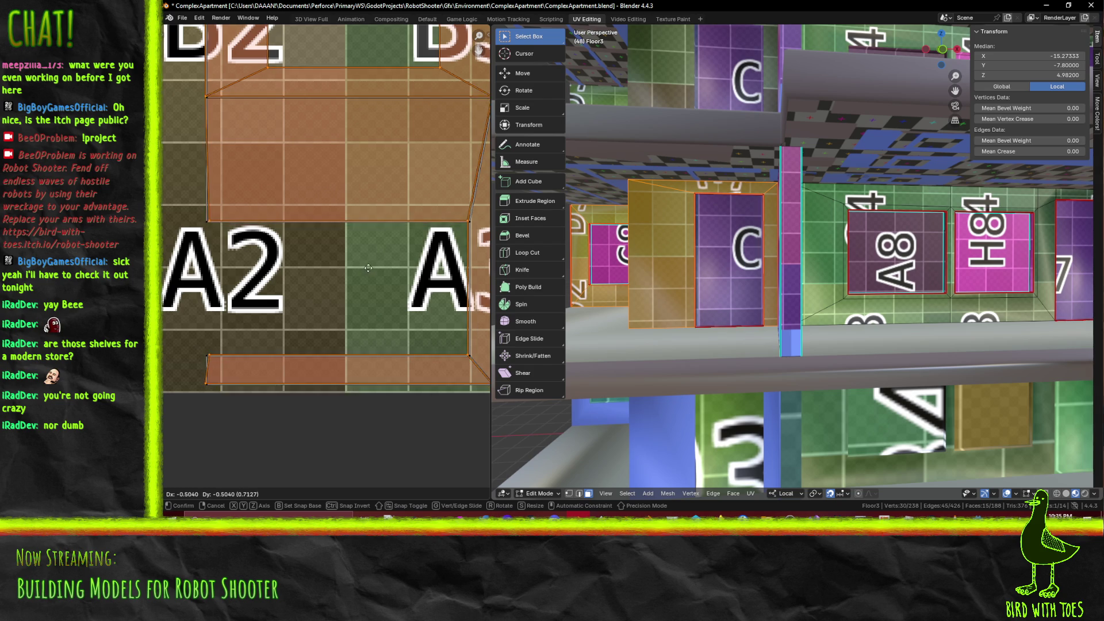
{"action": "left_click", "coordinate": [370, 273]}
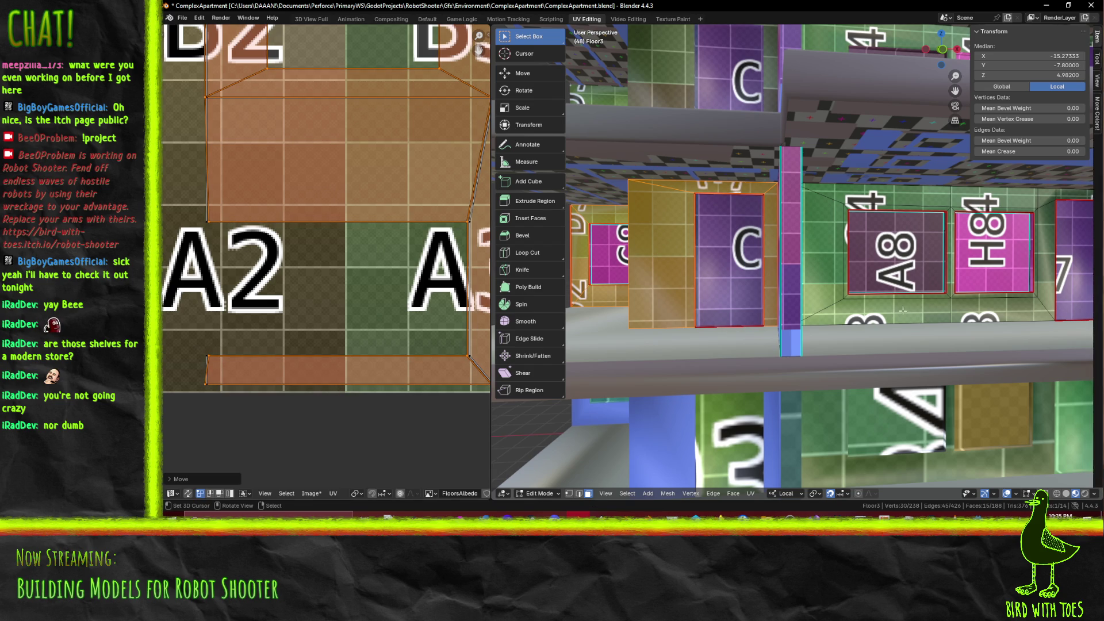
Turn toward the A8 box and select only the green G doorway face
{"action": "scroll", "coordinate": [900, 311], "scroll_direction": "up", "scroll_amount": 3}
{"action": "mouse_move", "coordinate": [899, 311]}
{"action": "middle_mouse_down"}
{"action": "mouse_move", "coordinate": [665, 300]}
{"action": "mouse_move", "coordinate": [768, 270]}
{"action": "mouse_move", "coordinate": [847, 280]}
{"action": "middle_mouse_up"}
{"action": "scroll", "coordinate": [763, 287], "scroll_direction": "up", "scroll_amount": 5}
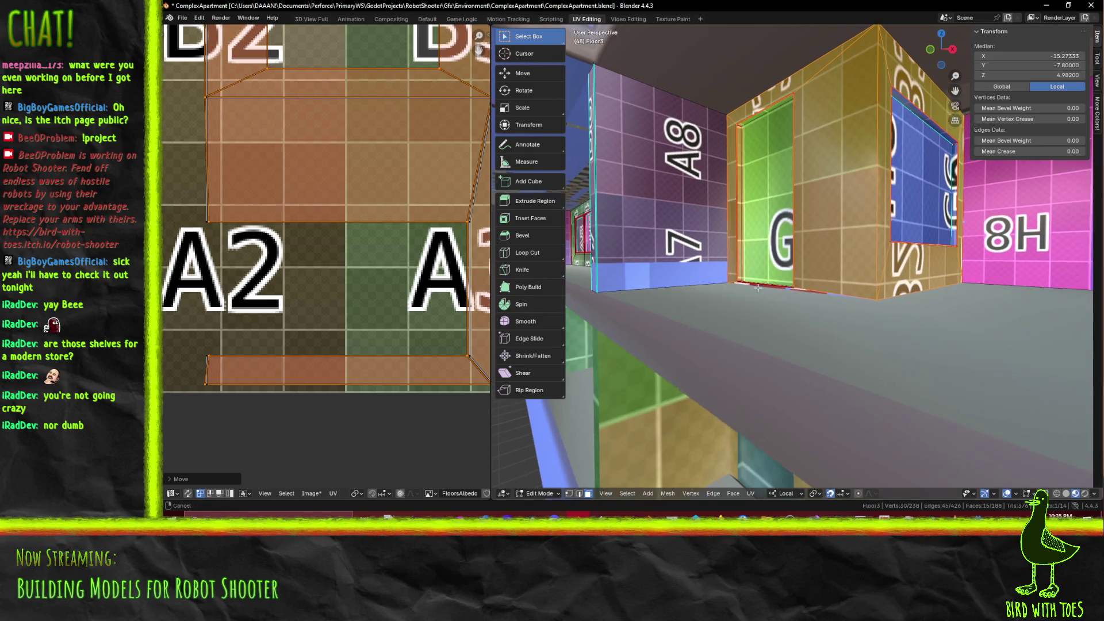
{"action": "left_click", "coordinate": [738, 329]}
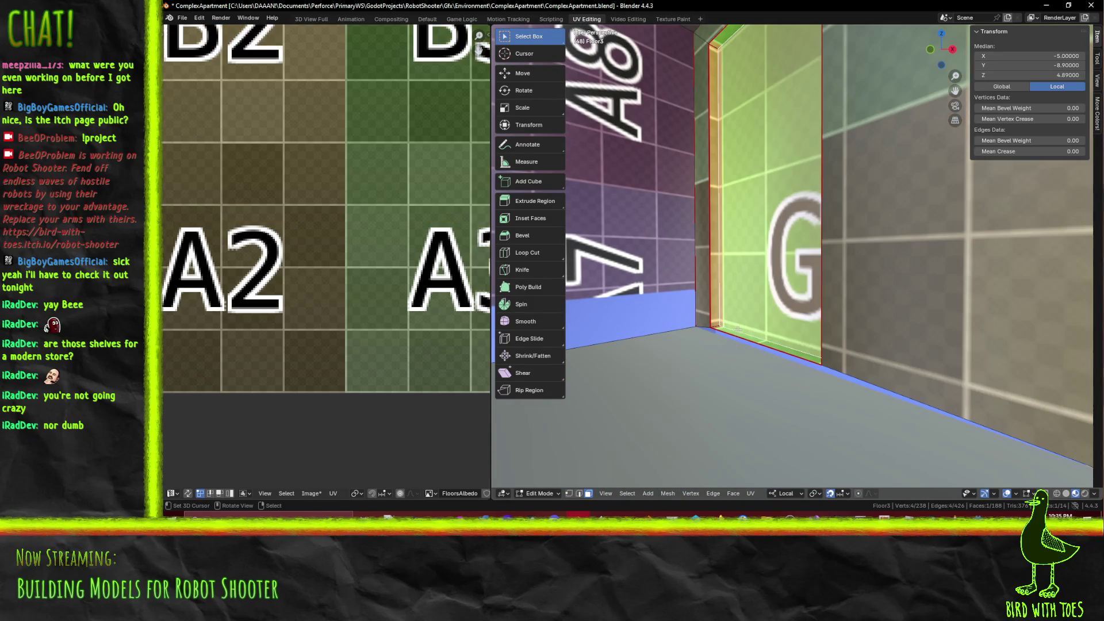
Enter 3.5 as the green door face's median Z in the Transform panel
{"action": "left_click", "coordinate": [791, 328]}
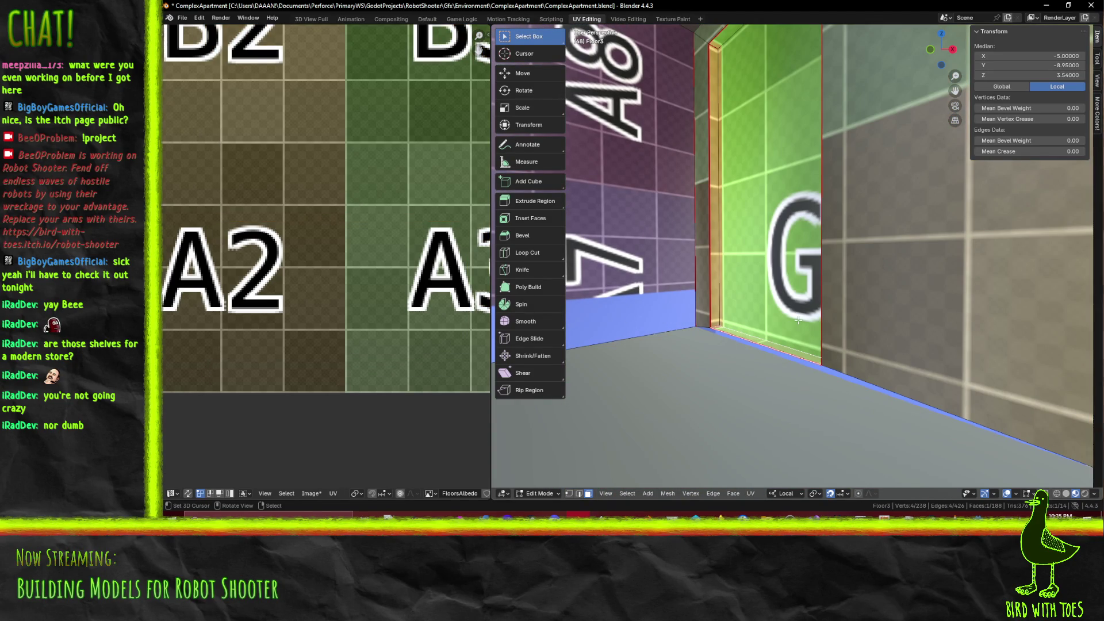
{"action": "key", "text": "g"}
{"action": "key", "text": "z"}
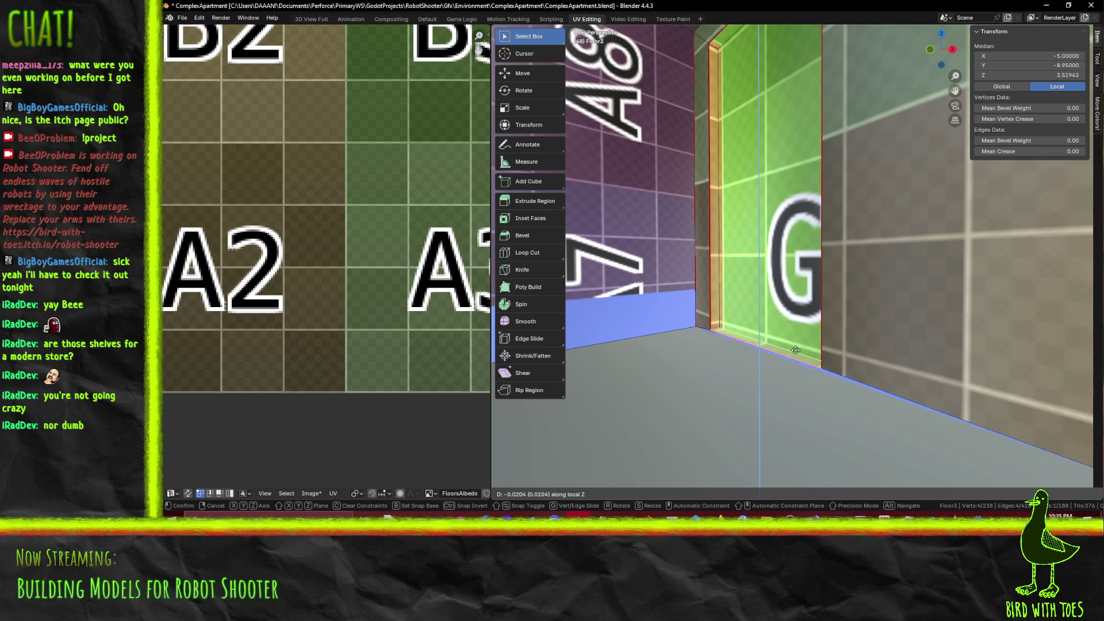
{"action": "key", "text": "Escape"}
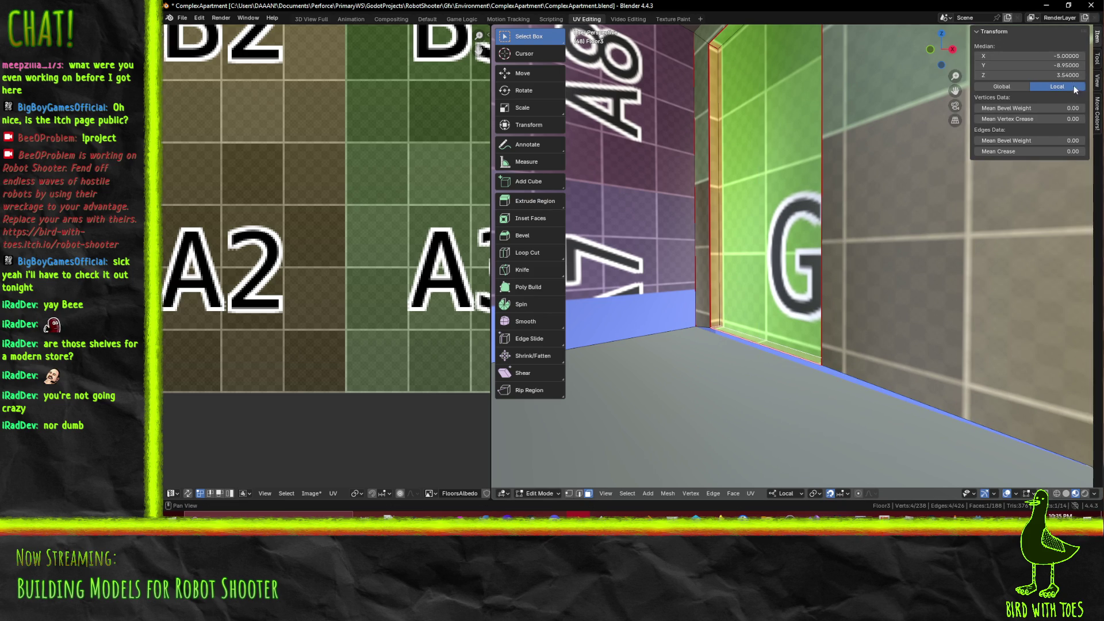
{"action": "left_click", "coordinate": [1058, 74]}
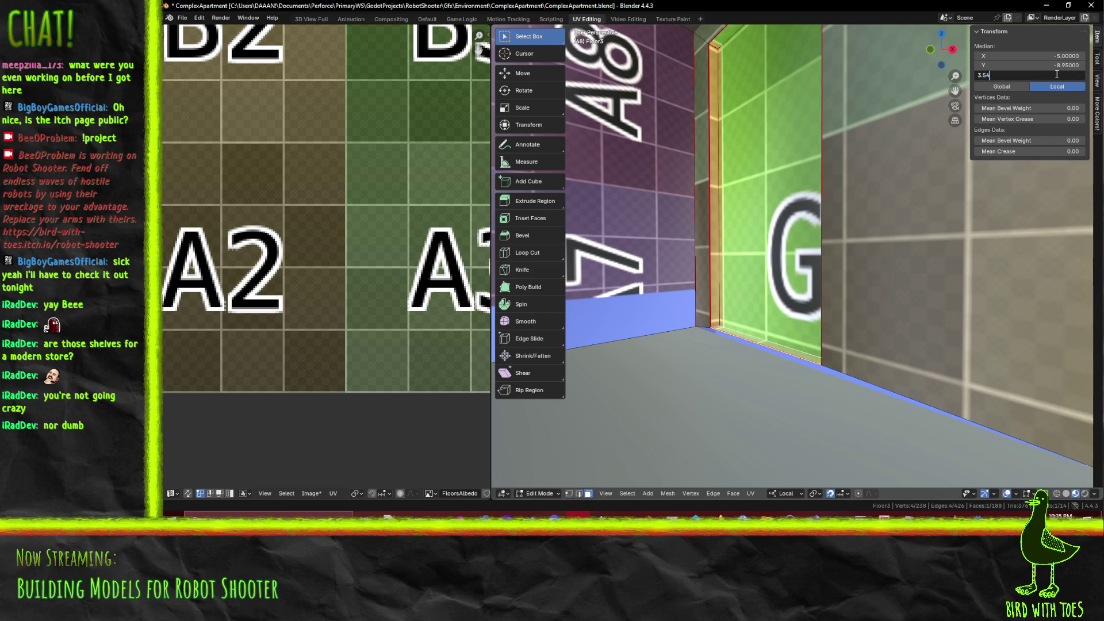
{"action": "key", "text": "Return"}
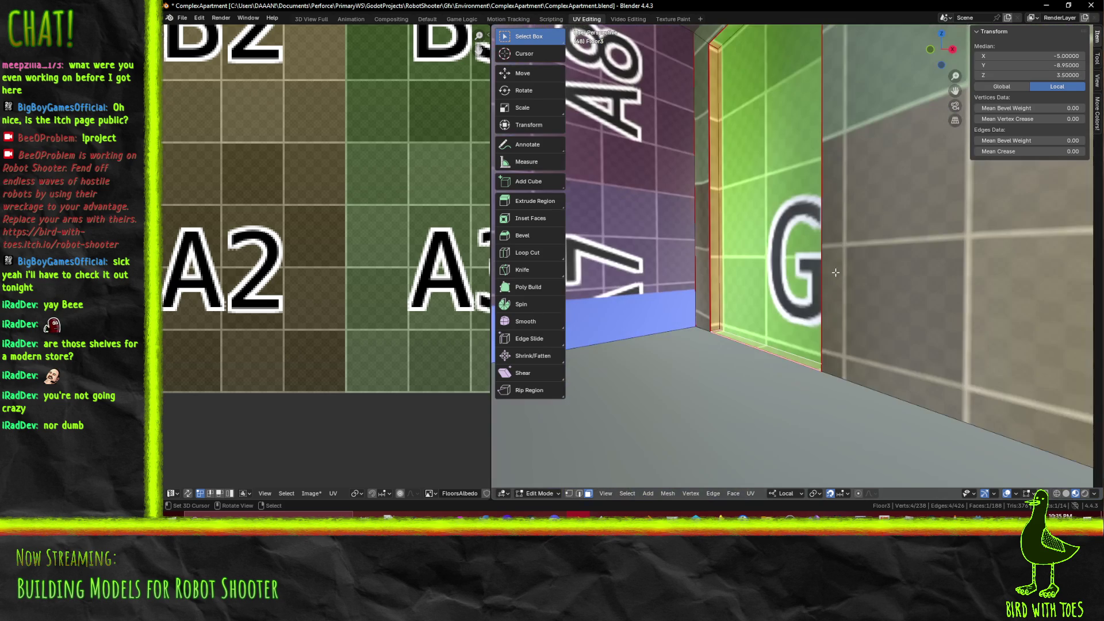
{"action": "scroll", "coordinate": [698, 260], "scroll_direction": "down", "scroll_amount": 4}
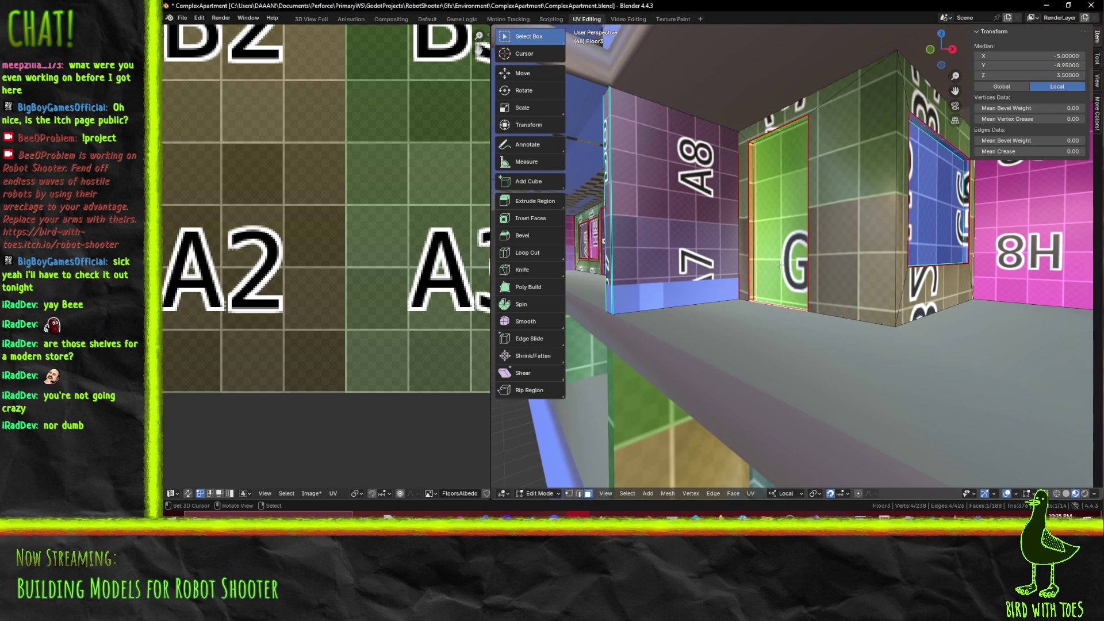
{"action": "left_click", "coordinate": [743, 251]}
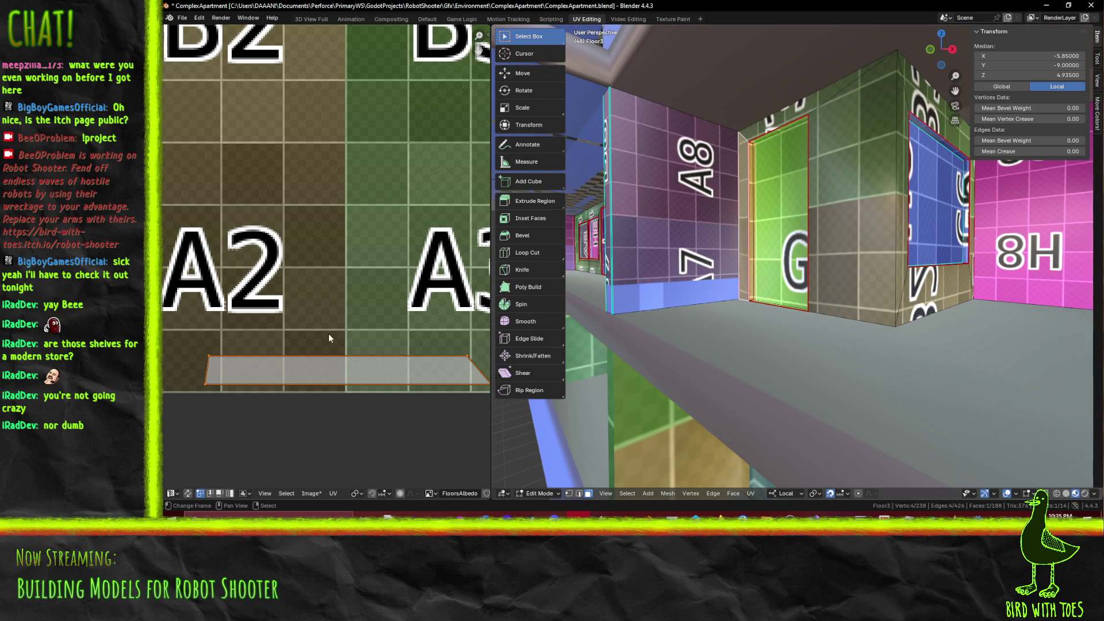
Add two box faces and move the bottom face's top UV edge on the atlas
{"action": "scroll", "coordinate": [322, 335], "scroll_direction": "down", "scroll_amount": 2}
{"action": "left_click", "coordinate": [769, 126], "text": "shift"}
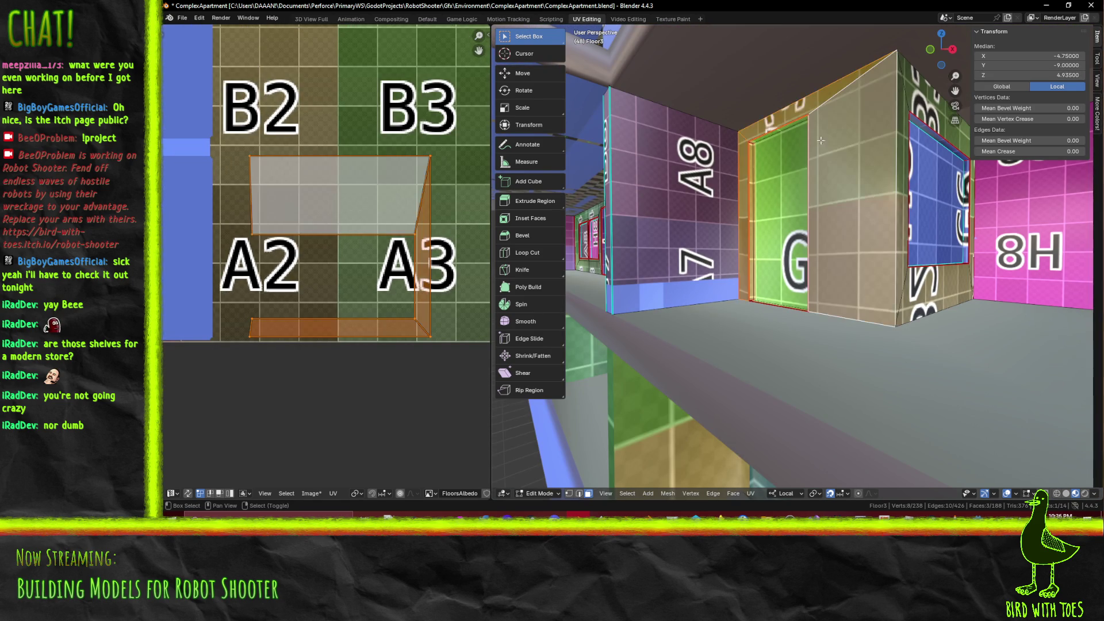
{"action": "scroll", "coordinate": [214, 335], "scroll_direction": "up", "scroll_amount": 3}
{"action": "middle_click_drag", "start_coordinate": [213, 335], "coordinate": [288, 363]}
{"action": "left_click", "coordinate": [265, 374]}
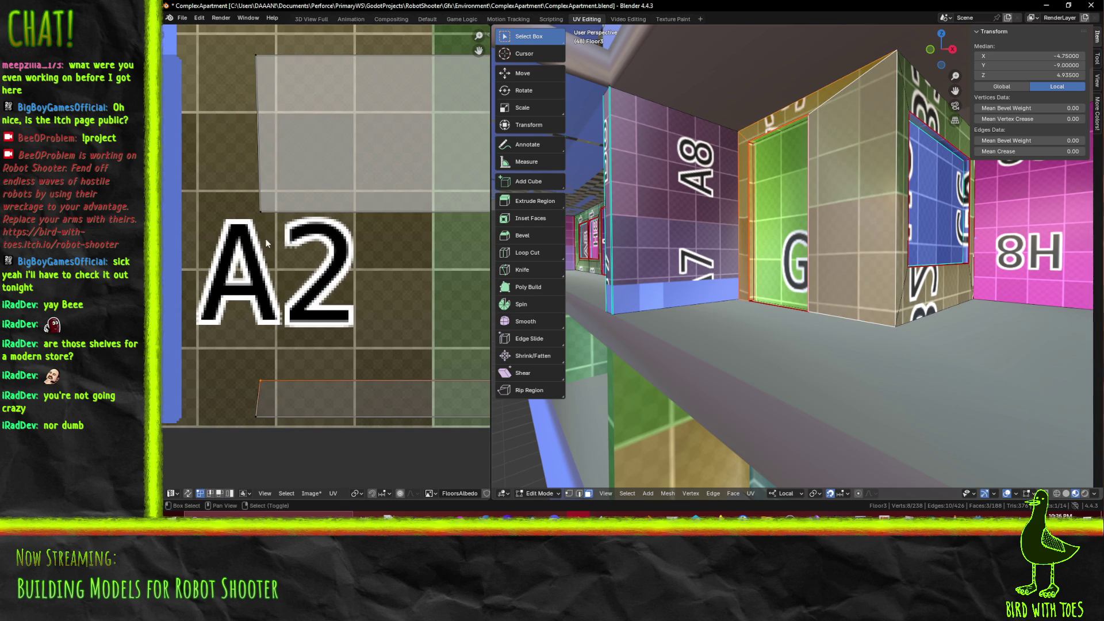
{"action": "key", "text": "g"}
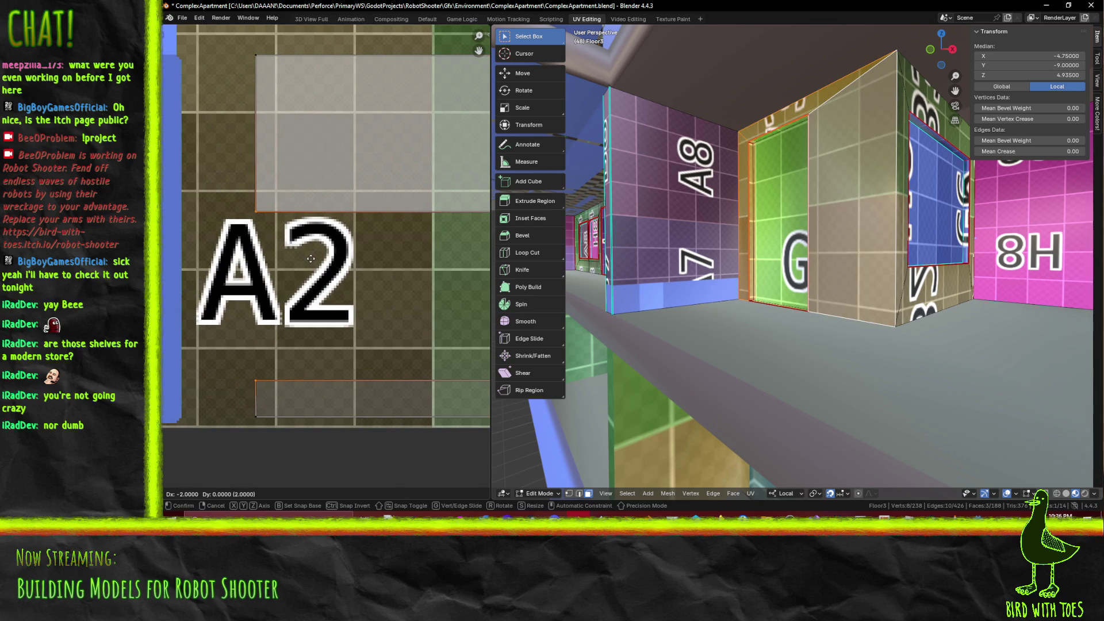
{"action": "left_click", "coordinate": [311, 259]}
Add more wall and frame faces along the shelves to the selection
{"action": "middle_click_drag", "start_coordinate": [805, 282], "coordinate": [802, 307]}
{"action": "left_click", "coordinate": [824, 146], "text": "shift"}
{"action": "left_click", "coordinate": [740, 266], "text": "shift"}
{"action": "middle_click_drag", "start_coordinate": [740, 266], "coordinate": [768, 276]}
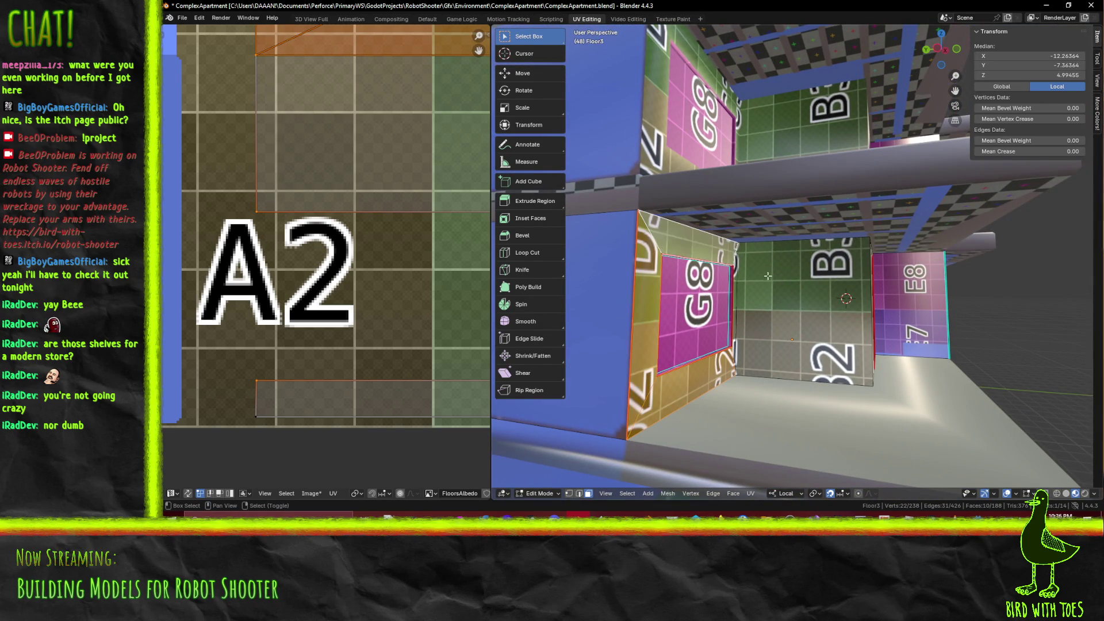
{"action": "left_click", "coordinate": [736, 276], "text": "shift"}
{"action": "middle_click_drag", "start_coordinate": [736, 275], "coordinate": [702, 314]}
{"action": "left_click", "coordinate": [702, 313], "text": "shift"}
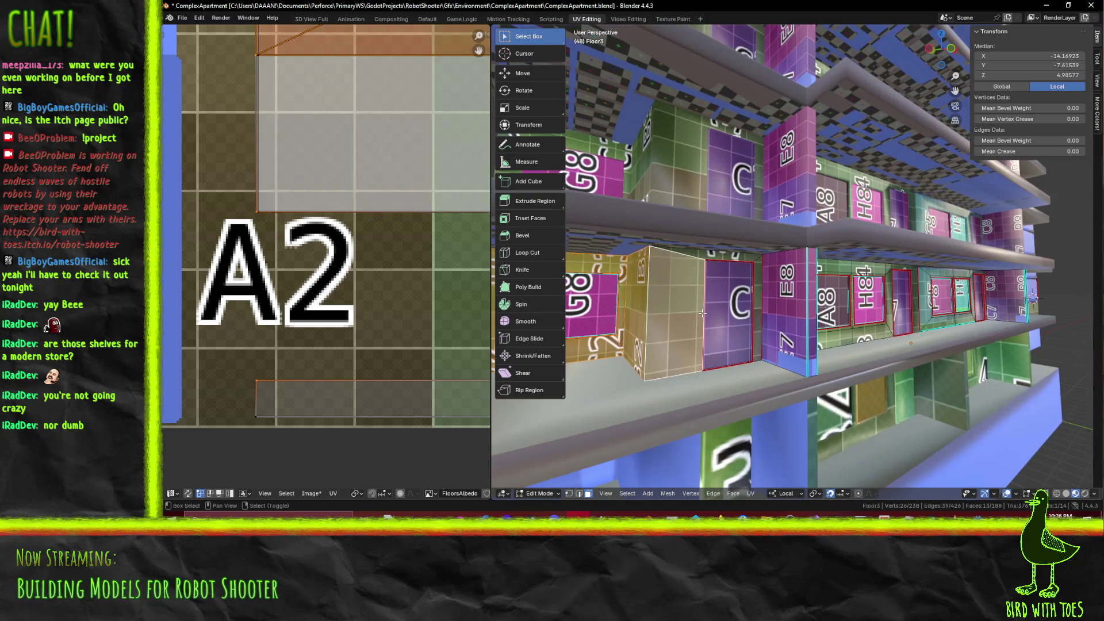
{"action": "left_click", "coordinate": [703, 261], "text": "shift"}
{"action": "left_click", "coordinate": [759, 278], "text": "shift"}
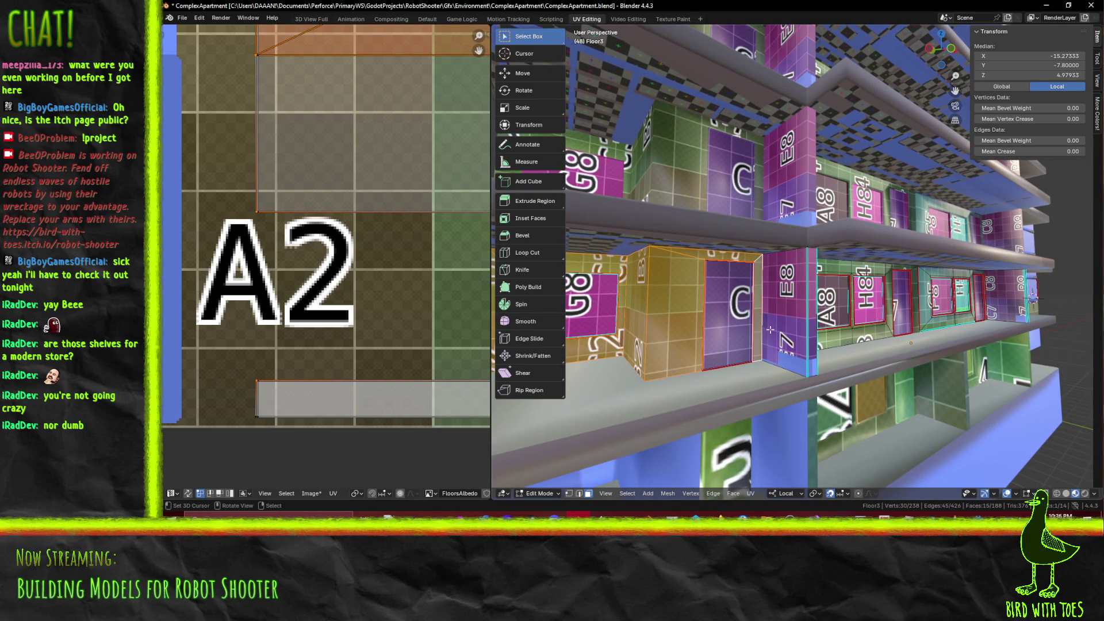
Move the selected UV faces to line up with the left A2 column
{"action": "scroll", "coordinate": [348, 327], "scroll_direction": "down", "scroll_amount": 5}
{"action": "scroll", "coordinate": [435, 263], "scroll_direction": "up", "scroll_amount": 3}
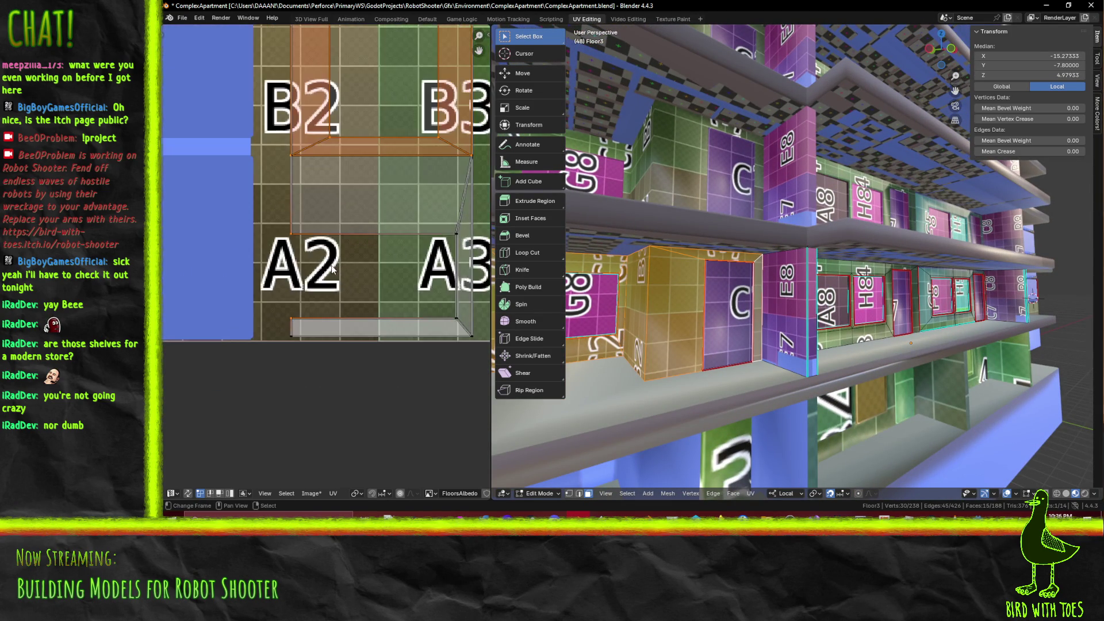
{"action": "middle_click_drag", "start_coordinate": [435, 262], "coordinate": [407, 301]}
{"action": "key", "text": "g"}
{"action": "left_click", "coordinate": [371, 247]}
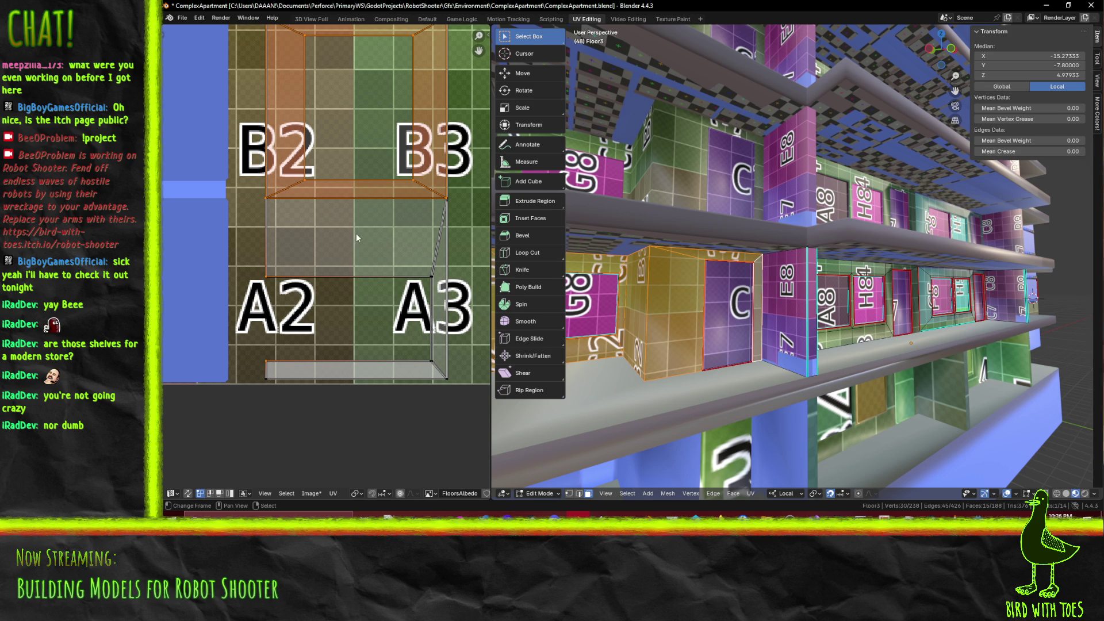
Clear the UV and mesh selections after checking the B2–B3 region
{"action": "key", "text": "alt+a"}
{"action": "middle_click_drag", "start_coordinate": [770, 319], "coordinate": [604, 325]}
{"action": "left_click", "coordinate": [371, 267], "text": "alt"}
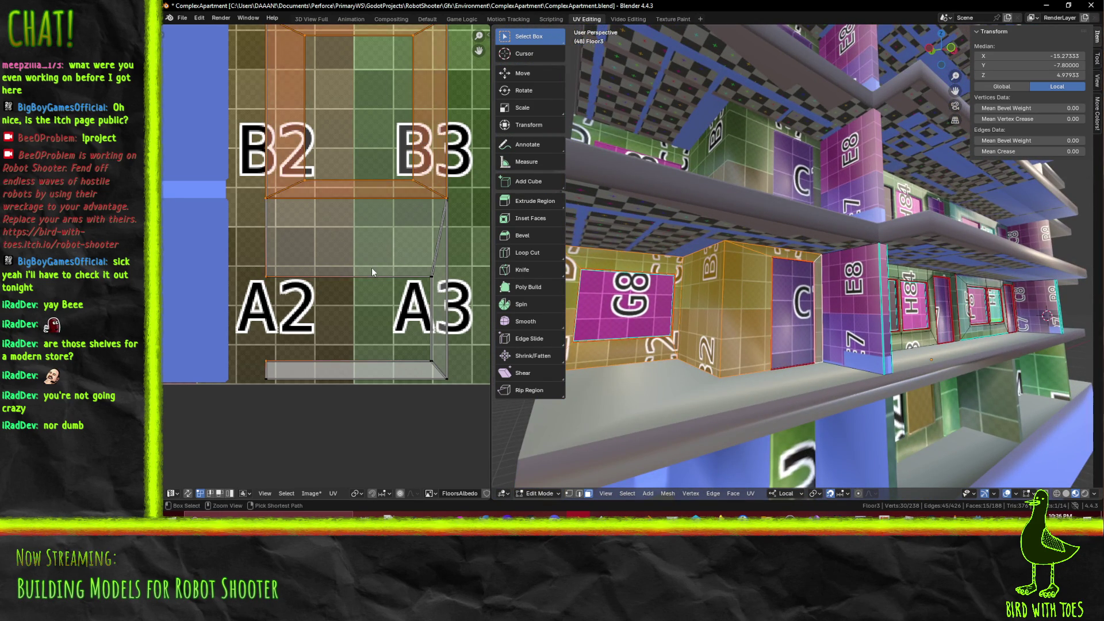
{"action": "left_click", "coordinate": [444, 276]}
{"action": "key", "text": "alt+a"}
{"action": "mouse_move", "coordinate": [784, 327]}
{"action": "middle_mouse_down"}
{"action": "mouse_move", "coordinate": [837, 319]}
{"action": "mouse_move", "coordinate": [787, 356]}
{"action": "middle_mouse_up"}
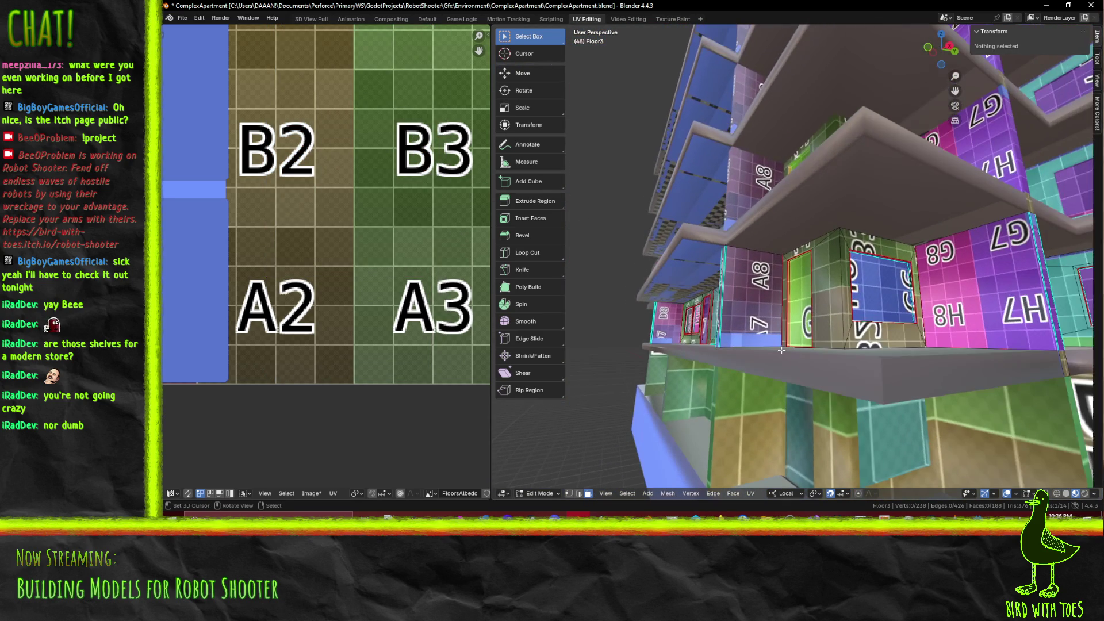
{"action": "scroll", "coordinate": [794, 281], "scroll_direction": "up", "scroll_amount": 4}
Select the frame faces around the green door and the window
{"action": "left_click", "coordinate": [777, 260]}
{"action": "left_click", "coordinate": [805, 227], "text": "shift"}
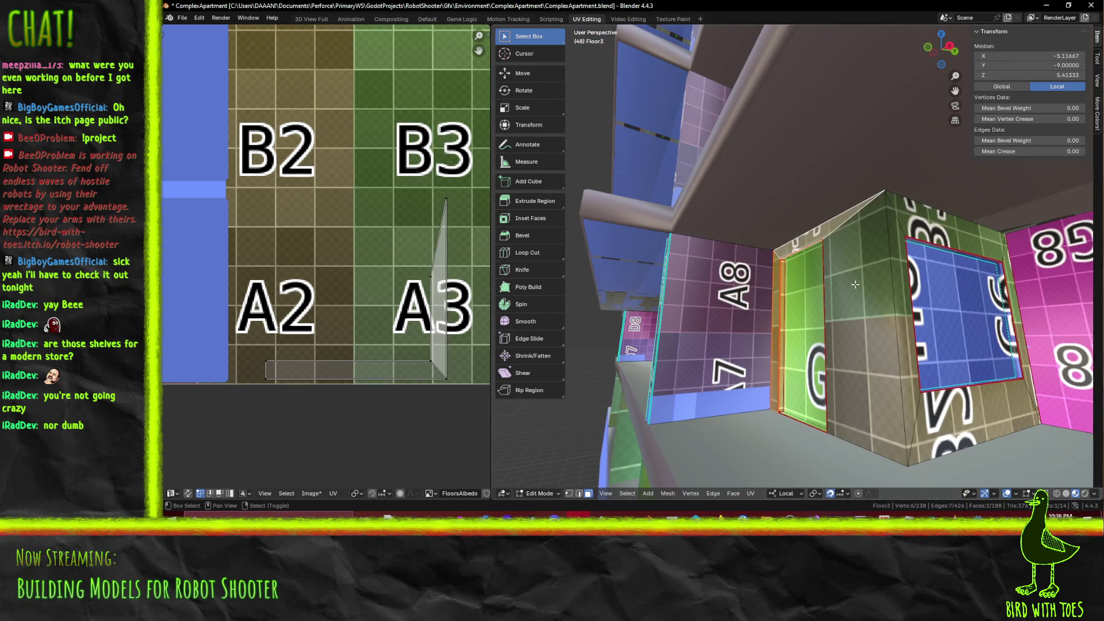
{"action": "left_click", "coordinate": [865, 292], "text": "shift"}
{"action": "left_click", "coordinate": [895, 231], "text": "shift"}
{"action": "left_click", "coordinate": [977, 264], "text": "shift"}
{"action": "left_click", "coordinate": [1007, 277], "text": "shift"}
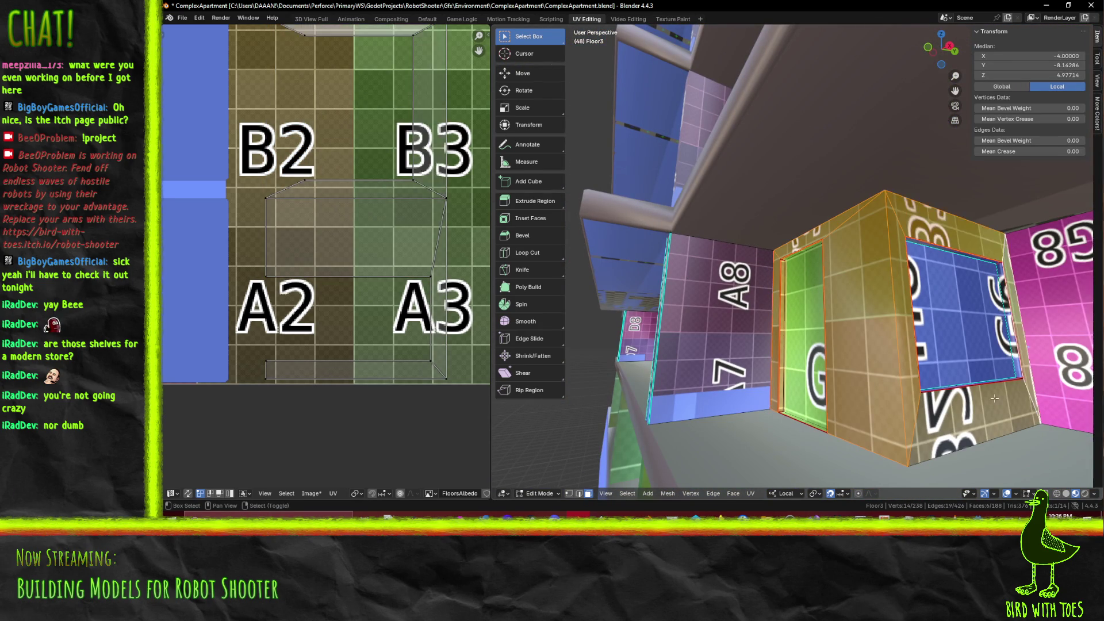
{"action": "left_click", "coordinate": [996, 387], "text": "shift"}
{"action": "mouse_move", "coordinate": [996, 387]}
{"action": "middle_mouse_down"}
{"action": "mouse_move", "coordinate": [796, 369]}
{"action": "mouse_move", "coordinate": [786, 400]}
{"action": "middle_mouse_up"}
Add the G8 door, its side strips, back wall and more frame faces
{"action": "left_click", "coordinate": [783, 402], "text": "shift"}
{"action": "left_click", "coordinate": [772, 402], "text": "shift"}
{"action": "left_click", "coordinate": [799, 322], "text": "shift"}
{"action": "left_click", "coordinate": [814, 334], "text": "shift"}
{"action": "left_click", "coordinate": [810, 339], "text": "shift"}
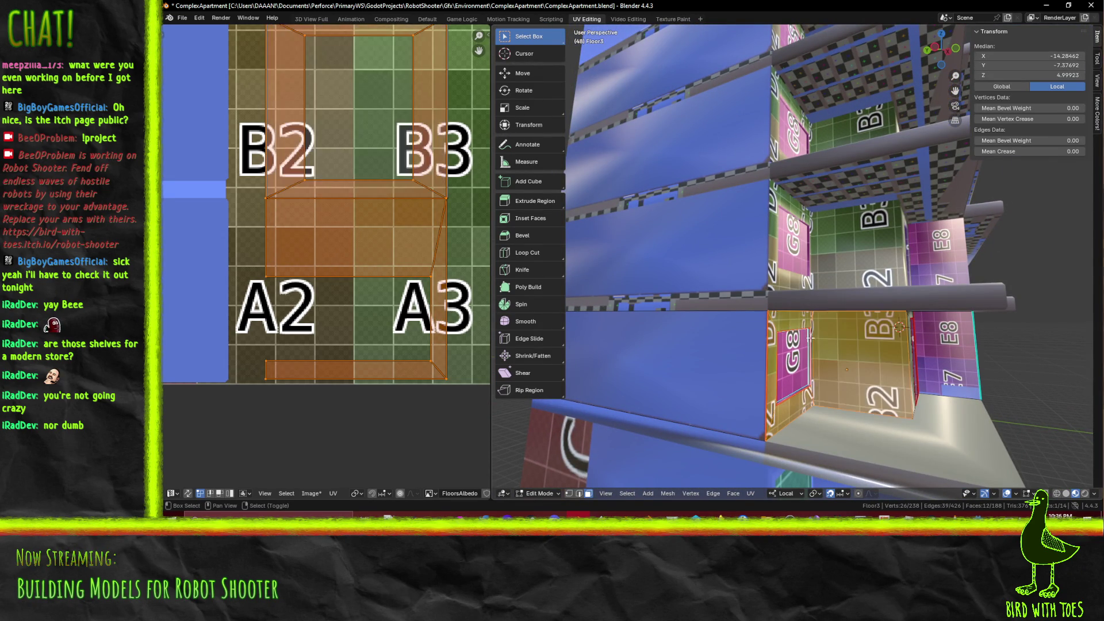
{"action": "middle_click_drag", "start_coordinate": [810, 339], "coordinate": [735, 331]}
{"action": "left_click", "coordinate": [735, 330], "text": "shift"}
{"action": "left_click", "coordinate": [735, 316], "text": "shift"}
{"action": "left_click", "coordinate": [776, 329], "text": "shift"}
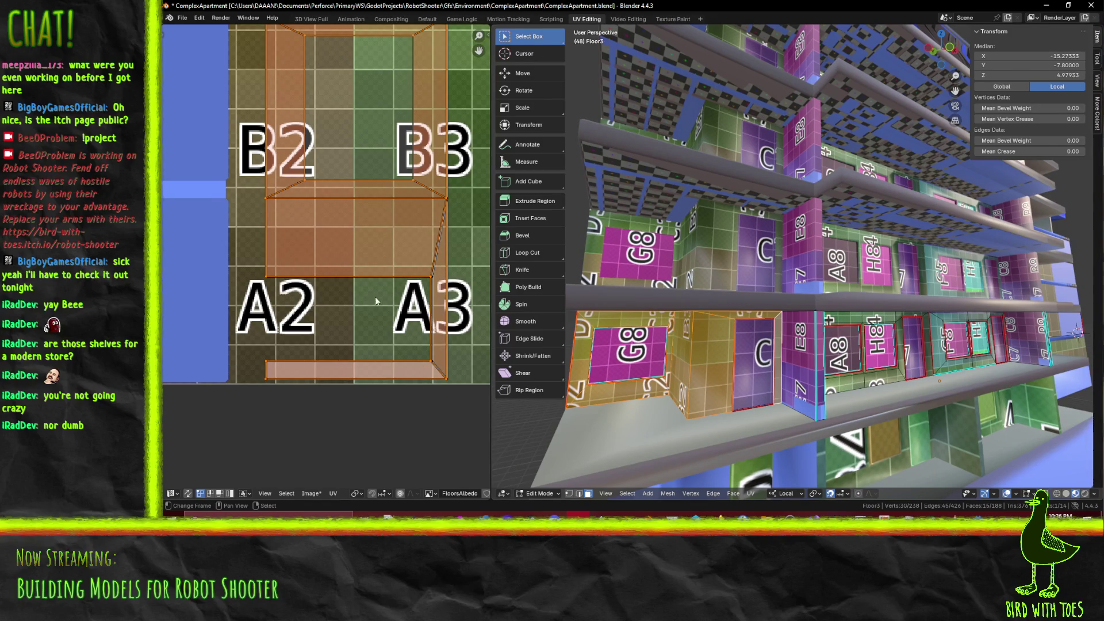
Slide the selected UVs along X onto the A2–B3 atlas cells
{"action": "scroll", "coordinate": [374, 301], "scroll_direction": "down", "scroll_amount": 1}
{"action": "scroll", "coordinate": [379, 290], "scroll_direction": "up", "scroll_amount": 1}
{"action": "key", "text": "g"}
{"action": "key", "text": "x"}
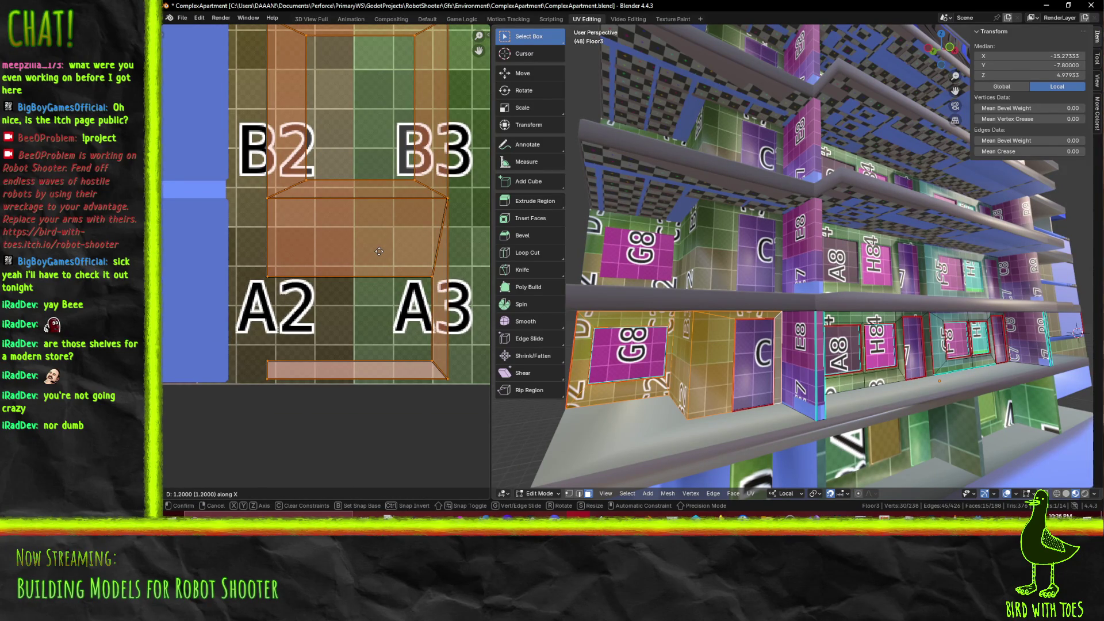
{"action": "left_click", "coordinate": [380, 253]}
{"action": "mouse_move", "coordinate": [377, 190]}
{"action": "middle_mouse_down"}
{"action": "mouse_move", "coordinate": [362, 399]}
{"action": "mouse_move", "coordinate": [393, 224]}
{"action": "middle_mouse_up"}
{"action": "middle_click_drag", "start_coordinate": [400, 316], "coordinate": [385, 331]}
Clear the mesh selection and pick a face at the right wall corner
{"action": "mouse_move", "coordinate": [704, 368]}
{"action": "middle_mouse_down"}
{"action": "mouse_move", "coordinate": [732, 396]}
{"action": "mouse_move", "coordinate": [911, 386]}
{"action": "middle_mouse_up"}
{"action": "key", "text": "alt+a"}
{"action": "left_click", "coordinate": [954, 301]}
Select the right wall corner faces and the G8 doorway frame faces
{"action": "left_click", "coordinate": [994, 296], "text": "shift"}
{"action": "left_click", "coordinate": [1035, 327], "text": "shift"}
{"action": "left_click", "coordinate": [1040, 344], "text": "shift"}
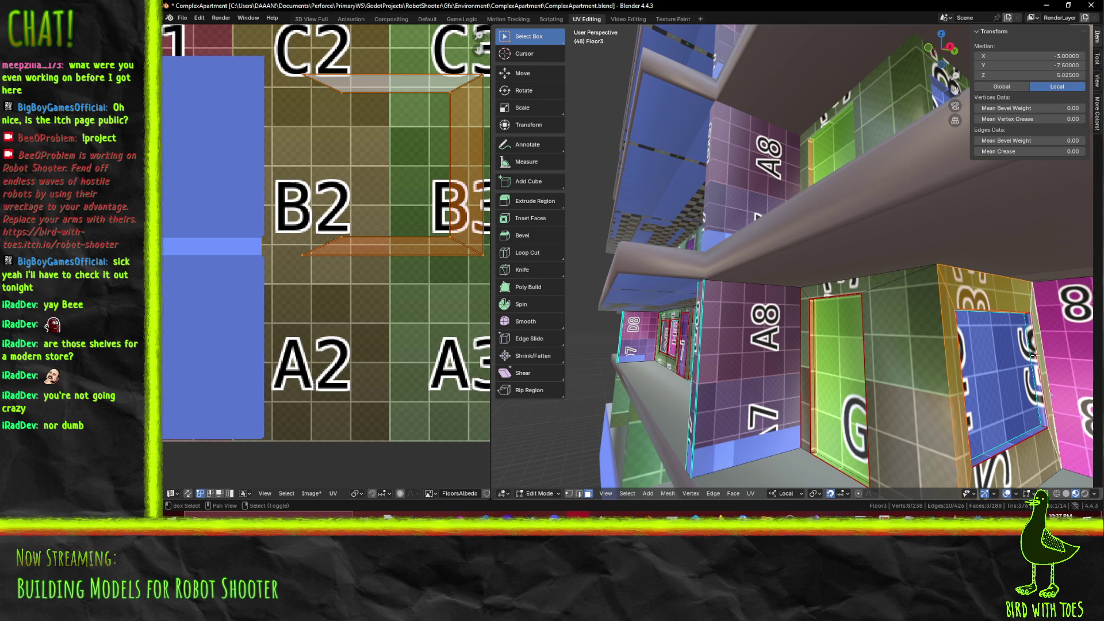
{"action": "left_click", "coordinate": [1010, 471], "text": "shift"}
{"action": "middle_click_drag", "start_coordinate": [738, 319], "coordinate": [697, 394]}
{"action": "left_click", "coordinate": [697, 394], "text": "shift"}
{"action": "left_click", "coordinate": [670, 357], "text": "shift"}
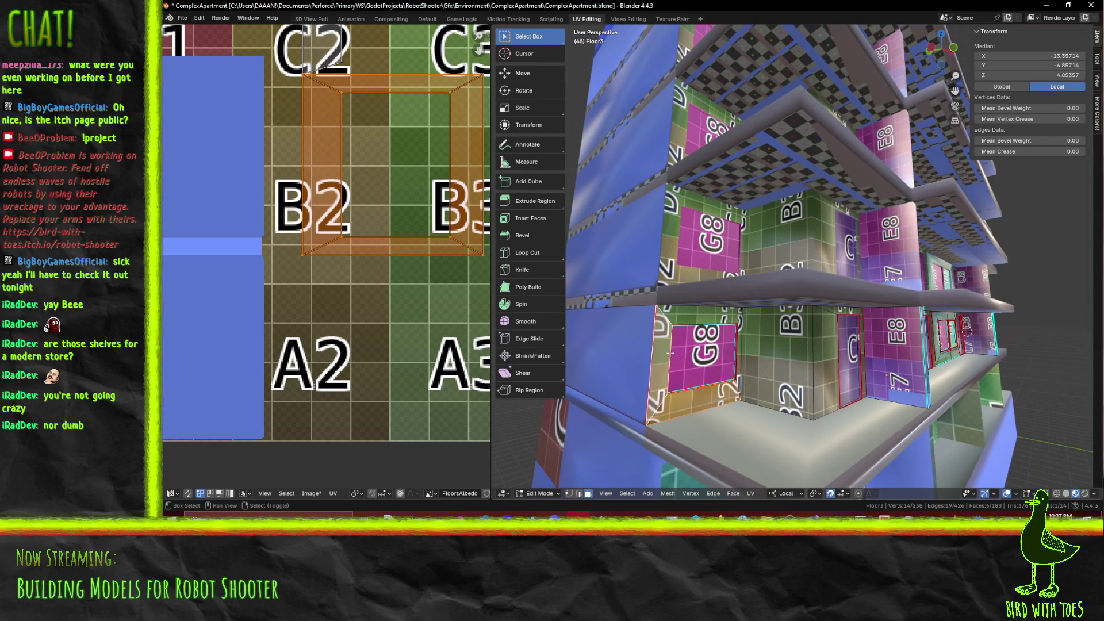
{"action": "left_click", "coordinate": [699, 304], "text": "shift"}
{"action": "left_click", "coordinate": [739, 334], "text": "shift"}
Move the doorway frame's UV island up along Y onto the C2–D3 cells
{"action": "mouse_move", "coordinate": [435, 216]}
{"action": "middle_mouse_down"}
{"action": "mouse_move", "coordinate": [422, 331]}
{"action": "mouse_move", "coordinate": [368, 419]}
{"action": "middle_mouse_up"}
{"action": "key", "text": "g"}
{"action": "key", "text": "y"}
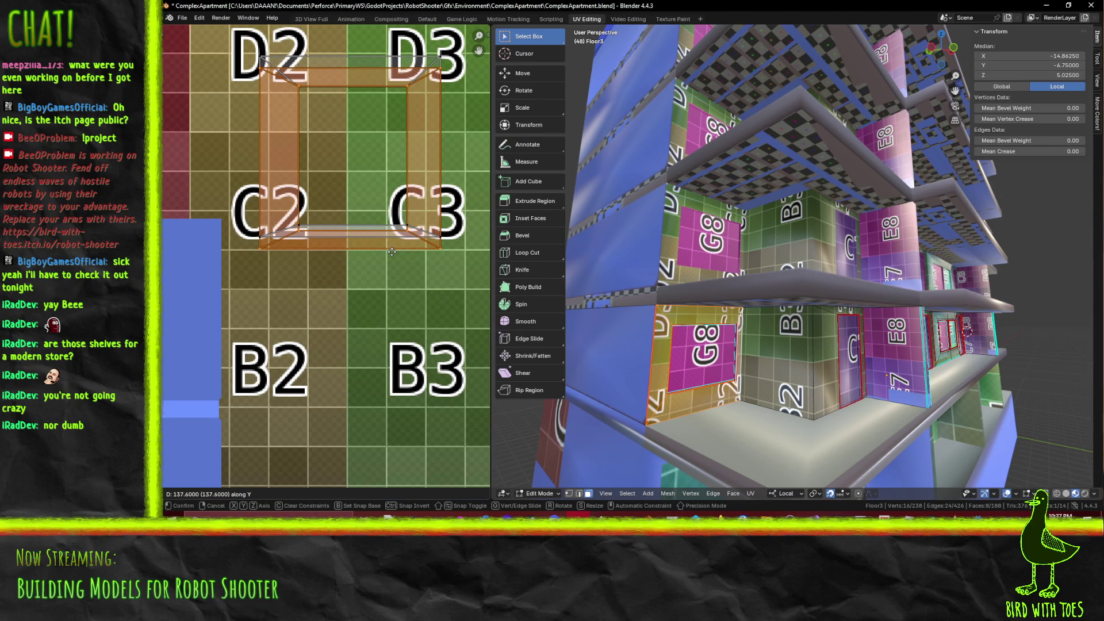
{"action": "left_click", "coordinate": [385, 253]}
{"action": "scroll", "coordinate": [377, 251], "scroll_direction": "up", "scroll_amount": 2}
{"action": "scroll", "coordinate": [377, 256], "scroll_direction": "down", "scroll_amount": 2}
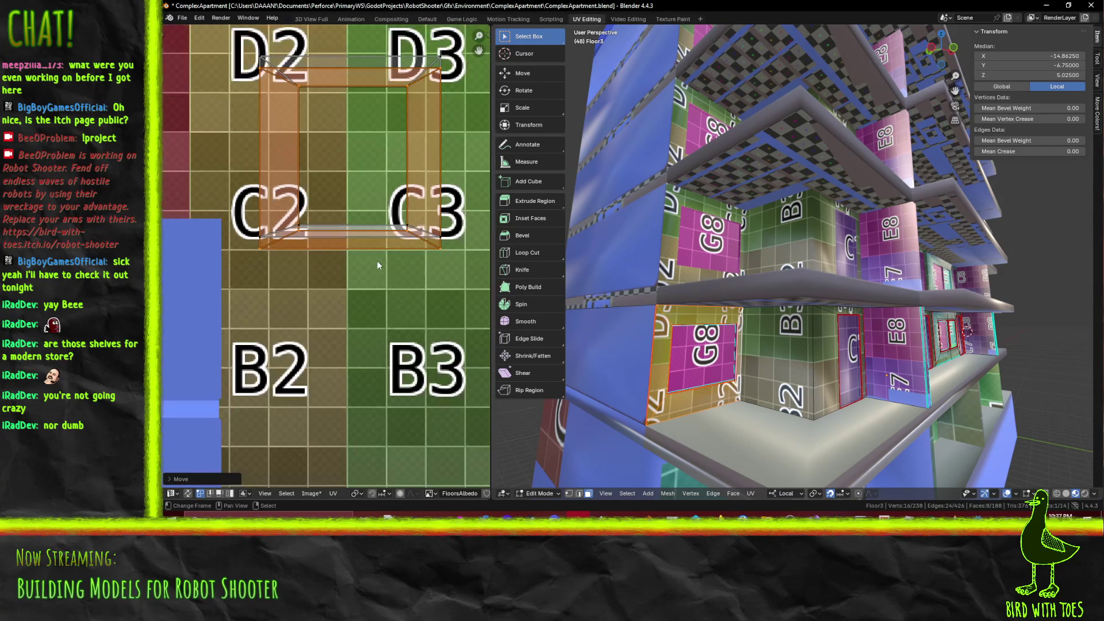
Move the frame's bottom UV edge vertically to fit, then clear the UV selection
{"action": "left_click", "coordinate": [266, 254]}
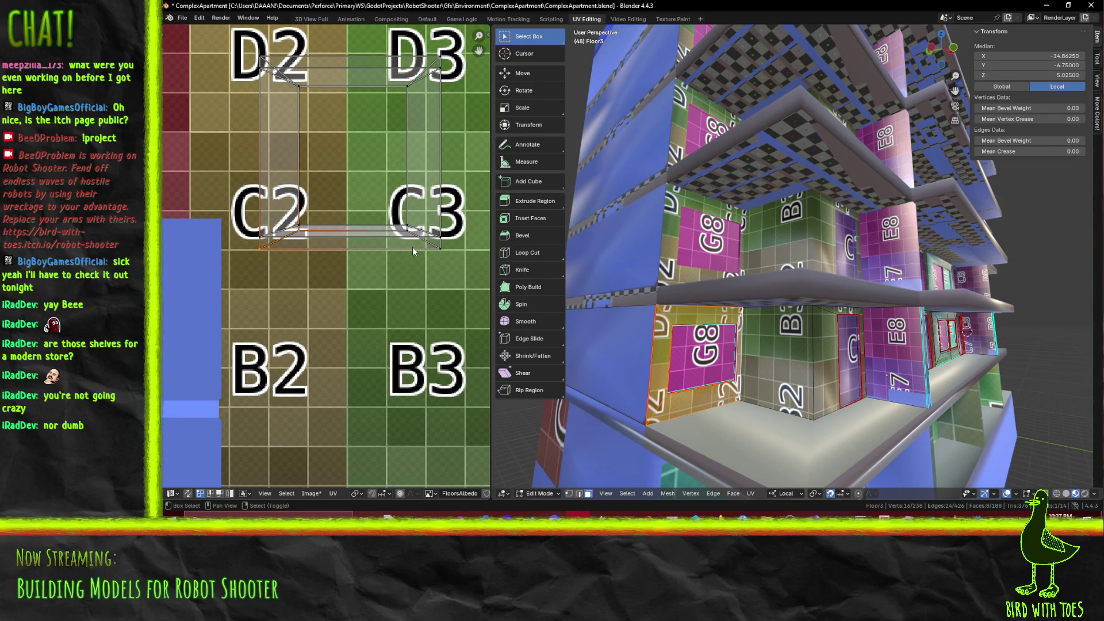
{"action": "key", "text": "g"}
{"action": "key", "text": "y"}
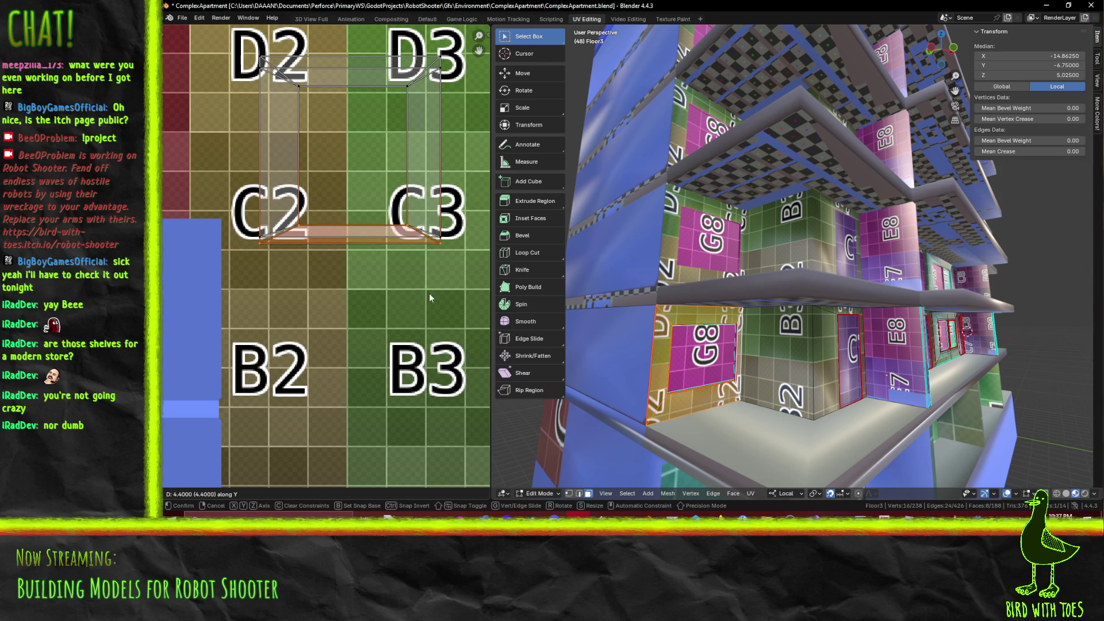
{"action": "left_click", "coordinate": [446, 249]}
{"action": "left_click", "coordinate": [439, 251]}
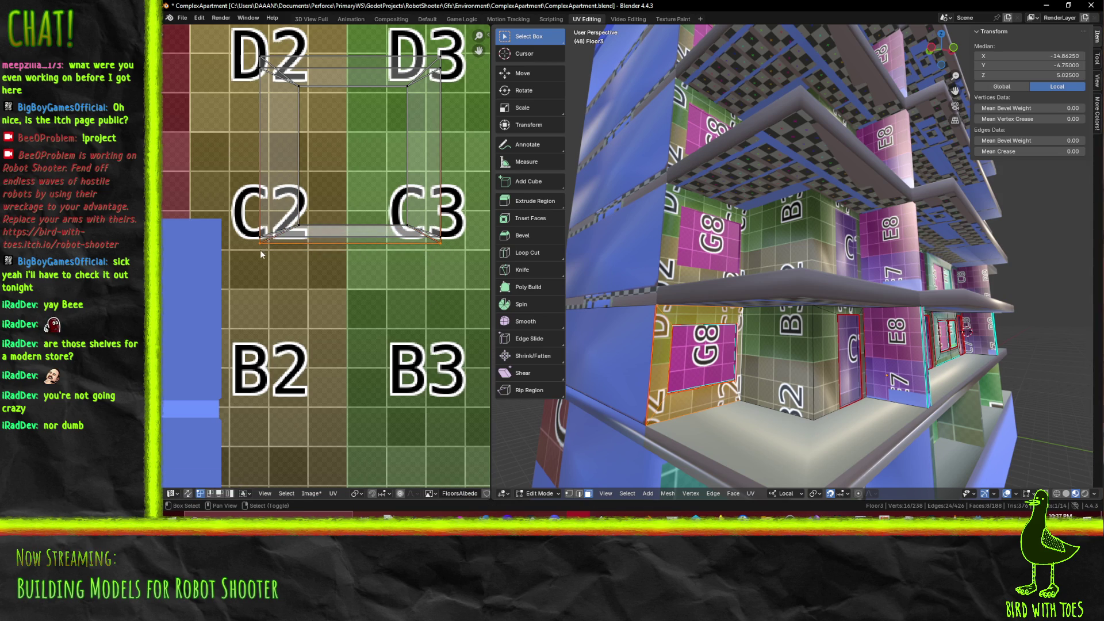
{"action": "key", "text": "g"}
{"action": "key", "text": "y"}
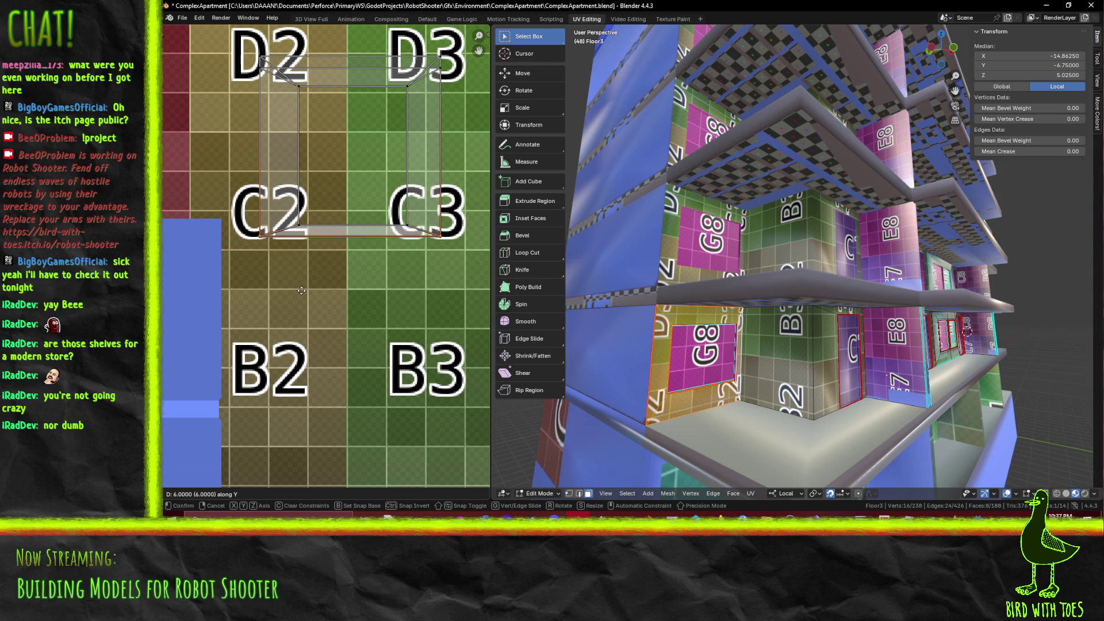
{"action": "left_click", "coordinate": [302, 292]}
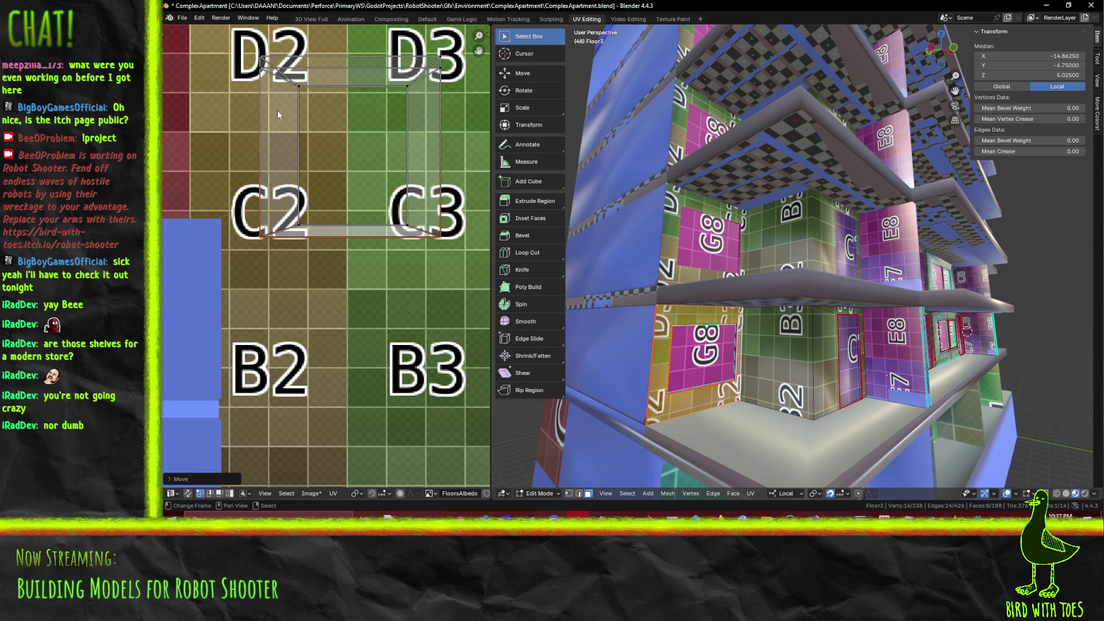
{"action": "left_click", "coordinate": [262, 74]}
{"action": "middle_click_drag", "start_coordinate": [421, 86], "coordinate": [391, 128]}
{"action": "key", "text": "alt+a"}
Select all of Floor3 and box-select the door-frame UV islands at D2–C2 and B2–A2
{"action": "key", "text": "a"}
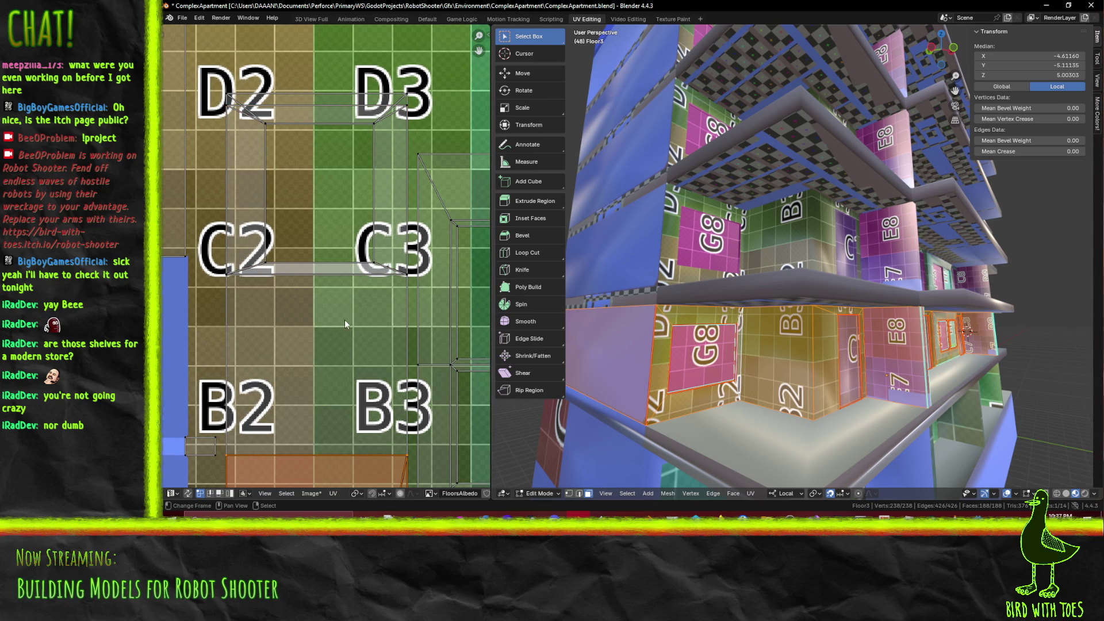
{"action": "scroll", "coordinate": [345, 320], "scroll_direction": "down", "scroll_amount": 3}
{"action": "middle_click_drag", "start_coordinate": [396, 339], "coordinate": [325, 283]}
{"action": "middle_click_drag", "start_coordinate": [253, 275], "coordinate": [343, 313]}
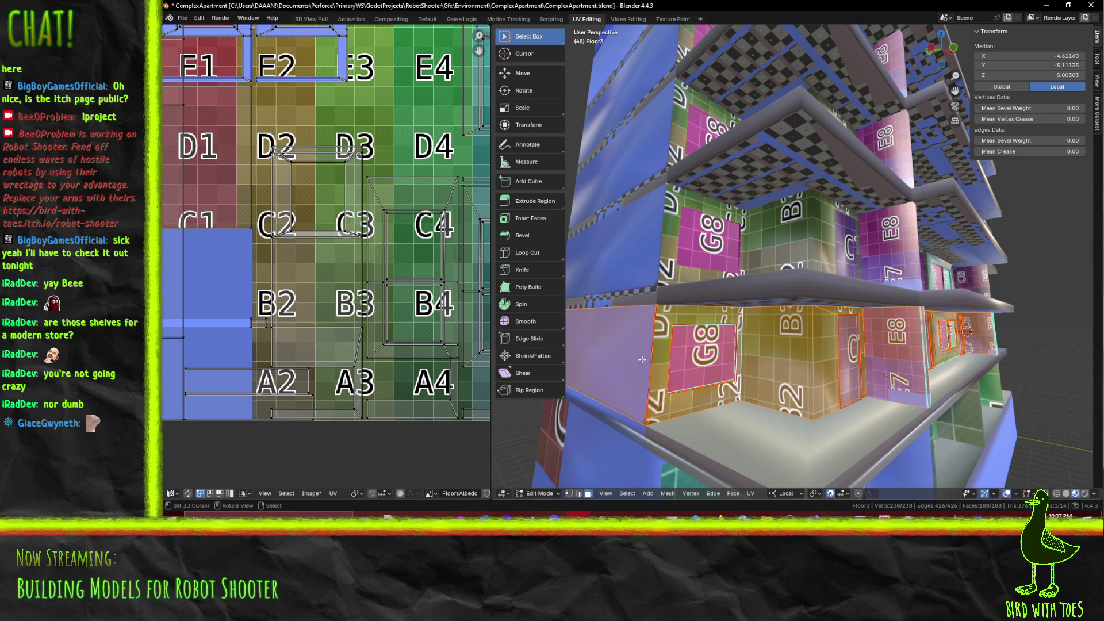
{"action": "scroll", "coordinate": [329, 259], "scroll_direction": "up", "scroll_amount": 1}
{"action": "mouse_move", "coordinate": [352, 392]}
{"action": "left_mouse_down"}
{"action": "mouse_move", "coordinate": [382, 486]}
{"action": "mouse_move", "coordinate": [371, 475]}
{"action": "left_mouse_up"}
{"action": "mouse_move", "coordinate": [338, 97]}
{"action": "left_mouse_down"}
{"action": "mouse_move", "coordinate": [362, 488]}
{"action": "mouse_move", "coordinate": [370, 388]}
{"action": "mouse_move", "coordinate": [375, 403]}
{"action": "left_mouse_up"}
{"action": "key", "text": "b"}
{"action": "left_click_drag", "start_coordinate": [255, 106], "coordinate": [298, 252]}
{"action": "key", "text": "b"}
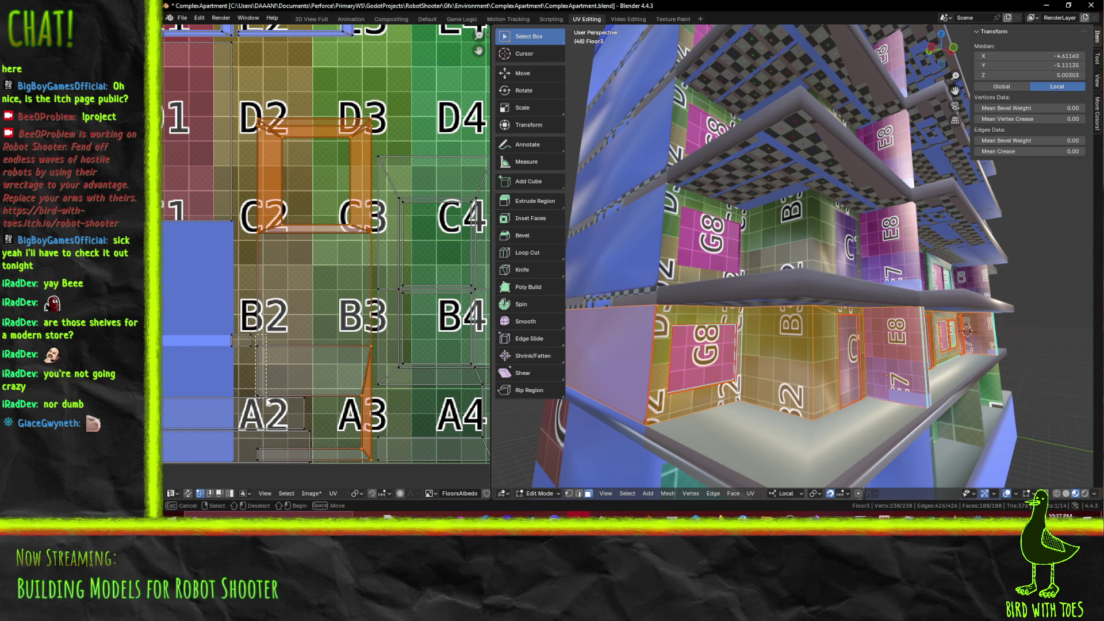
{"action": "left_click_drag", "start_coordinate": [261, 469], "coordinate": [262, 470]}
Slide the selected frame islands along X beyond the atlas's right edge
{"action": "key", "text": "Home"}
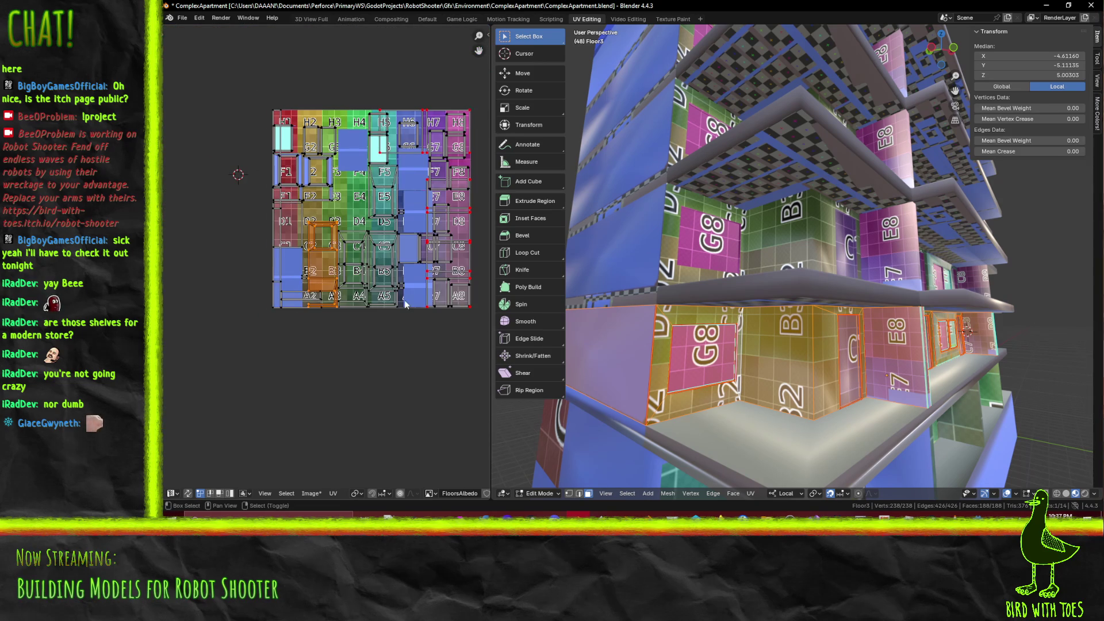
{"action": "middle_click_drag", "start_coordinate": [405, 305], "coordinate": [302, 344]}
{"action": "key", "text": "g"}
{"action": "key", "text": "x"}
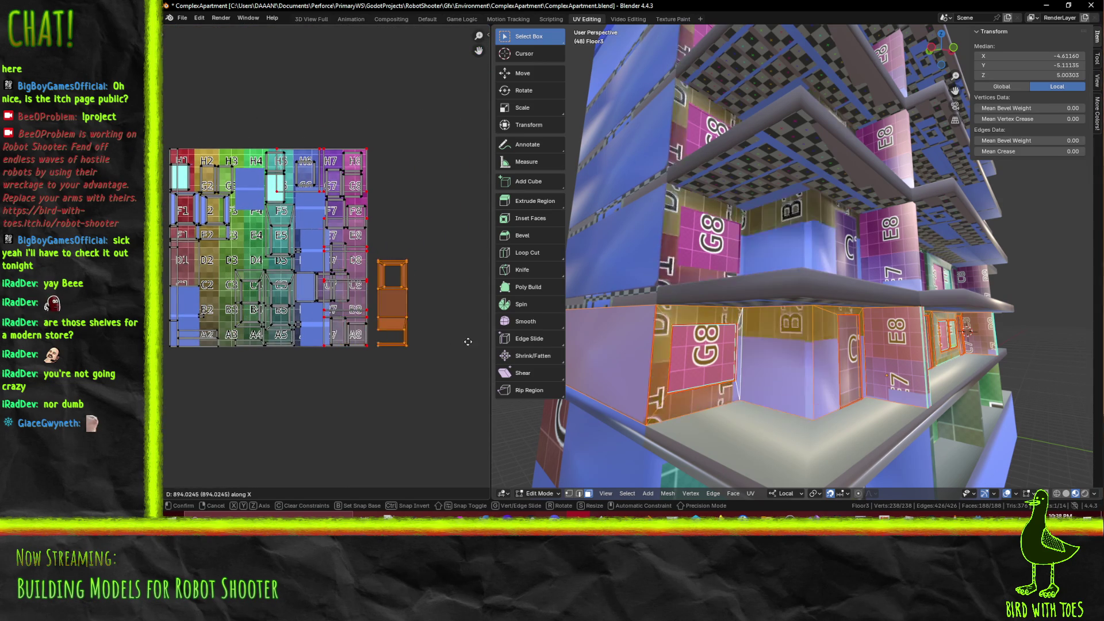
{"action": "left_click", "coordinate": [408, 400]}
{"action": "middle_click_drag", "start_coordinate": [327, 295], "coordinate": [389, 290]}
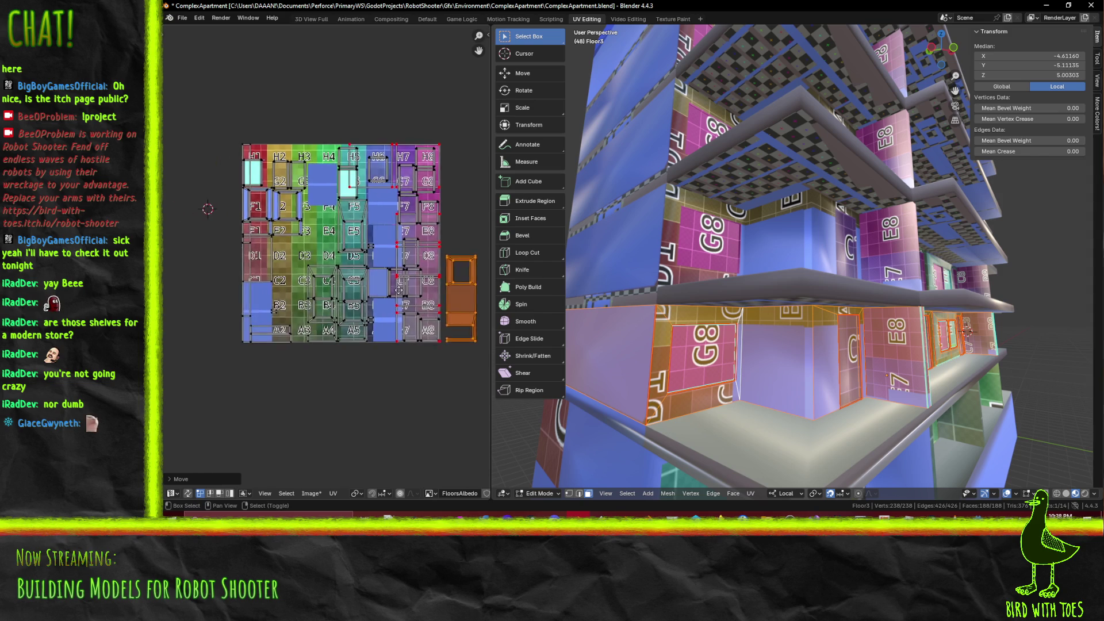
{"action": "scroll", "coordinate": [276, 374], "scroll_direction": "up", "scroll_amount": 4}
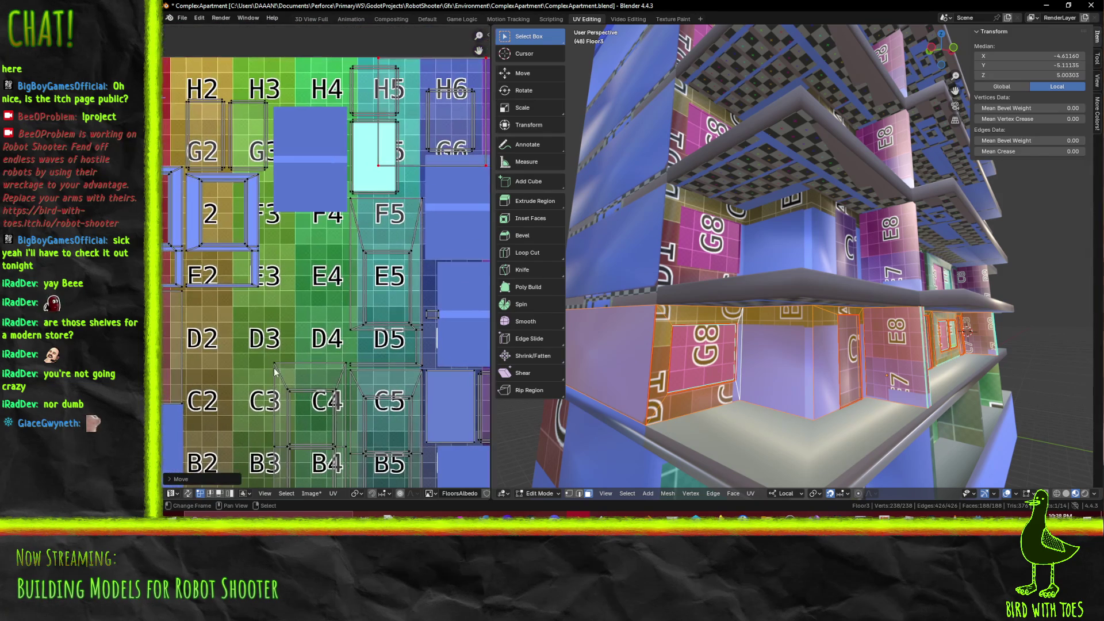
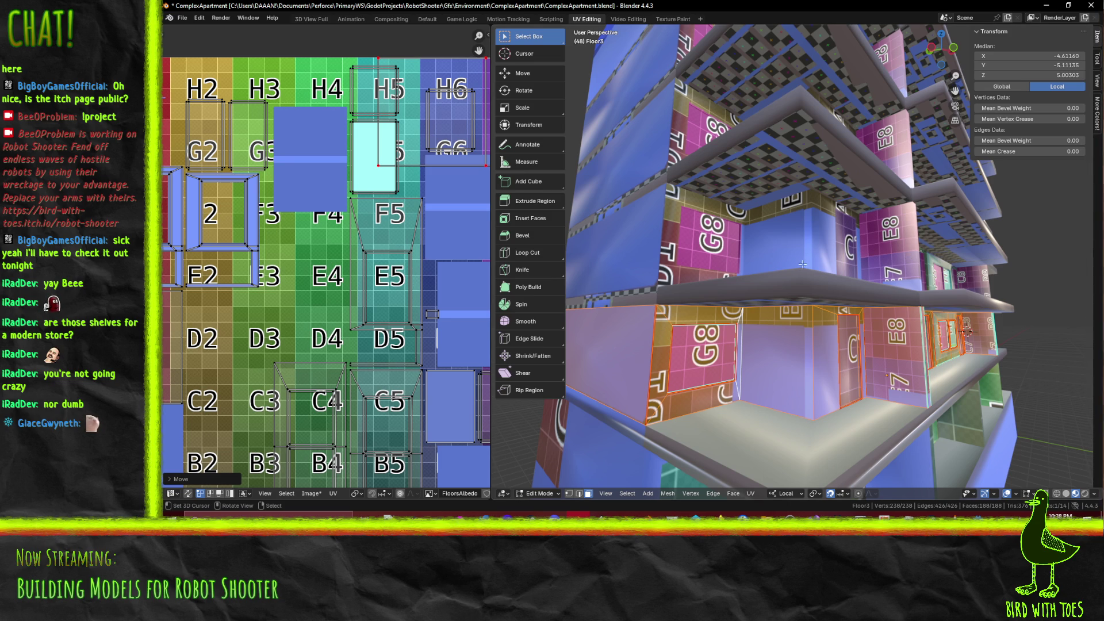
Select the first window faces on the visible floor of the apartment mesh
{"action": "scroll", "coordinate": [346, 360], "scroll_direction": "down", "scroll_amount": 2}
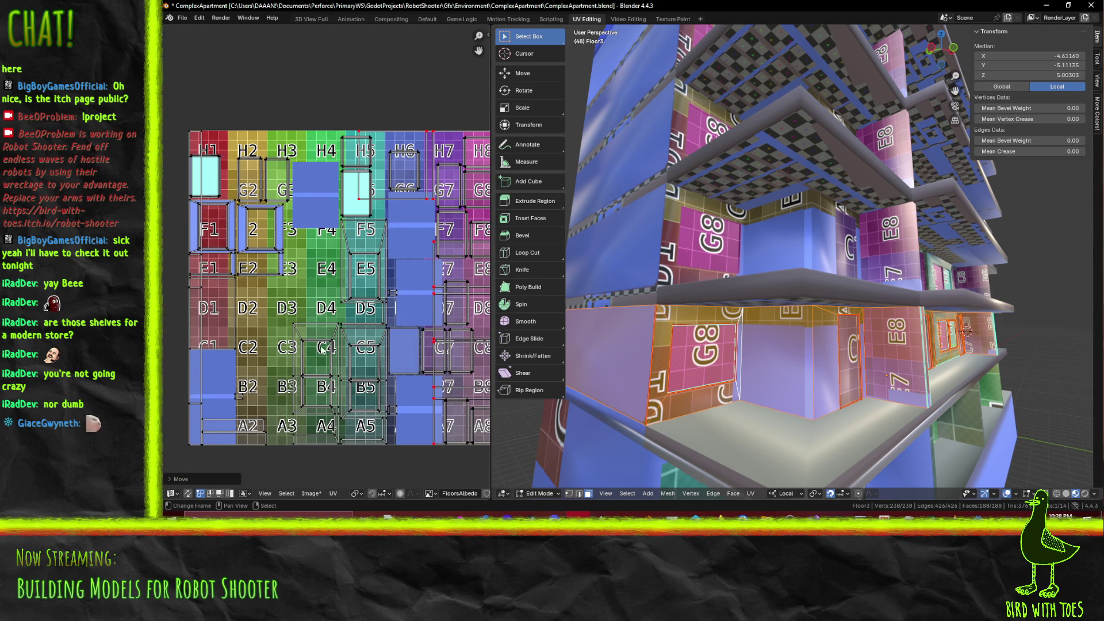
{"action": "middle_click_drag", "start_coordinate": [777, 368], "coordinate": [616, 340]}
{"action": "scroll", "coordinate": [406, 343], "scroll_direction": "right", "scroll_amount": 1, "text": "ctrl"}
{"action": "left_click", "coordinate": [700, 363]}
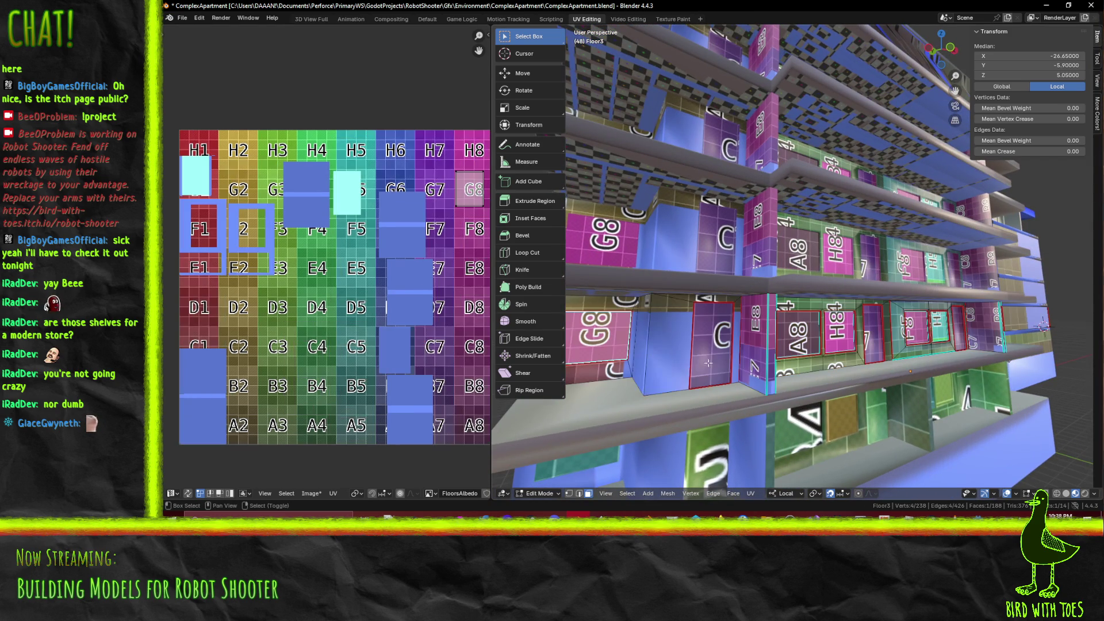
{"action": "key", "text": "a"}
{"action": "left_click", "coordinate": [603, 344]}
{"action": "left_click", "coordinate": [799, 336], "text": "shift"}
{"action": "left_click", "coordinate": [836, 331], "text": "shift"}
Orbit around the building and add more window faces, including the one mapped to H6
{"action": "mouse_move", "coordinate": [836, 330]}
{"action": "middle_mouse_down"}
{"action": "mouse_move", "coordinate": [840, 350]}
{"action": "mouse_move", "coordinate": [857, 342]}
{"action": "middle_mouse_up"}
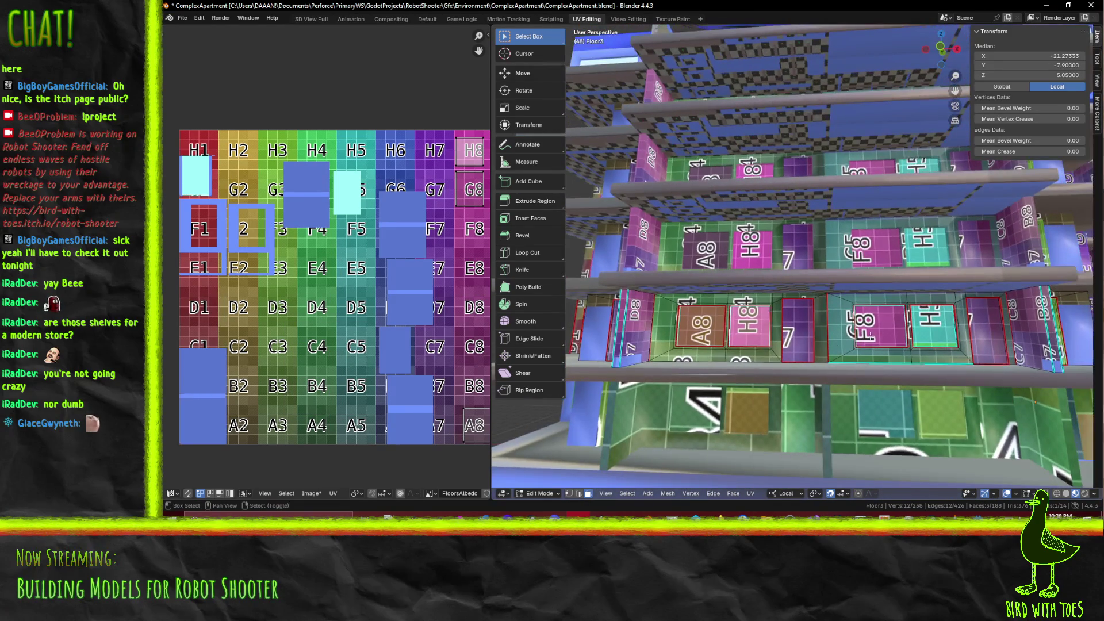
{"action": "left_click", "coordinate": [881, 325], "text": "shift"}
{"action": "left_click", "coordinate": [934, 326], "text": "shift"}
{"action": "middle_click_drag", "start_coordinate": [933, 327], "coordinate": [753, 336]}
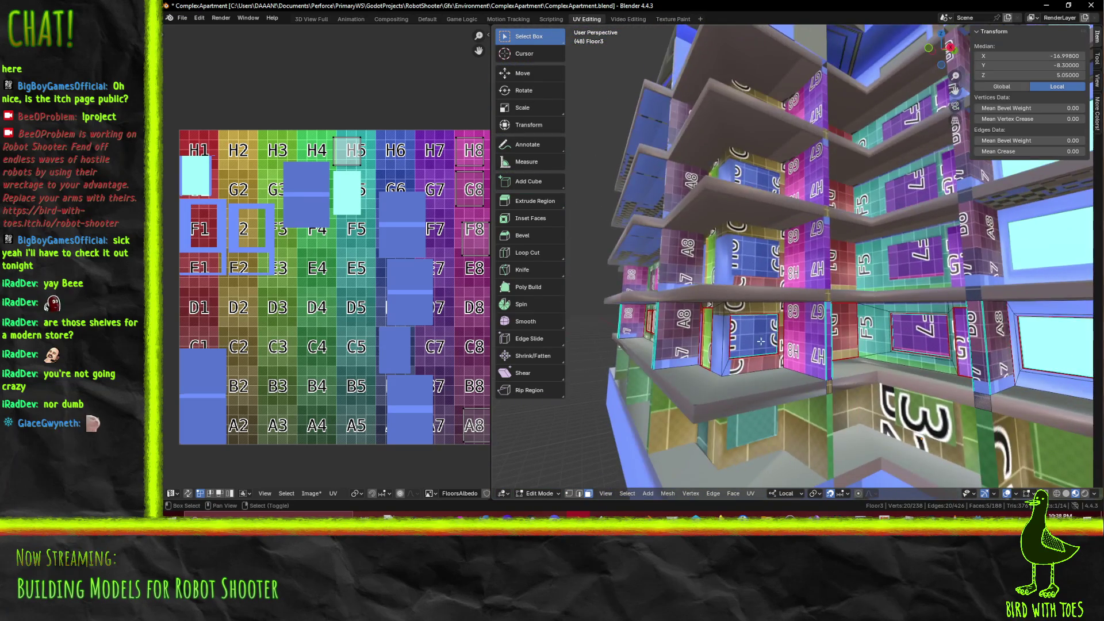
{"action": "left_click", "coordinate": [753, 337], "text": "shift"}
{"action": "left_click", "coordinate": [911, 338], "text": "shift"}
{"action": "mouse_move", "coordinate": [911, 337]}
{"action": "middle_mouse_down"}
{"action": "mouse_move", "coordinate": [786, 339]}
{"action": "mouse_move", "coordinate": [808, 317]}
{"action": "middle_mouse_up"}
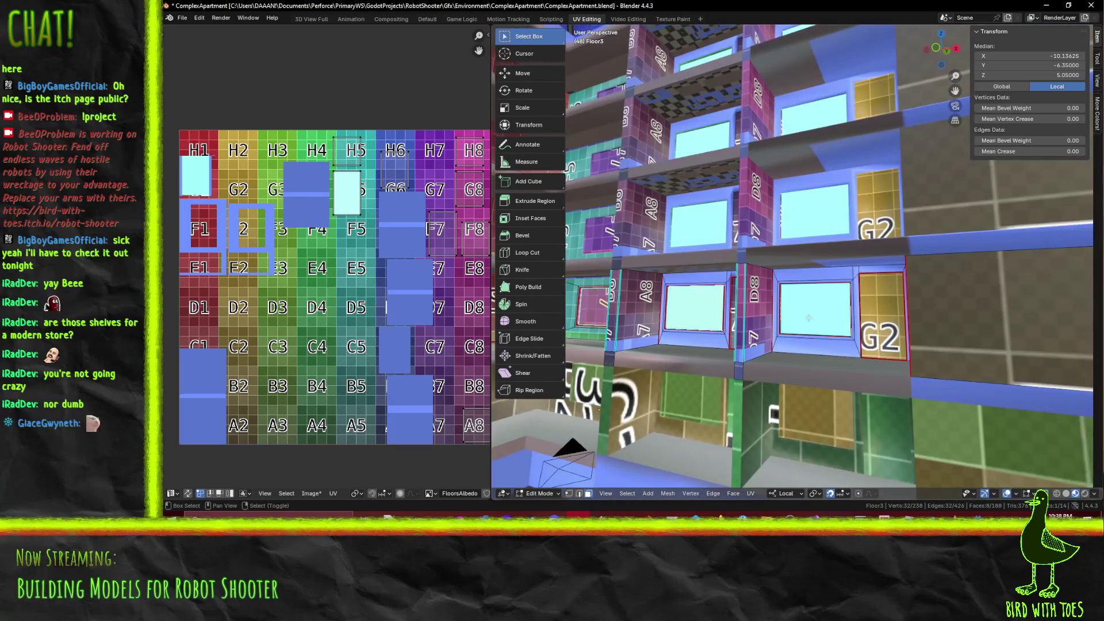
Box-select the window glass UV island near tile H5
{"action": "scroll", "coordinate": [260, 294], "scroll_direction": "down", "scroll_amount": 2}
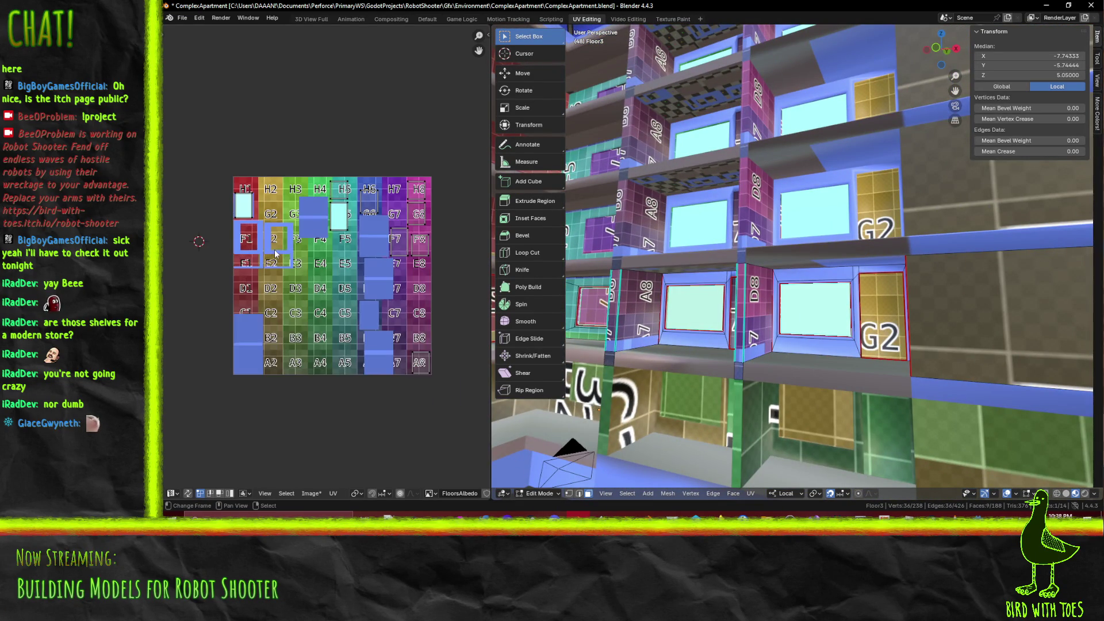
{"action": "scroll", "coordinate": [330, 250], "scroll_direction": "up", "scroll_amount": 3}
{"action": "scroll", "coordinate": [341, 218], "scroll_direction": "down", "scroll_amount": 1}
{"action": "scroll", "coordinate": [333, 221], "scroll_direction": "up", "scroll_amount": 3}
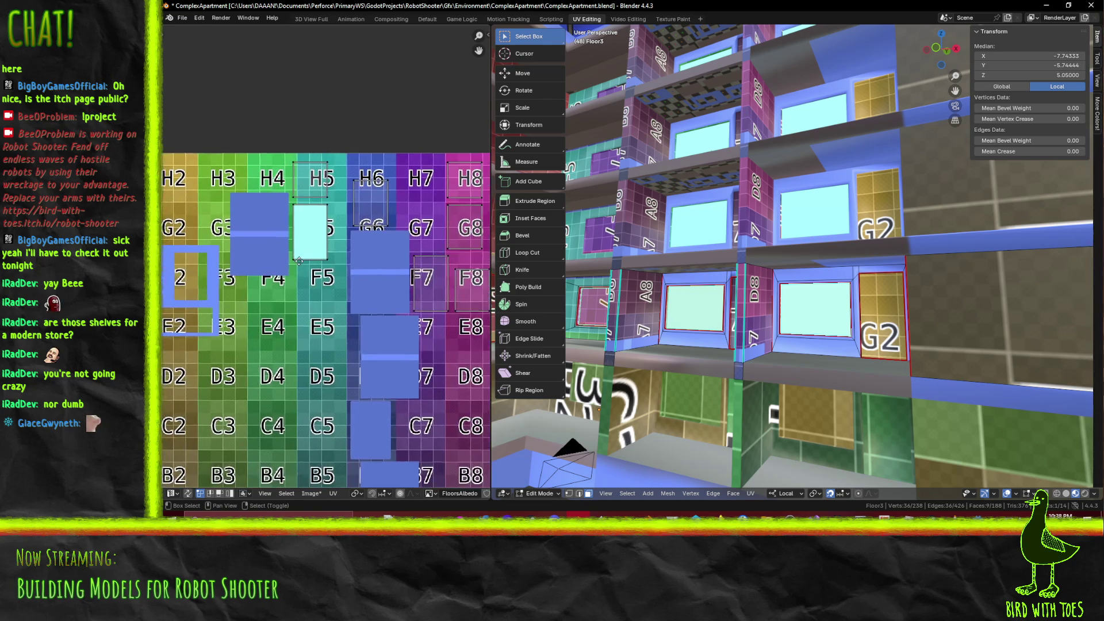
{"action": "key", "text": "b"}
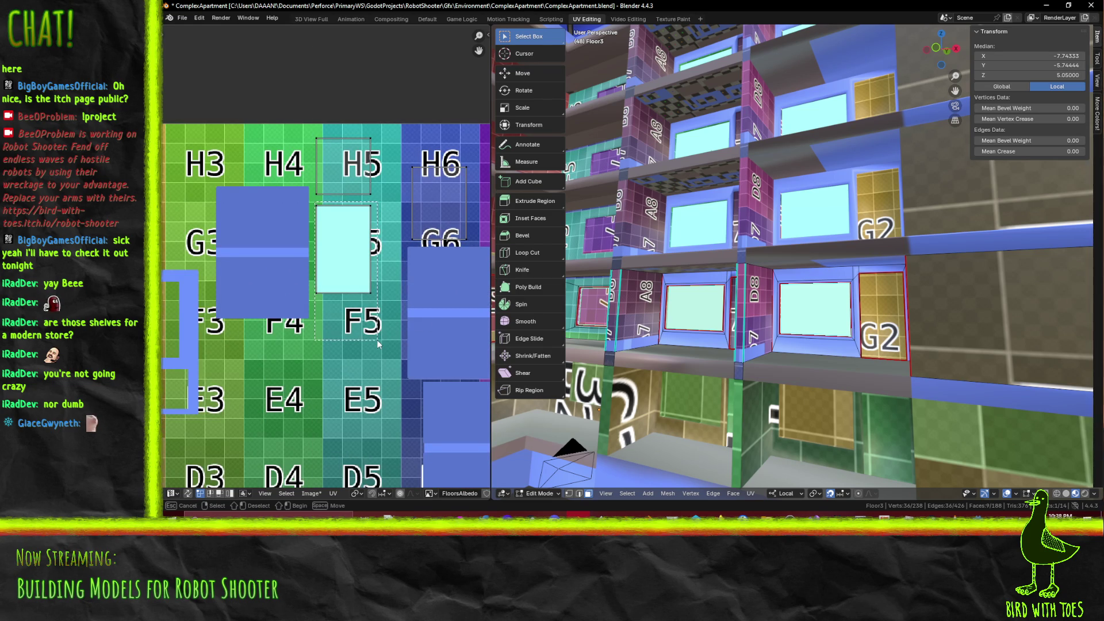
{"action": "left_click_drag", "start_coordinate": [375, 330], "coordinate": [375, 330]}
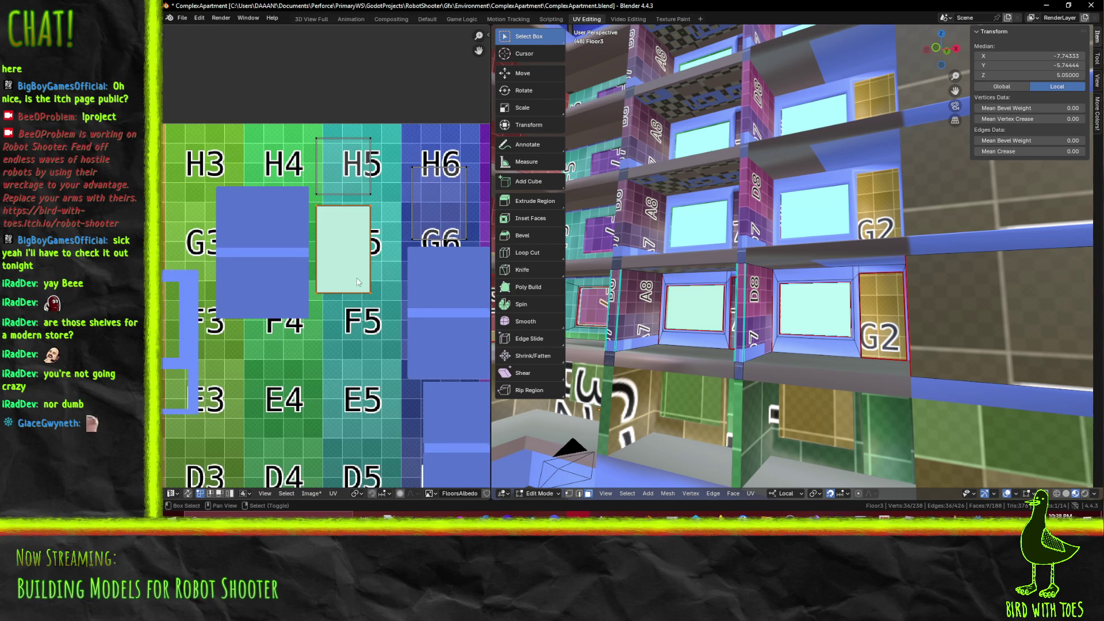
{"action": "middle_click_drag", "start_coordinate": [363, 287], "coordinate": [367, 346]}
Scale the window glass island to half size and place it on tile H5
{"action": "key", "text": "s"}
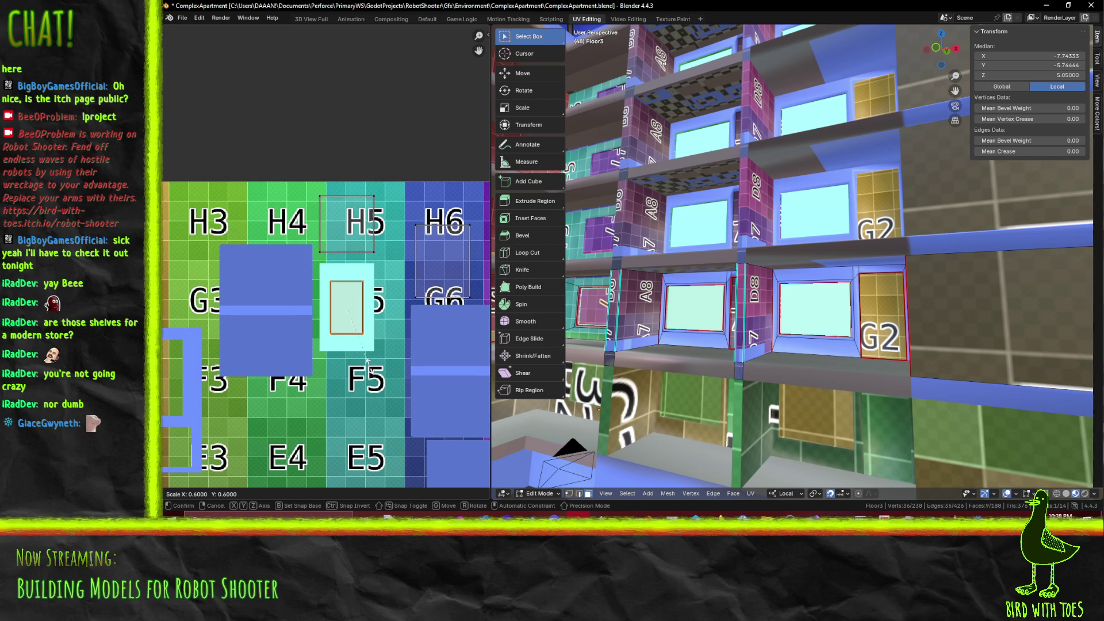
{"action": "left_click", "coordinate": [366, 350]}
{"action": "key", "text": "g"}
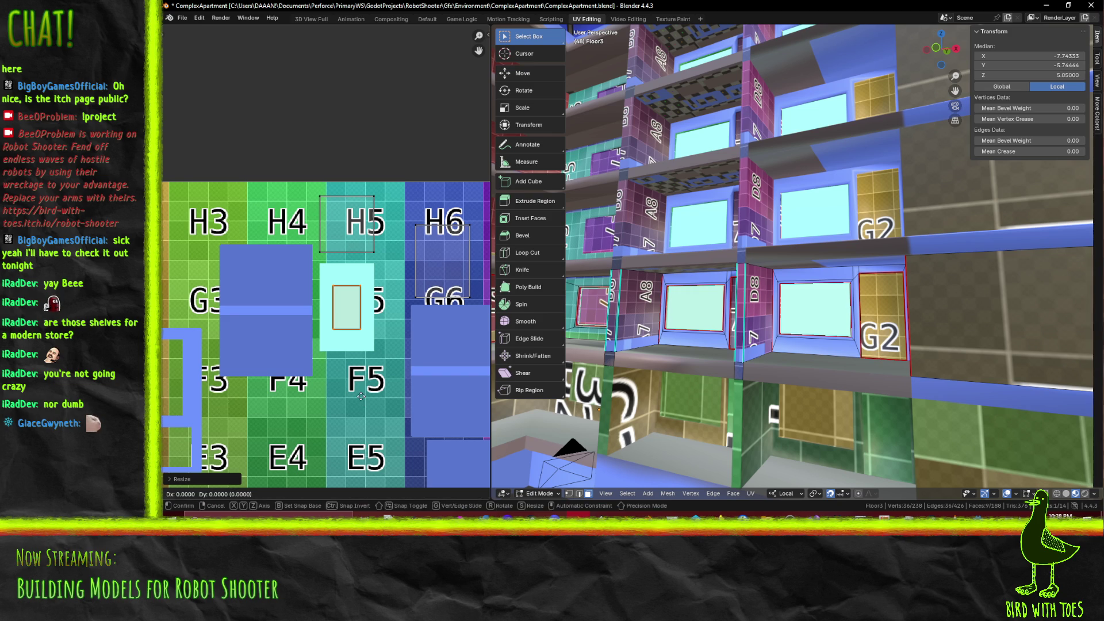
{"action": "left_click", "coordinate": [363, 315]}
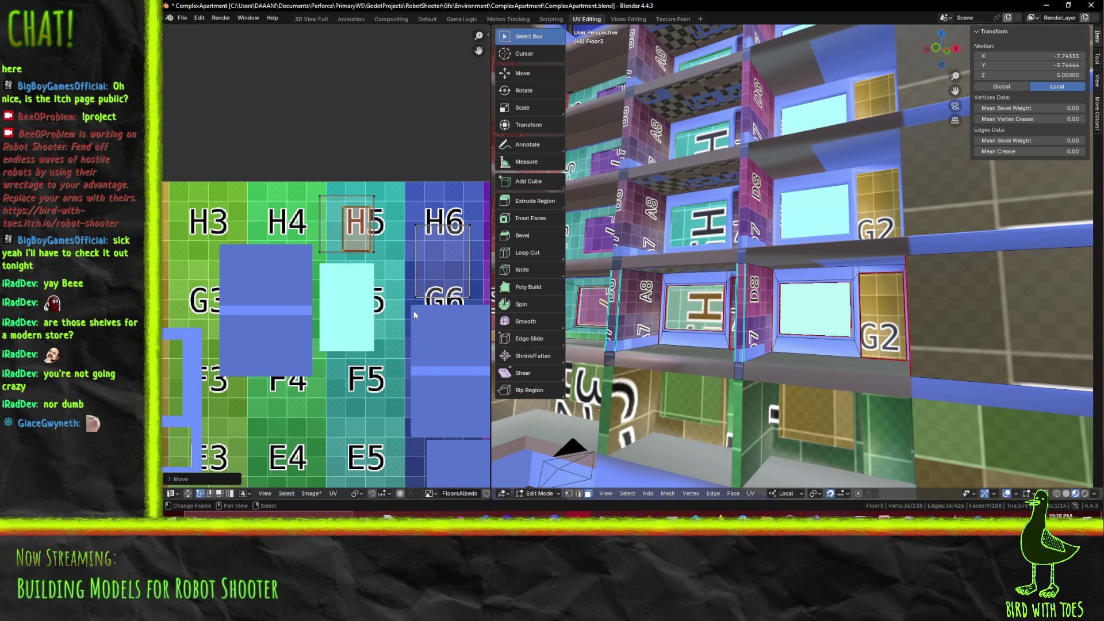
{"action": "scroll", "coordinate": [408, 309], "scroll_direction": "right", "scroll_amount": 10, "text": "ctrl"}
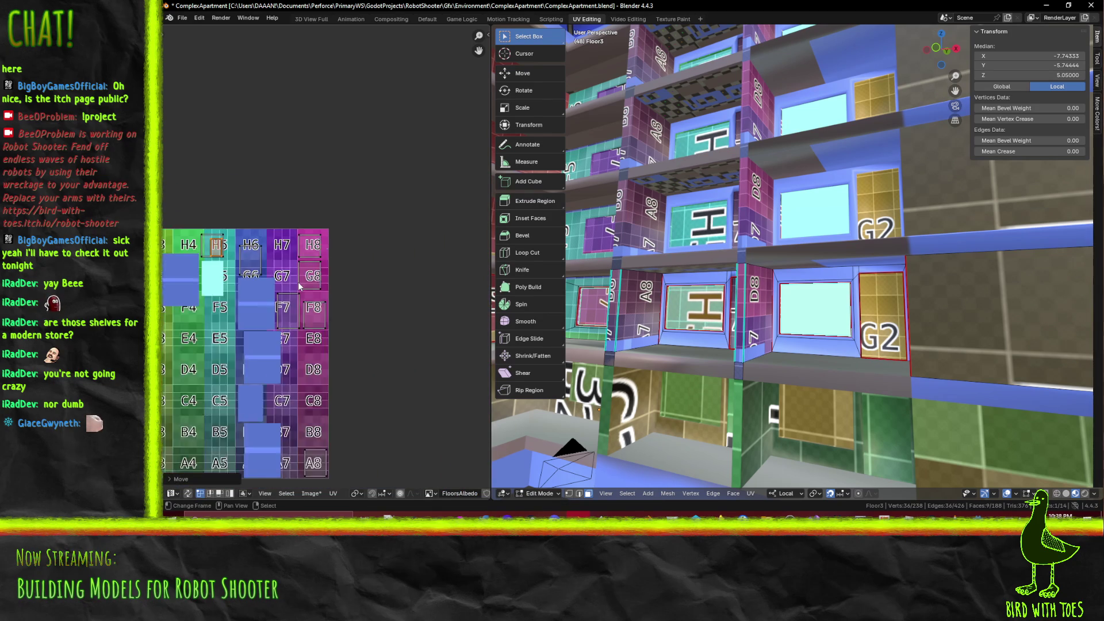
{"action": "scroll", "coordinate": [322, 301], "scroll_direction": "left", "scroll_amount": 8, "text": "ctrl"}
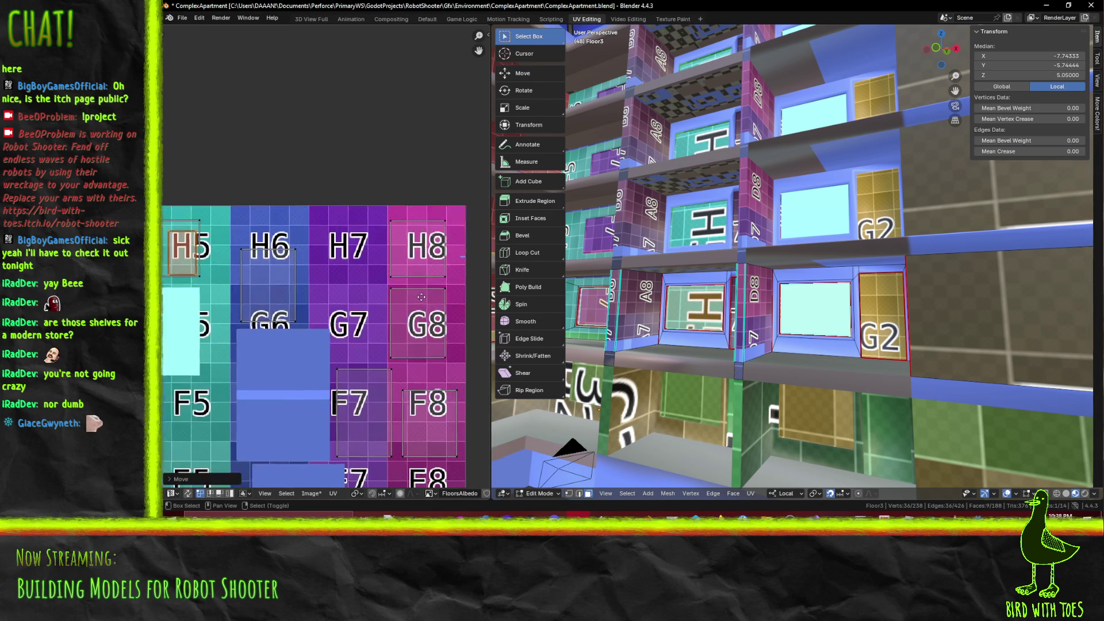
{"action": "scroll", "coordinate": [413, 312], "scroll_direction": "down", "scroll_amount": 3}
{"action": "scroll", "coordinate": [413, 312], "scroll_direction": "left", "scroll_amount": 4, "text": "ctrl"}
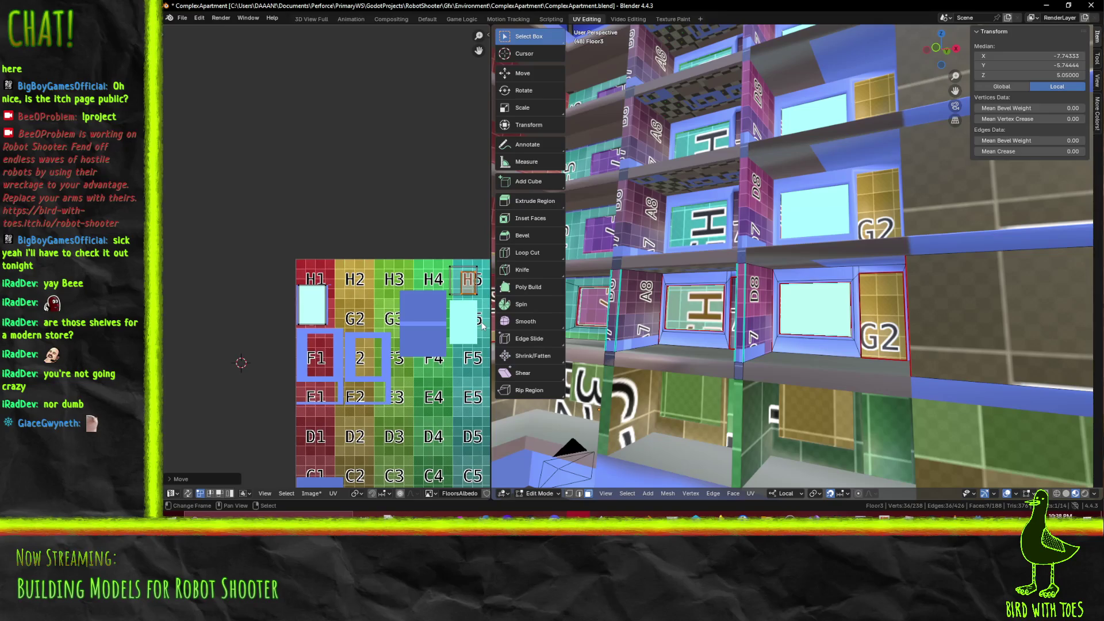
Move the window UVs onto the red H1 tile
{"action": "key", "text": "g"}
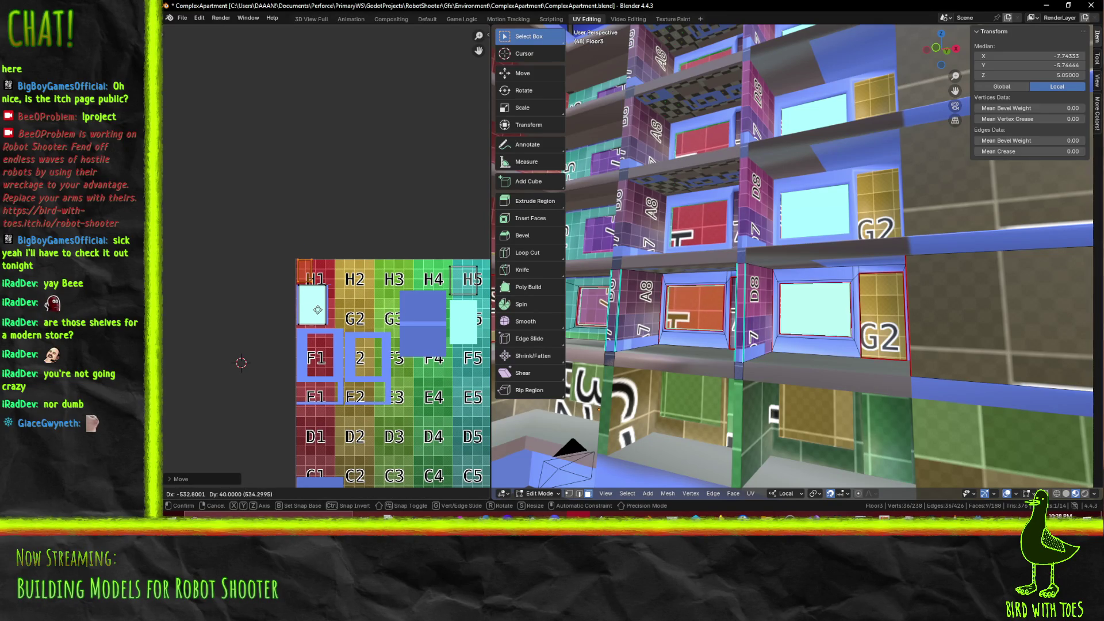
{"action": "left_click", "coordinate": [317, 312]}
{"action": "scroll", "coordinate": [248, 287], "scroll_direction": "up", "scroll_amount": 6}
{"action": "scroll", "coordinate": [437, 310], "scroll_direction": "right", "scroll_amount": 5, "text": "ctrl"}
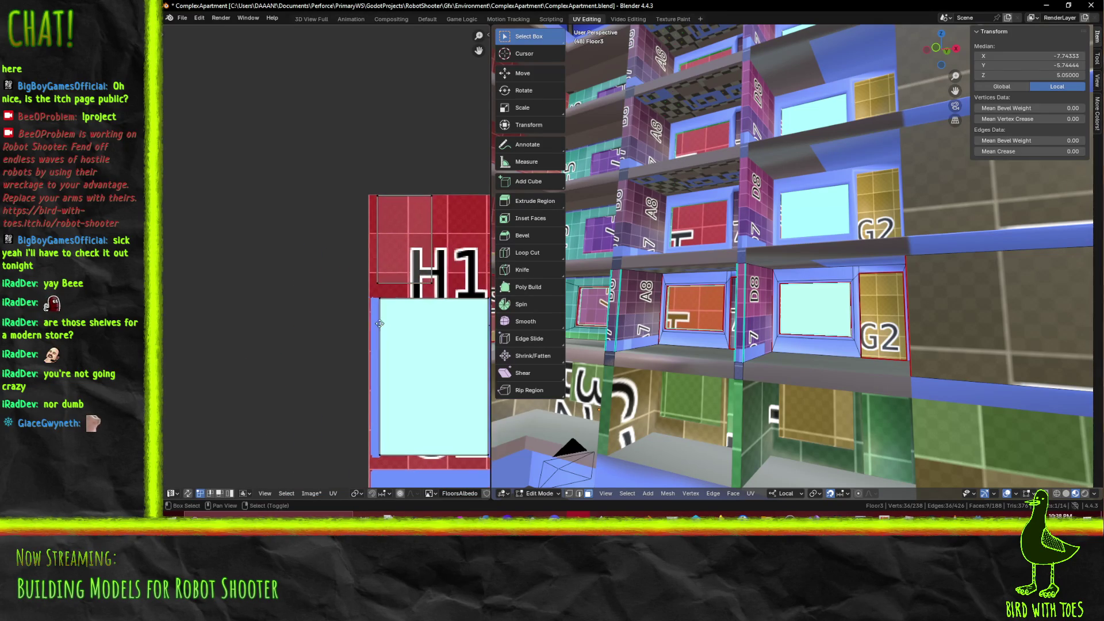
Reposition the selected UV corners and vertices to fit the H1 tile
{"action": "key", "text": "g"}
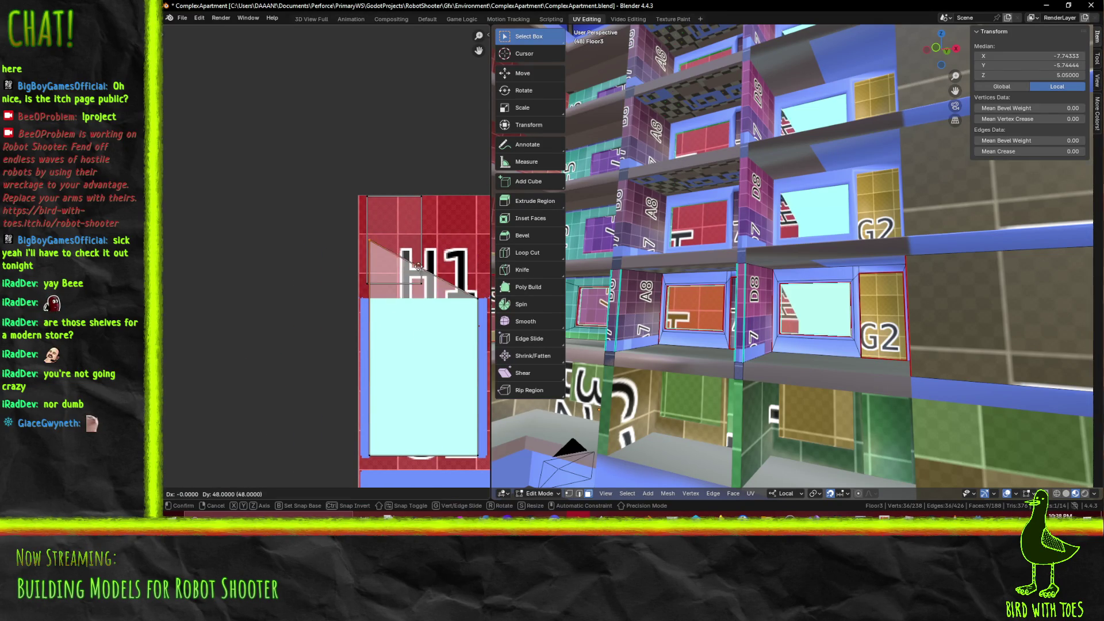
{"action": "left_click", "coordinate": [419, 232]}
{"action": "key", "text": "g"}
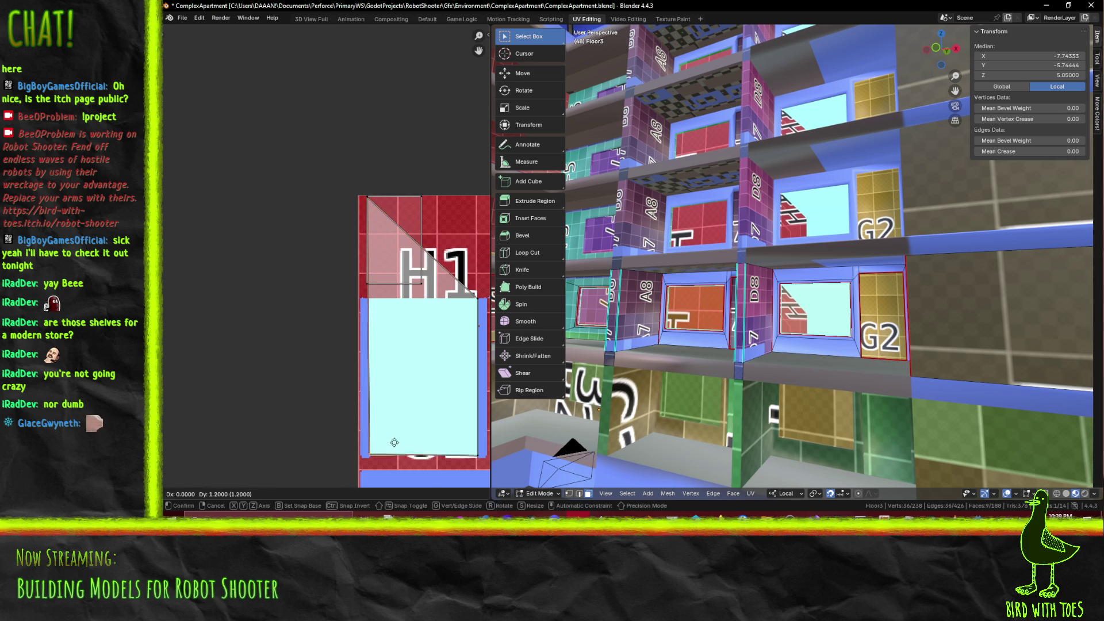
{"action": "left_click", "coordinate": [394, 278]}
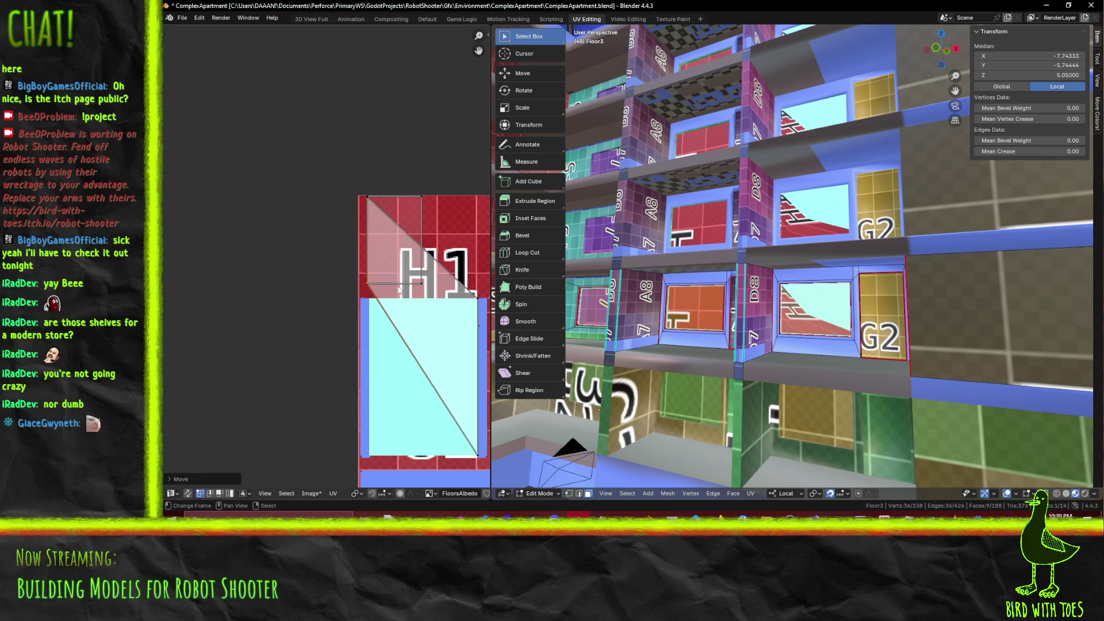
{"action": "middle_click_drag", "start_coordinate": [413, 348], "coordinate": [361, 341]}
Line the last UV corner up with the rest of the H1 island
{"action": "key", "text": "g"}
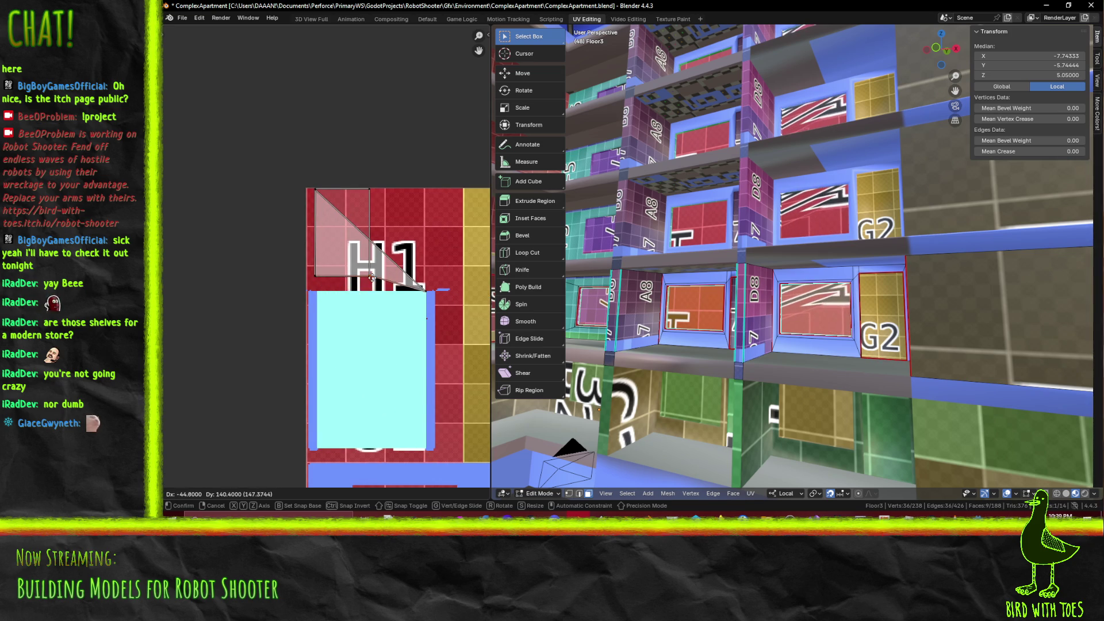
{"action": "left_click", "coordinate": [427, 299]}
{"action": "key", "text": "g"}
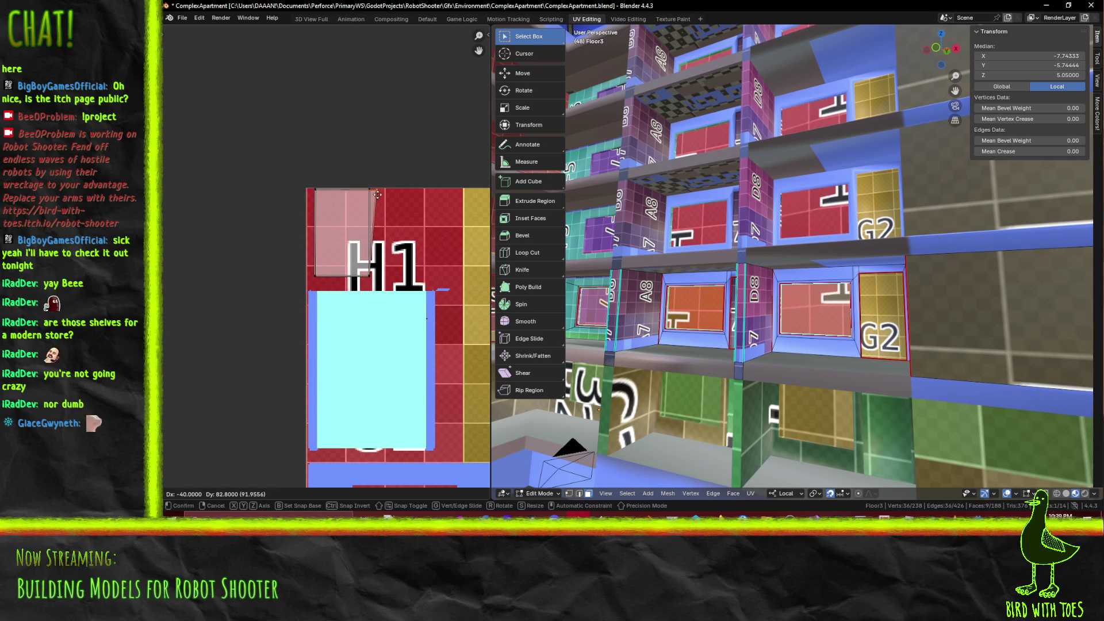
{"action": "left_click", "coordinate": [371, 195]}
{"action": "scroll", "coordinate": [450, 301], "scroll_direction": "down", "scroll_amount": 3}
{"action": "middle_click_drag", "start_coordinate": [426, 290], "coordinate": [294, 287]}
{"action": "scroll", "coordinate": [295, 288], "scroll_direction": "up", "scroll_amount": 2}
{"action": "scroll", "coordinate": [401, 315], "scroll_direction": "up", "scroll_amount": 2}
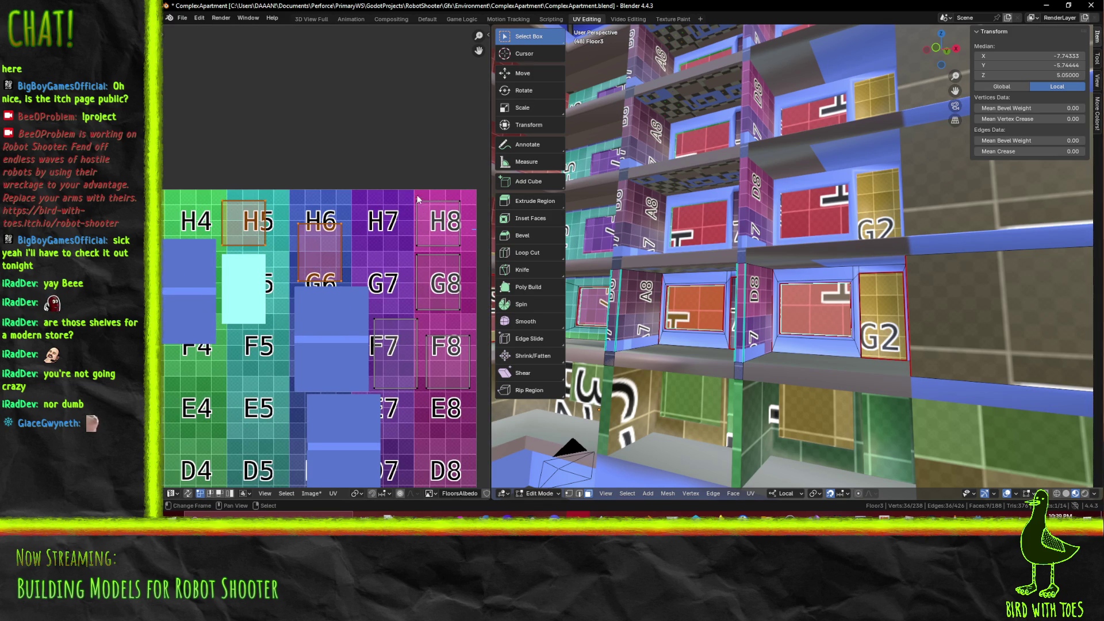
{"action": "mouse_move", "coordinate": [272, 349]}
{"action": "middle_mouse_down"}
{"action": "mouse_move", "coordinate": [370, 397]}
{"action": "mouse_move", "coordinate": [250, 442]}
{"action": "middle_mouse_up"}
Move the chosen window UV islands toward the H1 to H3 tiles
{"action": "key", "text": "g"}
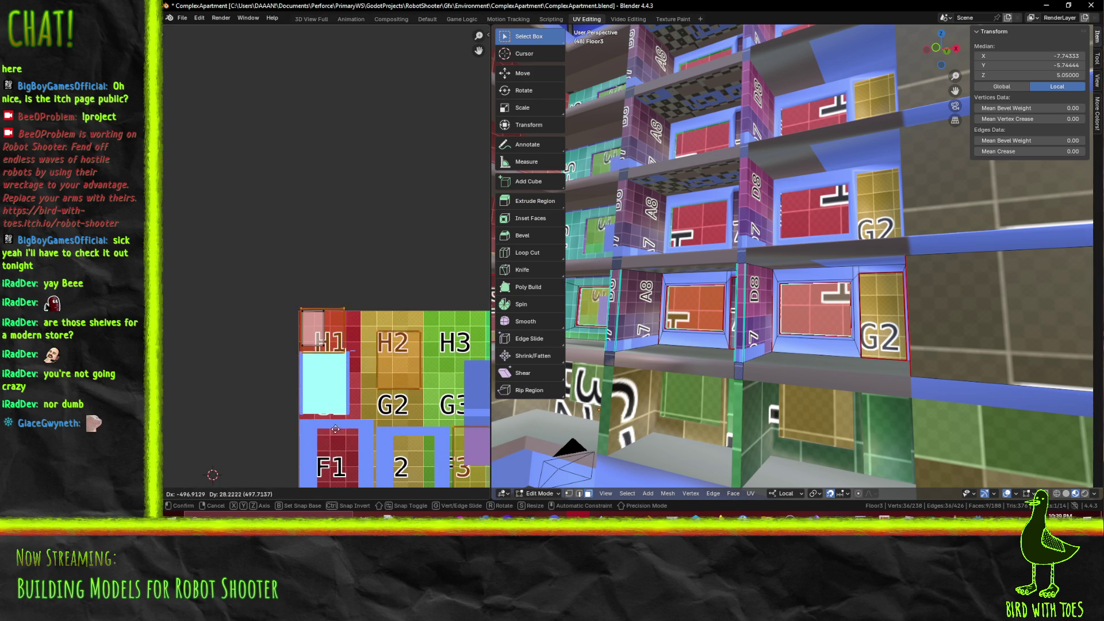
{"action": "left_click", "coordinate": [336, 430]}
{"action": "middle_click_drag", "start_coordinate": [328, 428], "coordinate": [413, 360]}
{"action": "scroll", "coordinate": [284, 300], "scroll_direction": "up", "scroll_amount": 2}
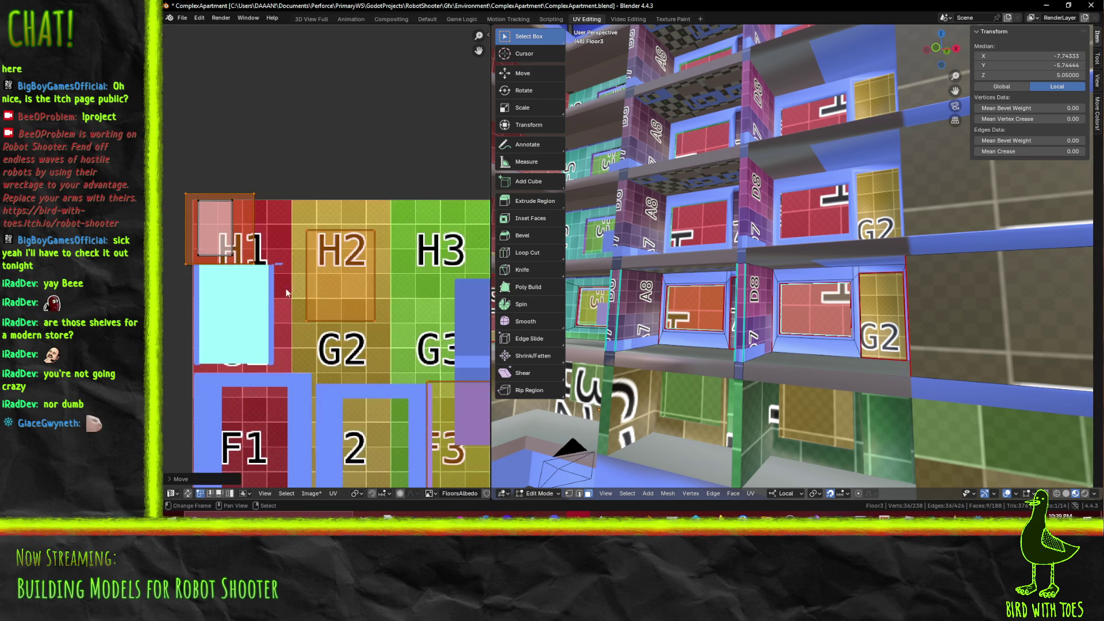
Select only the H1 corner island, then move and shrink it within the tile
{"action": "key", "text": "alt+a"}
{"action": "left_click", "coordinate": [242, 247]}
{"action": "key", "text": "g"}
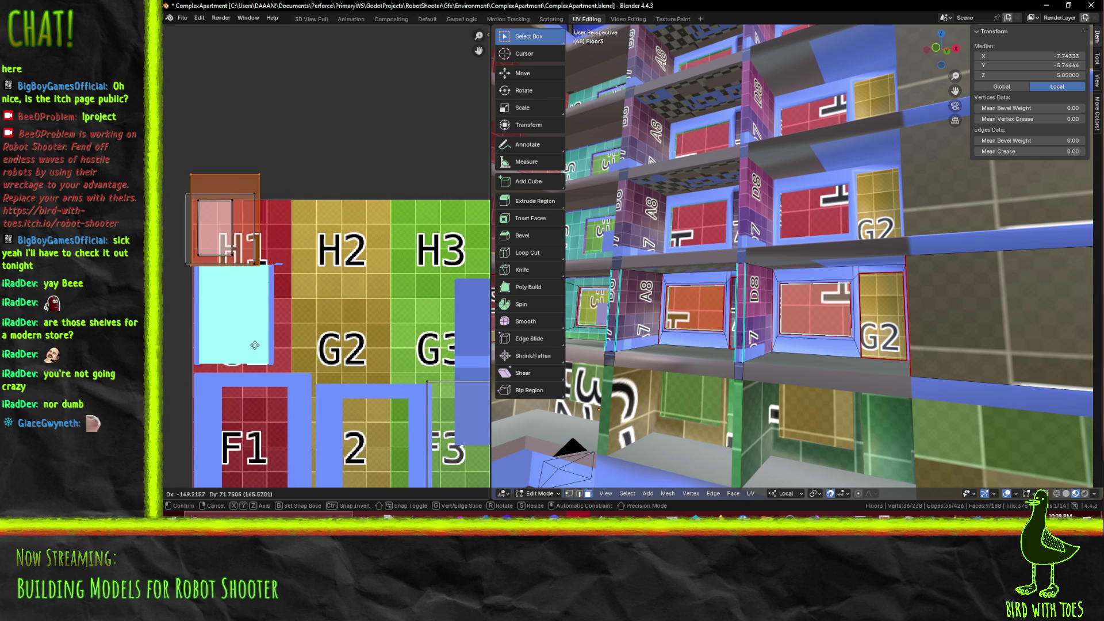
{"action": "left_click", "coordinate": [255, 351]}
{"action": "key", "text": "s"}
{"action": "left_click", "coordinate": [299, 325]}
{"action": "key", "text": "g"}
{"action": "left_click", "coordinate": [298, 326]}
{"action": "key", "text": "s"}
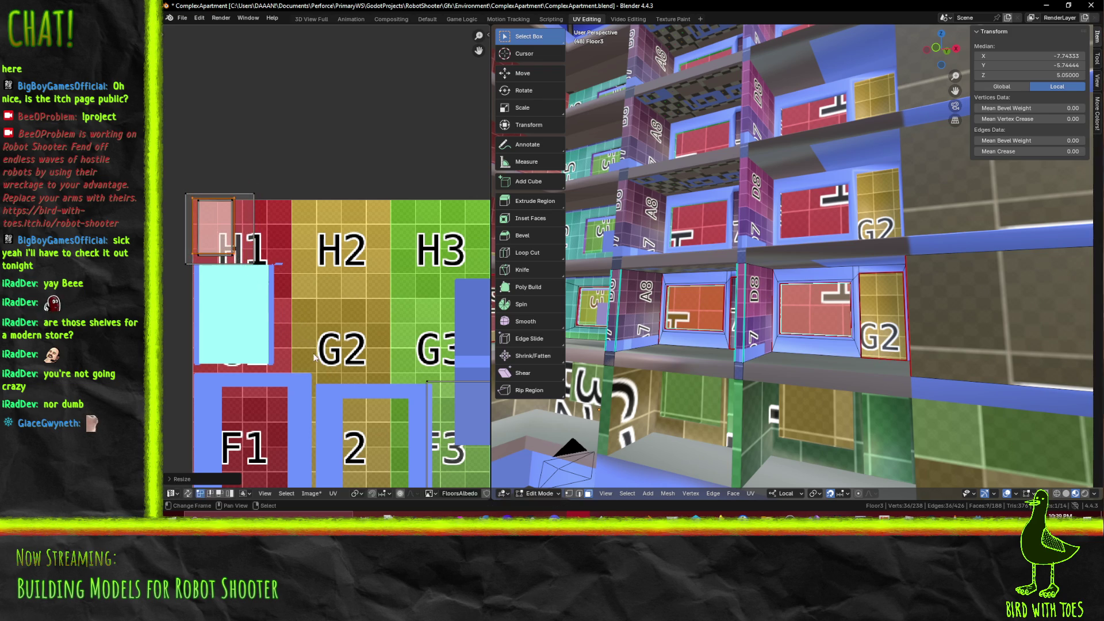
{"action": "left_click", "coordinate": [261, 343]}
Box-select the island over F3, move it onto H1 and shrink it there
{"action": "middle_click_drag", "start_coordinate": [322, 323], "coordinate": [256, 197]}
{"action": "key", "text": "b"}
{"action": "left_click_drag", "start_coordinate": [342, 371], "coordinate": [343, 370]}
{"action": "middle_click_drag", "start_coordinate": [324, 210], "coordinate": [402, 263]}
{"action": "middle_click_drag", "start_coordinate": [274, 280], "coordinate": [399, 324]}
{"action": "key", "text": "g"}
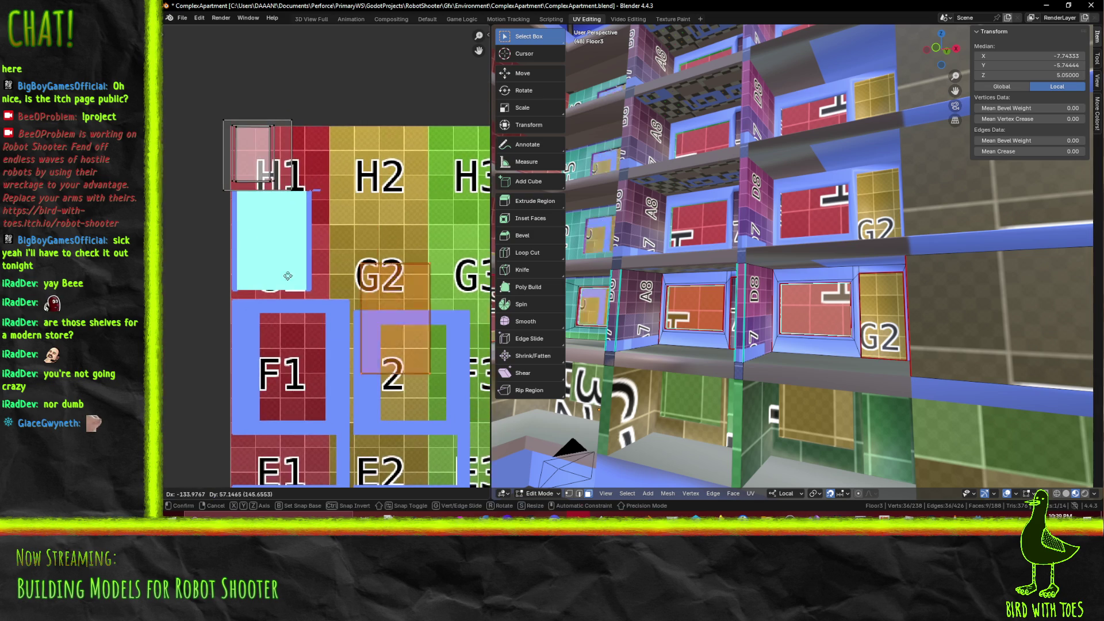
{"action": "left_click", "coordinate": [187, 160]}
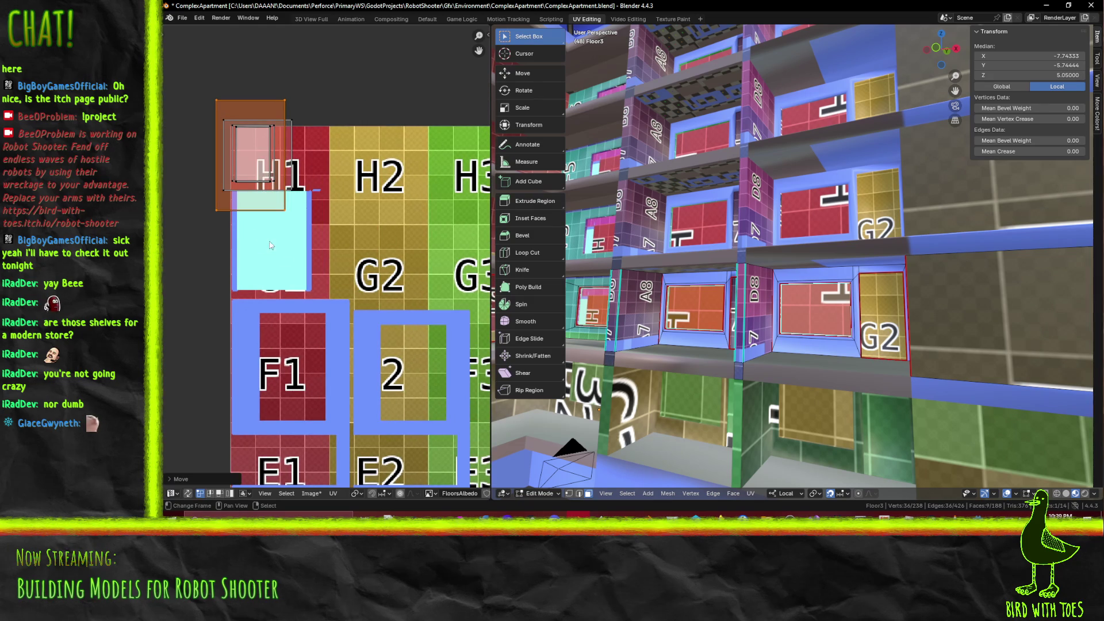
{"action": "key", "text": "s"}
{"action": "left_click", "coordinate": [258, 215]}
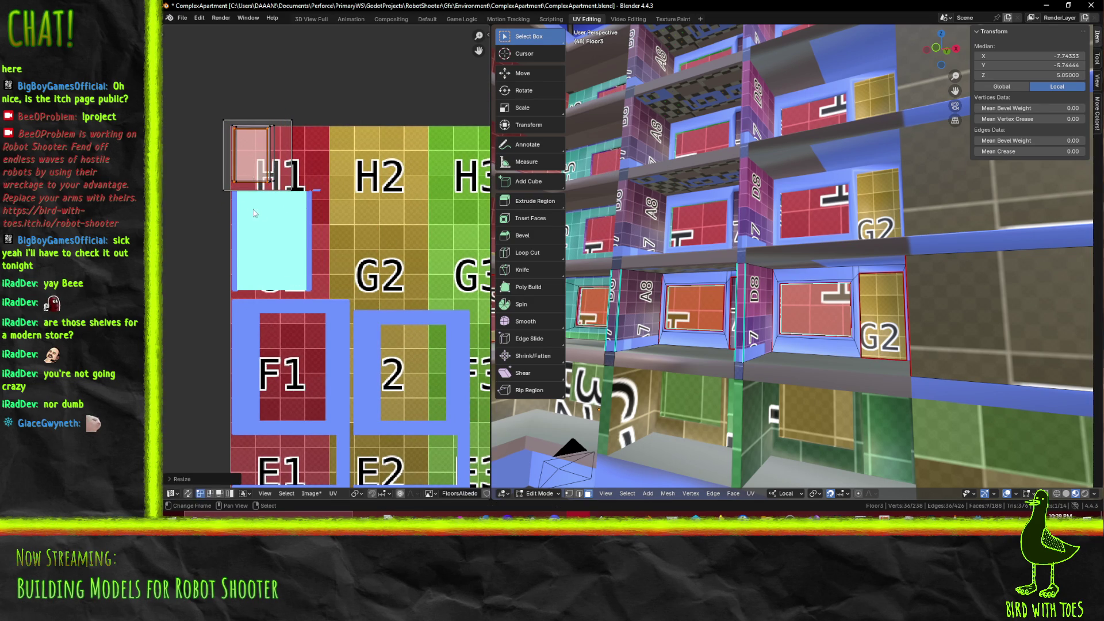
{"action": "middle_click_drag", "start_coordinate": [258, 215], "coordinate": [335, 267]}
{"action": "scroll", "coordinate": [335, 266], "scroll_direction": "up", "scroll_amount": 5}
{"action": "middle_click_drag", "start_coordinate": [277, 172], "coordinate": [339, 238]}
Move the selected window UVs roughly toward the H1 tile of the atlas
{"action": "key", "text": "g"}
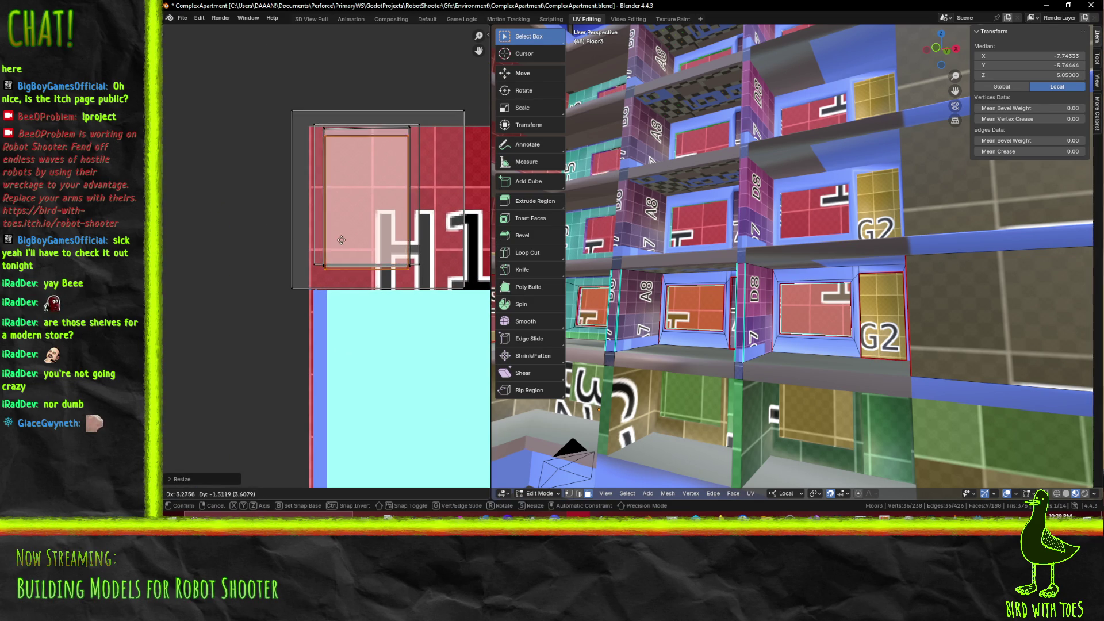
{"action": "left_click", "coordinate": [340, 234]}
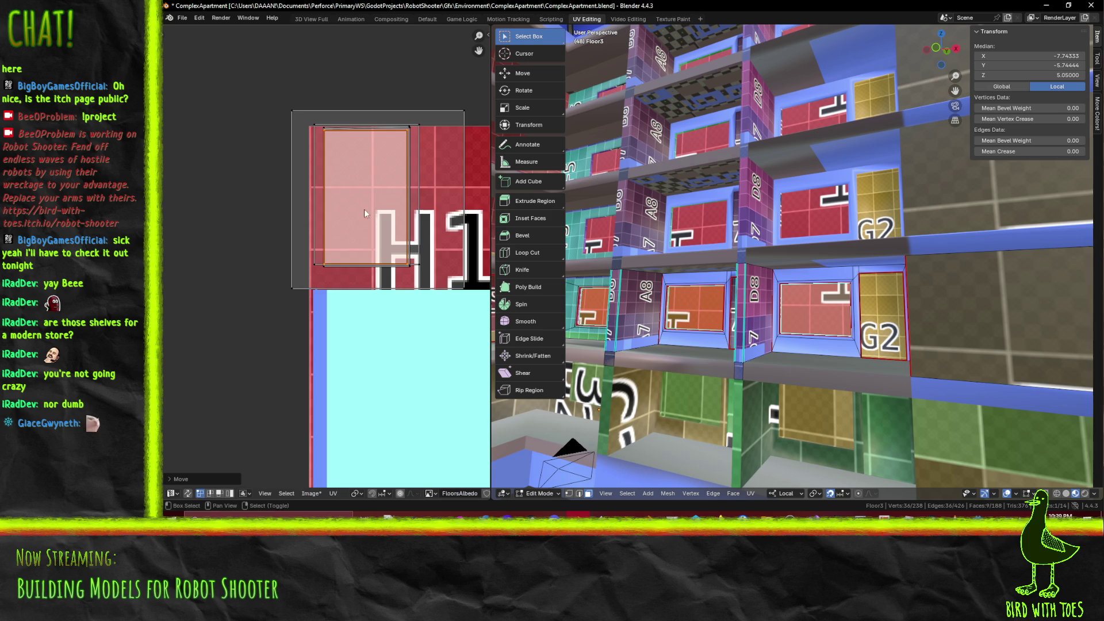
{"action": "scroll", "coordinate": [410, 247], "scroll_direction": "up", "scroll_amount": 5}
{"action": "scroll", "coordinate": [413, 202], "scroll_direction": "down", "scroll_amount": 1}
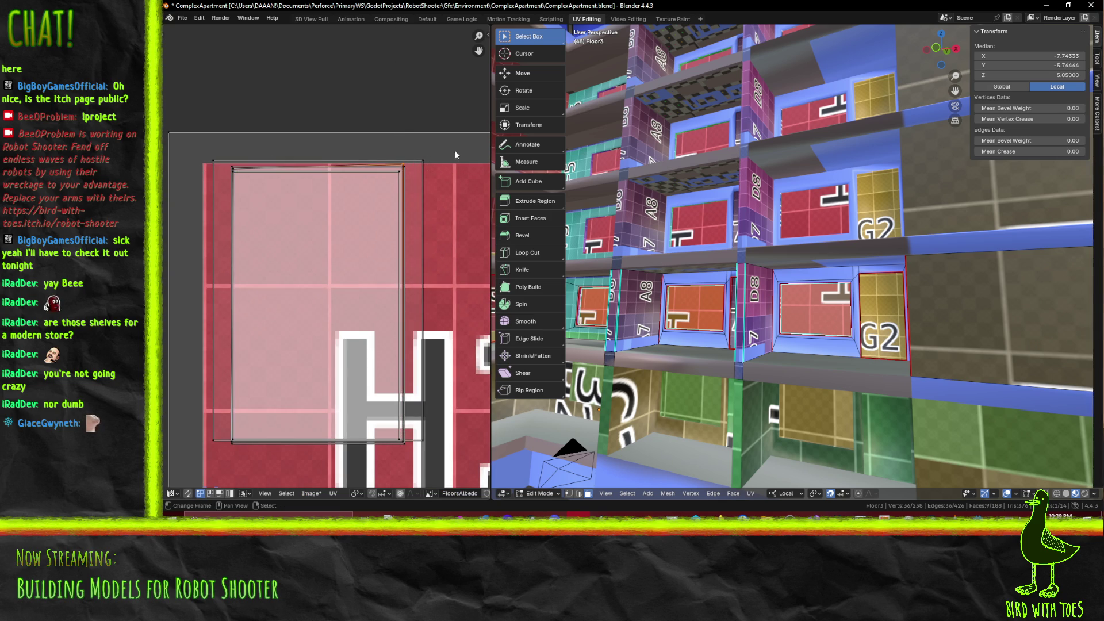
{"action": "key", "text": "g"}
{"action": "left_click", "coordinate": [426, 154]}
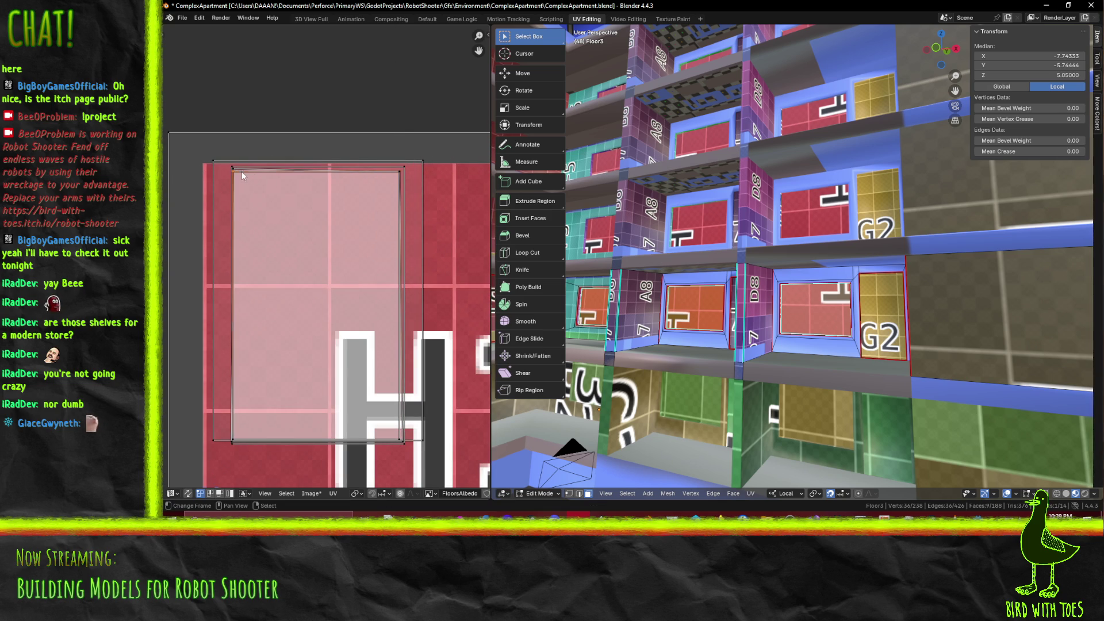
{"action": "key", "text": "g"}
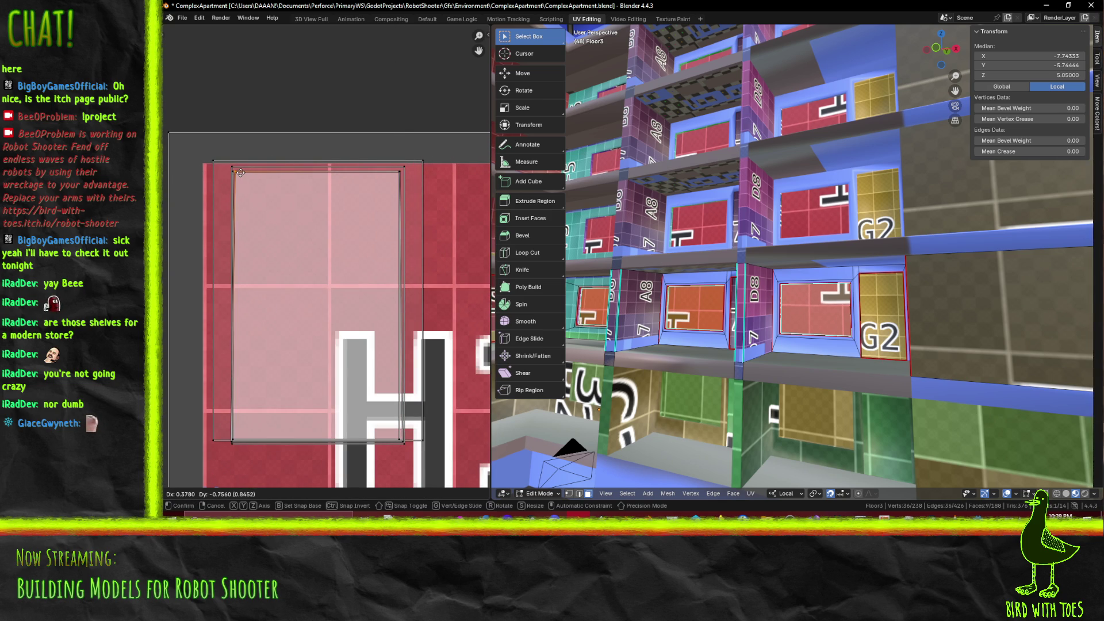
{"action": "left_click", "coordinate": [240, 172]}
Pull the window's and outer frame's right-side UV corners inward
{"action": "left_click", "coordinate": [404, 442]}
{"action": "key", "text": "g"}
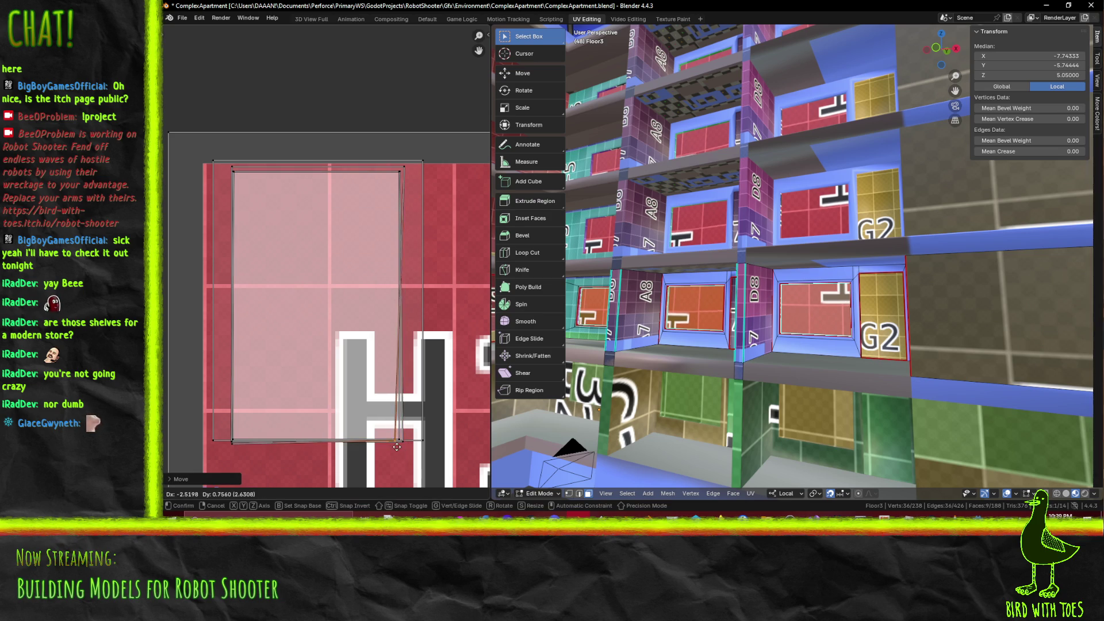
{"action": "left_click", "coordinate": [402, 445]}
{"action": "left_click", "coordinate": [402, 171]}
{"action": "key", "text": "g"}
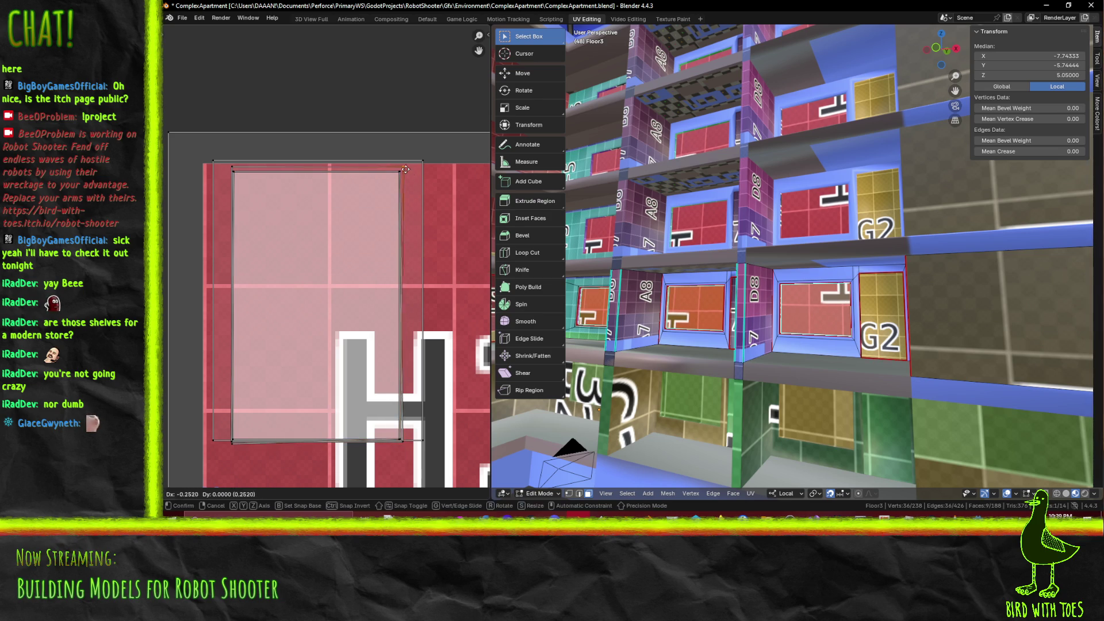
{"action": "left_click", "coordinate": [403, 174]}
{"action": "left_click", "coordinate": [423, 440]}
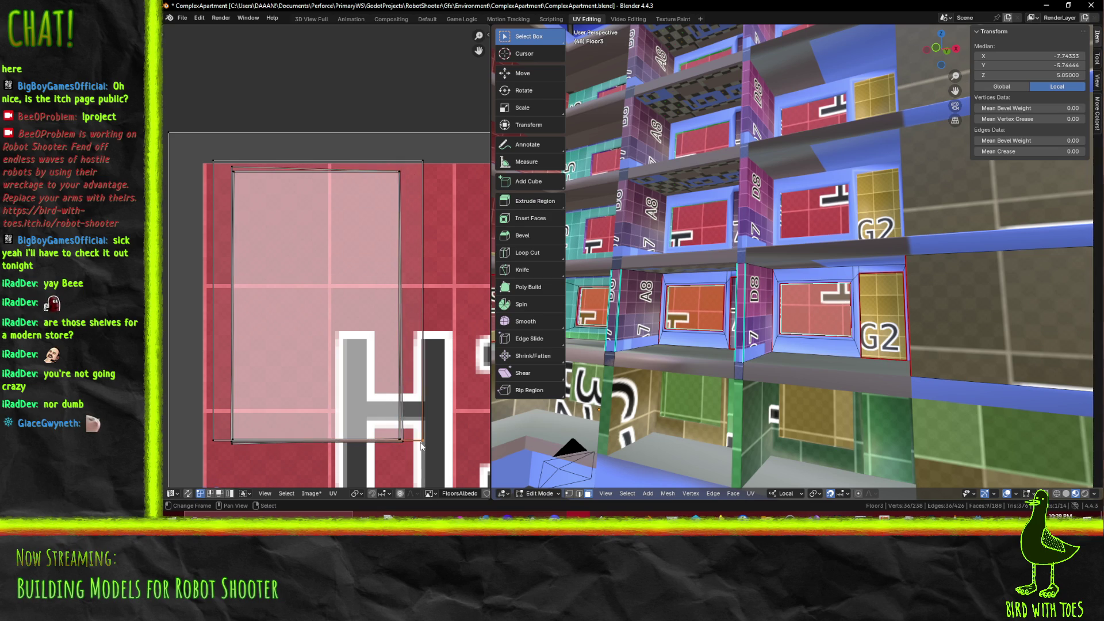
{"action": "key", "text": "g"}
{"action": "left_click", "coordinate": [397, 438]}
{"action": "left_click", "coordinate": [422, 161]}
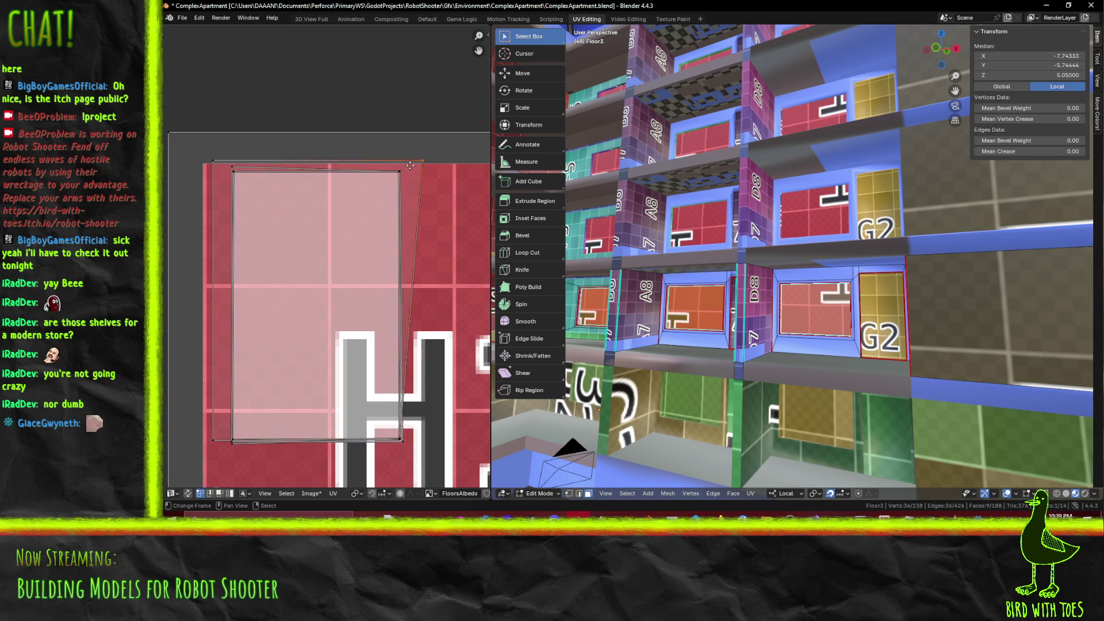
{"action": "key", "text": "g"}
{"action": "left_click", "coordinate": [395, 172]}
Snap the outer frame's left UV corners onto the inner corners, then move them inward
{"action": "left_click", "coordinate": [214, 156]}
{"action": "key", "text": "g"}
{"action": "left_click", "coordinate": [230, 287]}
{"action": "left_click", "coordinate": [218, 443]}
{"action": "key", "text": "g"}
{"action": "left_click", "coordinate": [233, 442]}
{"action": "scroll", "coordinate": [285, 350], "scroll_direction": "down", "scroll_amount": 2}
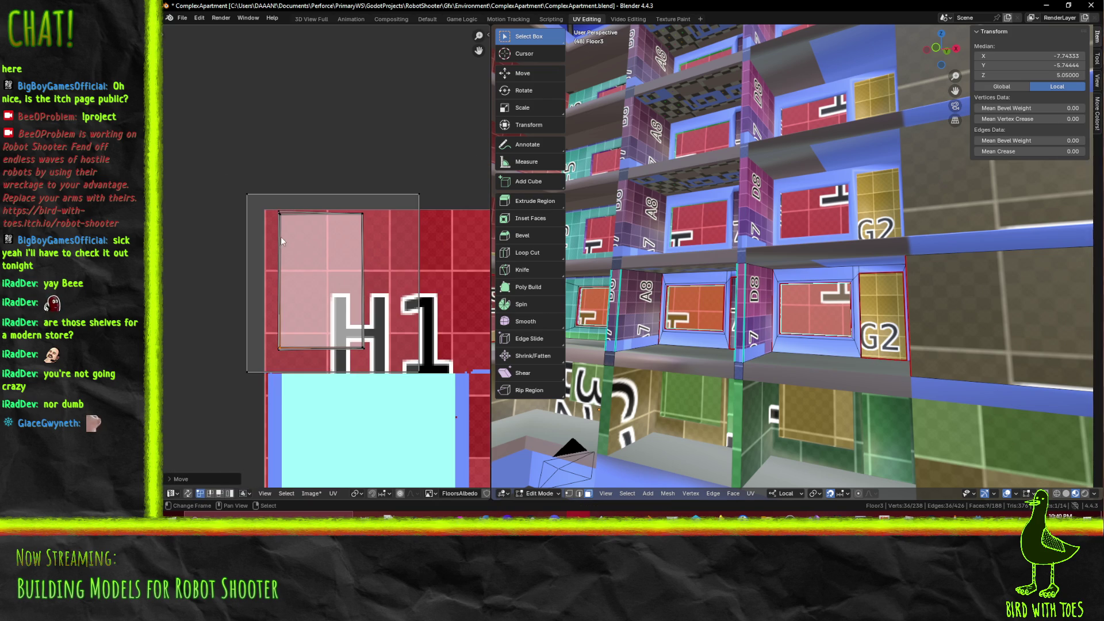
{"action": "scroll", "coordinate": [281, 236], "scroll_direction": "up", "scroll_amount": 1}
{"action": "left_click", "coordinate": [226, 176]}
{"action": "key", "text": "g"}
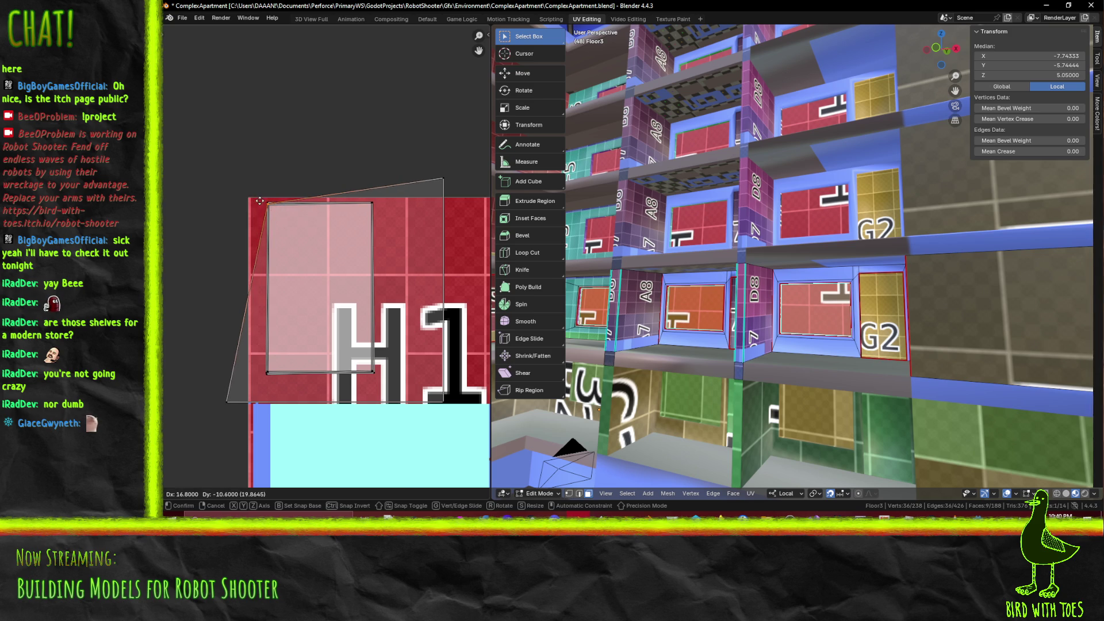
{"action": "left_click", "coordinate": [260, 201]}
{"action": "left_click", "coordinate": [224, 393]}
{"action": "key", "text": "g"}
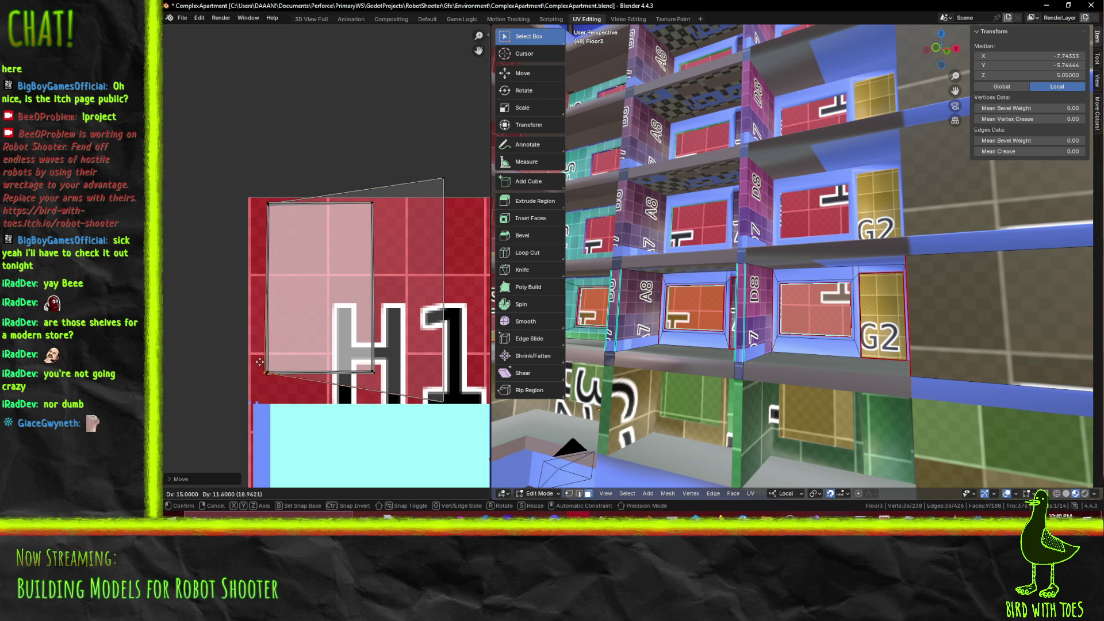
{"action": "left_click", "coordinate": [259, 361]}
Pull the frame's right-edge UVs leftward and shrink the selected UVs
{"action": "left_click_drag", "start_coordinate": [428, 411], "coordinate": [452, 171]}
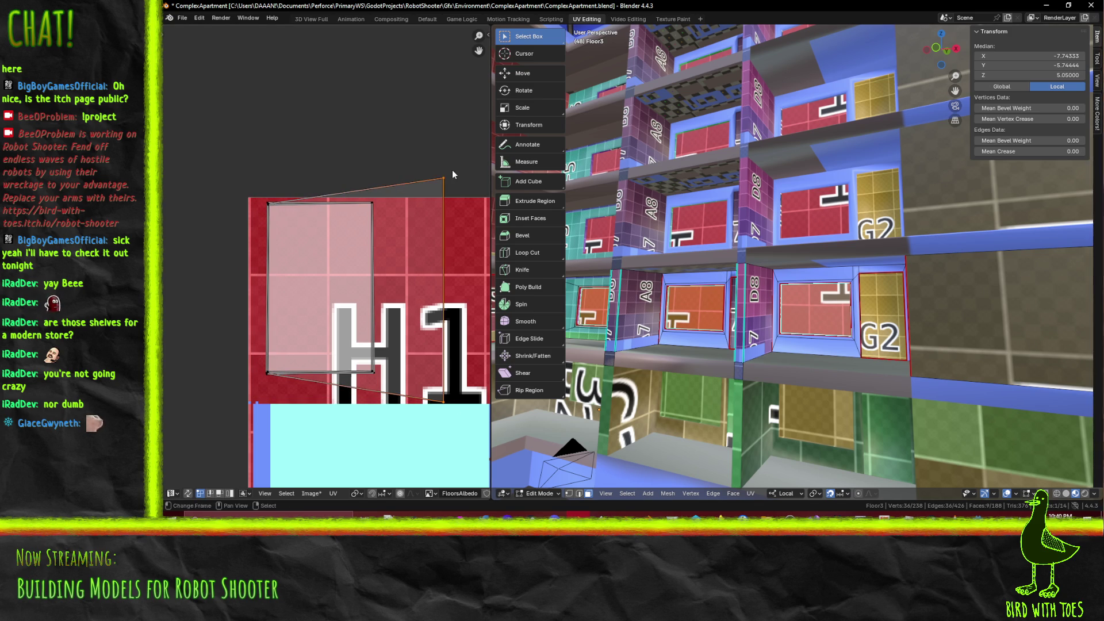
{"action": "key", "text": "g"}
{"action": "left_click", "coordinate": [383, 174]}
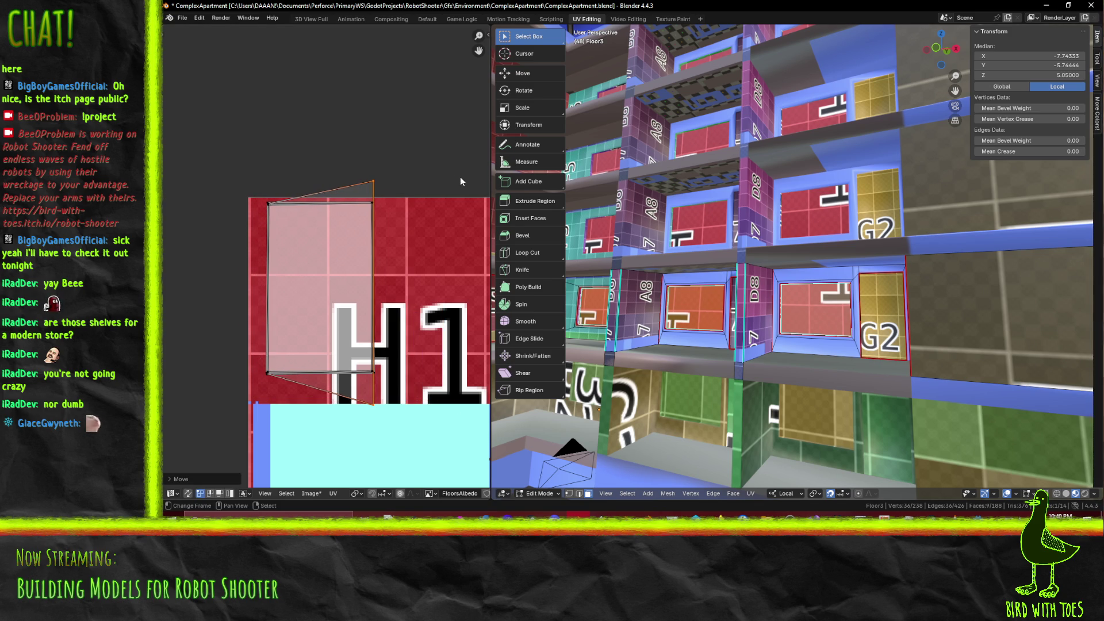
{"action": "key", "text": "s"}
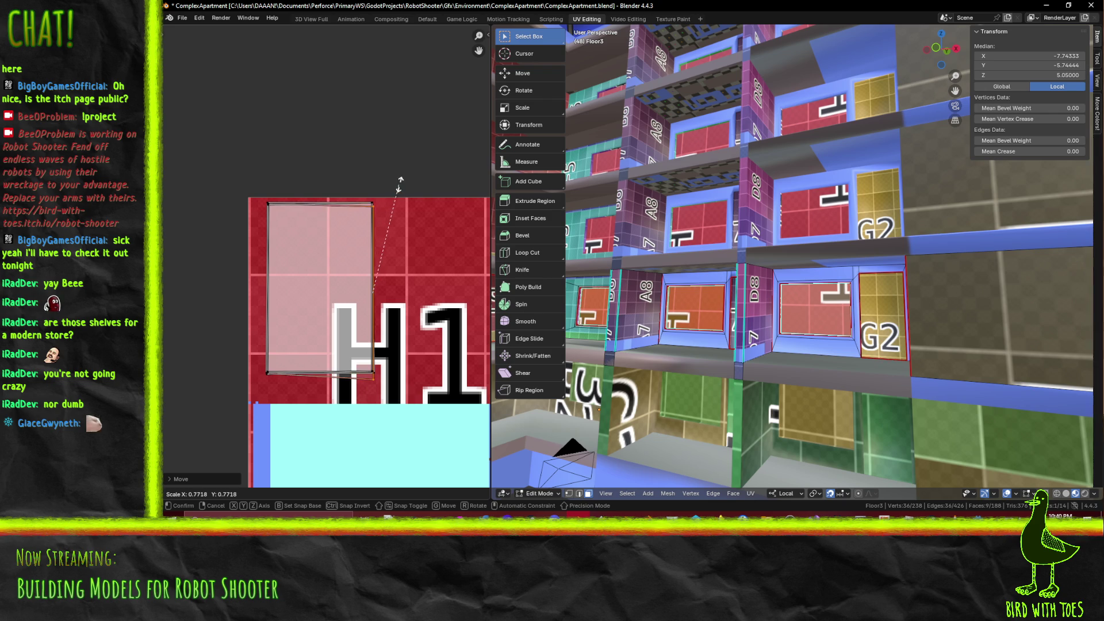
{"action": "left_click", "coordinate": [398, 183]}
{"action": "key", "text": "g"}
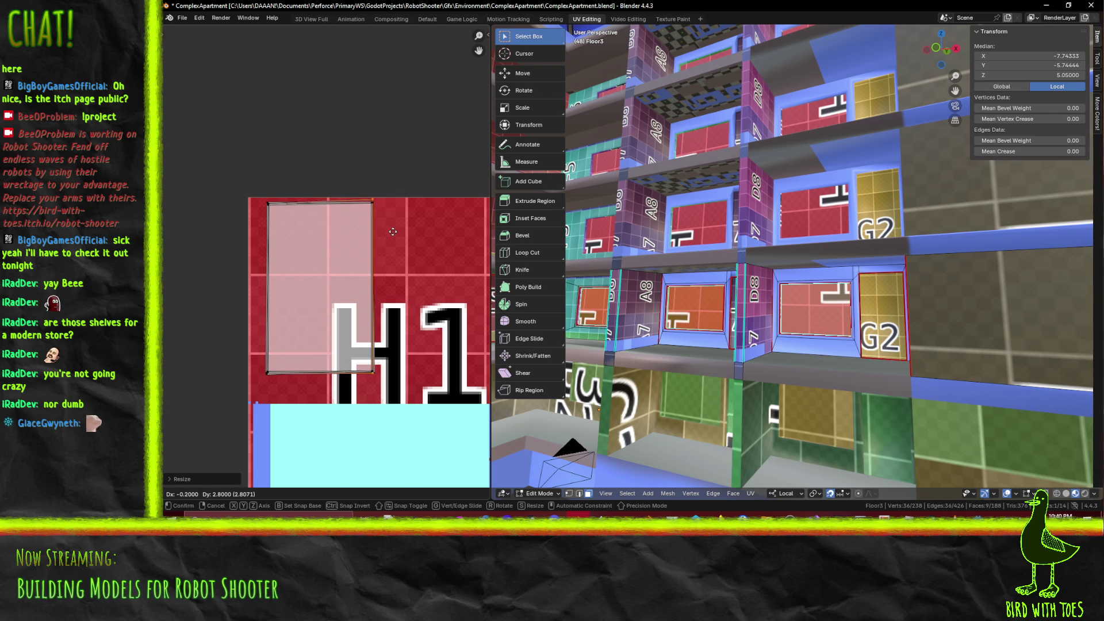
{"action": "right_click", "coordinate": [419, 219]}
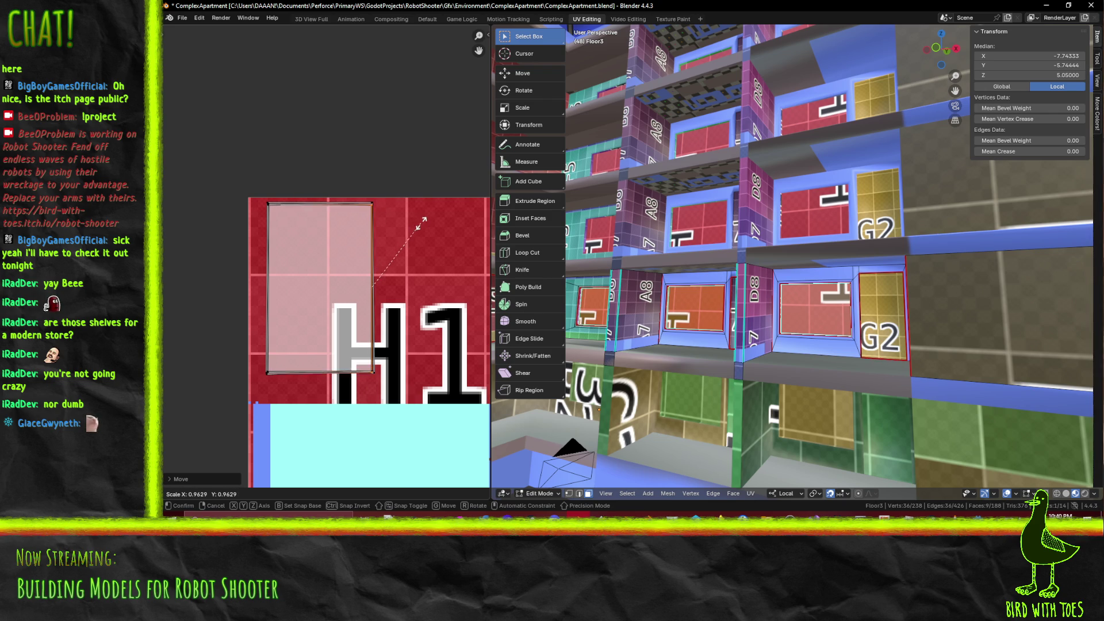
Select the face UVs lying on H4, drop them onto H1 and shrink them
{"action": "scroll", "coordinate": [423, 234], "scroll_direction": "right", "scroll_amount": 5, "text": "ctrl"}
{"action": "scroll", "coordinate": [378, 277], "scroll_direction": "down", "scroll_amount": 3}
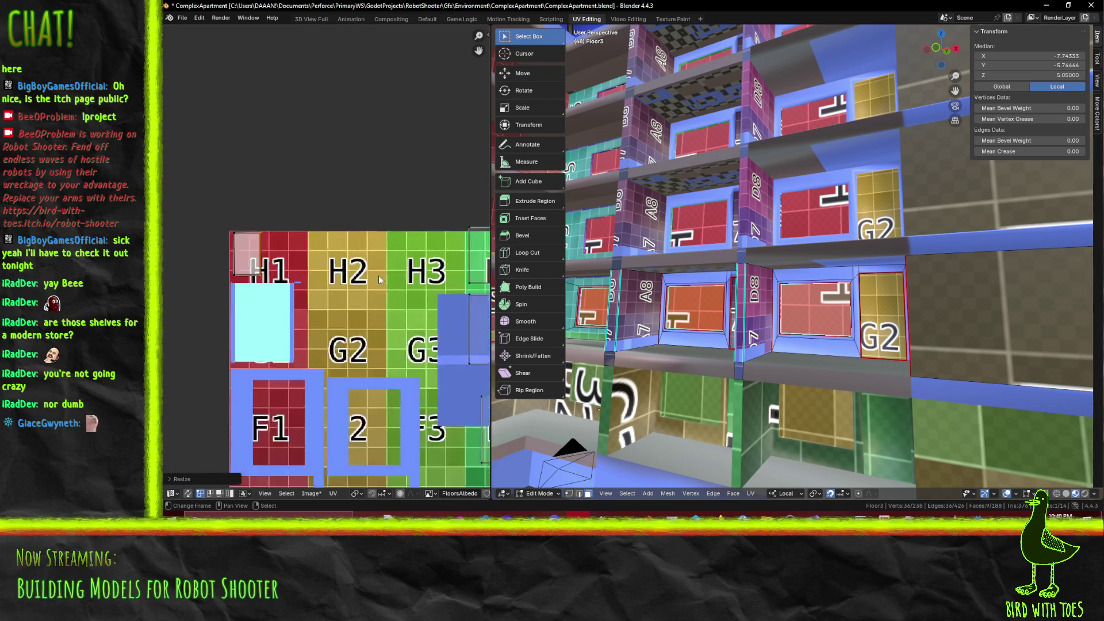
{"action": "middle_click_drag", "start_coordinate": [334, 291], "coordinate": [286, 285]}
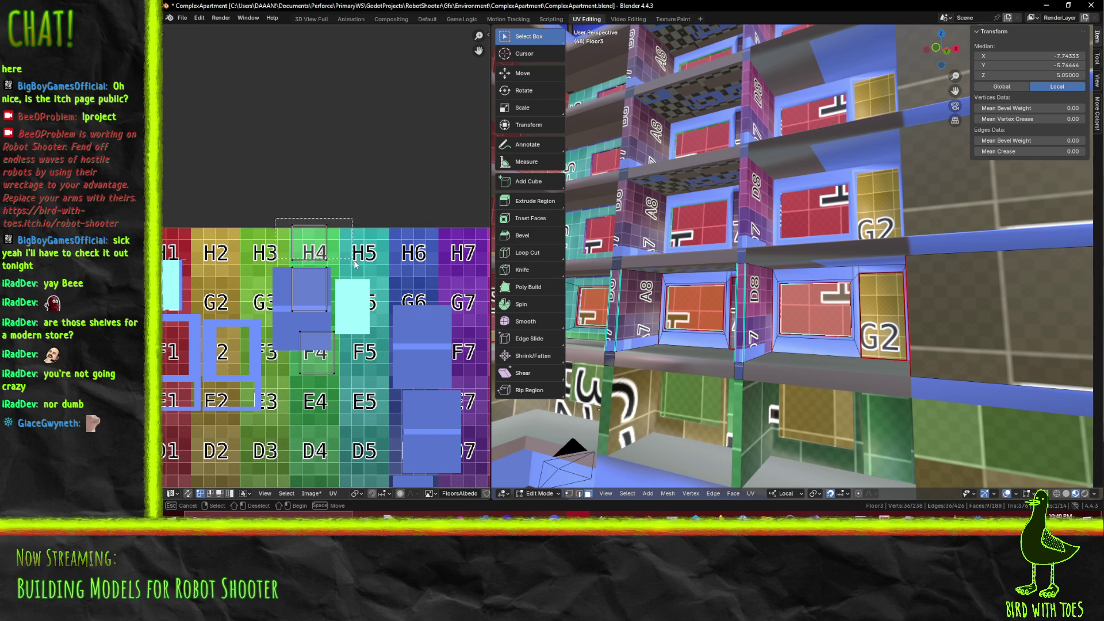
{"action": "left_click_drag", "start_coordinate": [358, 269], "coordinate": [358, 269]}
{"action": "middle_click_drag", "start_coordinate": [358, 269], "coordinate": [431, 274]}
{"action": "key", "text": "g"}
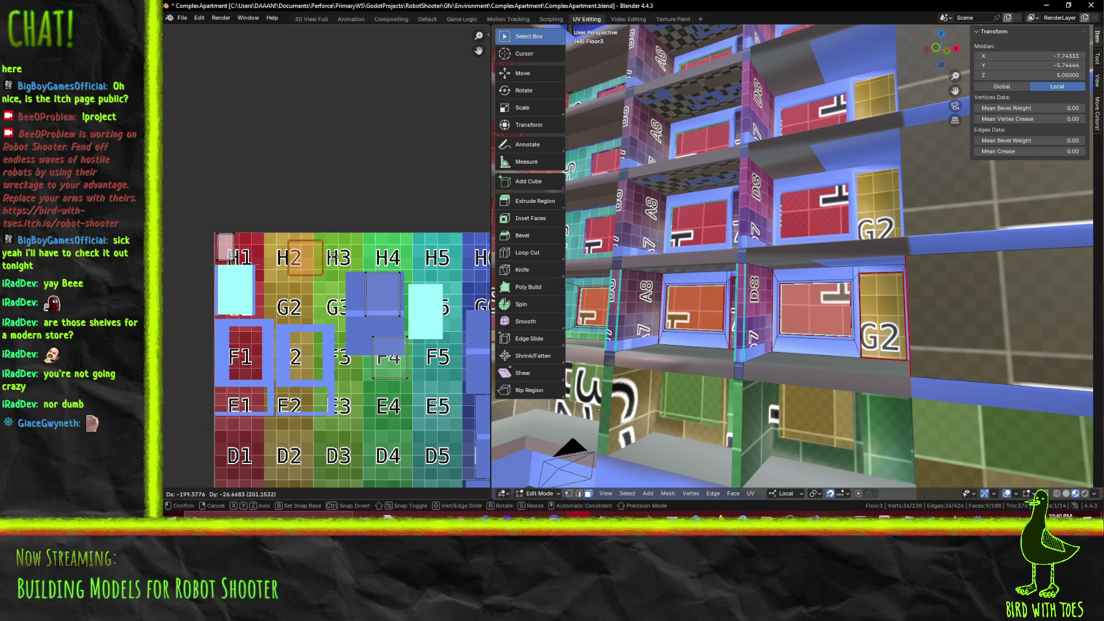
{"action": "left_click", "coordinate": [264, 250]}
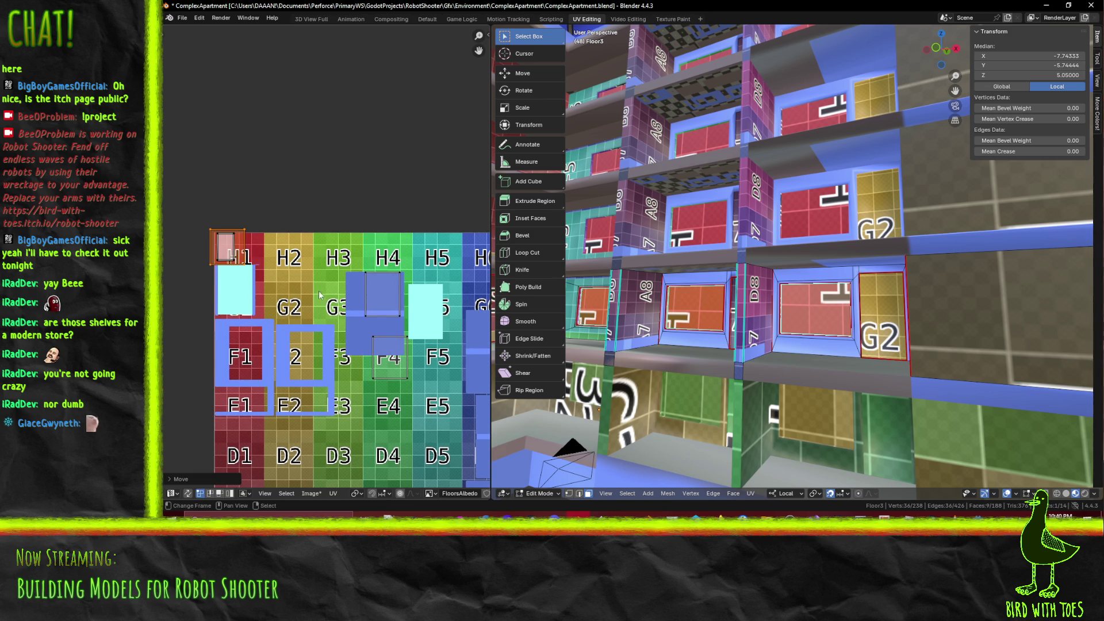
{"action": "key", "text": "s"}
{"action": "left_click", "coordinate": [294, 279]}
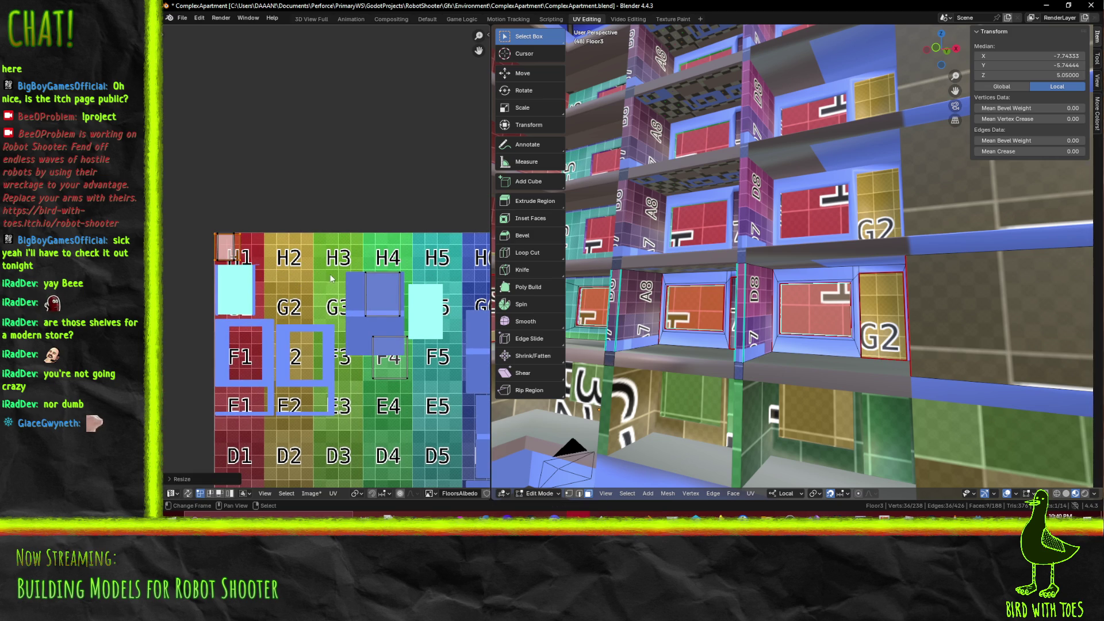
Reposition the island, narrow its width along X and shift it horizontally
{"action": "key", "text": "g"}
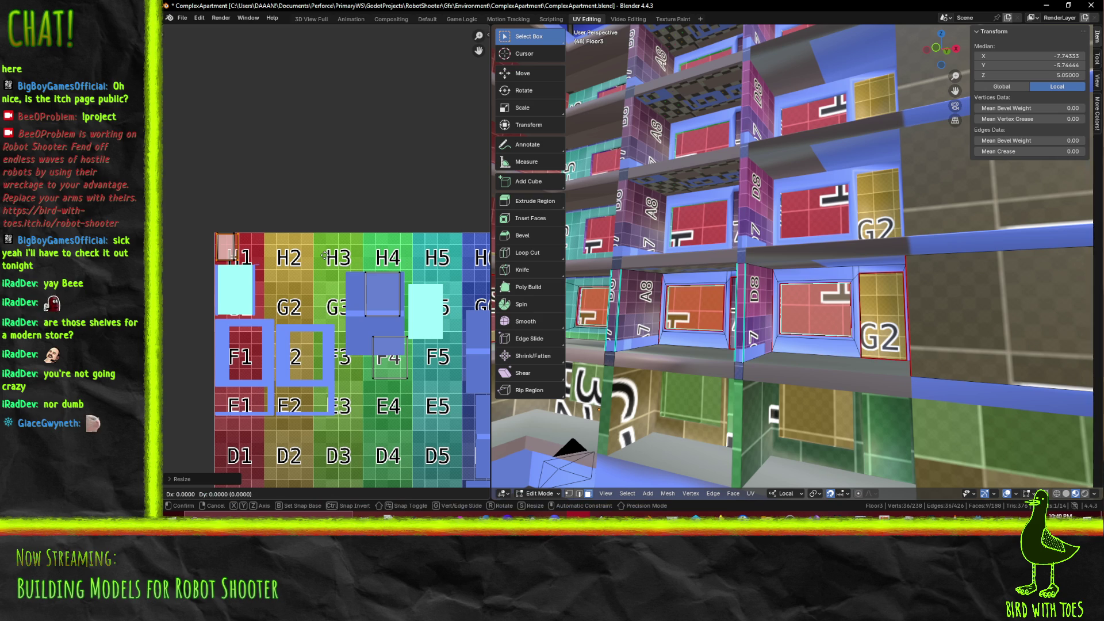
{"action": "left_click", "coordinate": [323, 257]}
{"action": "key", "text": "s"}
{"action": "key", "text": "x"}
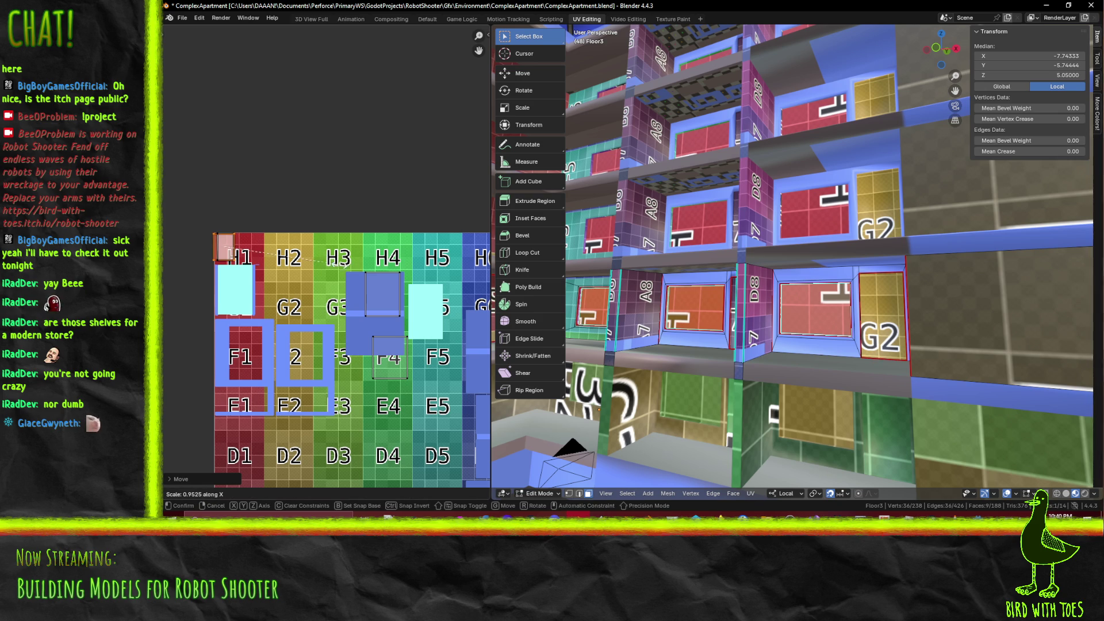
{"action": "left_click", "coordinate": [339, 263]}
{"action": "middle_click_drag", "start_coordinate": [339, 263], "coordinate": [291, 252]}
{"action": "key", "text": "g"}
{"action": "key", "text": "x"}
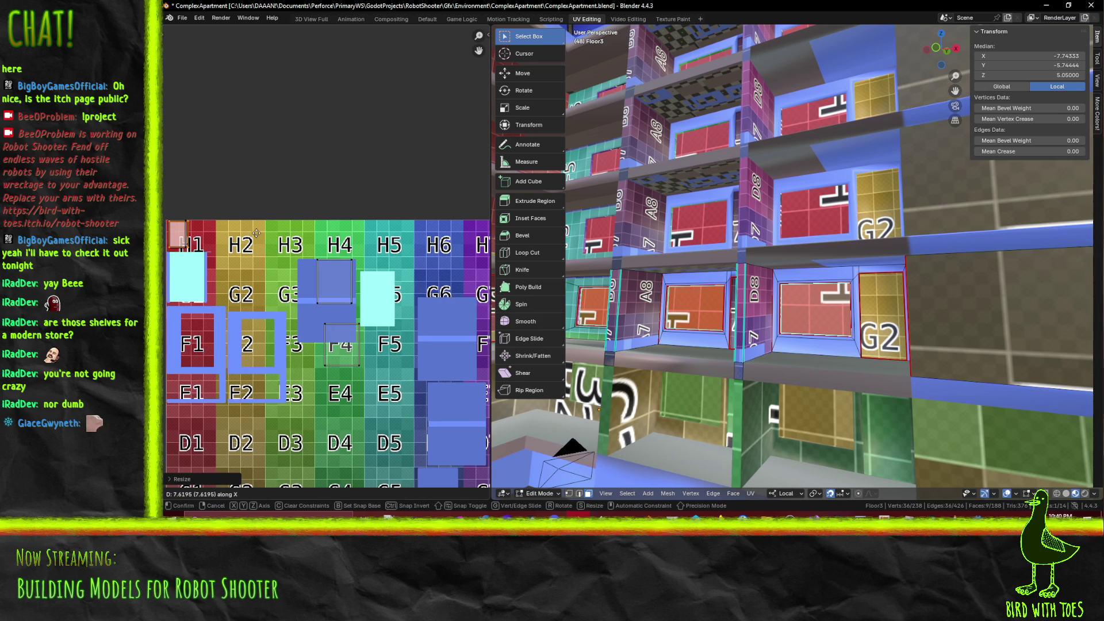
{"action": "left_click", "coordinate": [256, 235]}
Box-select only the H1 island, dropping the stray face near H4, and shrink it
{"action": "middle_click_drag", "start_coordinate": [372, 309], "coordinate": [437, 354]}
{"action": "key", "text": "b"}
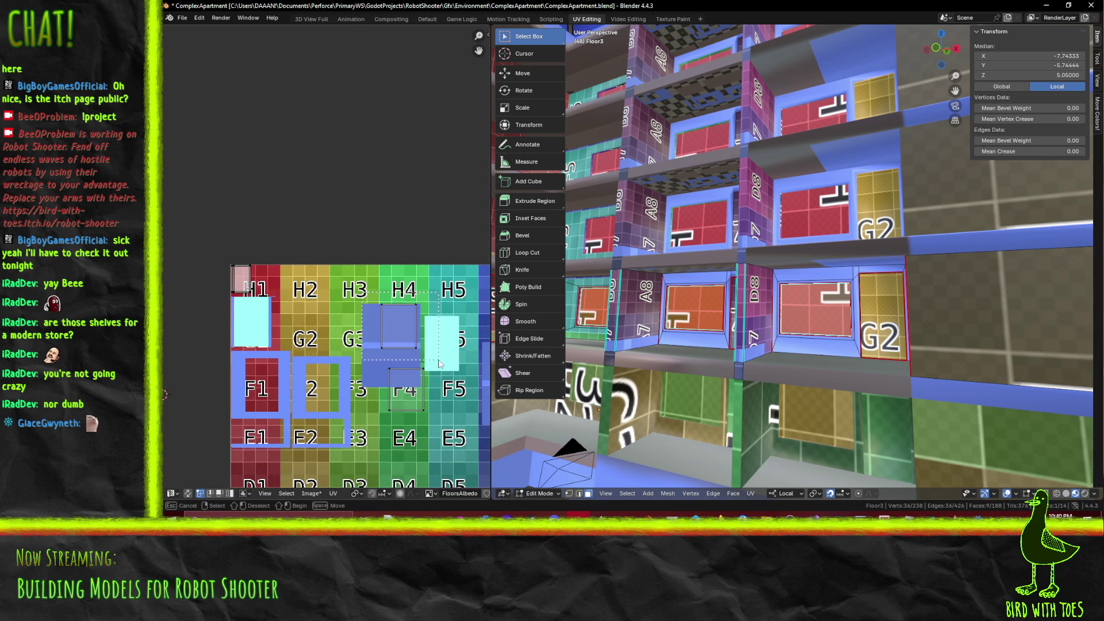
{"action": "middle_click_drag", "start_coordinate": [374, 299], "coordinate": [420, 352]}
{"action": "left_click", "coordinate": [288, 311]}
{"action": "scroll", "coordinate": [284, 317], "scroll_direction": "up", "scroll_amount": 7}
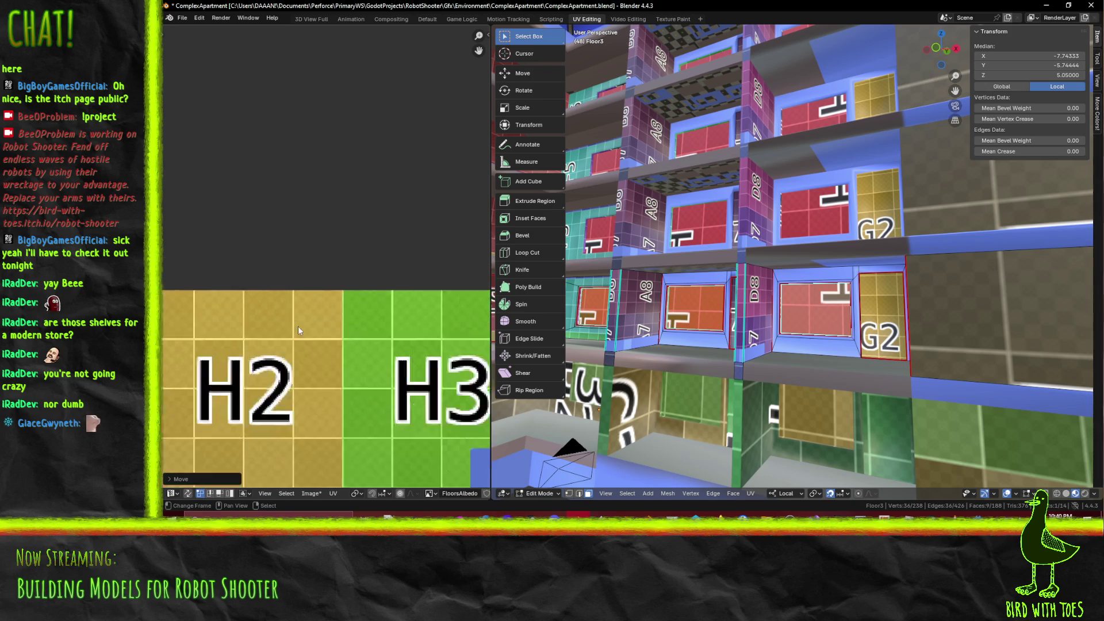
{"action": "key", "text": "s"}
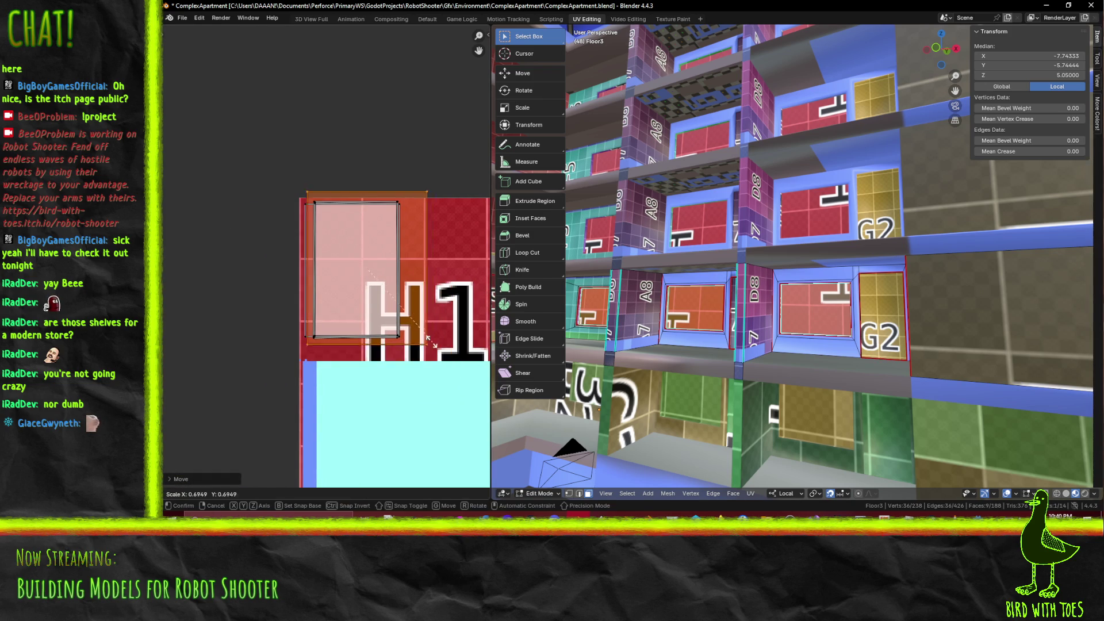
{"action": "left_click", "coordinate": [447, 308]}
Shift the island along X, shrink it, set its width to 0.8422, and move its left edge
{"action": "key", "text": "g"}
{"action": "key", "text": "x"}
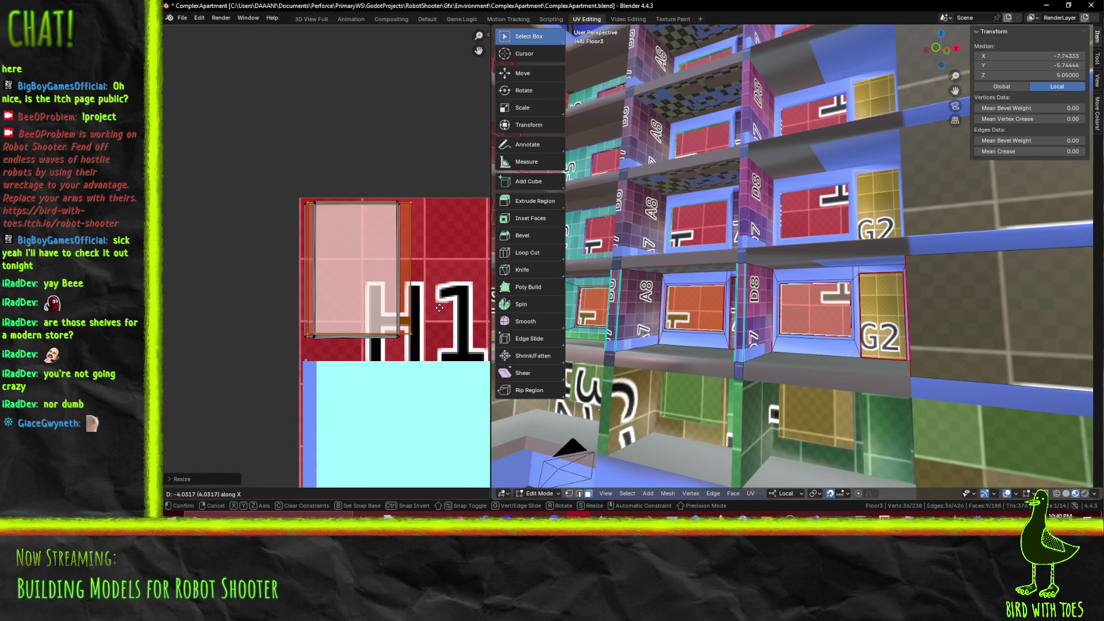
{"action": "left_click", "coordinate": [440, 311]}
{"action": "key", "text": "s"}
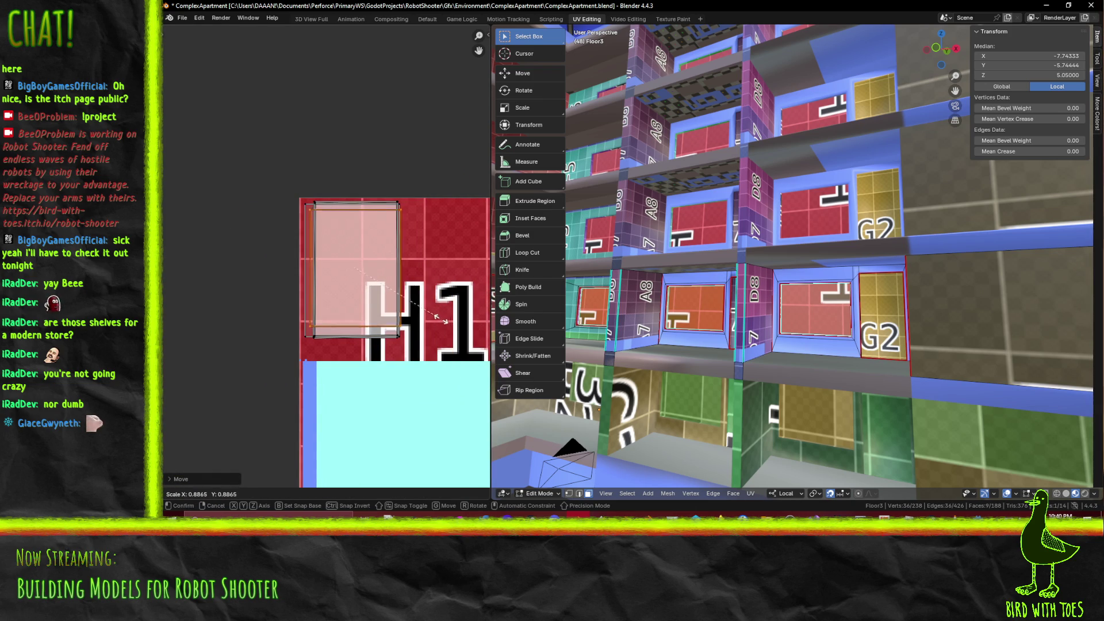
{"action": "left_click", "coordinate": [454, 309]}
{"action": "key", "text": "s"}
{"action": "key", "text": "x"}
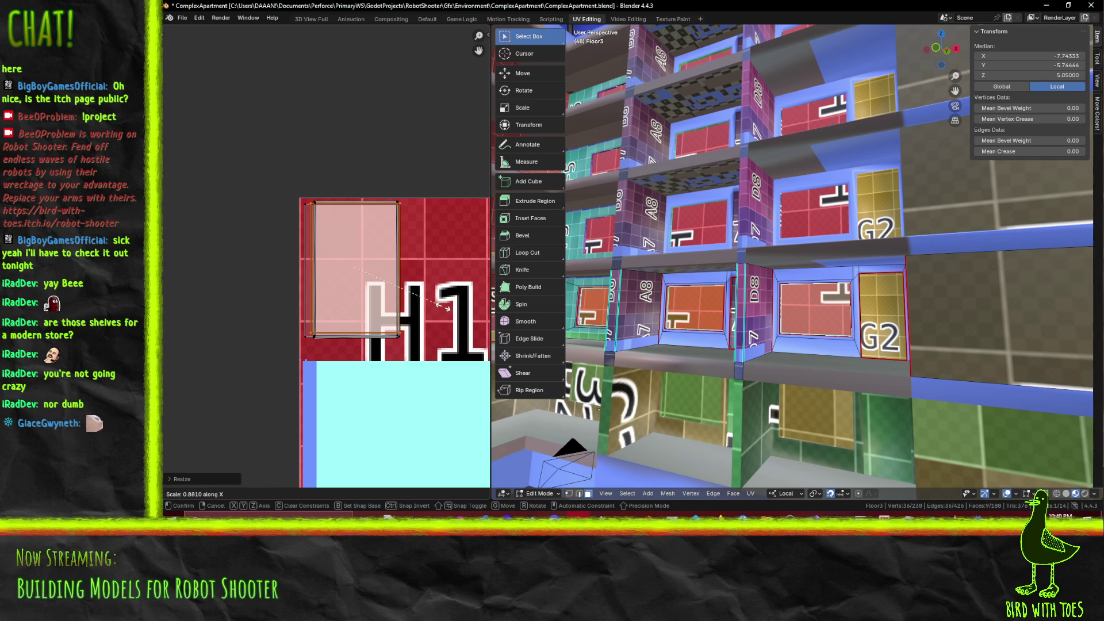
{"action": "left_click", "coordinate": [439, 307]}
{"action": "left_click_drag", "start_coordinate": [290, 196], "coordinate": [307, 350]}
{"action": "key", "text": "g"}
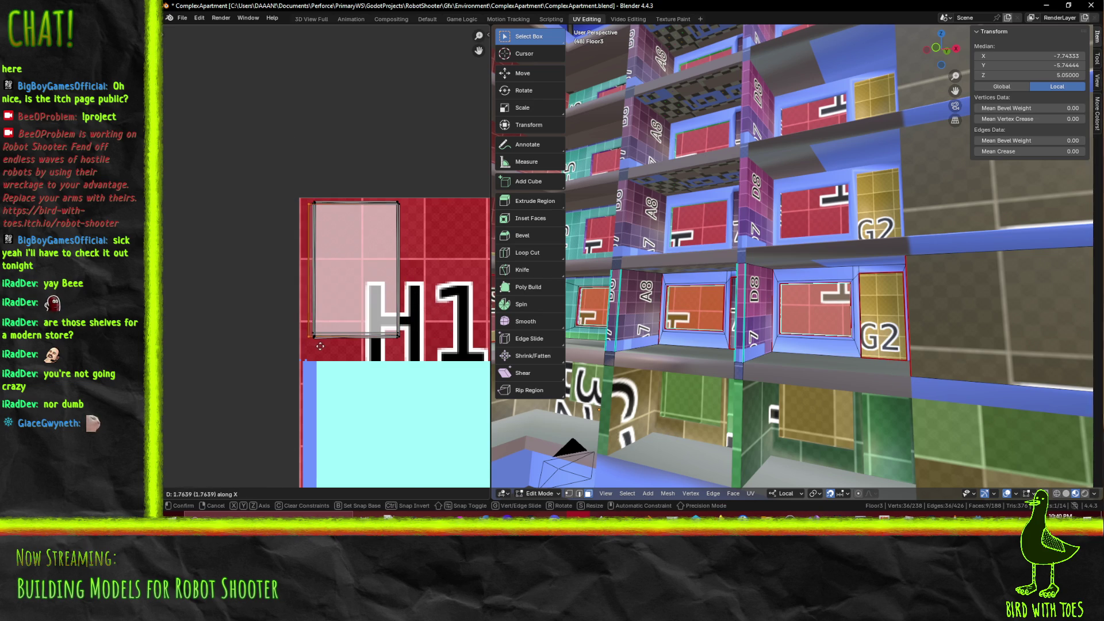
{"action": "left_click", "coordinate": [317, 346]}
Box-select the window island among tiles H3–H5 and drop it onto H1
{"action": "scroll", "coordinate": [407, 364], "scroll_direction": "down", "scroll_amount": 5}
{"action": "middle_click_drag", "start_coordinate": [407, 364], "coordinate": [236, 302]}
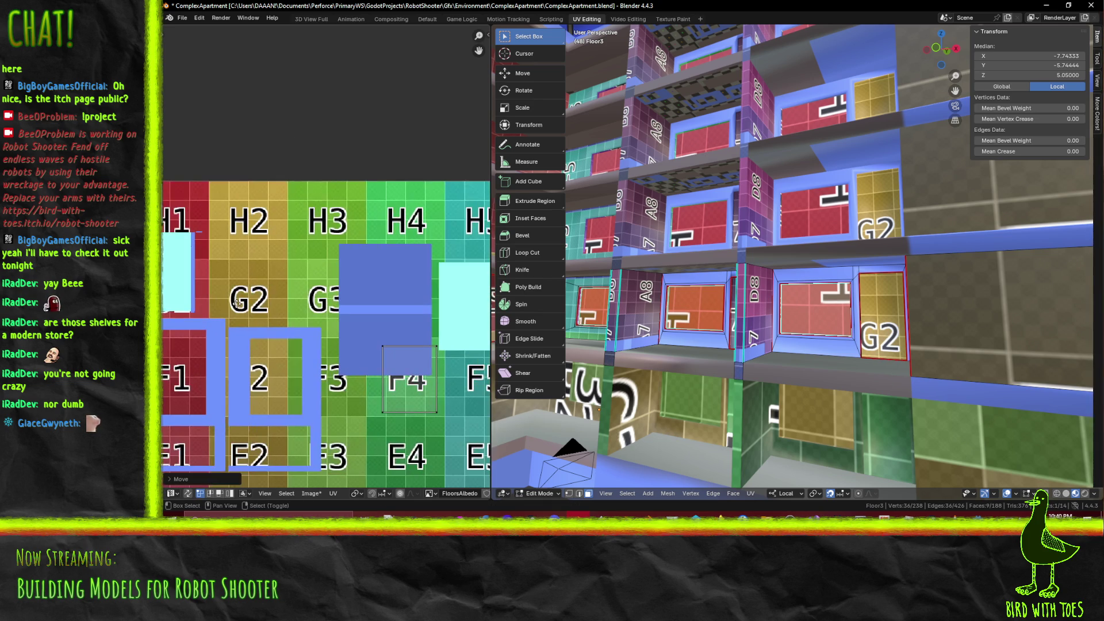
{"action": "scroll", "coordinate": [291, 312], "scroll_direction": "down", "scroll_amount": 4}
{"action": "key", "text": "b"}
{"action": "left_click_drag", "start_coordinate": [393, 351], "coordinate": [394, 352]}
{"action": "middle_click_drag", "start_coordinate": [393, 352], "coordinate": [453, 423]}
{"action": "key", "text": "g"}
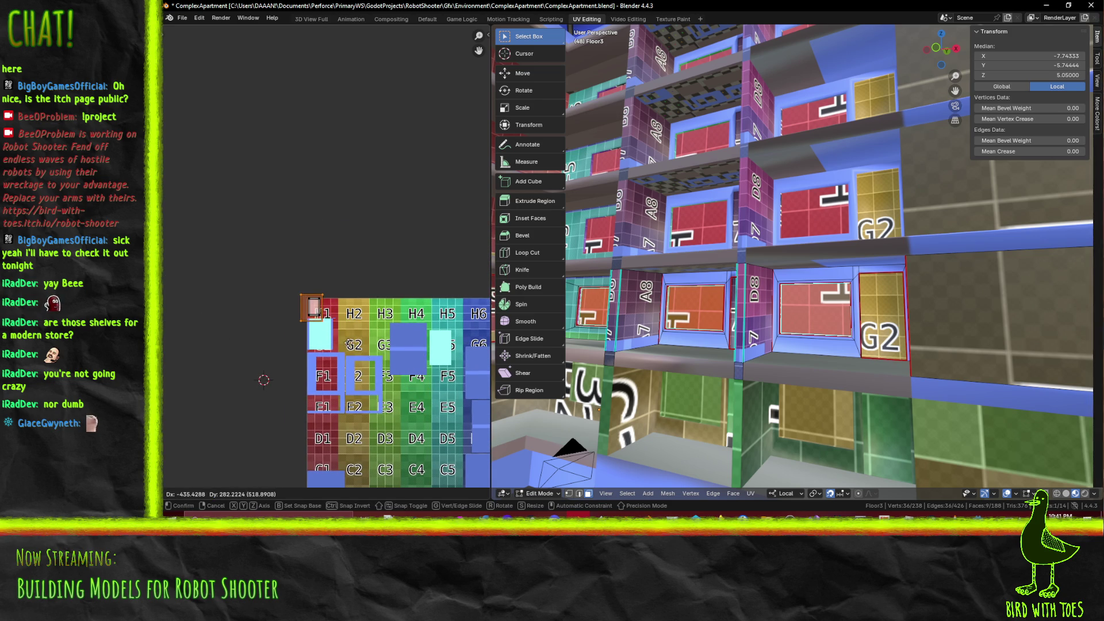
{"action": "left_click", "coordinate": [351, 343]}
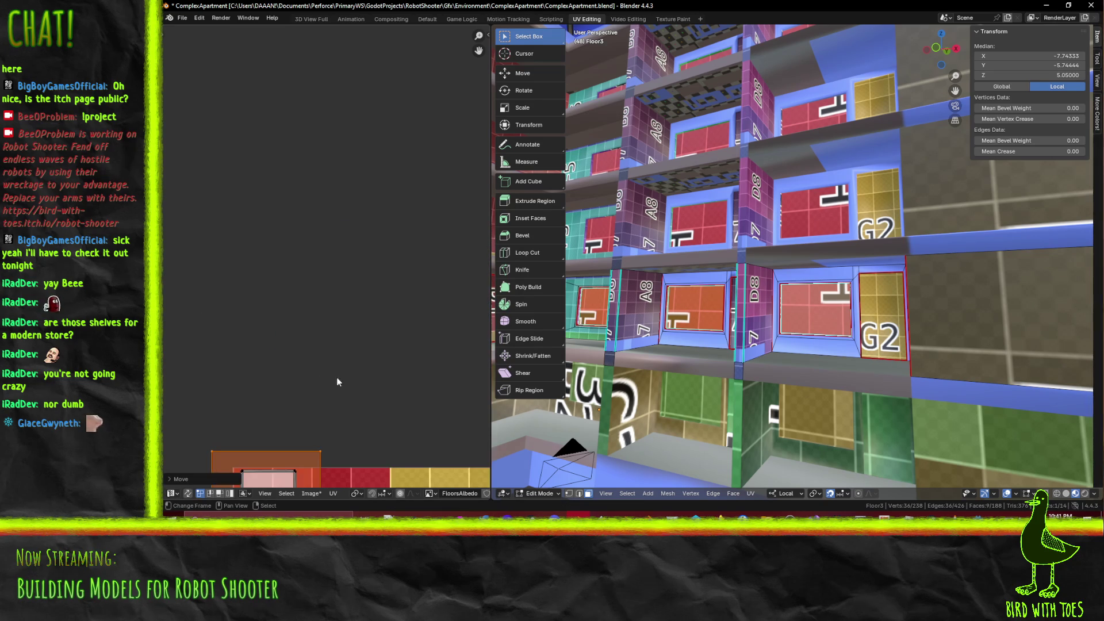
Fit the island to the pink window, nudging it up, narrowing it and shifting it along X
{"action": "scroll", "coordinate": [351, 344], "scroll_direction": "up", "scroll_amount": 5}
{"action": "key", "text": "g"}
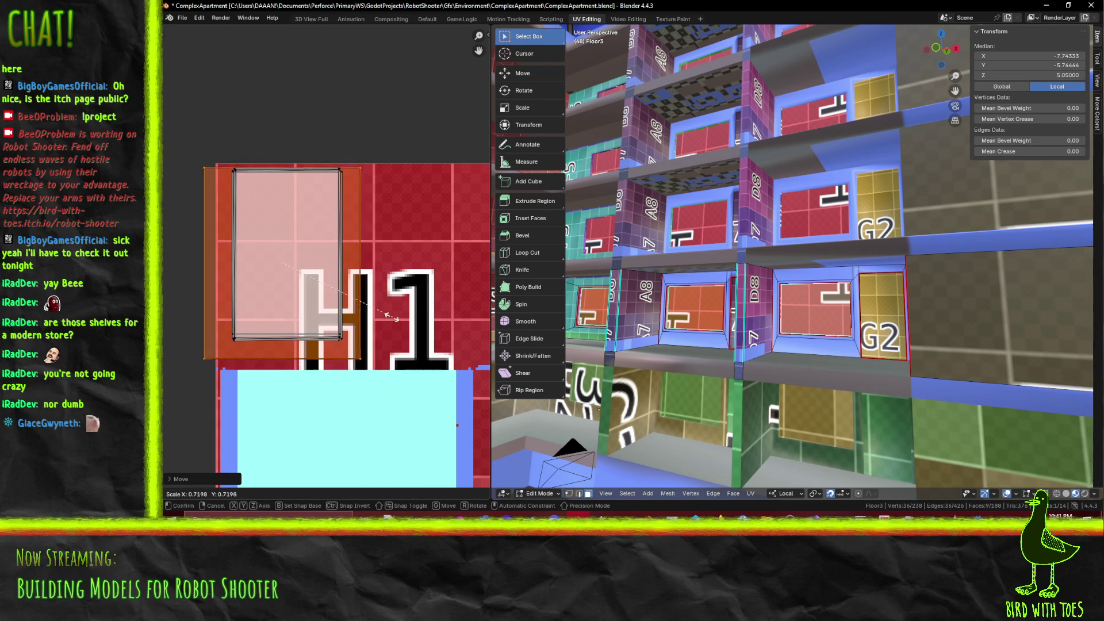
{"action": "left_click", "coordinate": [399, 344]}
{"action": "key", "text": "g"}
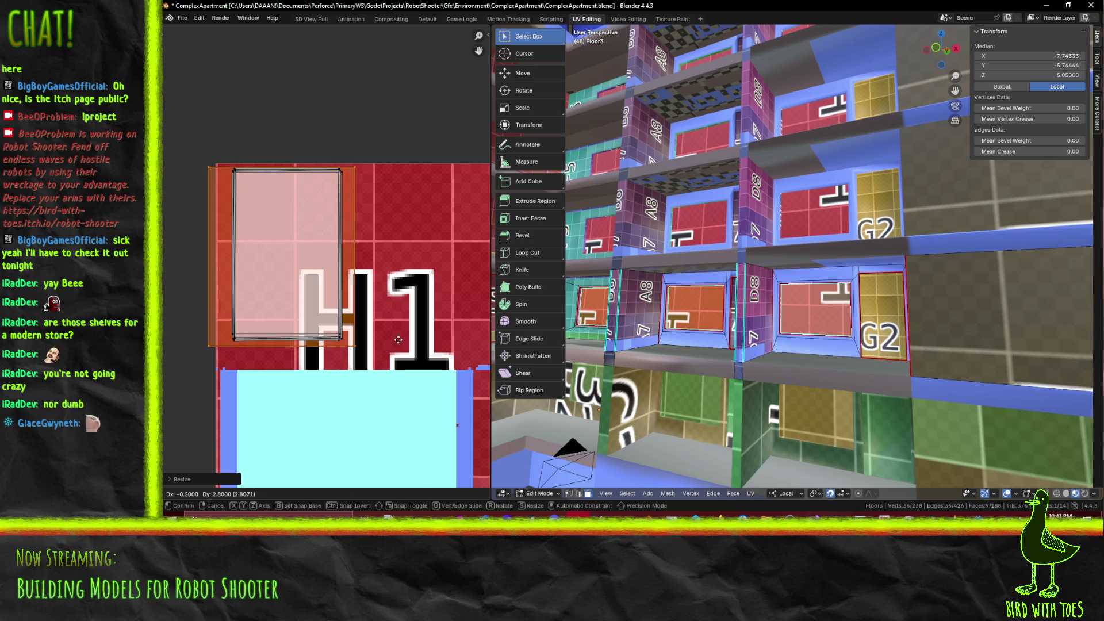
{"action": "left_click", "coordinate": [401, 339]}
{"action": "key", "text": "s"}
{"action": "key", "text": "x"}
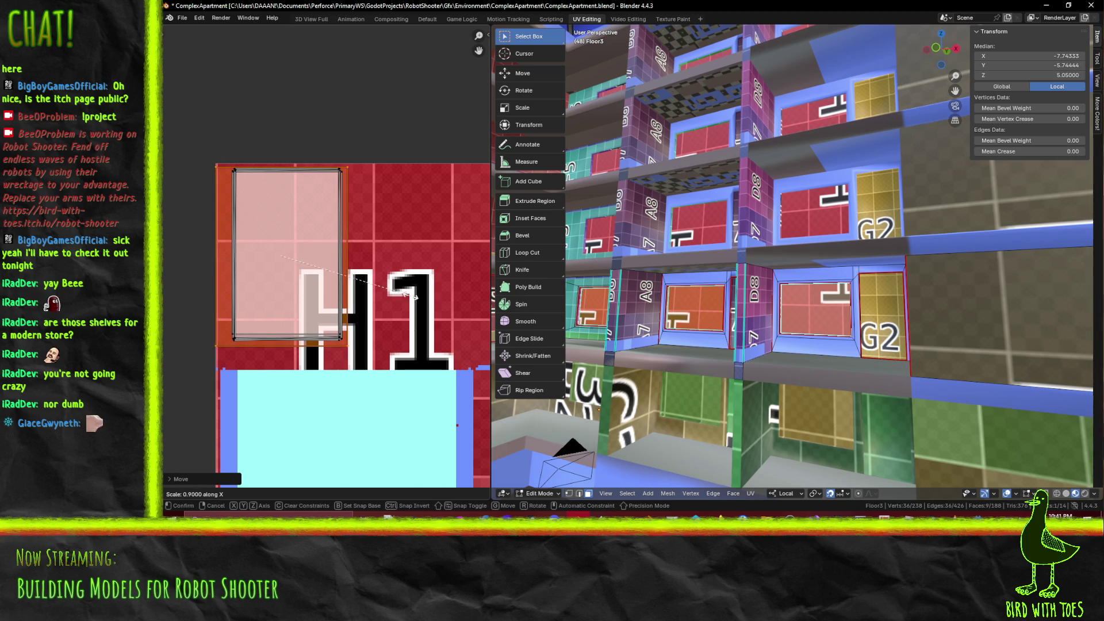
{"action": "left_click", "coordinate": [402, 295]}
{"action": "key", "text": "g"}
{"action": "key", "text": "x"}
{"action": "left_click", "coordinate": [337, 257]}
Rescale slightly, nudge along Y and scale along X, then select the island's top-edge vertices
{"action": "key", "text": "s"}
{"action": "left_click", "coordinate": [406, 323]}
{"action": "key", "text": "g"}
{"action": "key", "text": "y"}
{"action": "left_click", "coordinate": [376, 316]}
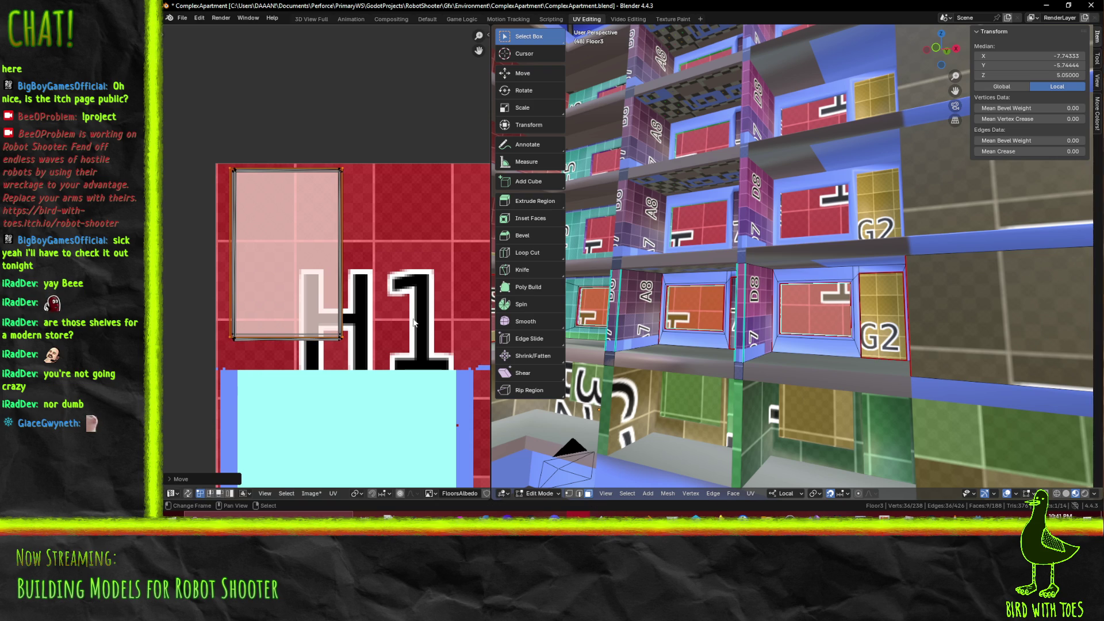
{"action": "key", "text": "s"}
{"action": "key", "text": "x"}
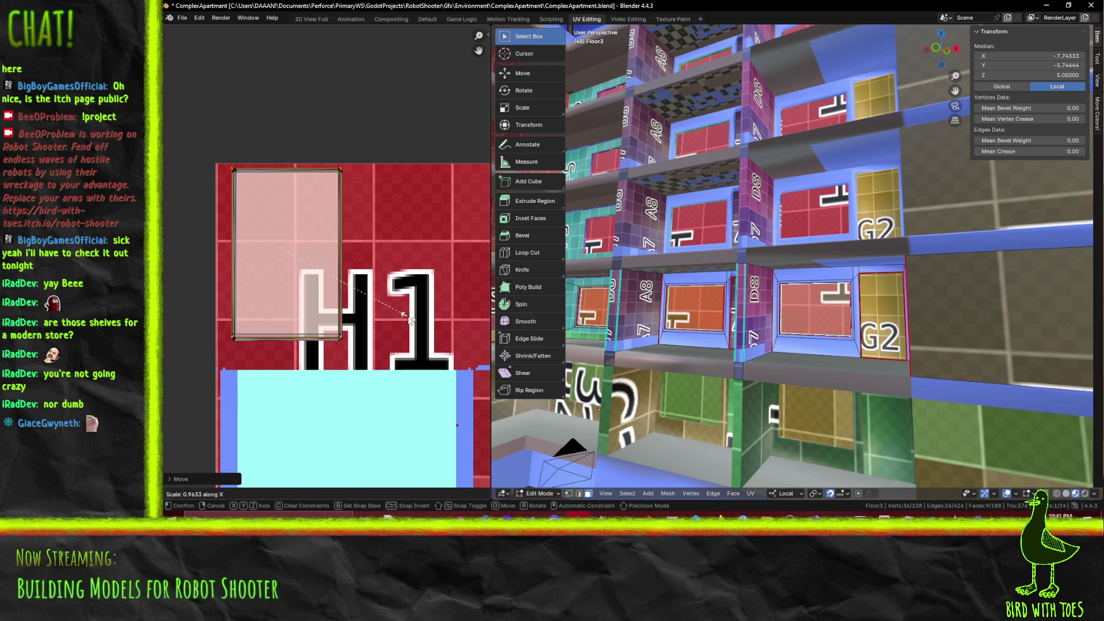
{"action": "left_click", "coordinate": [404, 314]}
{"action": "middle_click_drag", "start_coordinate": [328, 293], "coordinate": [398, 309]}
{"action": "left_click_drag", "start_coordinate": [289, 171], "coordinate": [323, 201]}
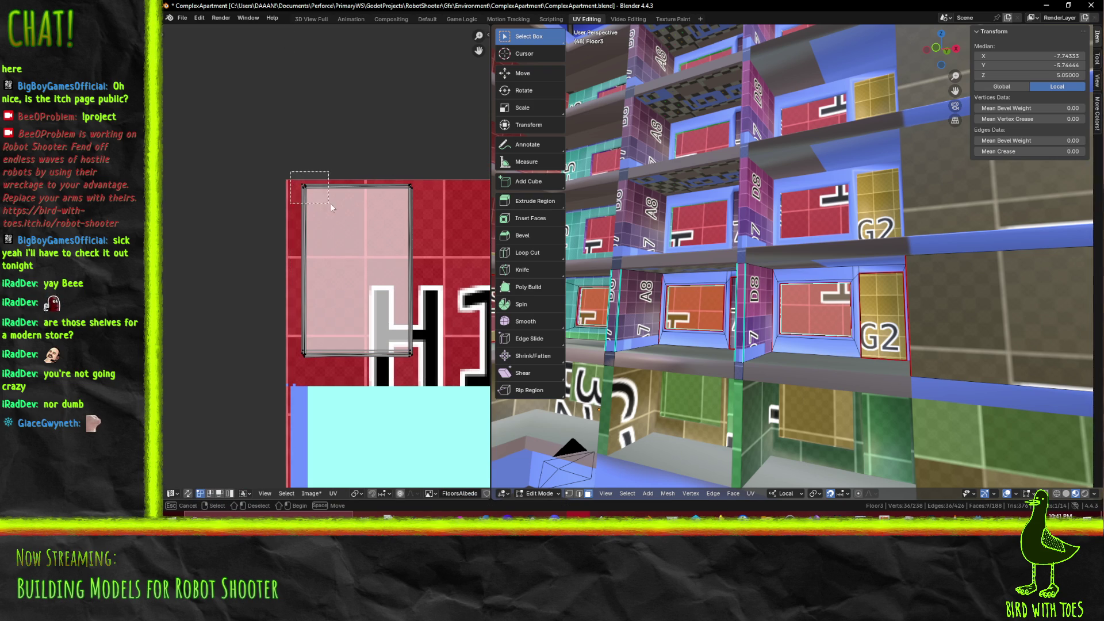
Straighten the island's top edge with Align Auto from the F3 search
{"action": "left_click_drag", "start_coordinate": [433, 222], "coordinate": [457, 244]}
{"action": "key", "text": "F3"}
{"action": "type", "text": "a"}
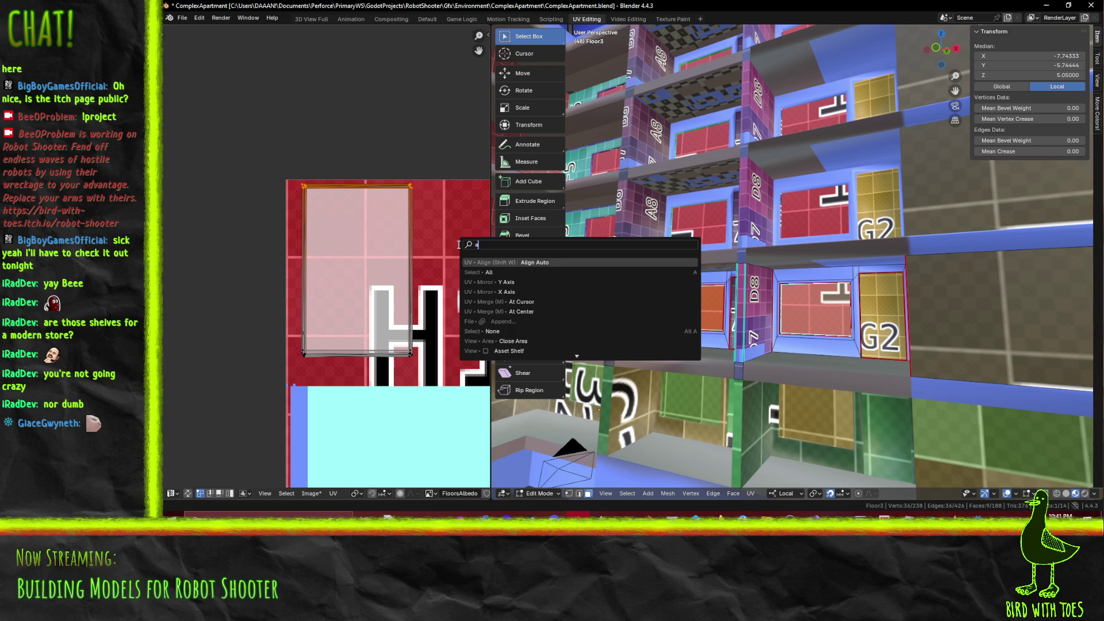
{"action": "type", "text": "lki"}
{"action": "key", "text": "BackSpace"}
{"action": "key", "text": "BackSpace"}
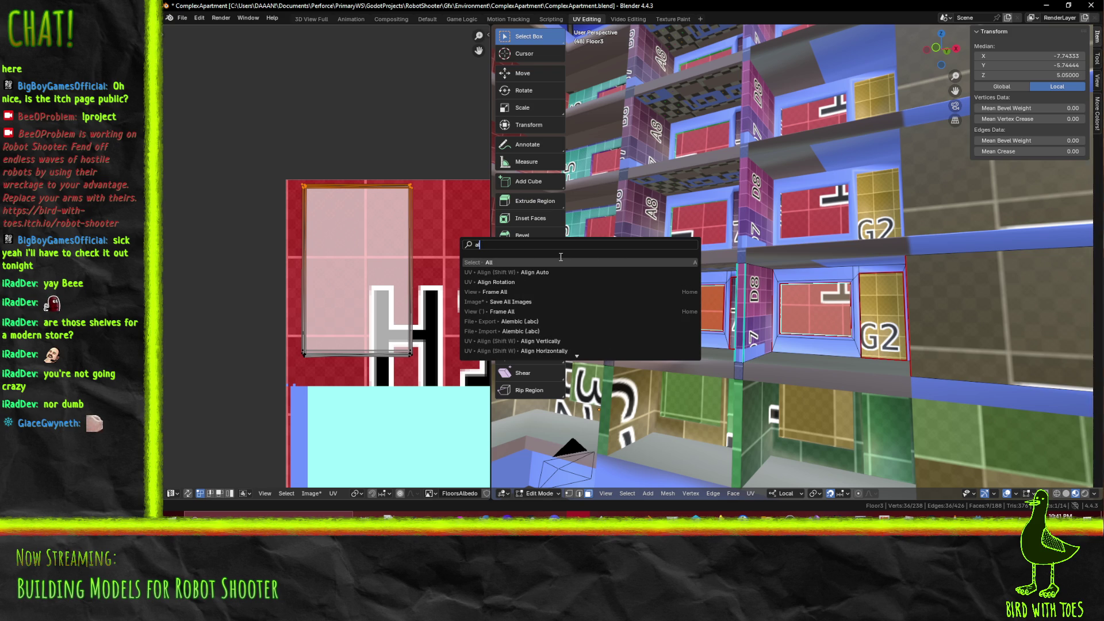
{"action": "left_click", "coordinate": [564, 272]}
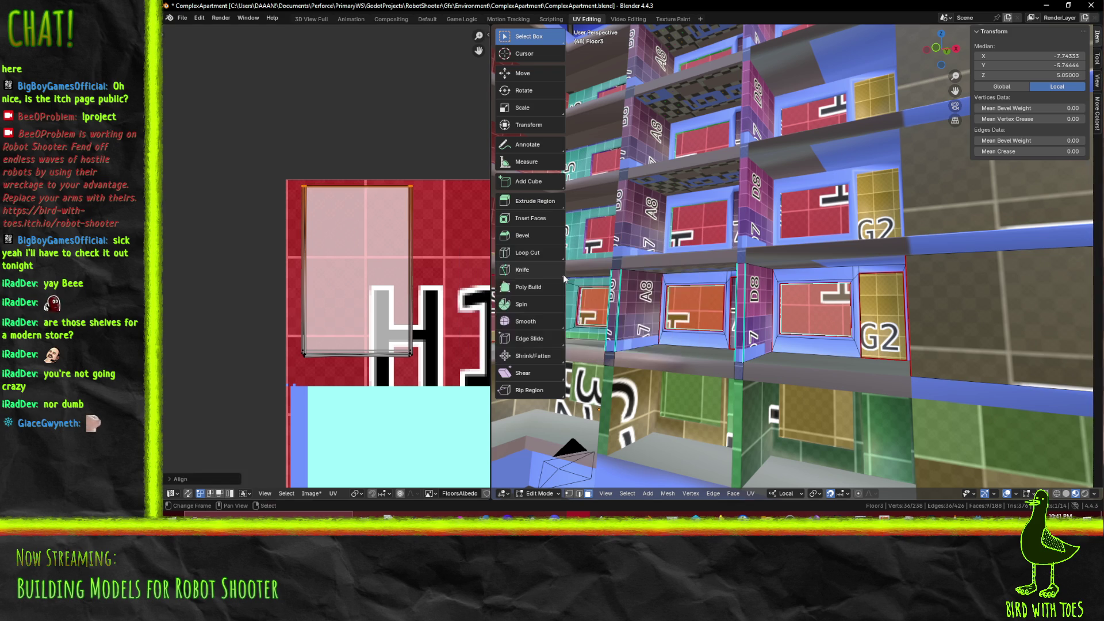
Box-select the island's left-edge vertices and straighten them with Shift+W alignment
{"action": "key", "text": "alt+a"}
{"action": "key", "text": "b"}
{"action": "left_click_drag", "start_coordinate": [416, 390], "coordinate": [416, 390]}
{"action": "right_click", "coordinate": [416, 390]}
{"action": "key", "text": "Escape"}
{"action": "key", "text": "b"}
{"action": "left_click_drag", "start_coordinate": [288, 165], "coordinate": [313, 359]}
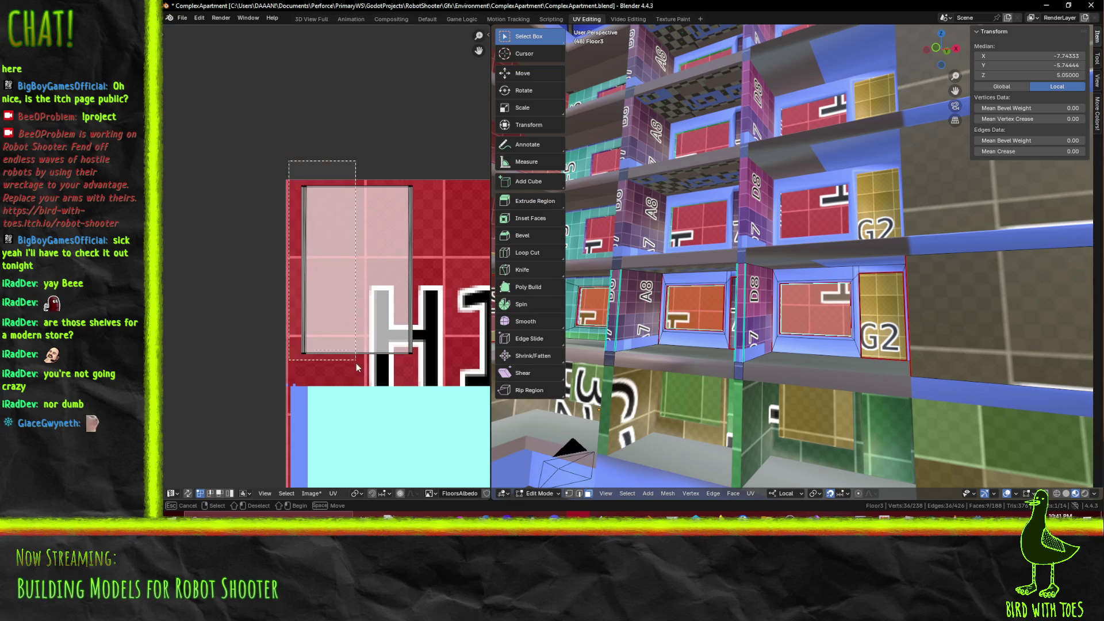
{"action": "key", "text": "shift+w"}
{"action": "left_click", "coordinate": [416, 392]}
Straighten the right edge with Align Auto, then zoom out and orbit to check the windows
{"action": "left_click_drag", "start_coordinate": [391, 163], "coordinate": [437, 367]}
{"action": "key", "text": "F3"}
{"action": "left_click", "coordinate": [473, 384]}
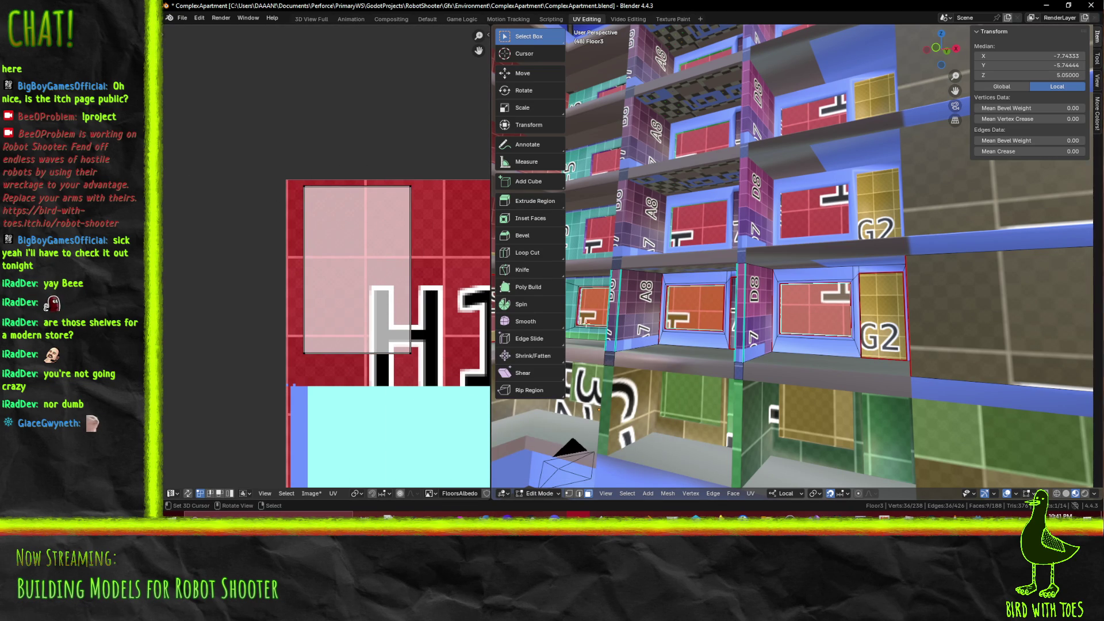
{"action": "scroll", "coordinate": [417, 258], "scroll_direction": "down", "scroll_amount": 3}
{"action": "middle_click_drag", "start_coordinate": [770, 368], "coordinate": [835, 389]}
{"action": "scroll", "coordinate": [401, 309], "scroll_direction": "down", "scroll_amount": 3}
{"action": "mouse_move", "coordinate": [401, 309]}
{"action": "middle_mouse_down"}
{"action": "mouse_move", "coordinate": [275, 242]}
{"action": "mouse_move", "coordinate": [323, 267]}
{"action": "middle_mouse_up"}
{"action": "middle_click_drag", "start_coordinate": [825, 379], "coordinate": [843, 366]}
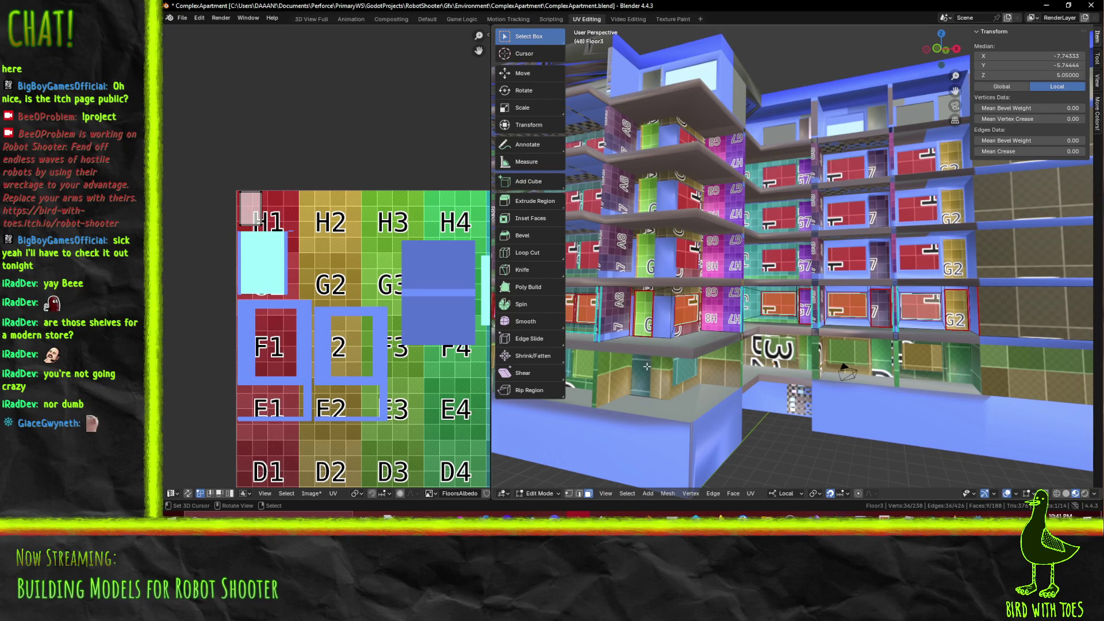
{"action": "scroll", "coordinate": [316, 303], "scroll_direction": "down", "scroll_amount": 4, "text": "ctrl"}
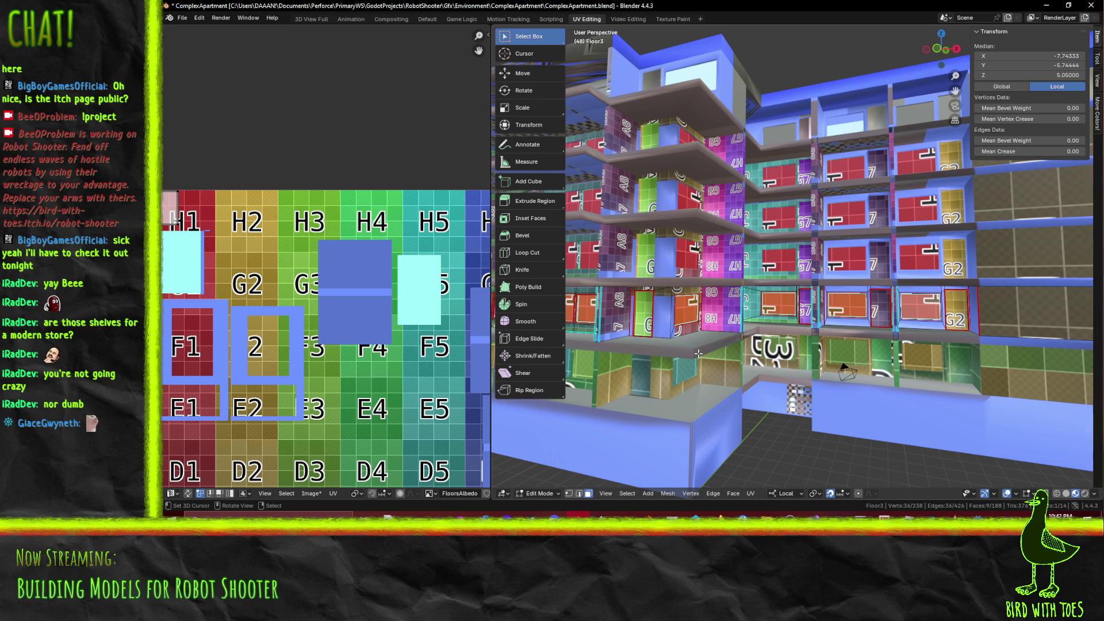
{"action": "scroll", "coordinate": [374, 319], "scroll_direction": "down", "scroll_amount": 3}
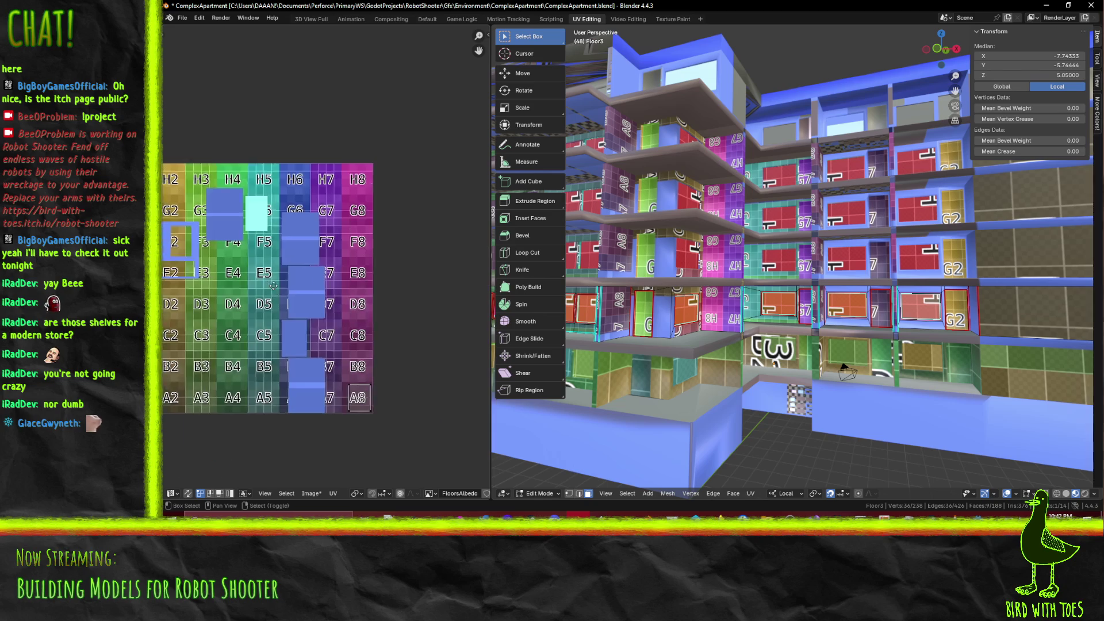
{"action": "left_click", "coordinate": [265, 227]}
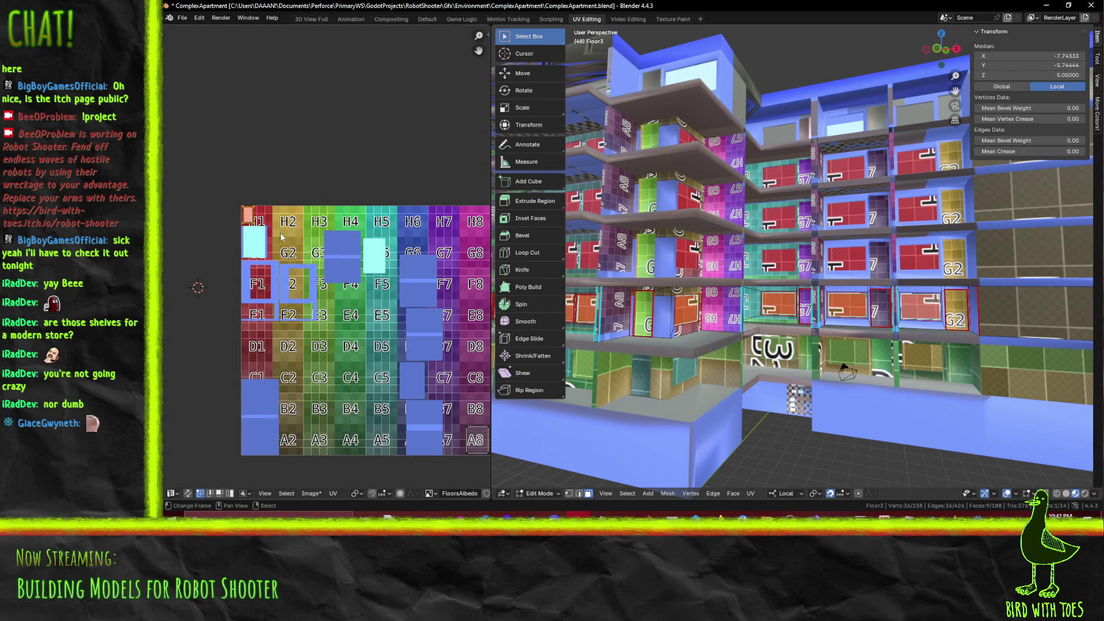
{"action": "key", "text": "alt"}
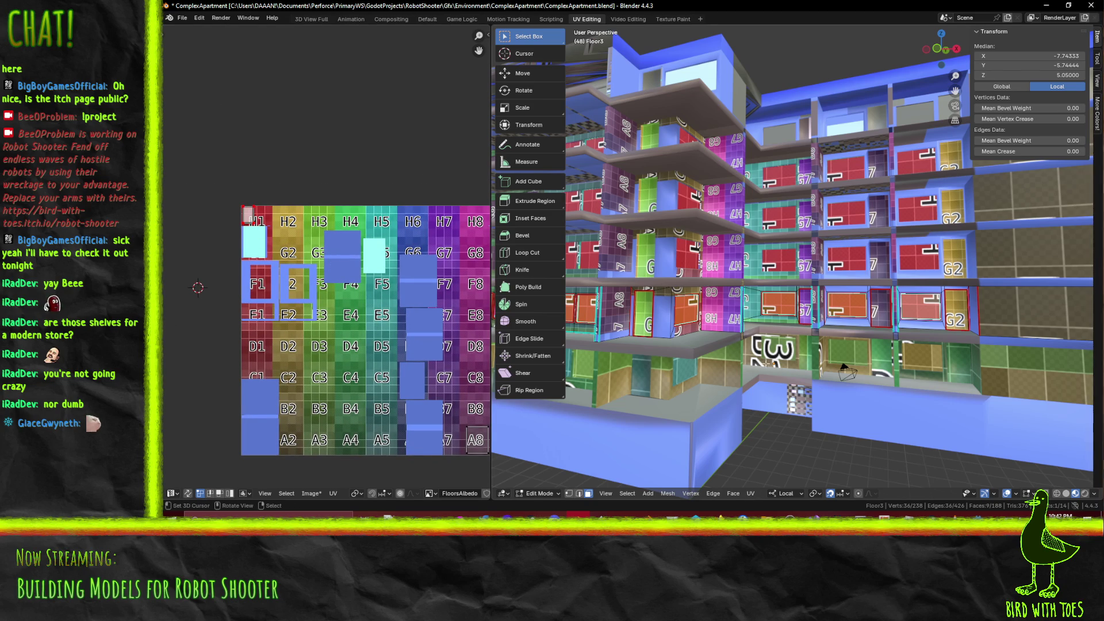
{"action": "key", "text": "Tab"}
{"action": "middle_click_drag", "start_coordinate": [693, 348], "coordinate": [859, 307]}
{"action": "key", "text": "Tab"}
Select the row of window faces across the upper and lower floors
{"action": "left_click", "coordinate": [847, 307], "text": "alt"}
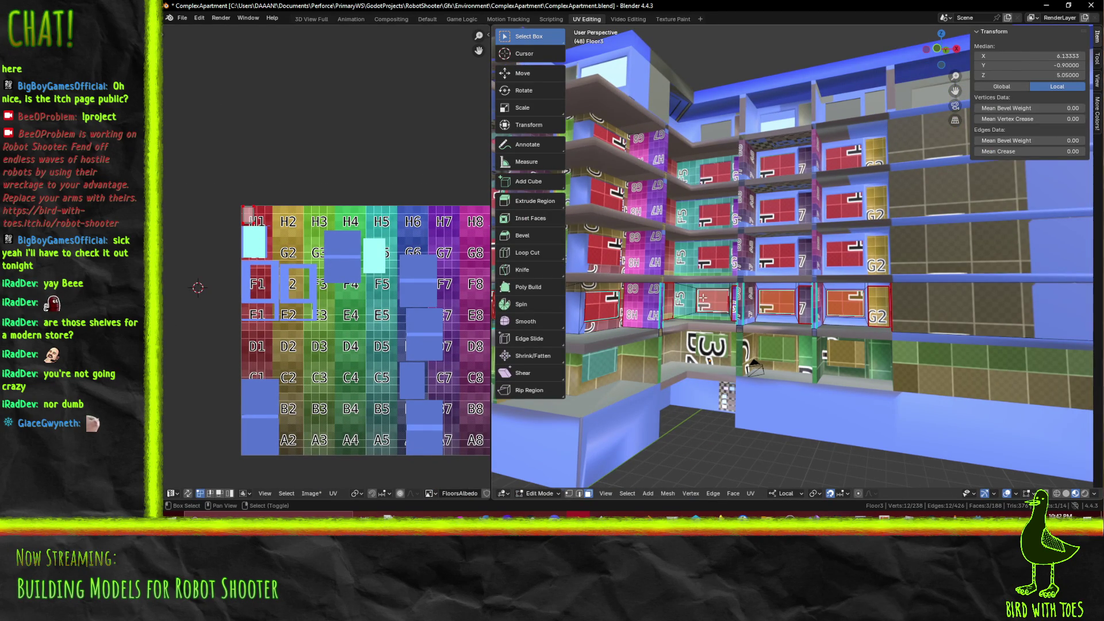
{"action": "mouse_move", "coordinate": [686, 297]}
{"action": "middle_mouse_down"}
{"action": "mouse_move", "coordinate": [585, 307]}
{"action": "mouse_move", "coordinate": [719, 331]}
{"action": "middle_mouse_up"}
{"action": "left_click", "coordinate": [585, 307], "text": "alt+shift"}
{"action": "left_click", "coordinate": [720, 331], "text": "shift"}
{"action": "left_click", "coordinate": [654, 326], "text": "shift"}
{"action": "left_click", "coordinate": [625, 329], "text": "shift"}
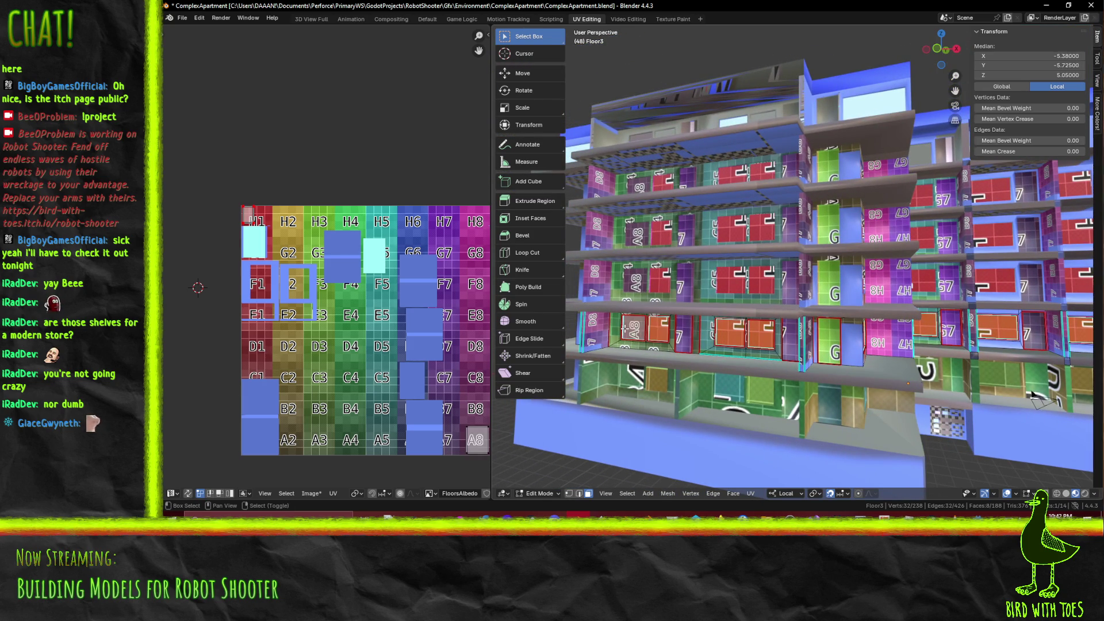
{"action": "middle_click_drag", "start_coordinate": [356, 322], "coordinate": [344, 312]}
{"action": "mouse_move", "coordinate": [632, 336]}
{"action": "middle_mouse_down"}
{"action": "mouse_move", "coordinate": [690, 339]}
{"action": "mouse_move", "coordinate": [612, 359]}
{"action": "middle_mouse_up"}
{"action": "left_click", "coordinate": [612, 359], "text": "shift"}
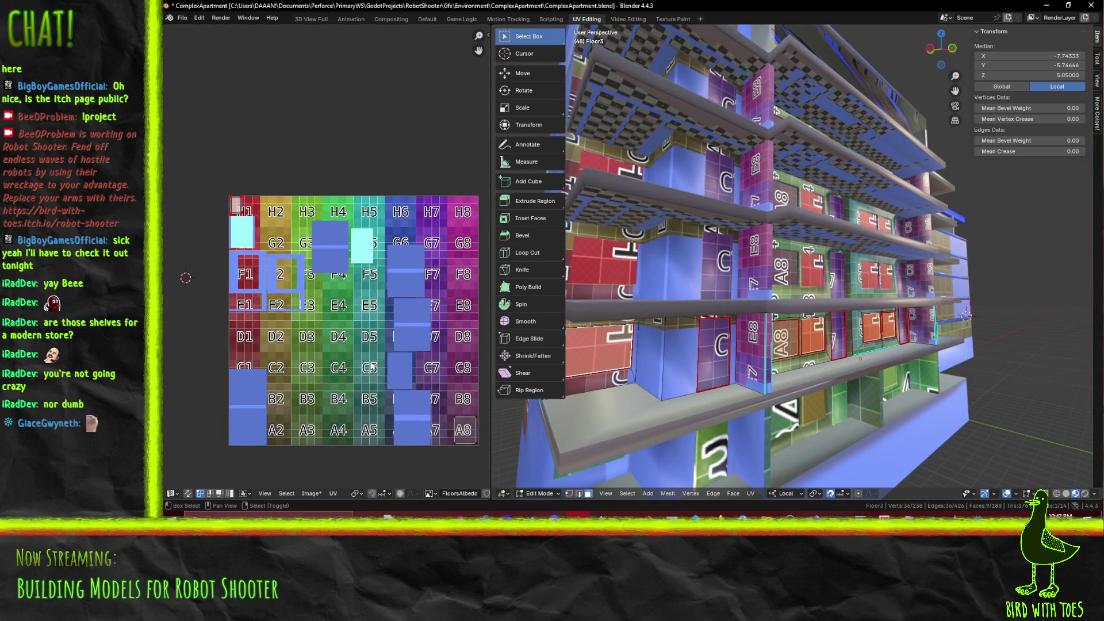
Move the chosen faces' UVs from A8 onto the H1 tile and shrink them
{"action": "middle_click_drag", "start_coordinate": [402, 391], "coordinate": [358, 347]}
{"action": "mouse_move", "coordinate": [385, 350]}
{"action": "left_mouse_down"}
{"action": "mouse_move", "coordinate": [461, 449]}
{"action": "mouse_move", "coordinate": [461, 439]}
{"action": "left_mouse_up"}
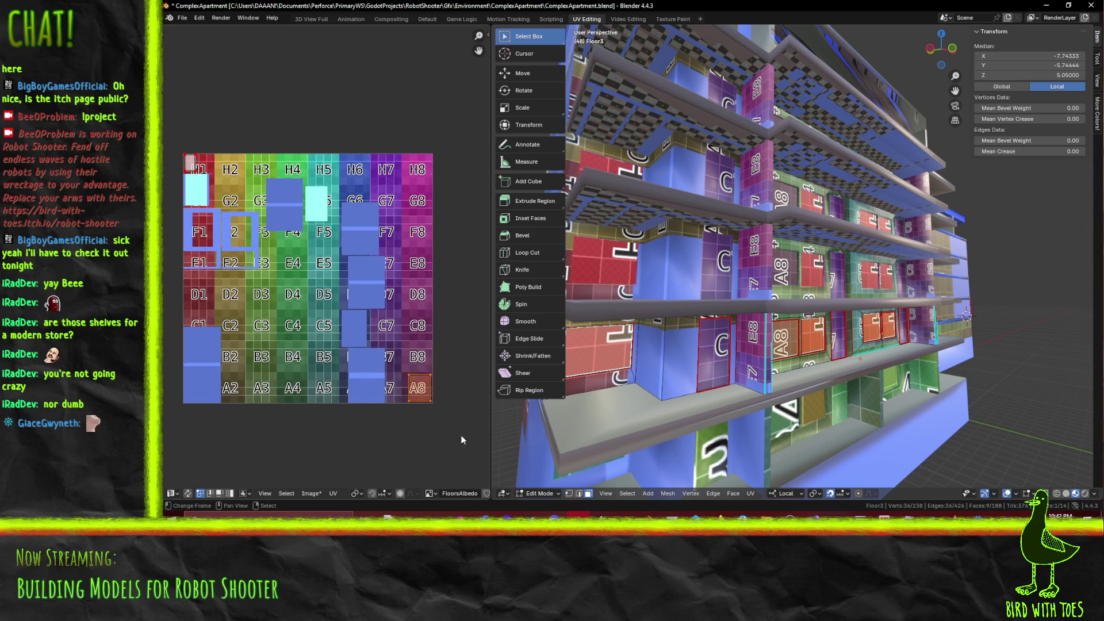
{"action": "key", "text": "g"}
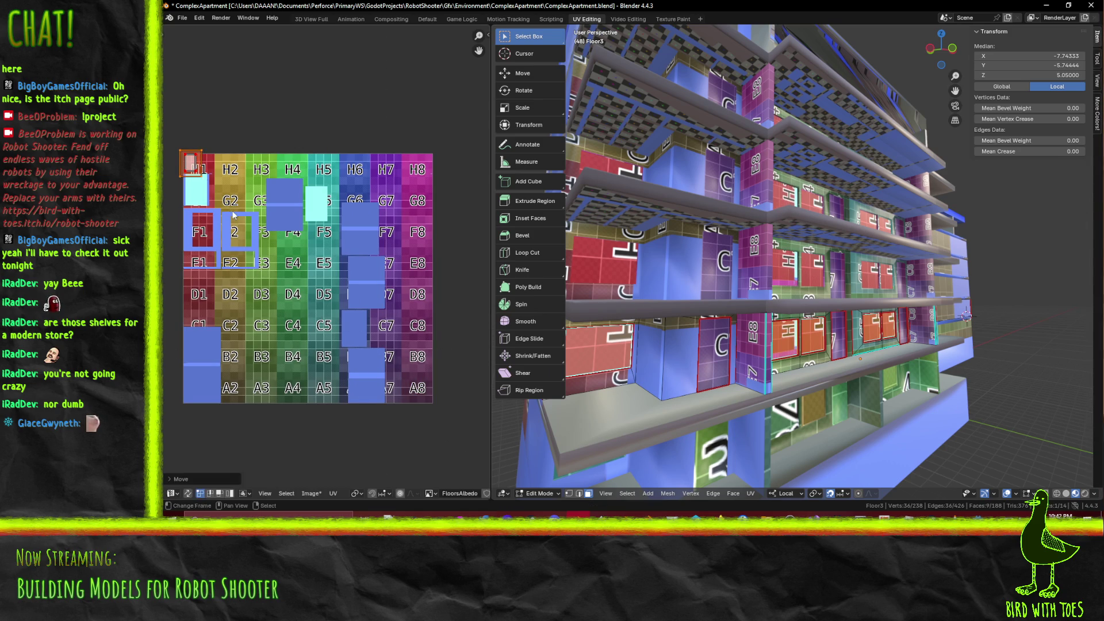
{"action": "left_click", "coordinate": [233, 215]}
{"action": "scroll", "coordinate": [353, 365], "scroll_direction": "up", "scroll_amount": 7}
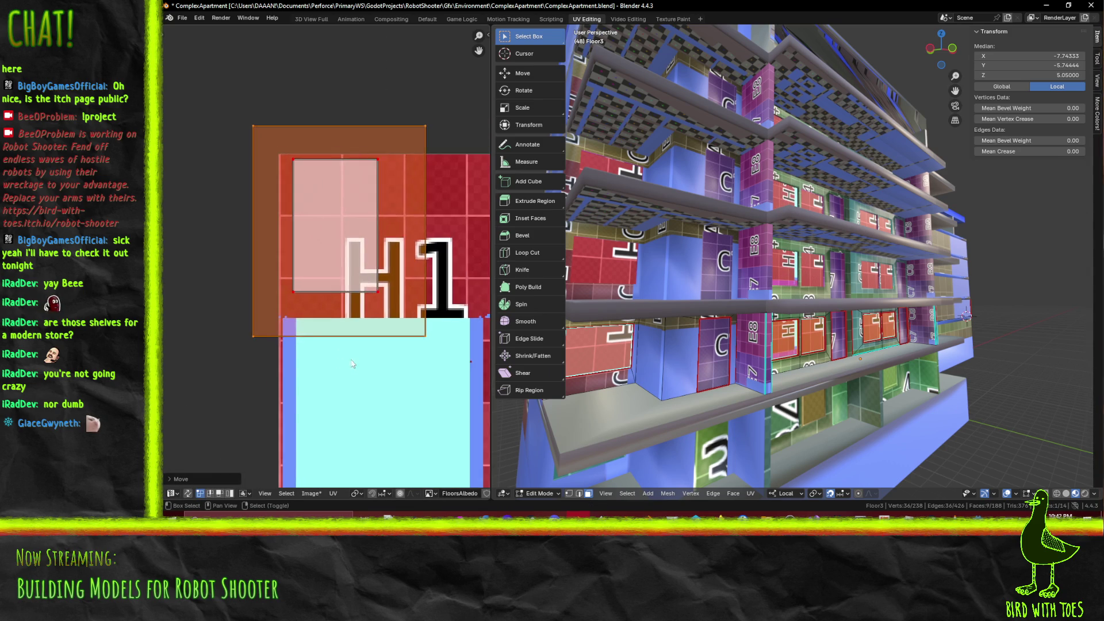
{"action": "middle_click_drag", "start_coordinate": [352, 365], "coordinate": [295, 352]}
{"action": "key", "text": "s"}
{"action": "left_click", "coordinate": [346, 329]}
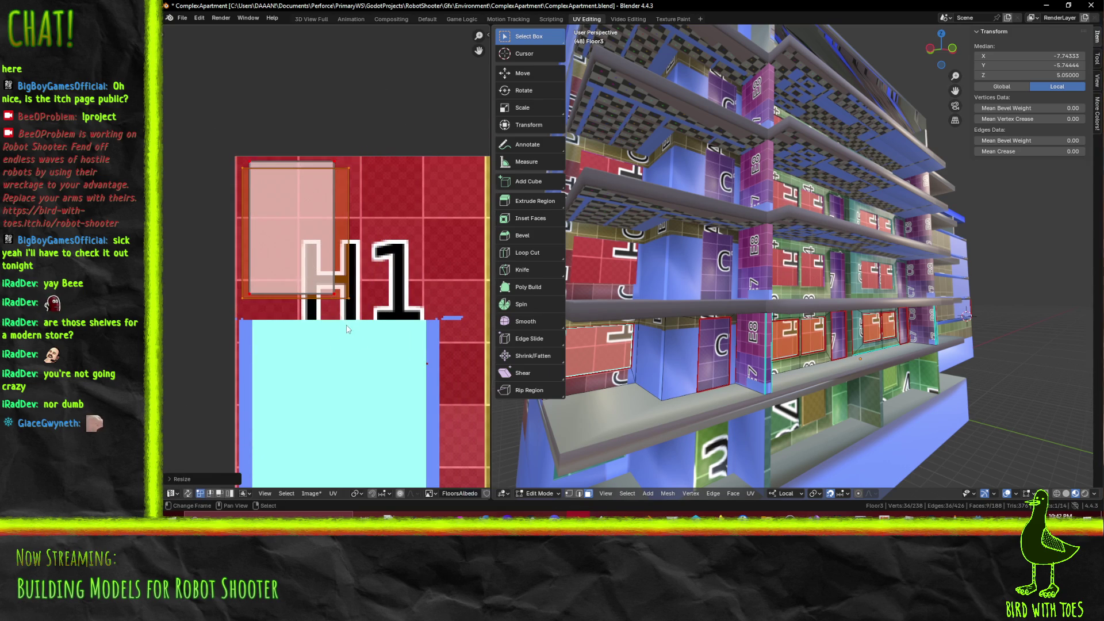
Shift and narrow the UVs horizontally to fit the pink window rectangle
{"action": "key", "text": "g"}
{"action": "left_click", "coordinate": [404, 339]}
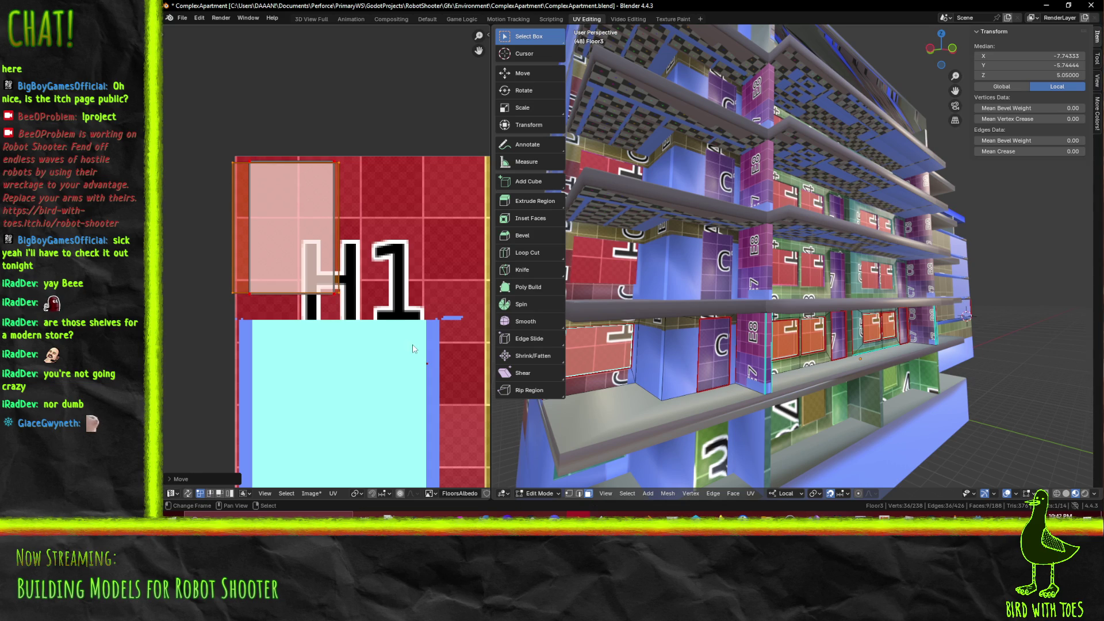
{"action": "key", "text": "s"}
{"action": "key", "text": "Escape"}
{"action": "key", "text": "s"}
{"action": "key", "text": "x"}
{"action": "left_click", "coordinate": [408, 297]}
{"action": "key", "text": "s"}
{"action": "key", "text": "x"}
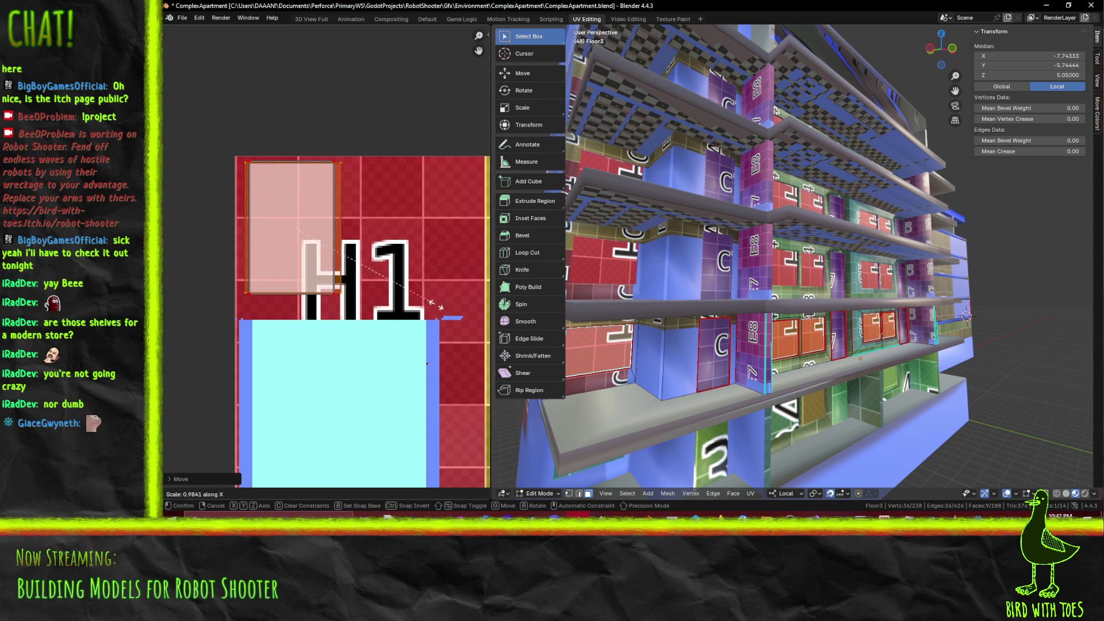
{"action": "left_click", "coordinate": [419, 300]}
{"action": "key", "text": "g"}
{"action": "key", "text": "x"}
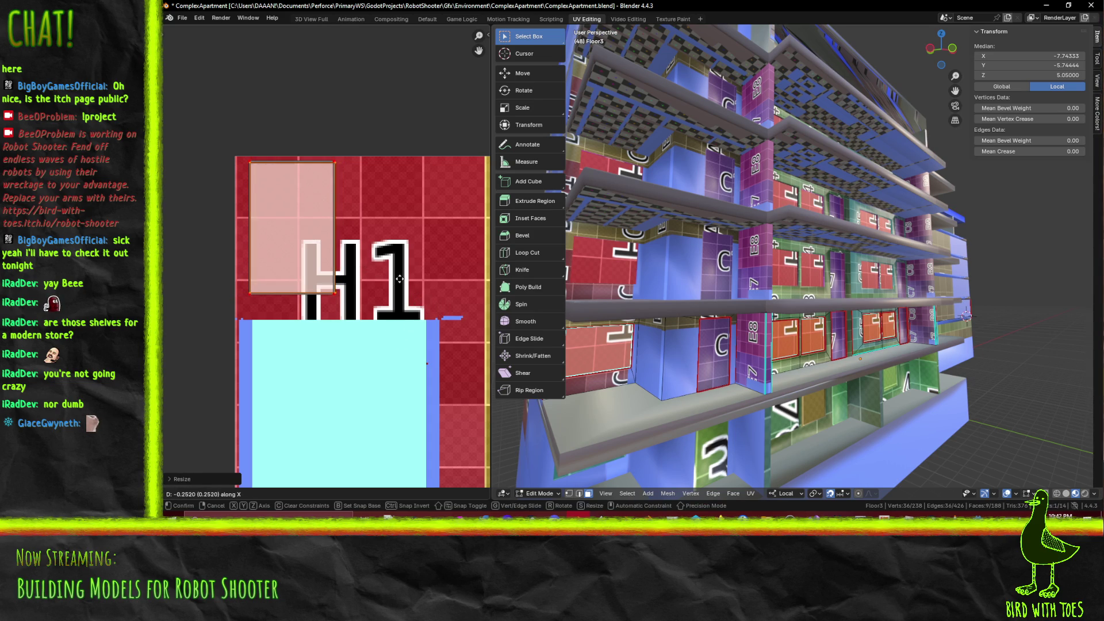
{"action": "left_click", "coordinate": [399, 279]}
{"action": "scroll", "coordinate": [403, 285], "scroll_direction": "up", "scroll_amount": 5}
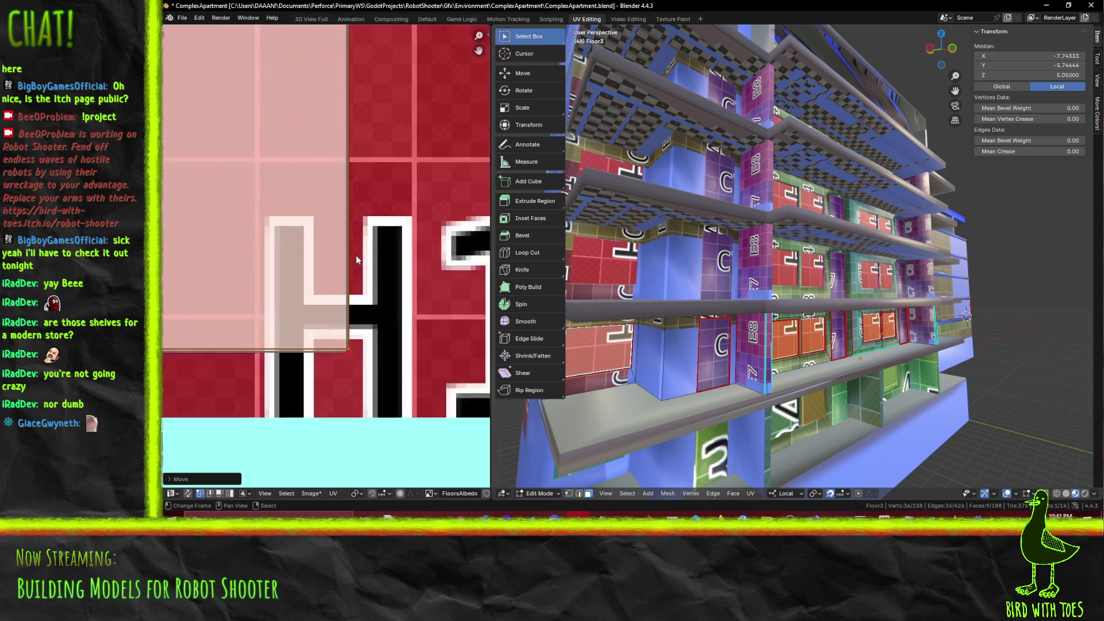
{"action": "scroll", "coordinate": [464, 297], "scroll_direction": "down", "scroll_amount": 2}
Try aligning the bottom UV edge, then auto-align the UV box's top edge straight
{"action": "left_click", "coordinate": [457, 292]}
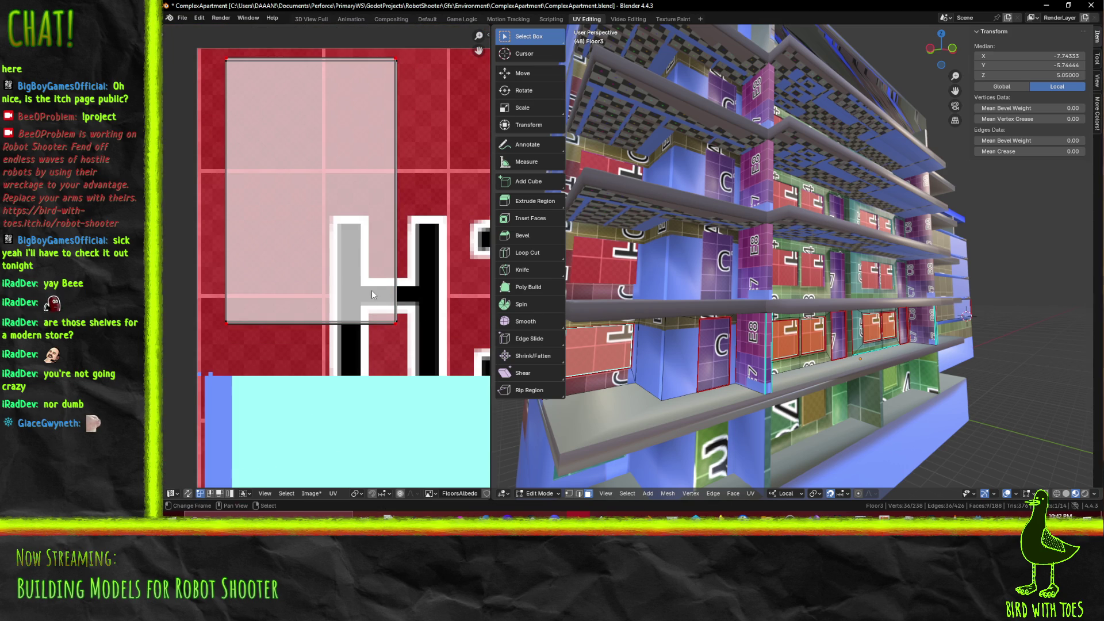
{"action": "left_click", "coordinate": [375, 320]}
{"action": "key", "text": "shift+w"}
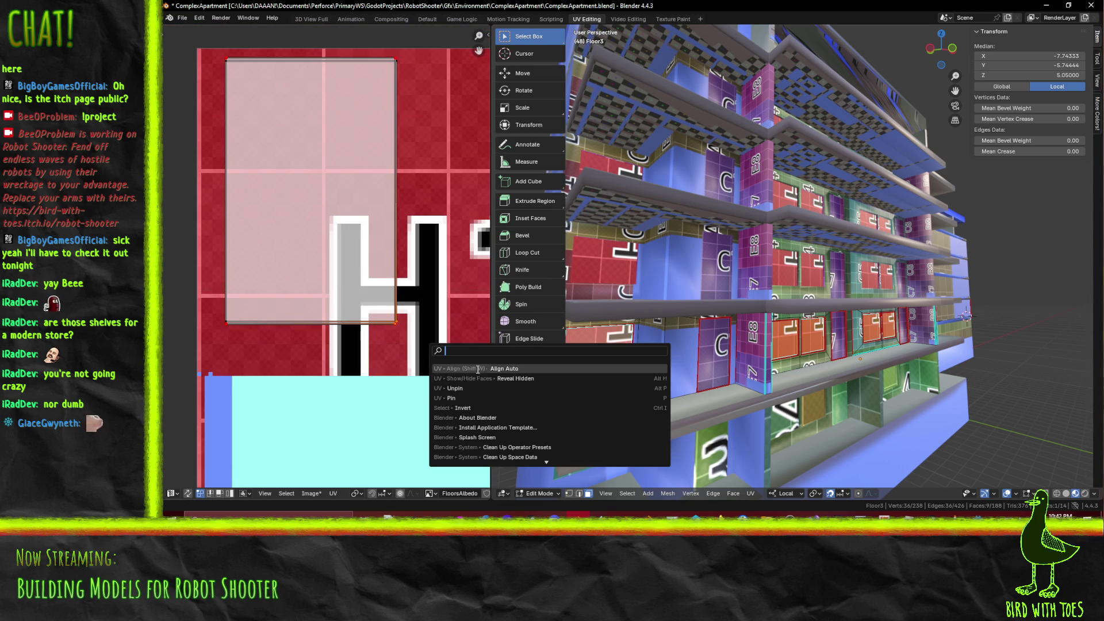
{"action": "left_click", "coordinate": [469, 368]}
{"action": "left_click", "coordinate": [288, 303]}
{"action": "key", "text": "F3"}
{"action": "key", "text": "Escape"}
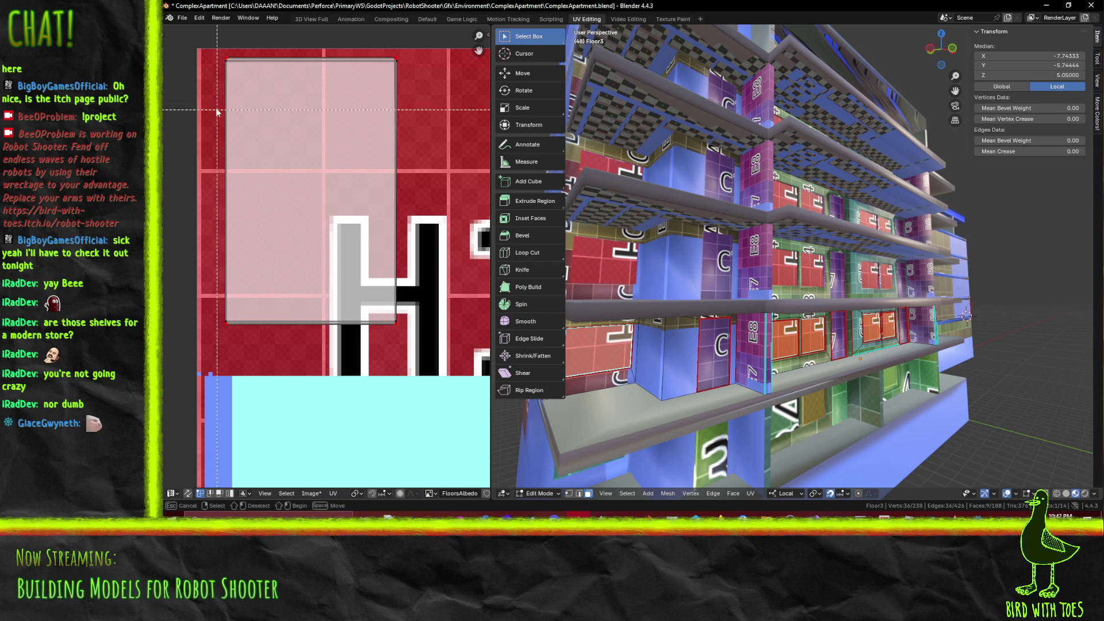
{"action": "left_click_drag", "start_coordinate": [208, 47], "coordinate": [471, 106]}
{"action": "key", "text": "F3"}
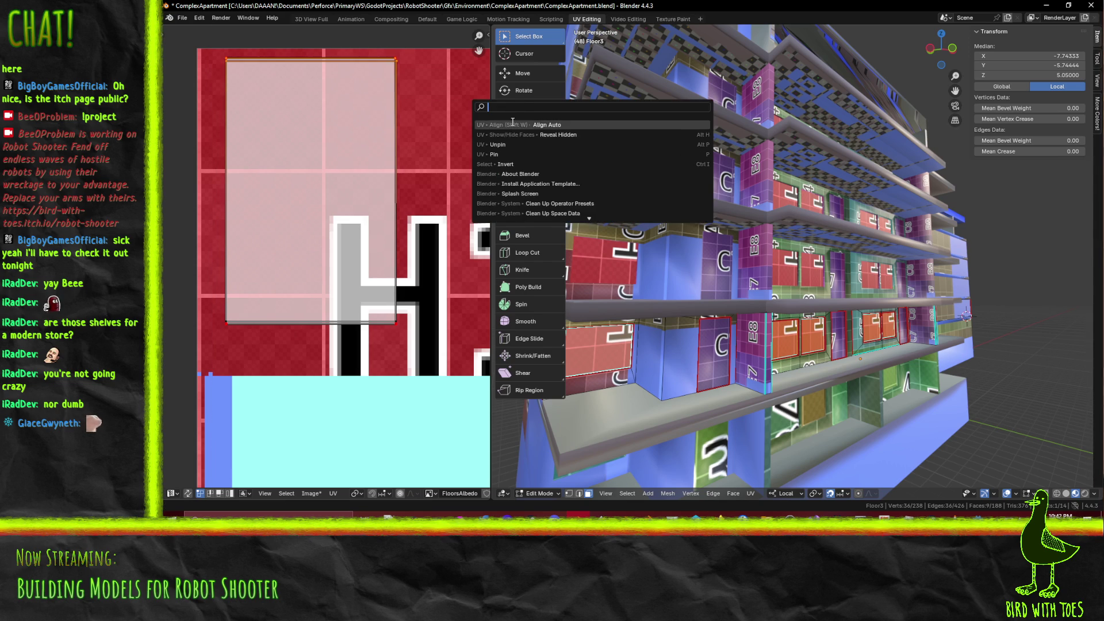
{"action": "left_click", "coordinate": [512, 124]}
Auto-align the UV box's bottom edge straight and check the windows on the building
{"action": "left_click_drag", "start_coordinate": [197, 306], "coordinate": [330, 368]}
{"action": "key", "text": "n"}
{"action": "left_click_drag", "start_coordinate": [191, 288], "coordinate": [419, 367]}
{"action": "key", "text": "F3"}
{"action": "left_click", "coordinate": [483, 365]}
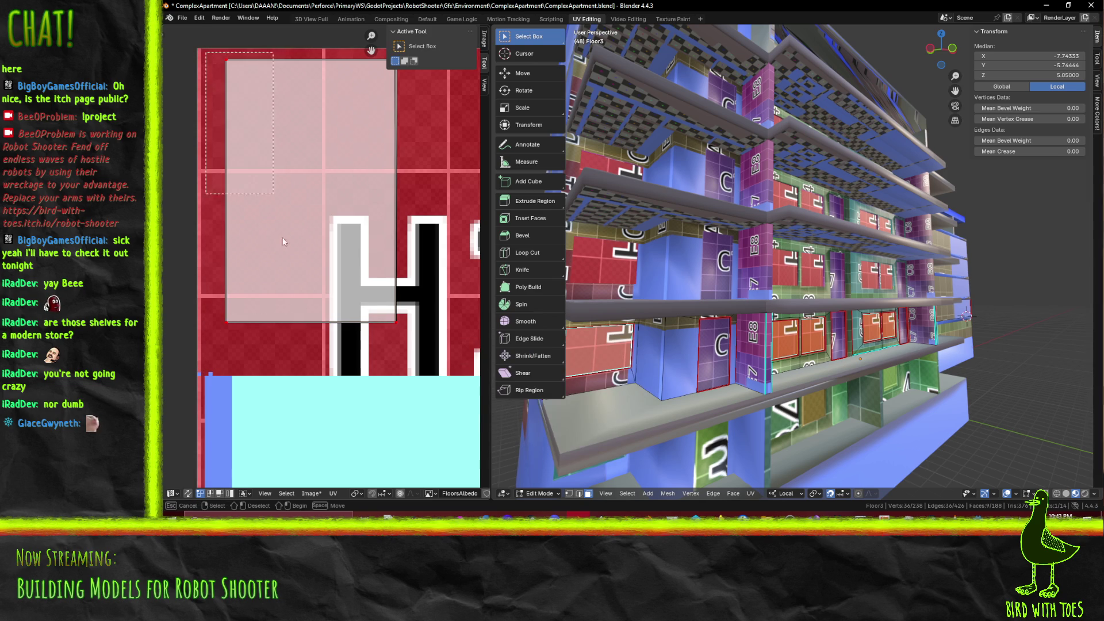
{"action": "key", "text": "F3"}
{"action": "key", "text": "Return"}
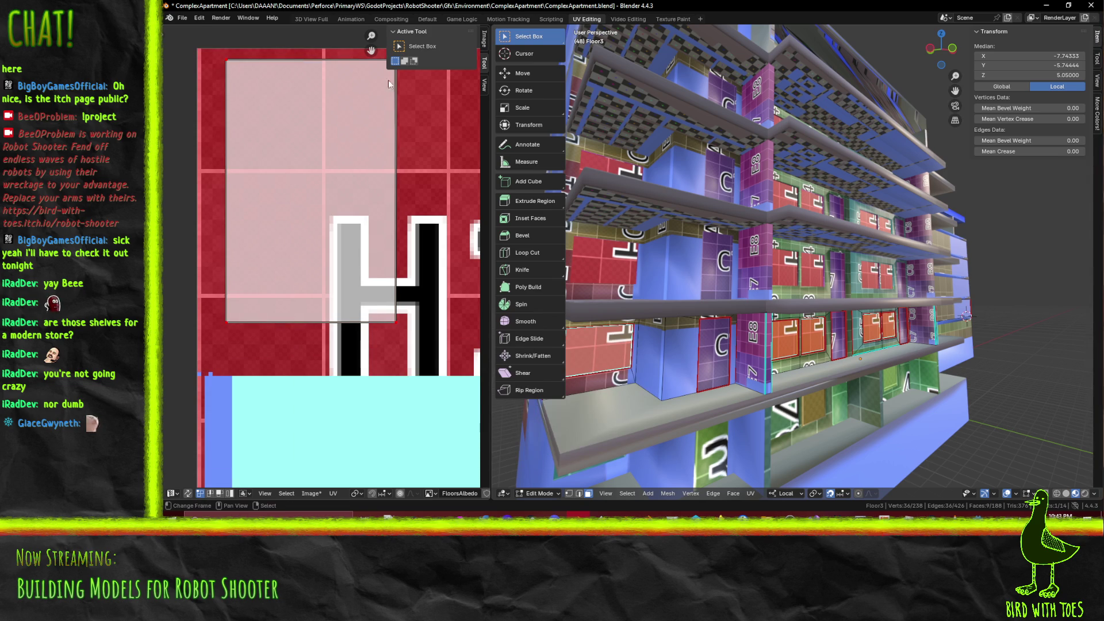
{"action": "key", "text": "n"}
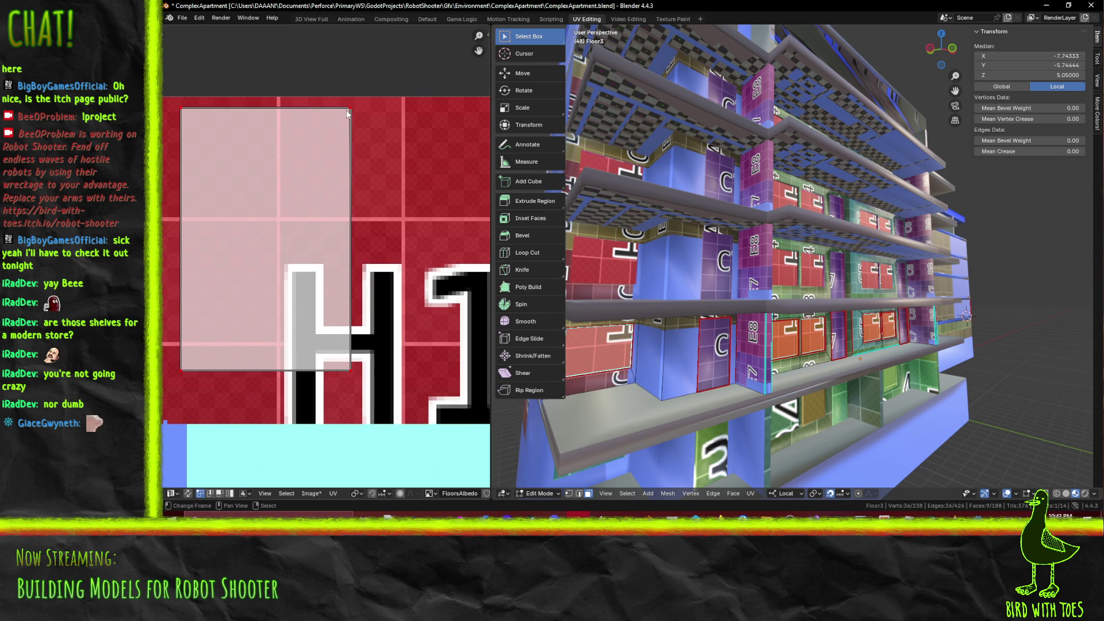
{"action": "key", "text": "F3"}
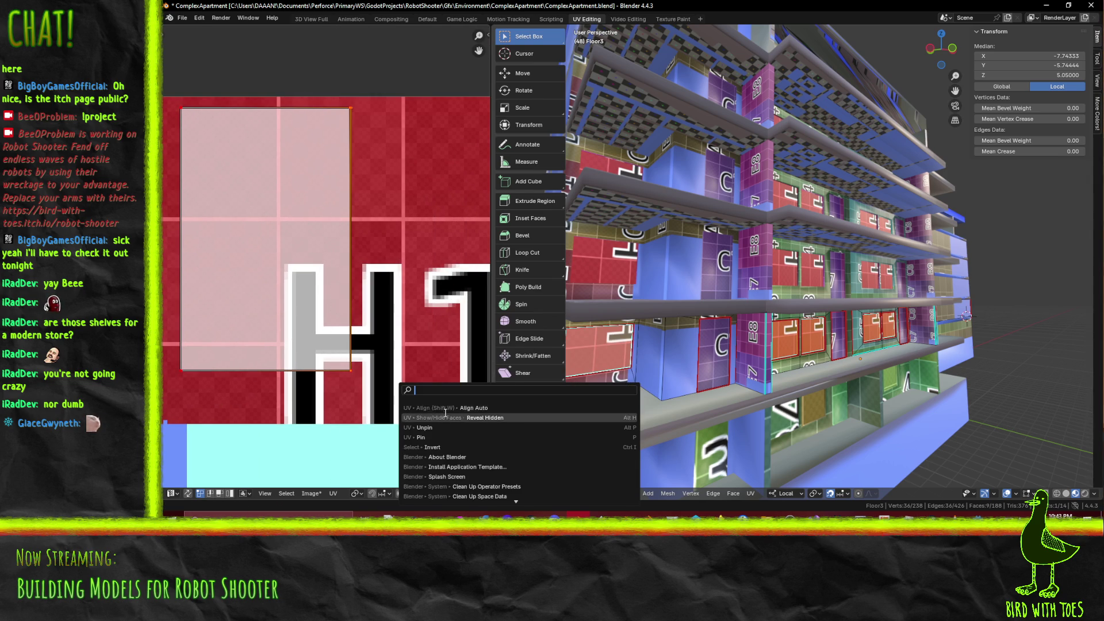
{"action": "mouse_move", "coordinate": [736, 374]}
{"action": "middle_mouse_down"}
{"action": "mouse_move", "coordinate": [754, 367]}
{"action": "mouse_move", "coordinate": [724, 322]}
{"action": "mouse_move", "coordinate": [695, 173]}
{"action": "middle_mouse_up"}
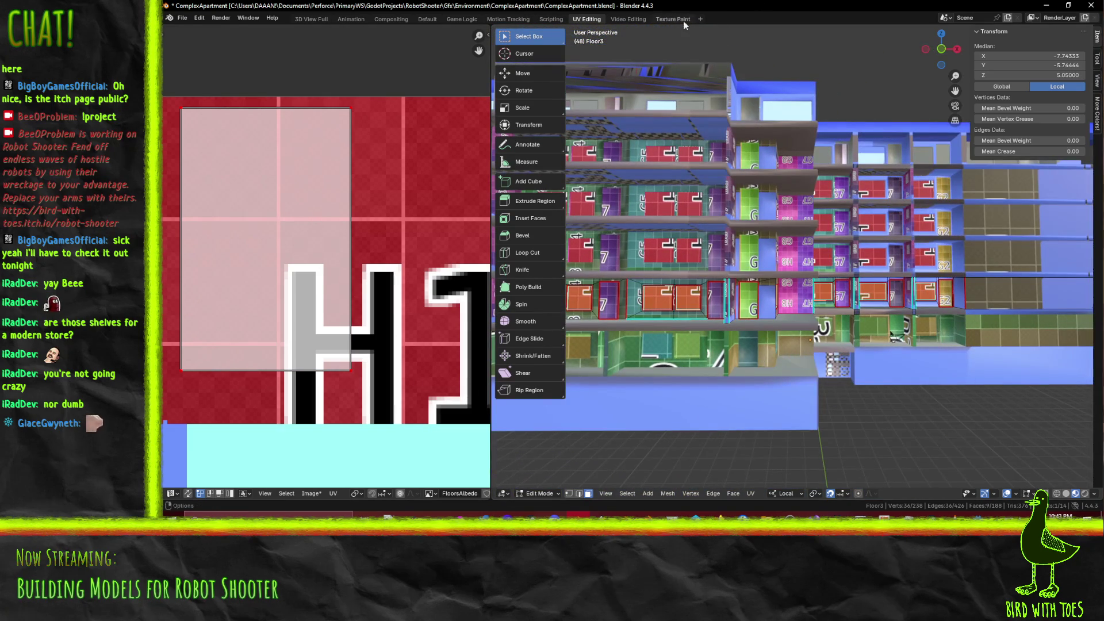
Paint the window panes light cyan in the Texture Paint workspace
{"action": "left_click", "coordinate": [687, 20]}
{"action": "key", "text": "s"}
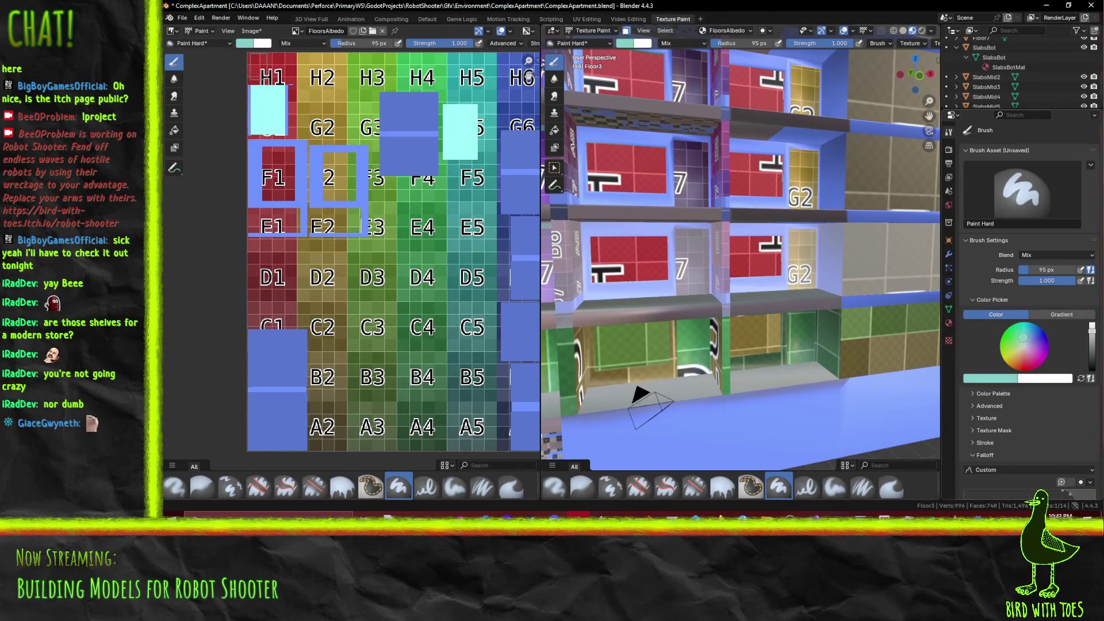
{"action": "key", "text": "s"}
{"action": "key", "text": "s"}
{"action": "scroll", "coordinate": [676, 248], "scroll_direction": "down", "scroll_amount": 5}
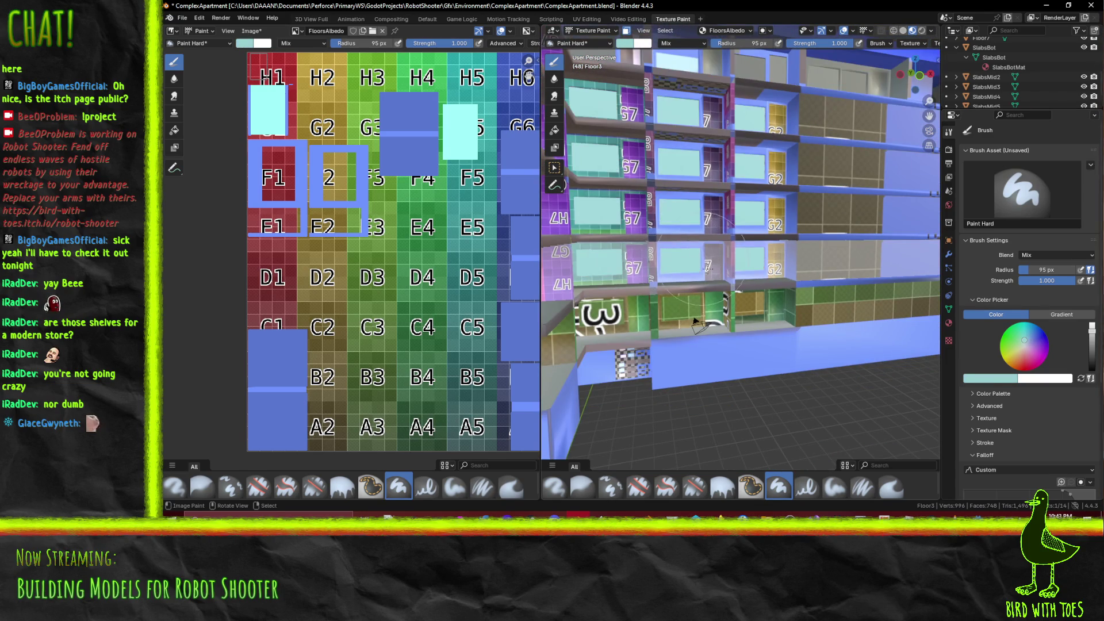
{"action": "scroll", "coordinate": [676, 247], "scroll_direction": "down", "scroll_amount": 3}
{"action": "mouse_move", "coordinate": [676, 248]}
{"action": "middle_mouse_down"}
{"action": "mouse_move", "coordinate": [745, 285]}
{"action": "mouse_move", "coordinate": [777, 258]}
{"action": "middle_mouse_up"}
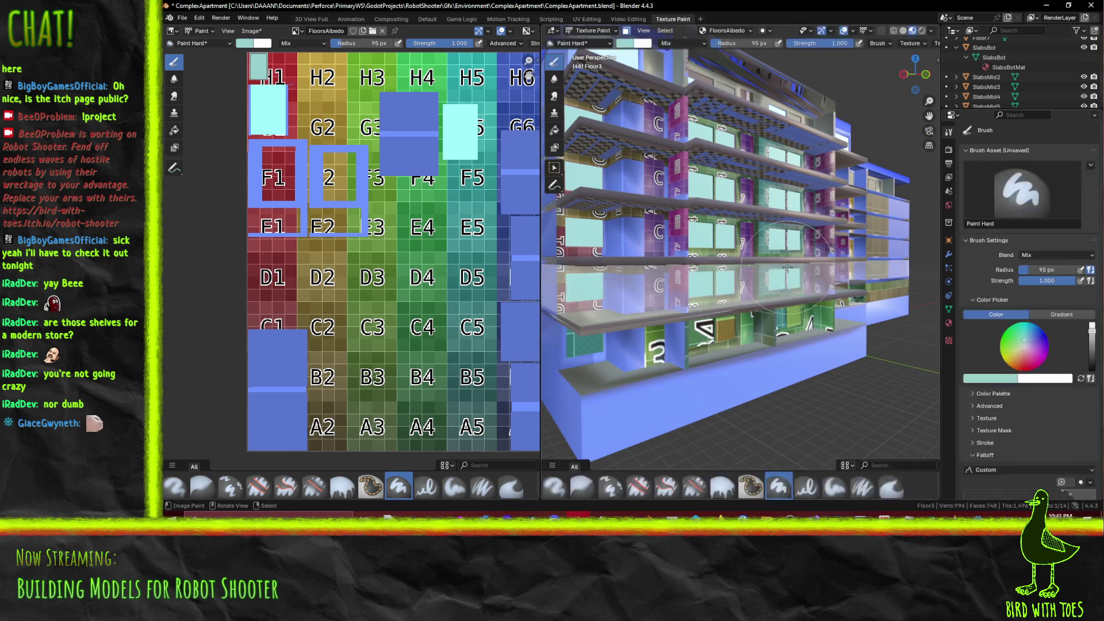
Back in UV Editing, save the atlas texture as FloorsAlbedo.png
{"action": "left_click", "coordinate": [586, 19]}
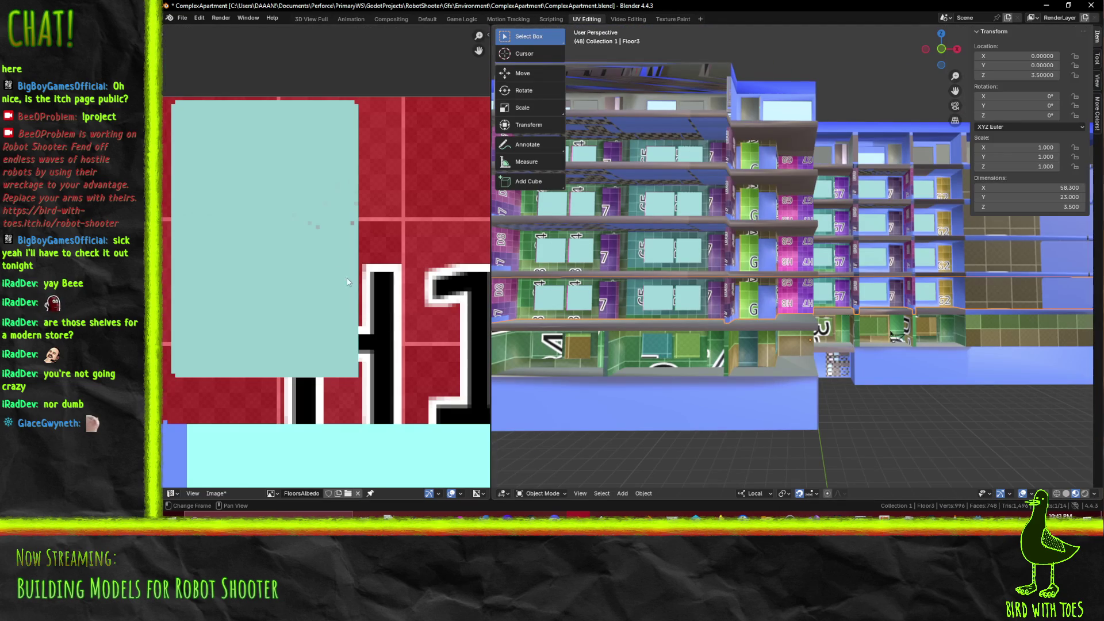
{"action": "key", "text": "shift+alt+s"}
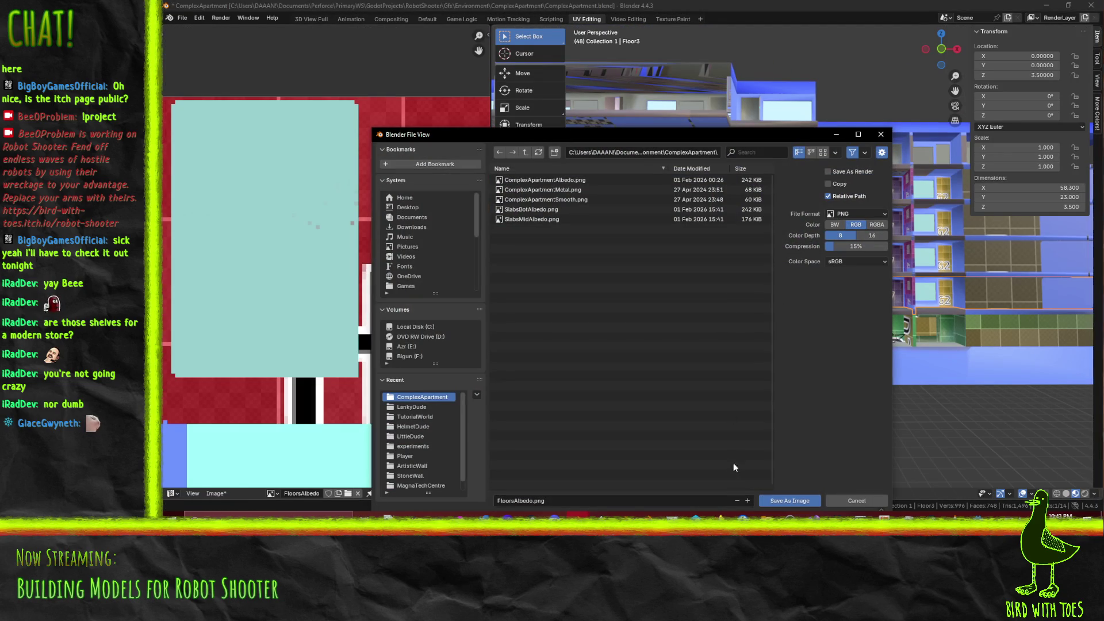
{"action": "left_click", "coordinate": [781, 501]}
{"action": "scroll", "coordinate": [328, 322], "scroll_direction": "down", "scroll_amount": 3}
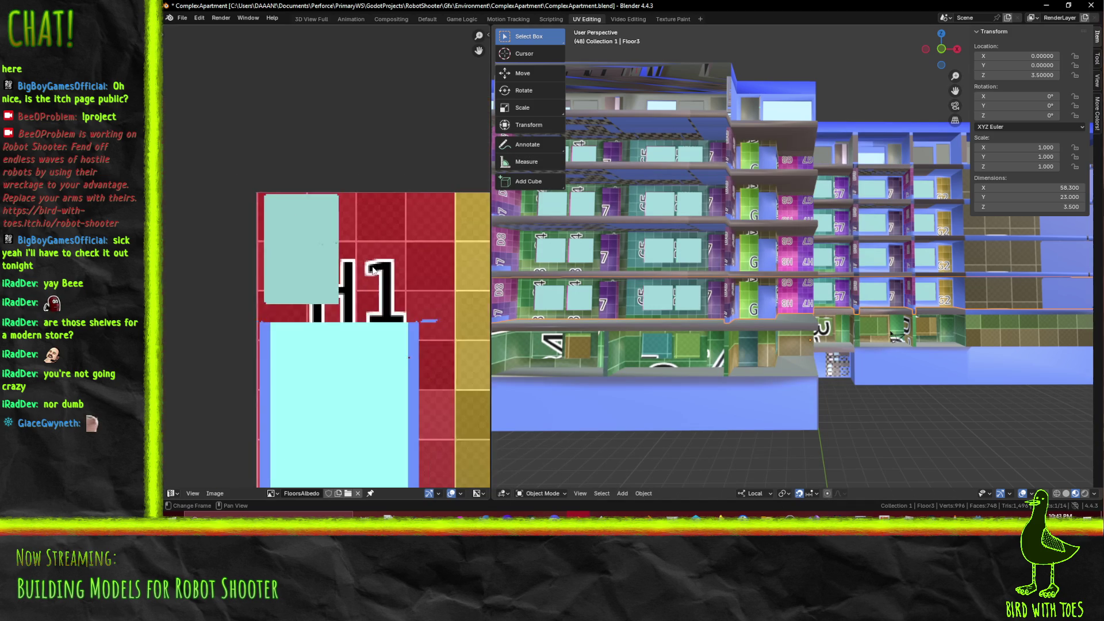
{"action": "scroll", "coordinate": [751, 294], "scroll_direction": "down", "scroll_amount": 3}
{"action": "mouse_move", "coordinate": [751, 295]}
{"action": "middle_mouse_down"}
{"action": "mouse_move", "coordinate": [864, 291]}
{"action": "mouse_move", "coordinate": [888, 313]}
{"action": "mouse_move", "coordinate": [700, 280]}
{"action": "mouse_move", "coordinate": [850, 287]}
{"action": "middle_mouse_up"}
{"action": "scroll", "coordinate": [832, 288], "scroll_direction": "down", "scroll_amount": 3}
{"action": "middle_click_drag", "start_coordinate": [937, 284], "coordinate": [675, 276]}
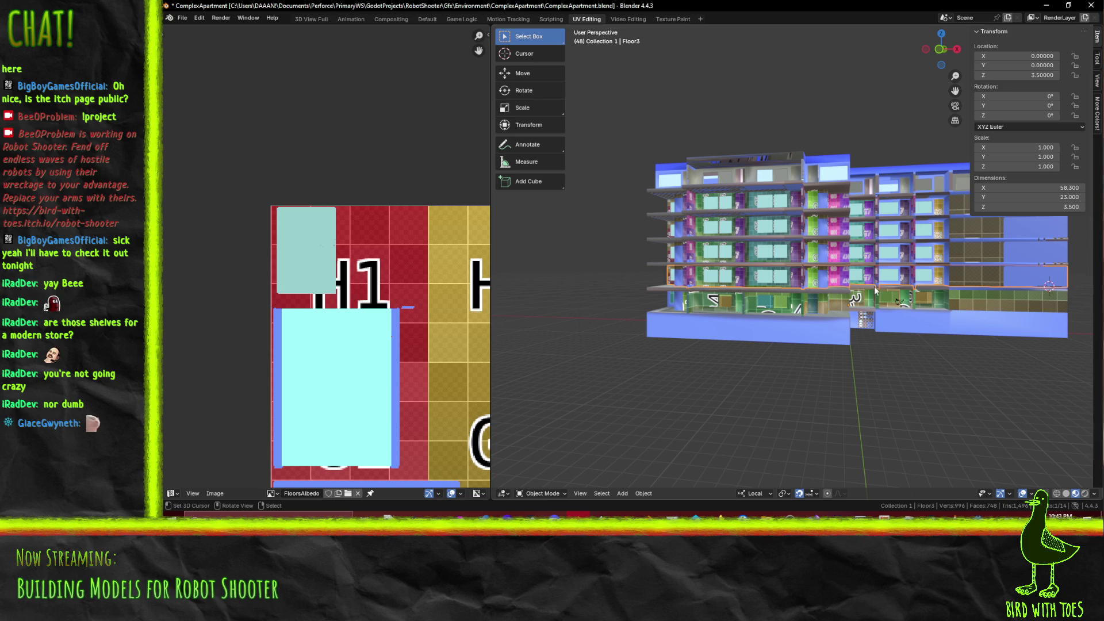
{"action": "mouse_move", "coordinate": [933, 303]}
{"action": "middle_mouse_down"}
{"action": "mouse_move", "coordinate": [864, 351]}
{"action": "mouse_move", "coordinate": [852, 384]}
{"action": "middle_mouse_up"}
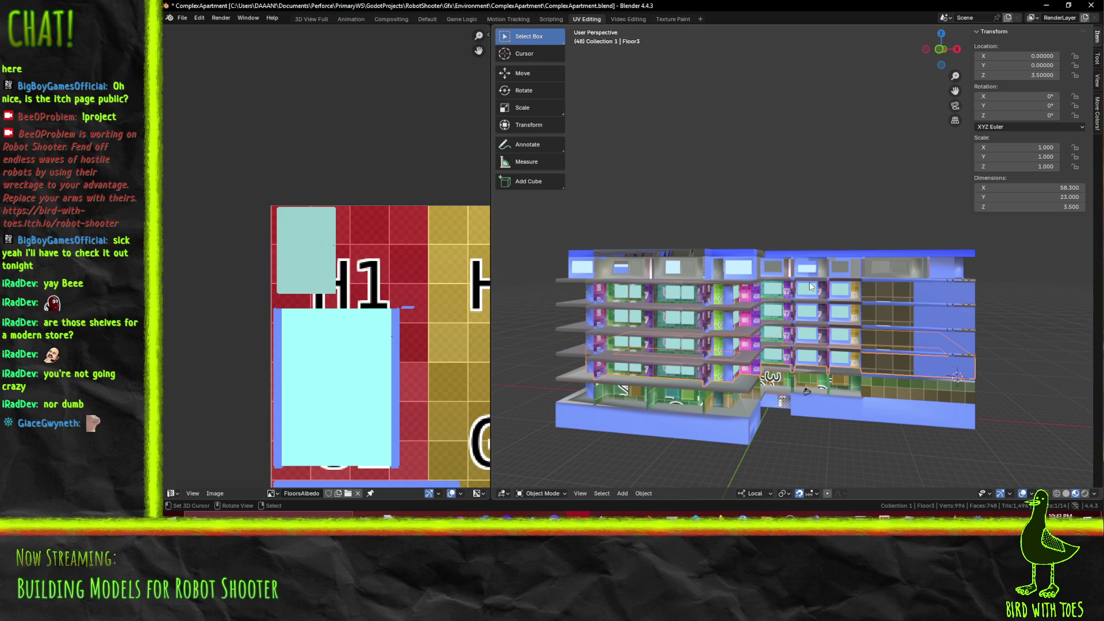
{"action": "mouse_move", "coordinate": [720, 277]}
{"action": "middle_mouse_down"}
{"action": "mouse_move", "coordinate": [747, 331]}
{"action": "mouse_move", "coordinate": [777, 287]}
{"action": "middle_mouse_up"}
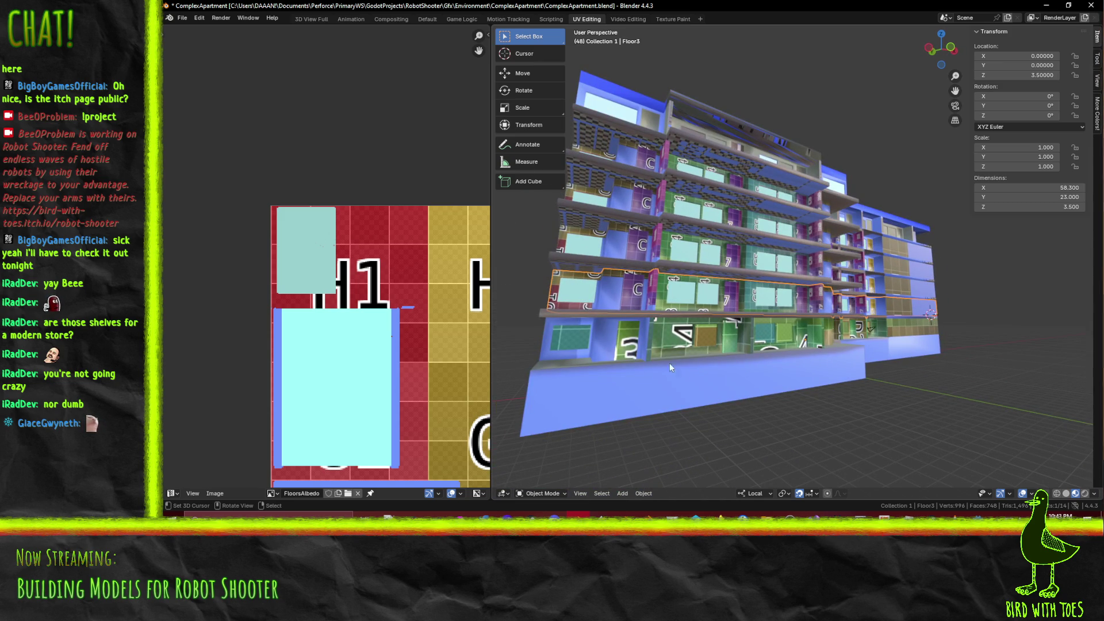
{"action": "mouse_move", "coordinate": [804, 327]}
{"action": "middle_mouse_down"}
{"action": "mouse_move", "coordinate": [660, 351]}
{"action": "mouse_move", "coordinate": [859, 349]}
{"action": "mouse_move", "coordinate": [692, 339]}
{"action": "mouse_move", "coordinate": [708, 345]}
{"action": "middle_mouse_up"}
{"action": "scroll", "coordinate": [796, 344], "scroll_direction": "up", "scroll_amount": 4}
{"action": "scroll", "coordinate": [802, 351], "scroll_direction": "down", "scroll_amount": 5}
{"action": "scroll", "coordinate": [827, 351], "scroll_direction": "up", "scroll_amount": 6}
In Edit Mode, select a path of frame faces including the C face
{"action": "key", "text": "Tab"}
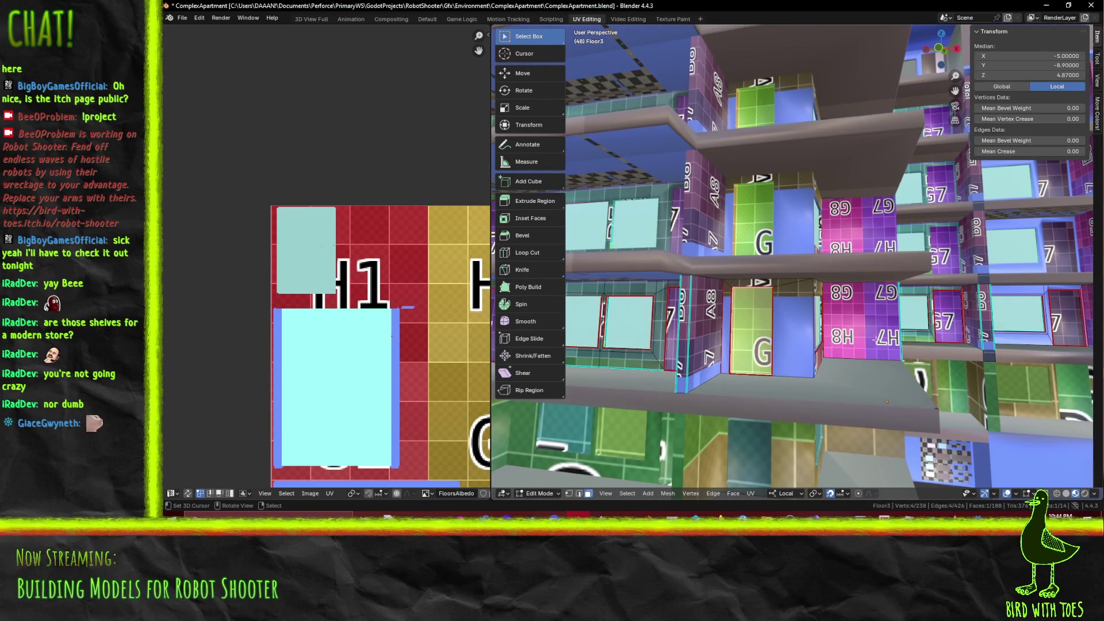
{"action": "left_click", "coordinate": [951, 327]}
{"action": "mouse_move", "coordinate": [951, 328]}
{"action": "middle_mouse_down"}
{"action": "mouse_move", "coordinate": [708, 328]}
{"action": "mouse_move", "coordinate": [812, 341]}
{"action": "middle_mouse_up"}
{"action": "left_click", "coordinate": [744, 325], "text": "ctrl"}
{"action": "left_click", "coordinate": [765, 329], "text": "shift"}
{"action": "left_click", "coordinate": [848, 342], "text": "shift"}
{"action": "scroll", "coordinate": [357, 283], "scroll_direction": "down", "scroll_amount": 5}
{"action": "scroll", "coordinate": [357, 282], "scroll_direction": "up", "scroll_amount": 2}
{"action": "scroll", "coordinate": [357, 282], "scroll_direction": "down", "scroll_amount": 2}
{"action": "middle_click_drag", "start_coordinate": [334, 288], "coordinate": [380, 296]}
Reselect only the C face and add the G7, 7 and G2 frame faces
{"action": "left_click", "coordinate": [856, 358]}
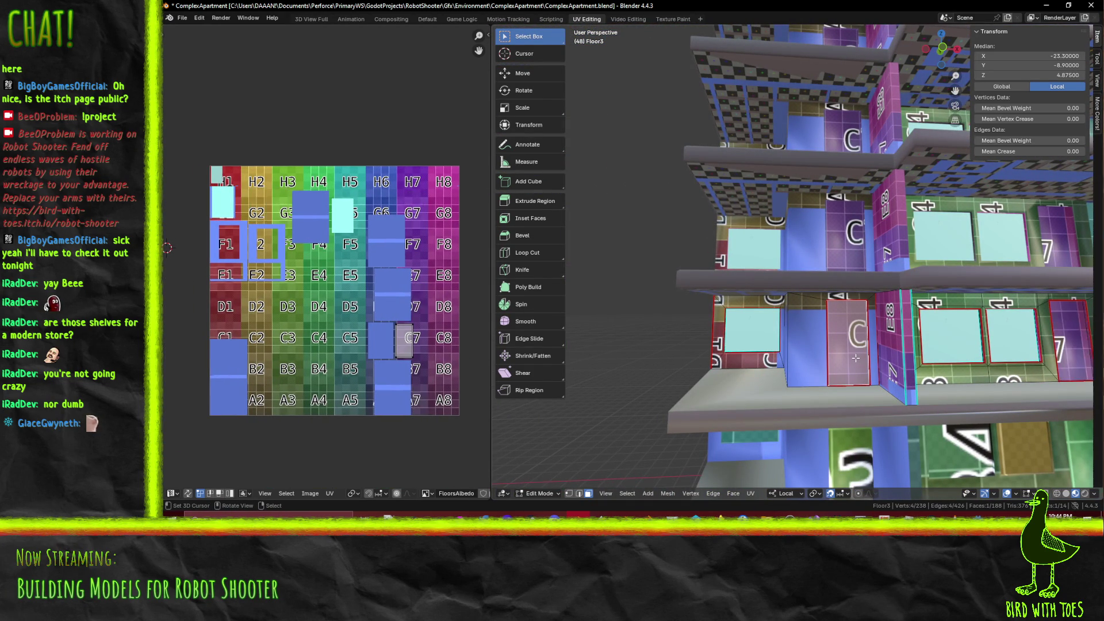
{"action": "left_click", "coordinate": [1063, 340], "text": "shift"}
{"action": "mouse_move", "coordinate": [1063, 341]}
{"action": "middle_mouse_down", "text": "shift"}
{"action": "mouse_move", "coordinate": [861, 326]}
{"action": "mouse_move", "coordinate": [866, 333]}
{"action": "mouse_move", "coordinate": [790, 315]}
{"action": "middle_mouse_up", "text": "shift"}
{"action": "left_click", "coordinate": [861, 327], "text": "shift"}
{"action": "left_click", "coordinate": [785, 316], "text": "shift"}
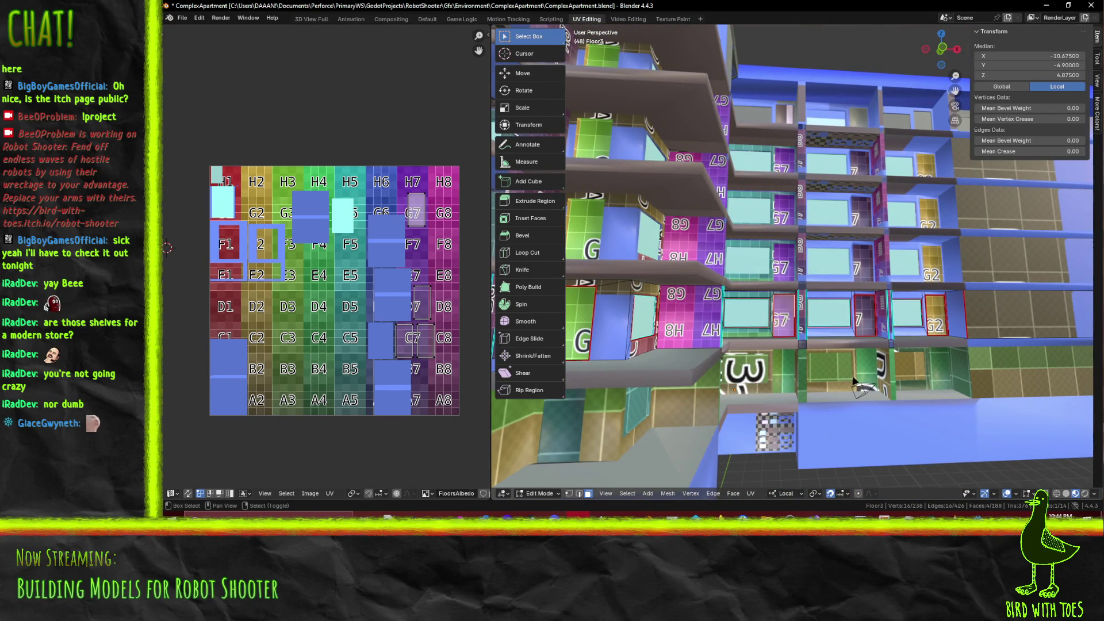
{"action": "left_click", "coordinate": [862, 315], "text": "shift"}
{"action": "middle_click_drag", "start_coordinate": [862, 315], "coordinate": [770, 316], "text": "shift"}
{"action": "left_click", "coordinate": [740, 306], "text": "shift"}
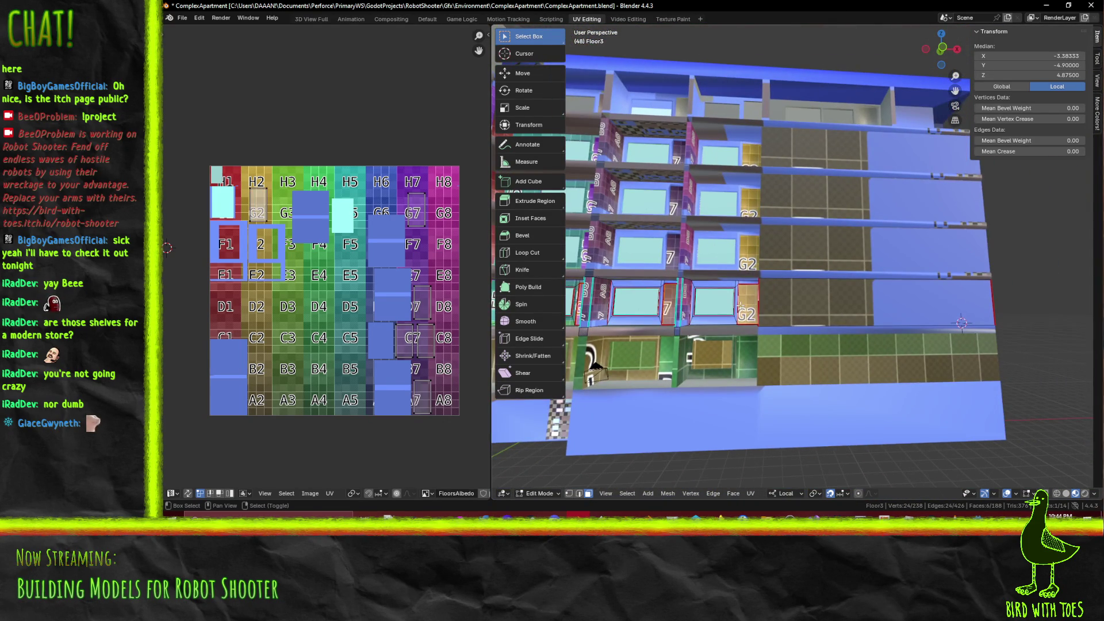
Box-select the UV island lying over tiles C7 and D7
{"action": "scroll", "coordinate": [739, 307], "scroll_direction": "up", "scroll_amount": 5}
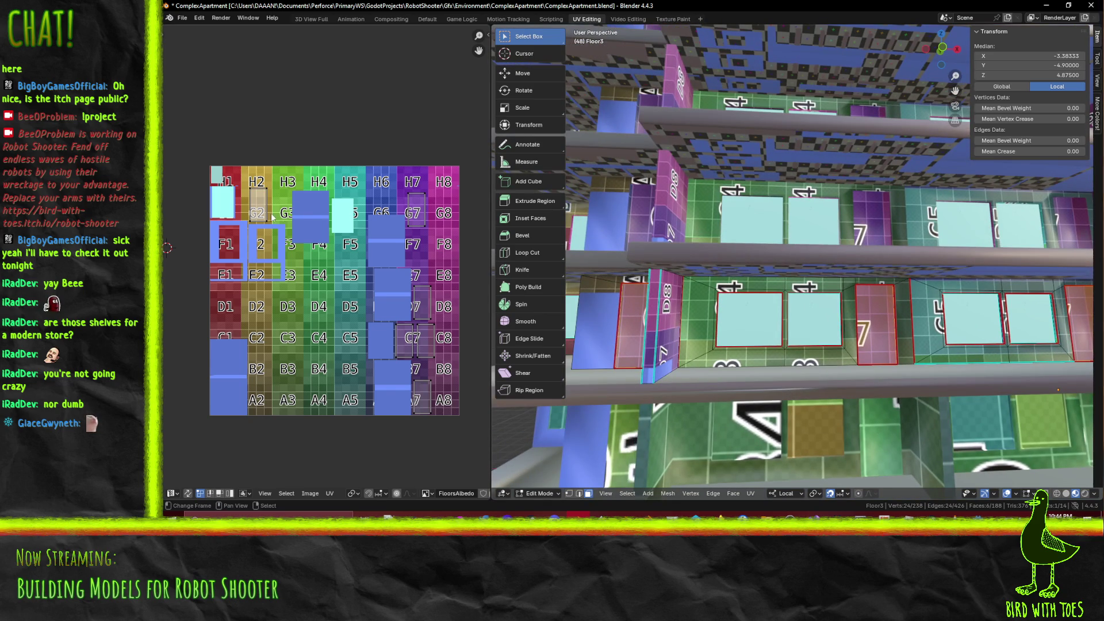
{"action": "scroll", "coordinate": [274, 216], "scroll_direction": "up", "scroll_amount": 1}
{"action": "left_click_drag", "start_coordinate": [424, 277], "coordinate": [472, 344]}
{"action": "scroll", "coordinate": [473, 343], "scroll_direction": "up", "scroll_amount": 3}
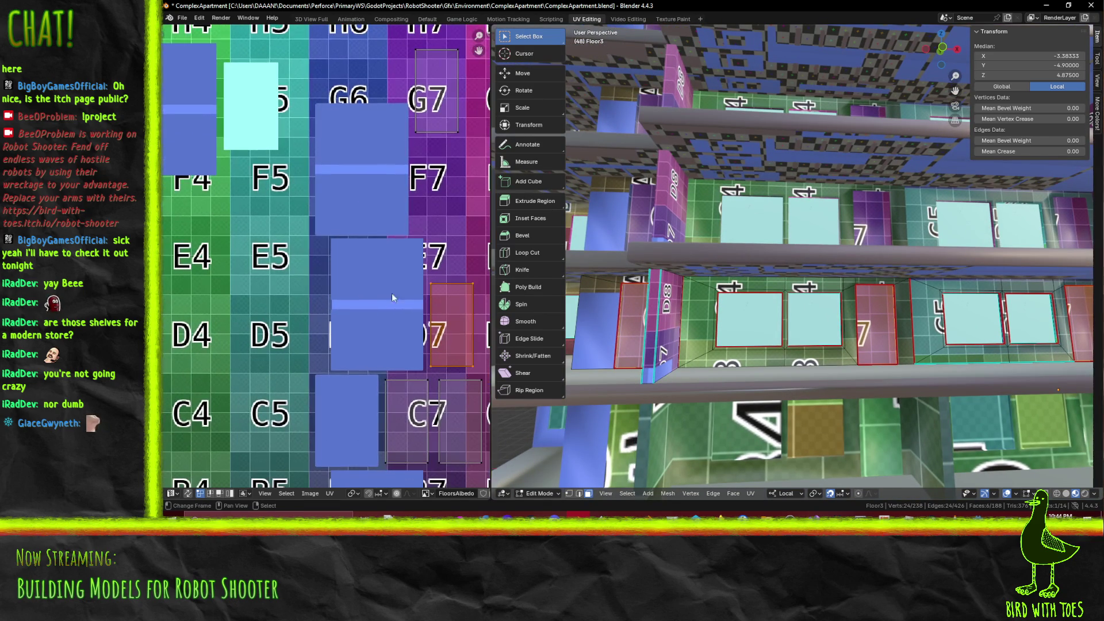
{"action": "scroll", "coordinate": [805, 259], "scroll_direction": "down", "scroll_amount": 6}
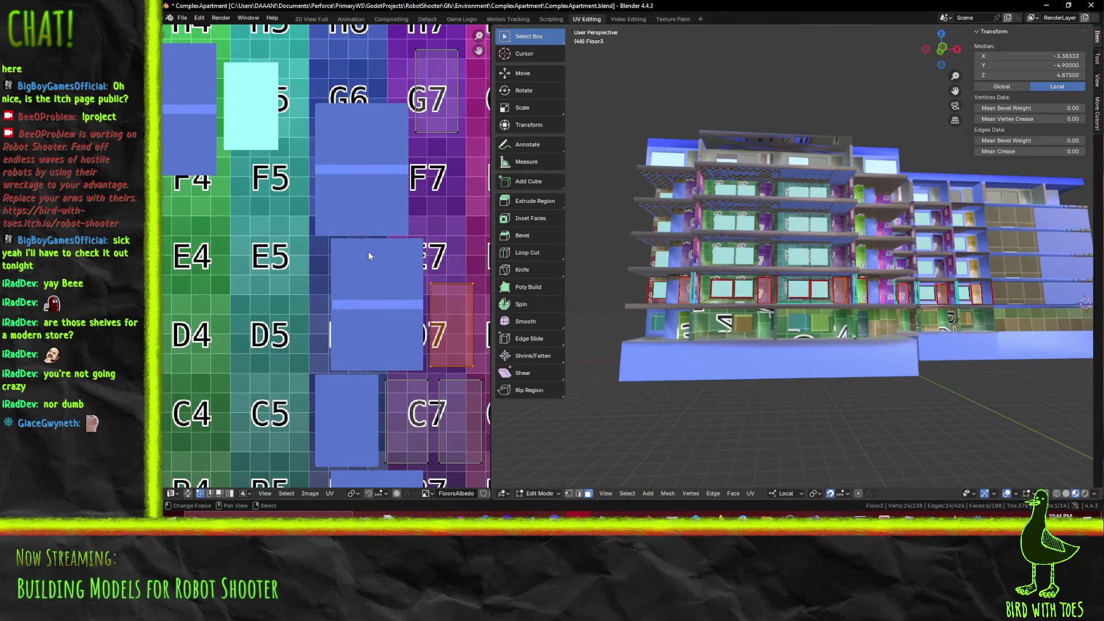
Try placing the island near tiles A7 and B7, then undo the move
{"action": "key", "text": "g"}
{"action": "right_click", "coordinate": [326, 240]}
{"action": "middle_click_drag", "start_coordinate": [690, 299], "coordinate": [735, 306]}
{"action": "middle_click_drag", "start_coordinate": [419, 265], "coordinate": [370, 168]}
{"action": "key", "text": "g"}
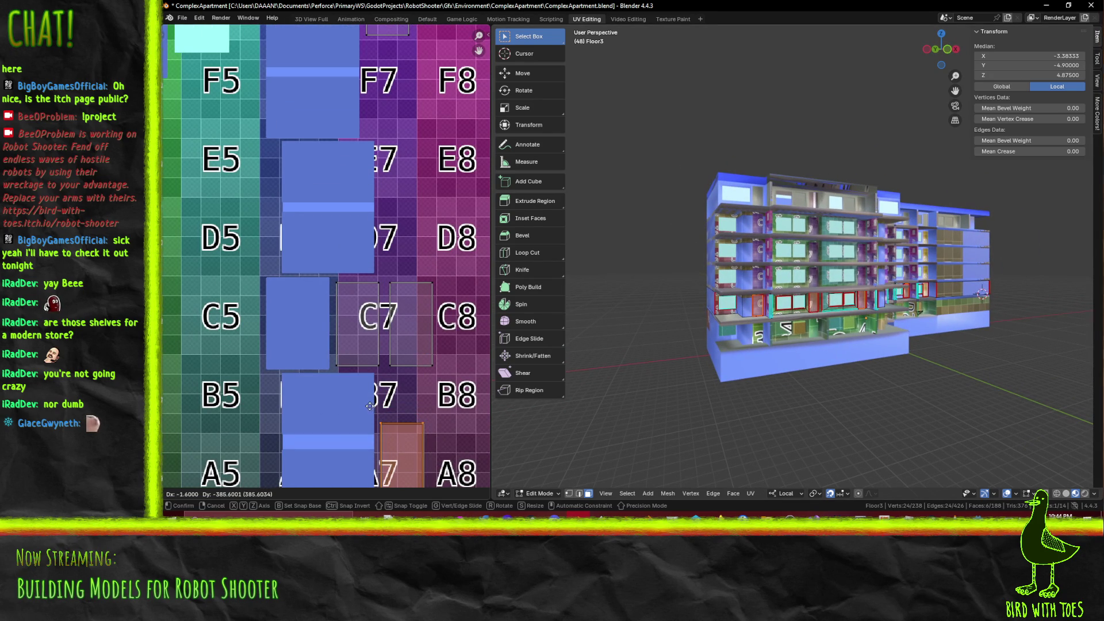
{"action": "left_click", "coordinate": [417, 409]}
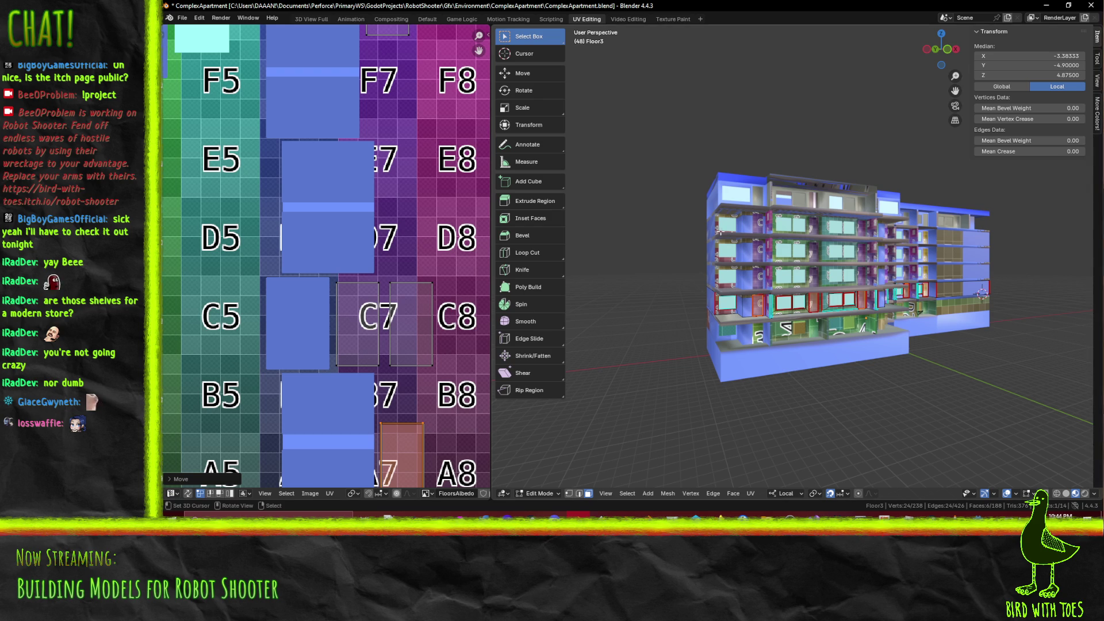
{"action": "scroll", "coordinate": [287, 213], "scroll_direction": "down", "scroll_amount": 3}
{"action": "middle_click_drag", "start_coordinate": [288, 213], "coordinate": [354, 280]}
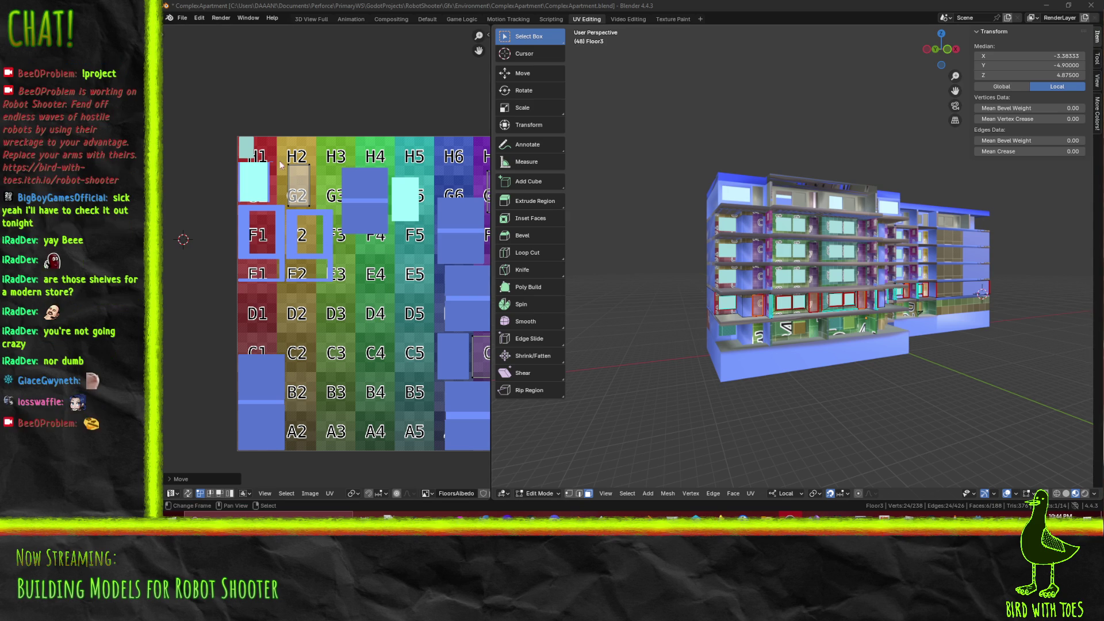
{"action": "key", "text": "ctrl+z"}
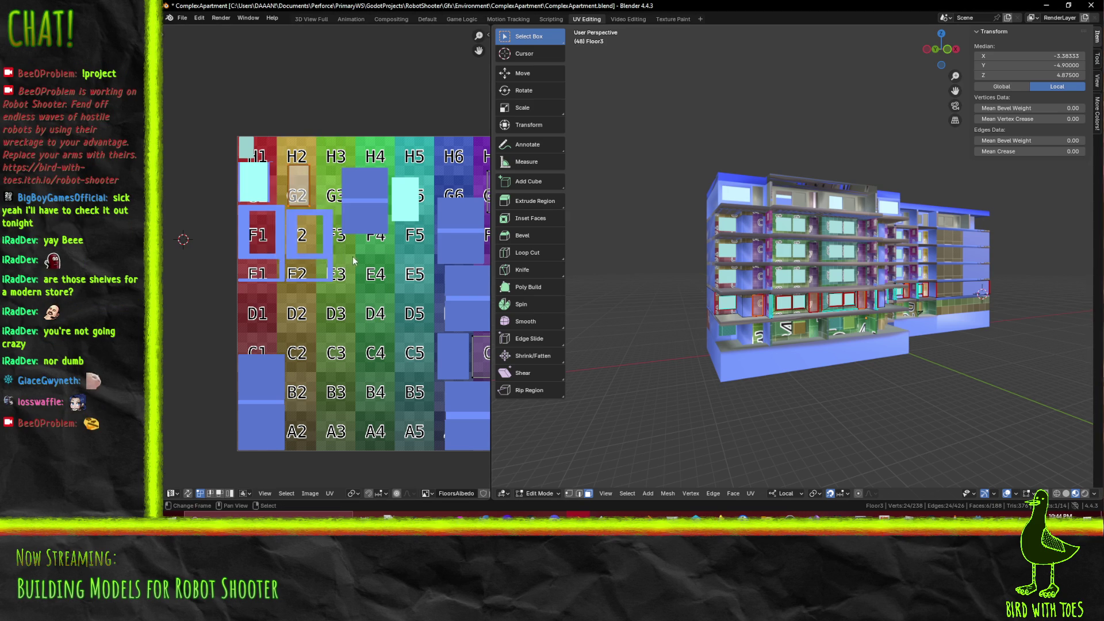
Place the G2 island on tile C7 and shift the G7 island downward
{"action": "mouse_move", "coordinate": [363, 251]}
{"action": "middle_mouse_down"}
{"action": "mouse_move", "coordinate": [279, 198]}
{"action": "mouse_move", "coordinate": [203, 182]}
{"action": "middle_mouse_up"}
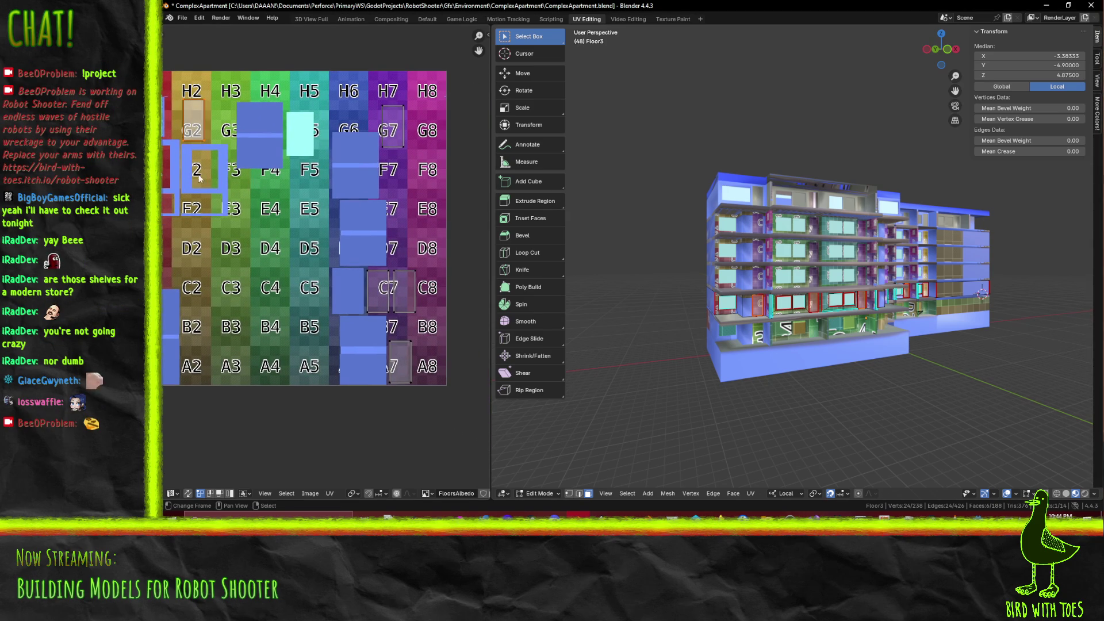
{"action": "key", "text": "g"}
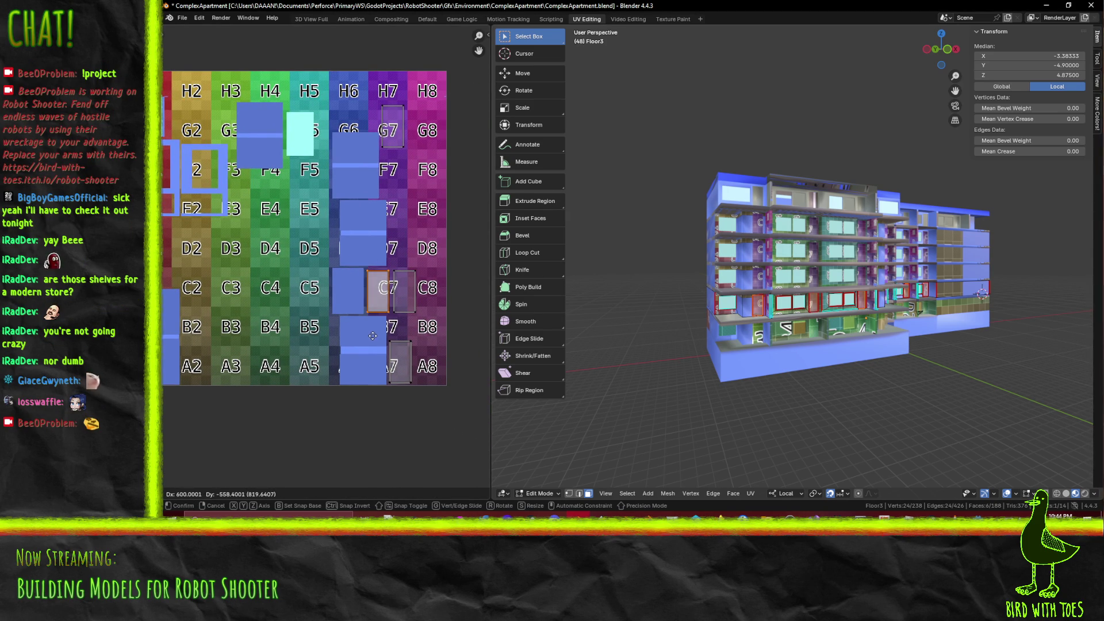
{"action": "left_click", "coordinate": [373, 335]}
{"action": "left_click", "coordinate": [401, 149]}
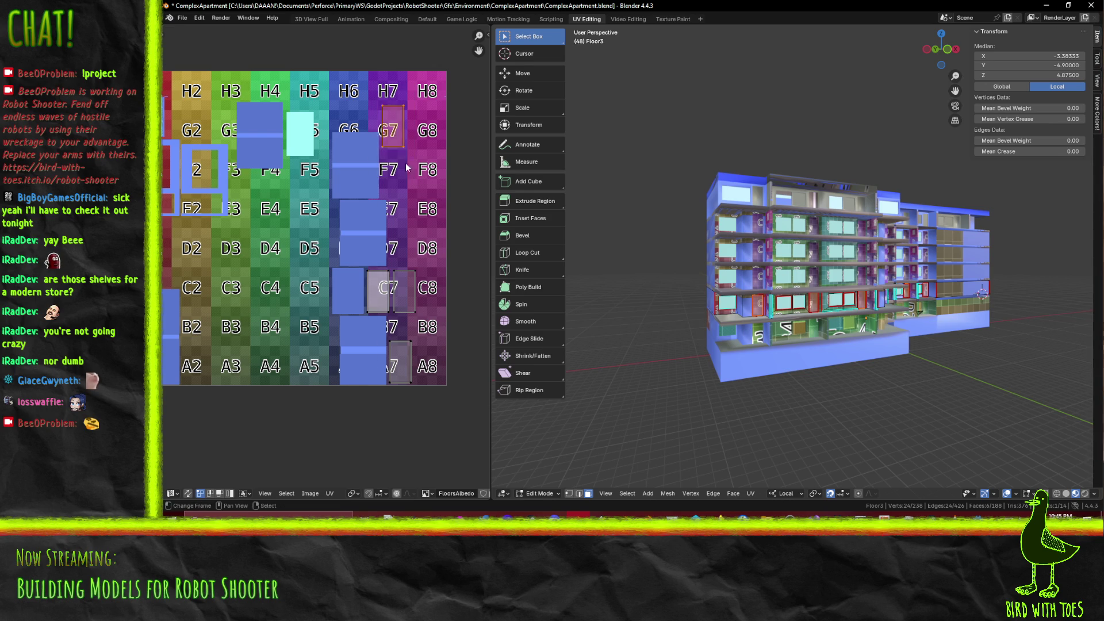
{"action": "key", "text": "g"}
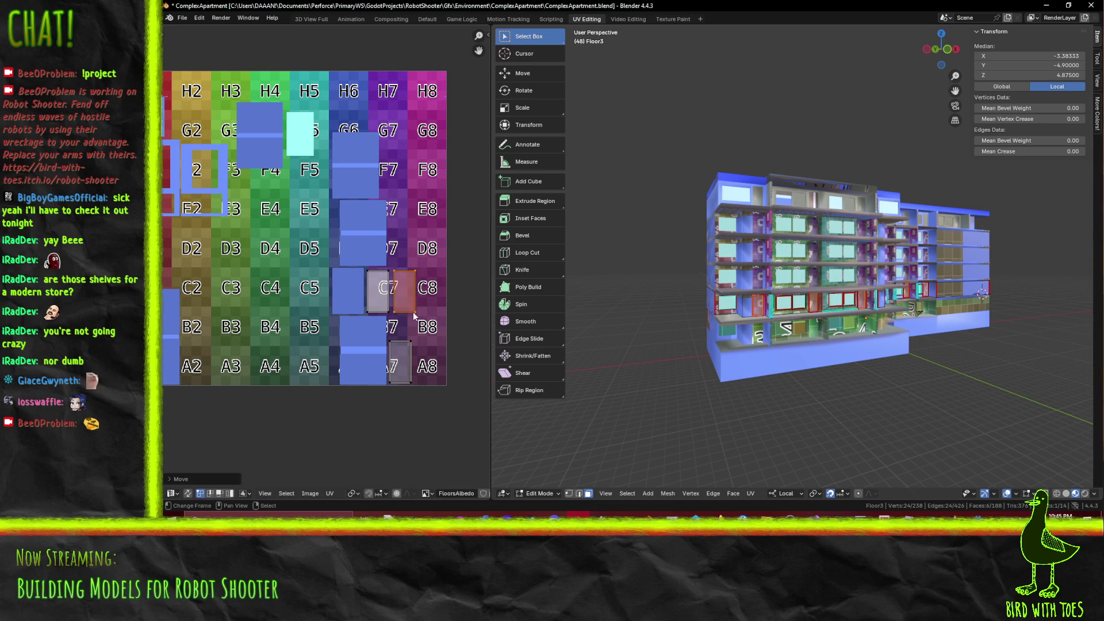
{"action": "left_click", "coordinate": [413, 312]}
{"action": "scroll", "coordinate": [410, 299], "scroll_direction": "up", "scroll_amount": 7}
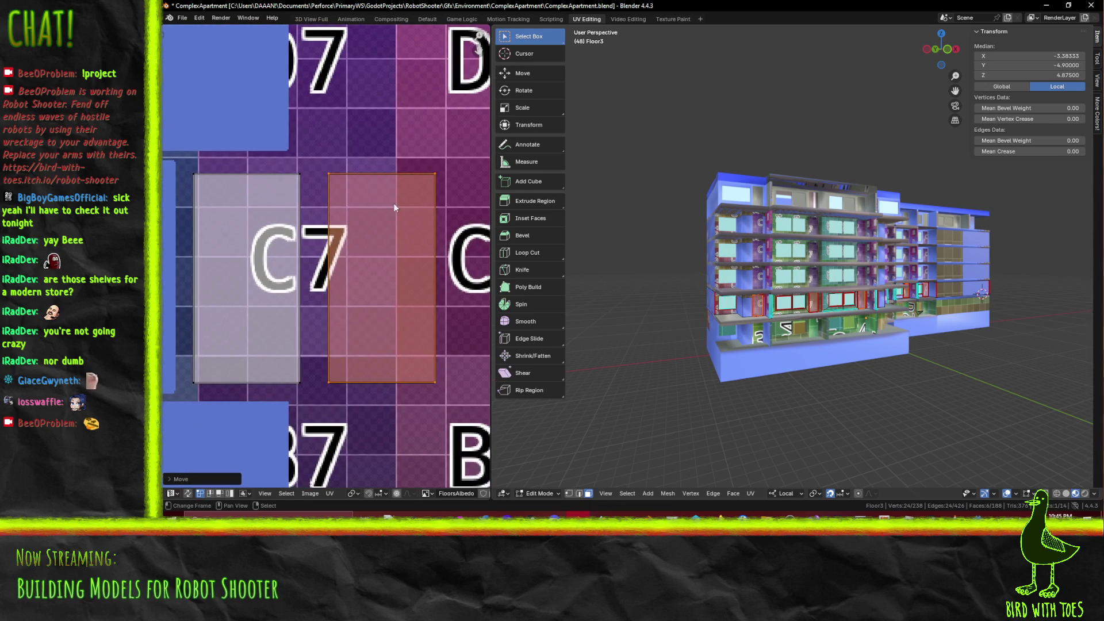
Straighten the top and bottom edges of the C7 island and the island to its left
{"action": "scroll", "coordinate": [395, 207], "scroll_direction": "down", "scroll_amount": 1}
{"action": "left_click", "coordinate": [377, 190]}
{"action": "key", "text": "F3"}
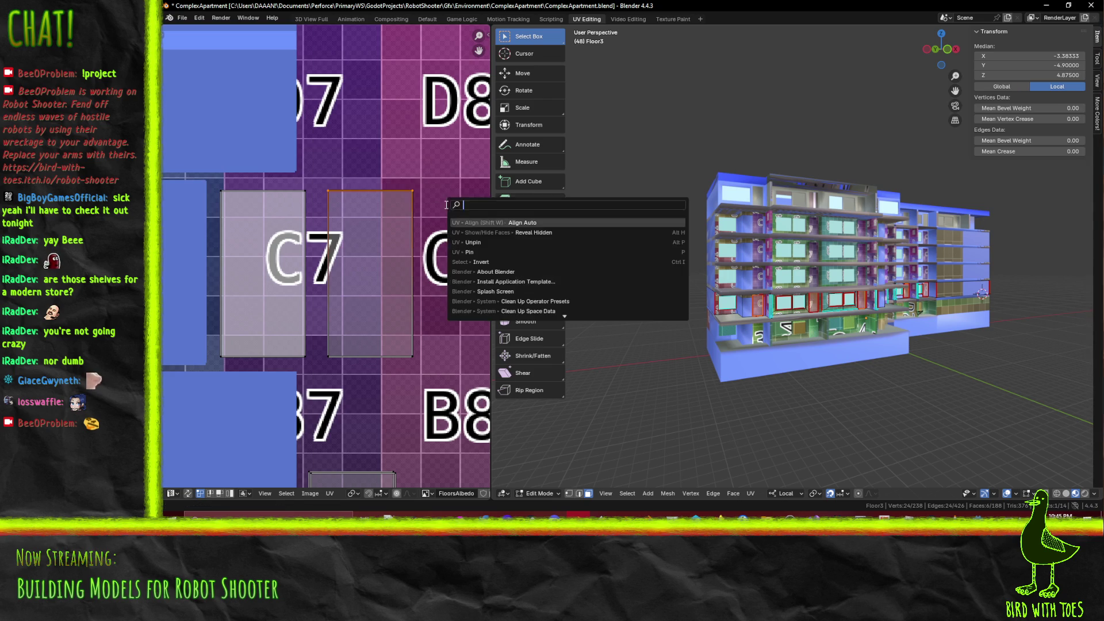
{"action": "key", "text": "Escape"}
{"action": "left_click", "coordinate": [397, 356]}
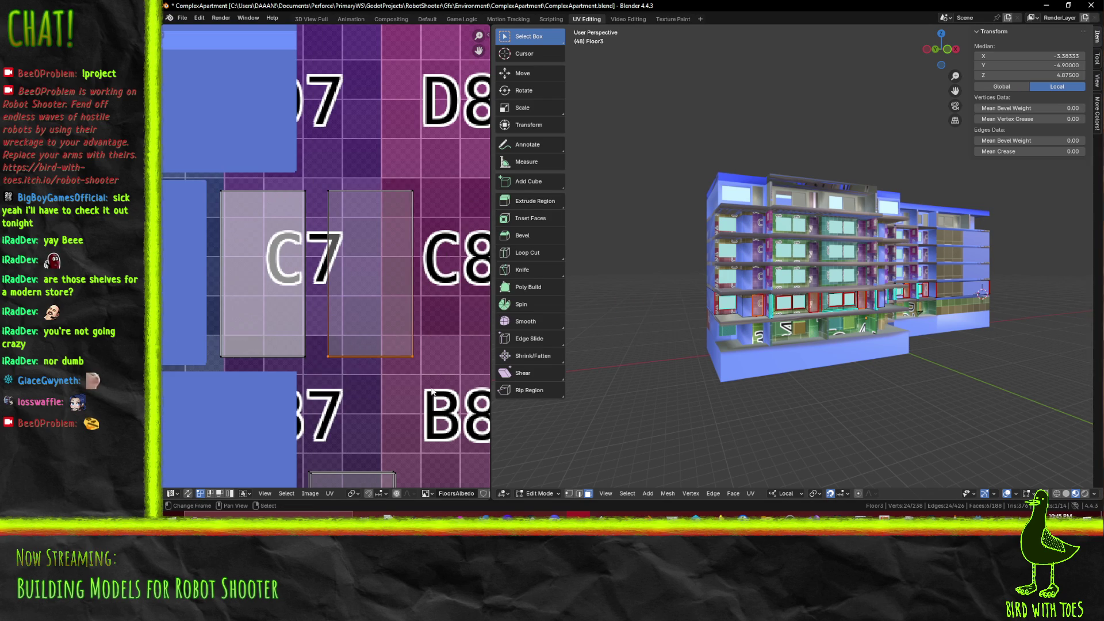
{"action": "key", "text": "F3"}
{"action": "key", "text": "Escape"}
{"action": "left_click", "coordinate": [263, 357]}
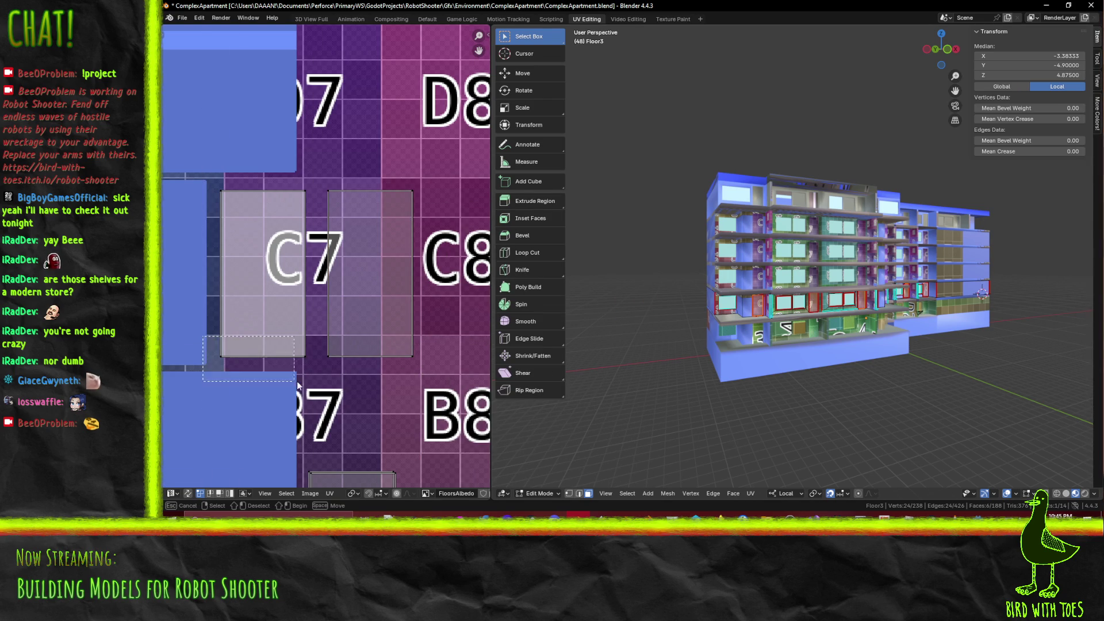
{"action": "key", "text": "F3"}
{"action": "key", "text": "Escape"}
{"action": "left_click", "coordinate": [263, 190]}
{"action": "key", "text": "F3"}
{"action": "key", "text": "Escape"}
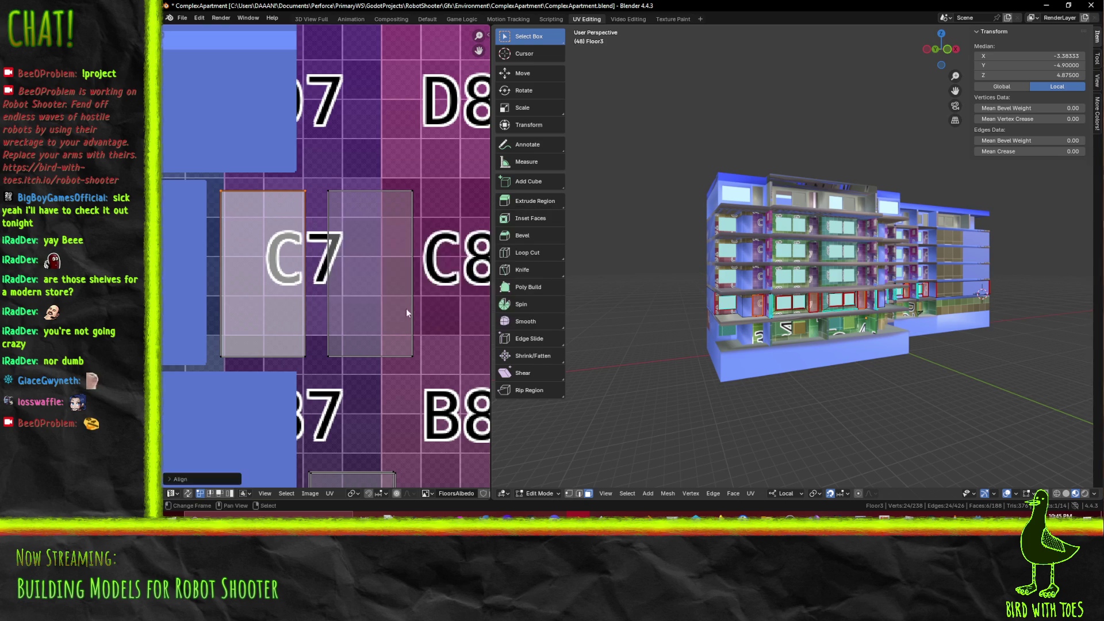
Auto-align all four edges of the A7 island straight
{"action": "middle_click_drag", "start_coordinate": [330, 462], "coordinate": [305, 304]}
{"action": "left_click", "coordinate": [305, 308]}
{"action": "key", "text": "F3"}
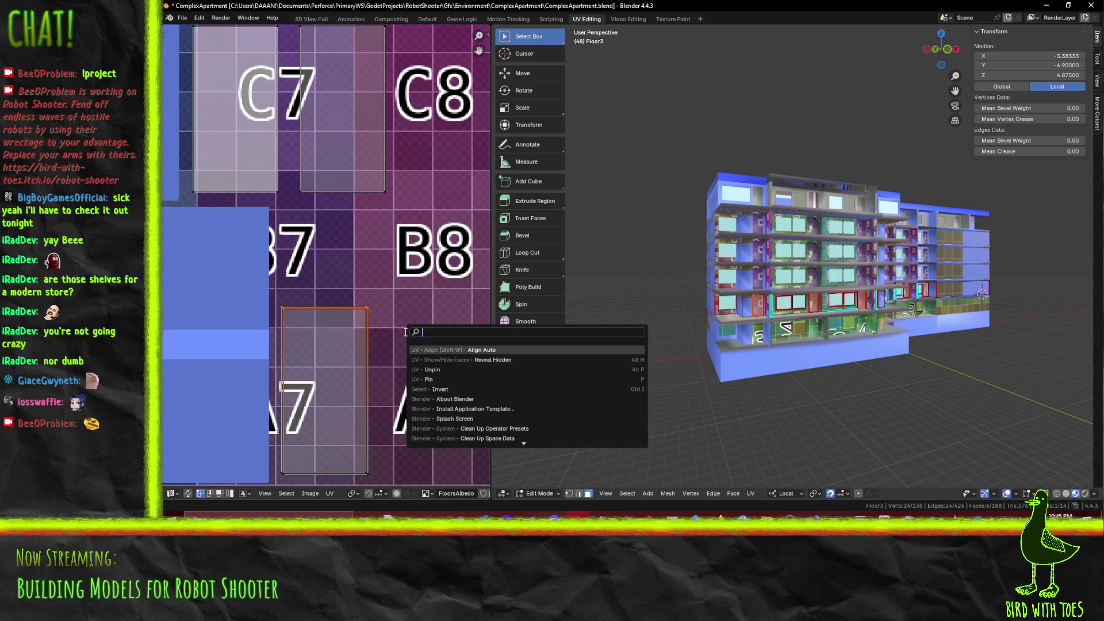
{"action": "left_click", "coordinate": [446, 349]}
{"action": "left_click", "coordinate": [319, 470]}
{"action": "key", "text": "F3"}
{"action": "left_click", "coordinate": [449, 408]}
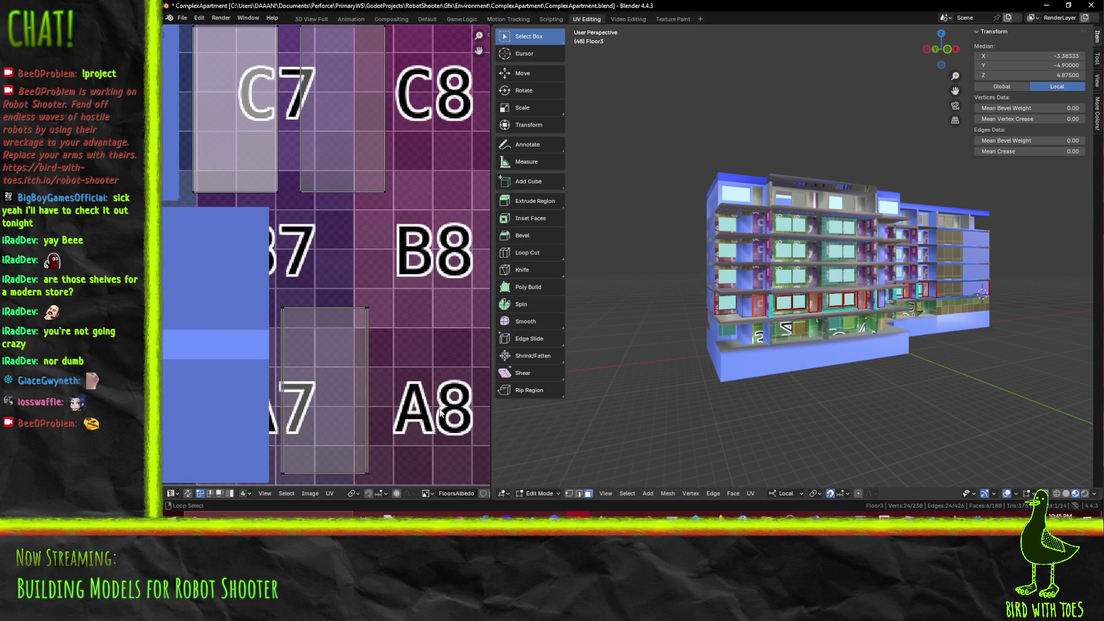
{"action": "left_click", "coordinate": [367, 396]}
{"action": "key", "text": "F3"}
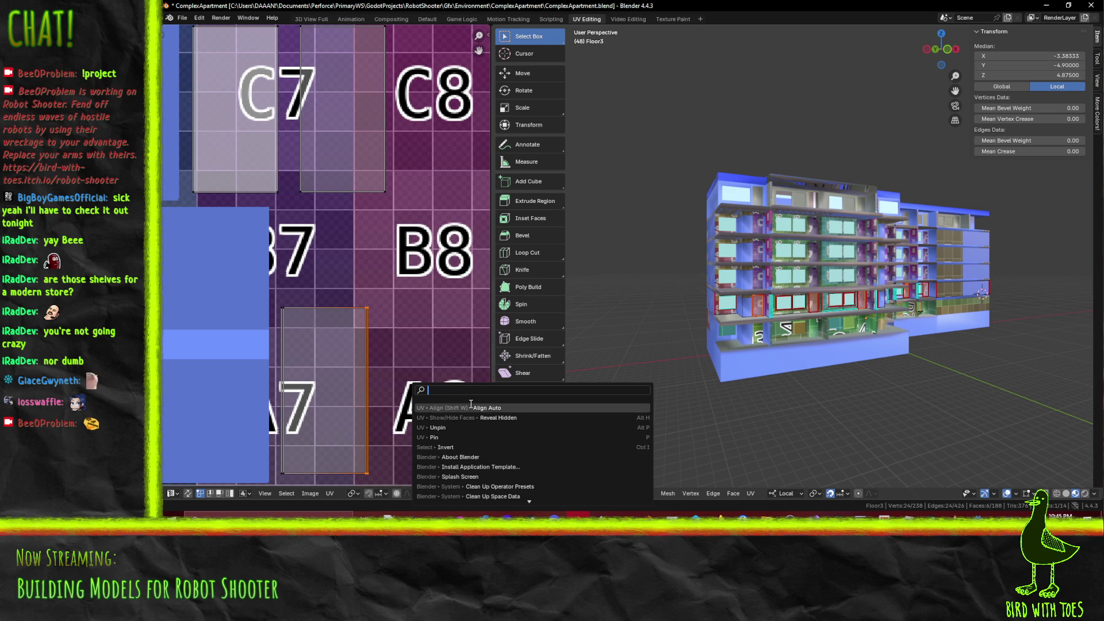
{"action": "left_click", "coordinate": [445, 408]}
{"action": "left_click", "coordinate": [282, 437]}
{"action": "key", "text": "F3"}
{"action": "left_click", "coordinate": [446, 407]}
Box-select the three window islands and scale them up about 1.4 times
{"action": "scroll", "coordinate": [354, 316], "scroll_direction": "down", "scroll_amount": 3}
{"action": "key", "text": "b"}
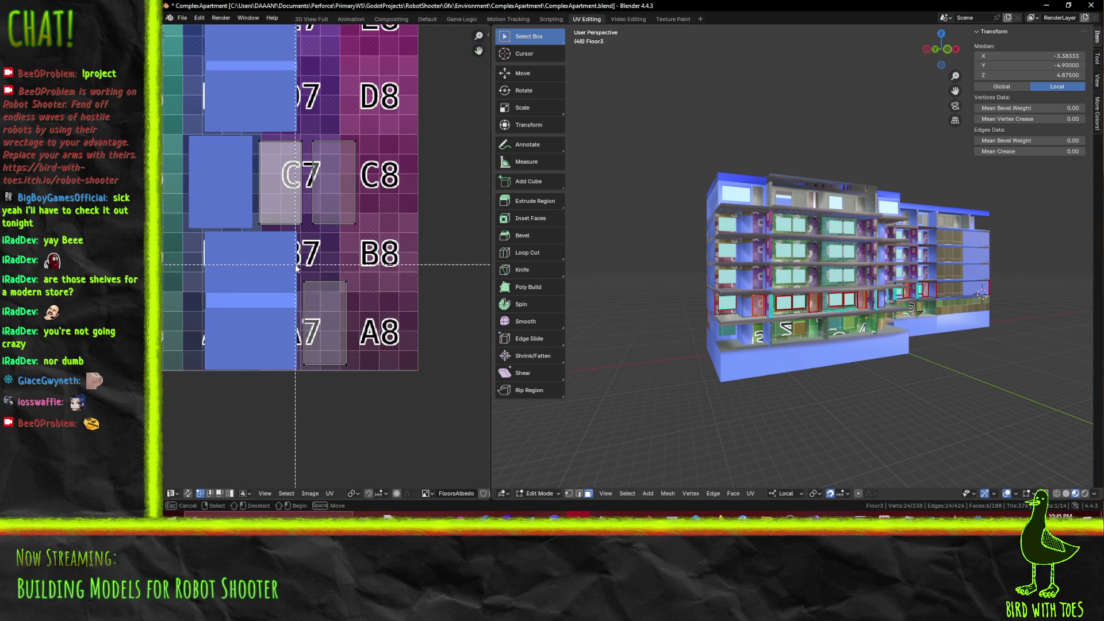
{"action": "left_click_drag", "start_coordinate": [272, 178], "coordinate": [372, 419]}
{"action": "scroll", "coordinate": [408, 359], "scroll_direction": "down", "scroll_amount": 2}
{"action": "key", "text": "s"}
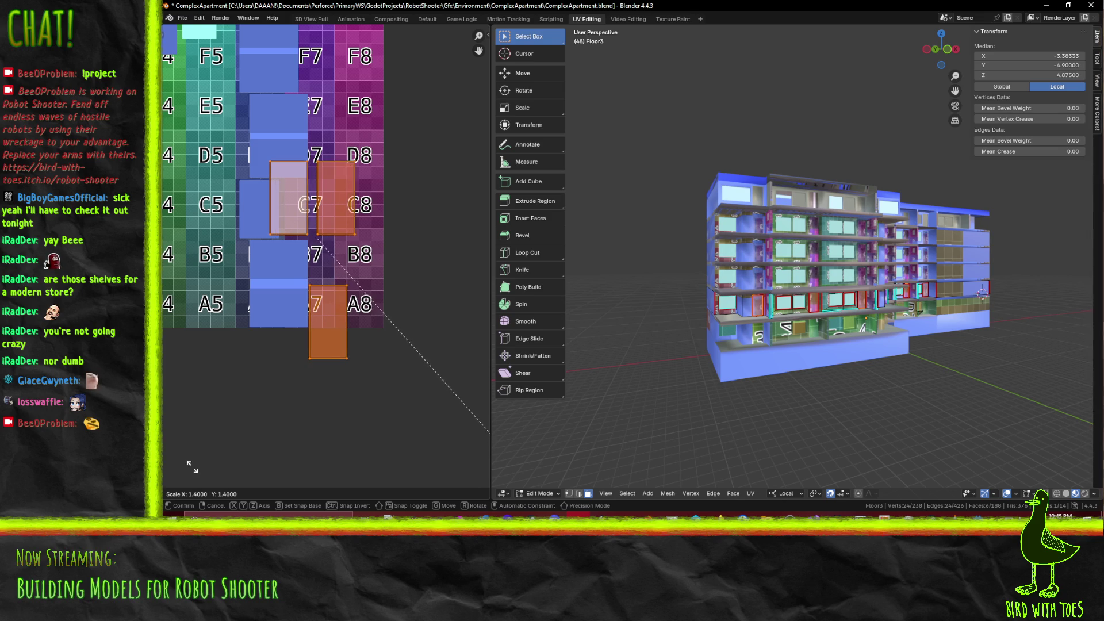
{"action": "left_click", "coordinate": [214, 467]}
Box-select the window islands around C7 and move them below the atlas grid
{"action": "scroll", "coordinate": [280, 377], "scroll_direction": "down", "scroll_amount": 2}
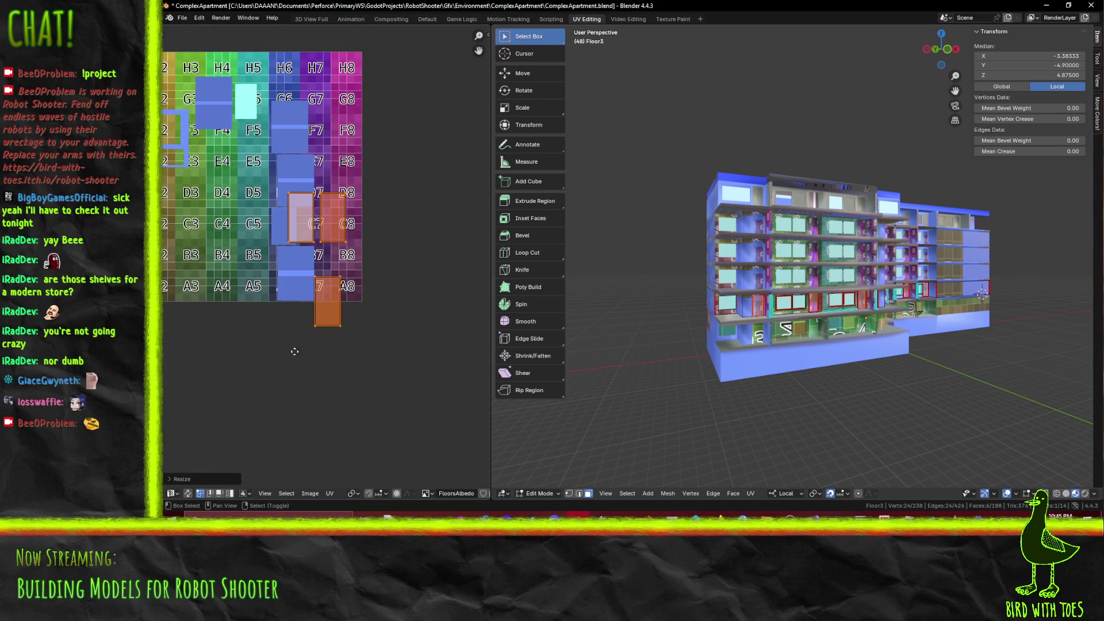
{"action": "middle_click_drag", "start_coordinate": [295, 352], "coordinate": [353, 419]}
{"action": "key", "text": "alt+a"}
{"action": "key", "text": "b"}
{"action": "left_click_drag", "start_coordinate": [326, 230], "coordinate": [436, 333]}
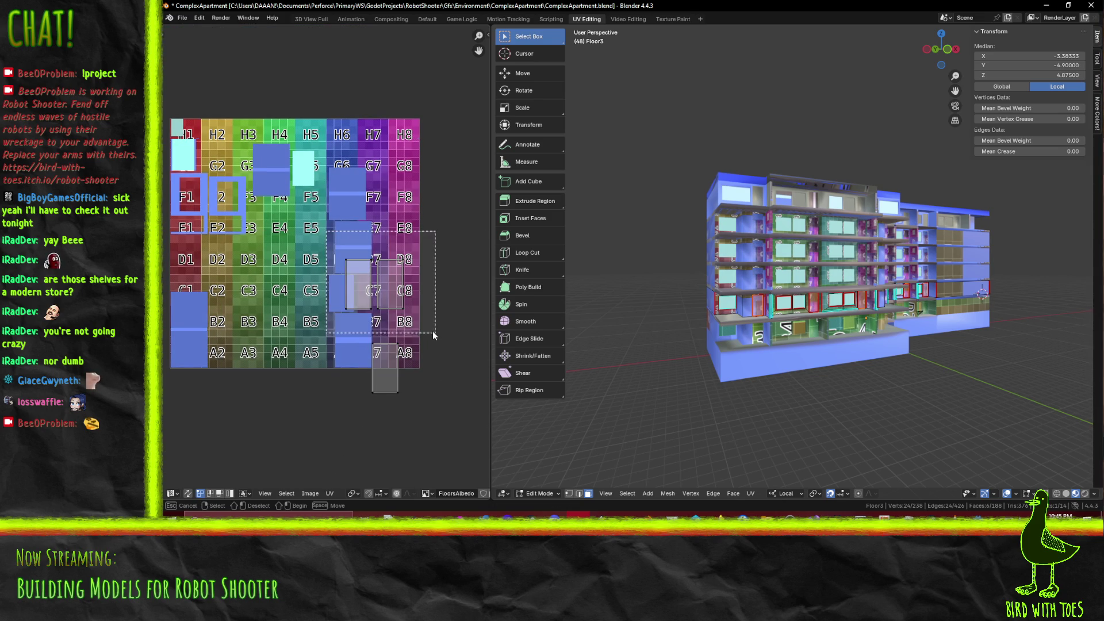
{"action": "key", "text": "g"}
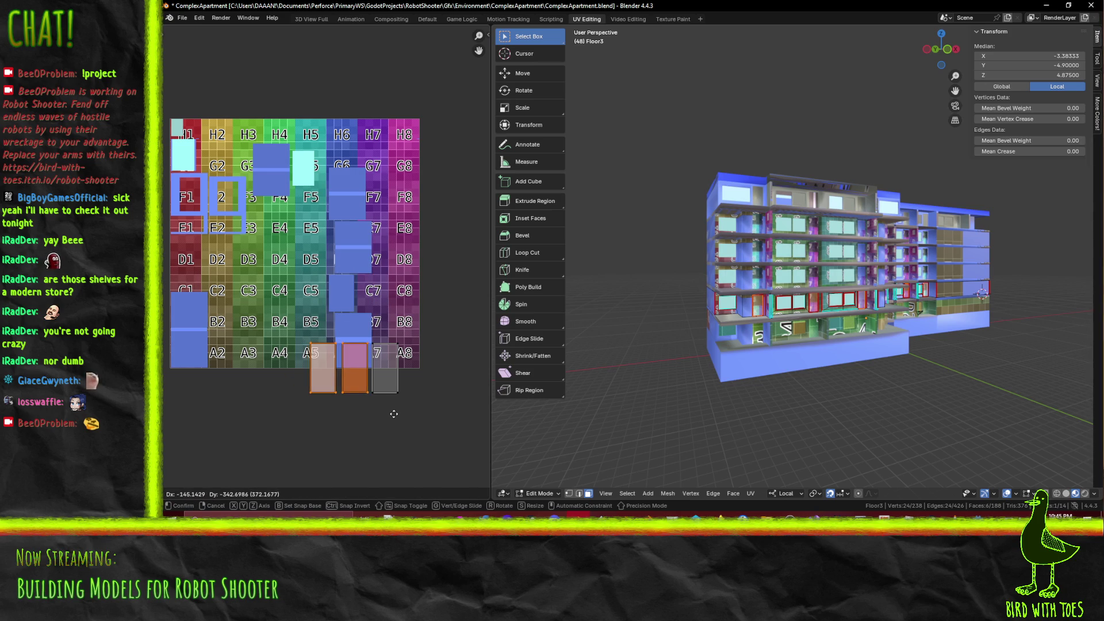
Drop the islands below the atlas, select all floor faces, then clear the UV selection
{"action": "left_click", "coordinate": [394, 418]}
{"action": "key", "text": "a"}
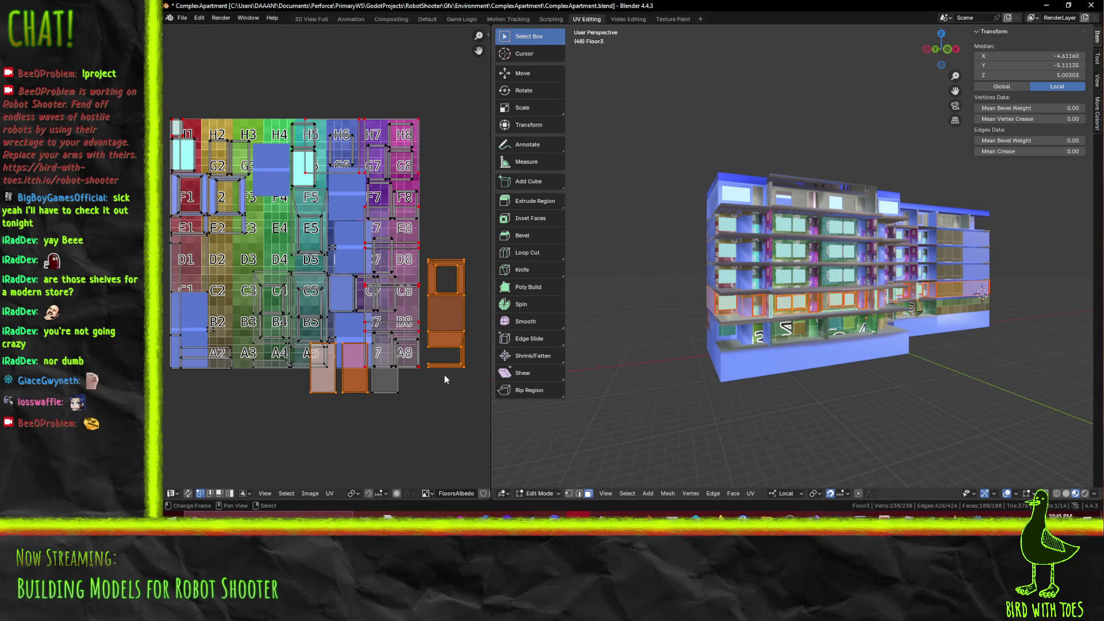
{"action": "scroll", "coordinate": [325, 255], "scroll_direction": "up", "scroll_amount": 4}
{"action": "mouse_move", "coordinate": [438, 373]}
{"action": "middle_mouse_down"}
{"action": "mouse_move", "coordinate": [265, 299]}
{"action": "mouse_move", "coordinate": [267, 255]}
{"action": "middle_mouse_up"}
{"action": "scroll", "coordinate": [268, 255], "scroll_direction": "down", "scroll_amount": 2}
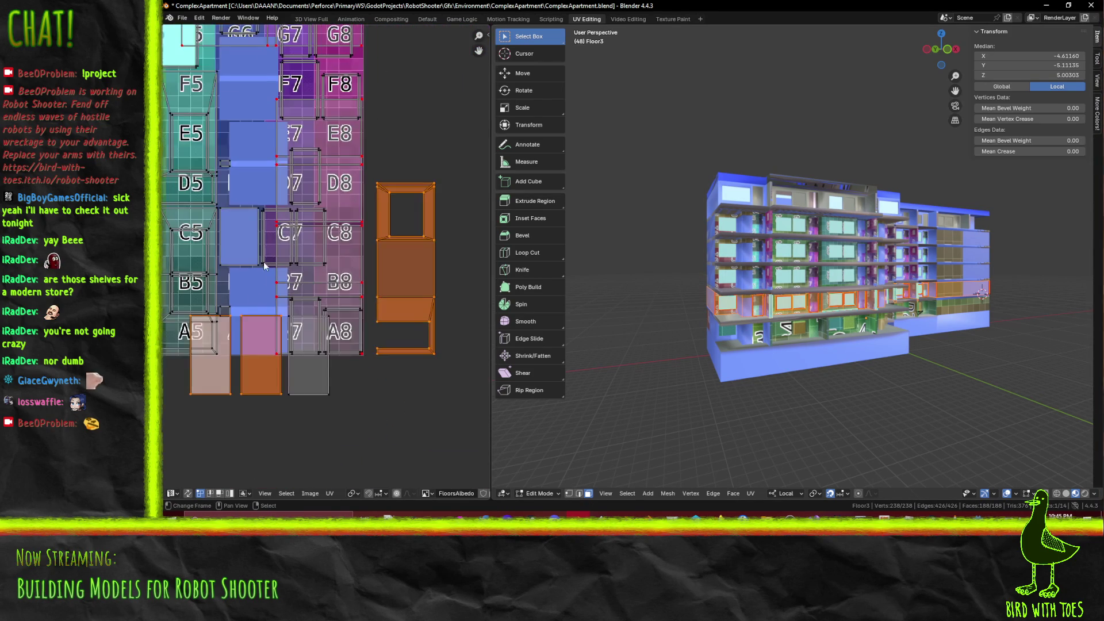
{"action": "key", "text": "alt+a"}
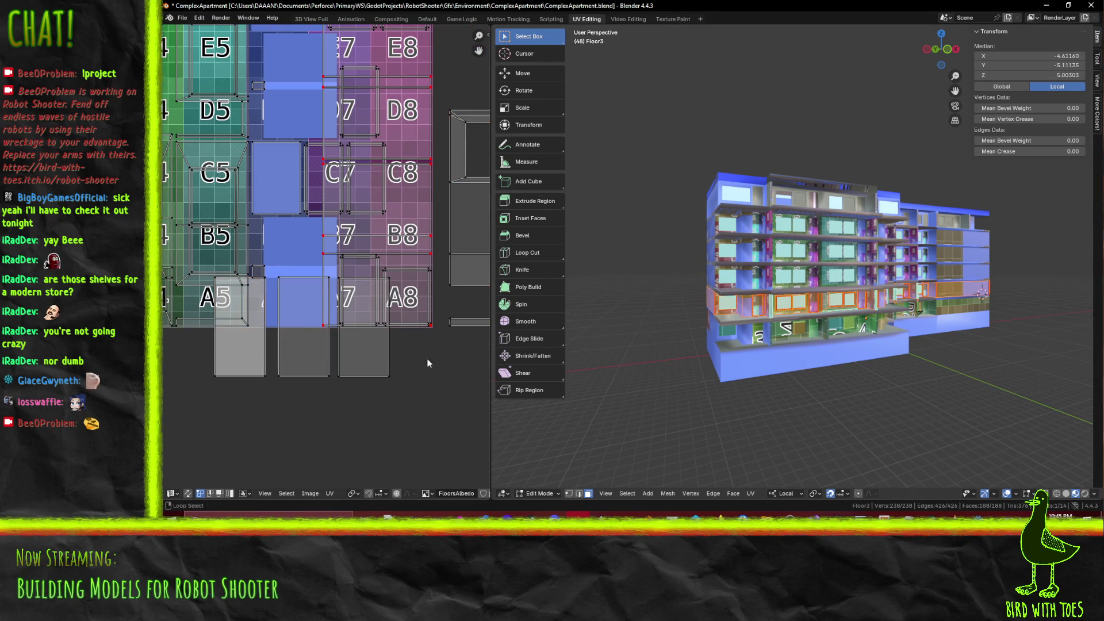
{"action": "left_click", "coordinate": [234, 359], "text": "alt"}
Box-select the three window-pane islands: A7, the middle one, and A5
{"action": "scroll", "coordinate": [358, 347], "scroll_direction": "up", "scroll_amount": 2}
{"action": "key", "text": "b"}
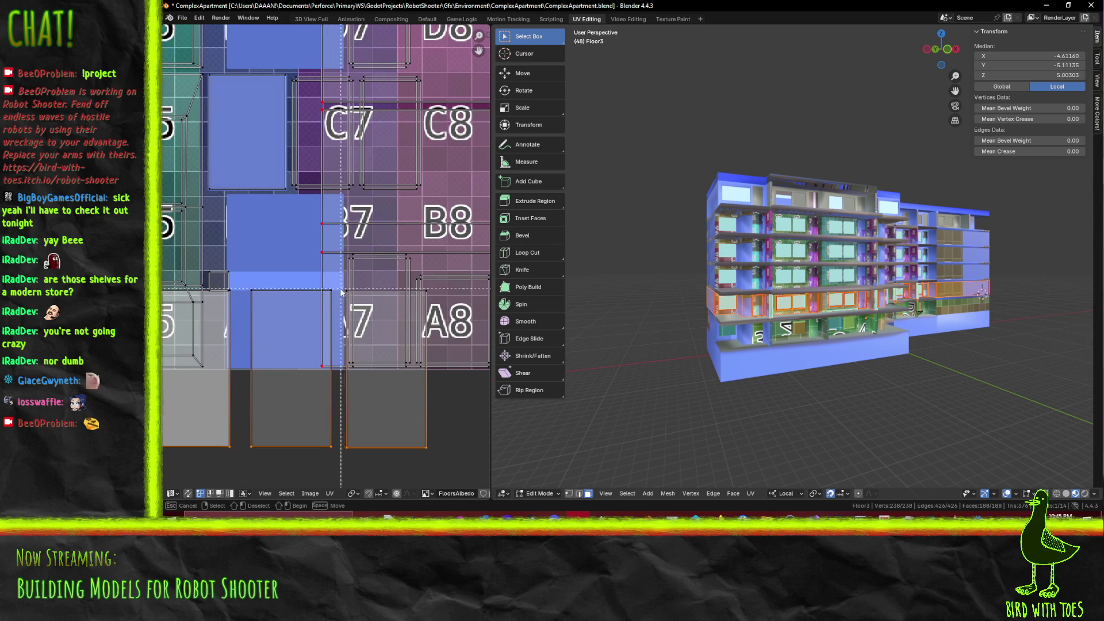
{"action": "left_click_drag", "start_coordinate": [431, 305], "coordinate": [431, 305]}
{"action": "key", "text": "b"}
{"action": "left_click_drag", "start_coordinate": [337, 297], "coordinate": [260, 304]}
{"action": "middle_click_drag", "start_coordinate": [260, 304], "coordinate": [336, 308]}
{"action": "scroll", "coordinate": [292, 340], "scroll_direction": "up", "scroll_amount": 4}
{"action": "left_click_drag", "start_coordinate": [292, 340], "coordinate": [296, 345]}
{"action": "middle_click_drag", "start_coordinate": [175, 363], "coordinate": [314, 309]}
{"action": "scroll", "coordinate": [317, 306], "scroll_direction": "down", "scroll_amount": 7}
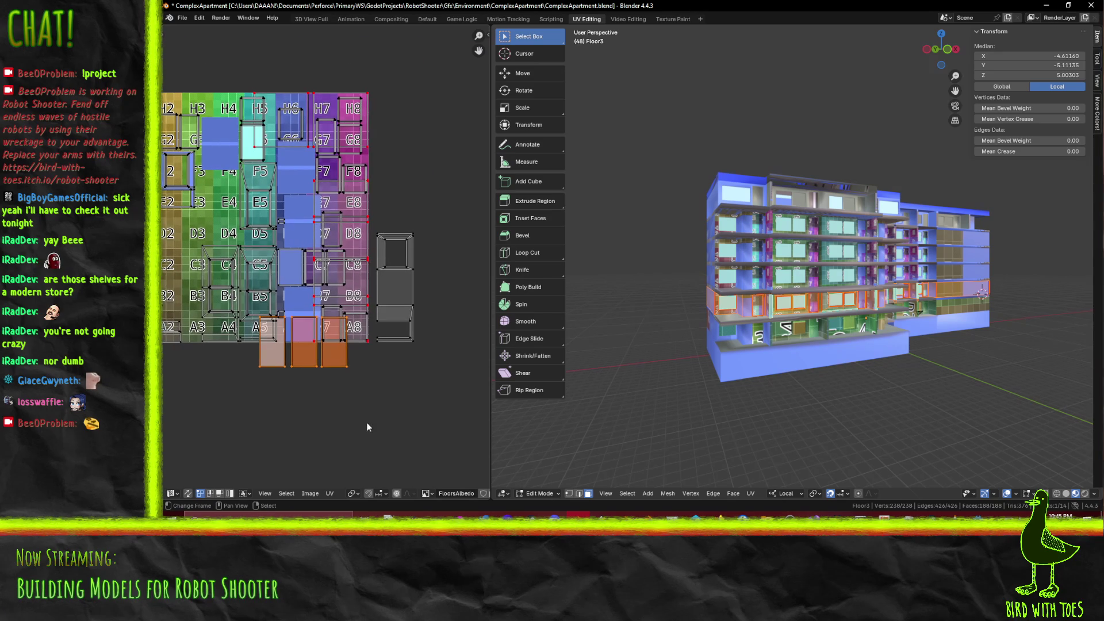
Park the three pane islands in a row right of the atlas, above the frame island
{"action": "key", "text": "g"}
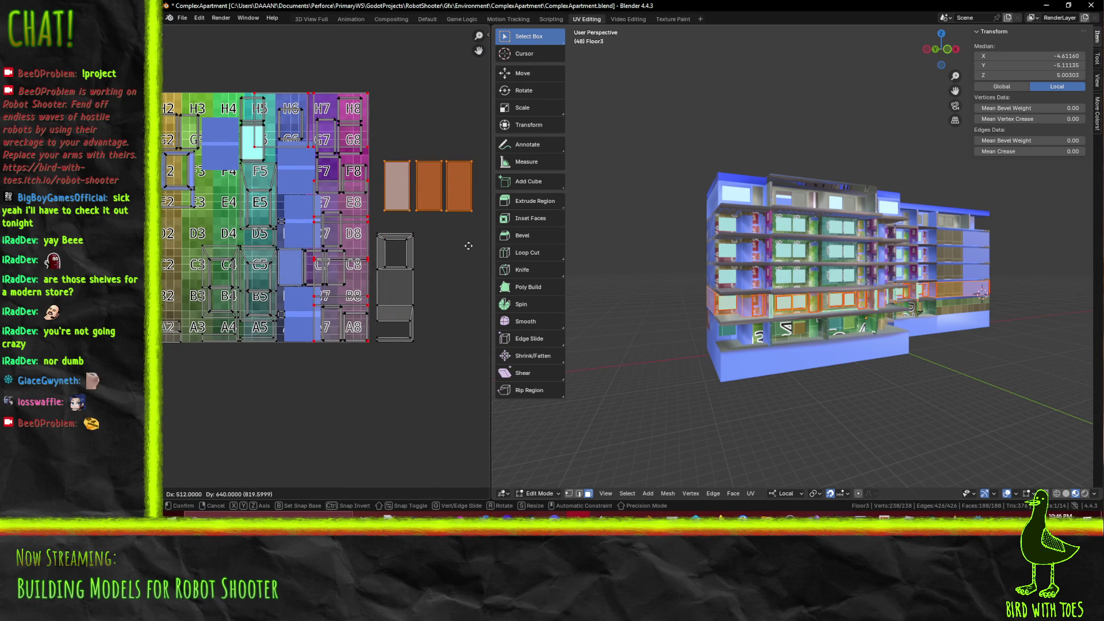
{"action": "left_click", "coordinate": [476, 258]}
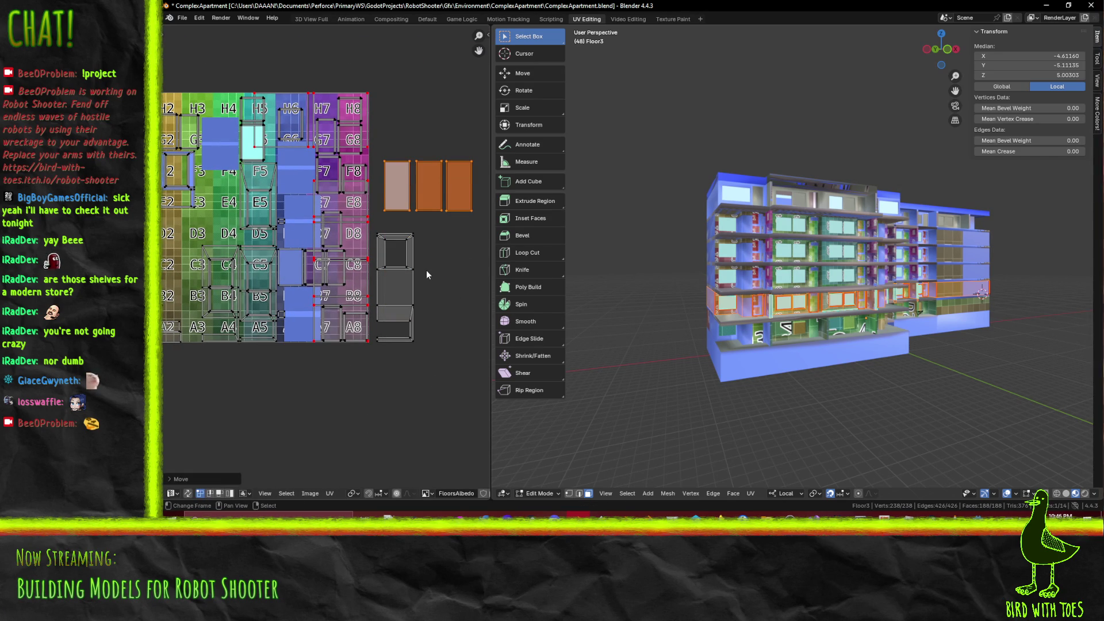
{"action": "scroll", "coordinate": [423, 277], "scroll_direction": "up", "scroll_amount": 4}
{"action": "middle_click_drag", "start_coordinate": [444, 267], "coordinate": [287, 264]}
{"action": "scroll", "coordinate": [284, 263], "scroll_direction": "down", "scroll_amount": 2}
{"action": "scroll", "coordinate": [289, 275], "scroll_direction": "up", "scroll_amount": 2}
{"action": "key", "text": "g"}
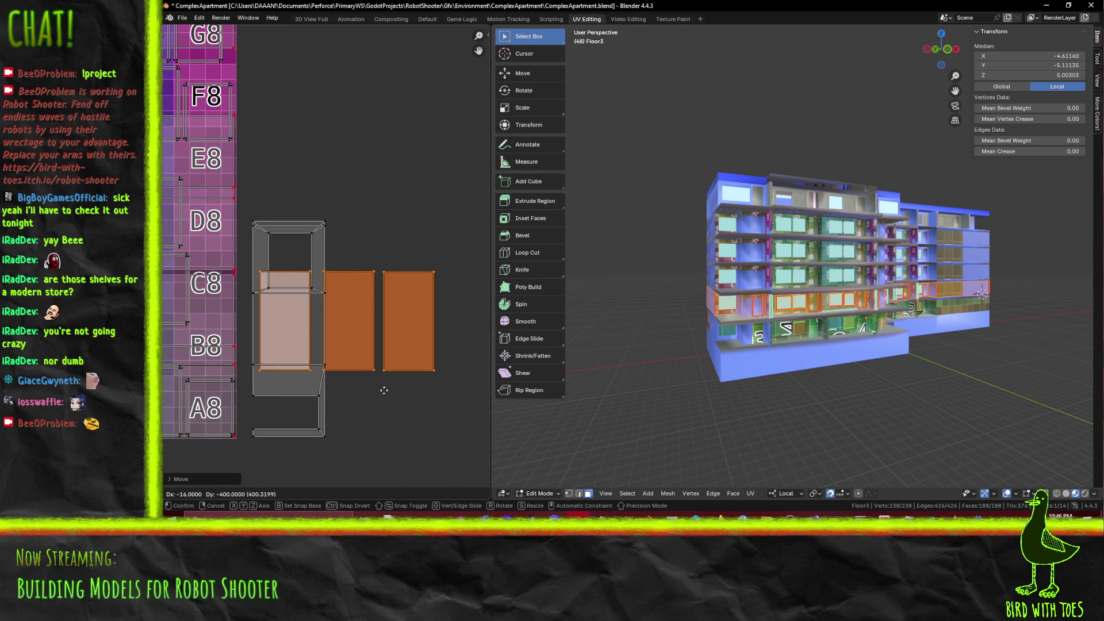
{"action": "left_click", "coordinate": [374, 238]}
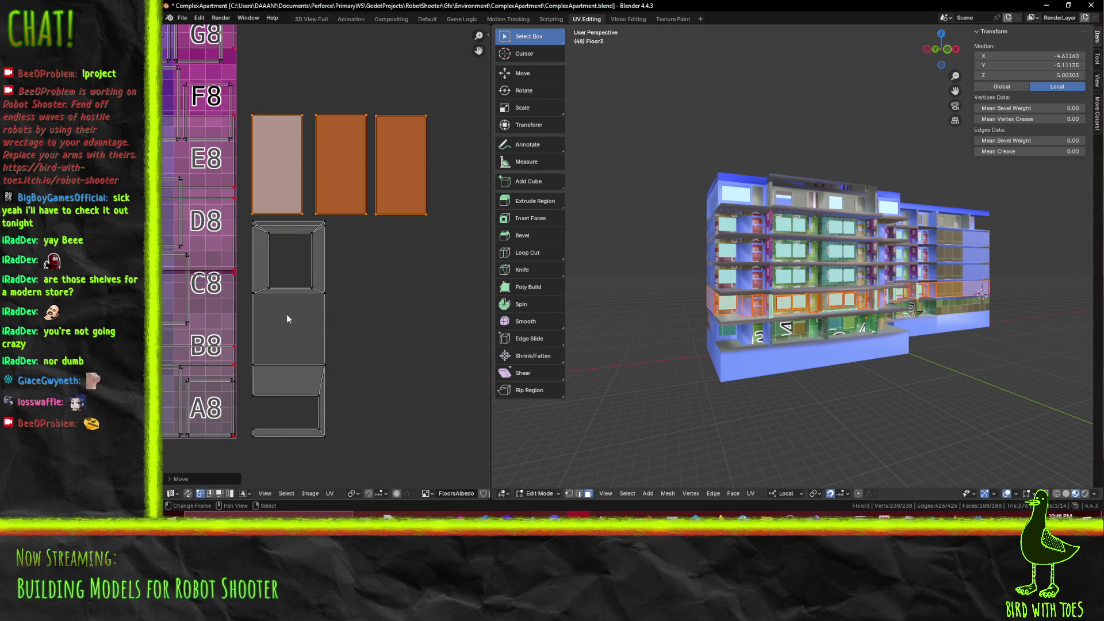
{"action": "scroll", "coordinate": [346, 366], "scroll_direction": "down", "scroll_amount": 3}
Box-select the window frame islands and begin scaling them up
{"action": "left_click", "coordinate": [437, 327]}
{"action": "key", "text": "b"}
{"action": "left_click_drag", "start_coordinate": [336, 223], "coordinate": [405, 343]}
{"action": "key", "text": "s"}
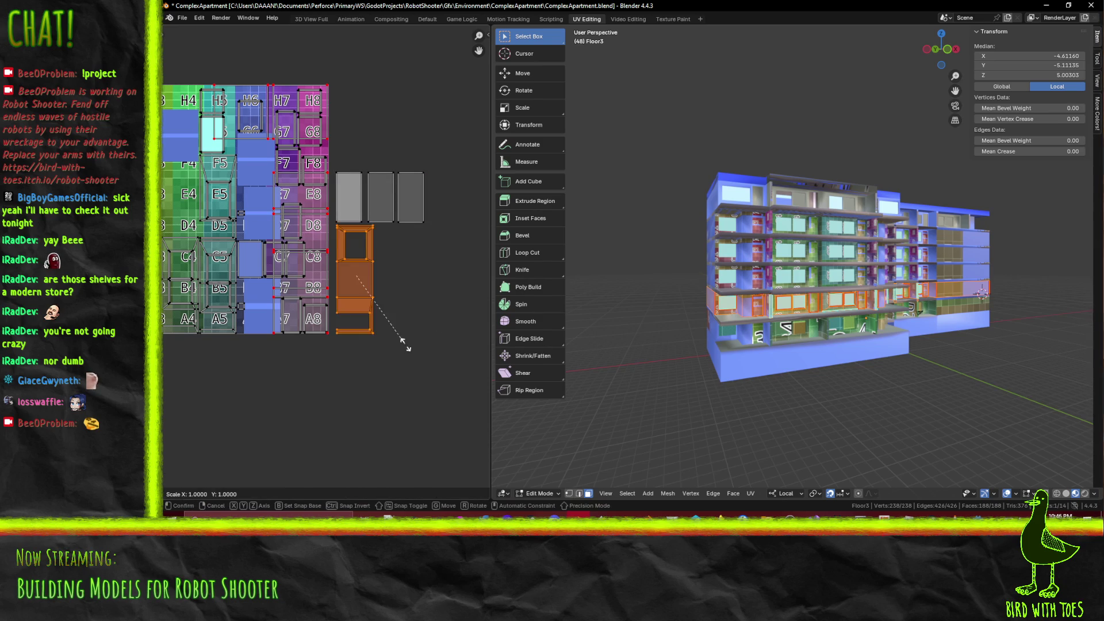
Confirm the enlarged frame islands and shift them left and slightly down
{"action": "left_click", "coordinate": [425, 375]}
{"action": "key", "text": "g"}
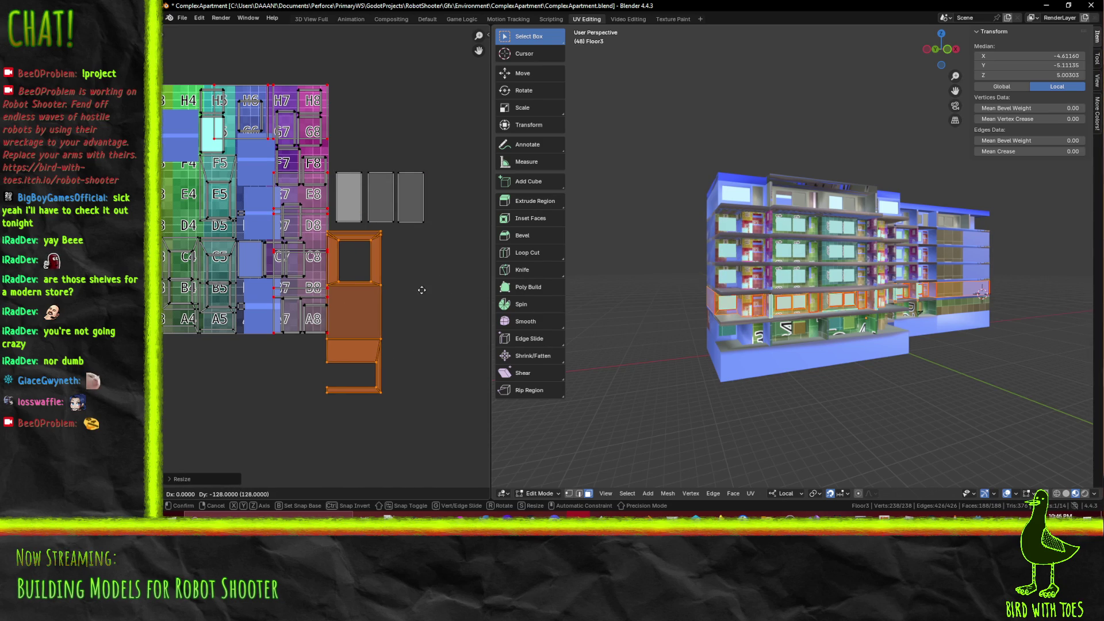
{"action": "left_click", "coordinate": [388, 264]}
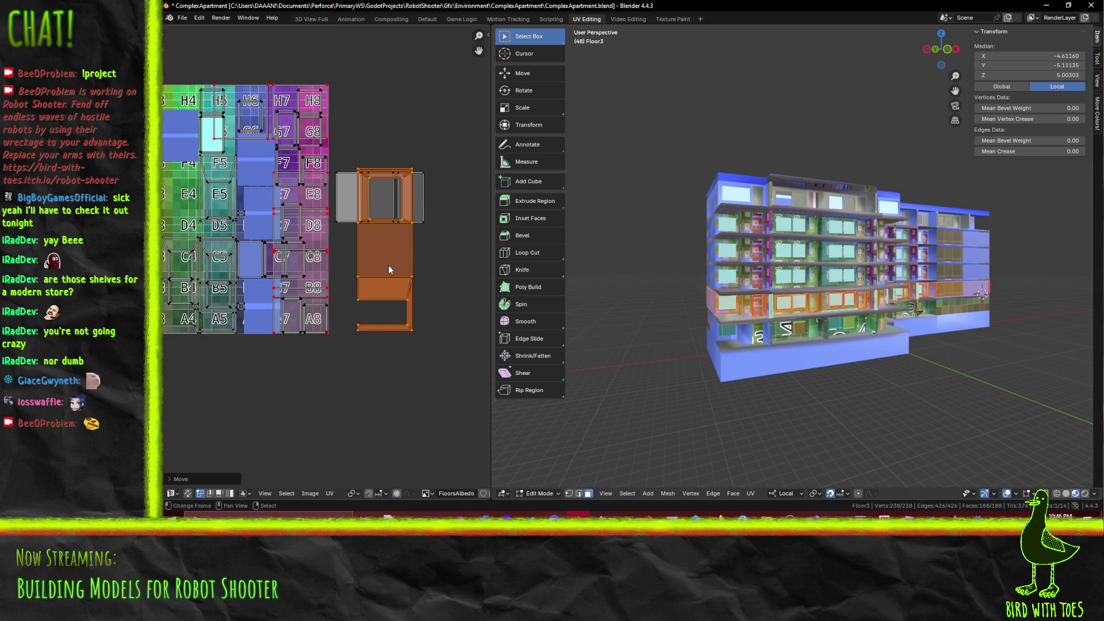
{"action": "scroll", "coordinate": [389, 265], "scroll_direction": "up", "scroll_amount": 4}
{"action": "key", "text": "g"}
{"action": "left_click", "coordinate": [385, 291]}
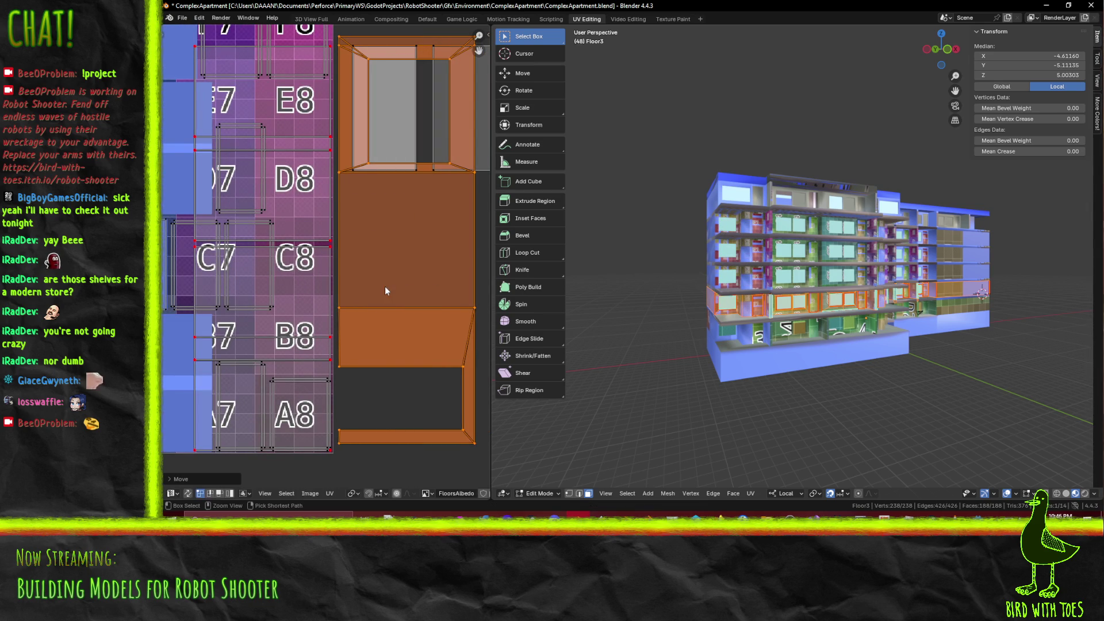
{"action": "key", "text": "g"}
{"action": "key", "text": "y"}
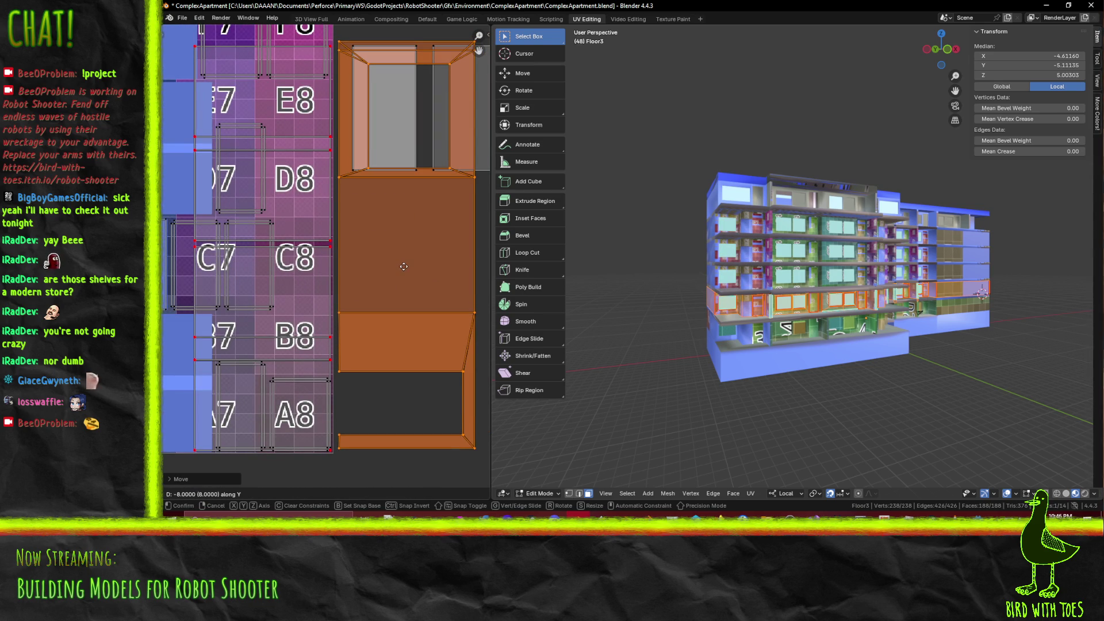
{"action": "left_click", "coordinate": [404, 267]}
{"action": "middle_click_drag", "start_coordinate": [403, 266], "coordinate": [321, 269]}
Select the tilted window-face islands and rotate them straight
{"action": "key", "text": "alt+a"}
{"action": "mouse_move", "coordinate": [257, 216]}
{"action": "left_mouse_down"}
{"action": "mouse_move", "coordinate": [490, 218]}
{"action": "mouse_move", "coordinate": [487, 231]}
{"action": "left_mouse_up"}
{"action": "mouse_move", "coordinate": [257, 96]}
{"action": "left_mouse_down"}
{"action": "mouse_move", "coordinate": [330, 115]}
{"action": "mouse_move", "coordinate": [410, 115]}
{"action": "left_mouse_up"}
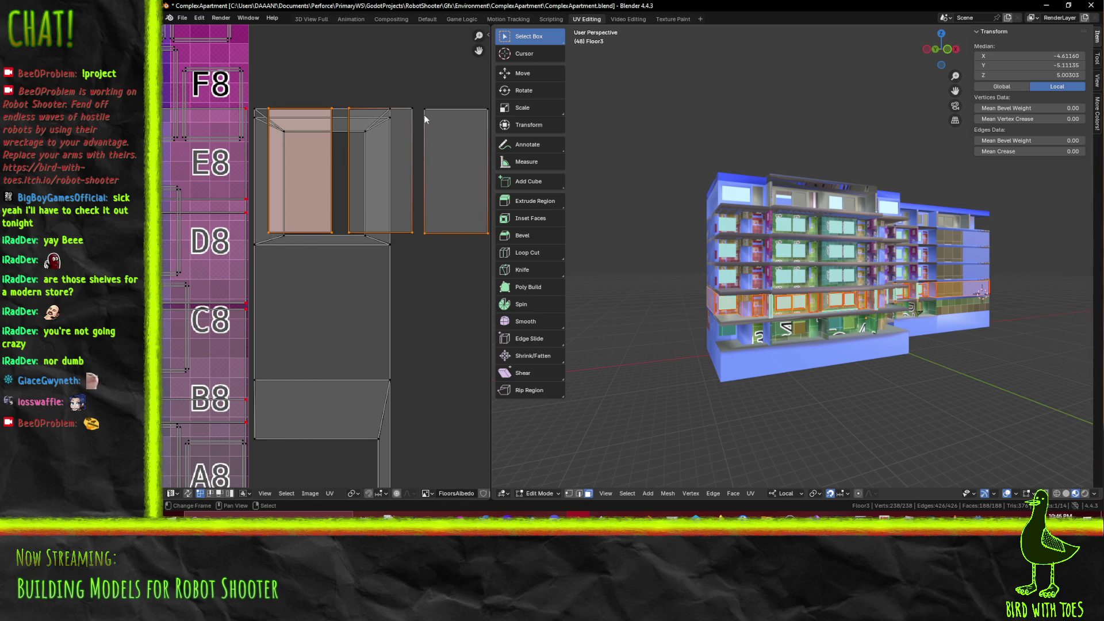
{"action": "middle_click_drag", "start_coordinate": [410, 115], "coordinate": [345, 122]}
{"action": "mouse_move", "coordinate": [342, 95]}
{"action": "left_mouse_down"}
{"action": "mouse_move", "coordinate": [419, 152]}
{"action": "mouse_move", "coordinate": [402, 304]}
{"action": "left_mouse_up"}
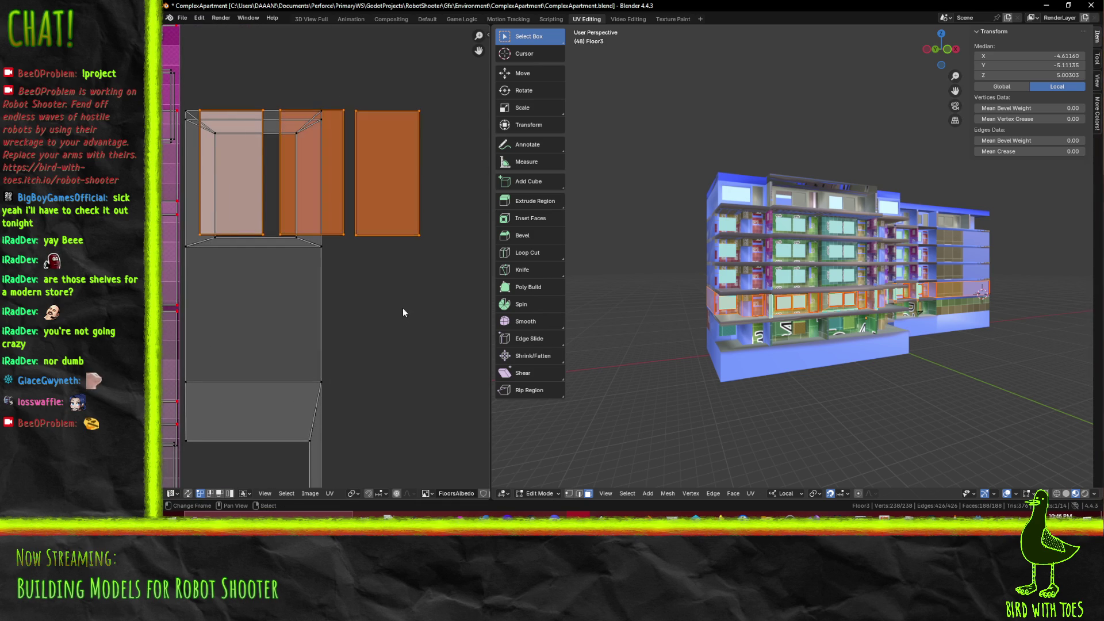
{"action": "middle_click_drag", "start_coordinate": [402, 304], "coordinate": [412, 239]}
{"action": "scroll", "coordinate": [433, 301], "scroll_direction": "down", "scroll_amount": 1}
{"action": "key", "text": "r"}
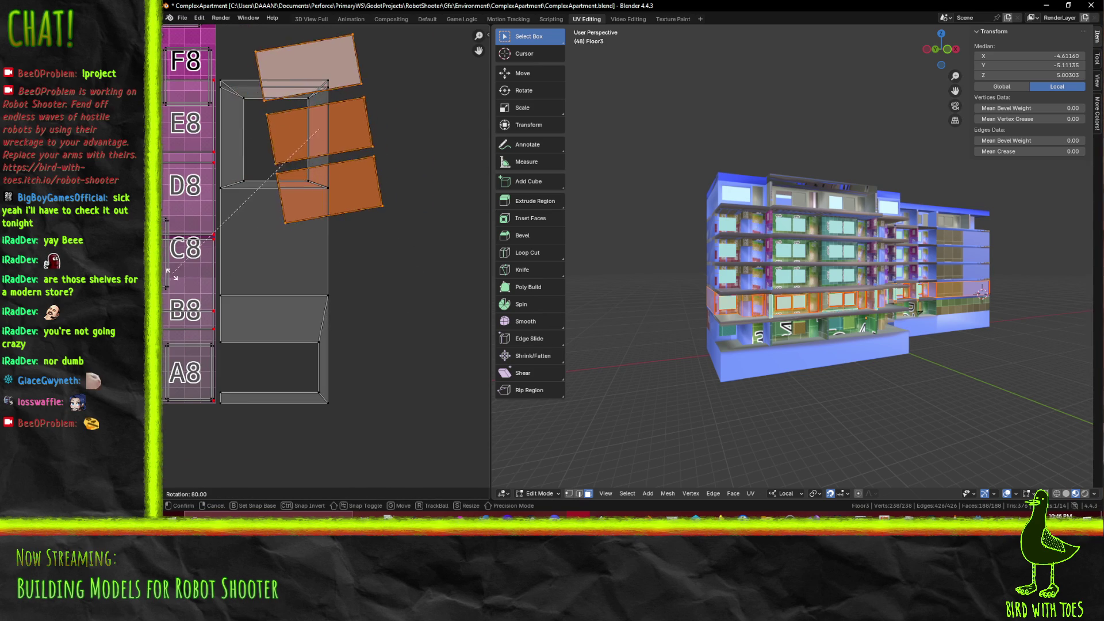
{"action": "left_click", "coordinate": [431, 311]}
Move the straightened face islands slightly lower beside the frame island
{"action": "key", "text": "g"}
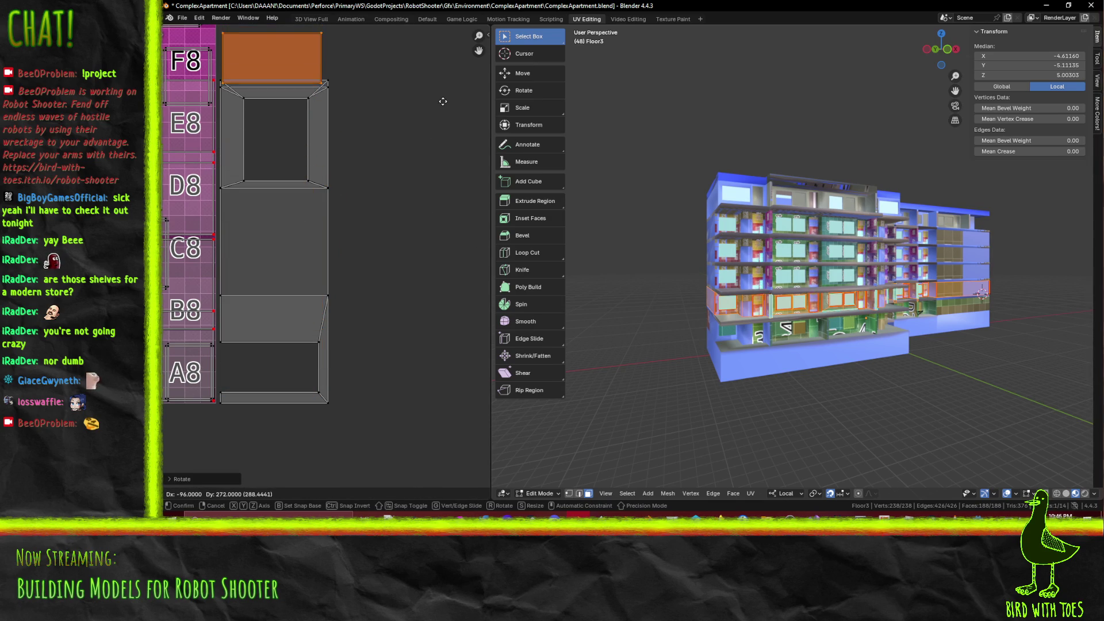
{"action": "left_click", "coordinate": [223, 422]}
{"action": "scroll", "coordinate": [230, 340], "scroll_direction": "down", "scroll_amount": 3}
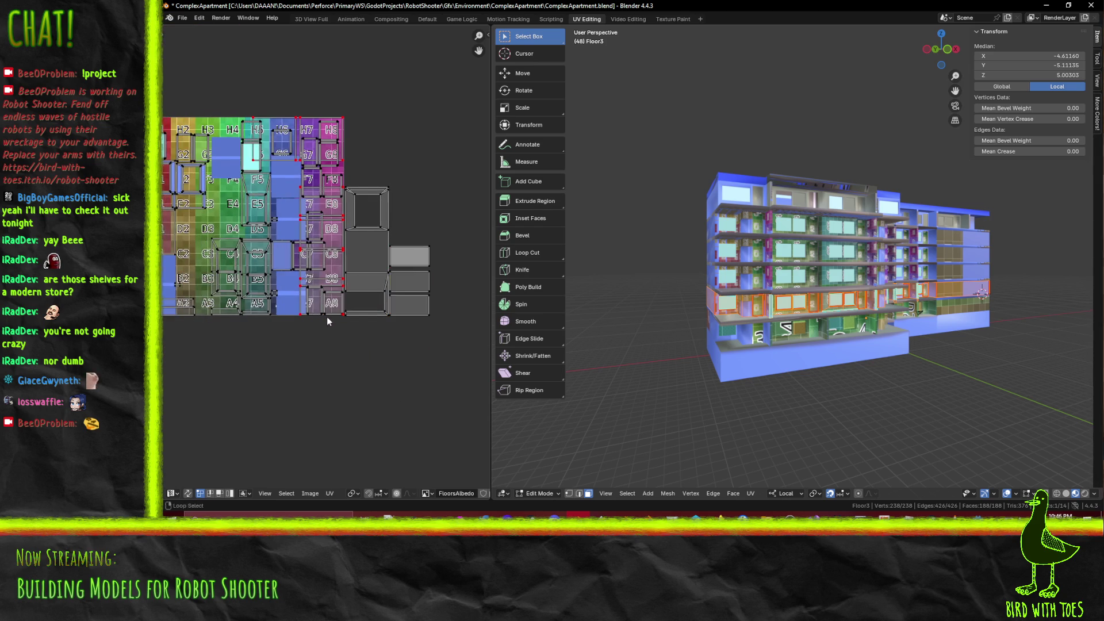
{"action": "scroll", "coordinate": [348, 261], "scroll_direction": "up", "scroll_amount": 4}
{"action": "scroll", "coordinate": [348, 262], "scroll_direction": "right", "scroll_amount": 5}
Slide the top and middle face islands down along Y so they stack edge to edge
{"action": "left_click_drag", "start_coordinate": [211, 170], "coordinate": [381, 258]}
{"action": "key", "text": "g"}
{"action": "key", "text": "y"}
{"action": "left_click", "coordinate": [400, 392]}
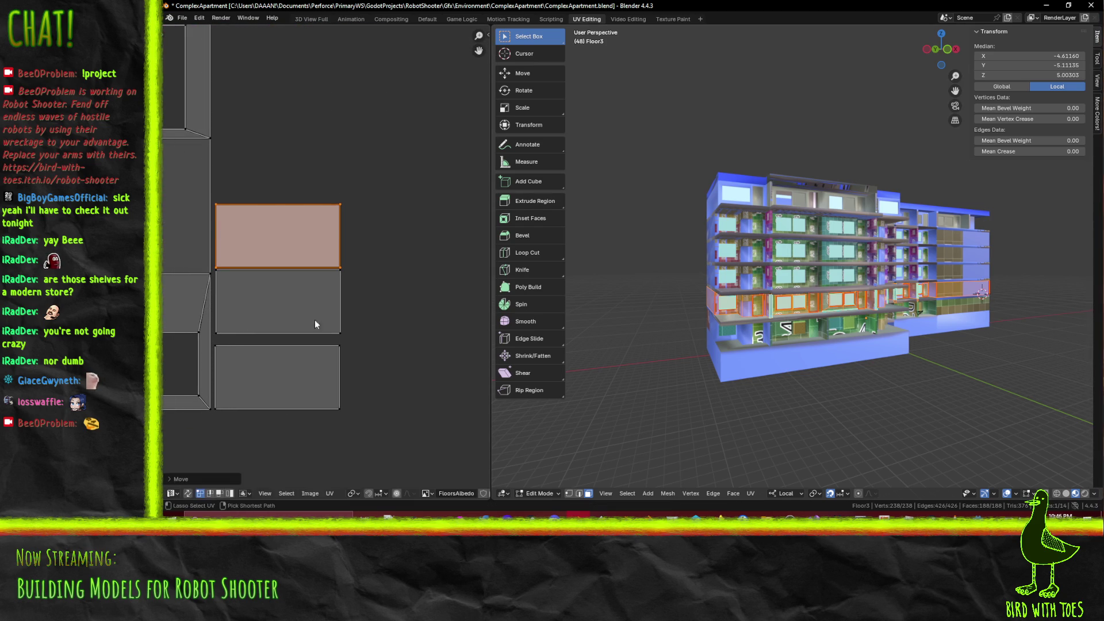
{"action": "mouse_move", "coordinate": [213, 192]}
{"action": "left_mouse_down"}
{"action": "mouse_move", "coordinate": [410, 385]}
{"action": "mouse_move", "coordinate": [402, 333]}
{"action": "left_mouse_up"}
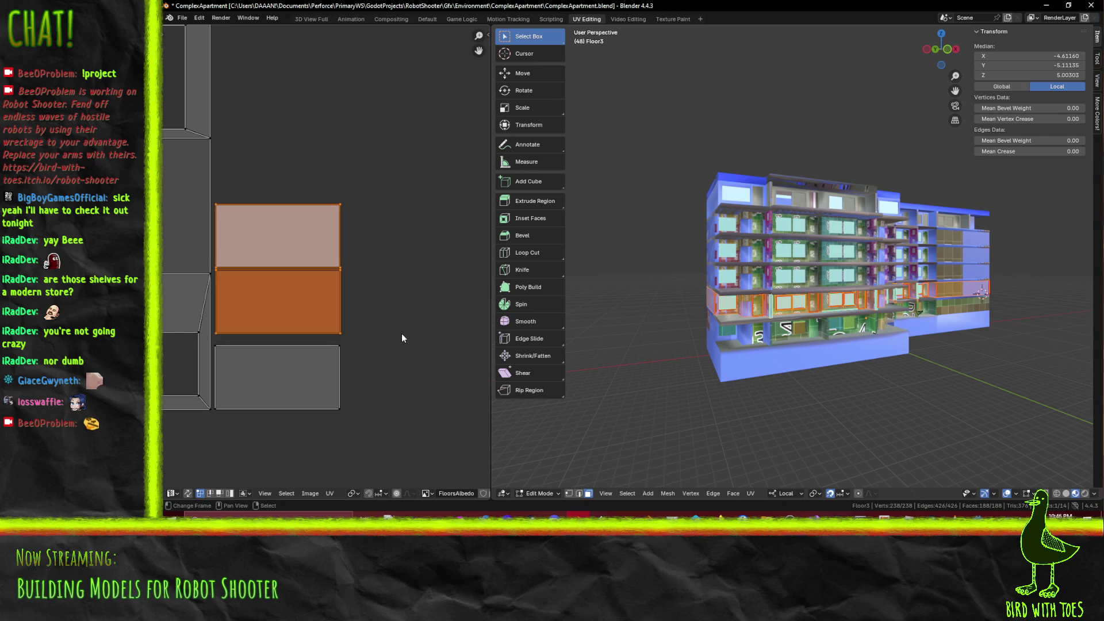
{"action": "key", "text": "g"}
{"action": "key", "text": "y"}
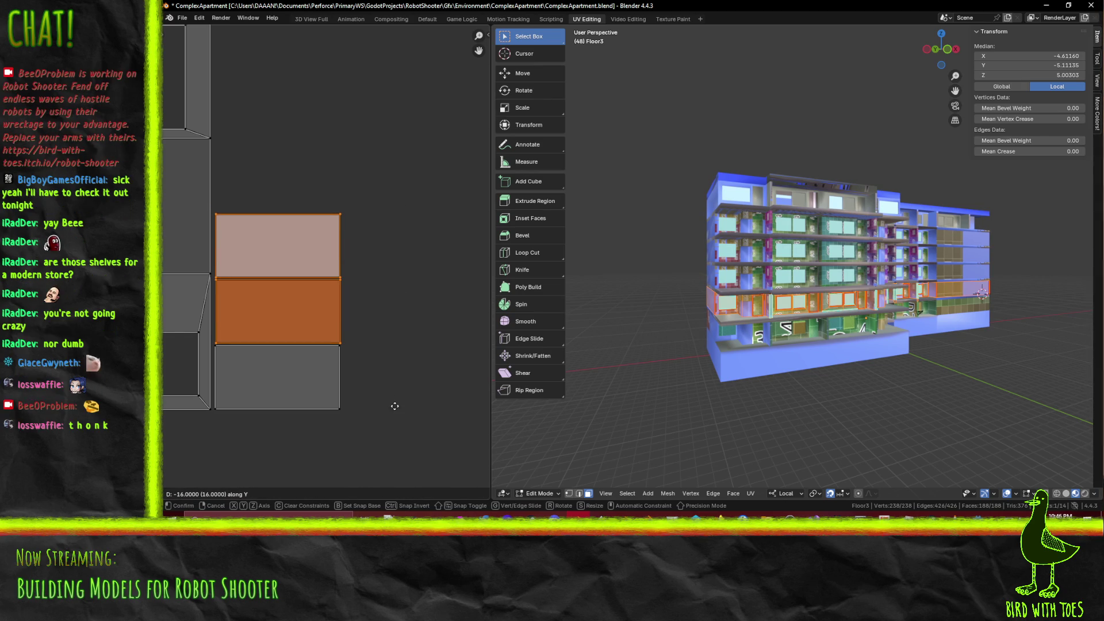
{"action": "left_click", "coordinate": [396, 408]}
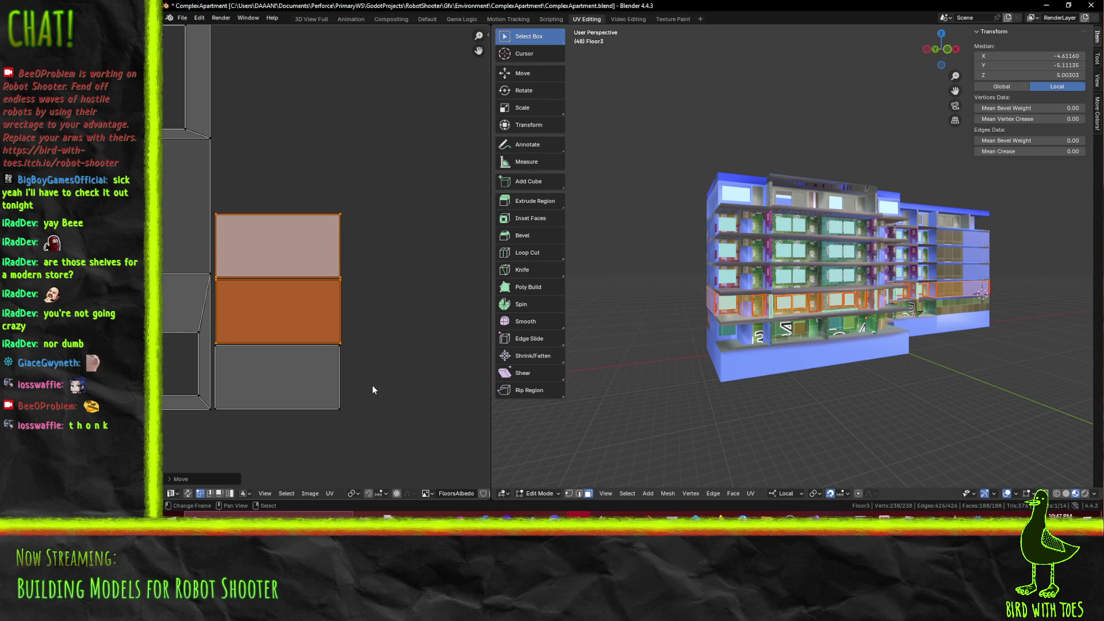
Deselect the islands and bring the atlas grid and the building's front into view
{"action": "scroll", "coordinate": [288, 362], "scroll_direction": "down", "scroll_amount": 2}
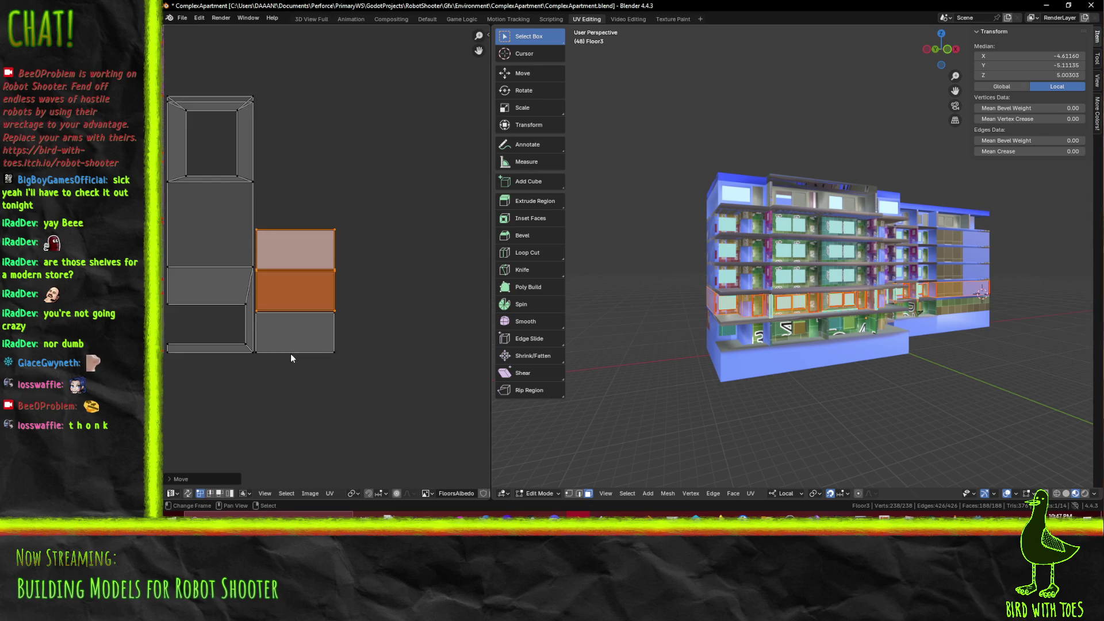
{"action": "left_click", "coordinate": [291, 354]}
{"action": "mouse_move", "coordinate": [271, 345]}
{"action": "middle_mouse_down"}
{"action": "mouse_move", "coordinate": [482, 337]}
{"action": "mouse_move", "coordinate": [164, 346]}
{"action": "middle_mouse_up"}
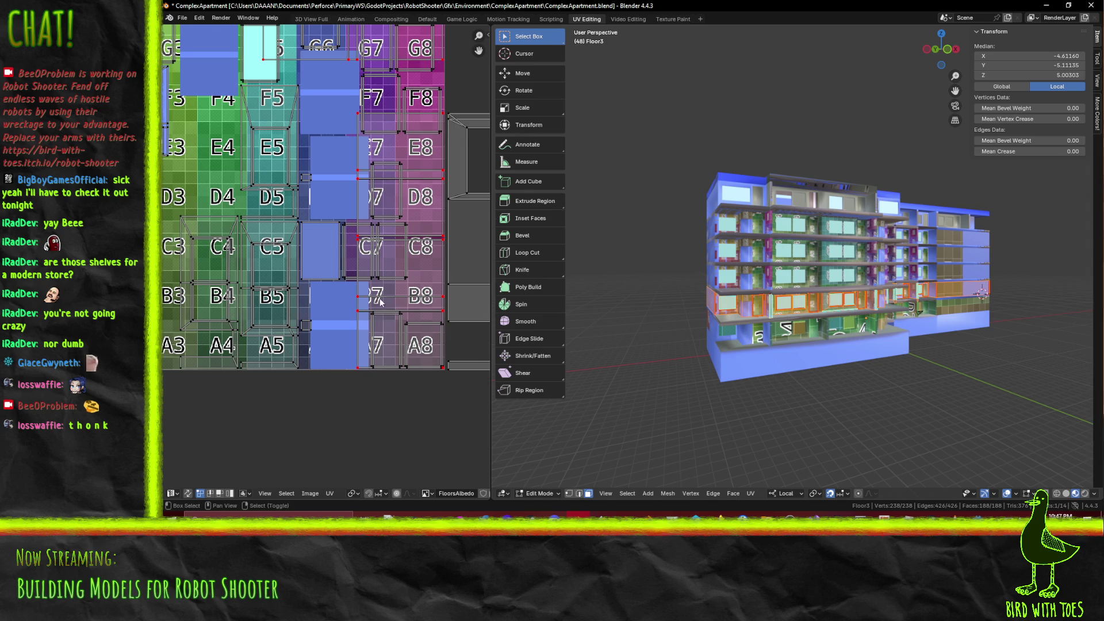
{"action": "middle_click_drag", "start_coordinate": [386, 300], "coordinate": [396, 290]}
{"action": "middle_click_drag", "start_coordinate": [832, 313], "coordinate": [773, 314]}
{"action": "scroll", "coordinate": [416, 281], "scroll_direction": "down", "scroll_amount": 2}
{"action": "middle_click_drag", "start_coordinate": [410, 277], "coordinate": [292, 271]}
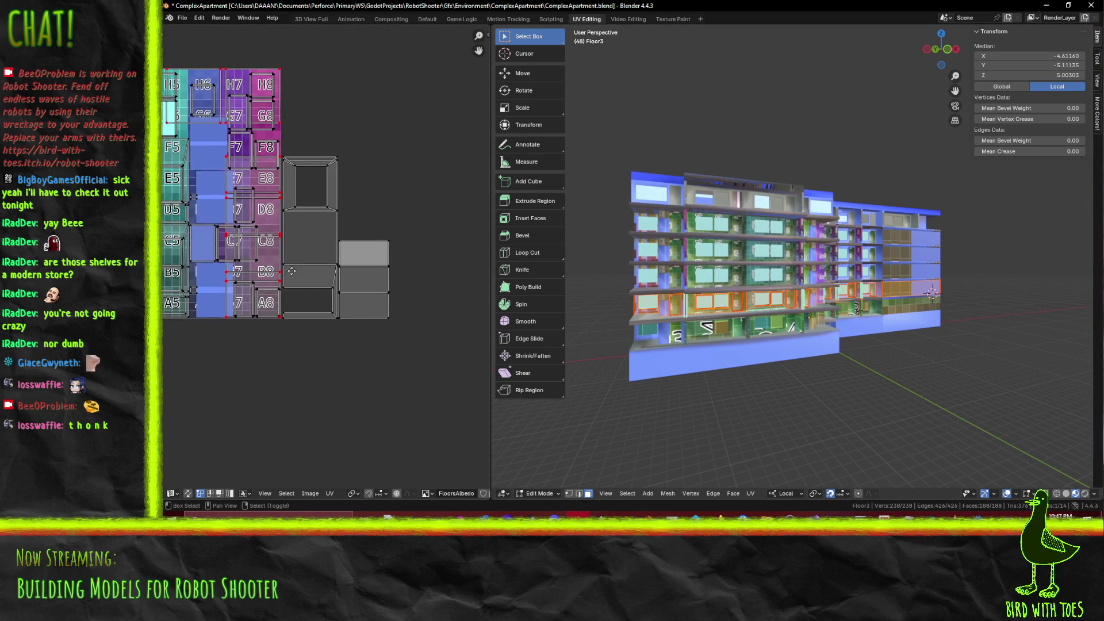
Orbit close to the facade, pick window faces and frame strips, and grow to linked faces
{"action": "scroll", "coordinate": [299, 265], "scroll_direction": "up", "scroll_amount": 3}
{"action": "scroll", "coordinate": [793, 276], "scroll_direction": "up", "scroll_amount": 2}
{"action": "mouse_move", "coordinate": [793, 276]}
{"action": "middle_mouse_down"}
{"action": "mouse_move", "coordinate": [724, 285]}
{"action": "mouse_move", "coordinate": [776, 282]}
{"action": "middle_mouse_up"}
{"action": "mouse_move", "coordinate": [797, 343]}
{"action": "middle_mouse_down"}
{"action": "mouse_move", "coordinate": [872, 360]}
{"action": "mouse_move", "coordinate": [822, 338]}
{"action": "middle_mouse_up"}
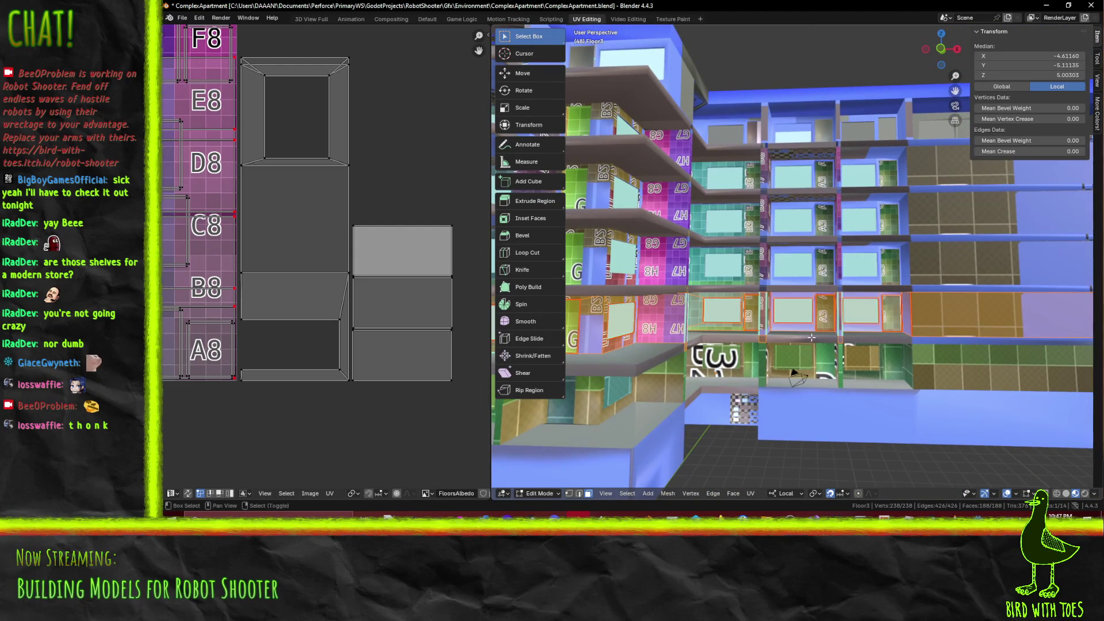
{"action": "scroll", "coordinate": [706, 327], "scroll_direction": "up", "scroll_amount": 1}
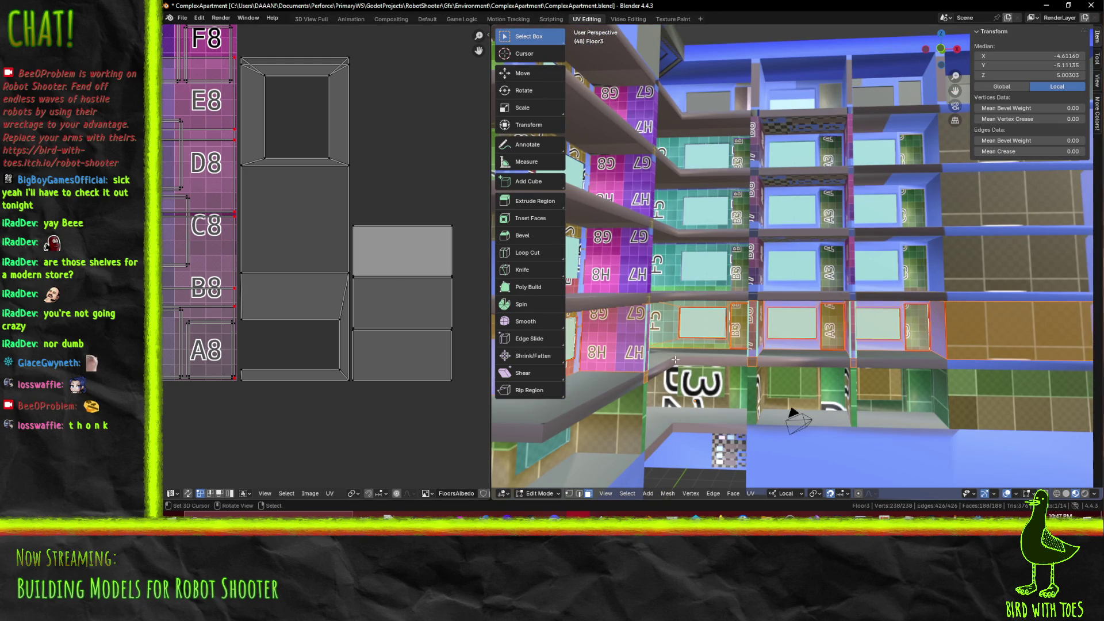
{"action": "left_click", "coordinate": [689, 342]}
{"action": "left_click", "coordinate": [694, 302], "text": "shift"}
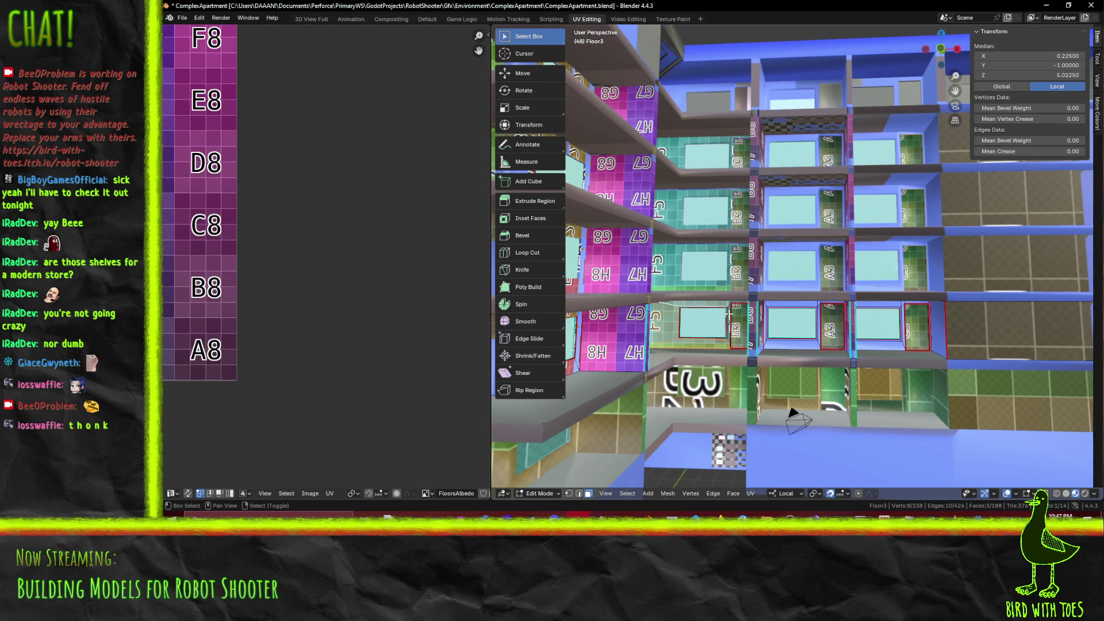
{"action": "scroll", "coordinate": [726, 312], "scroll_direction": "up", "scroll_amount": 5}
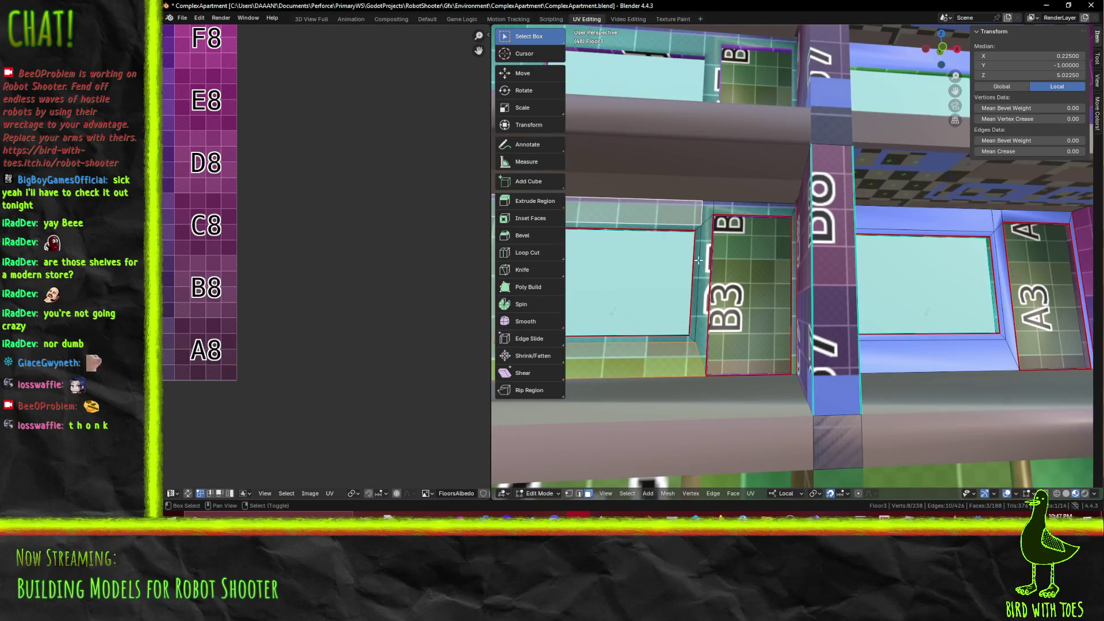
{"action": "left_click", "coordinate": [698, 261], "text": "ctrl"}
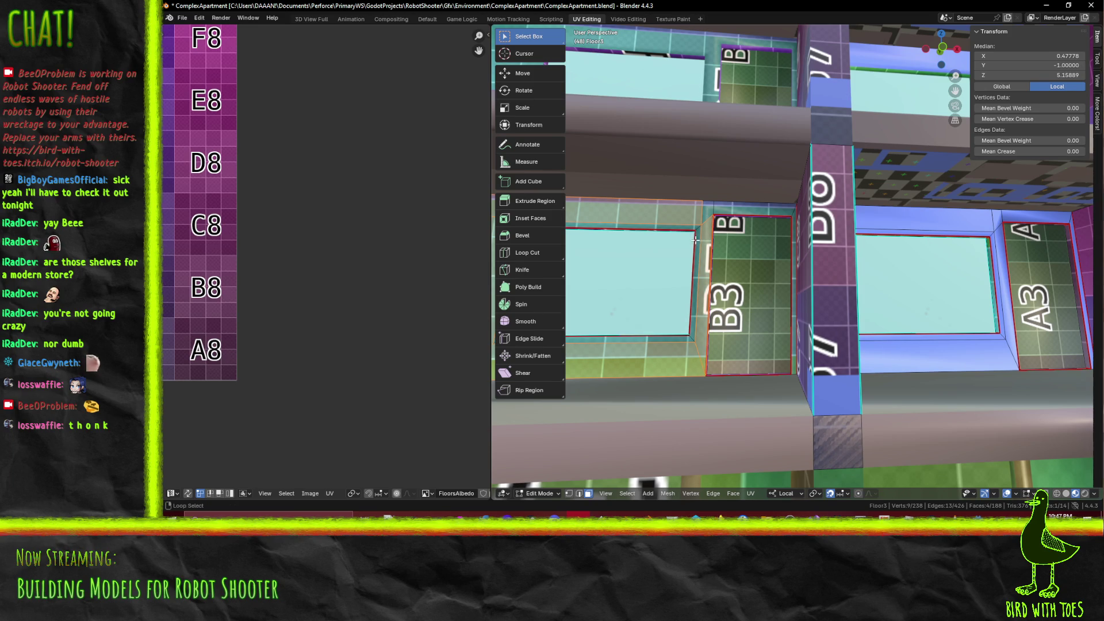
{"action": "key", "text": "ctrl+l"}
Reselect the B3 and A3 faces, adding both frame loops and the F5 side wall
{"action": "left_click", "coordinate": [697, 234], "text": "alt"}
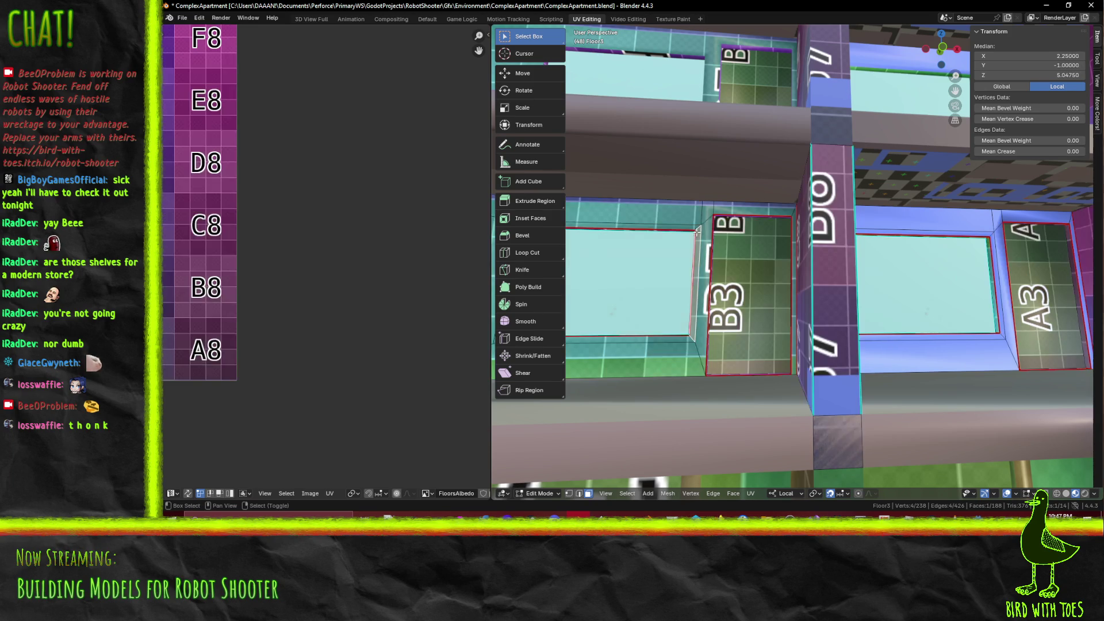
{"action": "left_click", "coordinate": [671, 223], "text": "alt+shift"}
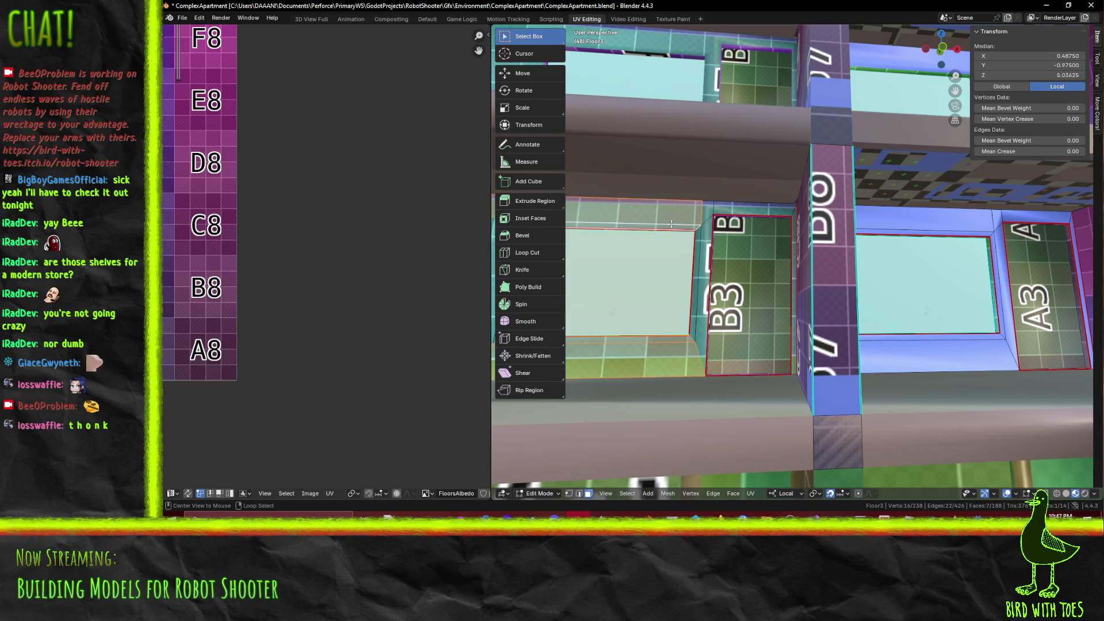
{"action": "left_click", "coordinate": [697, 299], "text": "alt+shift"}
{"action": "mouse_move", "coordinate": [697, 301]}
{"action": "middle_mouse_down"}
{"action": "mouse_move", "coordinate": [621, 300]}
{"action": "mouse_move", "coordinate": [686, 358]}
{"action": "middle_mouse_up"}
{"action": "left_click", "coordinate": [620, 300], "text": "shift"}
{"action": "scroll", "coordinate": [650, 414], "scroll_direction": "up", "scroll_amount": 5}
Drop unwanted top faces and add the left frame face and right wall face
{"action": "left_click", "coordinate": [558, 473], "text": "shift"}
{"action": "middle_click_drag", "start_coordinate": [558, 472], "coordinate": [738, 341]}
{"action": "left_click", "coordinate": [836, 132], "text": "shift"}
{"action": "middle_click_drag", "start_coordinate": [836, 132], "coordinate": [695, 250]}
{"action": "left_click", "coordinate": [637, 219], "text": "shift"}
{"action": "mouse_move", "coordinate": [637, 219]}
{"action": "middle_mouse_down"}
{"action": "mouse_move", "coordinate": [1001, 296]}
{"action": "mouse_move", "coordinate": [843, 271]}
{"action": "middle_mouse_up"}
{"action": "left_click", "coordinate": [1019, 308], "text": "shift"}
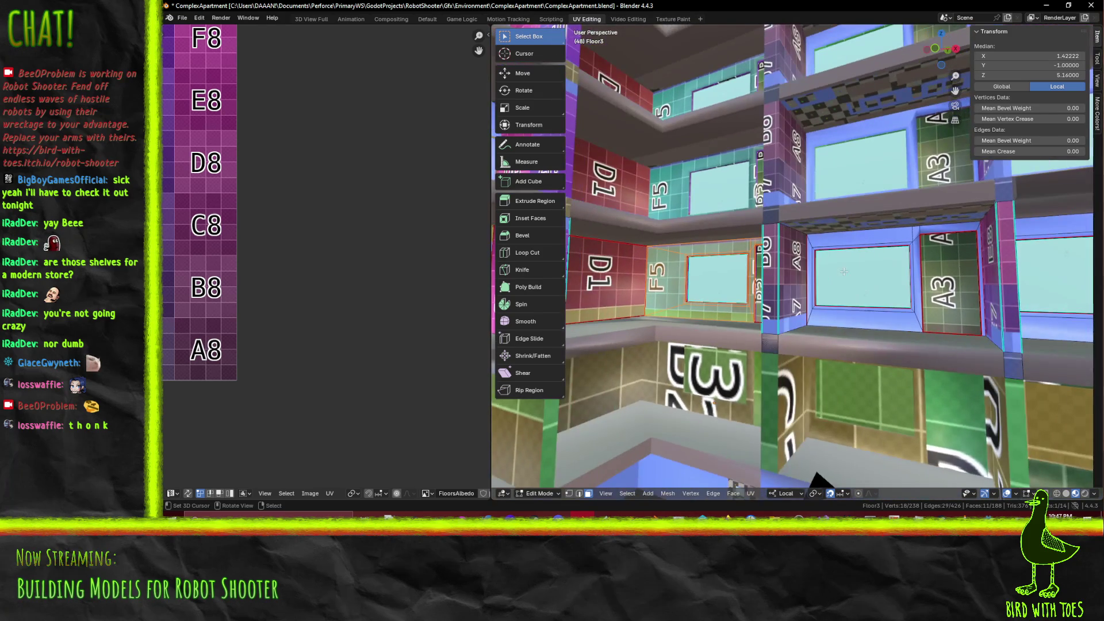
{"action": "scroll", "coordinate": [287, 265], "scroll_direction": "down", "scroll_amount": 8}
{"action": "scroll", "coordinate": [292, 269], "scroll_direction": "up", "scroll_amount": 4}
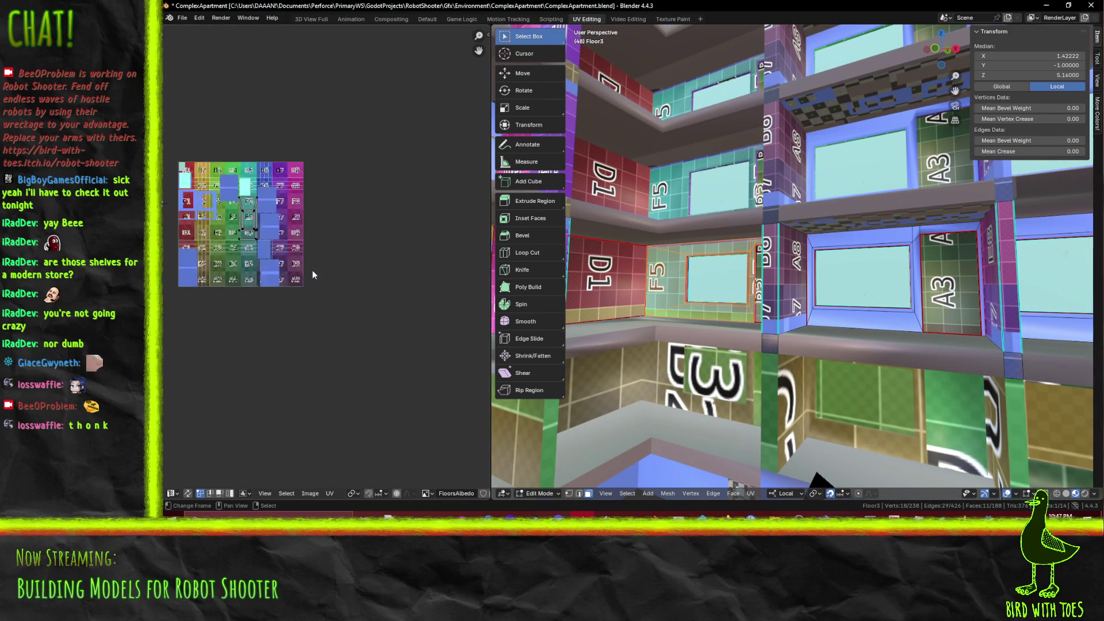
Move the selected frame UV island off the texture atlas to the left
{"action": "middle_click_drag", "start_coordinate": [291, 269], "coordinate": [366, 294]}
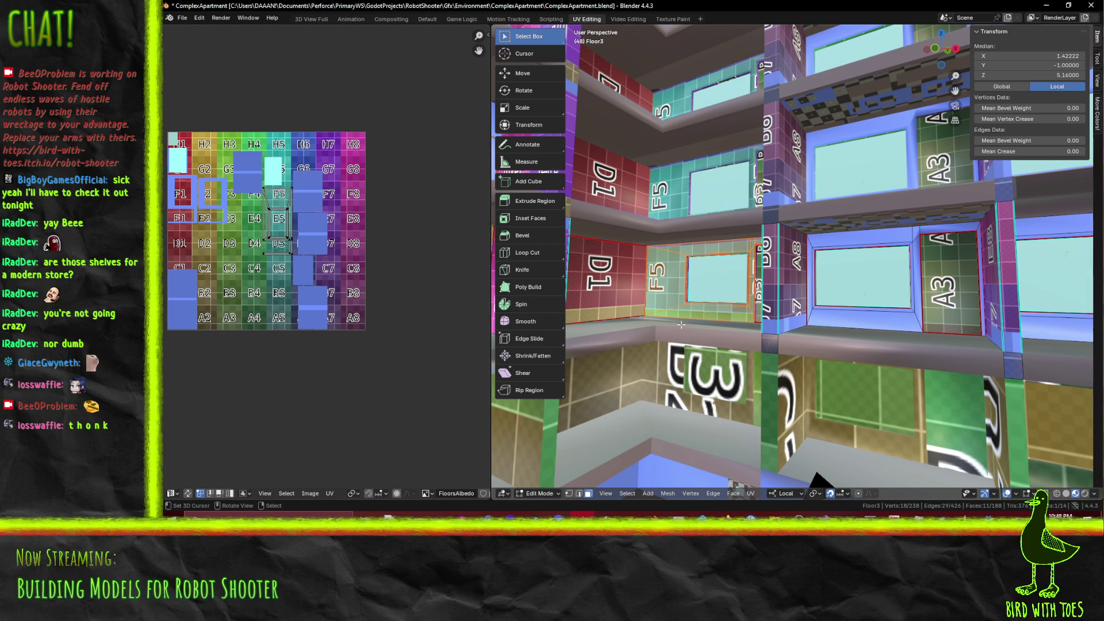
{"action": "scroll", "coordinate": [257, 194], "scroll_direction": "up", "scroll_amount": 1}
{"action": "left_click_drag", "start_coordinate": [309, 309], "coordinate": [308, 306]}
{"action": "middle_click_drag", "start_coordinate": [807, 316], "coordinate": [741, 319]}
{"action": "scroll", "coordinate": [253, 229], "scroll_direction": "down", "scroll_amount": 1}
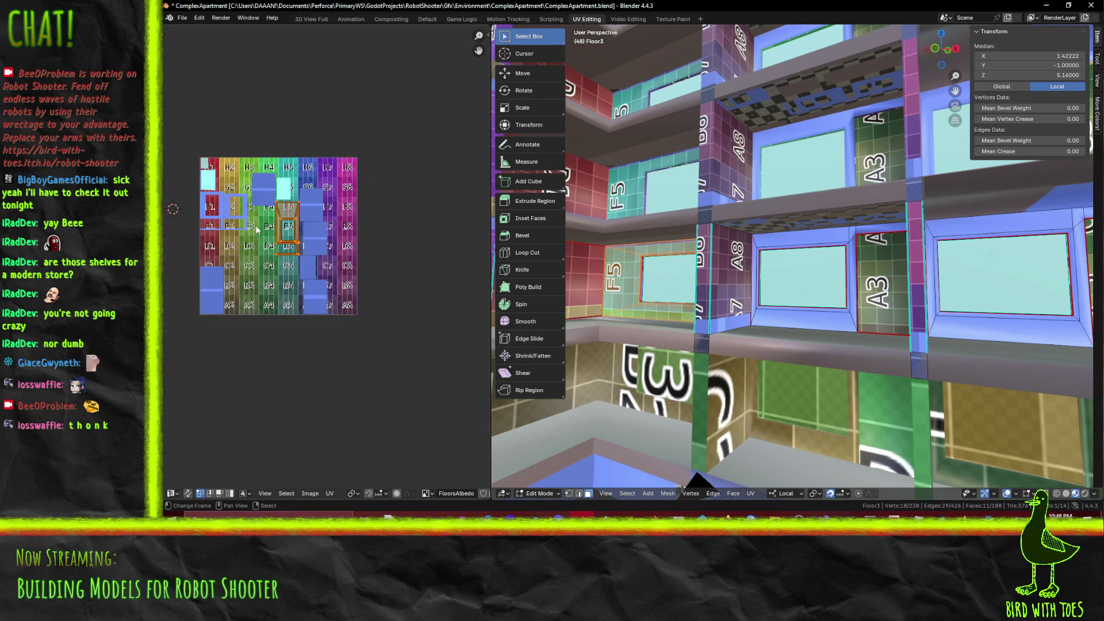
{"action": "middle_click_drag", "start_coordinate": [329, 287], "coordinate": [394, 313]}
{"action": "key", "text": "g"}
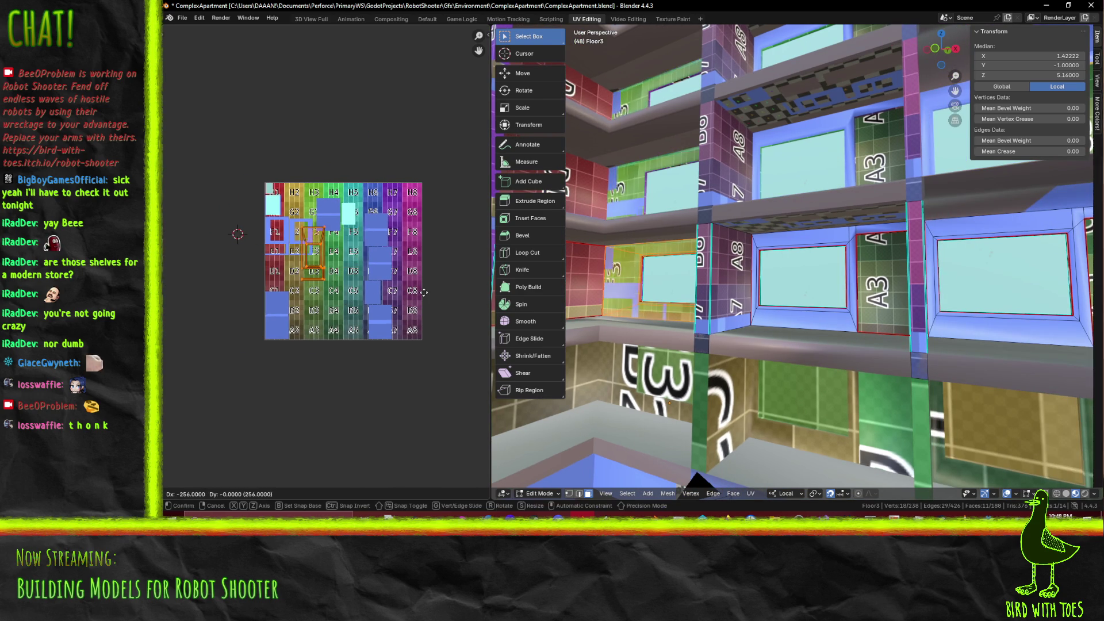
{"action": "left_click", "coordinate": [351, 299]}
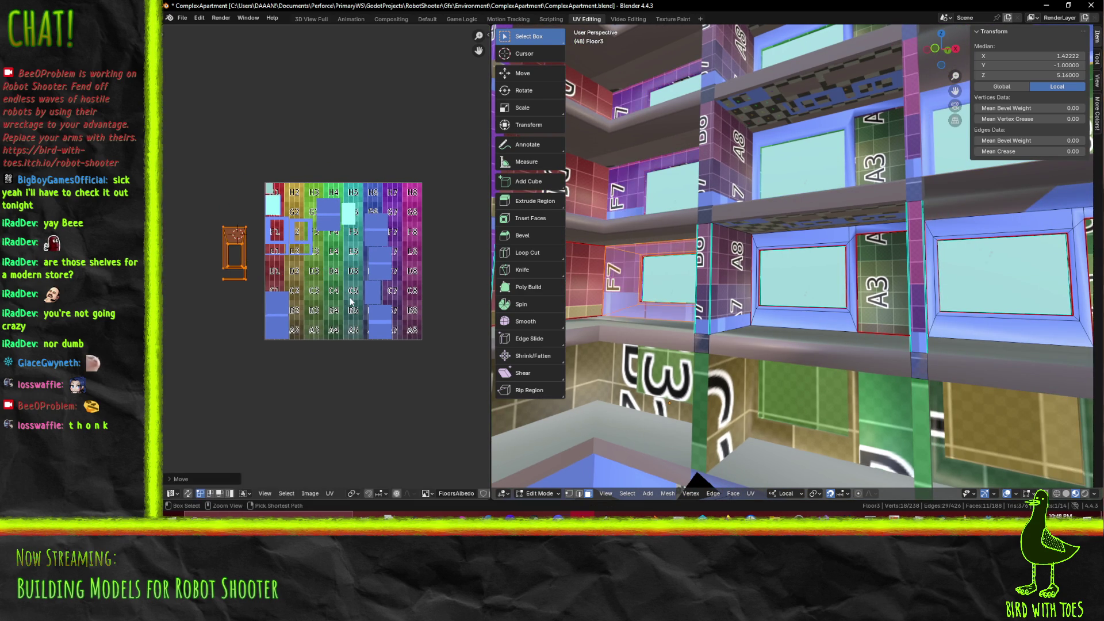
{"action": "key", "text": "s"}
Add the window recess's bottom, left, top and right faces and the door recess's right side to the selection
{"action": "middle_click_drag", "start_coordinate": [719, 339], "coordinate": [762, 344]}
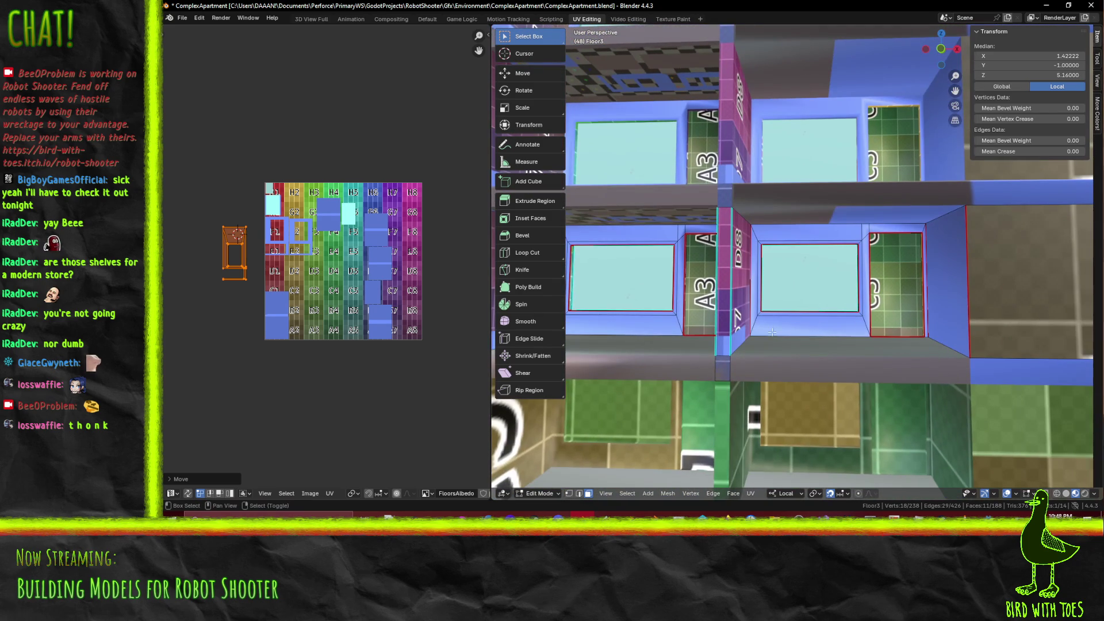
{"action": "left_click", "coordinate": [773, 328], "text": "shift"}
{"action": "left_click", "coordinate": [754, 276], "text": "shift"}
{"action": "left_click", "coordinate": [779, 246], "text": "shift"}
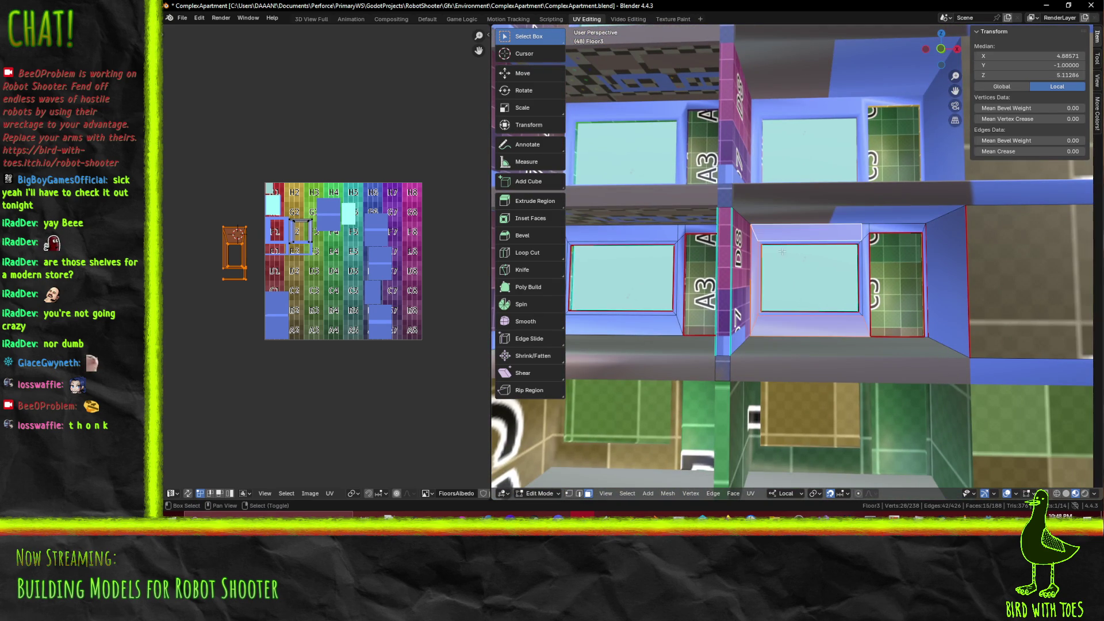
{"action": "left_click", "coordinate": [779, 243], "text": "shift"}
{"action": "scroll", "coordinate": [833, 346], "scroll_direction": "up", "scroll_amount": 2}
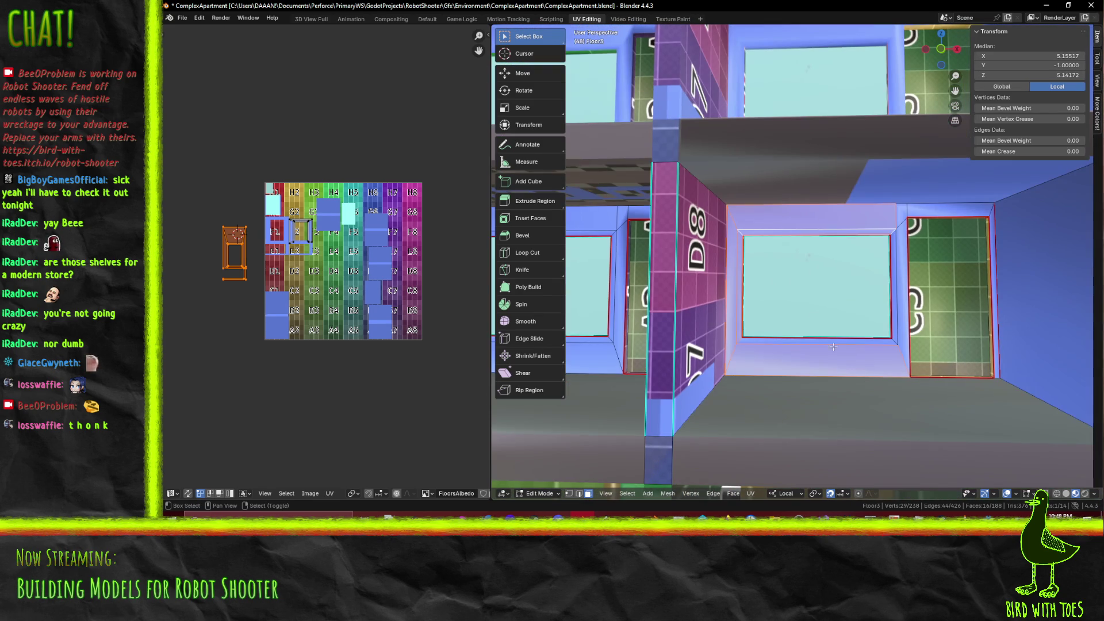
{"action": "left_click", "coordinate": [876, 344], "text": "shift"}
{"action": "left_click", "coordinate": [902, 242], "text": "shift"}
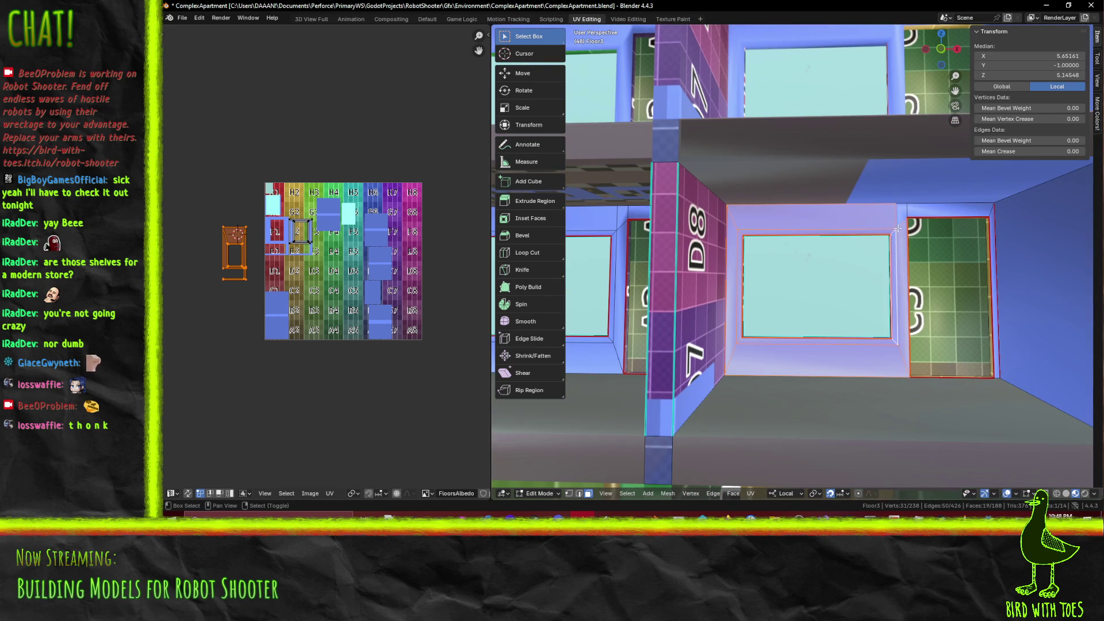
{"action": "left_click", "coordinate": [993, 239], "text": "shift"}
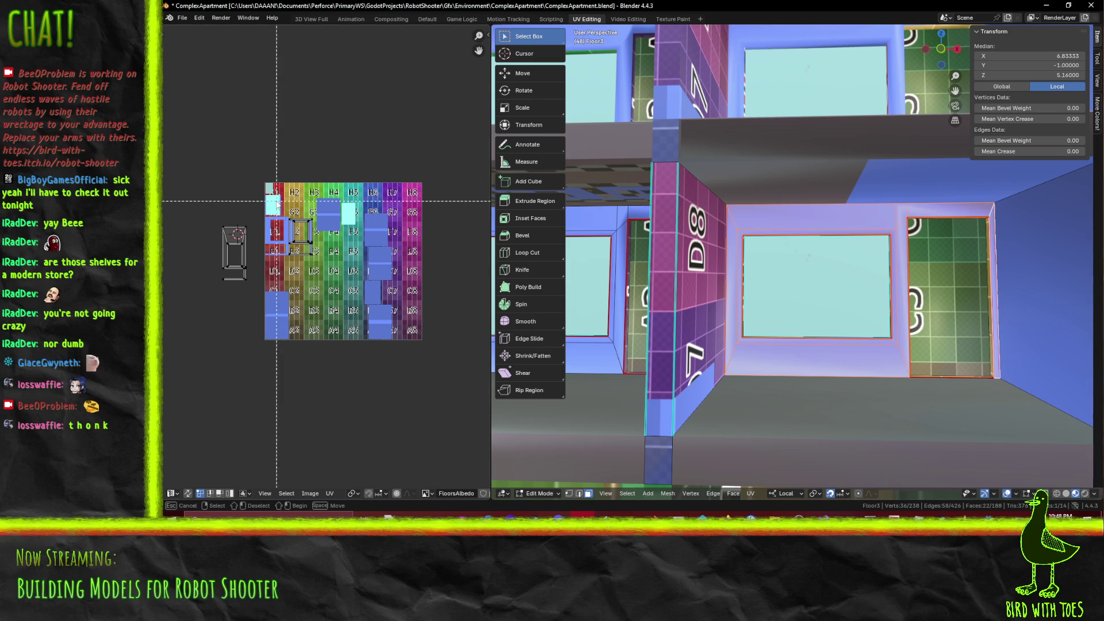
{"action": "scroll", "coordinate": [327, 287], "scroll_direction": "up", "scroll_amount": 4}
Place the frame island over the frame wireframe, settling it lower and to the left
{"action": "middle_click_drag", "start_coordinate": [326, 287], "coordinate": [271, 266]}
{"action": "key", "text": "g"}
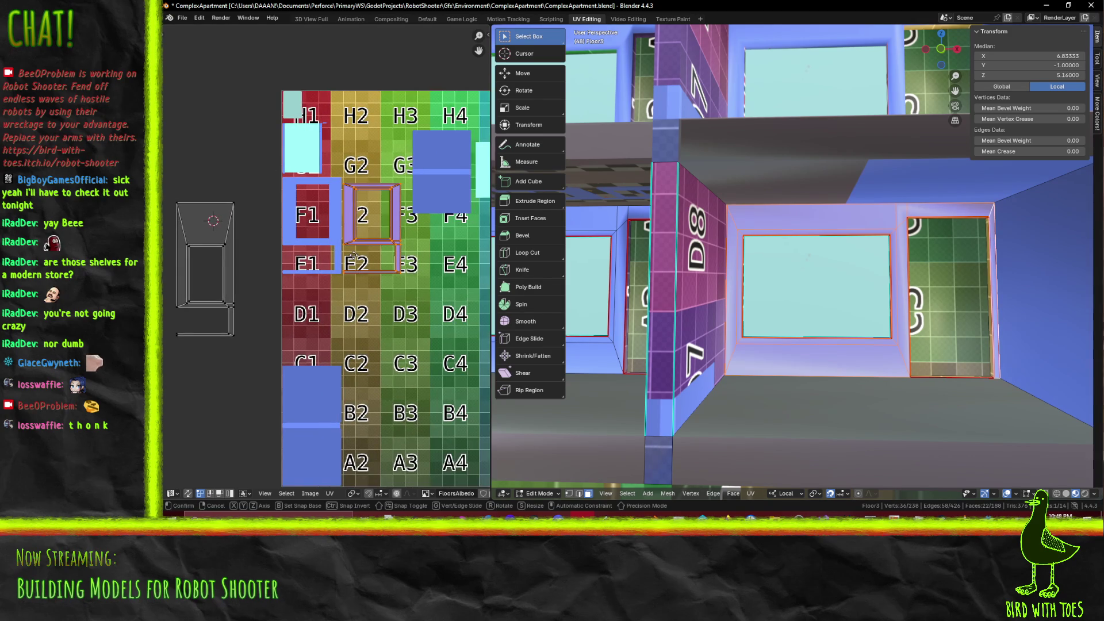
{"action": "left_click", "coordinate": [186, 319]}
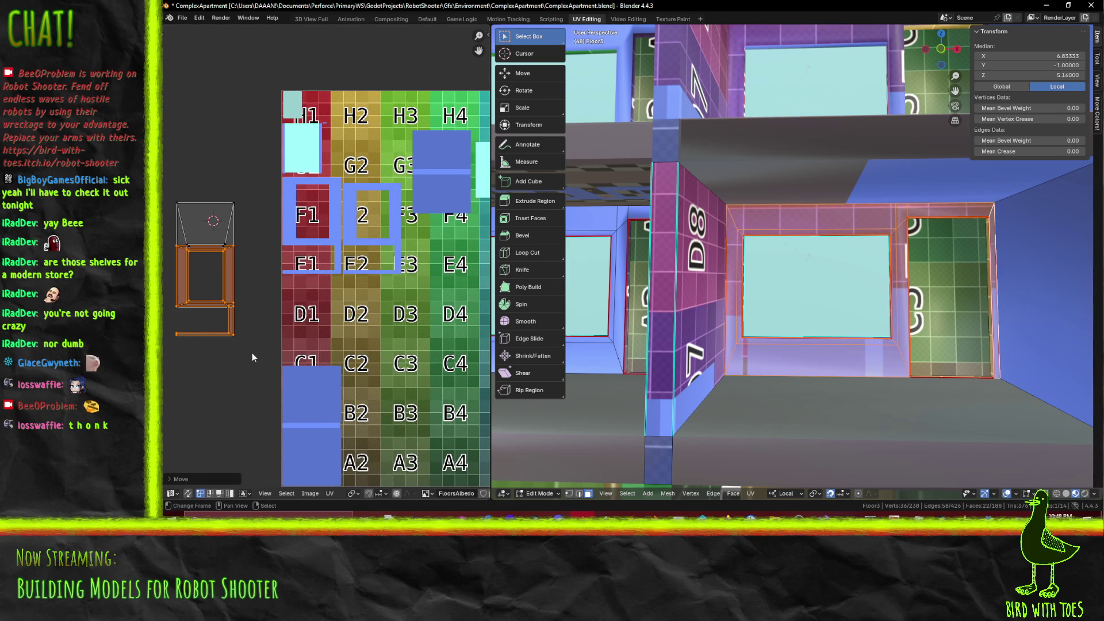
{"action": "scroll", "coordinate": [252, 354], "scroll_direction": "up", "scroll_amount": 6}
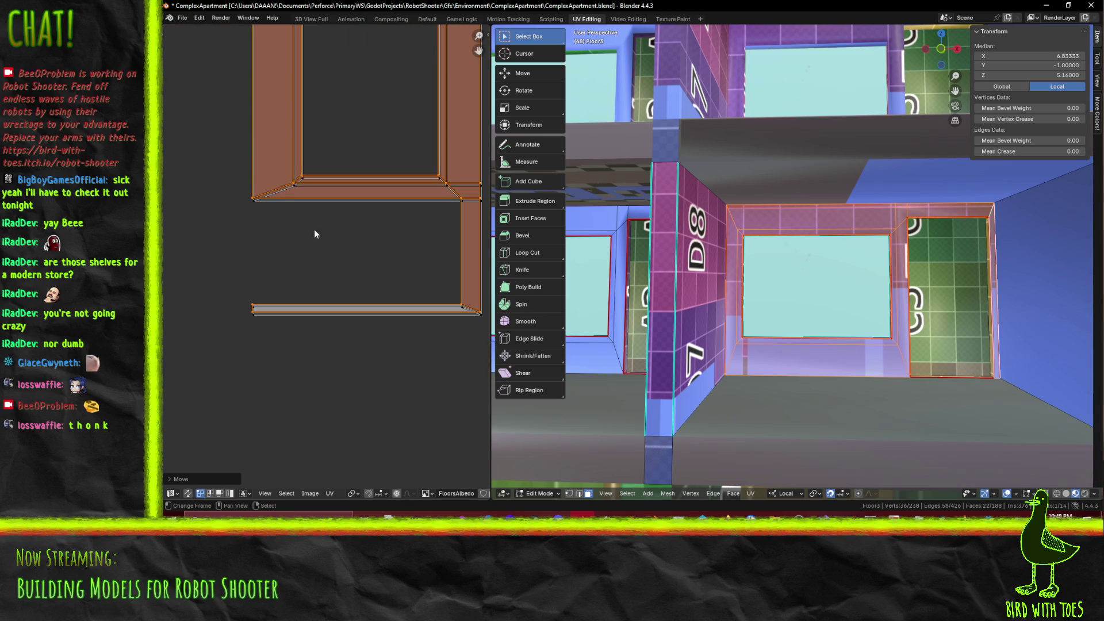
{"action": "key", "text": "g"}
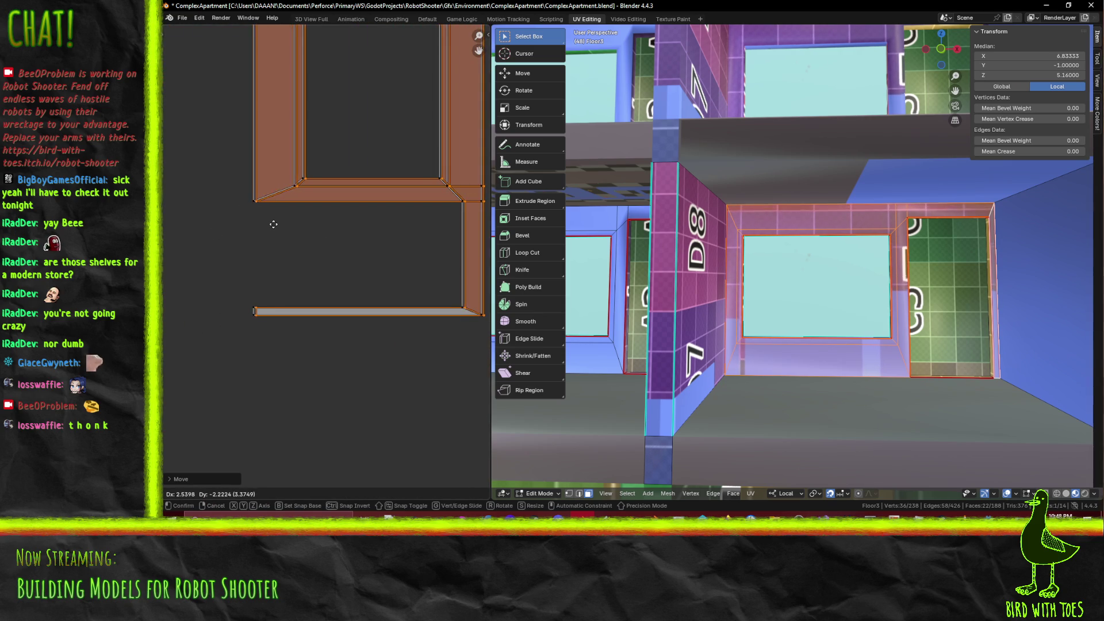
{"action": "left_click", "coordinate": [272, 223]}
{"action": "scroll", "coordinate": [292, 331], "scroll_direction": "down", "scroll_amount": 2}
{"action": "scroll", "coordinate": [292, 295], "scroll_direction": "up", "scroll_amount": 3}
{"action": "scroll", "coordinate": [319, 351], "scroll_direction": "up", "scroll_amount": 1}
Box-select the frame's top bar UVs and raise them straight up along Y
{"action": "middle_click_drag", "start_coordinate": [319, 351], "coordinate": [326, 360]}
{"action": "key", "text": "alt+a"}
{"action": "key", "text": "b"}
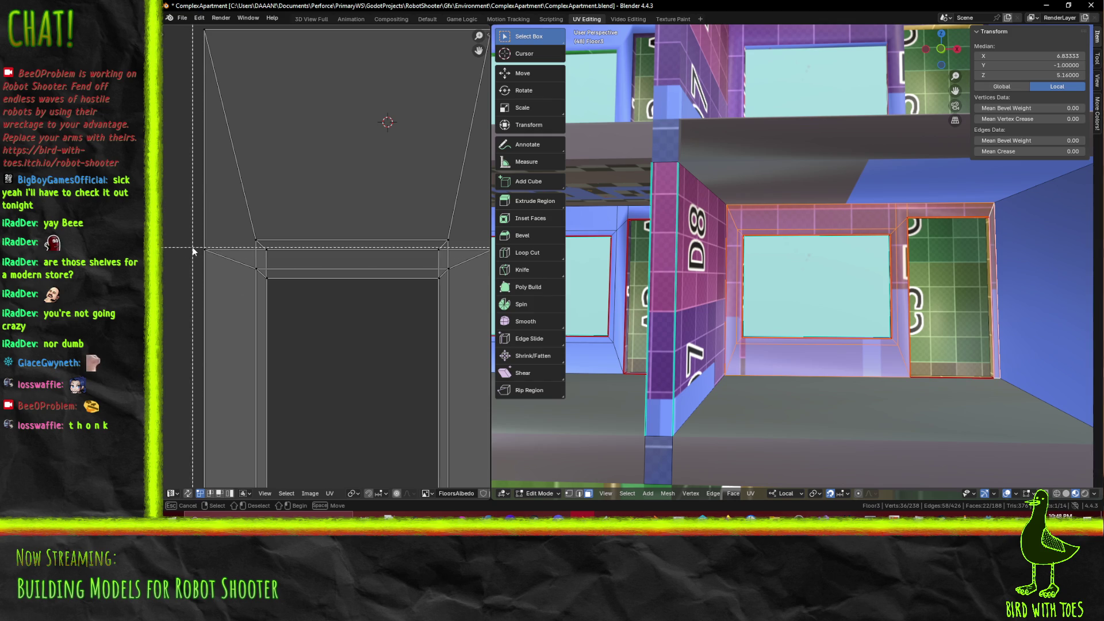
{"action": "left_click_drag", "start_coordinate": [256, 291], "coordinate": [468, 305]}
{"action": "key", "text": "b"}
{"action": "middle_click_drag", "start_coordinate": [468, 305], "coordinate": [377, 248]}
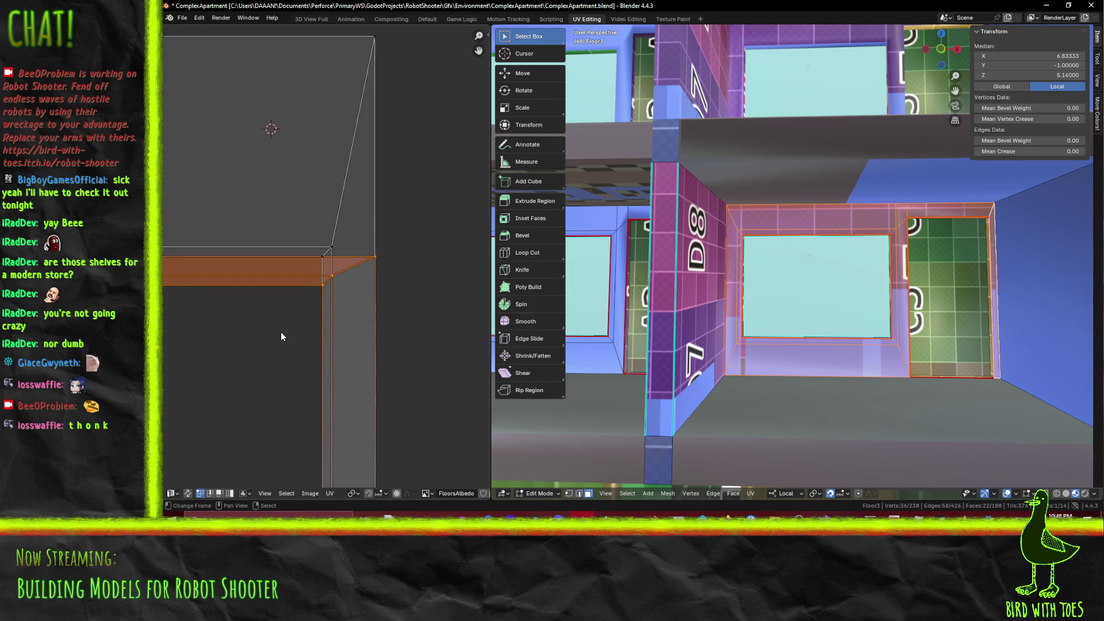
{"action": "scroll", "coordinate": [303, 323], "scroll_direction": "down", "scroll_amount": 1}
{"action": "key", "text": "g"}
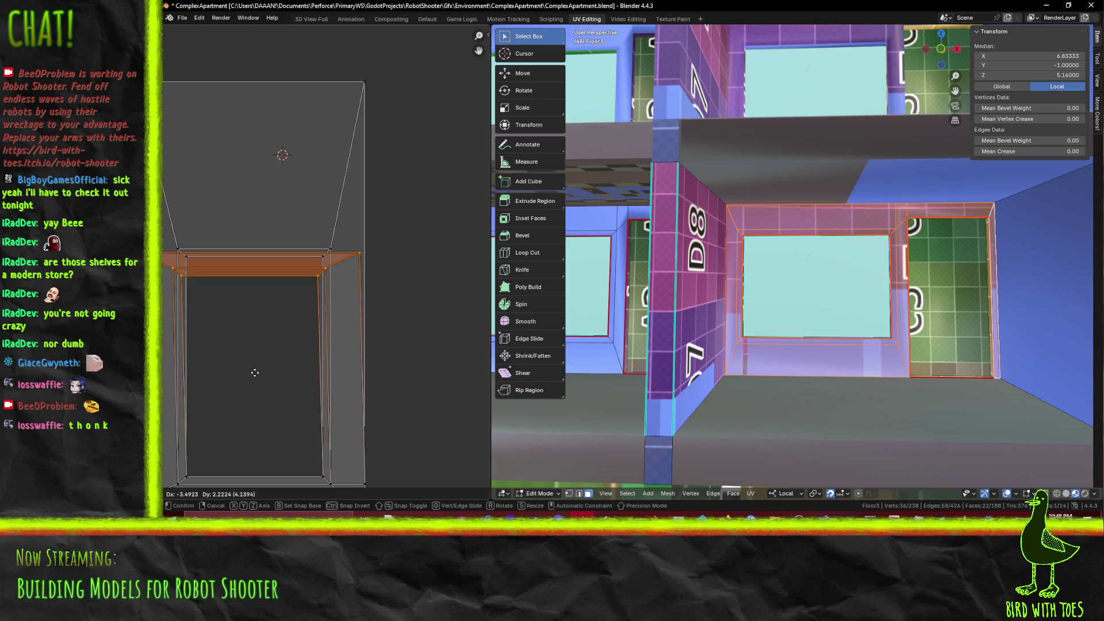
{"action": "key", "text": "y"}
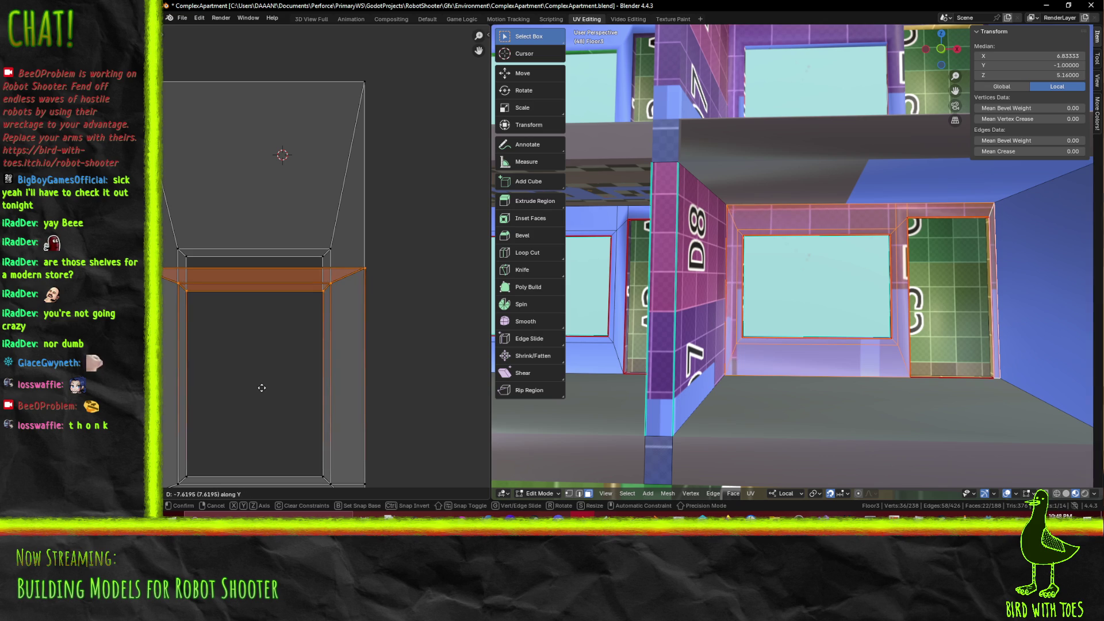
{"action": "left_click", "coordinate": [260, 353]}
Scale the whole window-frame UV island up 1.4 times, just left of the atlas grid
{"action": "scroll", "coordinate": [264, 353], "scroll_direction": "down", "scroll_amount": 5}
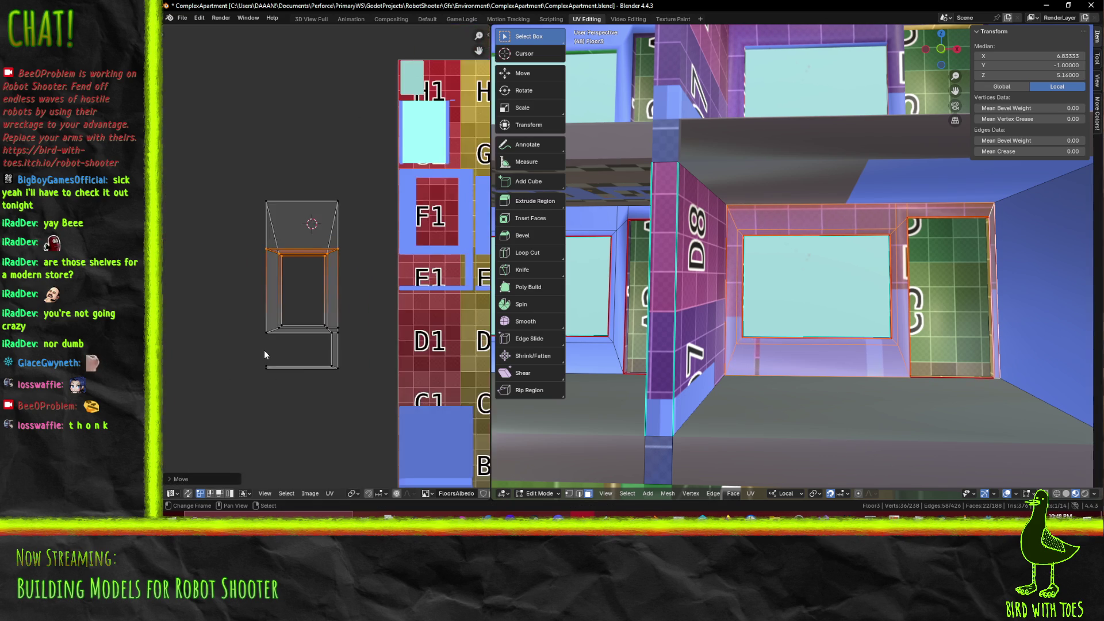
{"action": "scroll", "coordinate": [264, 353], "scroll_direction": "down", "scroll_amount": 2, "text": "shift"}
{"action": "scroll", "coordinate": [325, 324], "scroll_direction": "down", "scroll_amount": 2}
{"action": "mouse_move", "coordinate": [279, 184]}
{"action": "left_mouse_down"}
{"action": "mouse_move", "coordinate": [331, 315]}
{"action": "mouse_move", "coordinate": [321, 328]}
{"action": "left_mouse_up"}
{"action": "key", "text": "s"}
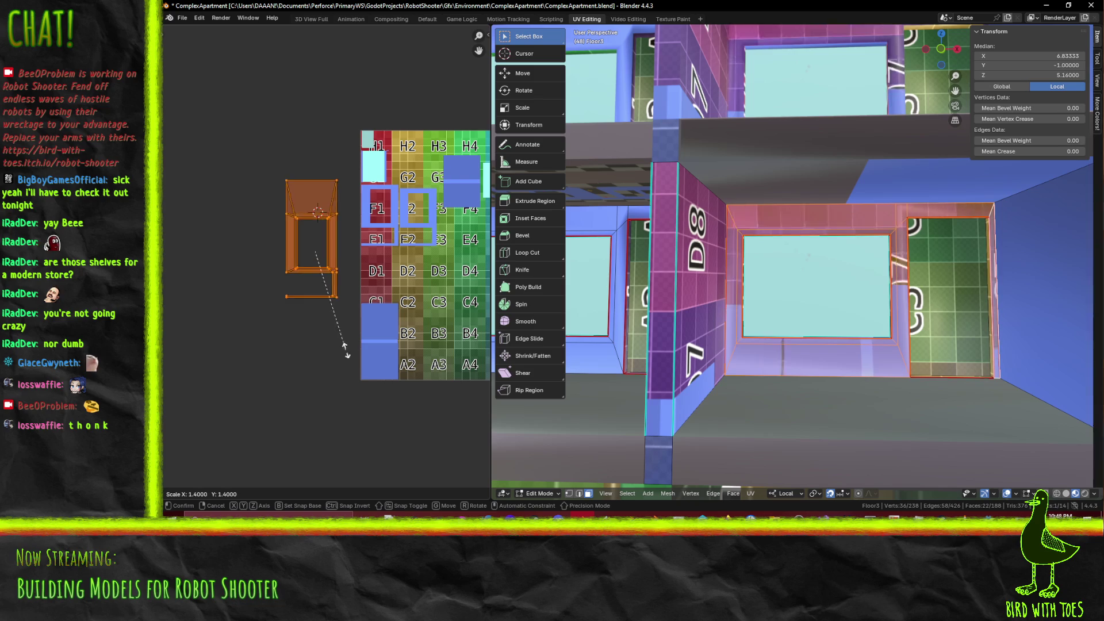
{"action": "left_click_drag", "start_coordinate": [362, 373], "coordinate": [348, 367]}
{"action": "left_click", "coordinate": [351, 366]}
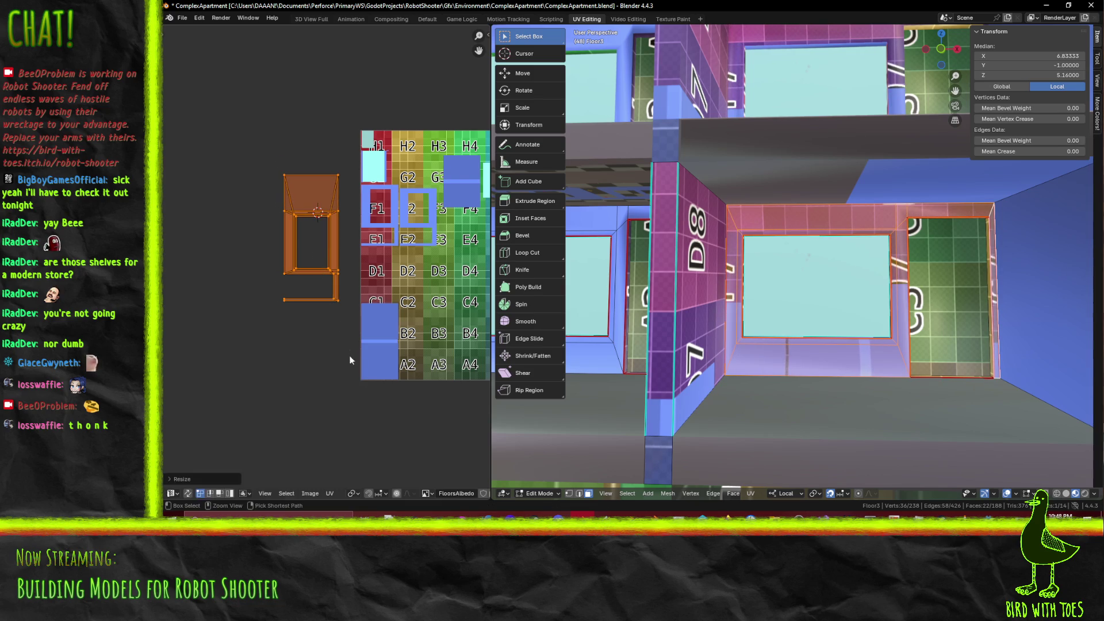
{"action": "scroll", "coordinate": [767, 358], "scroll_direction": "down", "scroll_amount": 4}
{"action": "middle_click_drag", "start_coordinate": [767, 358], "coordinate": [881, 303]}
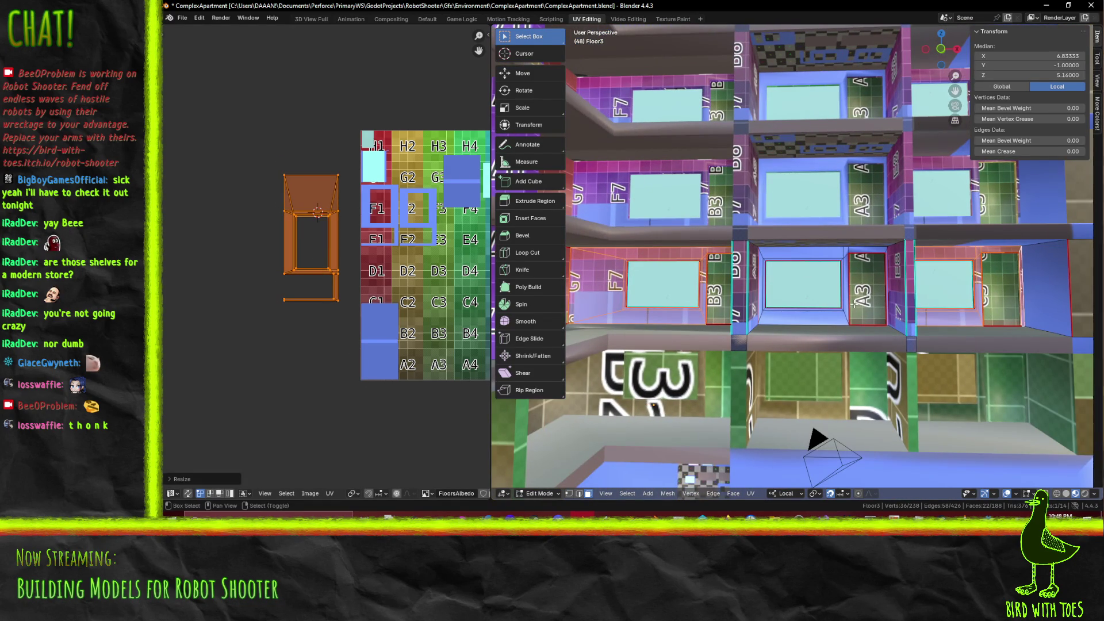
{"action": "scroll", "coordinate": [853, 305], "scroll_direction": "down", "scroll_amount": 4}
{"action": "scroll", "coordinate": [364, 287], "scroll_direction": "down", "scroll_amount": 2}
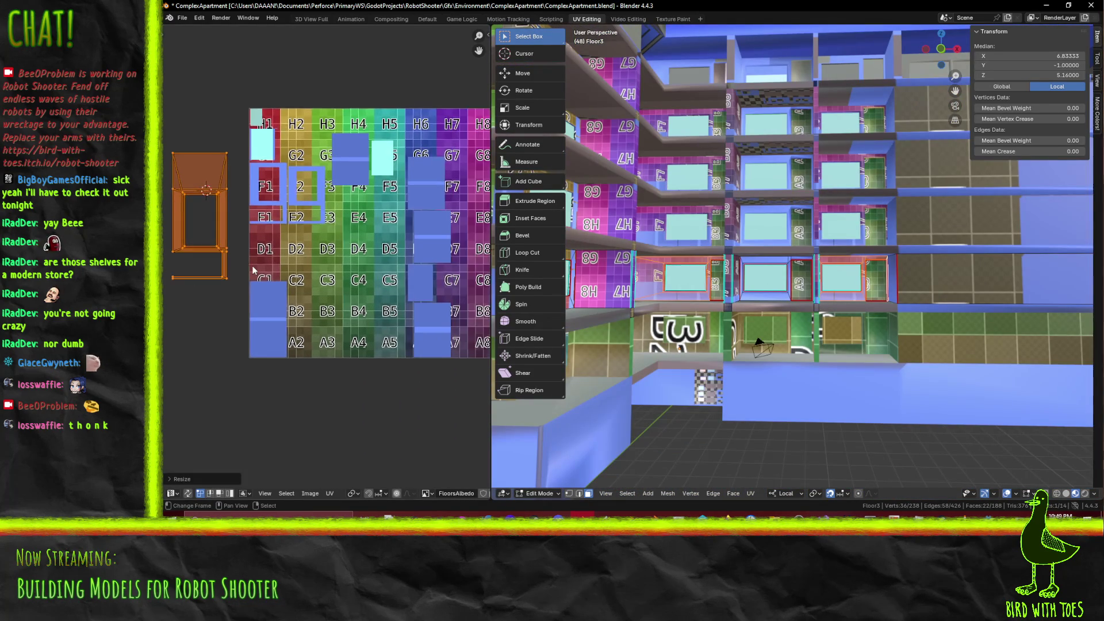
Select the grey frame island right of the atlas and pin its UVs in place
{"action": "key", "text": "a"}
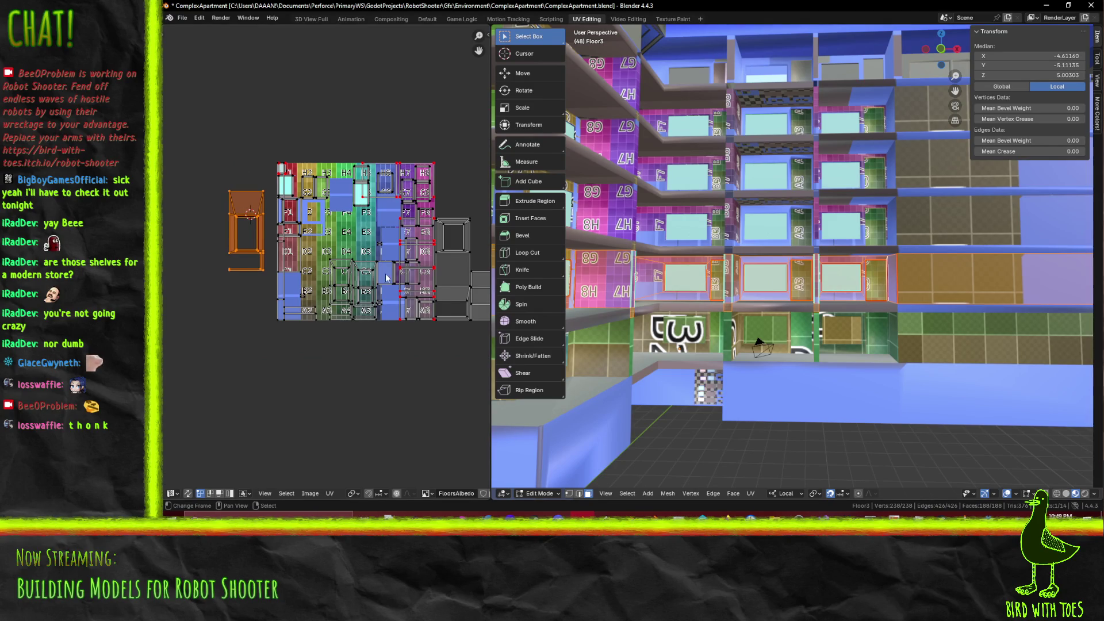
{"action": "middle_click_drag", "start_coordinate": [386, 278], "coordinate": [306, 281]}
{"action": "scroll", "coordinate": [380, 262], "scroll_direction": "up", "scroll_amount": 1}
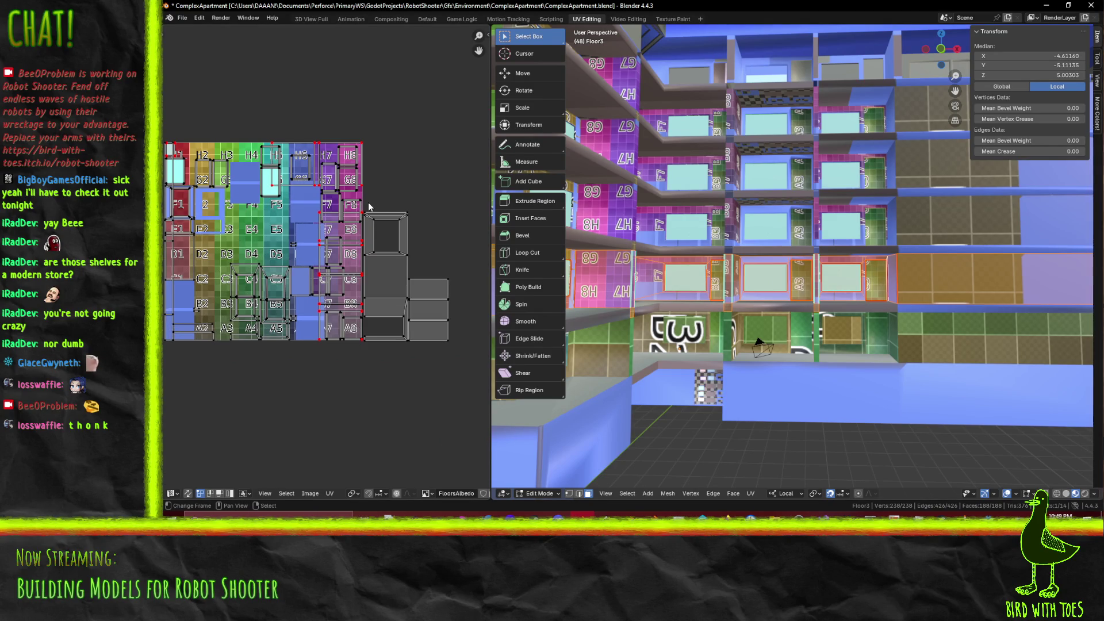
{"action": "left_click_drag", "start_coordinate": [362, 201], "coordinate": [473, 387]}
{"action": "mouse_move", "coordinate": [471, 388]}
{"action": "middle_mouse_down"}
{"action": "mouse_move", "coordinate": [490, 390]}
{"action": "mouse_move", "coordinate": [351, 402]}
{"action": "middle_mouse_up"}
{"action": "left_click_drag", "start_coordinate": [265, 169], "coordinate": [343, 261]}
{"action": "middle_click_drag", "start_coordinate": [351, 341], "coordinate": [182, 316]}
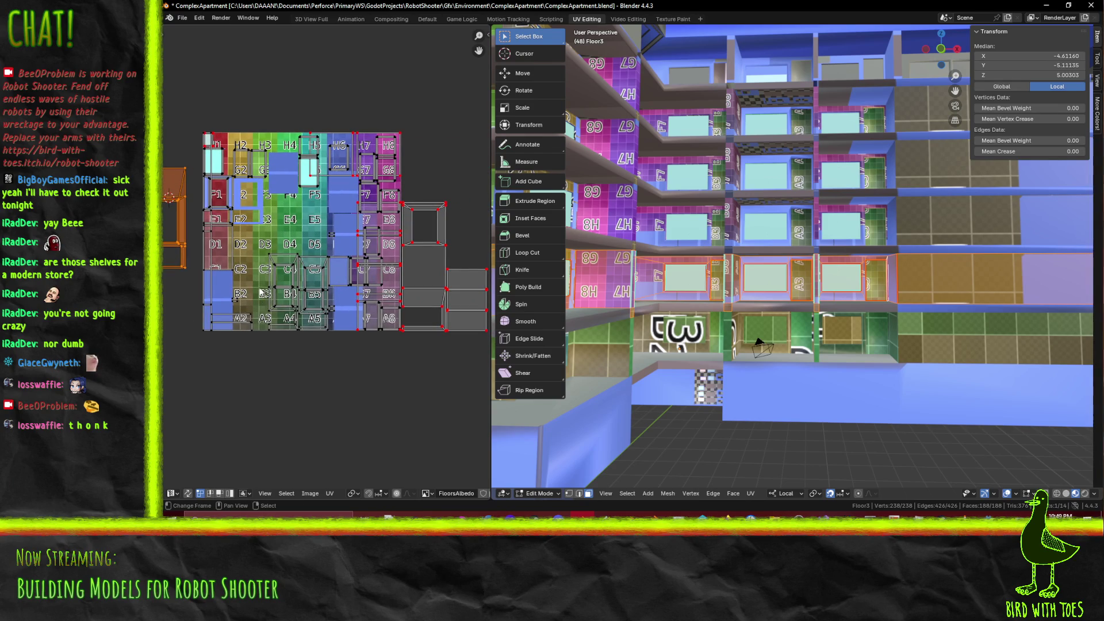
{"action": "key", "text": "g"}
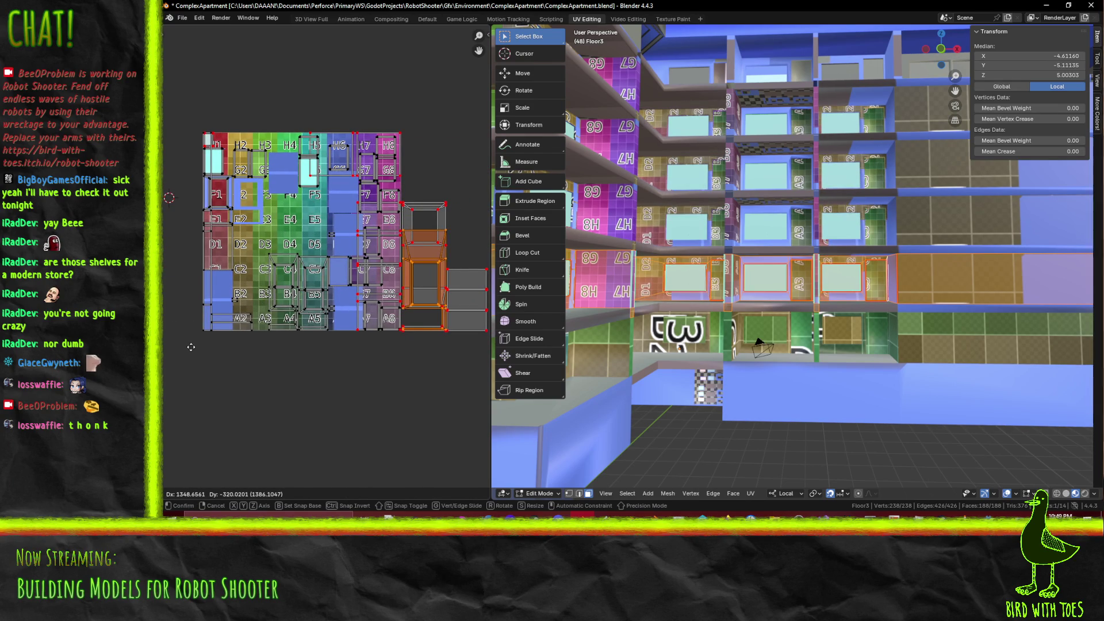
{"action": "key", "text": "Escape"}
{"action": "key", "text": "p"}
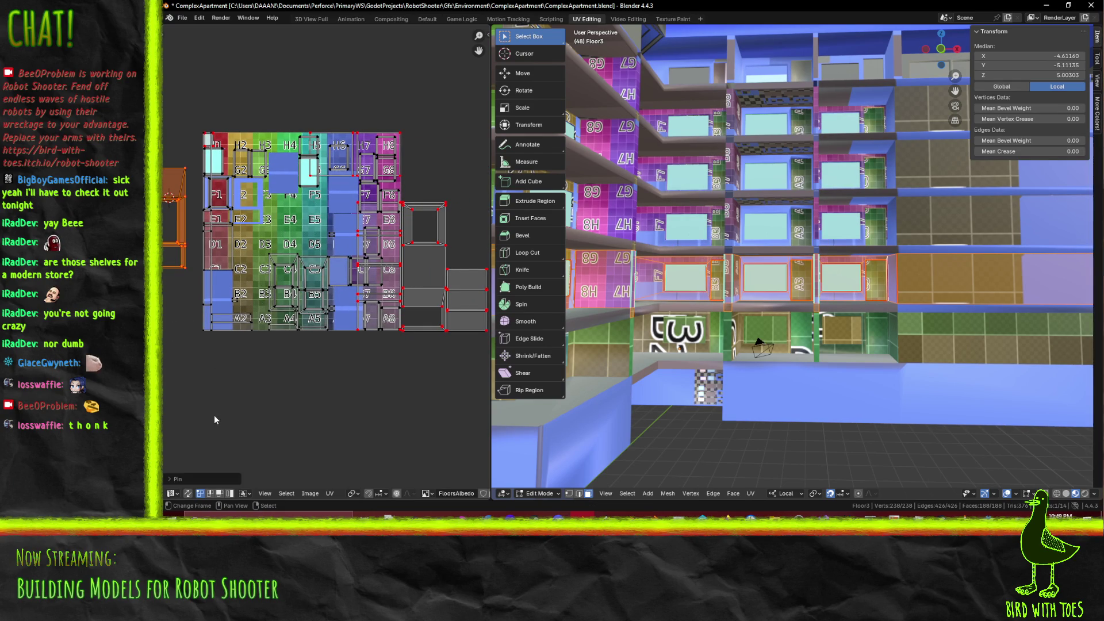
{"action": "mouse_move", "coordinate": [380, 398]}
{"action": "middle_mouse_down"}
{"action": "mouse_move", "coordinate": [414, 415]}
{"action": "mouse_move", "coordinate": [312, 372]}
{"action": "middle_mouse_up"}
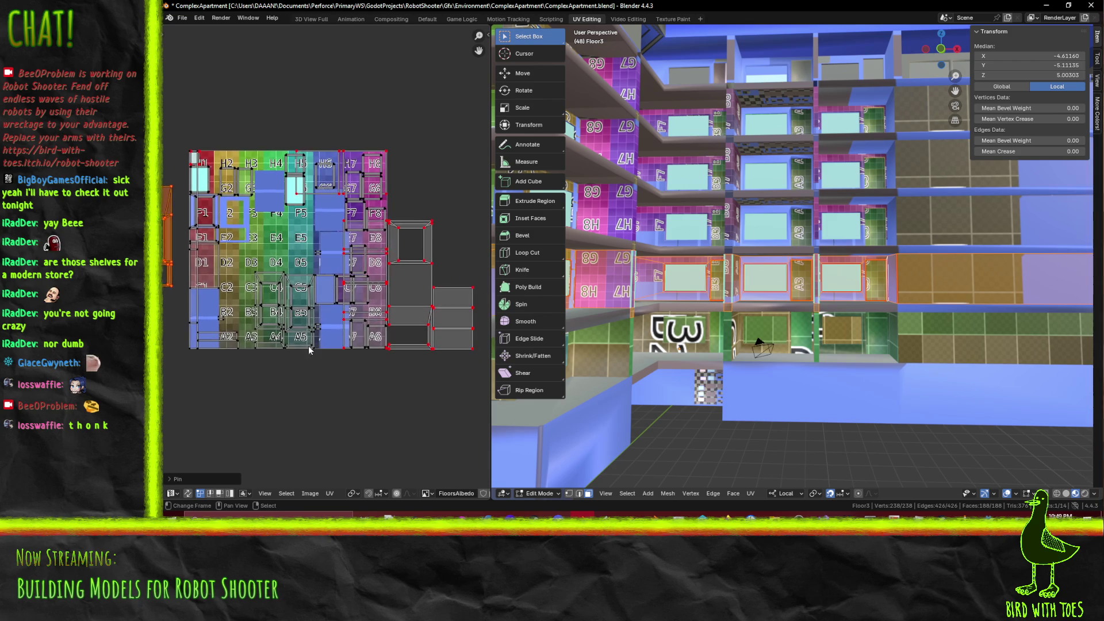
Position the window-frame island beside the grey frame islands, lowering it and nudging it right
{"action": "key", "text": "g"}
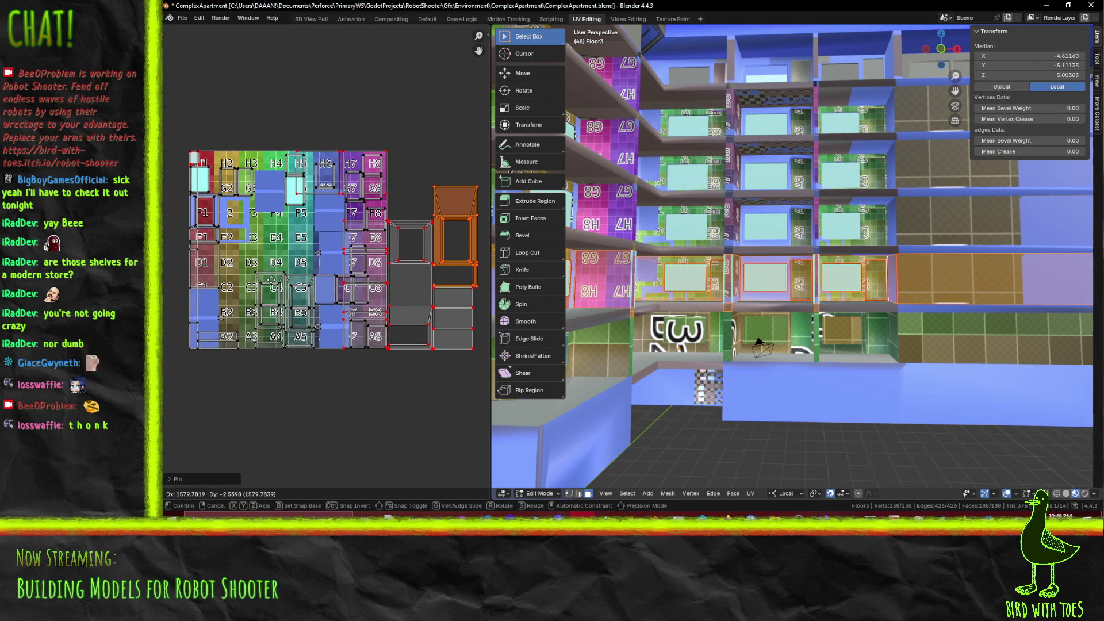
{"action": "left_click", "coordinate": [271, 280]}
{"action": "scroll", "coordinate": [325, 316], "scroll_direction": "up", "scroll_amount": 6}
{"action": "middle_click_drag", "start_coordinate": [402, 333], "coordinate": [166, 301]}
{"action": "key", "text": "g"}
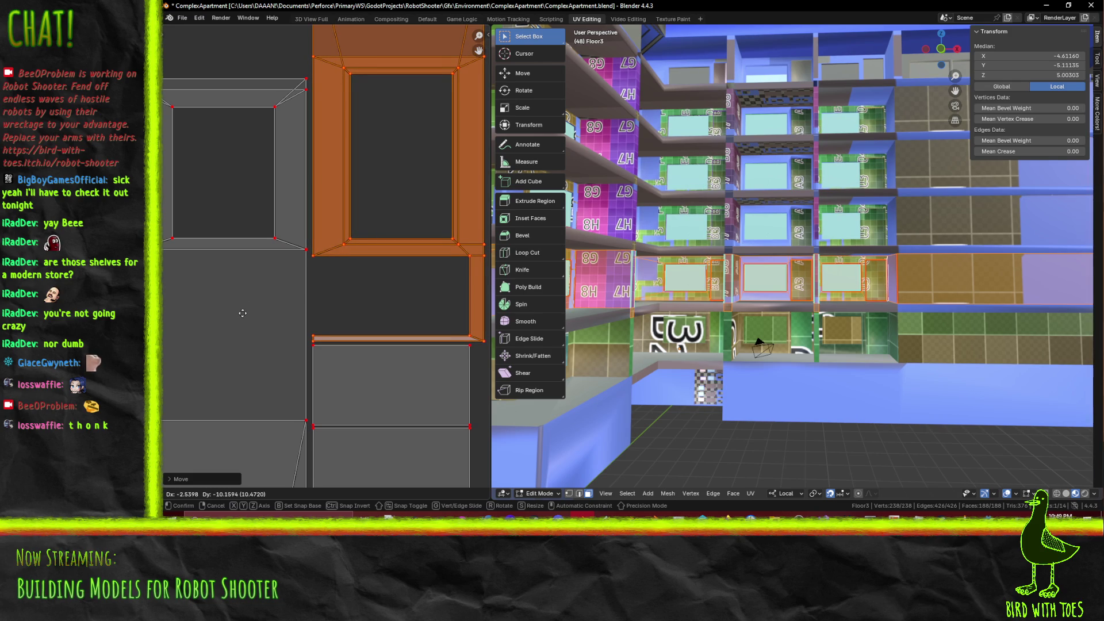
{"action": "left_click", "coordinate": [231, 314]}
{"action": "key", "text": "g"}
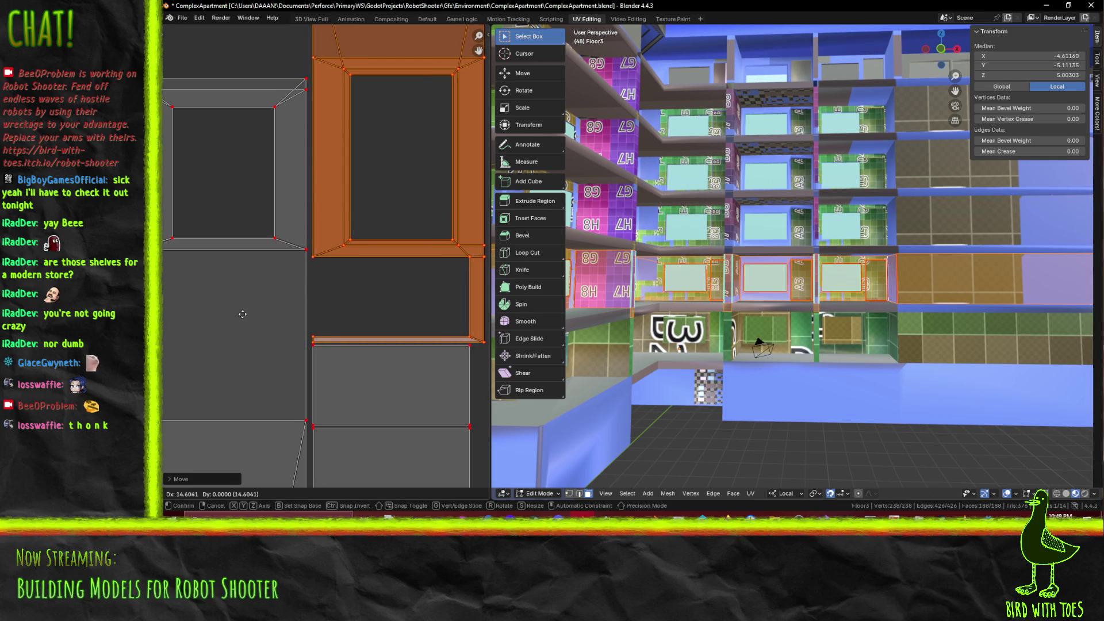
{"action": "left_click", "coordinate": [243, 314]}
Save the scene as ComplexApartment.blend
{"action": "scroll", "coordinate": [307, 292], "scroll_direction": "down", "scroll_amount": 5}
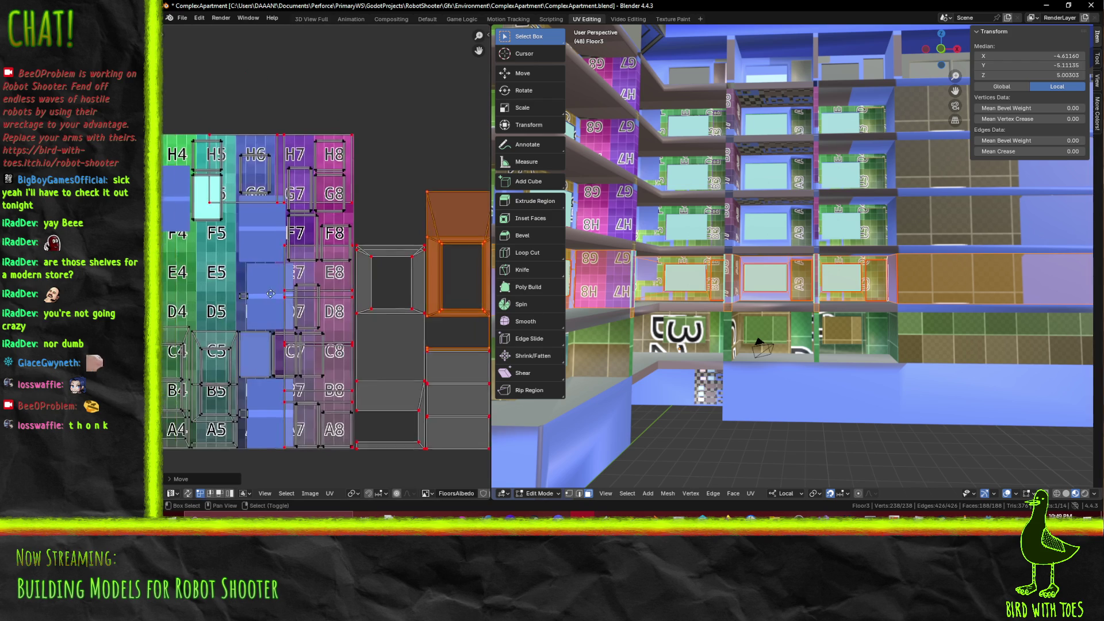
{"action": "scroll", "coordinate": [307, 292], "scroll_direction": "down", "scroll_amount": 2}
{"action": "scroll", "coordinate": [410, 255], "scroll_direction": "up", "scroll_amount": 2}
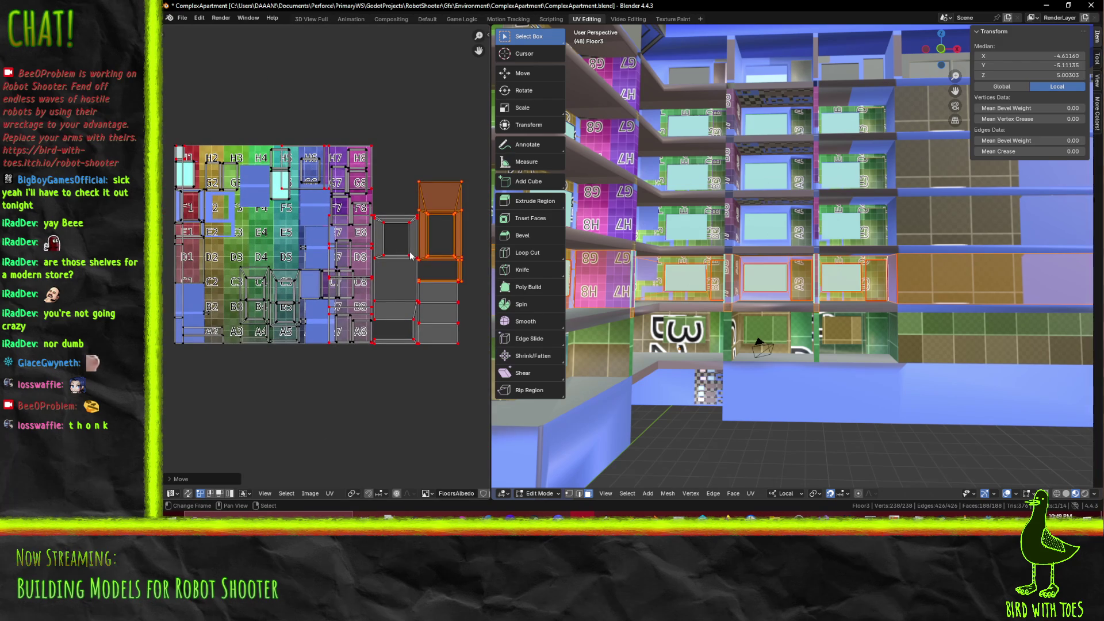
{"action": "key", "text": "ctrl+s"}
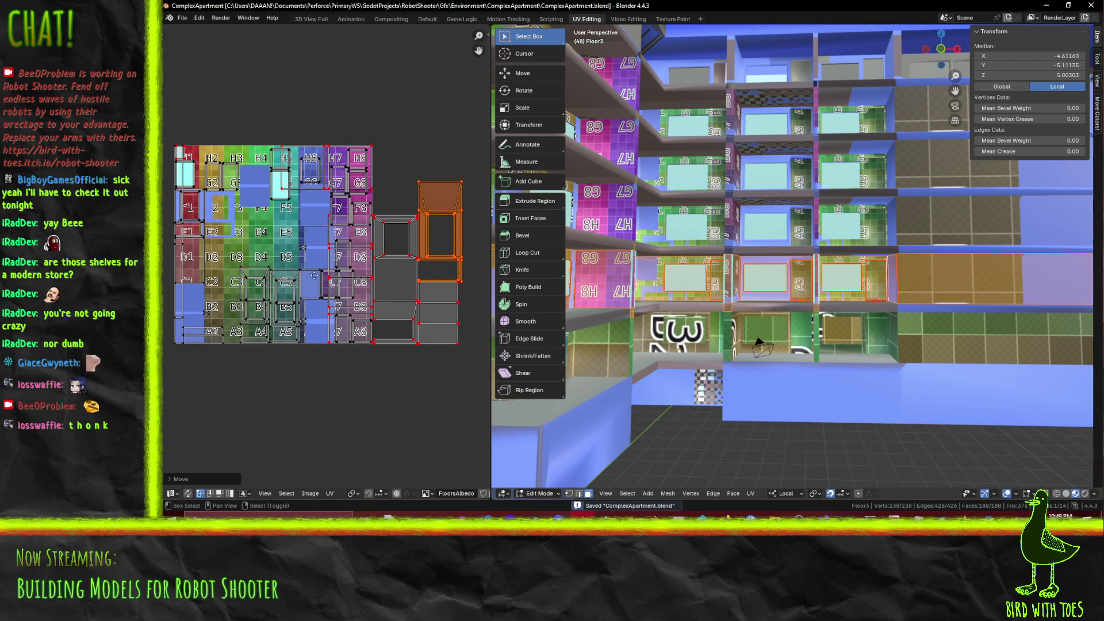
{"action": "middle_click_drag", "start_coordinate": [322, 259], "coordinate": [353, 247]}
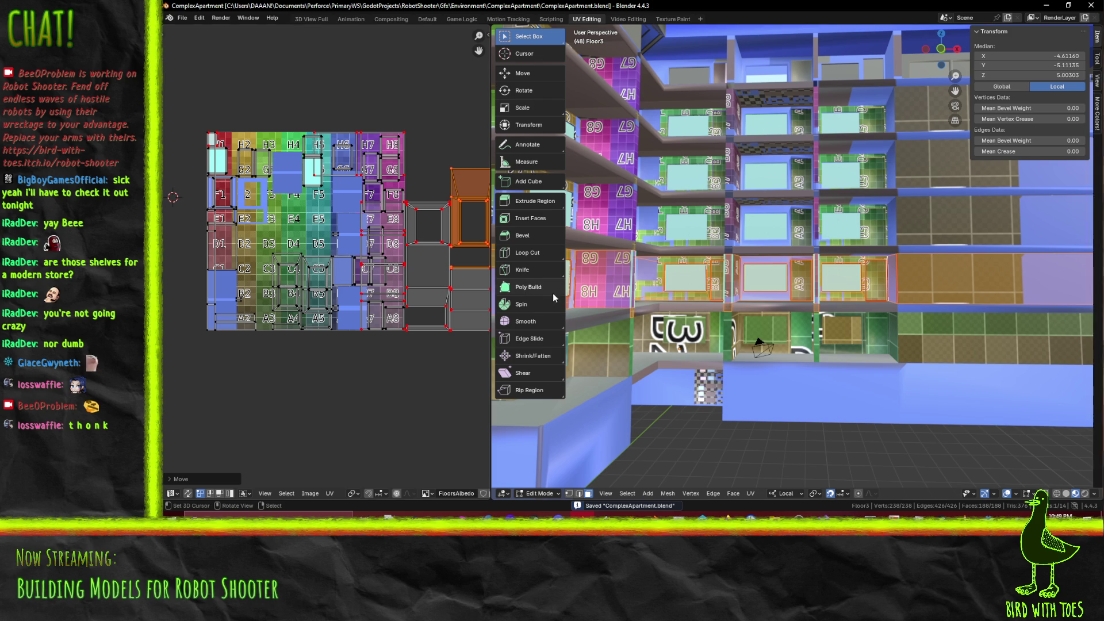
Orbit the 3D view to face the building's floors squarely from a closer angle
{"action": "scroll", "coordinate": [287, 238], "scroll_direction": "up", "scroll_amount": 5}
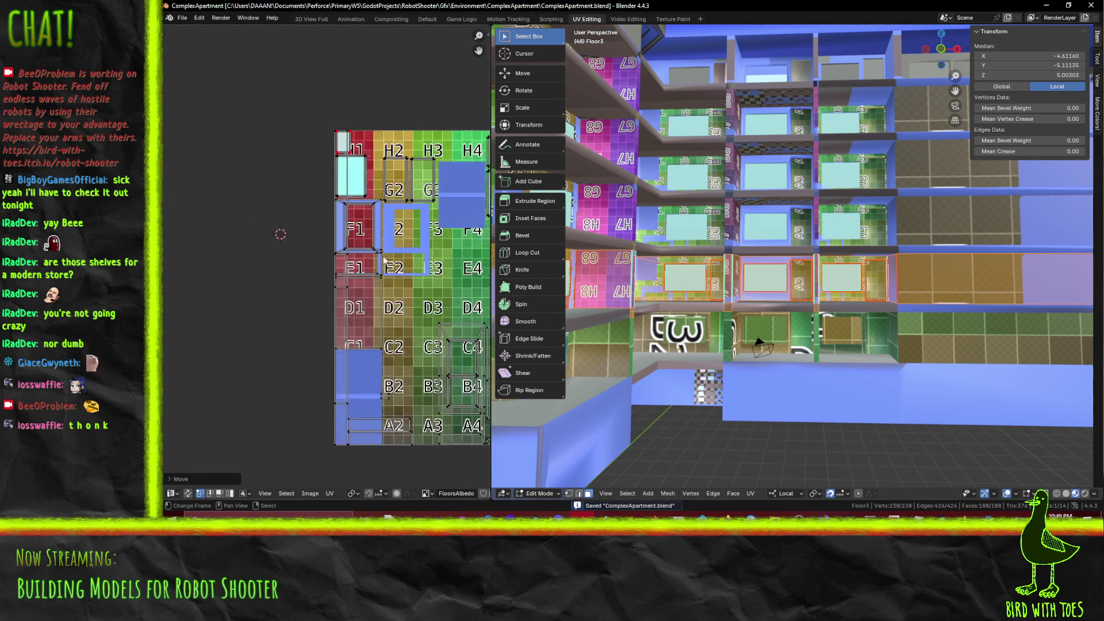
{"action": "middle_click_drag", "start_coordinate": [740, 318], "coordinate": [703, 328], "text": "shift"}
{"action": "scroll", "coordinate": [336, 270], "scroll_direction": "down", "scroll_amount": 3}
{"action": "mouse_move", "coordinate": [793, 368]}
{"action": "middle_mouse_down"}
{"action": "mouse_move", "coordinate": [813, 357]}
{"action": "mouse_move", "coordinate": [851, 269]}
{"action": "mouse_move", "coordinate": [792, 296]}
{"action": "middle_mouse_up"}
{"action": "middle_click_drag", "start_coordinate": [688, 270], "coordinate": [693, 294]}
{"action": "mouse_move", "coordinate": [886, 303]}
{"action": "middle_mouse_down"}
{"action": "mouse_move", "coordinate": [810, 303]}
{"action": "mouse_move", "coordinate": [871, 279]}
{"action": "mouse_move", "coordinate": [747, 279]}
{"action": "middle_mouse_up"}
{"action": "scroll", "coordinate": [636, 310], "scroll_direction": "up", "scroll_amount": 2}
Select the left window bay's faces: walls, strips above and below the windows, and side faces
{"action": "left_click", "coordinate": [637, 291]}
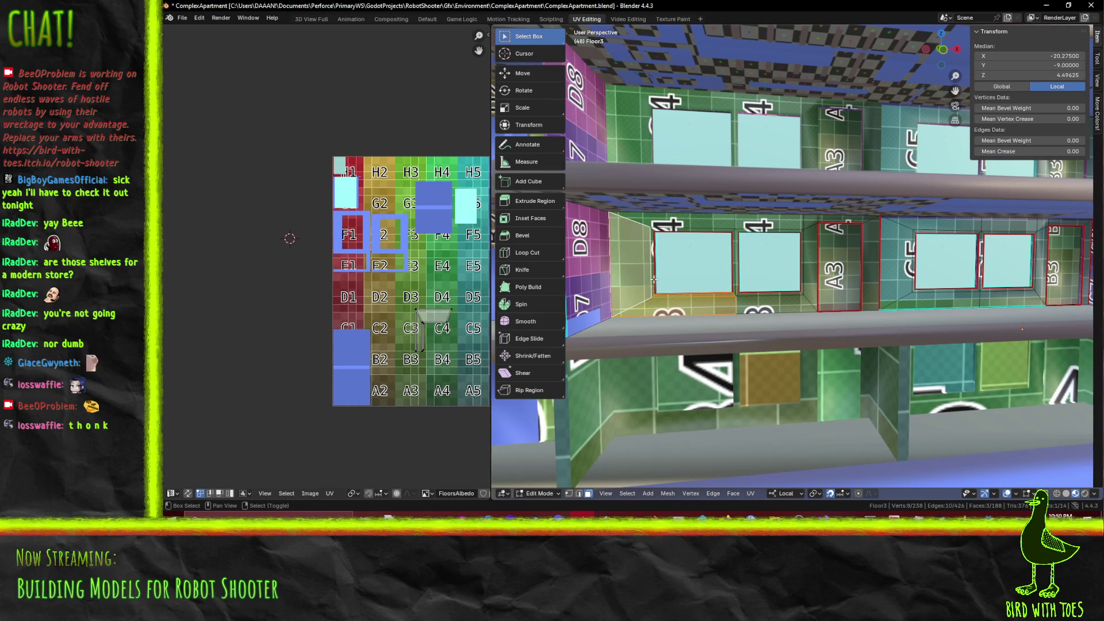
{"action": "left_click", "coordinate": [675, 228], "text": "ctrl"}
{"action": "left_click", "coordinate": [730, 228], "text": "ctrl"}
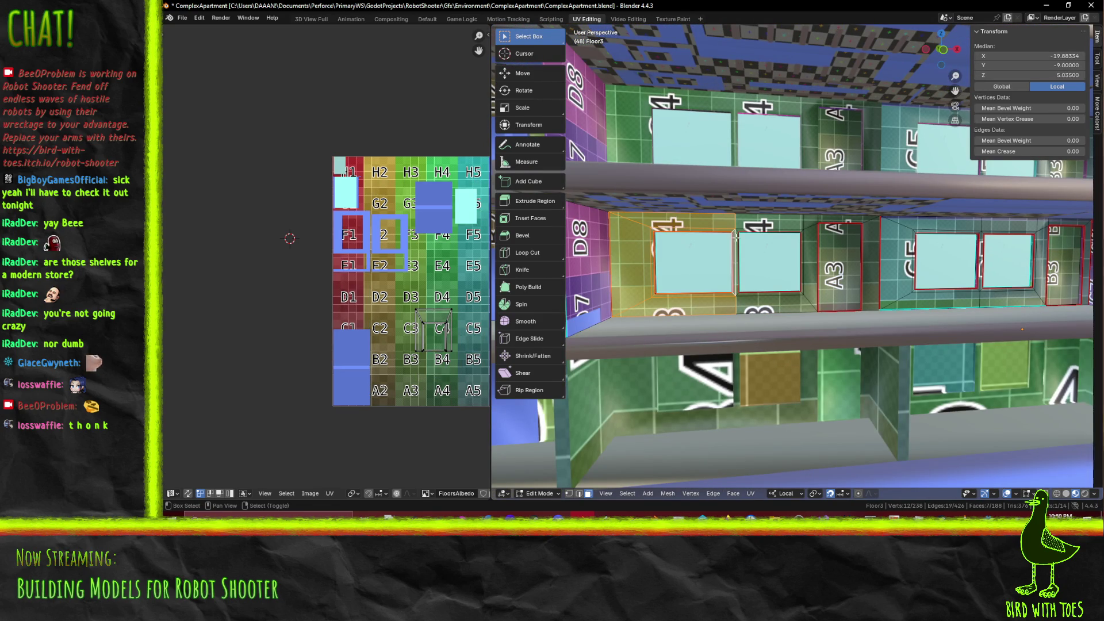
{"action": "left_click", "coordinate": [766, 228], "text": "ctrl"}
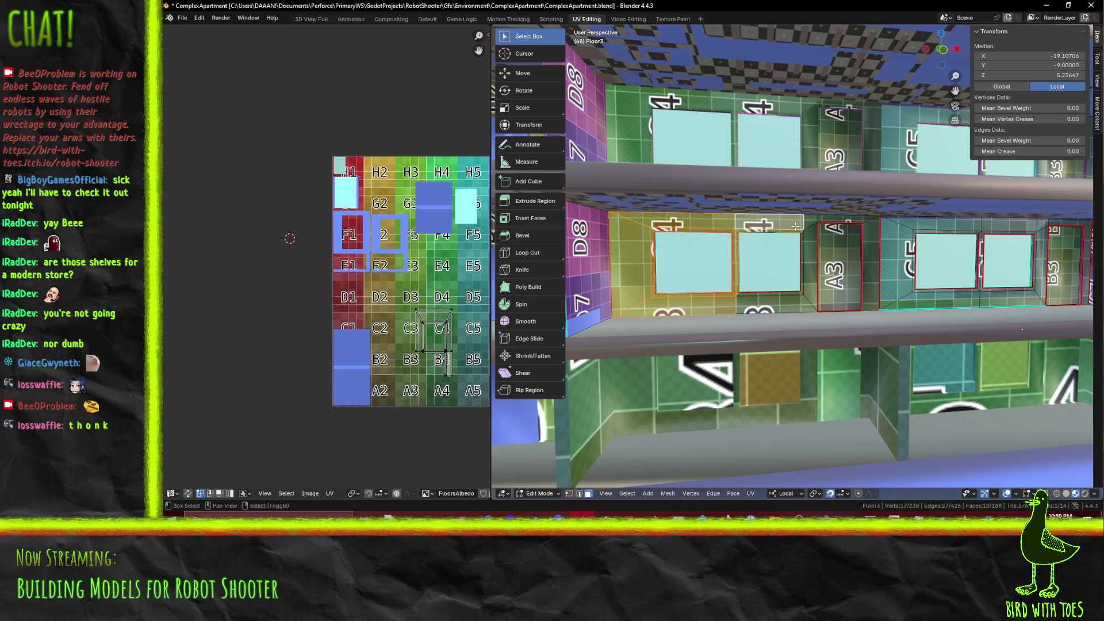
{"action": "left_click", "coordinate": [810, 247], "text": "ctrl"}
{"action": "left_click", "coordinate": [810, 221], "text": "ctrl"}
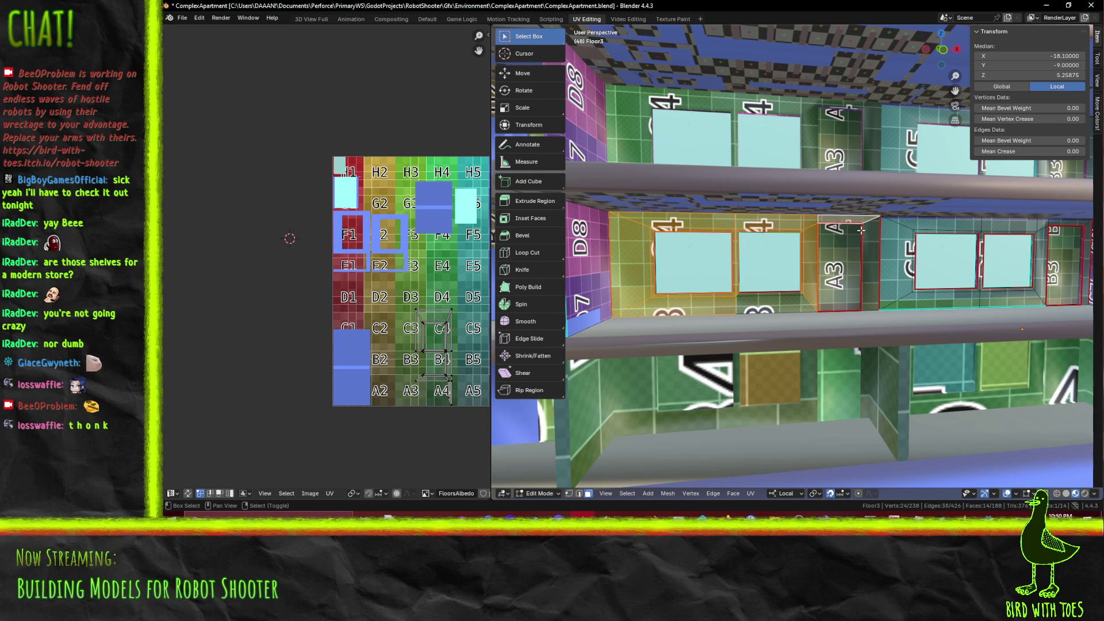
{"action": "left_click", "coordinate": [866, 307], "text": "ctrl"}
{"action": "left_click", "coordinate": [811, 308], "text": "ctrl"}
{"action": "left_click", "coordinate": [759, 294], "text": "ctrl"}
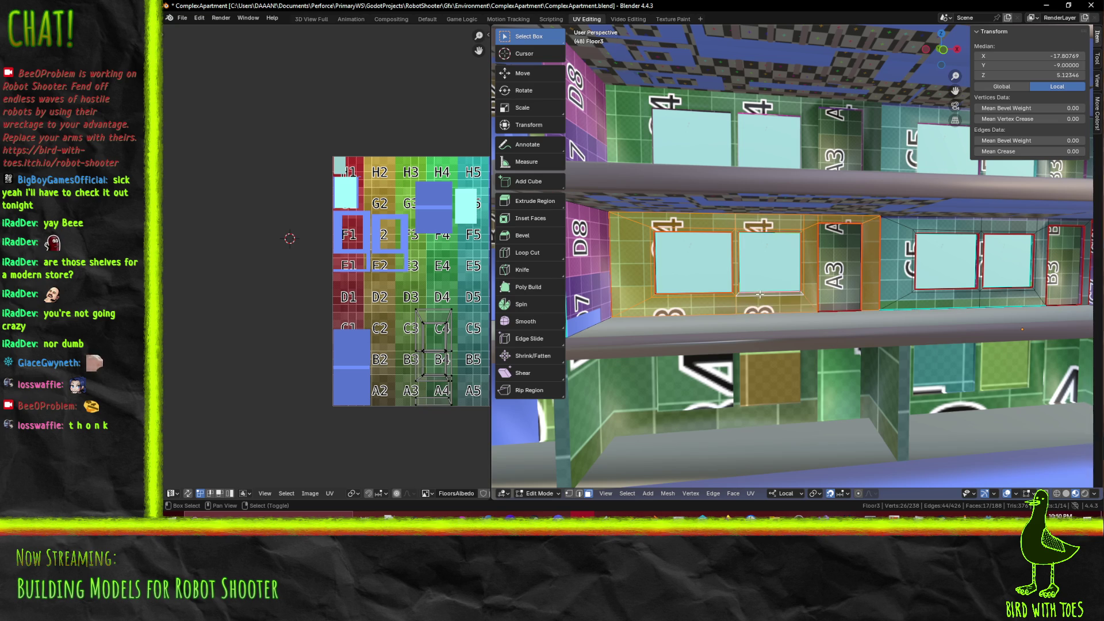
Box-select the frame UV island over tiles C4 to A4 and shrink it
{"action": "middle_click_drag", "start_coordinate": [383, 346], "coordinate": [309, 318]}
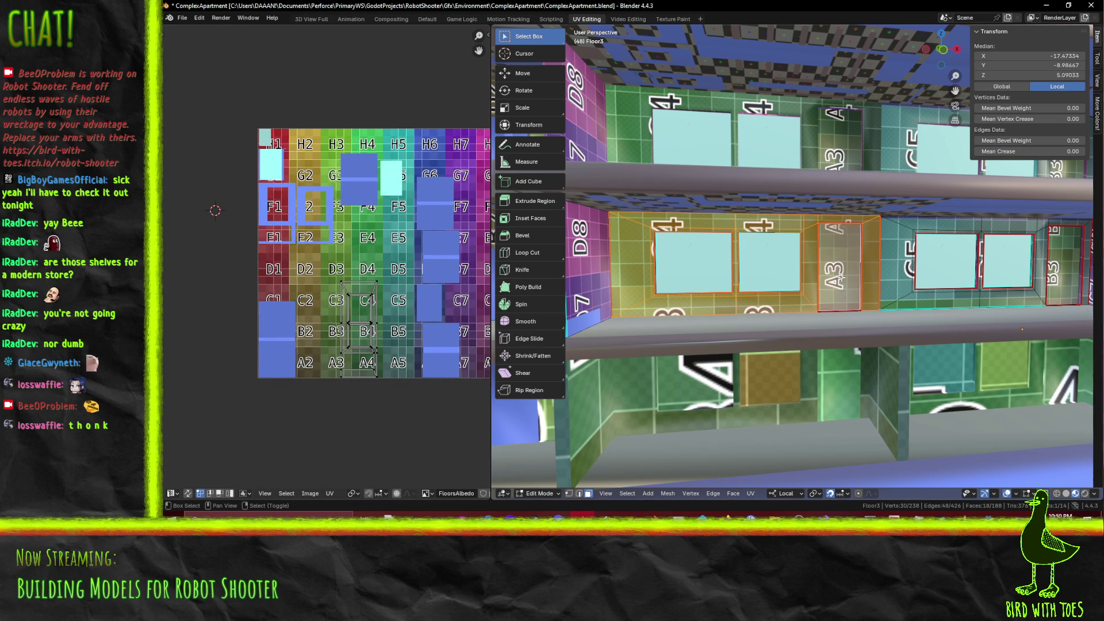
{"action": "key", "text": "b"}
{"action": "left_click_drag", "start_coordinate": [319, 258], "coordinate": [402, 437]}
{"action": "scroll", "coordinate": [385, 391], "scroll_direction": "down", "scroll_amount": 3}
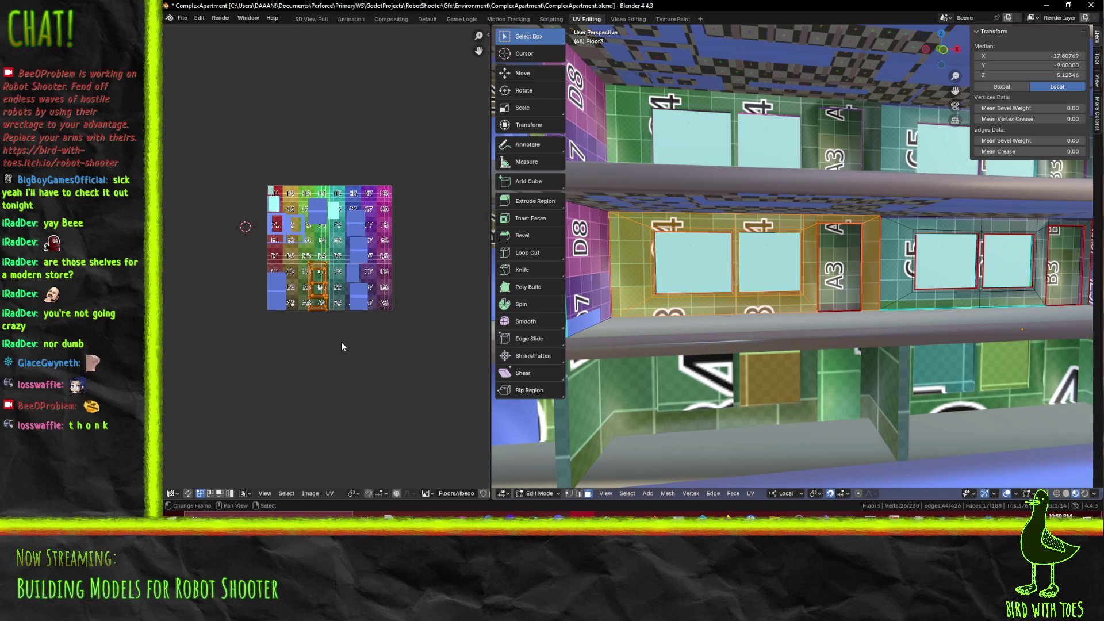
{"action": "key", "text": "s"}
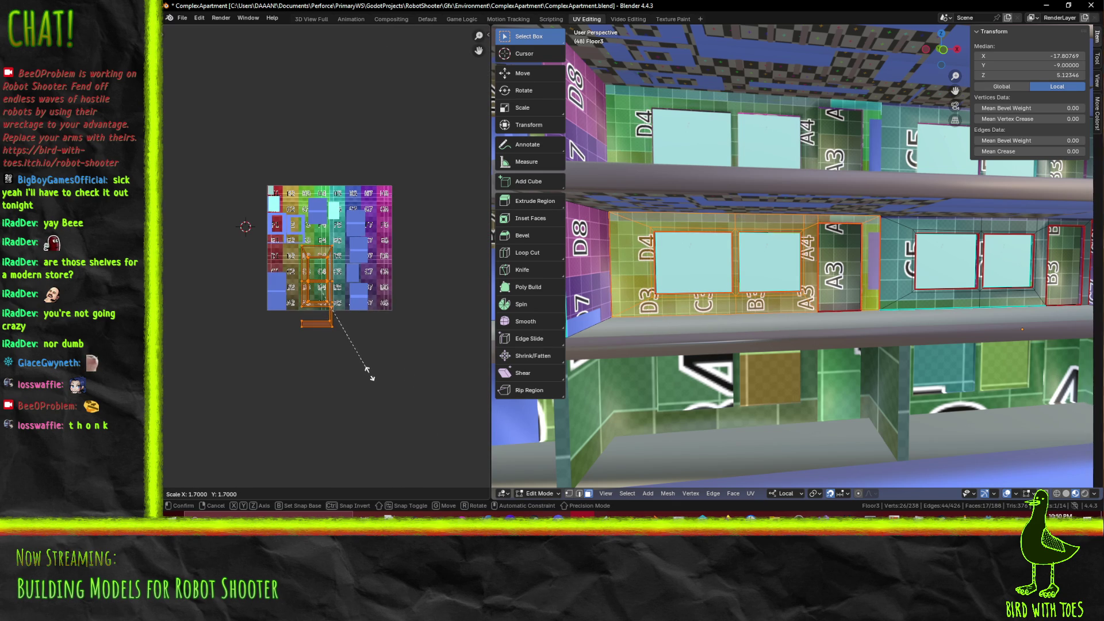
{"action": "right_click", "coordinate": [377, 376]}
{"action": "key", "text": "s"}
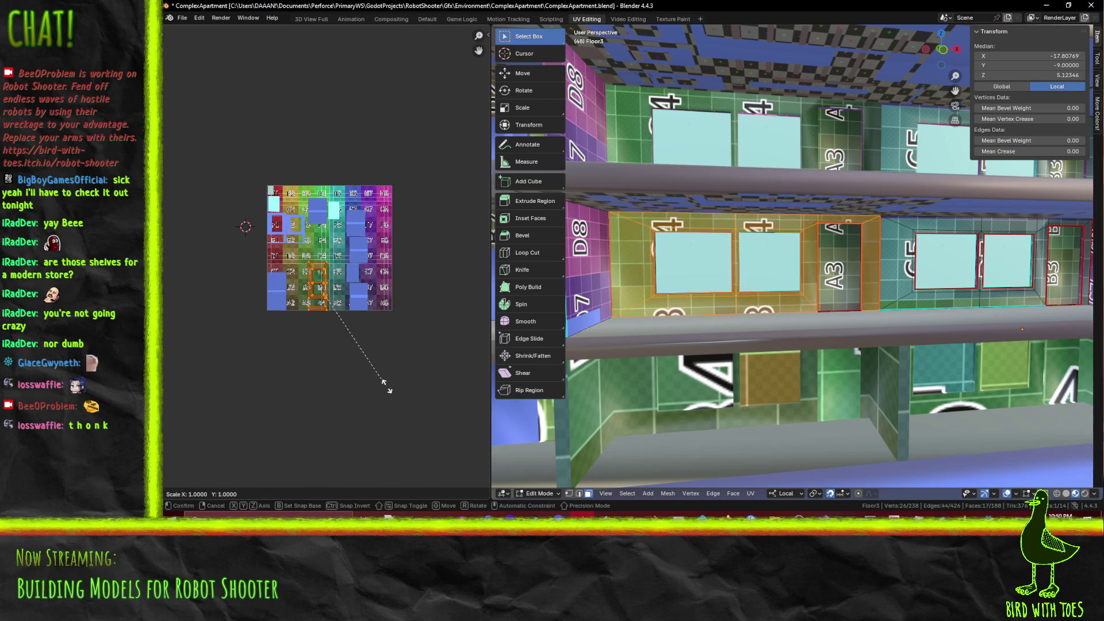
{"action": "left_click", "coordinate": [405, 402]}
Move the frame island up, then shift it -512 along X to the atlas's left
{"action": "key", "text": "g"}
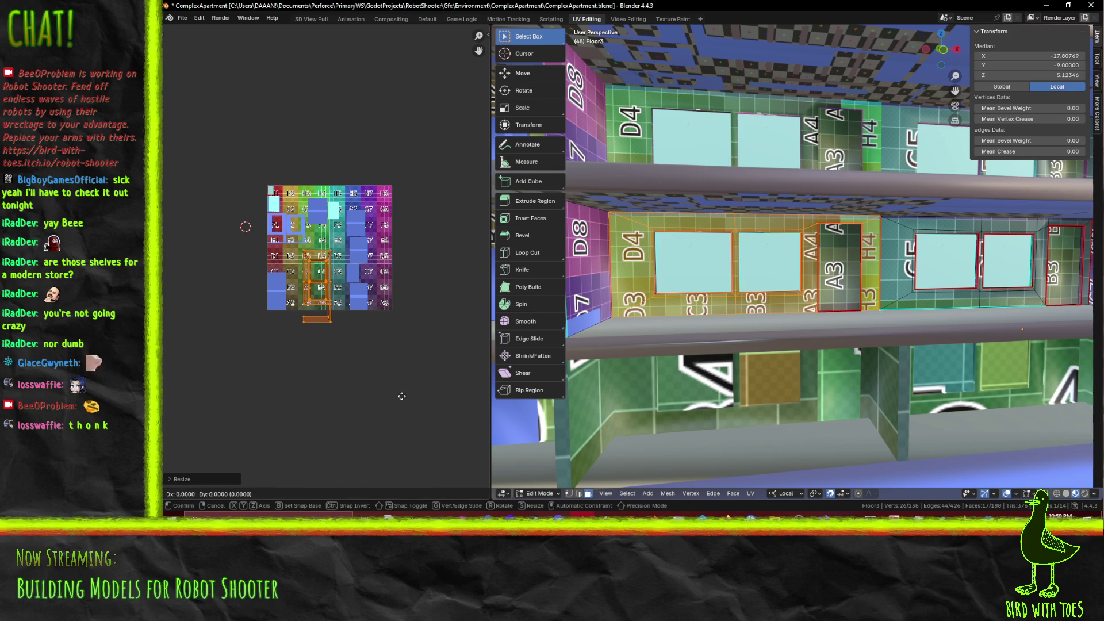
{"action": "left_click", "coordinate": [400, 384]}
{"action": "key", "text": "g"}
{"action": "key", "text": "x"}
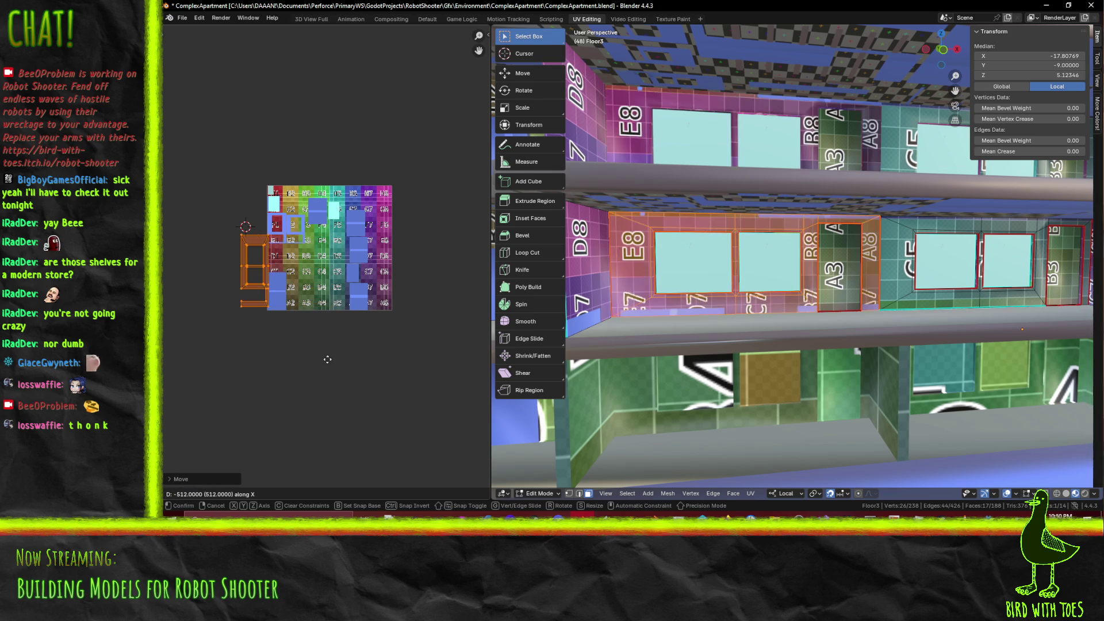
{"action": "left_click", "coordinate": [317, 363]}
{"action": "middle_click_drag", "start_coordinate": [724, 362], "coordinate": [835, 362]}
{"action": "mouse_move", "coordinate": [732, 363]}
{"action": "middle_mouse_down"}
{"action": "mouse_move", "coordinate": [600, 251]}
{"action": "mouse_move", "coordinate": [799, 298]}
{"action": "middle_mouse_up"}
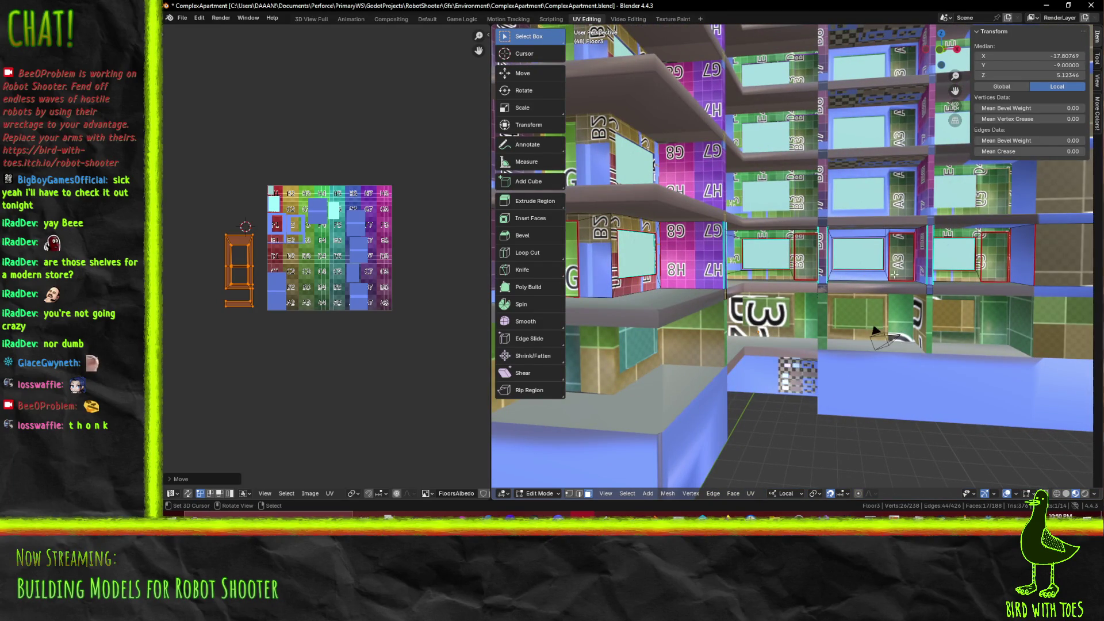
Add the bottom, left inner, top inner and thin top frame faces to the selection
{"action": "scroll", "coordinate": [824, 280], "scroll_direction": "up", "scroll_amount": 5}
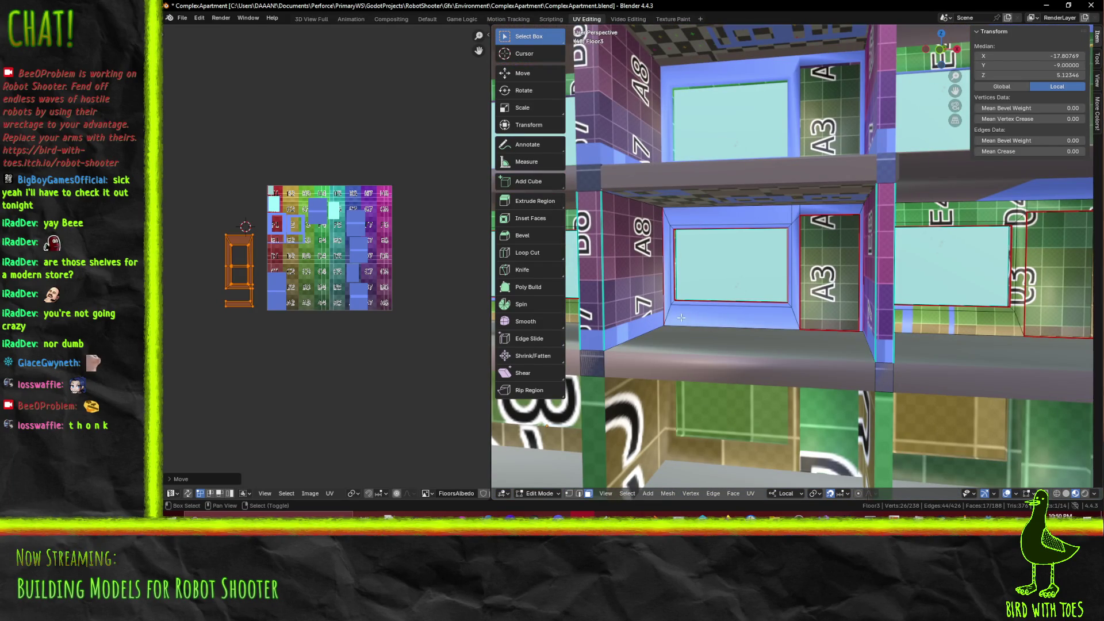
{"action": "left_click", "coordinate": [685, 313], "text": "shift"}
{"action": "left_click", "coordinate": [672, 289], "text": "shift"}
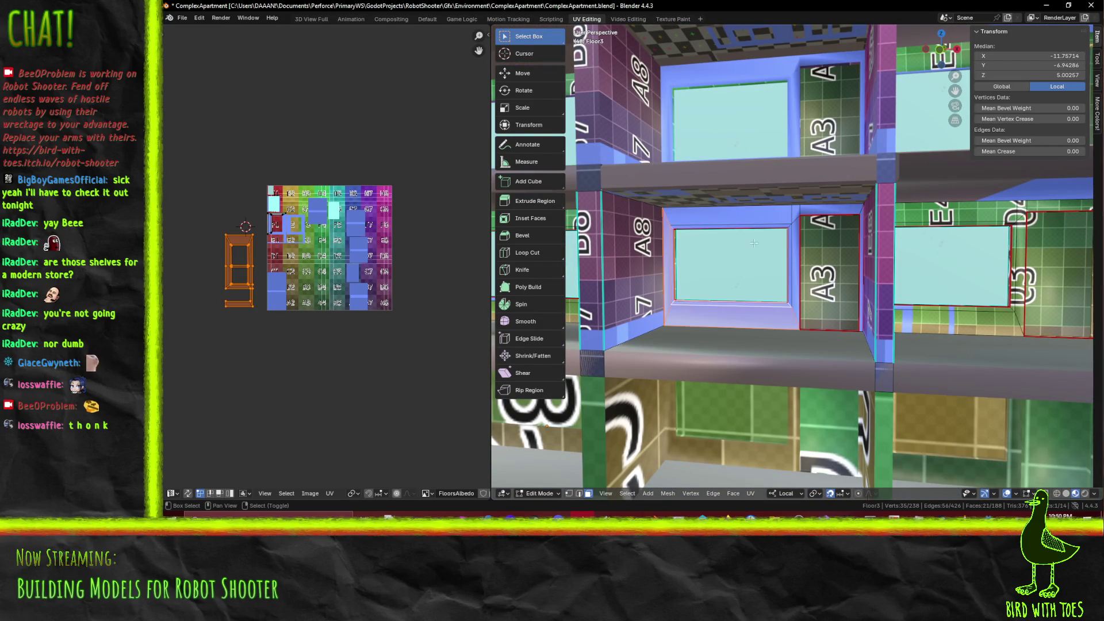
{"action": "left_click", "coordinate": [705, 222], "text": "shift"}
{"action": "left_click", "coordinate": [696, 229], "text": "shift"}
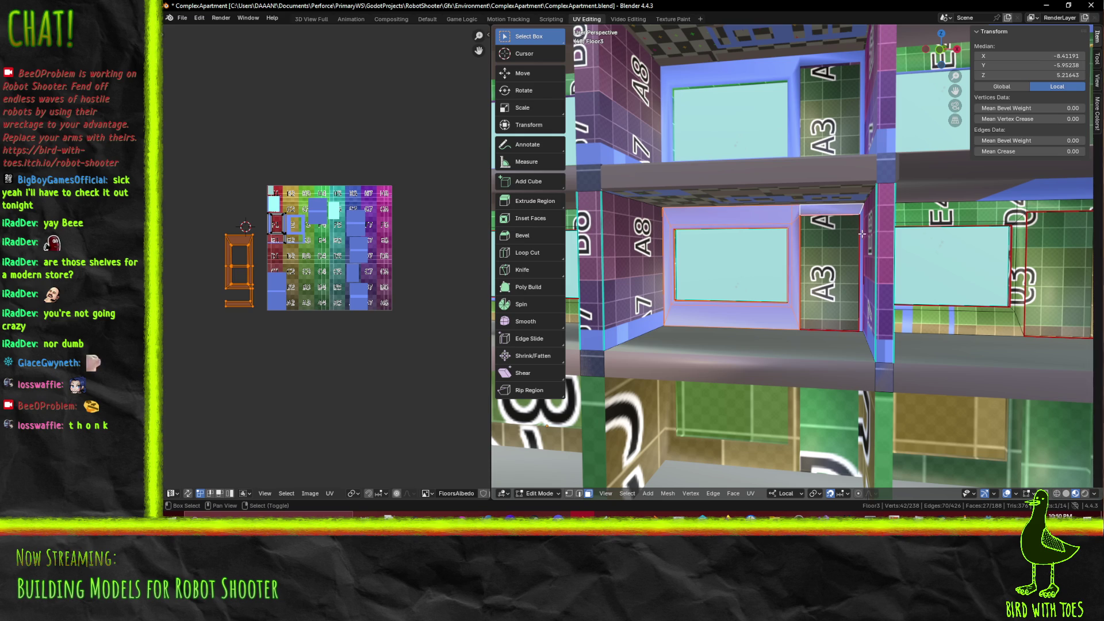
Box-select the frame island around tile F1 and enlarge it by 1.6
{"action": "mouse_move", "coordinate": [407, 295]}
{"action": "middle_mouse_down"}
{"action": "mouse_move", "coordinate": [380, 290]}
{"action": "mouse_move", "coordinate": [398, 292]}
{"action": "middle_mouse_up"}
{"action": "scroll", "coordinate": [312, 263], "scroll_direction": "up", "scroll_amount": 3}
{"action": "middle_click_drag", "start_coordinate": [312, 263], "coordinate": [385, 267]}
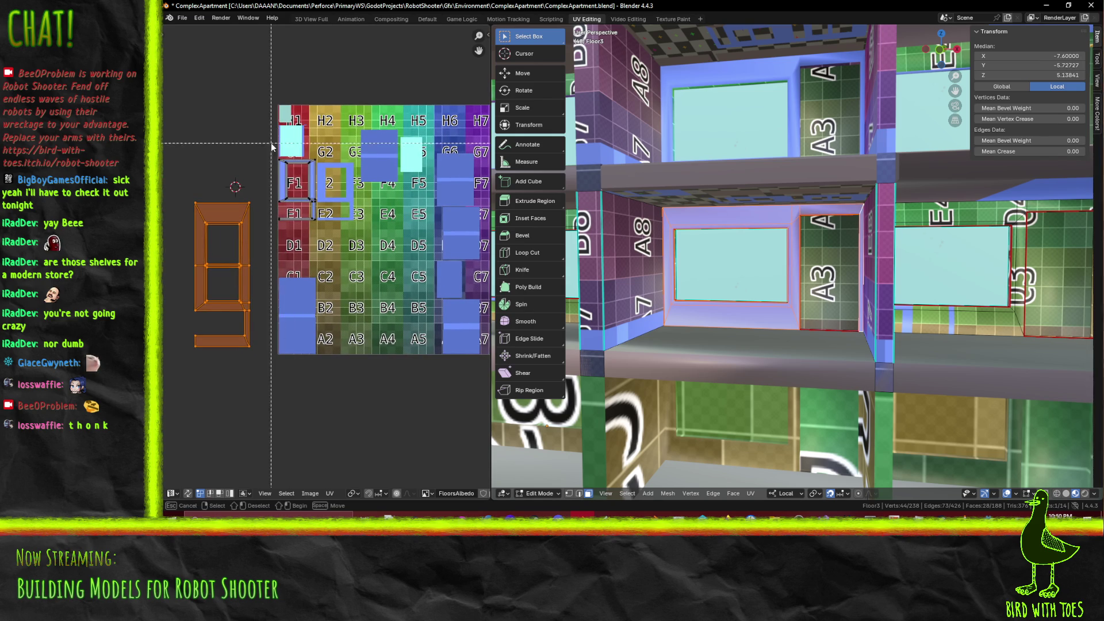
{"action": "key", "text": "s"}
{"action": "key", "text": "Escape"}
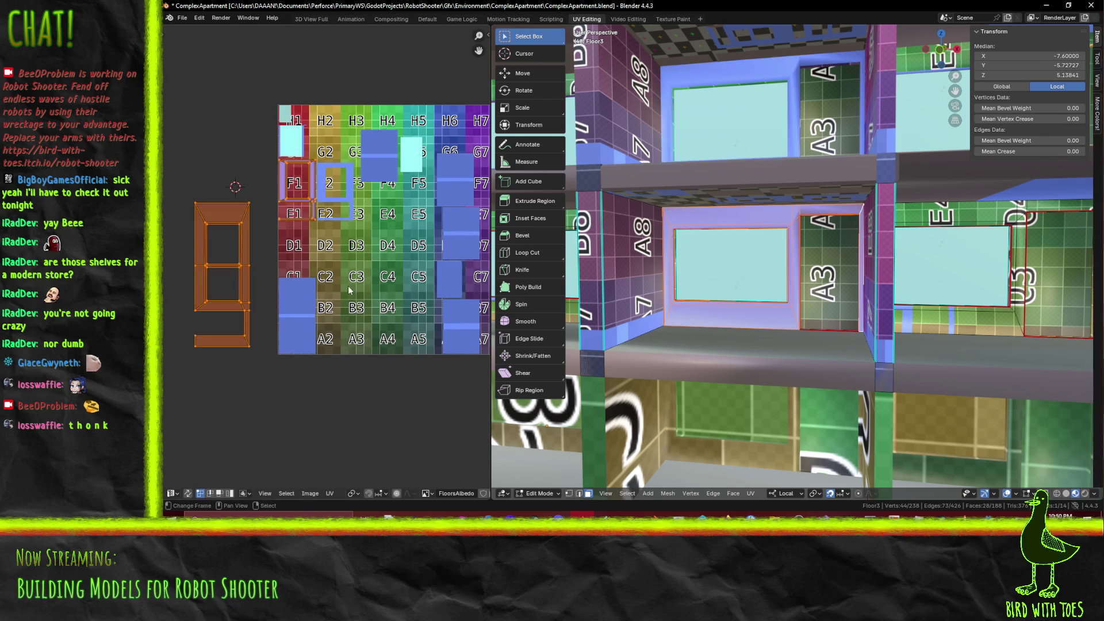
{"action": "left_click_drag", "start_coordinate": [261, 141], "coordinate": [319, 245]}
{"action": "key", "text": "s"}
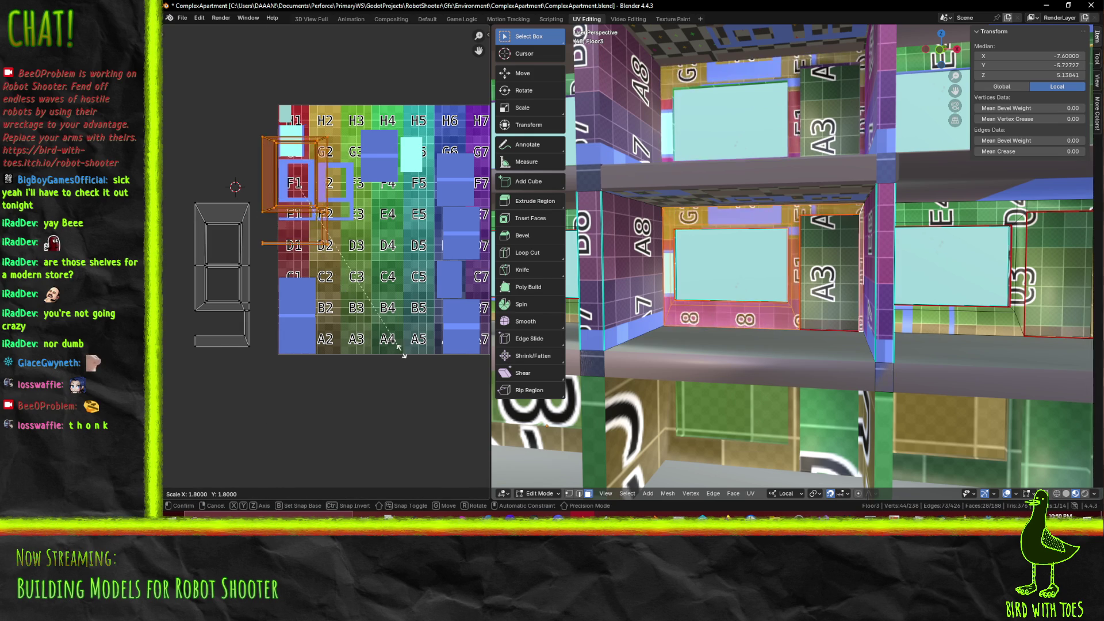
{"action": "key", "text": "Return"}
Reposition the enlarged frame island with a few successive moves
{"action": "key", "text": "g"}
{"action": "left_click", "coordinate": [265, 351]}
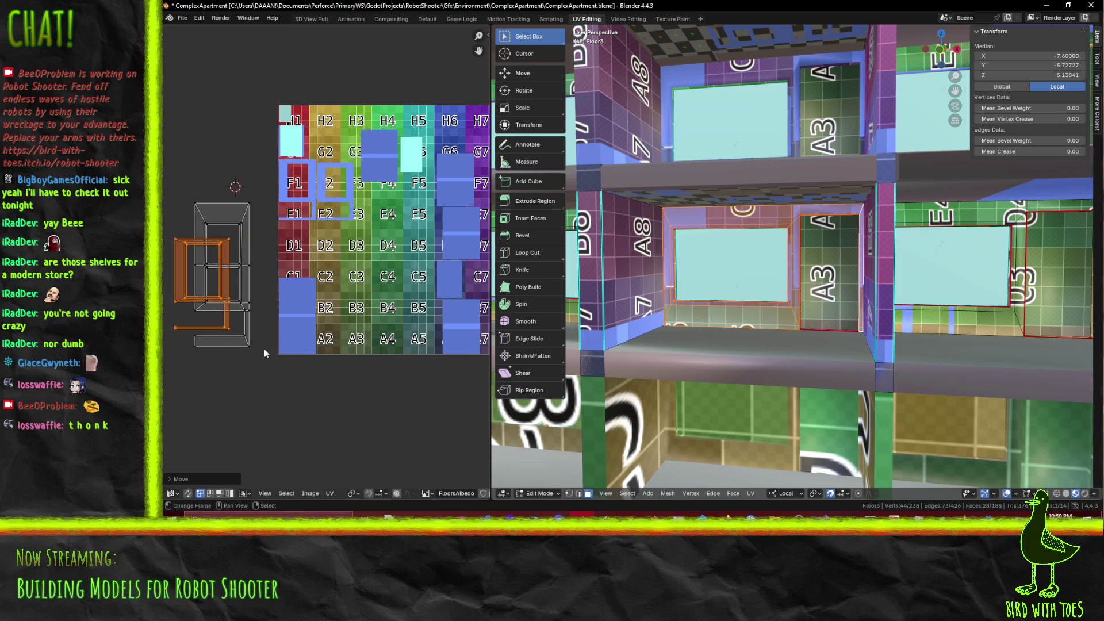
{"action": "scroll", "coordinate": [453, 311], "scroll_direction": "up", "scroll_amount": 5}
{"action": "middle_click_drag", "start_coordinate": [418, 305], "coordinate": [209, 218]}
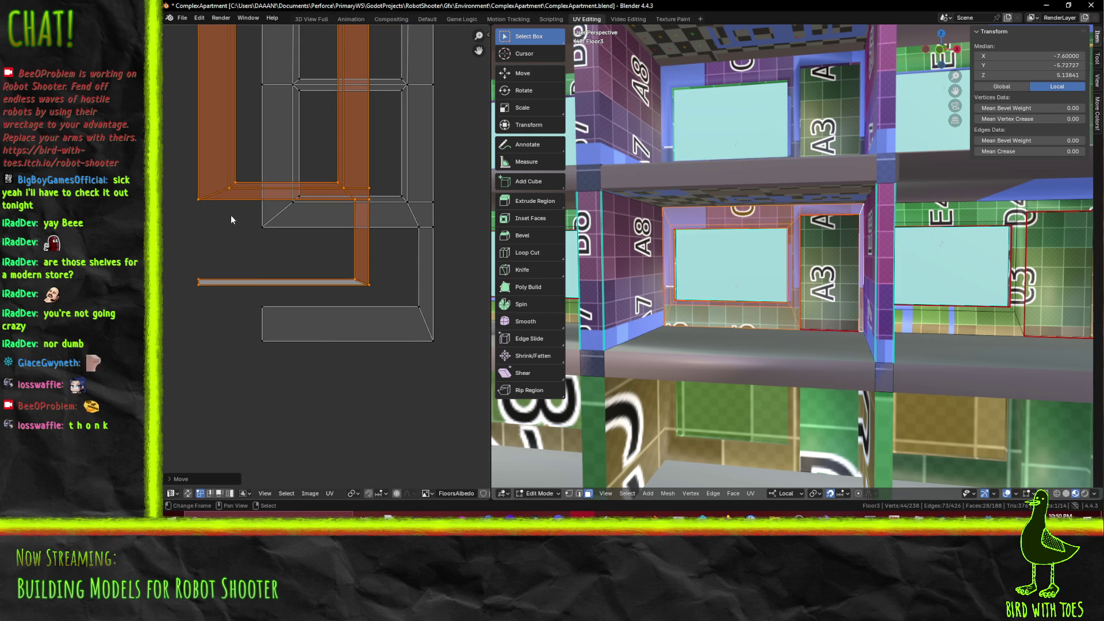
{"action": "key", "text": "g"}
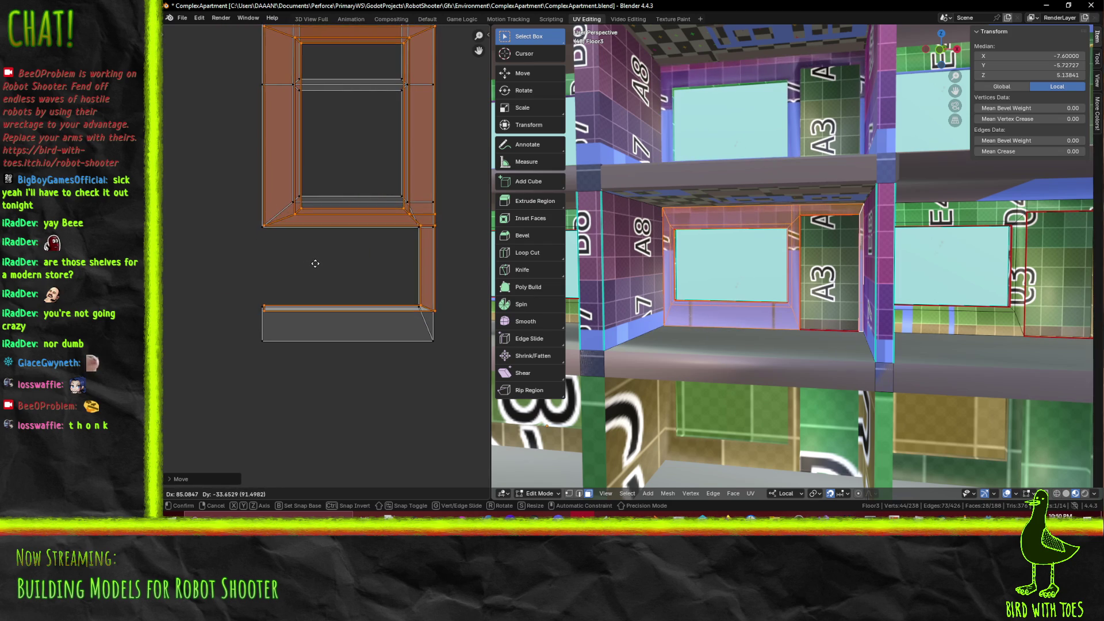
{"action": "left_click", "coordinate": [315, 266]}
{"action": "scroll", "coordinate": [356, 253], "scroll_direction": "up", "scroll_amount": 1}
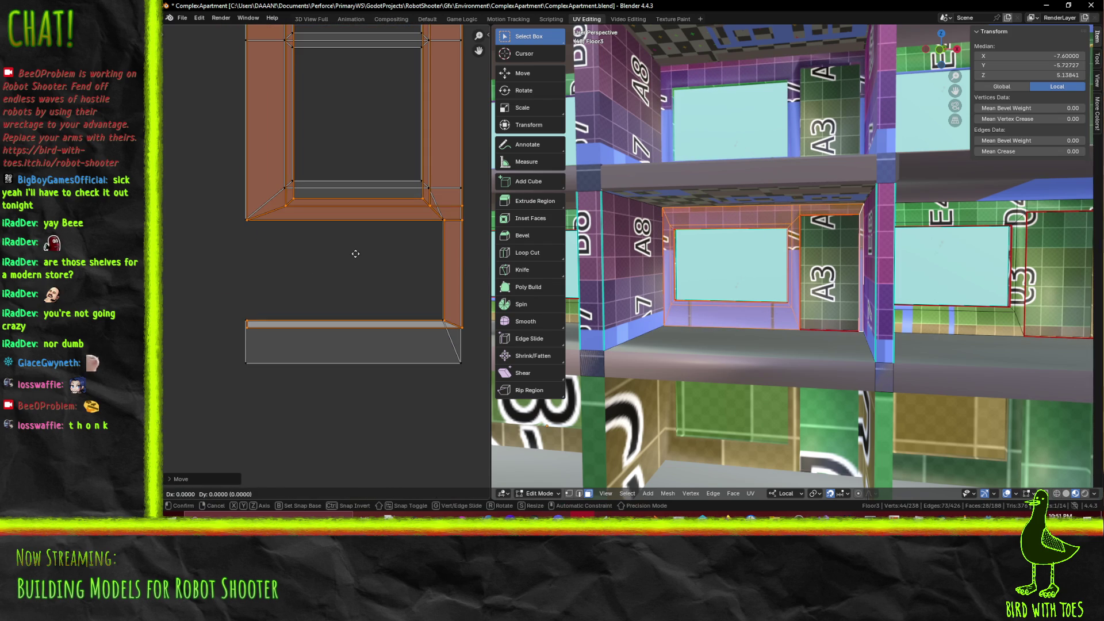
{"action": "key", "text": "g"}
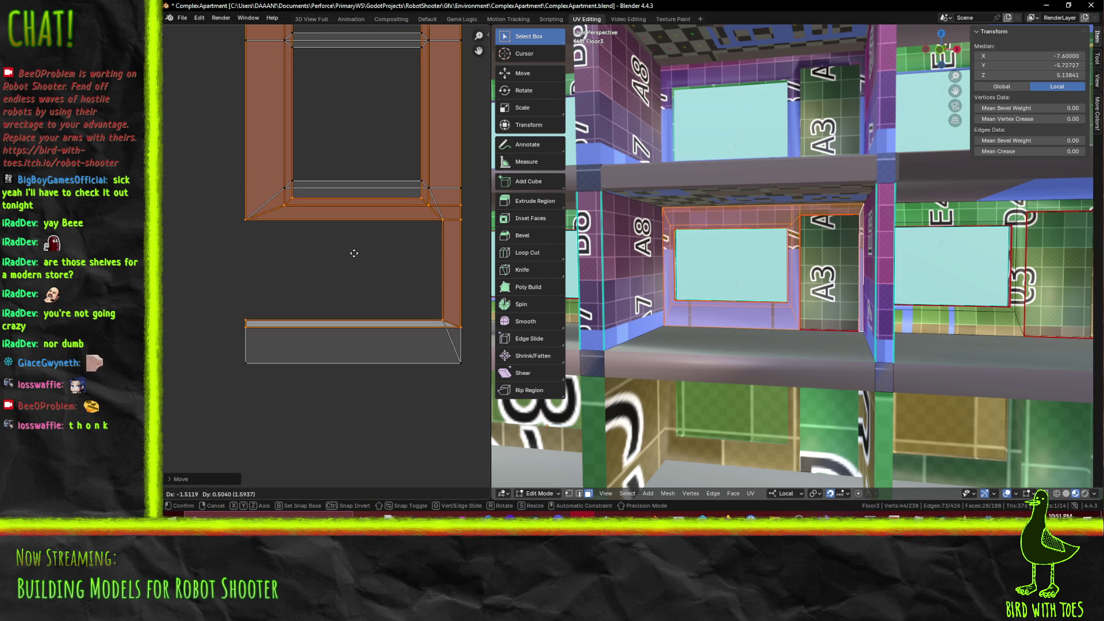
{"action": "left_click", "coordinate": [354, 253]}
Box-select the island's bottom edge and raise it vertically into line
{"action": "middle_click_drag", "start_coordinate": [276, 222], "coordinate": [258, 315]}
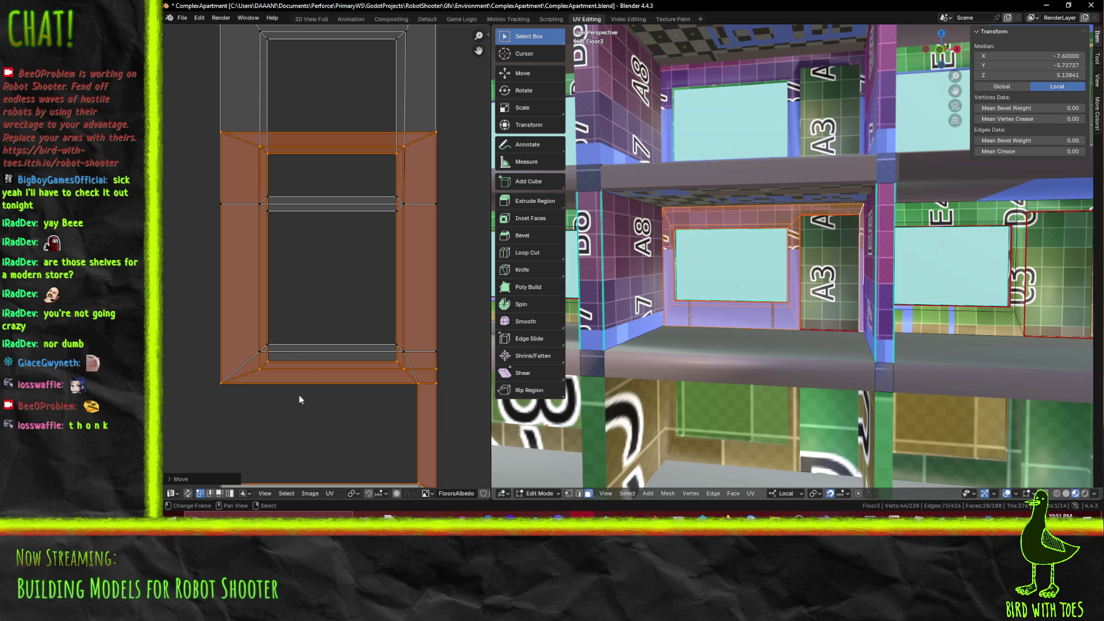
{"action": "key", "text": "alt+a"}
{"action": "key", "text": "b"}
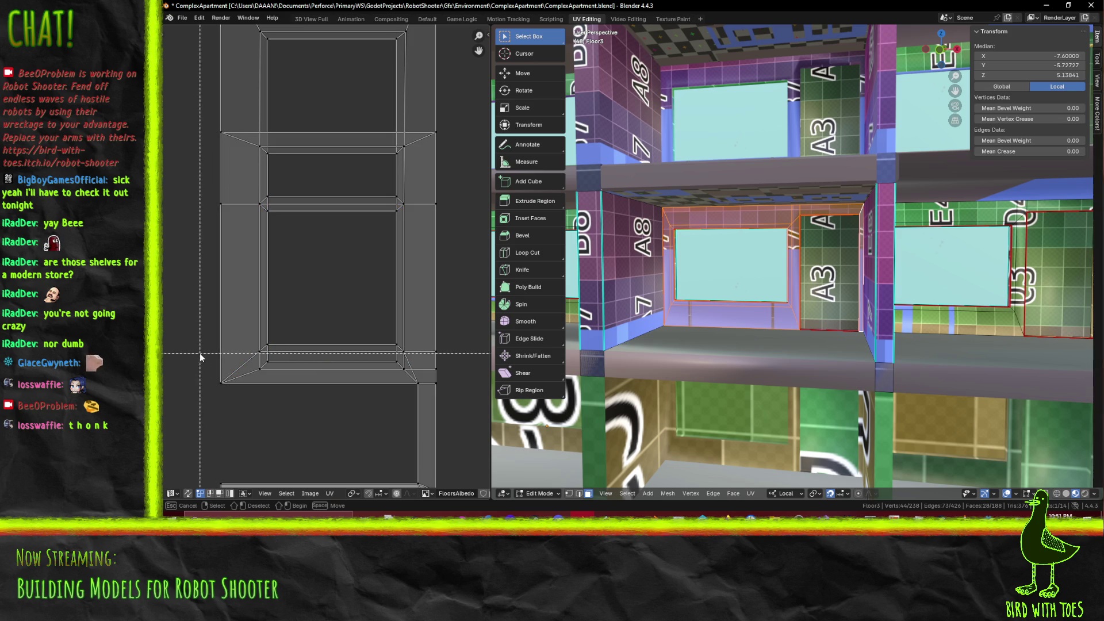
{"action": "left_click_drag", "start_coordinate": [195, 360], "coordinate": [460, 373]}
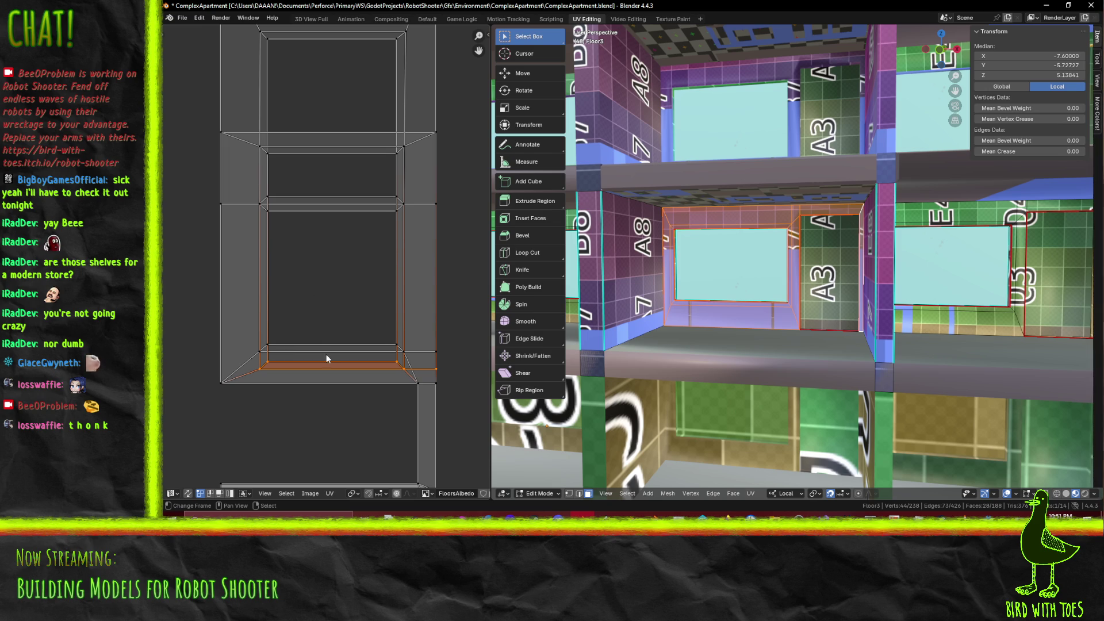
{"action": "key", "text": "g"}
{"action": "key", "text": "y"}
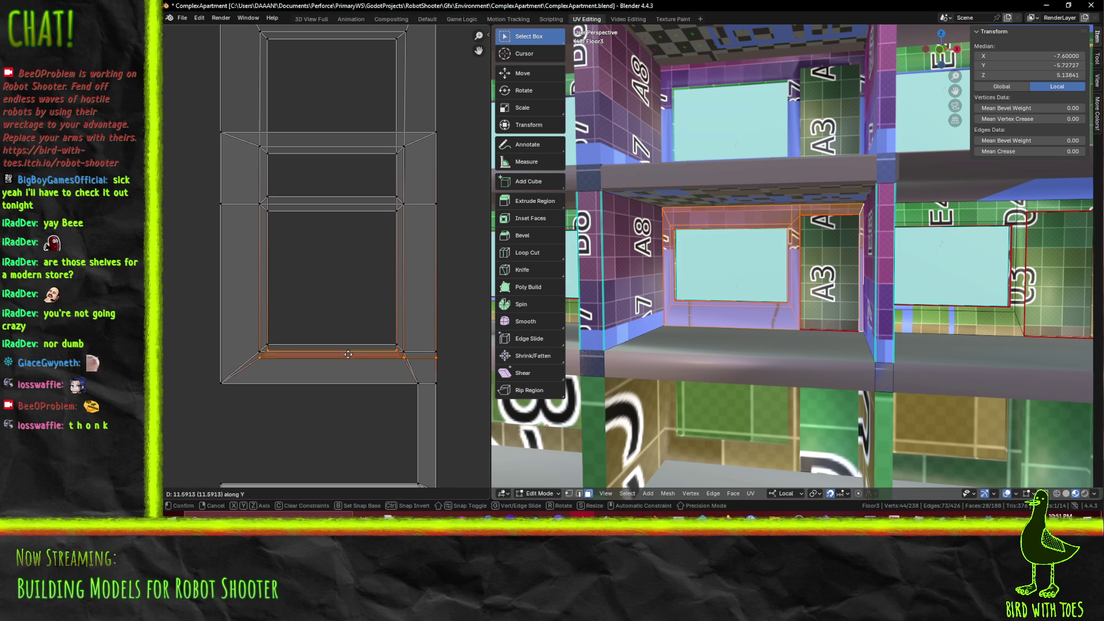
{"action": "left_click", "coordinate": [349, 348]}
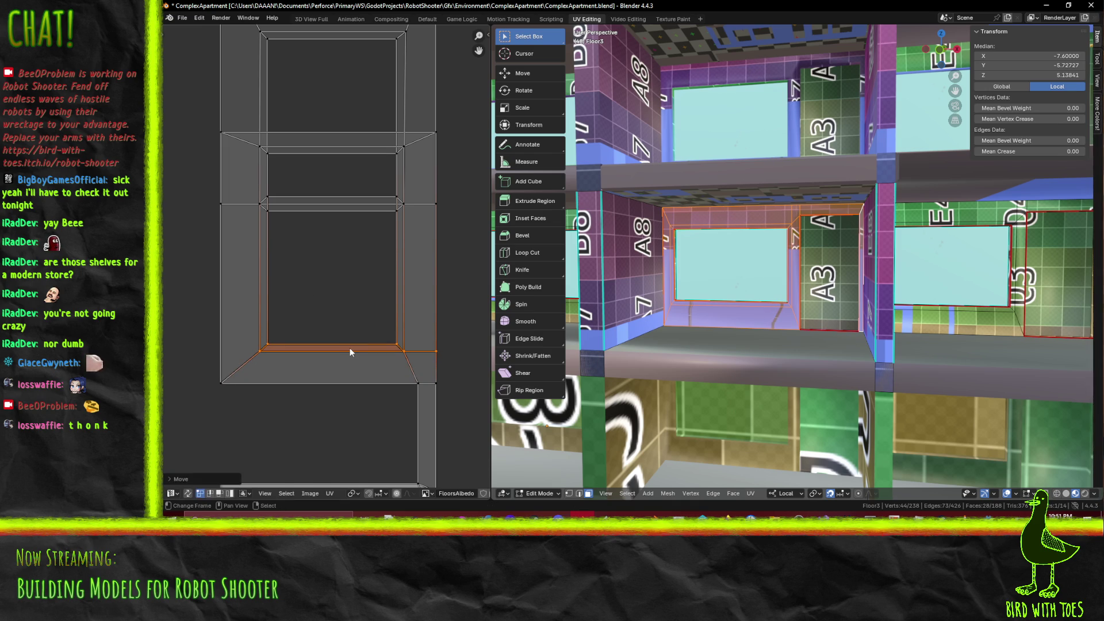
{"action": "key", "text": "g"}
{"action": "key", "text": "y"}
{"action": "right_click", "coordinate": [349, 348]}
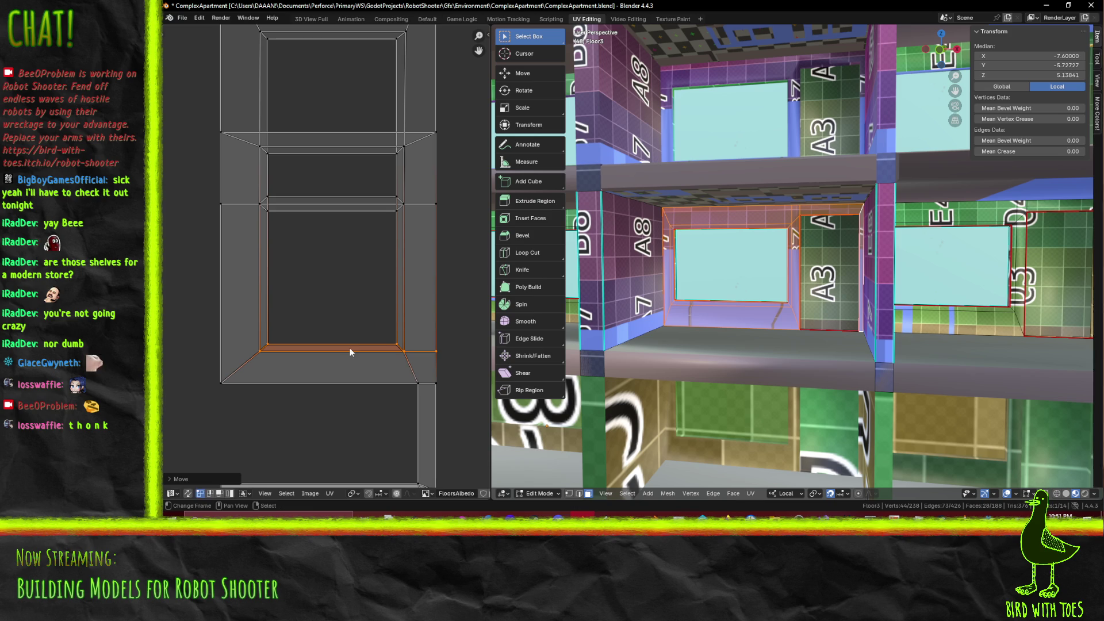
{"action": "left_click", "coordinate": [281, 264]}
Box-select the shelf crossbar strip and slide it downward along Y
{"action": "mouse_move", "coordinate": [295, 195]}
{"action": "middle_mouse_down"}
{"action": "mouse_move", "coordinate": [297, 285]}
{"action": "mouse_move", "coordinate": [287, 254]}
{"action": "middle_mouse_up"}
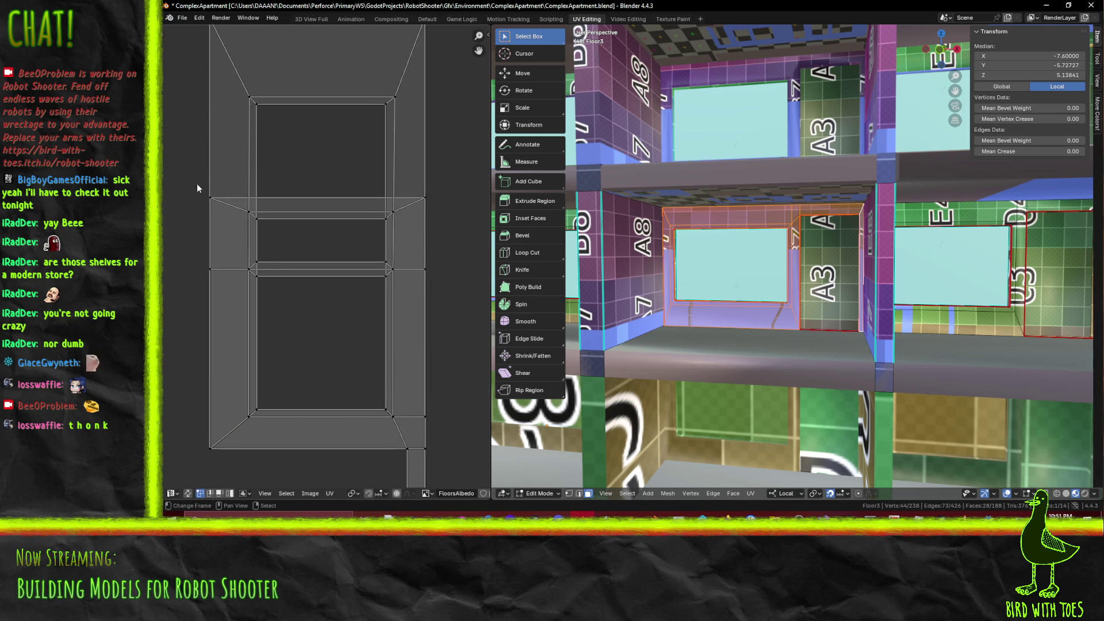
{"action": "left_click_drag", "start_coordinate": [191, 181], "coordinate": [457, 235]}
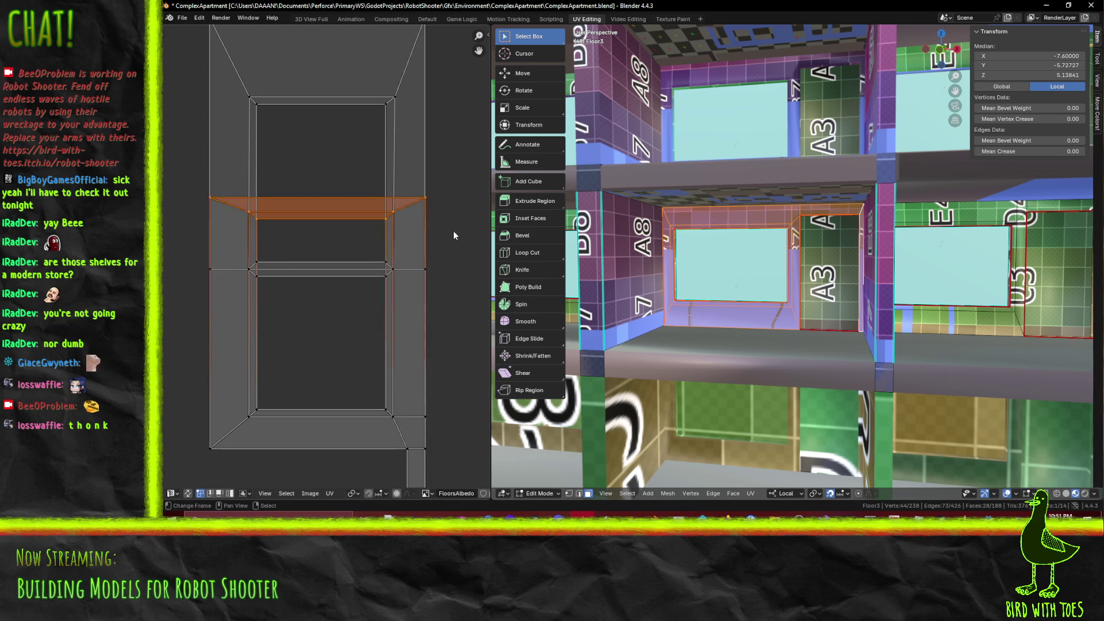
{"action": "key", "text": "g"}
{"action": "key", "text": "y"}
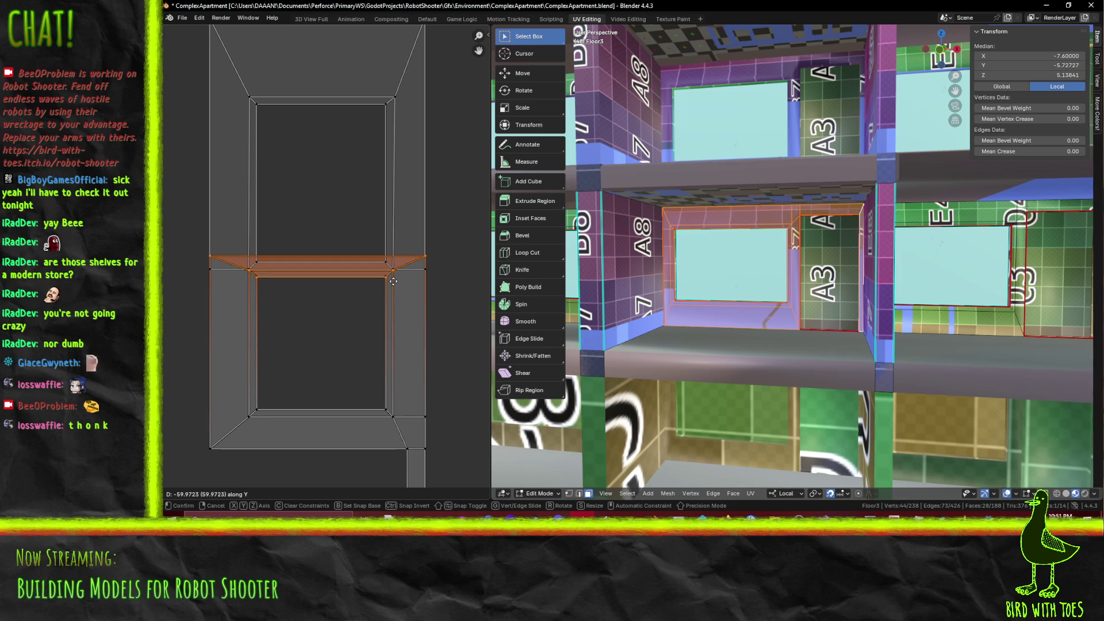
{"action": "left_click", "coordinate": [396, 286]}
{"action": "scroll", "coordinate": [381, 281], "scroll_direction": "down", "scroll_amount": 3}
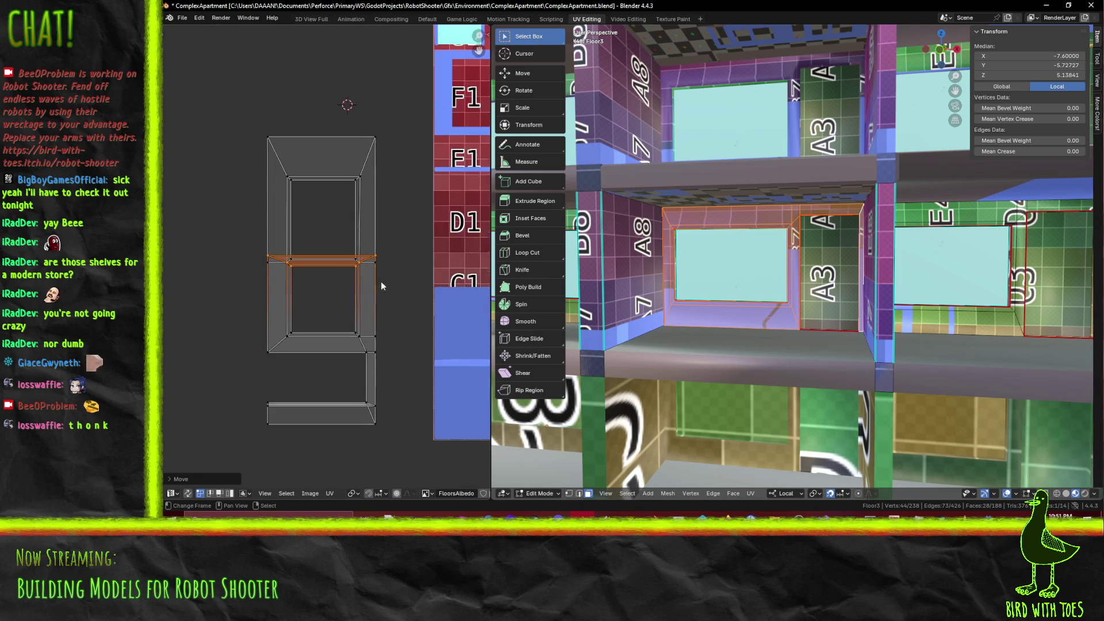
{"action": "scroll", "coordinate": [707, 314], "scroll_direction": "down", "scroll_amount": 3}
{"action": "middle_click_drag", "start_coordinate": [707, 314], "coordinate": [735, 321]}
{"action": "scroll", "coordinate": [240, 236], "scroll_direction": "down", "scroll_amount": 4}
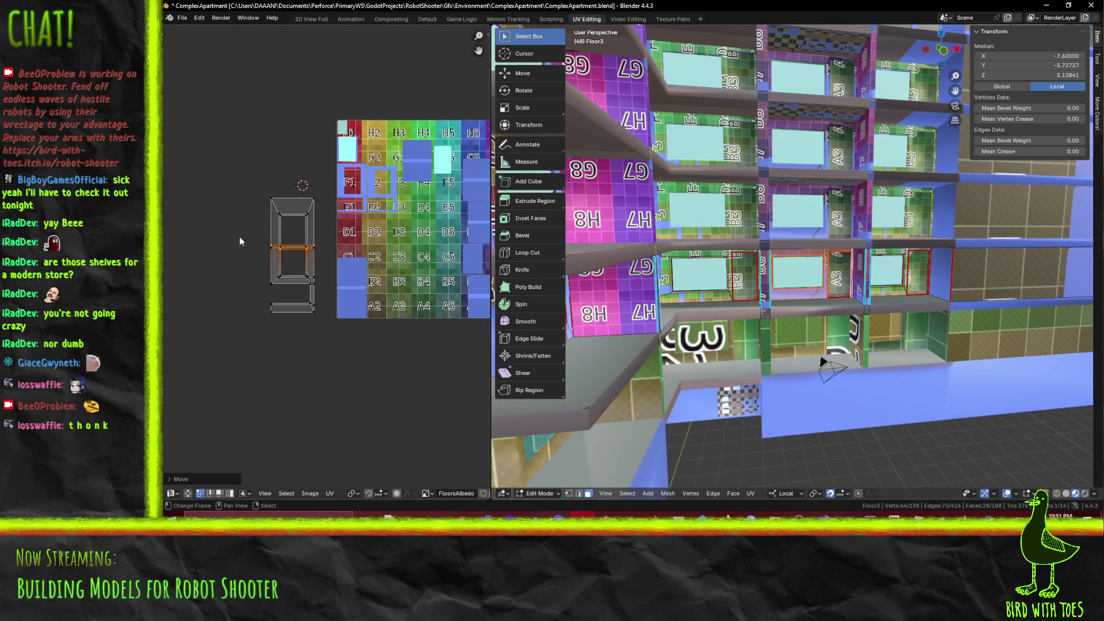
{"action": "left_click_drag", "start_coordinate": [249, 170], "coordinate": [326, 341]}
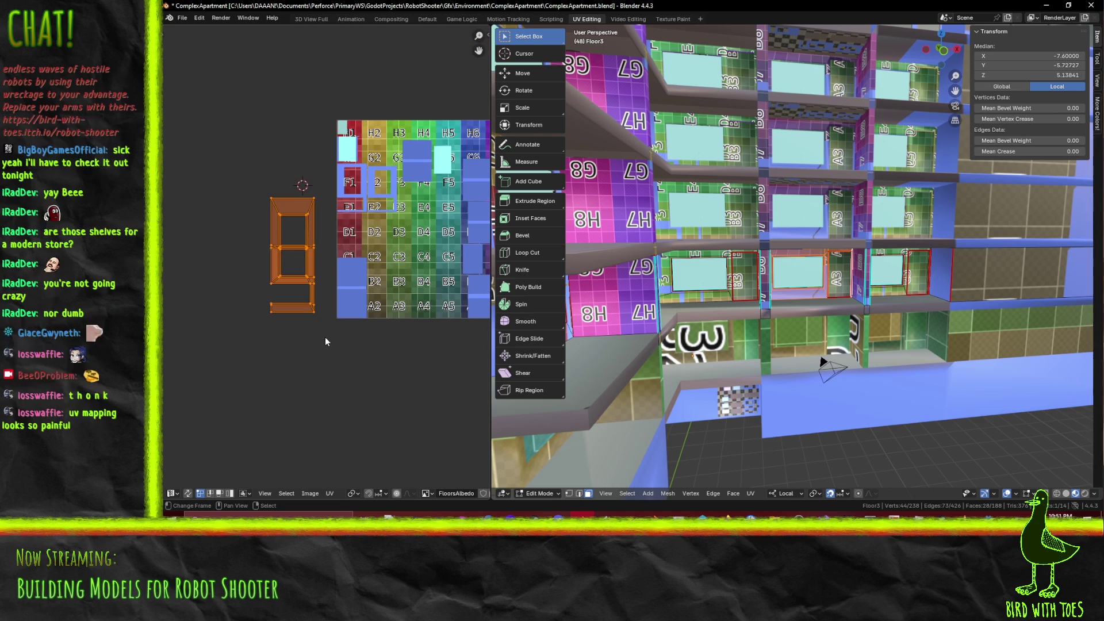
{"action": "key", "text": "p"}
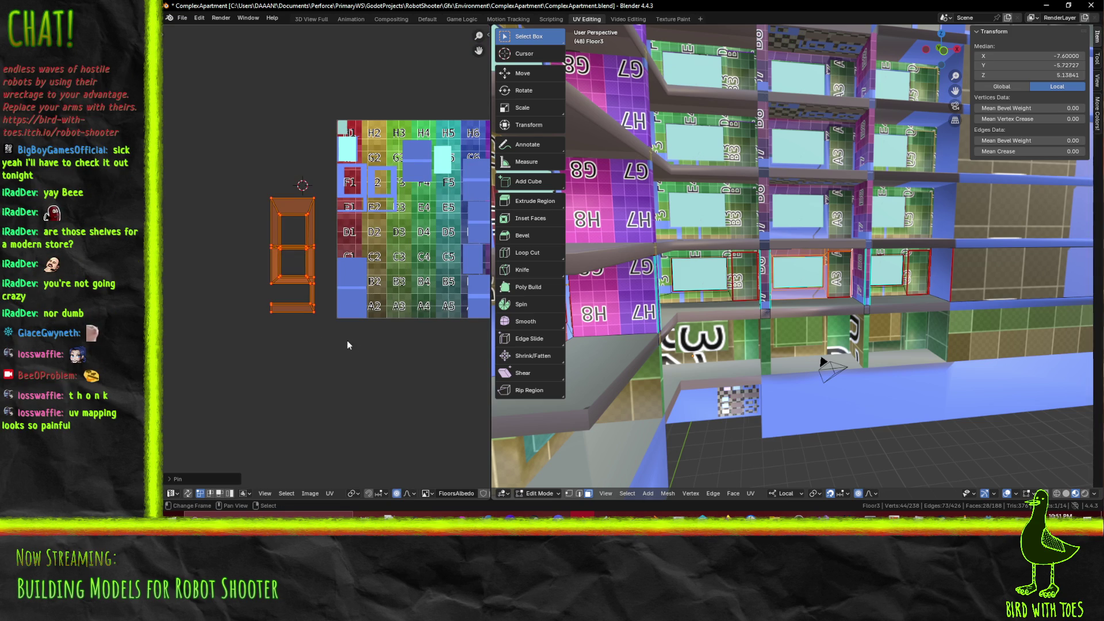
{"action": "middle_click_drag", "start_coordinate": [326, 341], "coordinate": [240, 321]}
{"action": "scroll", "coordinate": [241, 322], "scroll_direction": "down", "scroll_amount": 1}
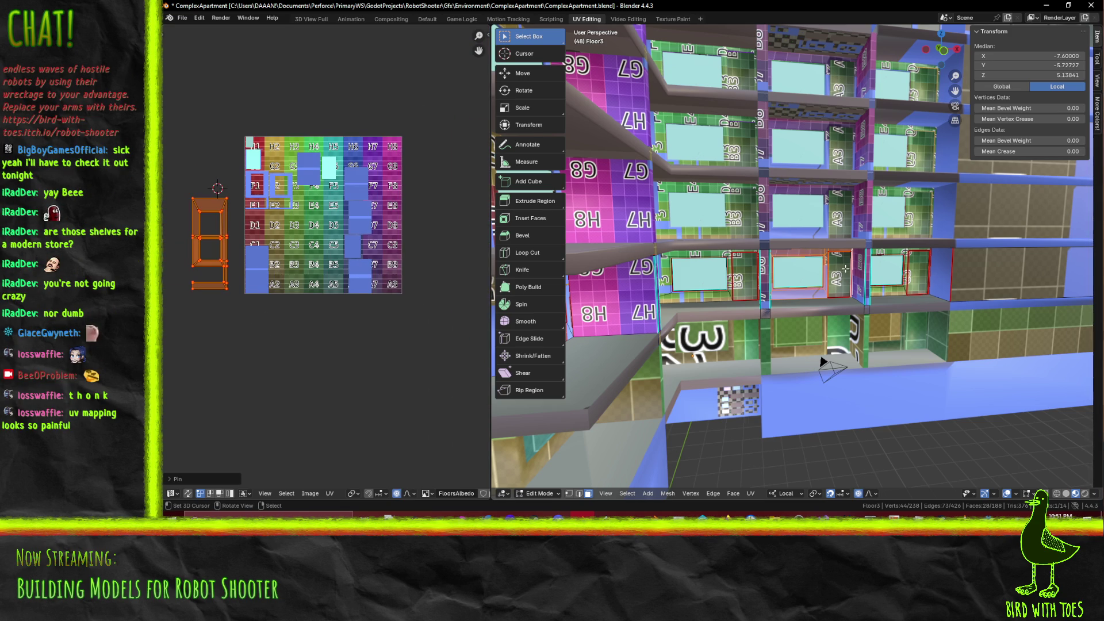
{"action": "key", "text": "a"}
{"action": "left_click", "coordinate": [438, 285], "text": "shift"}
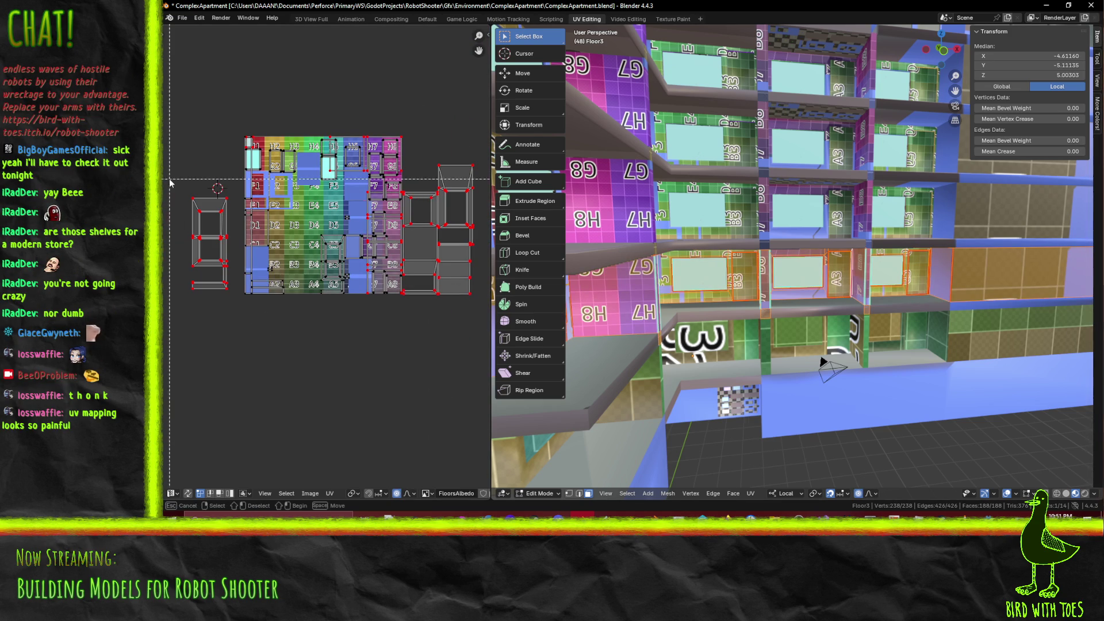
{"action": "scroll", "coordinate": [248, 299], "scroll_direction": "right", "scroll_amount": 2}
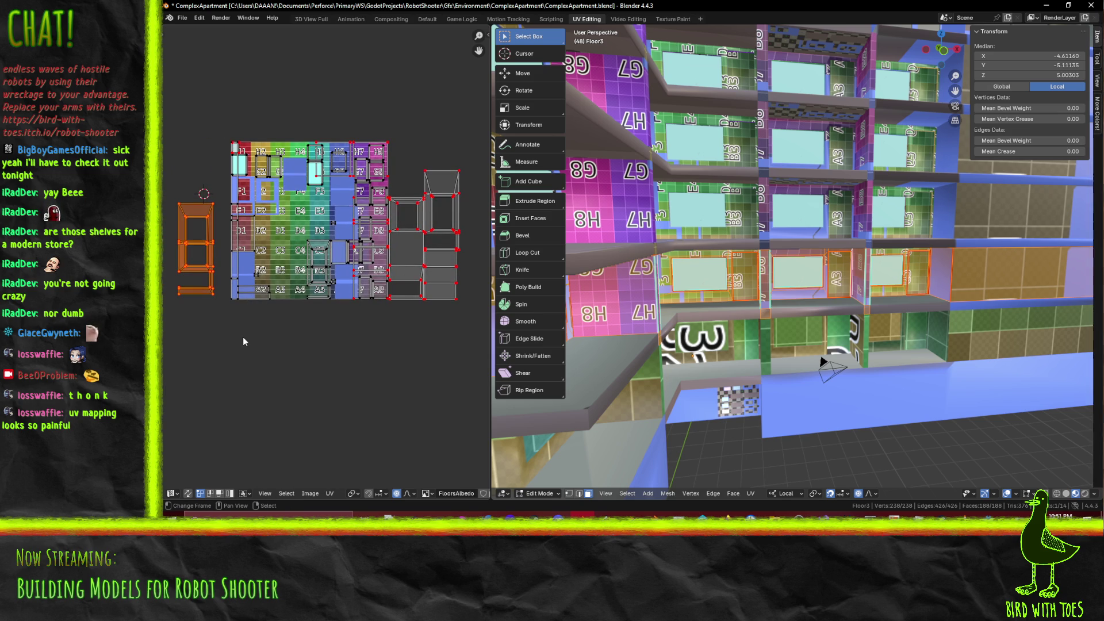
{"action": "scroll", "coordinate": [389, 293], "scroll_direction": "up", "scroll_amount": 1}
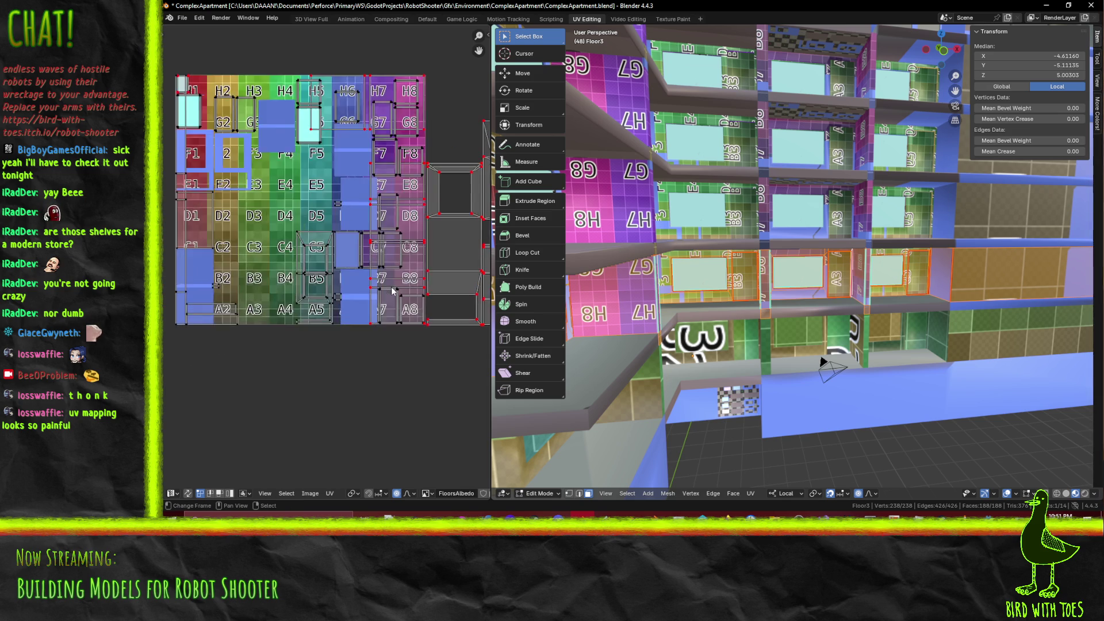
{"action": "scroll", "coordinate": [280, 322], "scroll_direction": "up", "scroll_amount": 2}
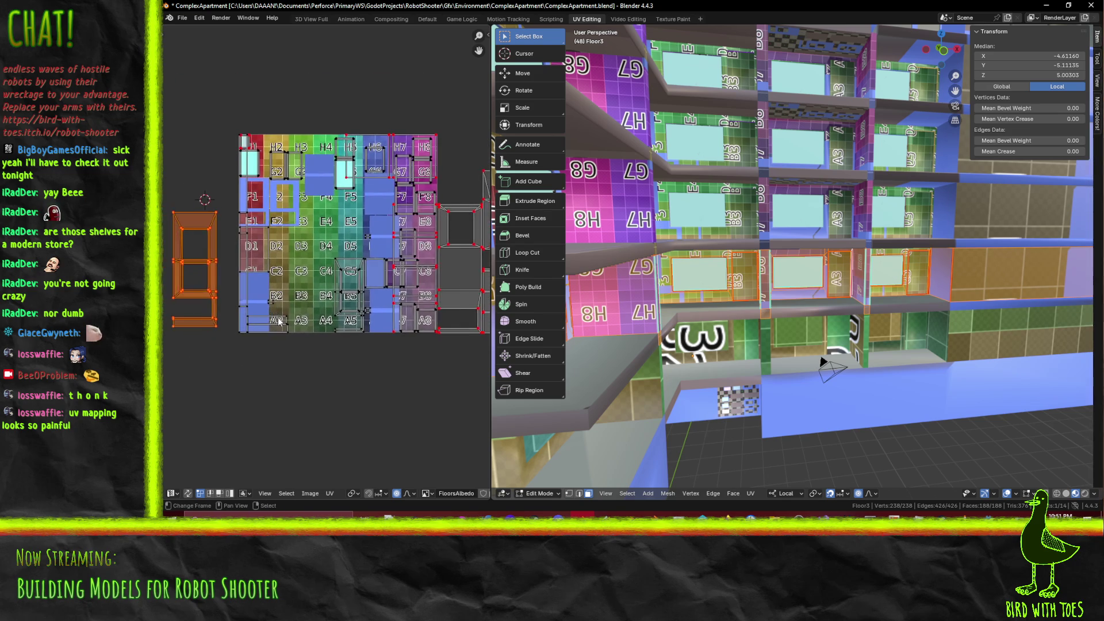
{"action": "mouse_move", "coordinate": [255, 227]}
{"action": "middle_mouse_down"}
{"action": "mouse_move", "coordinate": [454, 322]}
{"action": "mouse_move", "coordinate": [271, 265]}
{"action": "middle_mouse_up"}
{"action": "scroll", "coordinate": [366, 284], "scroll_direction": "down", "scroll_amount": 1}
{"action": "scroll", "coordinate": [322, 288], "scroll_direction": "down", "scroll_amount": 1}
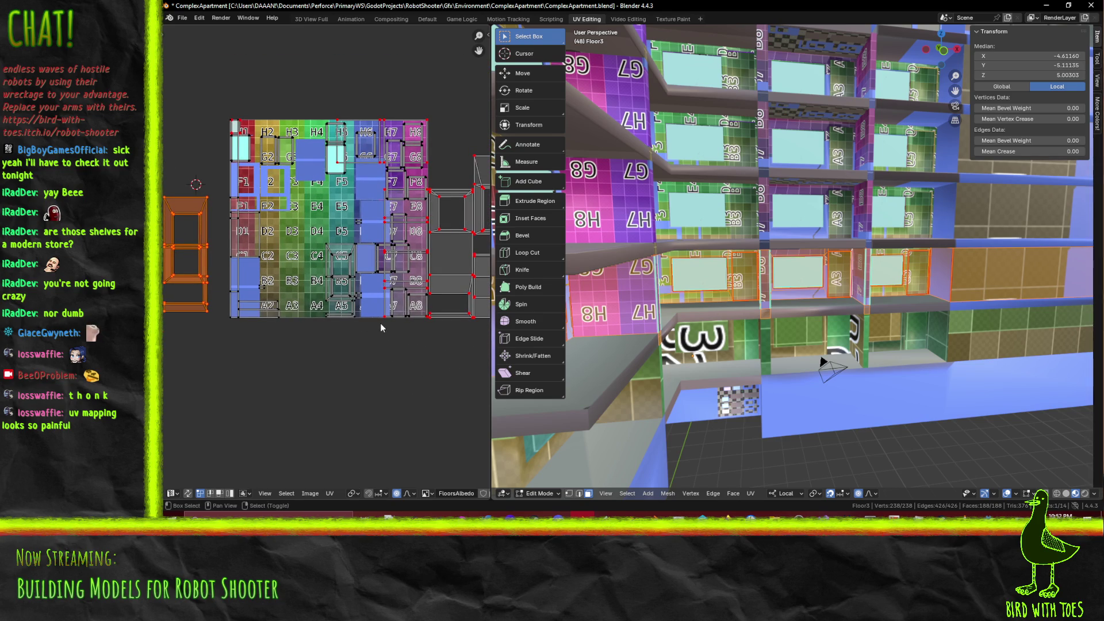
{"action": "middle_click_drag", "start_coordinate": [649, 376], "coordinate": [722, 372]}
{"action": "middle_click_drag", "start_coordinate": [325, 278], "coordinate": [319, 267]}
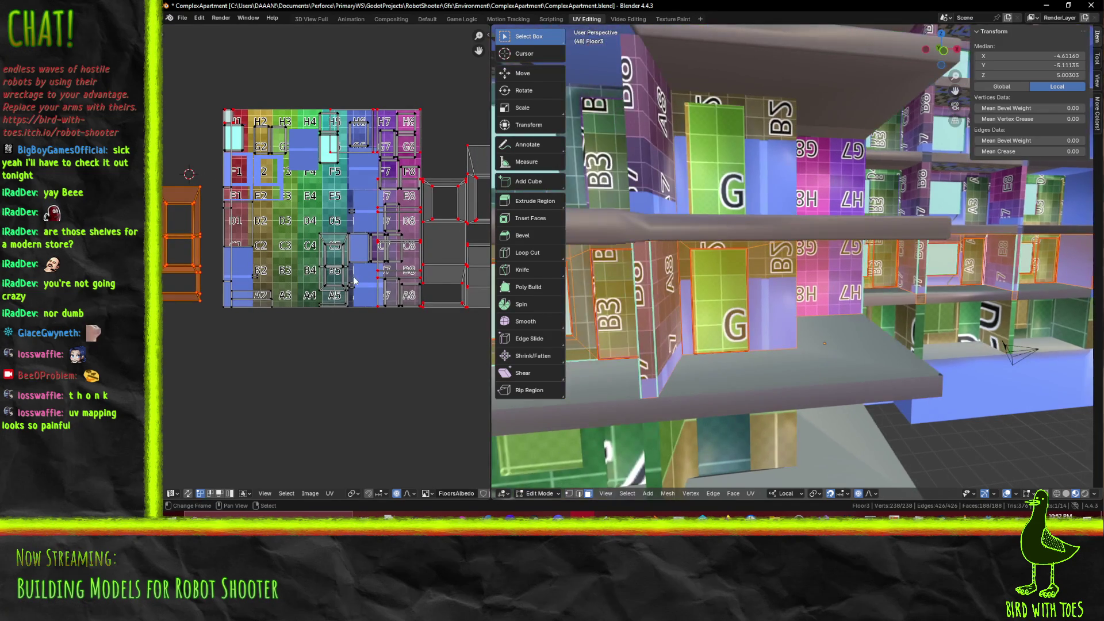
Select the gray UV island beside tile H1 and trial a move, cancelling it
{"action": "middle_click_drag", "start_coordinate": [315, 271], "coordinate": [244, 277]}
{"action": "scroll", "coordinate": [342, 283], "scroll_direction": "up", "scroll_amount": 1}
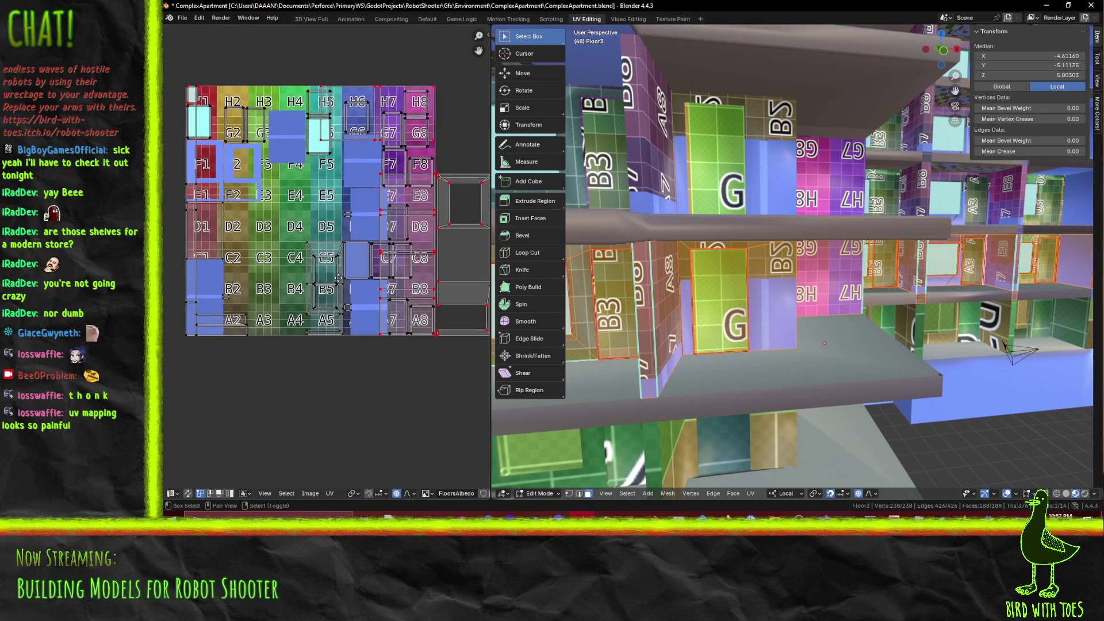
{"action": "middle_click_drag", "start_coordinate": [341, 283], "coordinate": [335, 334]}
{"action": "scroll", "coordinate": [335, 334], "scroll_direction": "up", "scroll_amount": 4}
{"action": "scroll", "coordinate": [344, 288], "scroll_direction": "down", "scroll_amount": 3}
{"action": "scroll", "coordinate": [398, 257], "scroll_direction": "up", "scroll_amount": 1}
{"action": "mouse_move", "coordinate": [398, 257]}
{"action": "middle_mouse_down"}
{"action": "mouse_move", "coordinate": [386, 247]}
{"action": "mouse_move", "coordinate": [408, 274]}
{"action": "middle_mouse_up"}
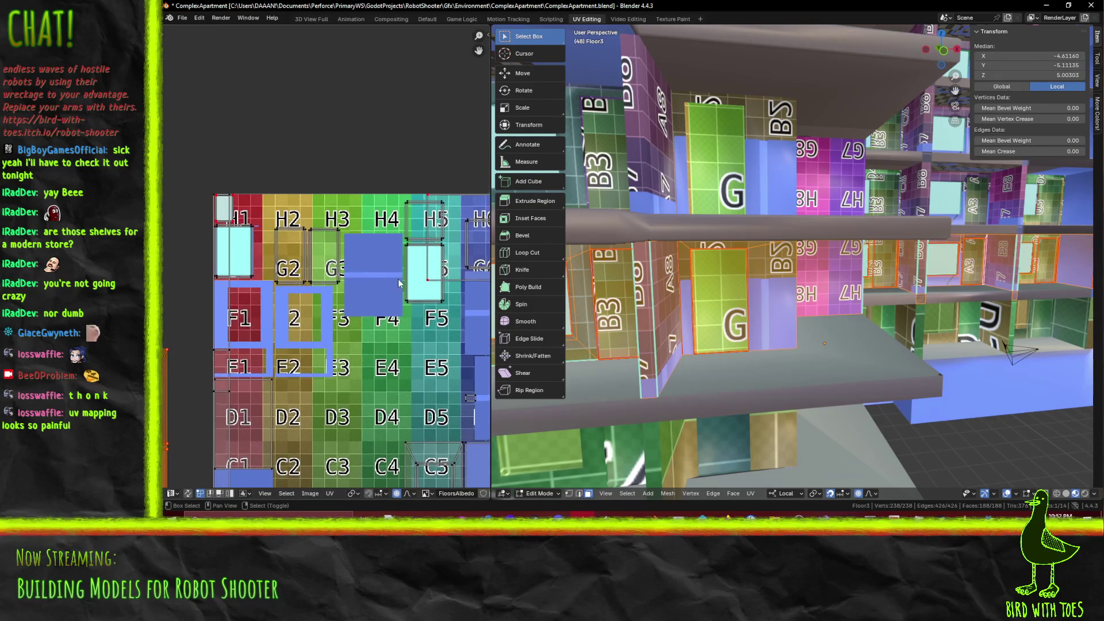
{"action": "scroll", "coordinate": [413, 268], "scroll_direction": "up", "scroll_amount": 1}
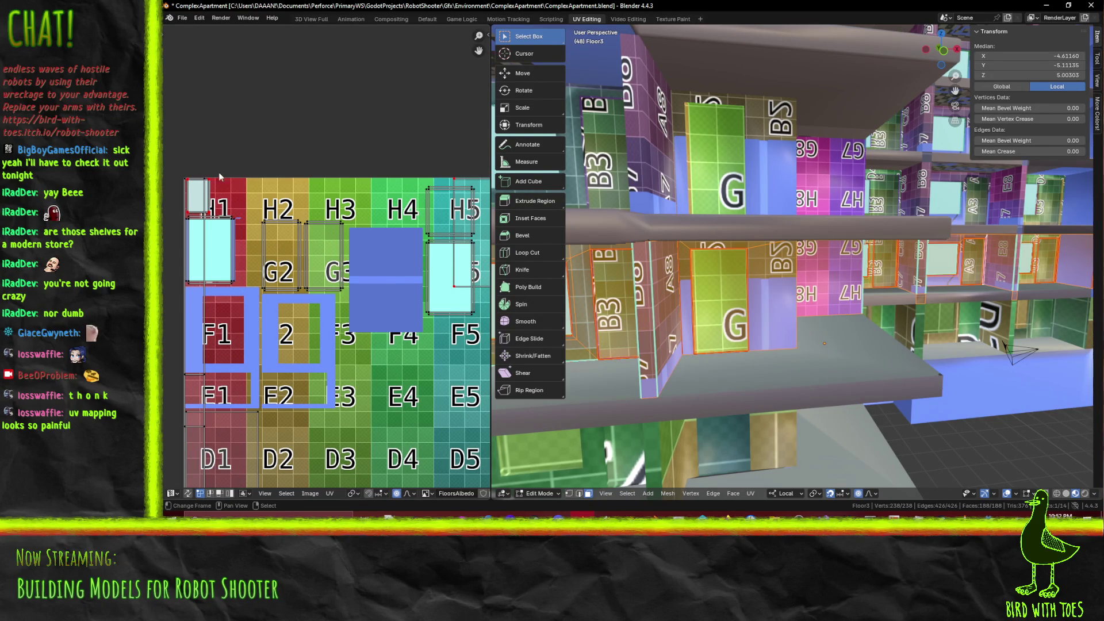
{"action": "scroll", "coordinate": [207, 208], "scroll_direction": "up", "scroll_amount": 4}
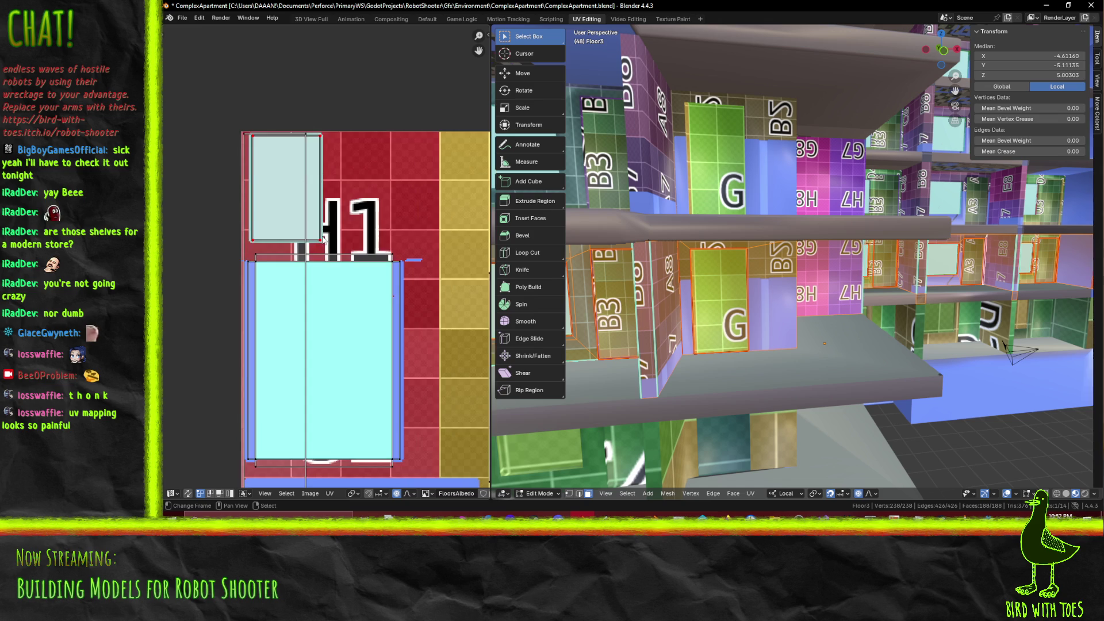
{"action": "key", "text": "b"}
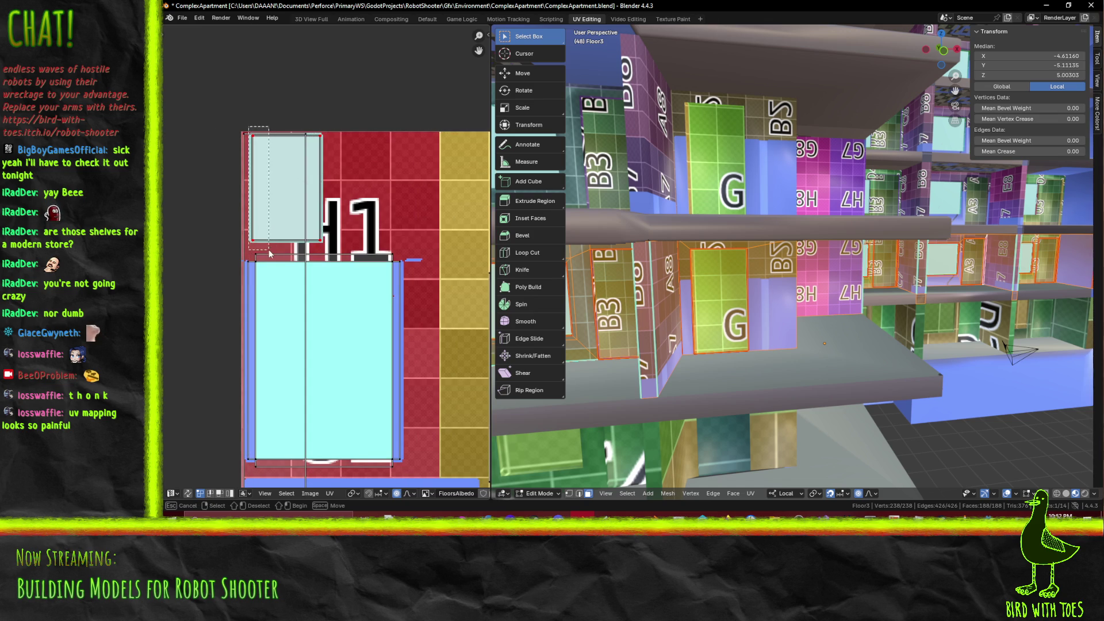
{"action": "key", "text": "ctrl+l"}
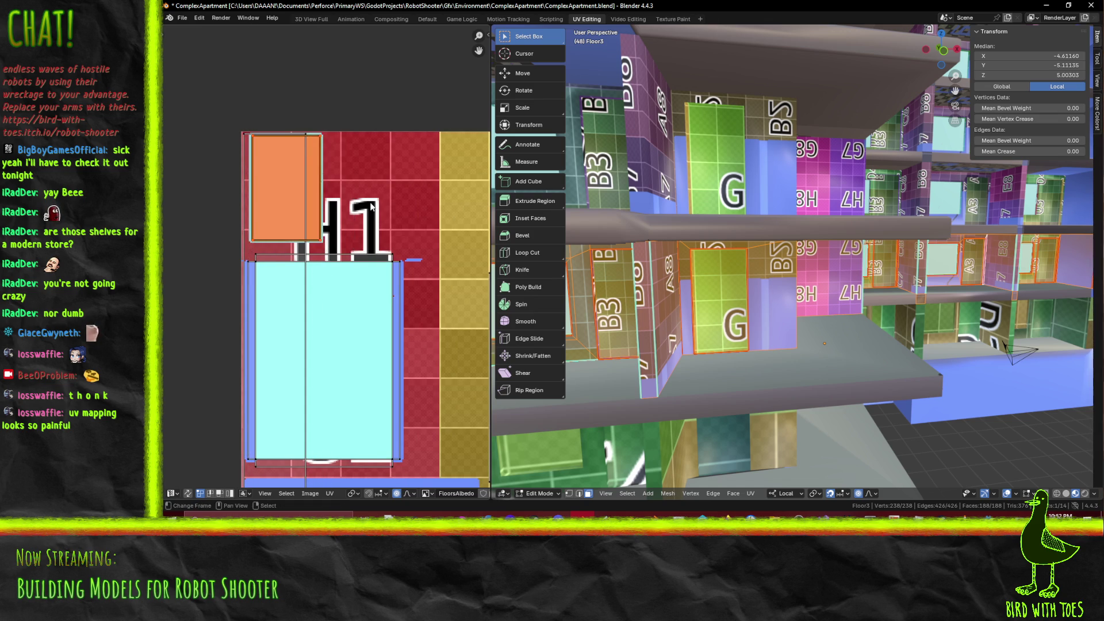
{"action": "key", "text": "g"}
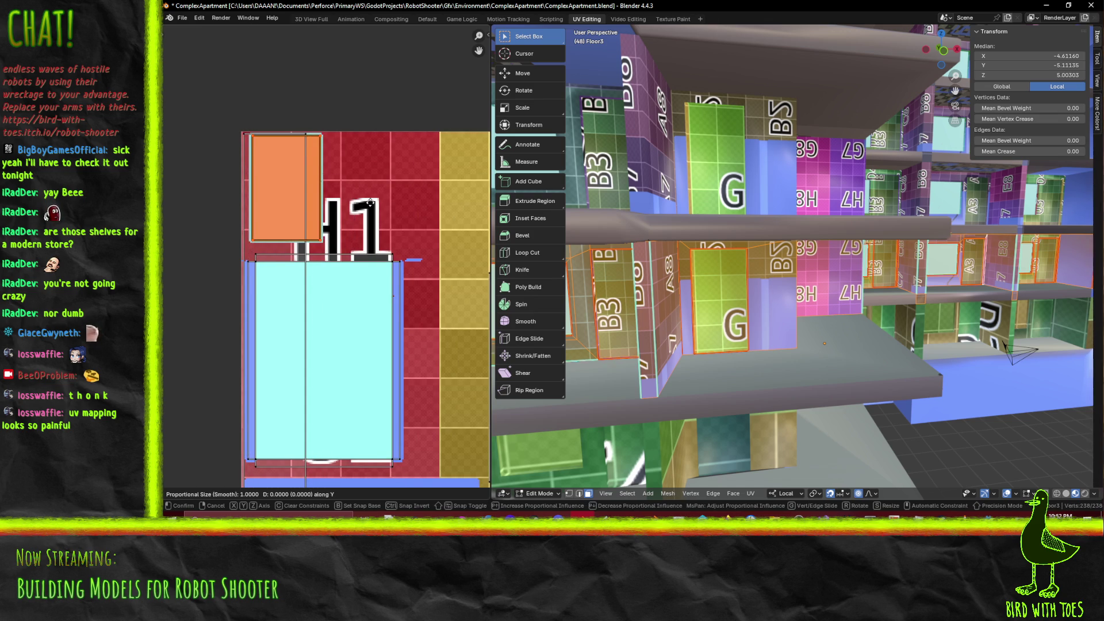
{"action": "right_click", "coordinate": [406, 263]}
{"action": "scroll", "coordinate": [406, 262], "scroll_direction": "down", "scroll_amount": 3}
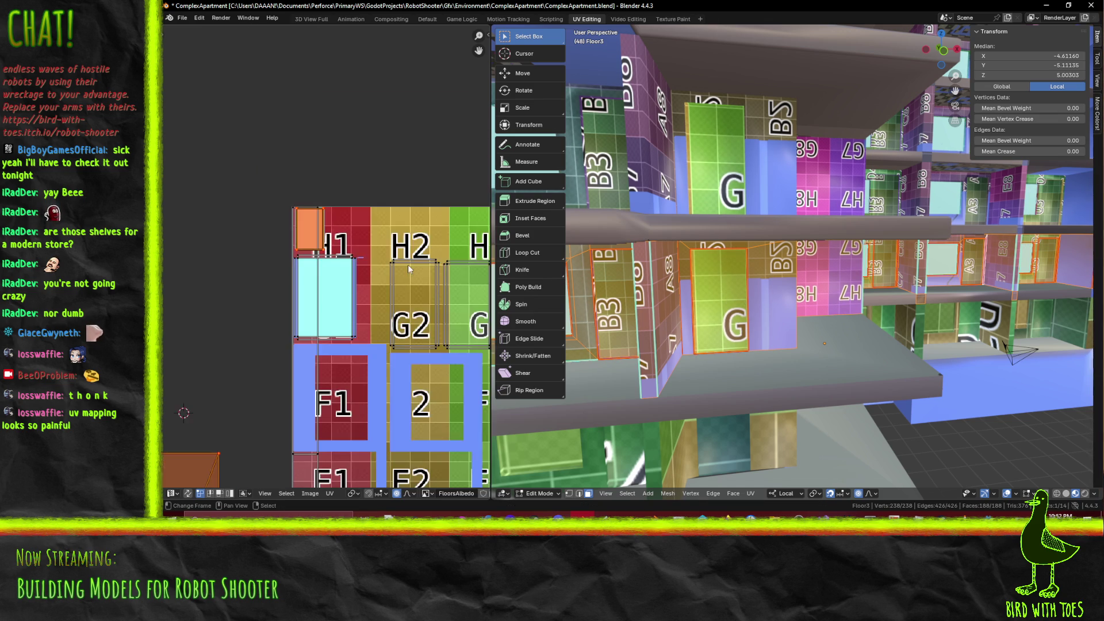
{"action": "scroll", "coordinate": [342, 254], "scroll_direction": "up", "scroll_amount": 2}
Trial vertical and stretch moves on the island's edges, cancel both, then deselect all
{"action": "key", "text": "b"}
{"action": "left_click_drag", "start_coordinate": [342, 254], "coordinate": [325, 237]}
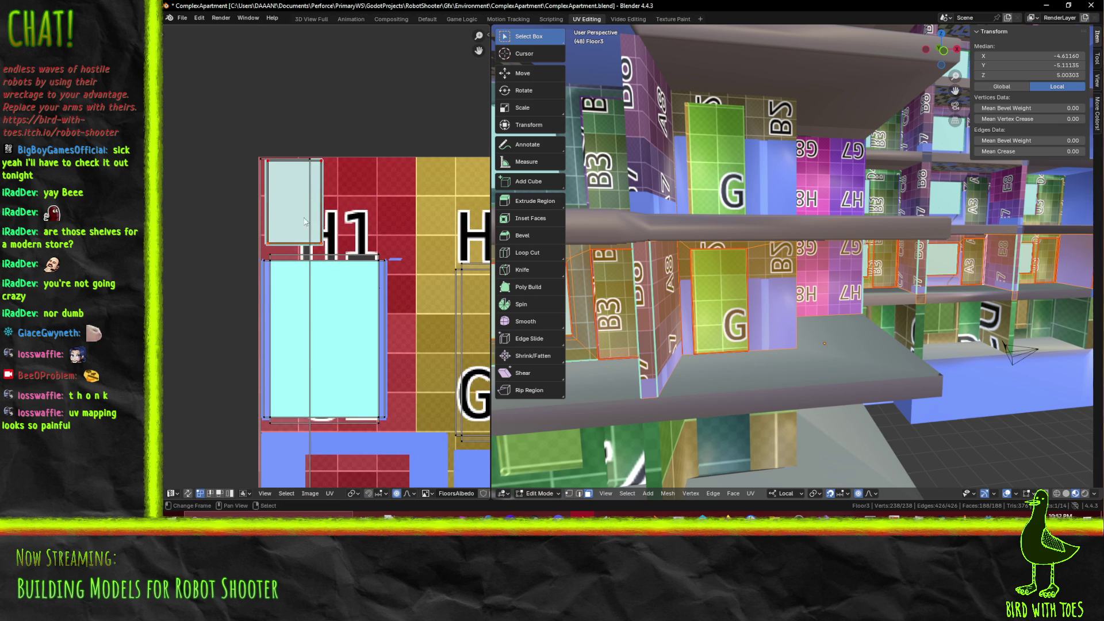
{"action": "key", "text": "b"}
{"action": "left_click_drag", "start_coordinate": [320, 147], "coordinate": [327, 181]}
{"action": "key", "text": "g"}
{"action": "key", "text": "y"}
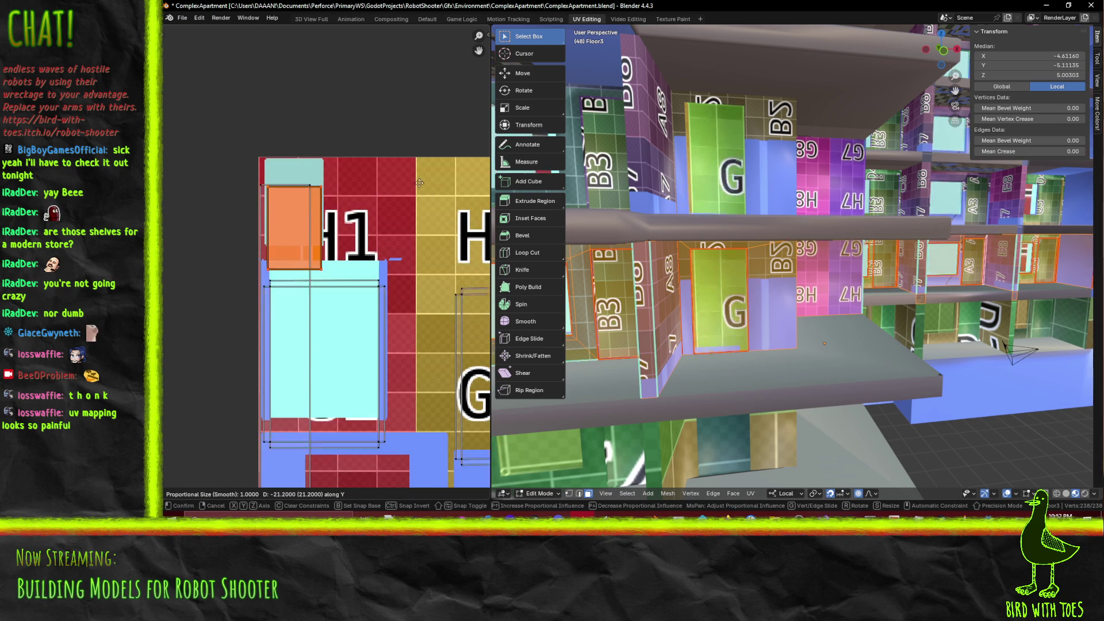
{"action": "right_click", "coordinate": [418, 233]}
{"action": "scroll", "coordinate": [433, 324], "scroll_direction": "down", "scroll_amount": 5}
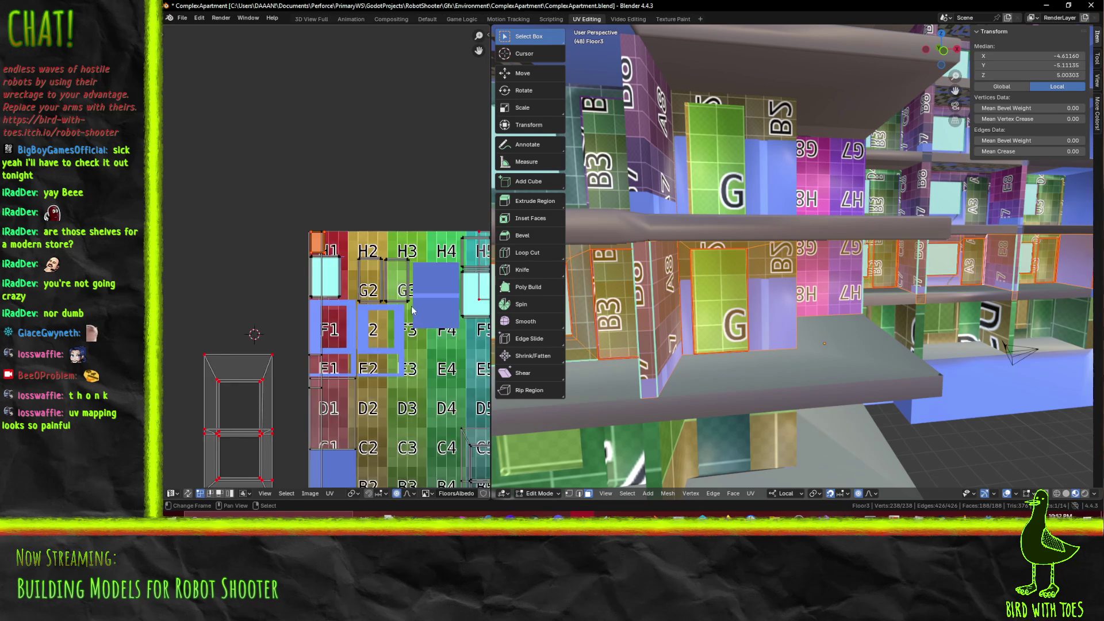
{"action": "key", "text": "g"}
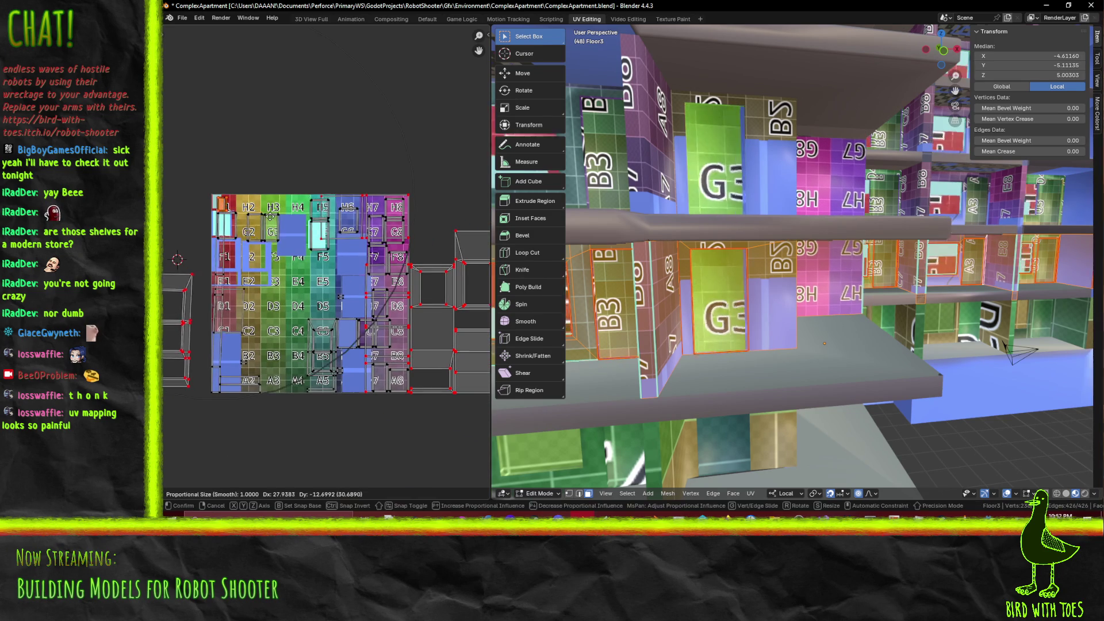
{"action": "right_click", "coordinate": [274, 227]}
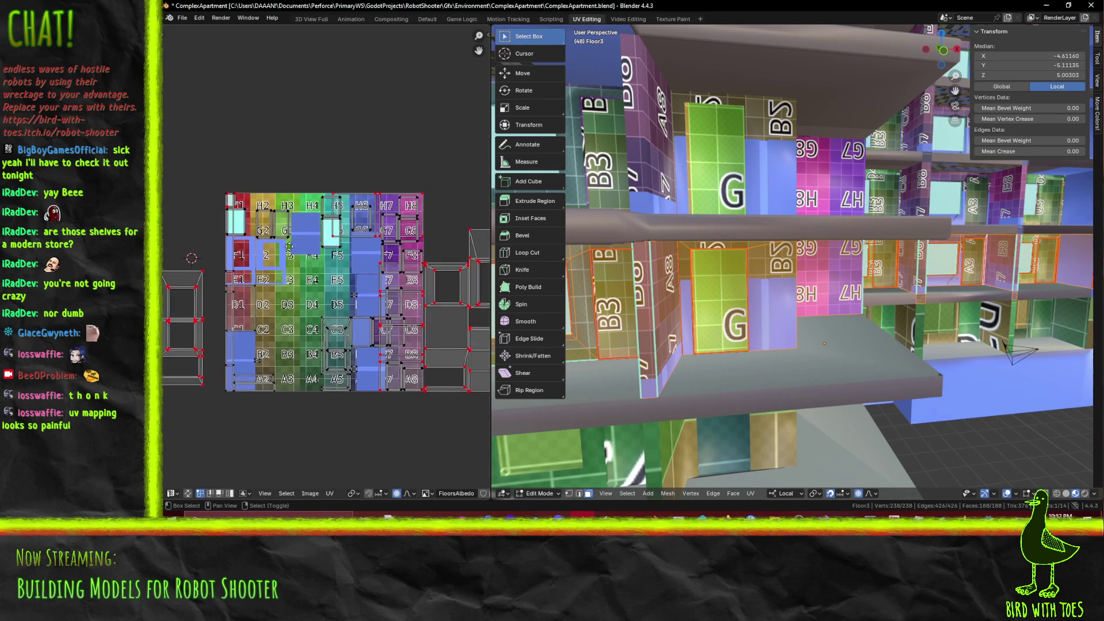
{"action": "scroll", "coordinate": [276, 248], "scroll_direction": "up", "scroll_amount": 1}
{"action": "key", "text": "alt+a"}
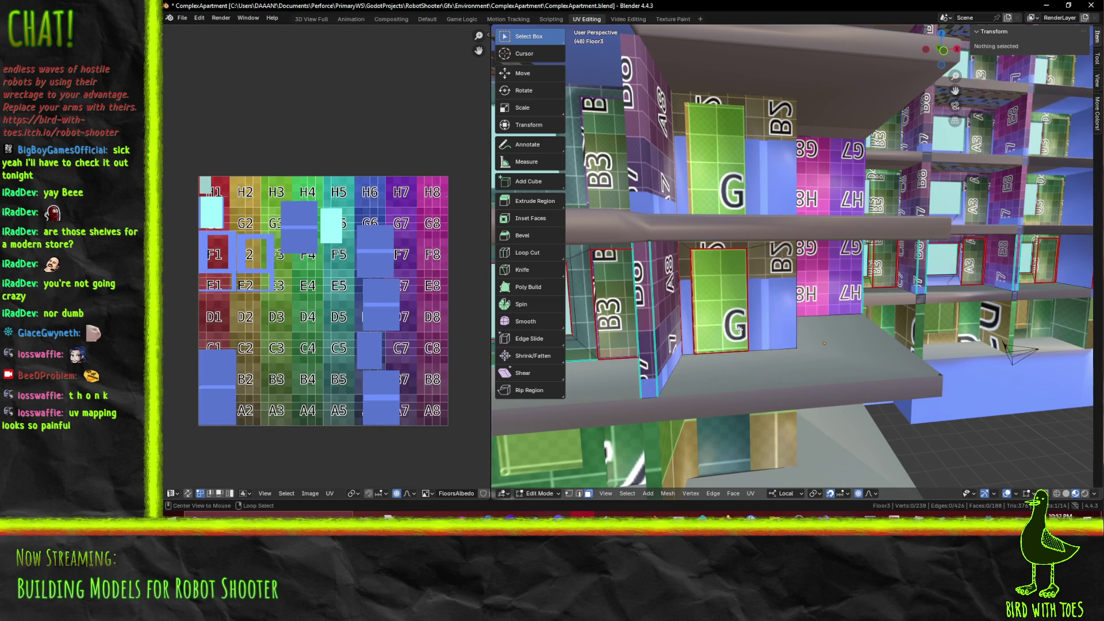
Select the window faces on the building wall in the 3D viewport
{"action": "mouse_move", "coordinate": [680, 292]}
{"action": "middle_mouse_down"}
{"action": "mouse_move", "coordinate": [709, 240]}
{"action": "mouse_move", "coordinate": [873, 232]}
{"action": "middle_mouse_up"}
{"action": "left_click", "coordinate": [709, 240]}
{"action": "left_click", "coordinate": [949, 210], "text": "shift"}
{"action": "middle_click_drag", "start_coordinate": [949, 210], "coordinate": [782, 241]}
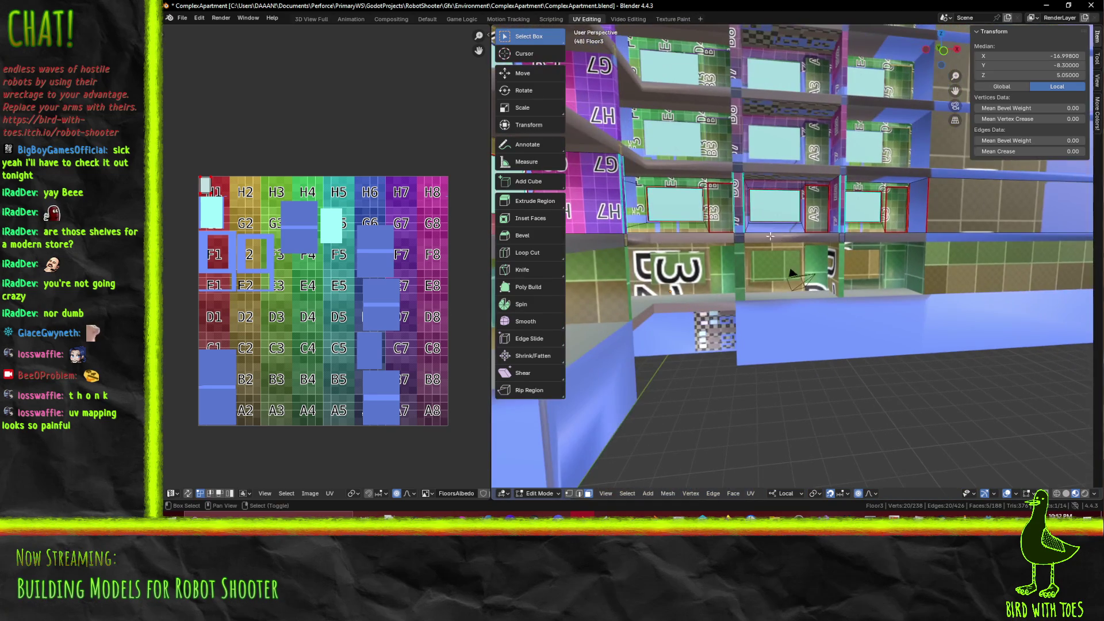
{"action": "middle_click_drag", "start_coordinate": [876, 211], "coordinate": [750, 222]}
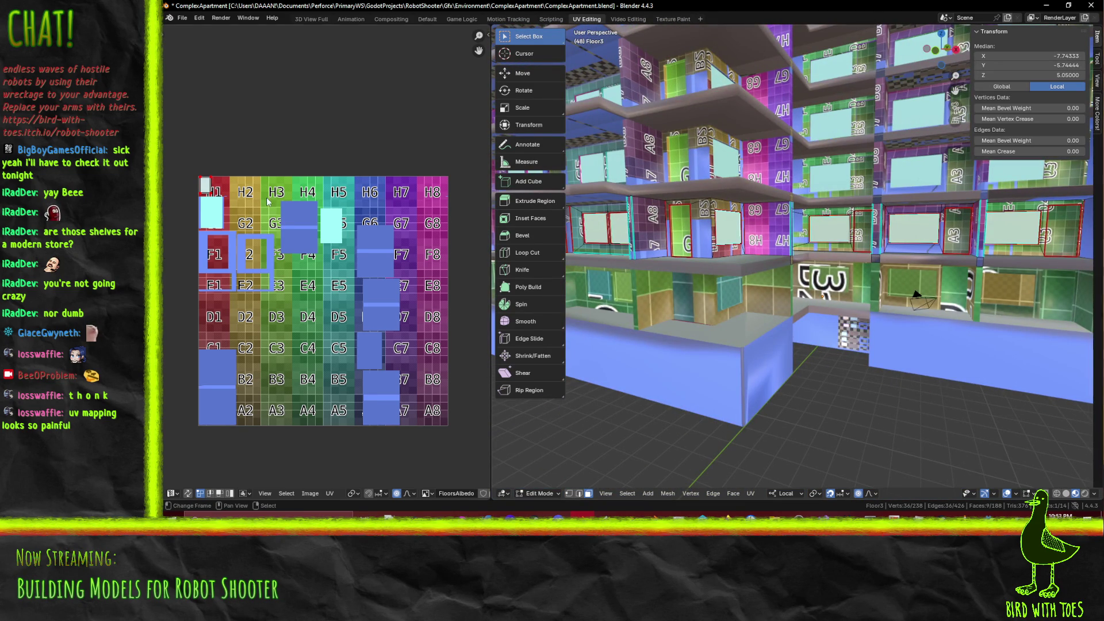
{"action": "scroll", "coordinate": [267, 197], "scroll_direction": "up", "scroll_amount": 4}
{"action": "scroll", "coordinate": [380, 242], "scroll_direction": "up", "scroll_amount": 1}
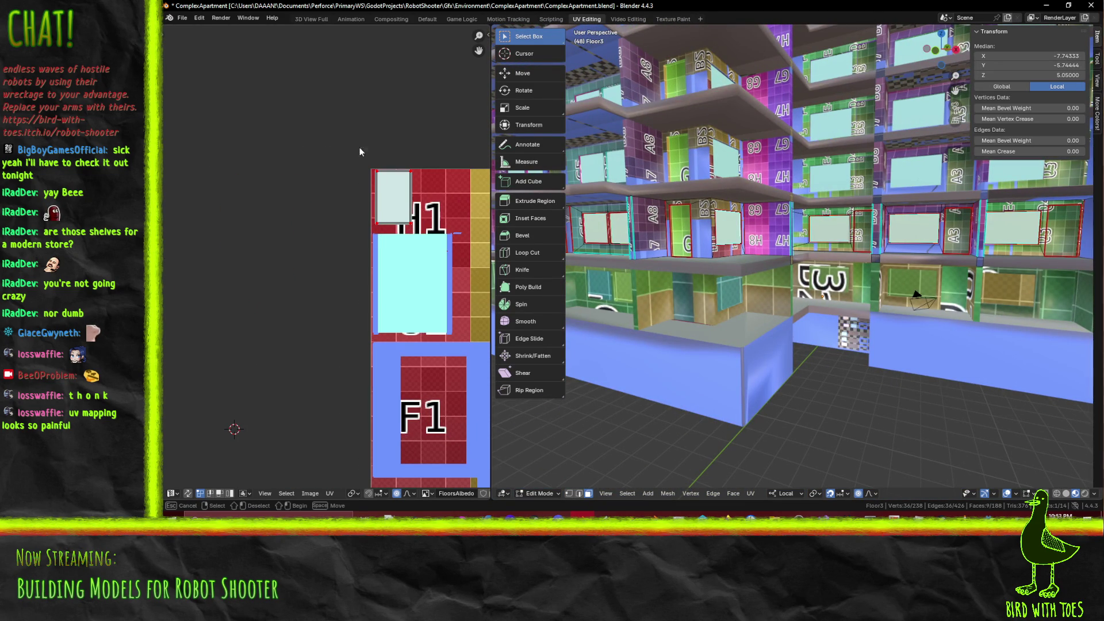
Move the small window UV island onto the H1 tile and scale it to 1.2
{"action": "left_click", "coordinate": [383, 201]}
{"action": "scroll", "coordinate": [402, 228], "scroll_direction": "up", "scroll_amount": 1}
{"action": "key", "text": "g"}
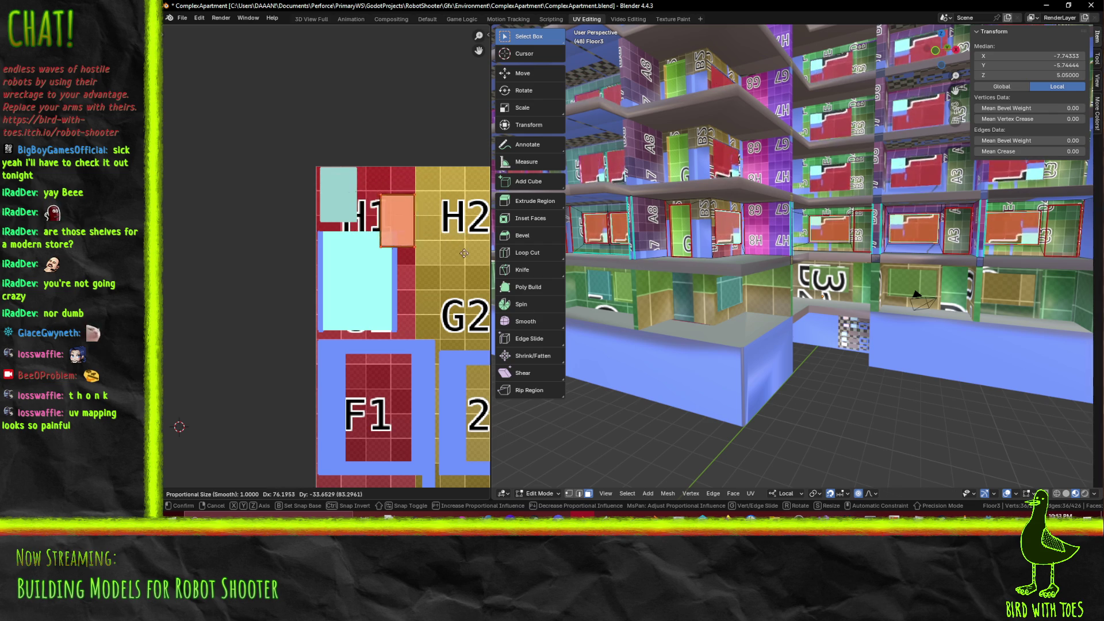
{"action": "left_click", "coordinate": [435, 250]}
{"action": "key", "text": "s"}
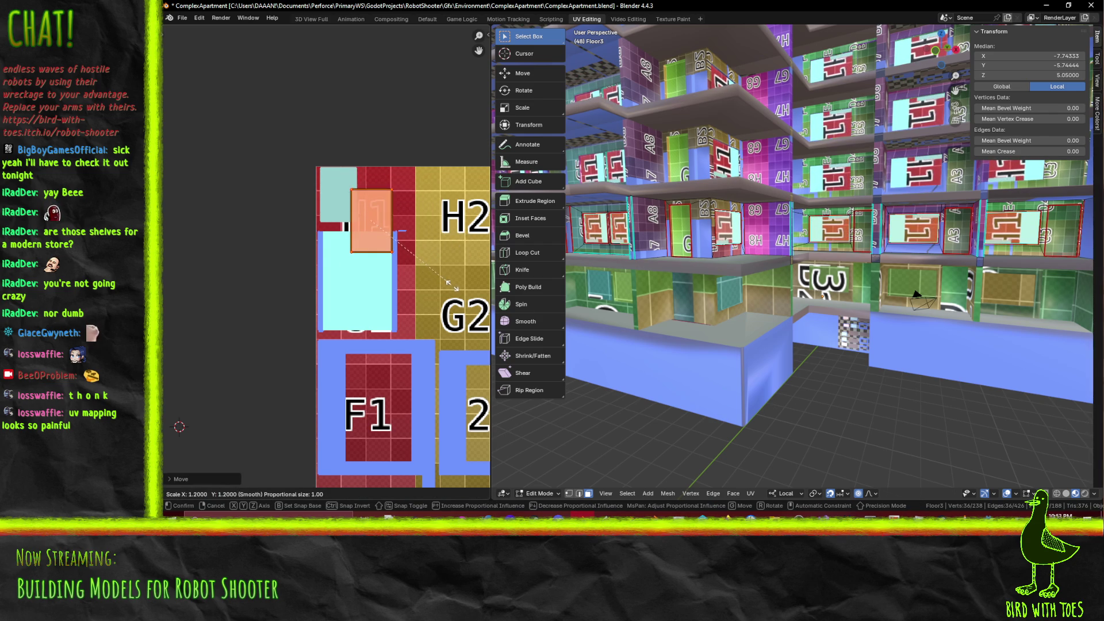
{"action": "left_click", "coordinate": [173, 347]}
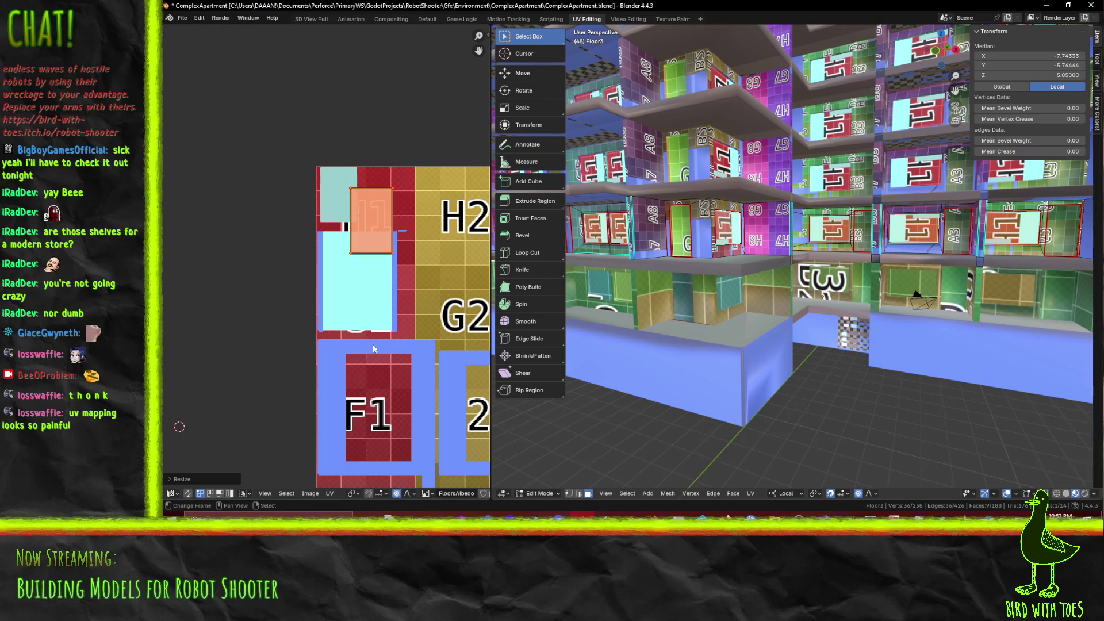
{"action": "scroll", "coordinate": [370, 352], "scroll_direction": "down", "scroll_amount": 2}
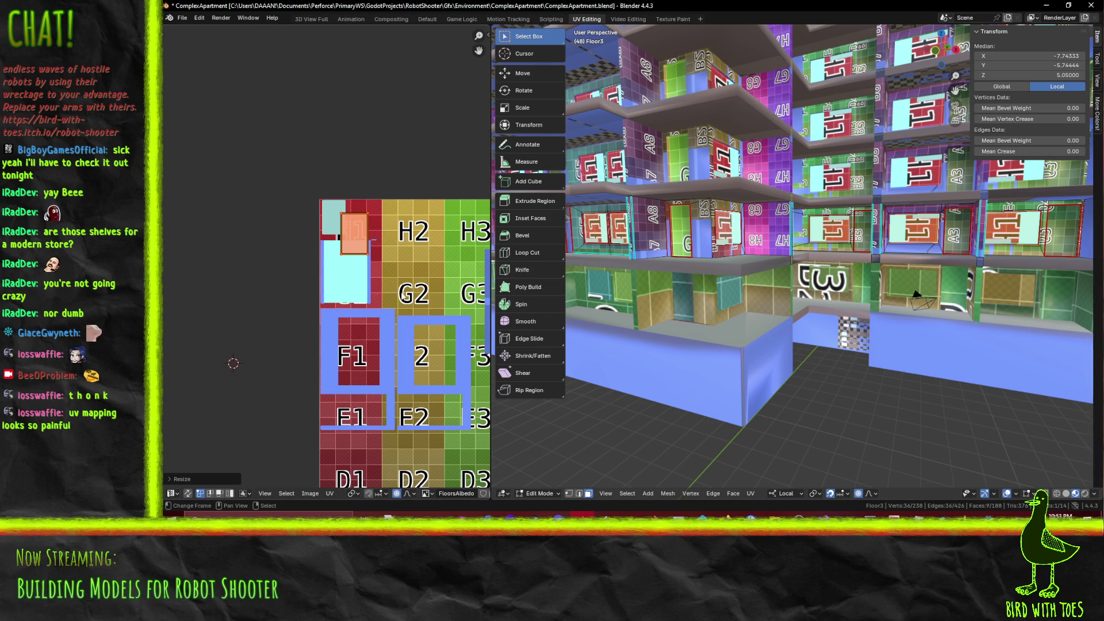
Save the ComplexApartment file with the atlas's H1 corner in view
{"action": "mouse_move", "coordinate": [374, 259]}
{"action": "middle_mouse_down"}
{"action": "mouse_move", "coordinate": [326, 278]}
{"action": "mouse_move", "coordinate": [329, 300]}
{"action": "middle_mouse_up"}
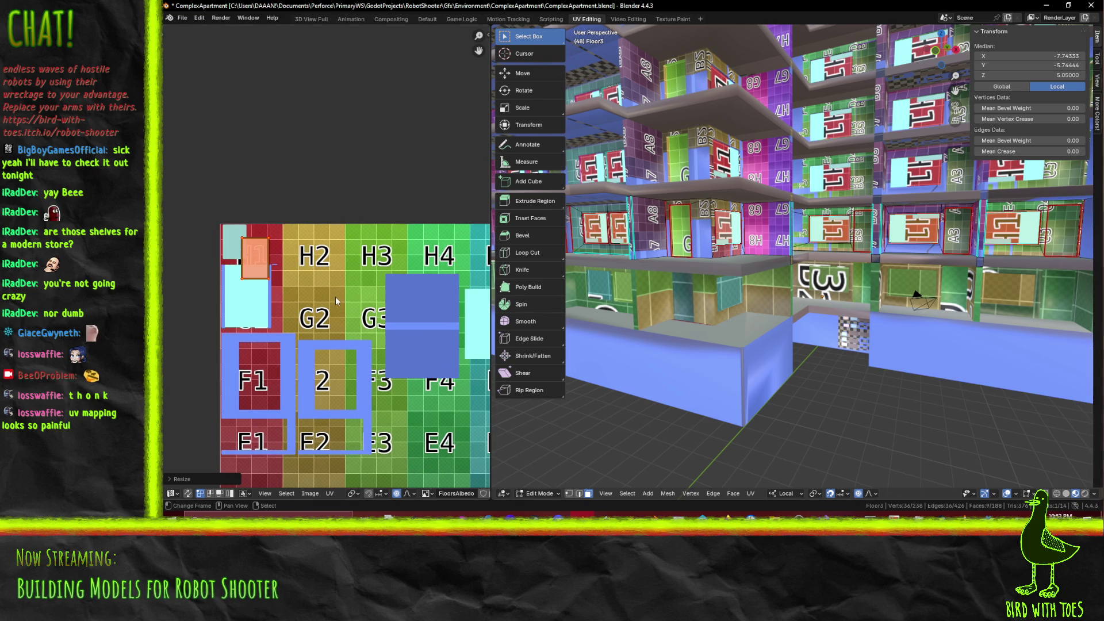
{"action": "key", "text": "ctrl+s"}
{"action": "scroll", "coordinate": [862, 345], "scroll_direction": "up", "scroll_amount": 5}
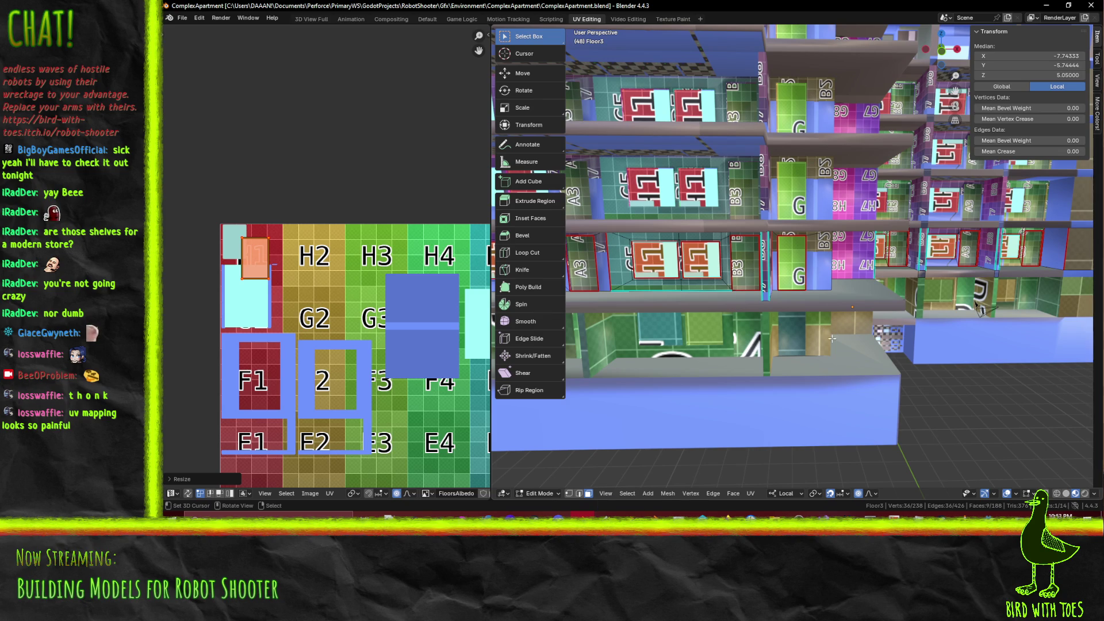
Select the shelf wall panel mapped to H1 along with its slanted top frame face
{"action": "middle_click_drag", "start_coordinate": [581, 316], "coordinate": [817, 261]}
{"action": "scroll", "coordinate": [856, 236], "scroll_direction": "up", "scroll_amount": 3}
{"action": "scroll", "coordinate": [862, 239], "scroll_direction": "down", "scroll_amount": 3}
{"action": "key", "text": "a"}
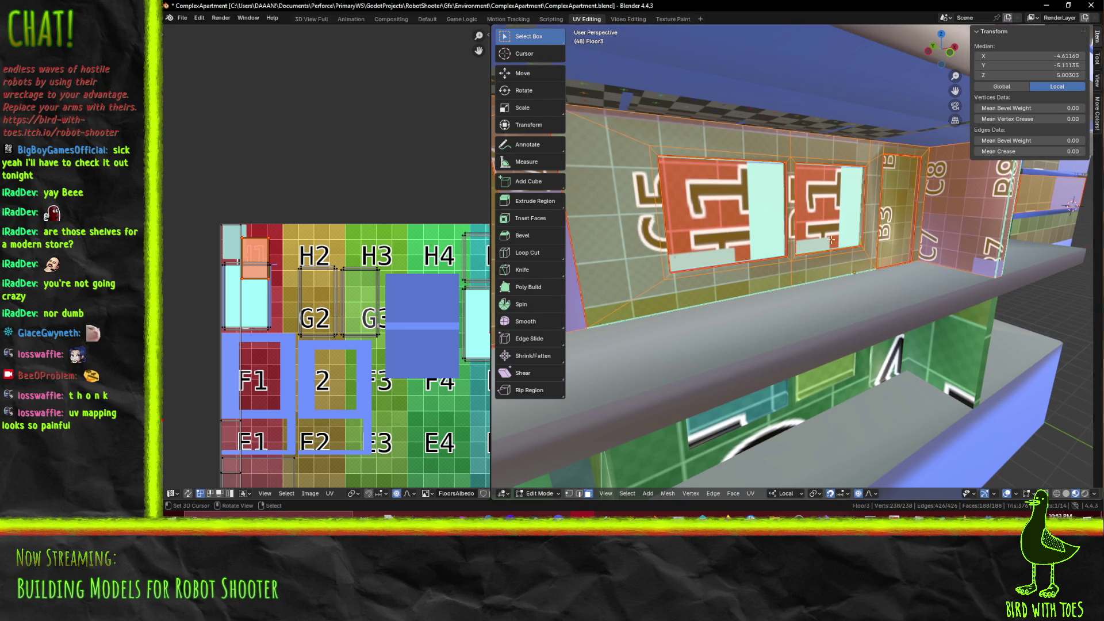
{"action": "middle_click_drag", "start_coordinate": [772, 249], "coordinate": [804, 245]}
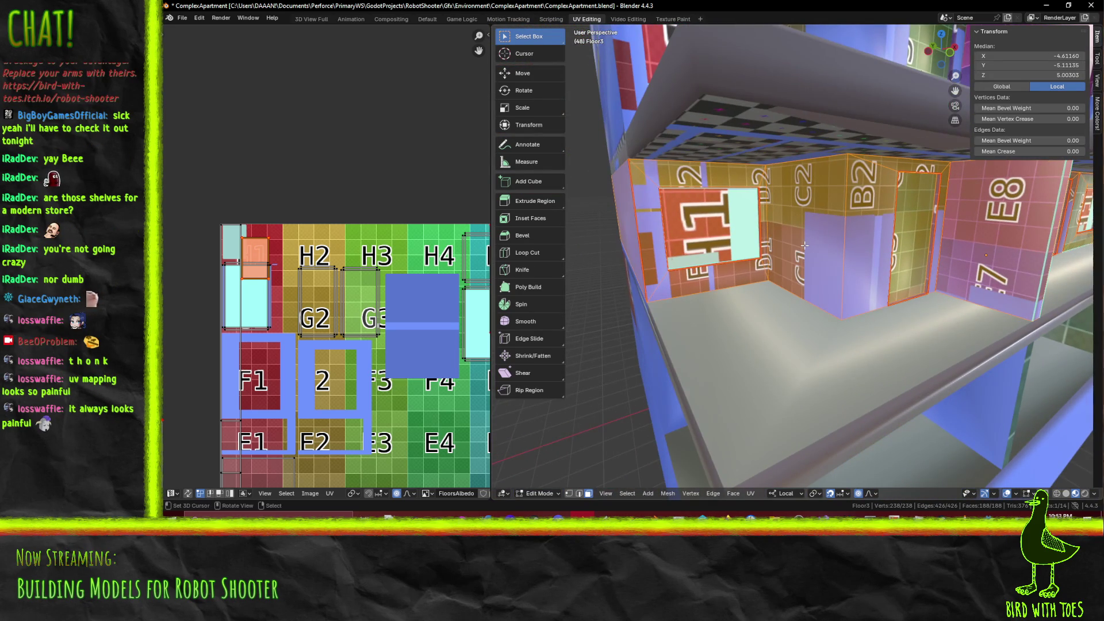
{"action": "scroll", "coordinate": [752, 236], "scroll_direction": "up", "scroll_amount": 5}
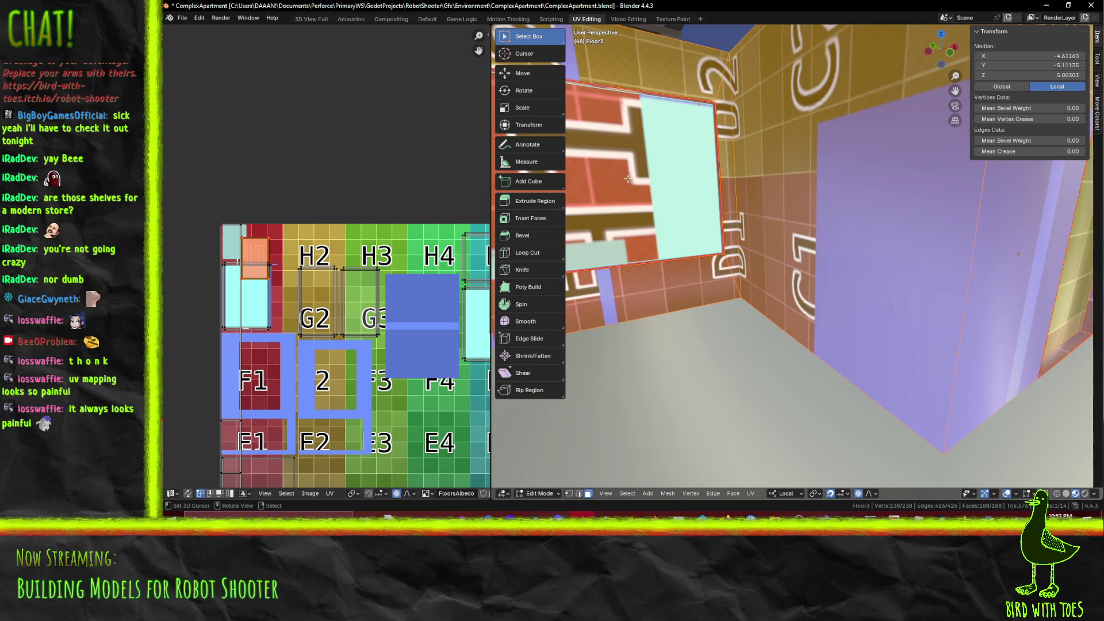
{"action": "left_click", "coordinate": [627, 179]}
{"action": "middle_click_drag", "start_coordinate": [627, 179], "coordinate": [829, 128]}
{"action": "left_click", "coordinate": [850, 118], "text": "shift"}
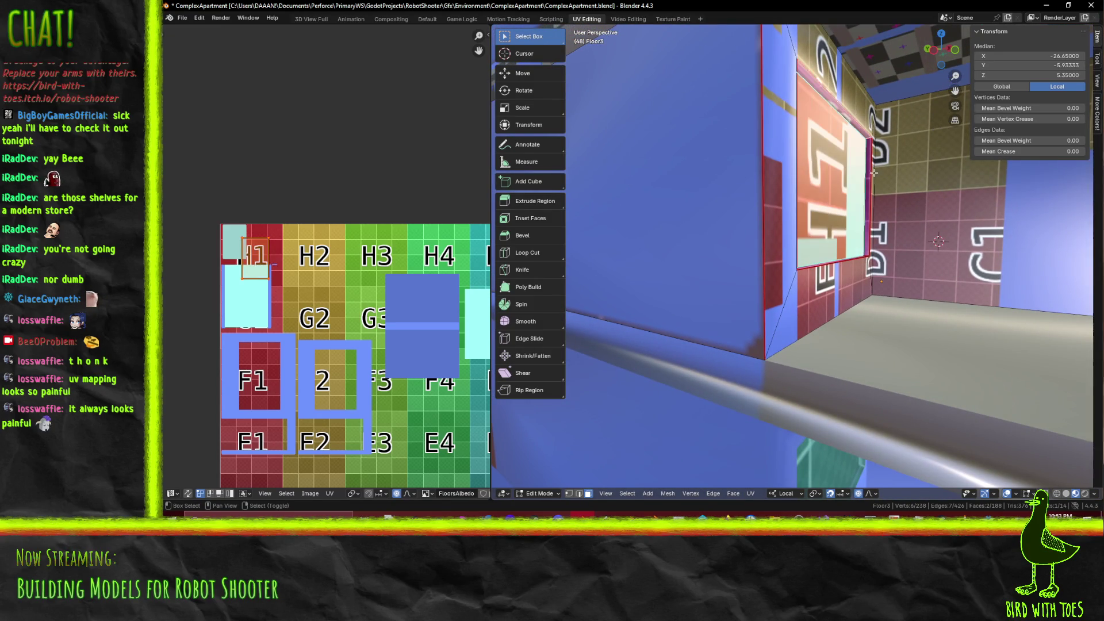
Add the shelf window's frame faces, including the thin left frame, to the selection
{"action": "left_click", "coordinate": [866, 172], "text": "shift"}
{"action": "middle_click_drag", "start_coordinate": [865, 172], "coordinate": [714, 407]}
{"action": "left_click", "coordinate": [744, 367], "text": "shift"}
{"action": "mouse_move", "coordinate": [744, 368]}
{"action": "middle_mouse_down"}
{"action": "mouse_move", "coordinate": [832, 336]}
{"action": "mouse_move", "coordinate": [795, 230]}
{"action": "mouse_move", "coordinate": [746, 221]}
{"action": "mouse_move", "coordinate": [767, 237]}
{"action": "mouse_move", "coordinate": [738, 239]}
{"action": "middle_mouse_up"}
{"action": "left_click", "coordinate": [753, 218], "text": "shift"}
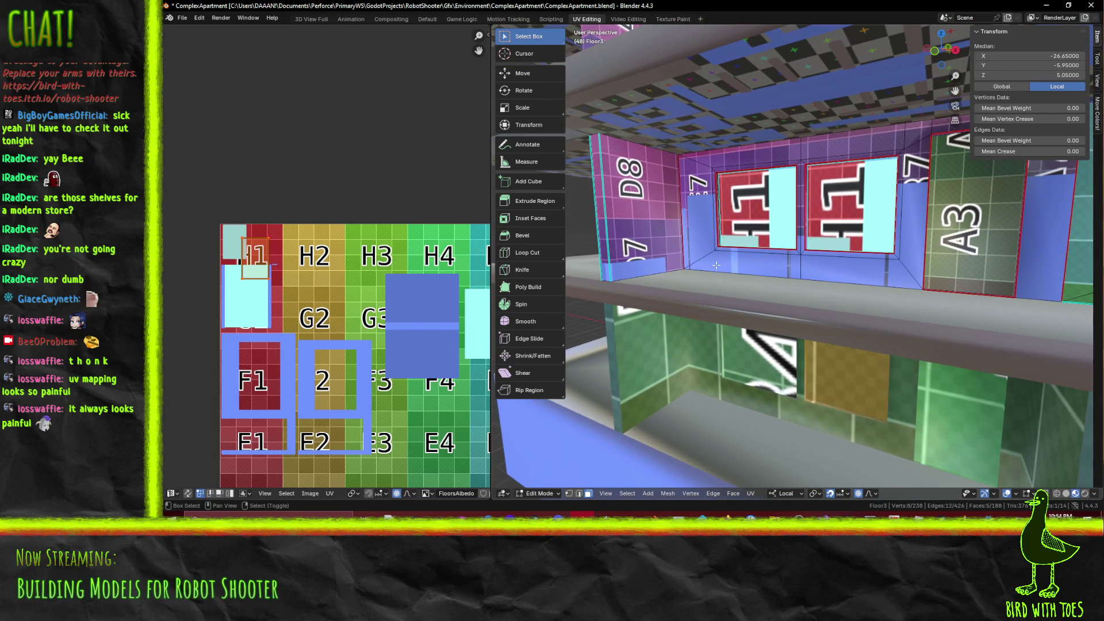
{"action": "scroll", "coordinate": [611, 193], "scroll_direction": "up", "scroll_amount": 4}
{"action": "left_click", "coordinate": [630, 167], "text": "shift"}
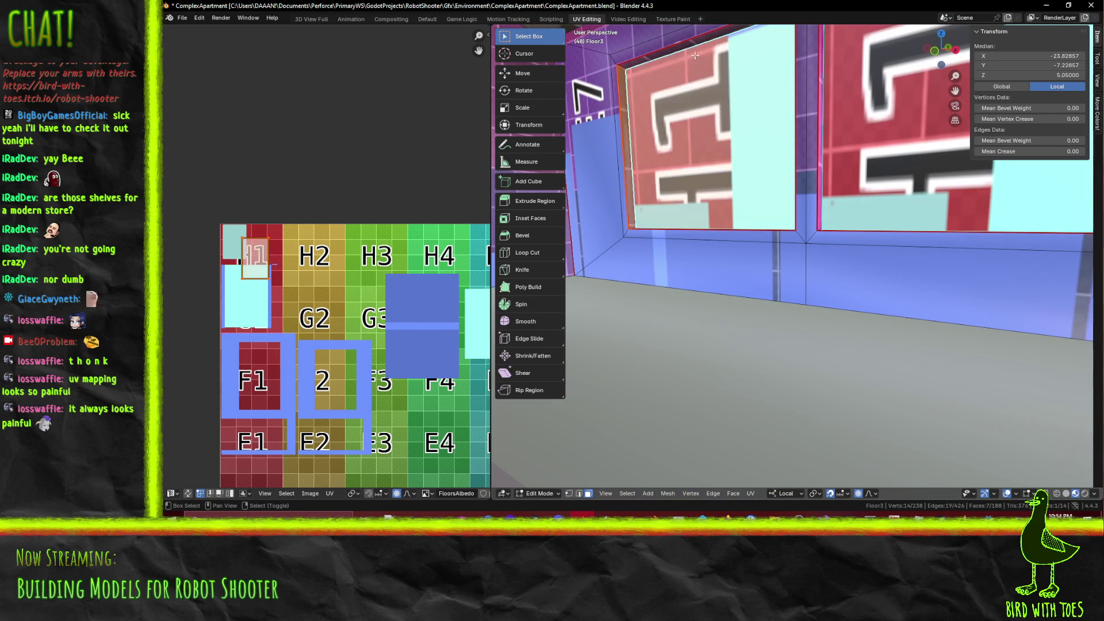
{"action": "left_click", "coordinate": [896, 104], "text": "shift"}
{"action": "middle_click_drag", "start_coordinate": [897, 104], "coordinate": [759, 212]}
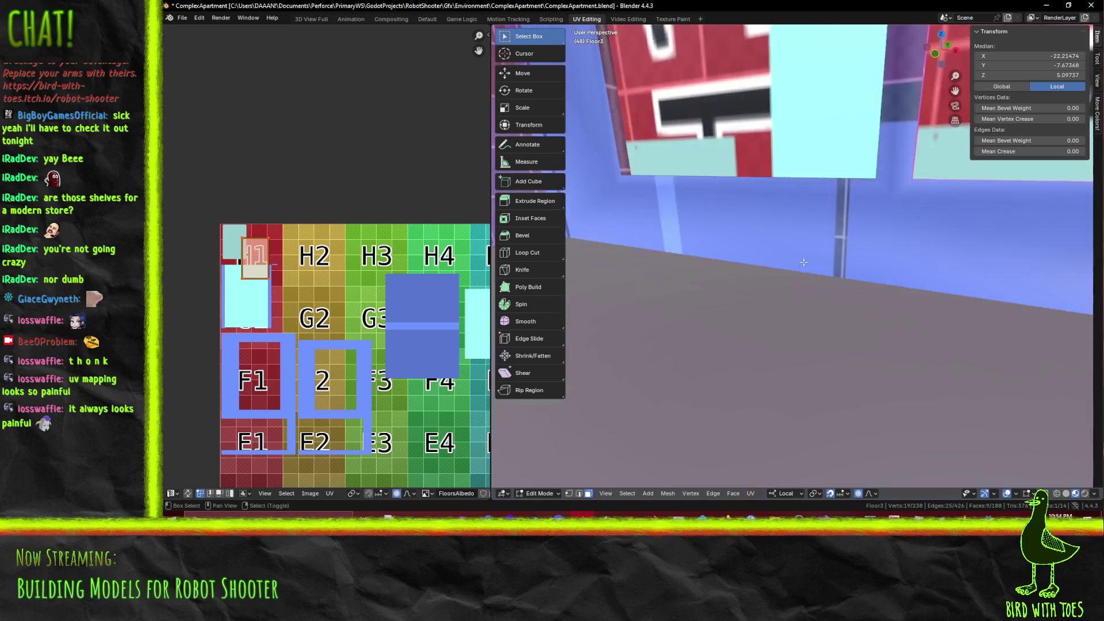
{"action": "scroll", "coordinate": [745, 235], "scroll_direction": "down", "scroll_amount": 3}
Add the faces around the middle window, leaving the large window face out
{"action": "left_click", "coordinate": [972, 207], "text": "shift"}
{"action": "mouse_move", "coordinate": [972, 207]}
{"action": "middle_mouse_down"}
{"action": "mouse_move", "coordinate": [776, 263]}
{"action": "mouse_move", "coordinate": [841, 191]}
{"action": "middle_mouse_up"}
{"action": "left_click", "coordinate": [841, 192], "text": "shift"}
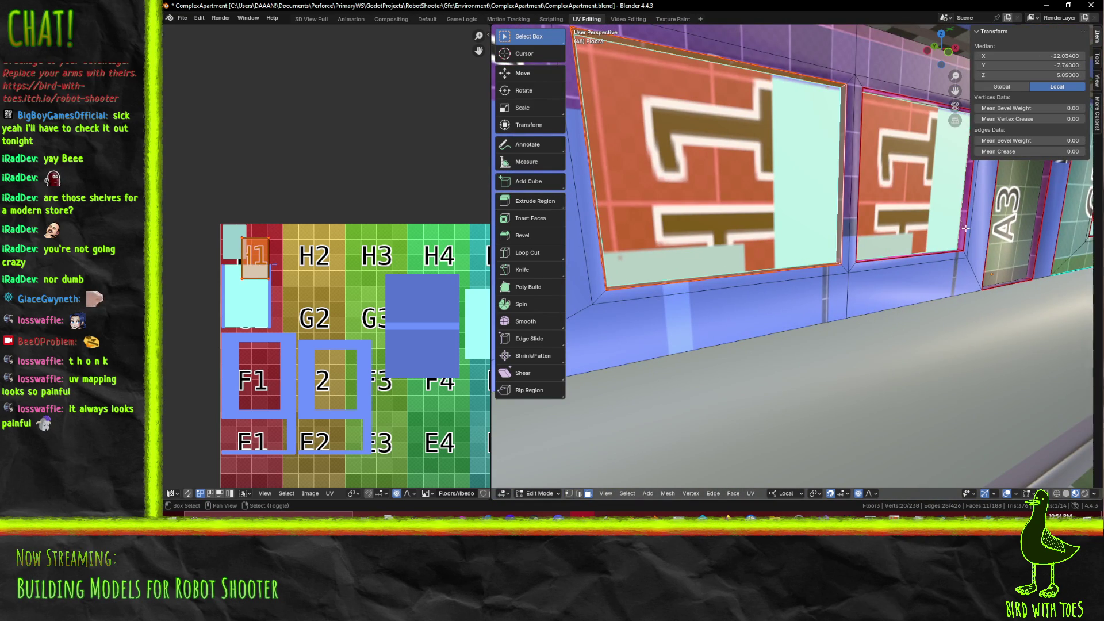
{"action": "left_click", "coordinate": [933, 255], "text": "shift"}
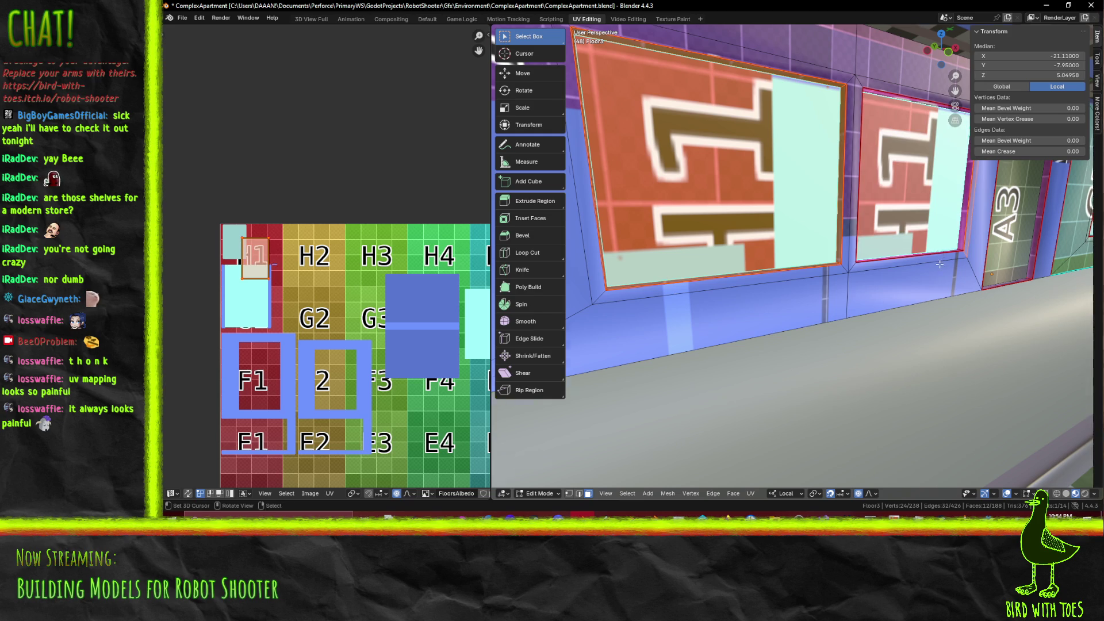
{"action": "scroll", "coordinate": [939, 264], "scroll_direction": "down", "scroll_amount": 3}
{"action": "left_click", "coordinate": [913, 244], "text": "shift"}
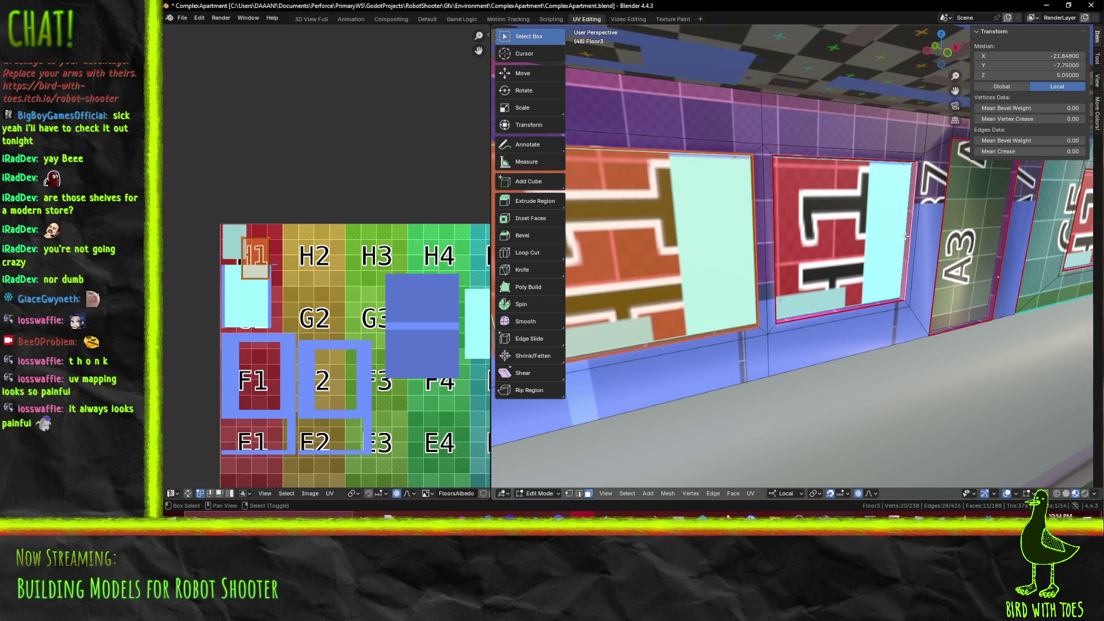
{"action": "mouse_move", "coordinate": [913, 245]}
{"action": "middle_mouse_down"}
{"action": "mouse_move", "coordinate": [815, 243]}
{"action": "mouse_move", "coordinate": [890, 124]}
{"action": "middle_mouse_up"}
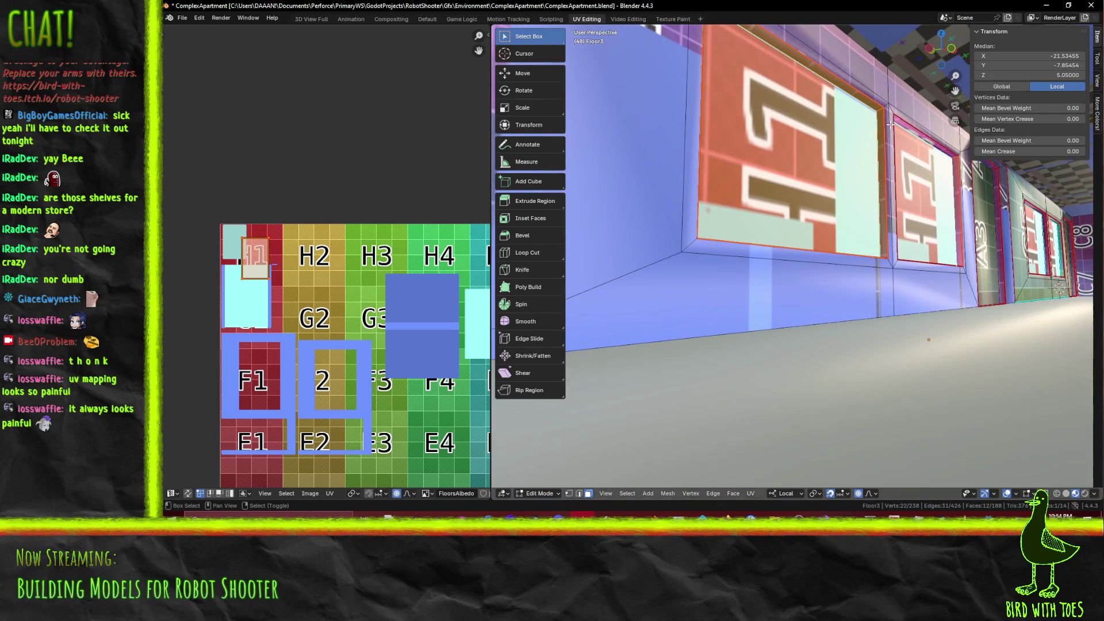
{"action": "left_click", "coordinate": [922, 138], "text": "shift"}
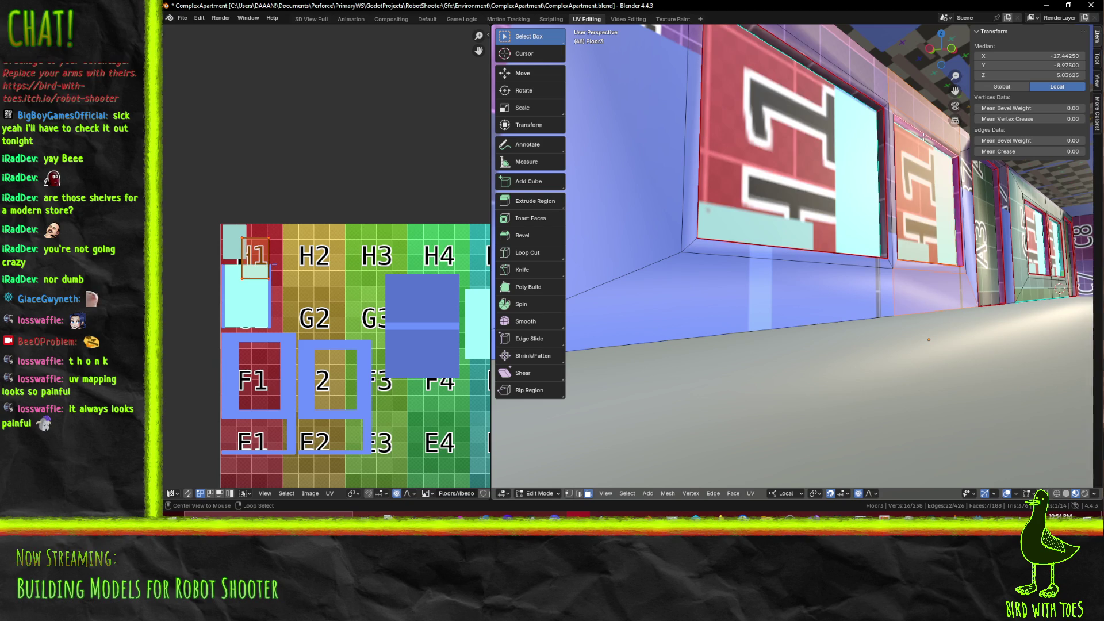
Compare the Ctrl+L connected-wall selection with the panel selection, keeping the panel-only selection
{"action": "key", "text": "ctrl+l"}
{"action": "key", "text": "ctrl+z"}
{"action": "key", "text": "ctrl+shift+z"}
{"action": "key", "text": "ctrl+z"}
{"action": "key", "text": "ctrl+shift+z"}
{"action": "key", "text": "ctrl+z"}
Select the strip along the panel's top edge, testing grow and shrink selection
{"action": "middle_click_drag", "start_coordinate": [946, 192], "coordinate": [922, 202]}
{"action": "left_click", "coordinate": [883, 250]}
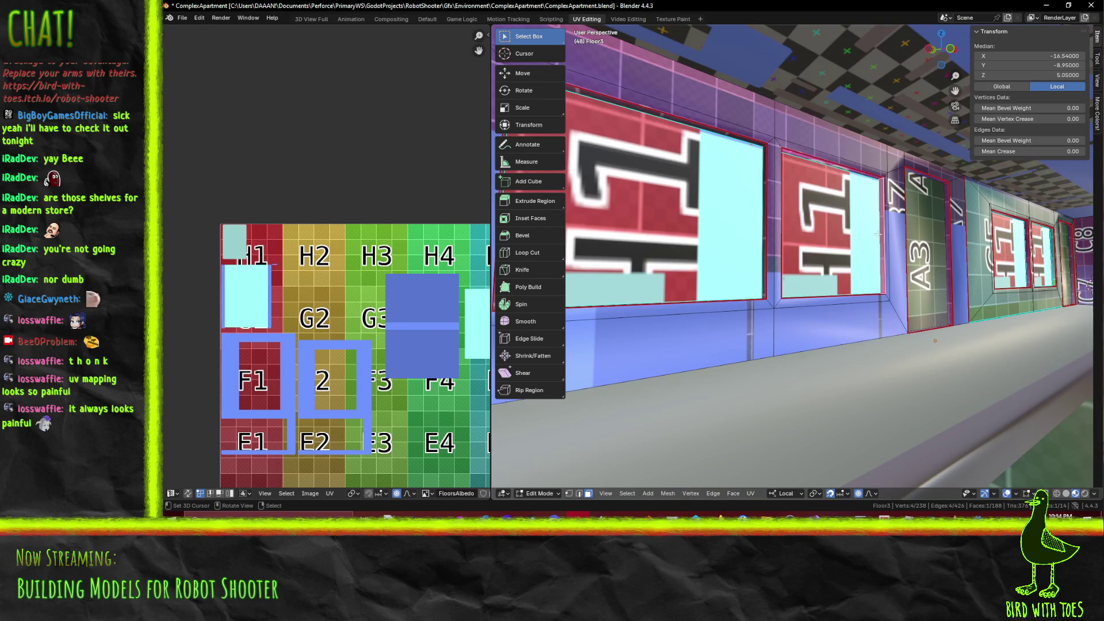
{"action": "left_click", "coordinate": [843, 174], "text": "shift"}
{"action": "left_click", "coordinate": [841, 168], "text": "shift"}
{"action": "left_click", "coordinate": [840, 164], "text": "shift"}
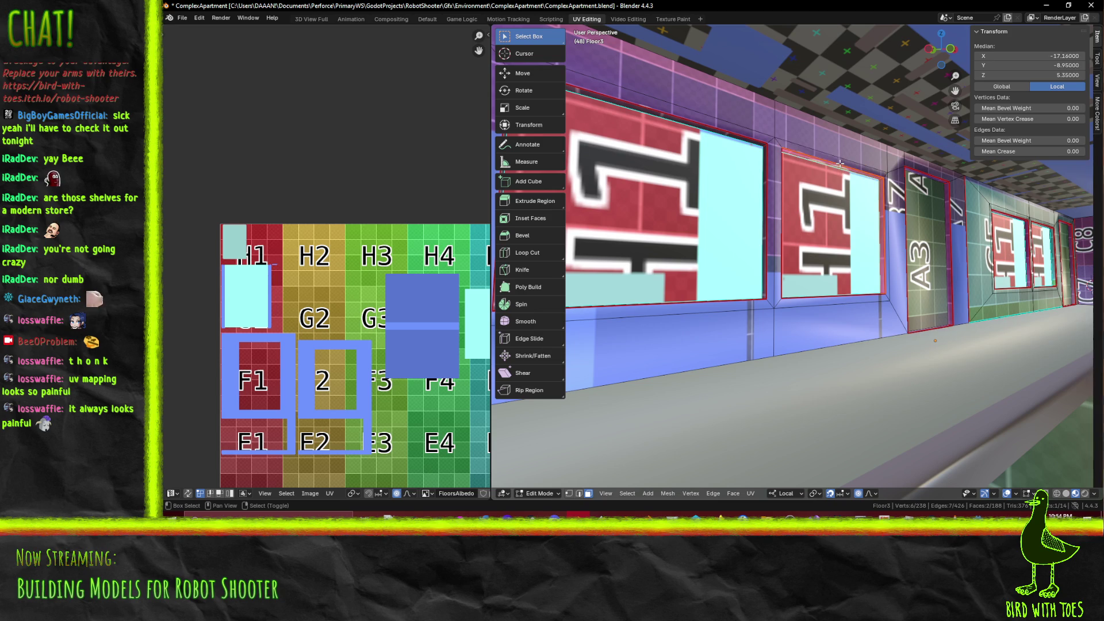
{"action": "key", "text": "ctrl+KP_Add"}
{"action": "key", "text": "ctrl+KP_Add"}
{"action": "key", "text": "ctrl+KP_Add"}
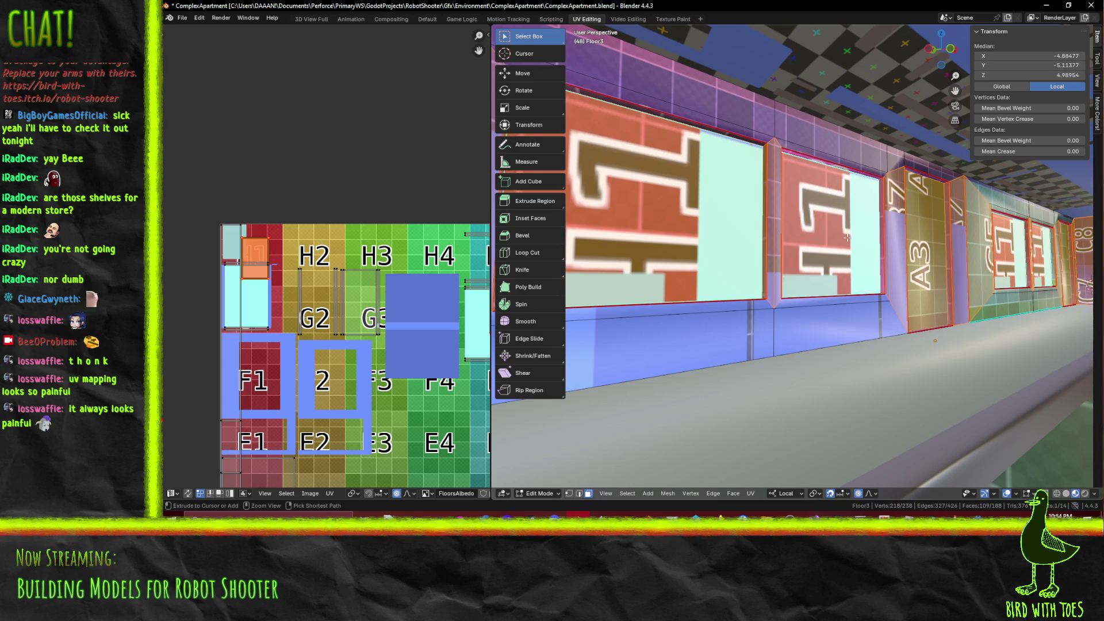
{"action": "key", "text": "ctrl+KP_Subtract"}
{"action": "key", "text": "ctrl+KP_Subtract"}
{"action": "key", "text": "ctrl+KP_Subtract"}
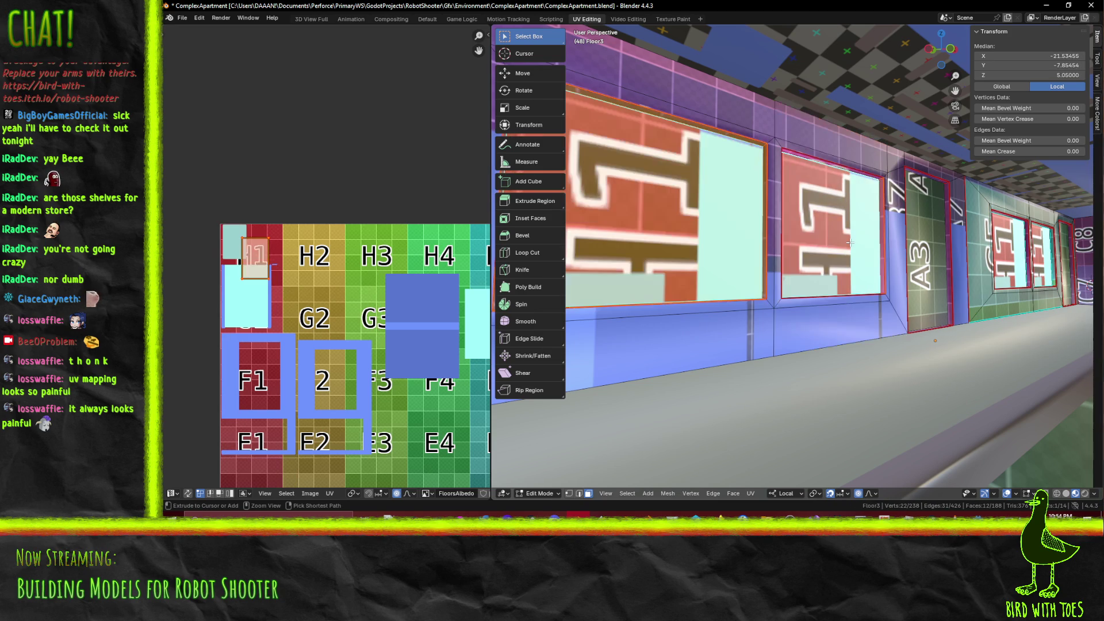
Add the remaining window panels near the floor to the selection
{"action": "left_click", "coordinate": [843, 240], "text": "ctrl"}
{"action": "mouse_move", "coordinate": [843, 239]}
{"action": "middle_mouse_down"}
{"action": "mouse_move", "coordinate": [867, 273]}
{"action": "mouse_move", "coordinate": [811, 298]}
{"action": "middle_mouse_up"}
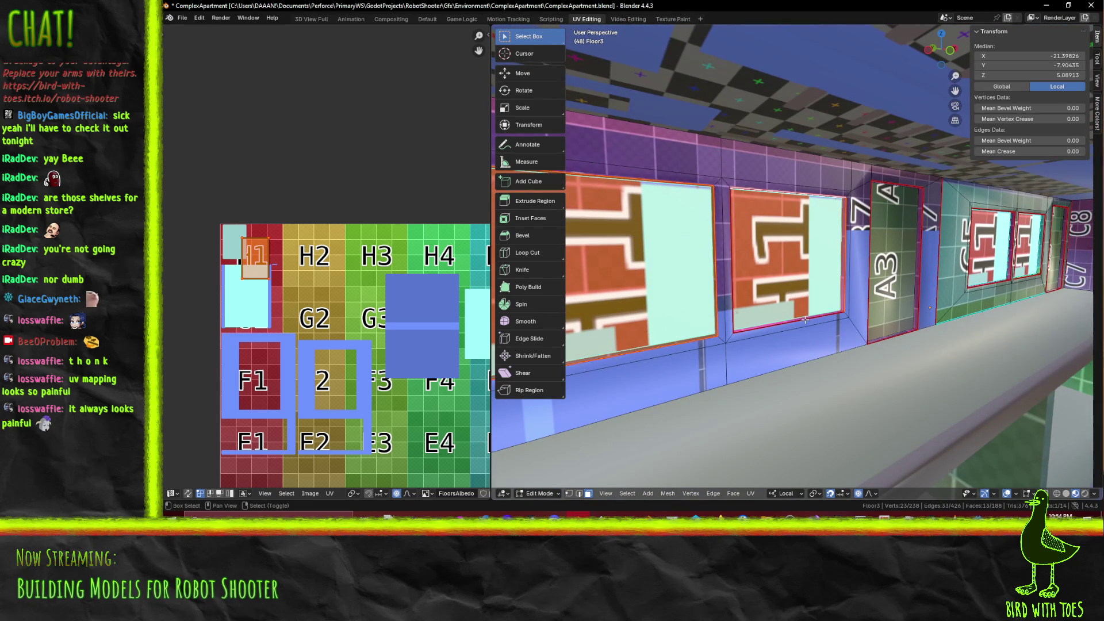
{"action": "left_click", "coordinate": [804, 316], "text": "shift"}
{"action": "mouse_move", "coordinate": [805, 316]}
{"action": "middle_mouse_down"}
{"action": "mouse_move", "coordinate": [682, 238]}
{"action": "mouse_move", "coordinate": [704, 221]}
{"action": "middle_mouse_up"}
{"action": "mouse_move", "coordinate": [633, 192]}
{"action": "middle_mouse_down"}
{"action": "mouse_move", "coordinate": [625, 212]}
{"action": "mouse_move", "coordinate": [623, 200]}
{"action": "mouse_move", "coordinate": [684, 222]}
{"action": "middle_mouse_up"}
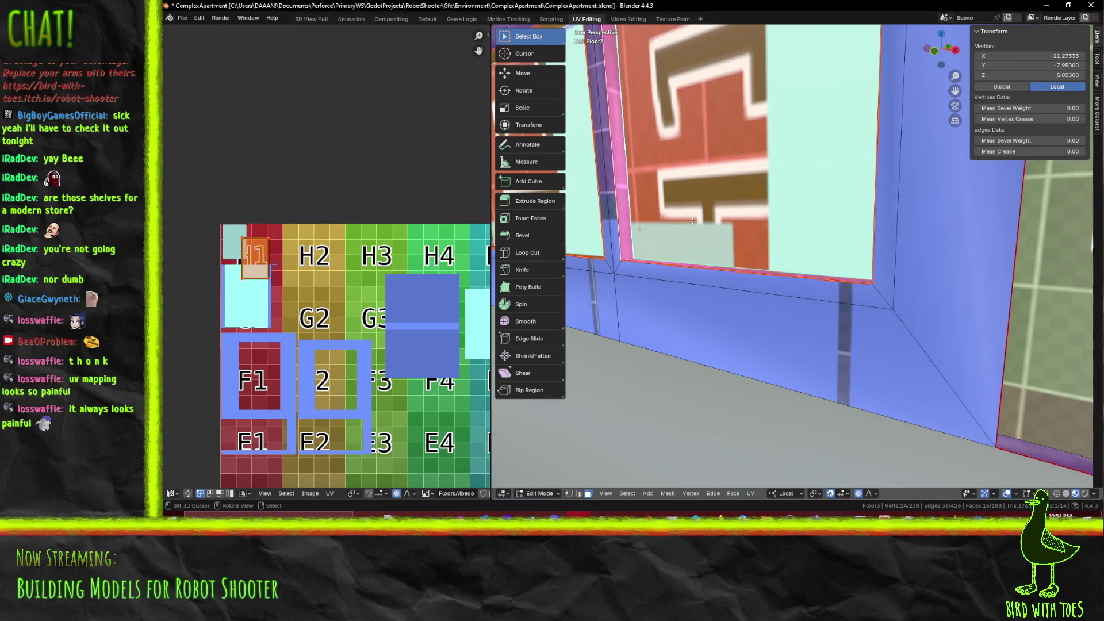
{"action": "scroll", "coordinate": [688, 223], "scroll_direction": "down", "scroll_amount": 3}
{"action": "scroll", "coordinate": [688, 223], "scroll_direction": "up", "scroll_amount": 3}
Try a conformal unwrap of the selected window faces, then undo it
{"action": "key", "text": "u"}
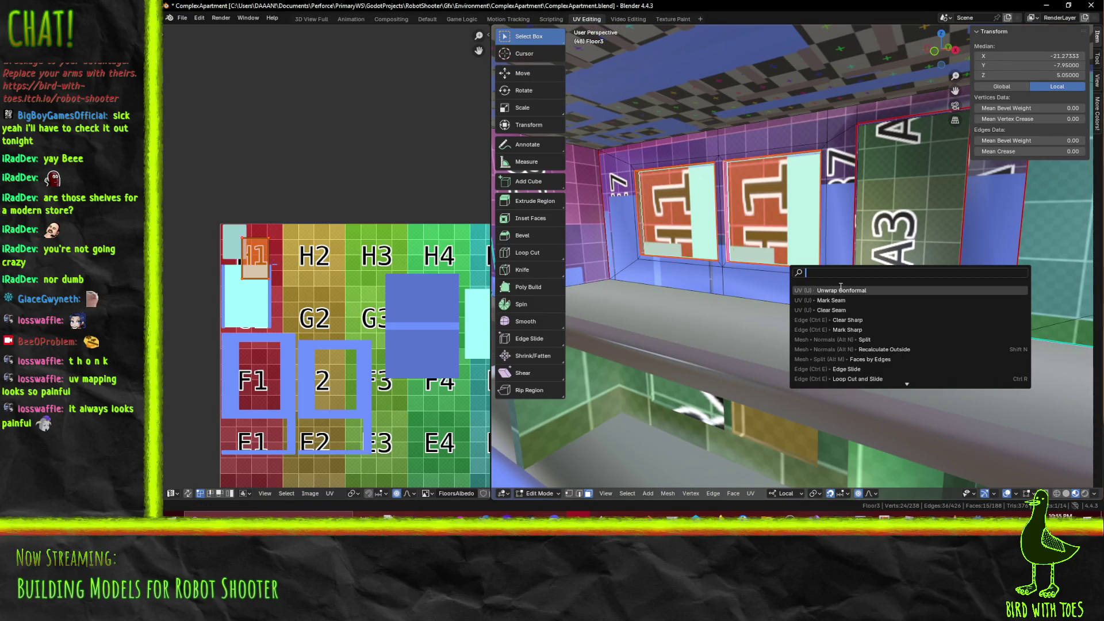
{"action": "left_click", "coordinate": [839, 286]}
{"action": "scroll", "coordinate": [350, 257], "scroll_direction": "up", "scroll_amount": 3}
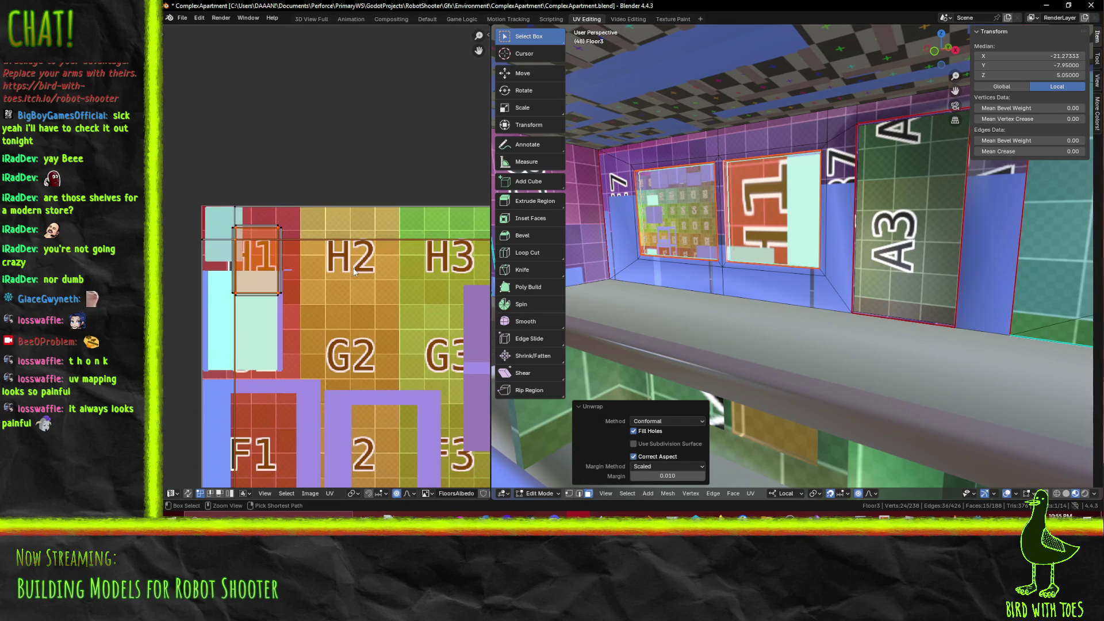
{"action": "scroll", "coordinate": [353, 272], "scroll_direction": "down", "scroll_amount": 5}
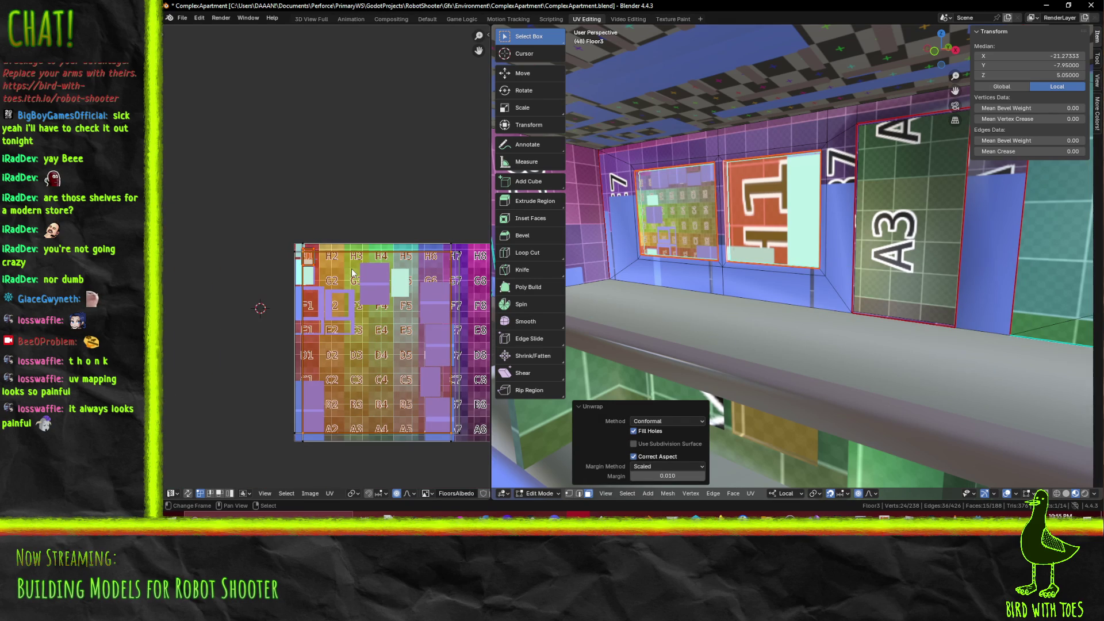
{"action": "key", "text": "ctrl+z"}
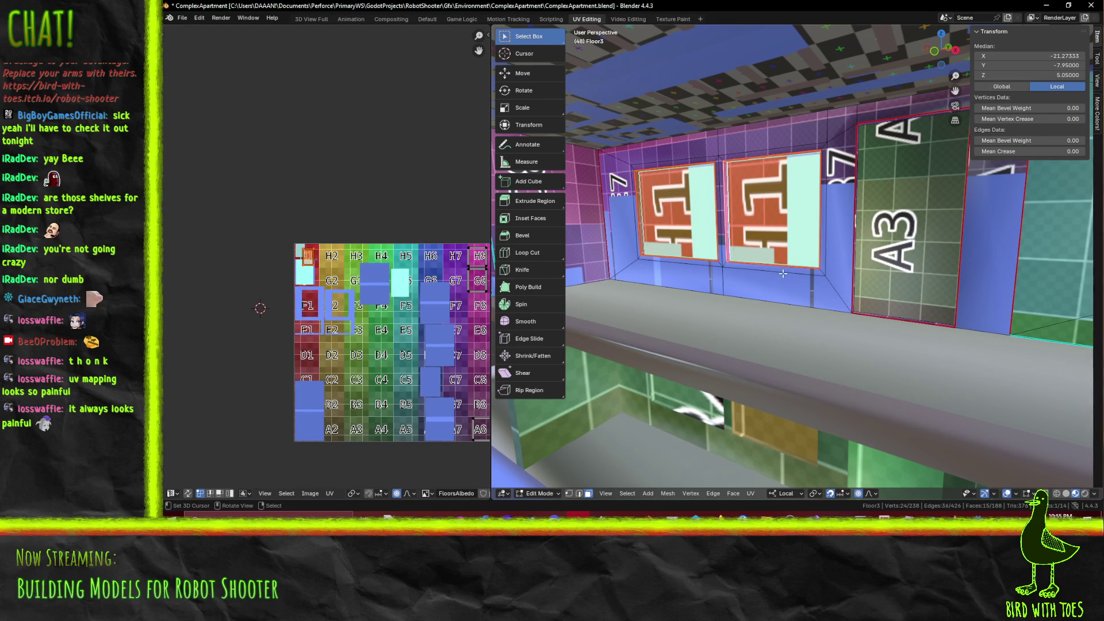
Pin the existing UV islands in the atlas and unwrap the faces conformally around them
{"action": "scroll", "coordinate": [782, 274], "scroll_direction": "down", "scroll_amount": 10}
{"action": "mouse_move", "coordinate": [283, 222]}
{"action": "left_mouse_down"}
{"action": "mouse_move", "coordinate": [323, 294]}
{"action": "mouse_move", "coordinate": [344, 294]}
{"action": "left_mouse_up"}
{"action": "key", "text": "F3"}
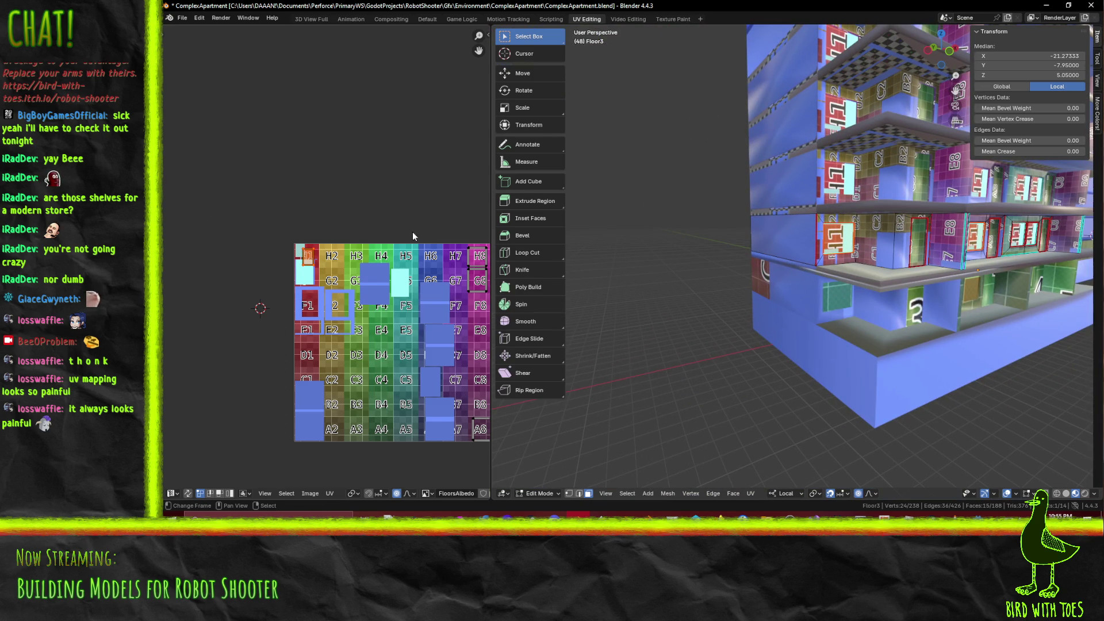
{"action": "key", "text": "p"}
{"action": "key", "text": "F3"}
{"action": "left_click", "coordinate": [989, 318]}
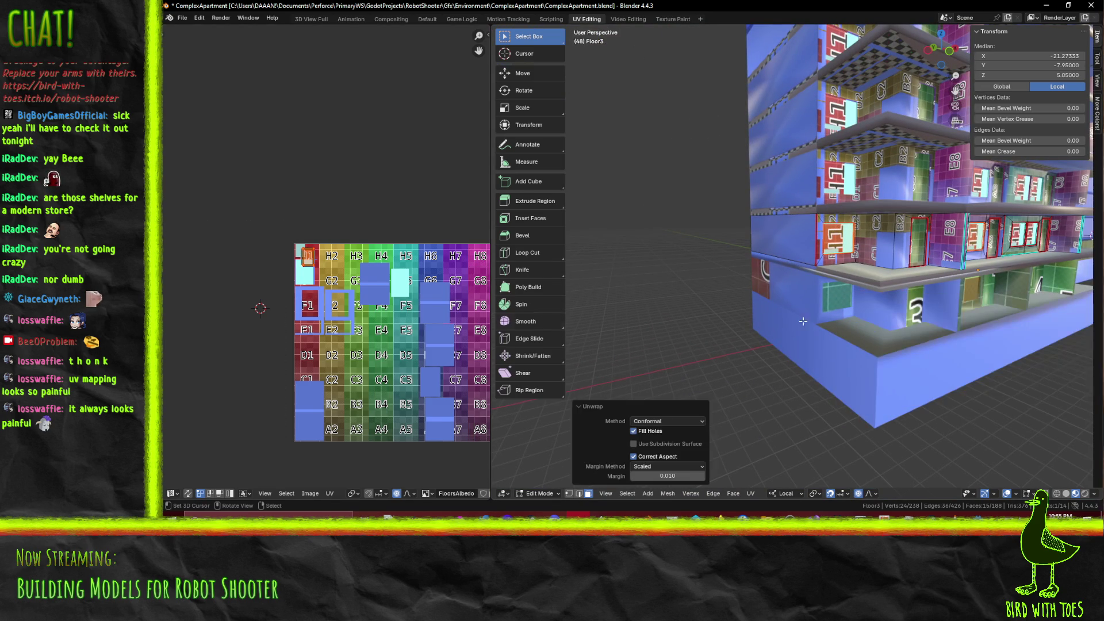
Select the left and right shelf window faces from a frontal view of the facade
{"action": "scroll", "coordinate": [901, 301], "scroll_direction": "up", "scroll_amount": 5}
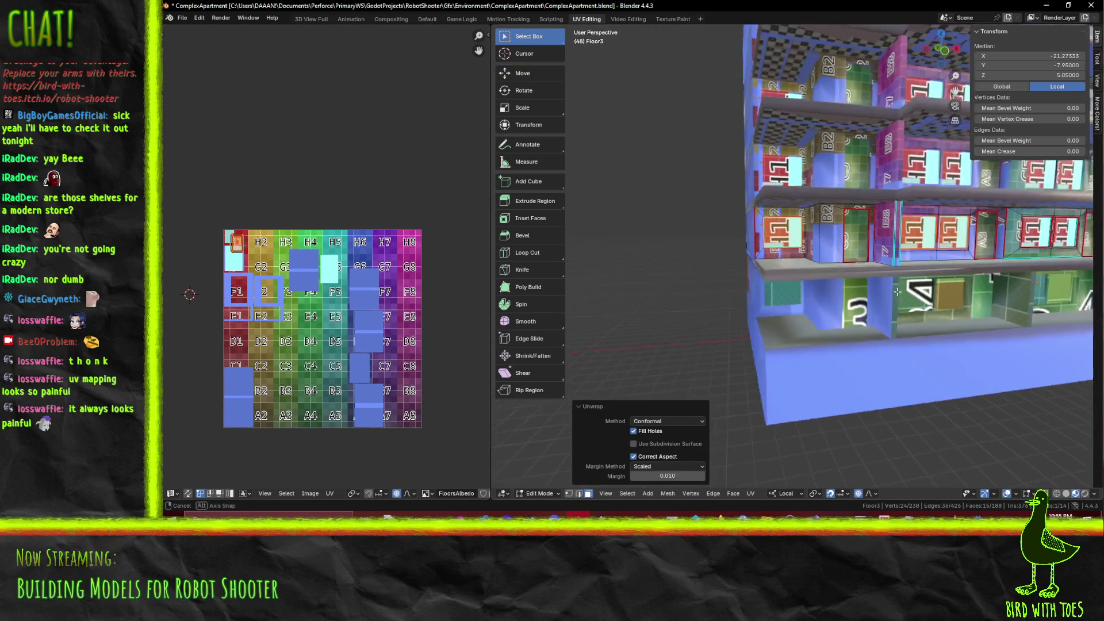
{"action": "mouse_move", "coordinate": [827, 259]}
{"action": "middle_mouse_down"}
{"action": "mouse_move", "coordinate": [815, 249]}
{"action": "mouse_move", "coordinate": [850, 236]}
{"action": "middle_mouse_up"}
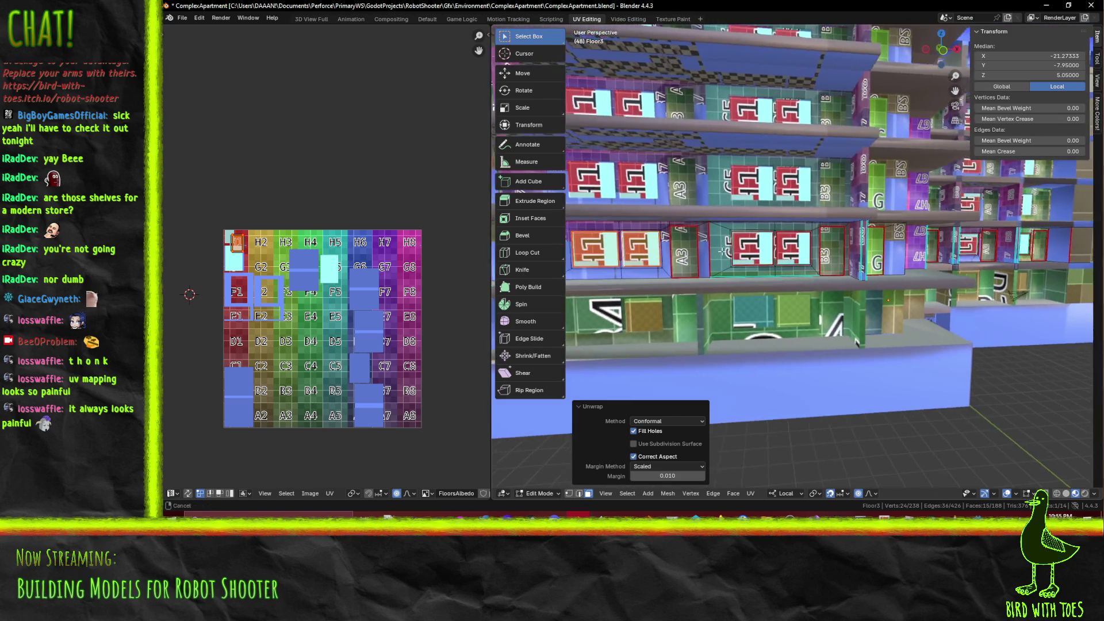
{"action": "scroll", "coordinate": [977, 213], "scroll_direction": "up", "scroll_amount": 4}
{"action": "left_click", "coordinate": [991, 208]}
{"action": "left_click", "coordinate": [804, 219], "text": "shift"}
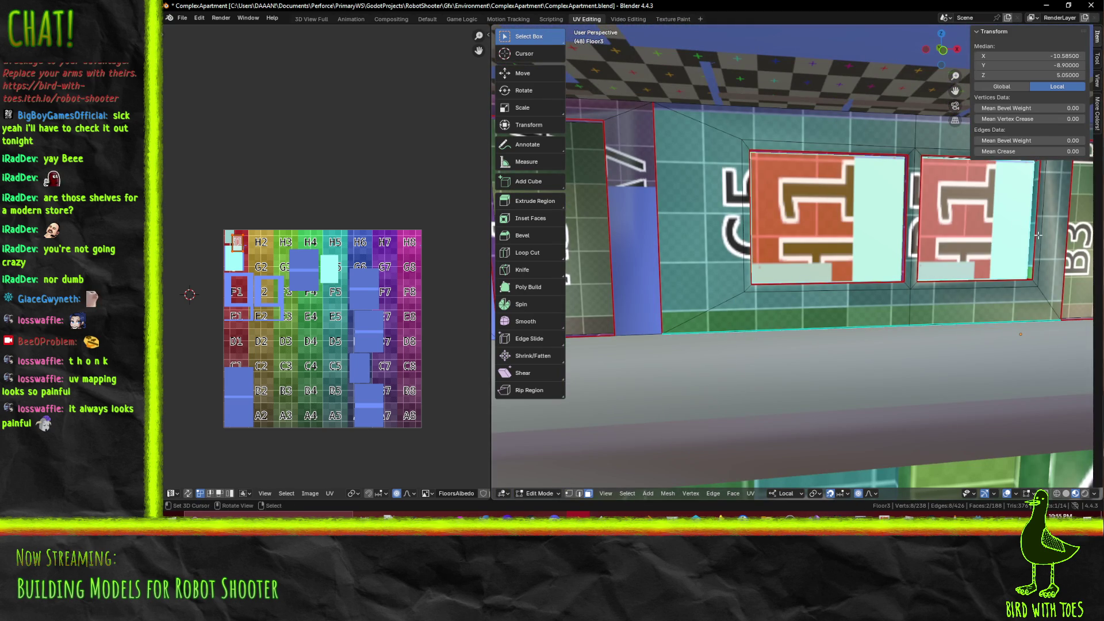
Add both windows' top and bottom edges to the selection, then return to face select
{"action": "left_click", "coordinate": [579, 494], "text": "shift"}
{"action": "left_click", "coordinate": [793, 160], "text": "shift"}
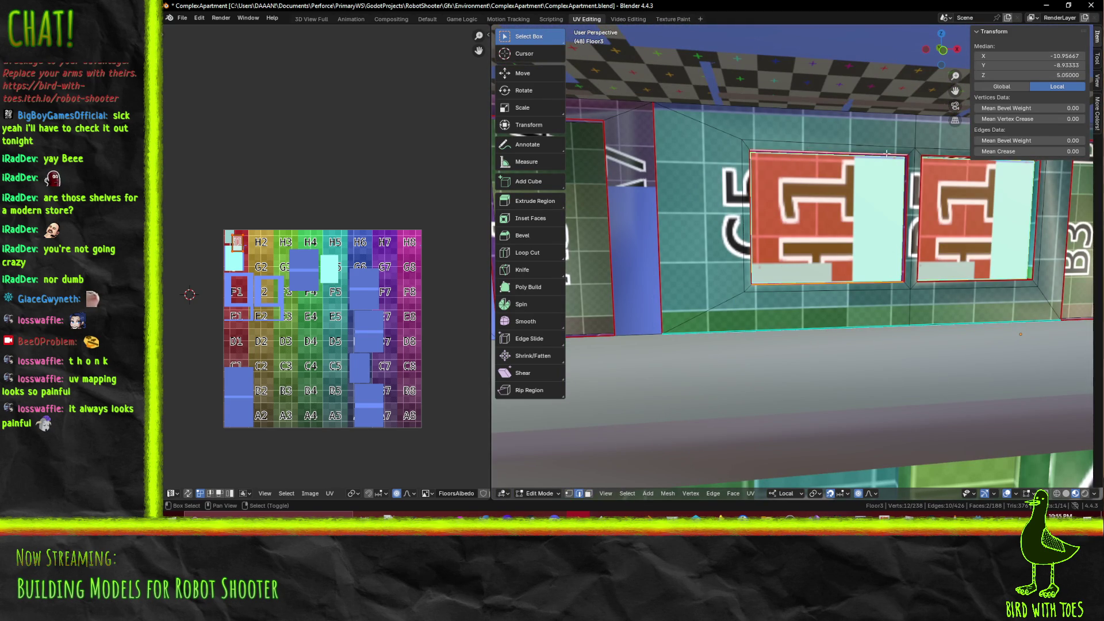
{"action": "key", "text": "KP_Decimal"}
{"action": "left_click", "coordinate": [824, 176], "text": "shift"}
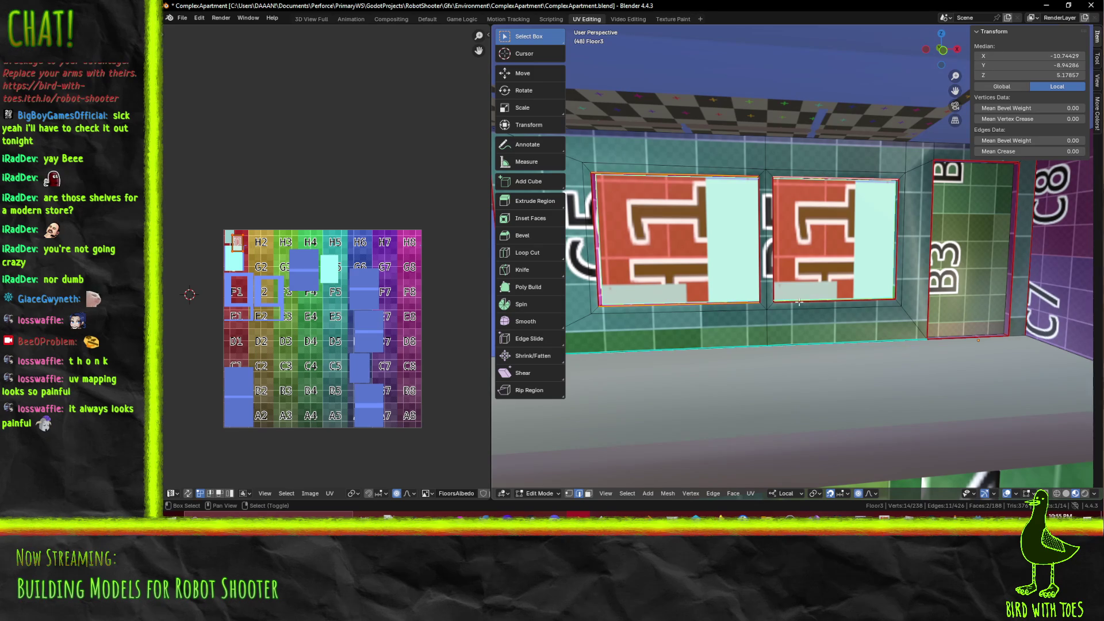
{"action": "left_click", "coordinate": [828, 301], "text": "shift"}
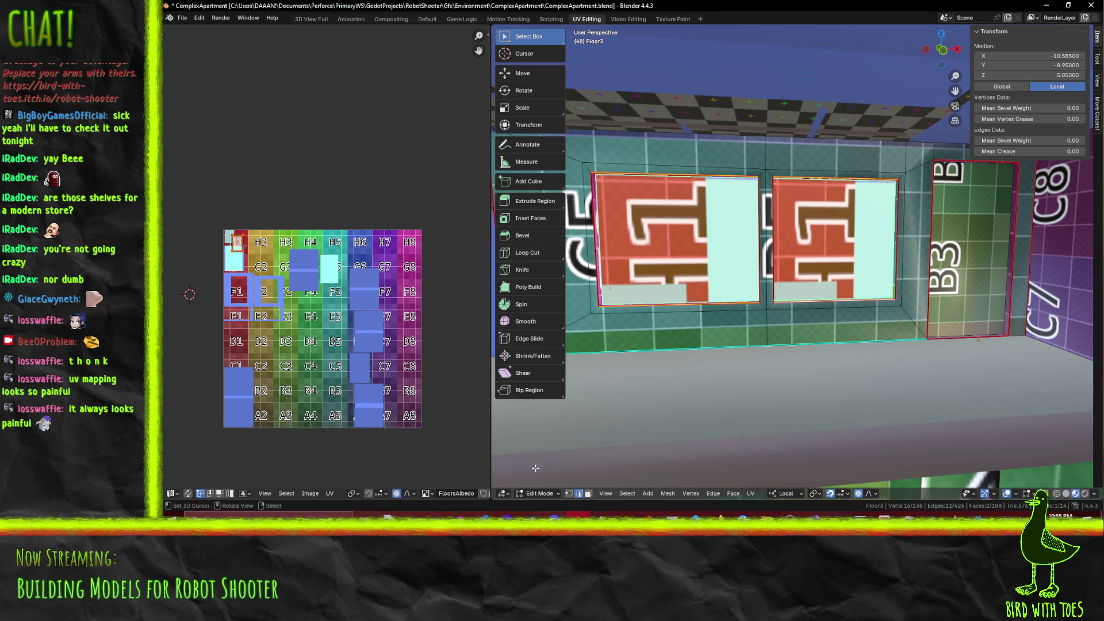
{"action": "left_click", "coordinate": [587, 493], "text": "shift"}
{"action": "key", "text": "F3"}
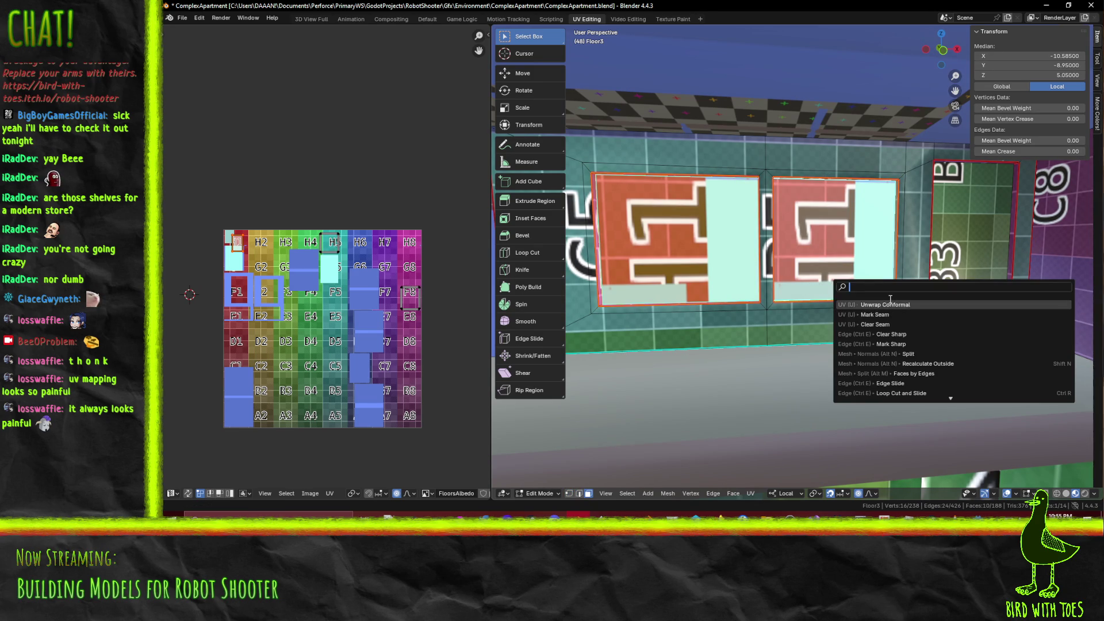
Unwrap the selected shelf window faces with Unwrap Conformal
{"action": "left_click", "coordinate": [893, 304]}
{"action": "middle_click_drag", "start_coordinate": [893, 304], "coordinate": [961, 336]}
{"action": "middle_click_drag", "start_coordinate": [662, 283], "coordinate": [758, 282]}
Select the next pair of window faces by the D1 wall and unwrap them conformally
{"action": "left_click", "coordinate": [701, 250]}
{"action": "left_click", "coordinate": [1014, 258], "text": "shift"}
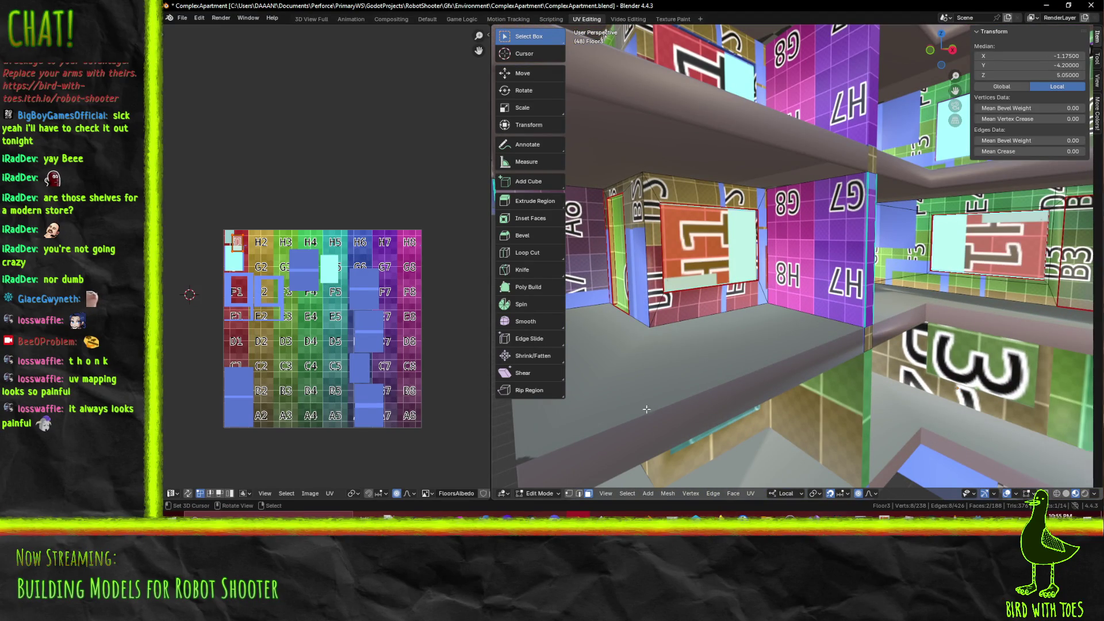
{"action": "left_click", "coordinate": [578, 493]}
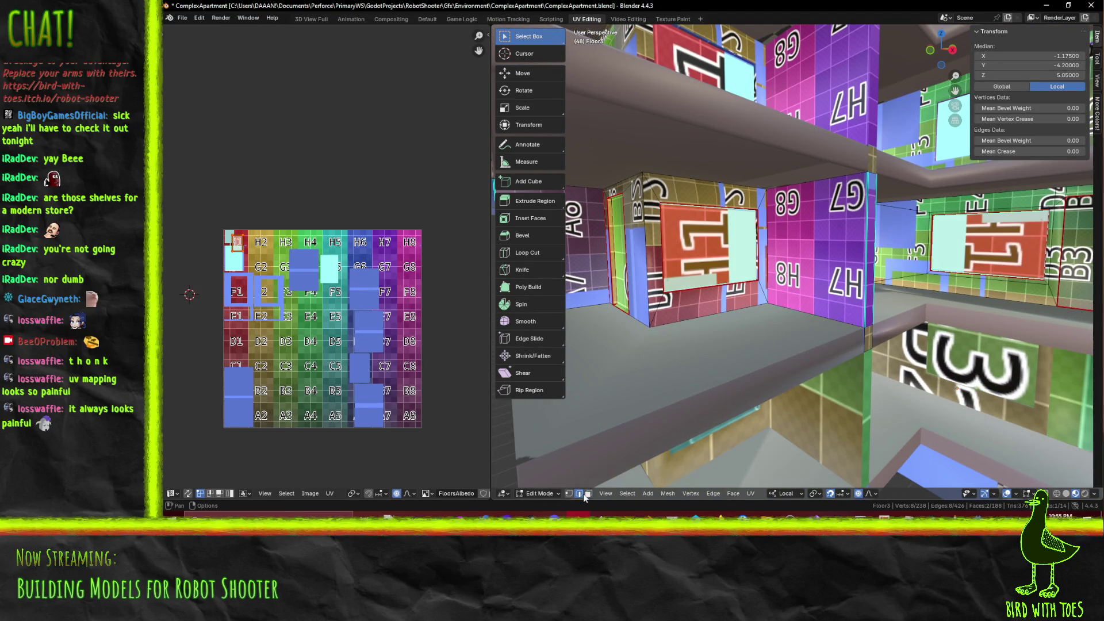
{"action": "left_click", "coordinate": [983, 277], "text": "shift"}
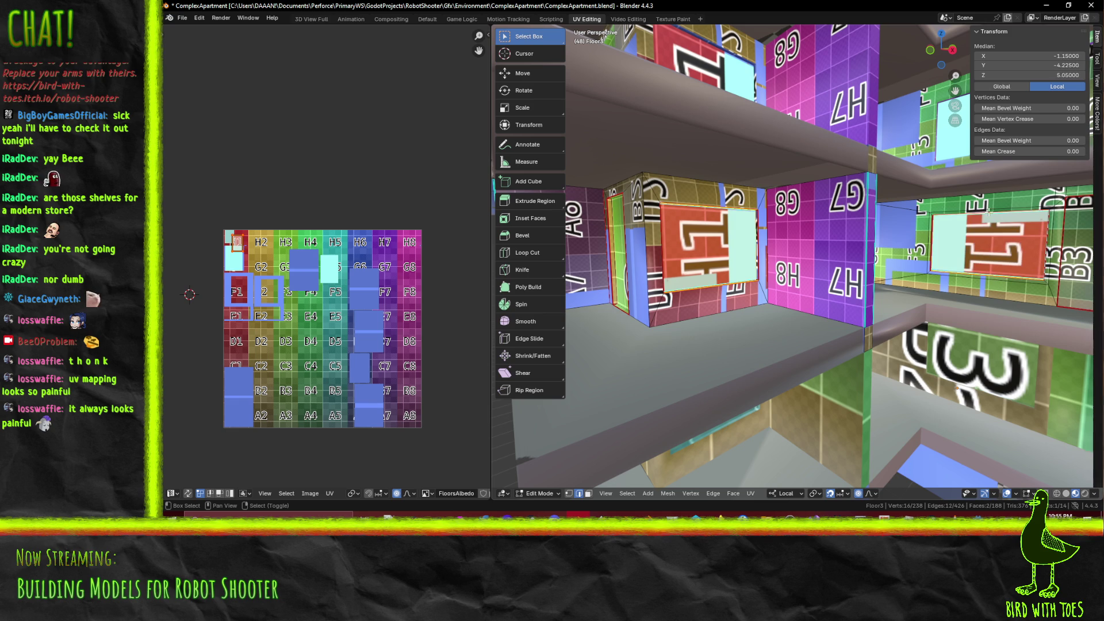
{"action": "middle_click_drag", "start_coordinate": [960, 303], "coordinate": [887, 233]}
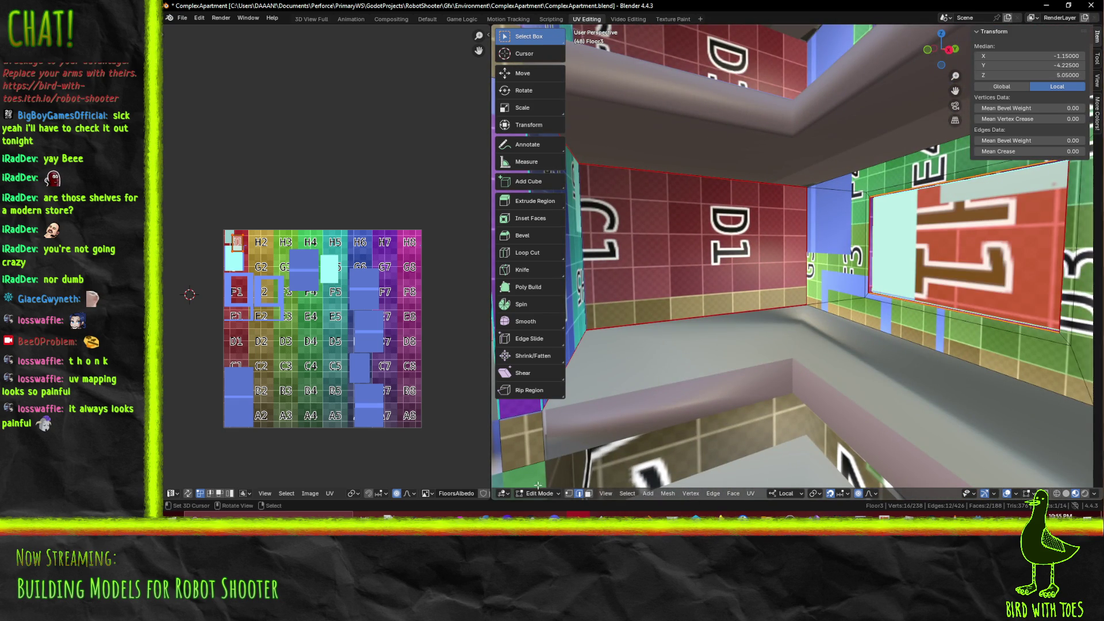
{"action": "left_click", "coordinate": [587, 493]}
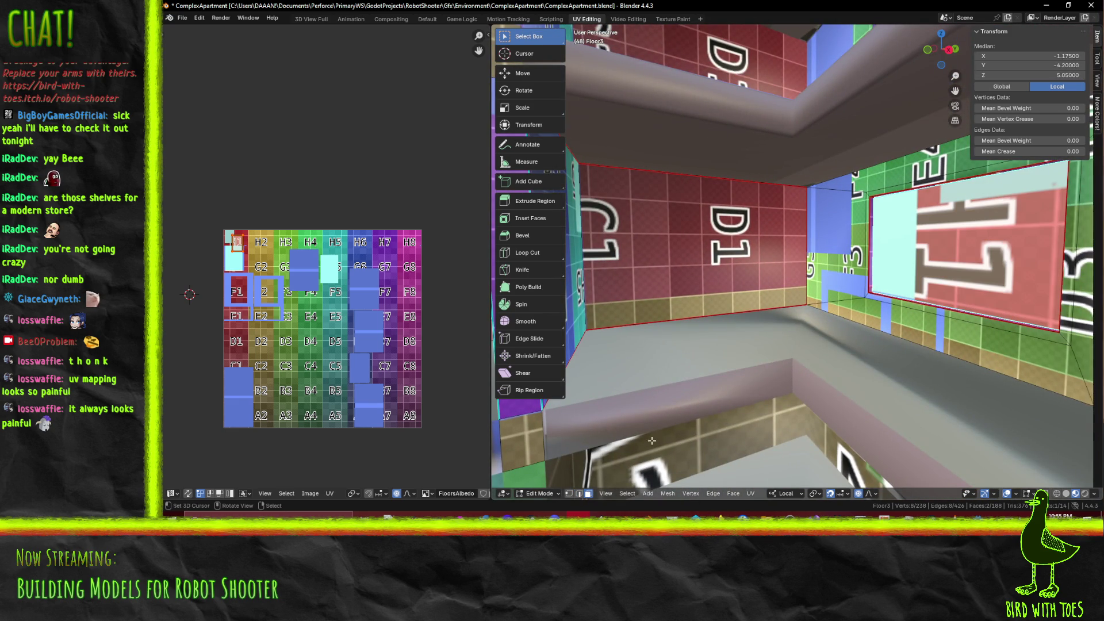
{"action": "left_click", "coordinate": [578, 495]}
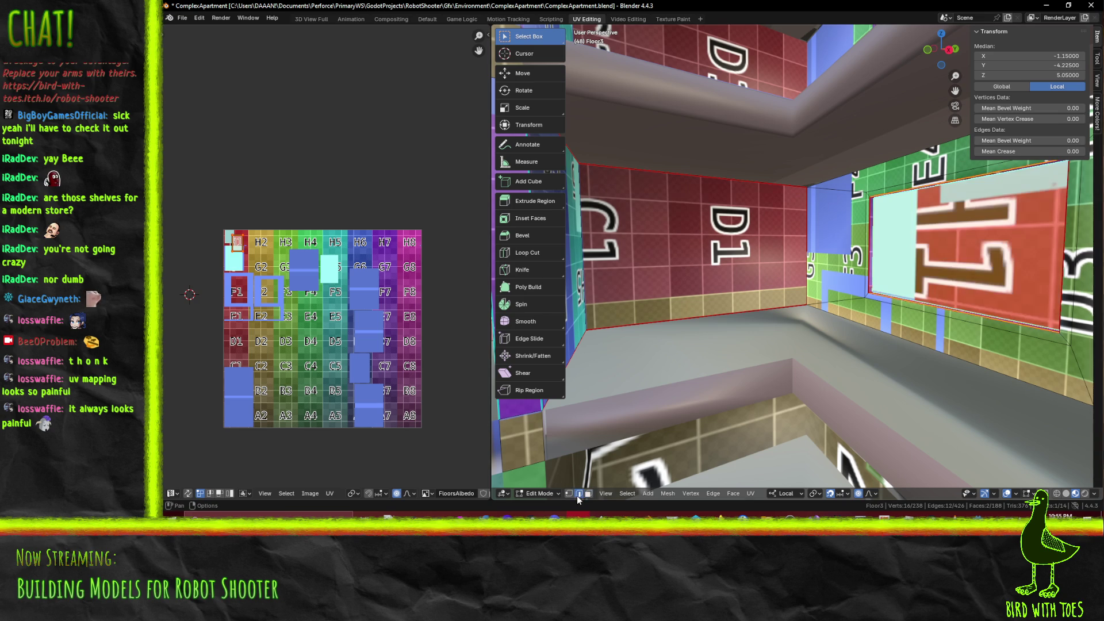
{"action": "left_click", "coordinate": [569, 494]}
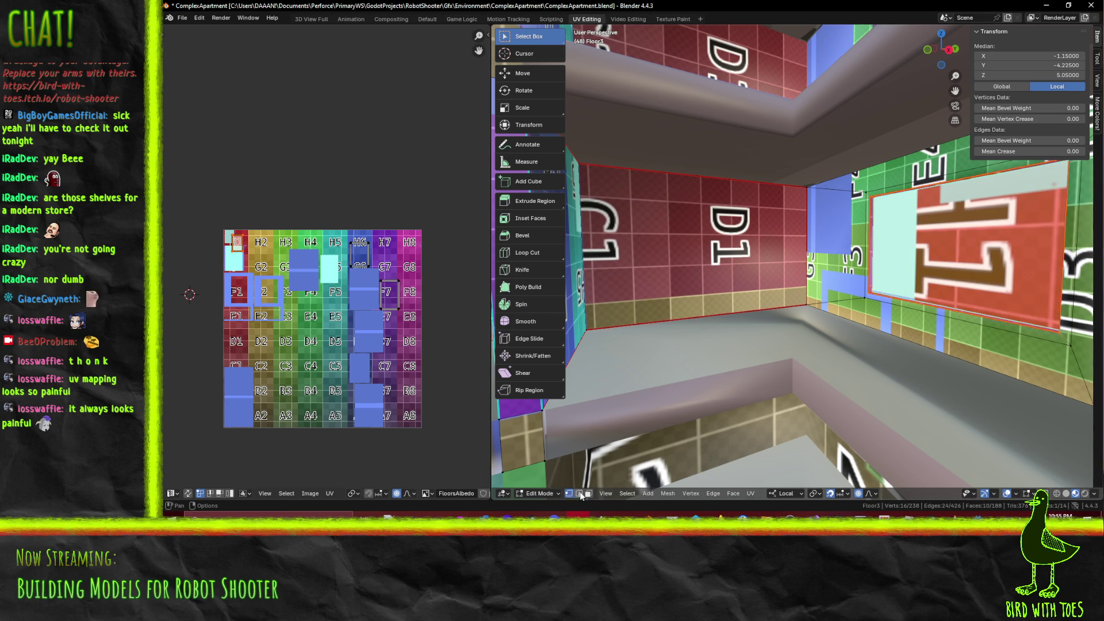
{"action": "key", "text": "F3"}
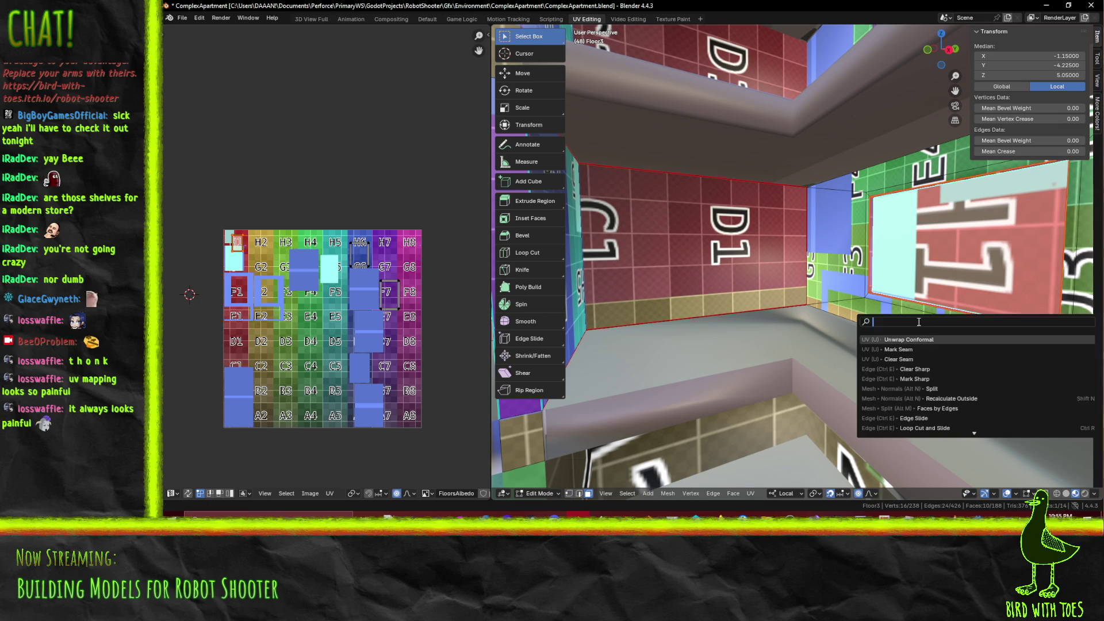
{"action": "left_click", "coordinate": [935, 340]}
Select the window pair beside A3 with their top and bottom edges, and unwrap conformally
{"action": "mouse_move", "coordinate": [935, 339]}
{"action": "middle_mouse_down"}
{"action": "mouse_move", "coordinate": [873, 323]}
{"action": "mouse_move", "coordinate": [787, 247]}
{"action": "mouse_move", "coordinate": [931, 250]}
{"action": "middle_mouse_up"}
{"action": "left_click", "coordinate": [788, 247]}
{"action": "left_click", "coordinate": [931, 250], "text": "shift"}
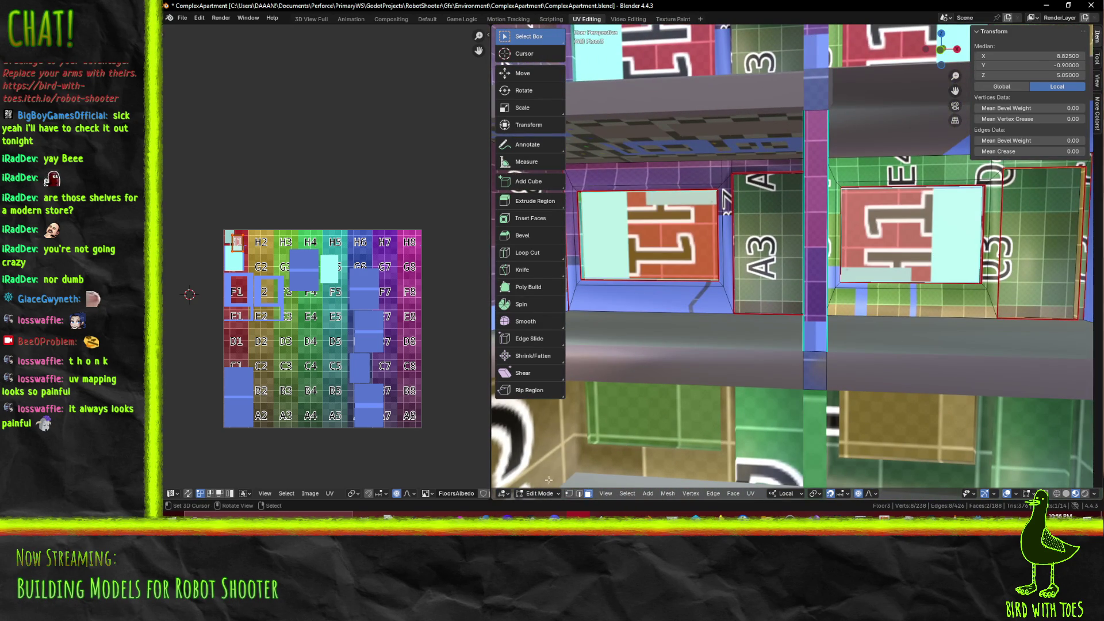
{"action": "left_click", "coordinate": [578, 494], "text": "shift"}
{"action": "left_click", "coordinate": [662, 282], "text": "shift"}
{"action": "left_click", "coordinate": [606, 189], "text": "shift"}
{"action": "left_click", "coordinate": [906, 185], "text": "shift"}
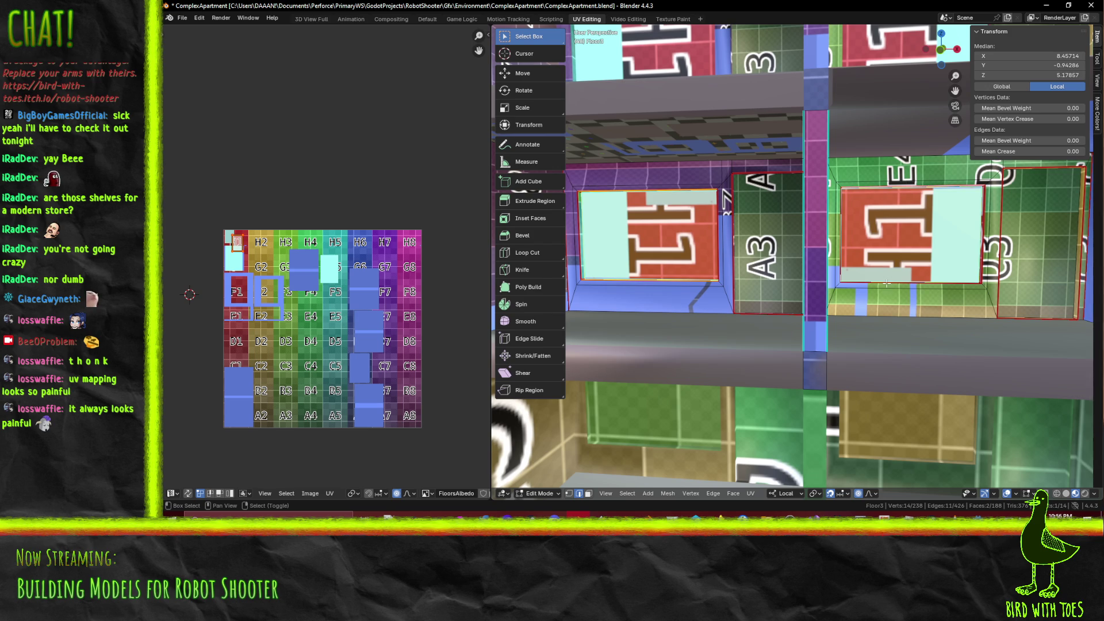
{"action": "left_click", "coordinate": [895, 282], "text": "shift"}
{"action": "left_click", "coordinate": [588, 493]}
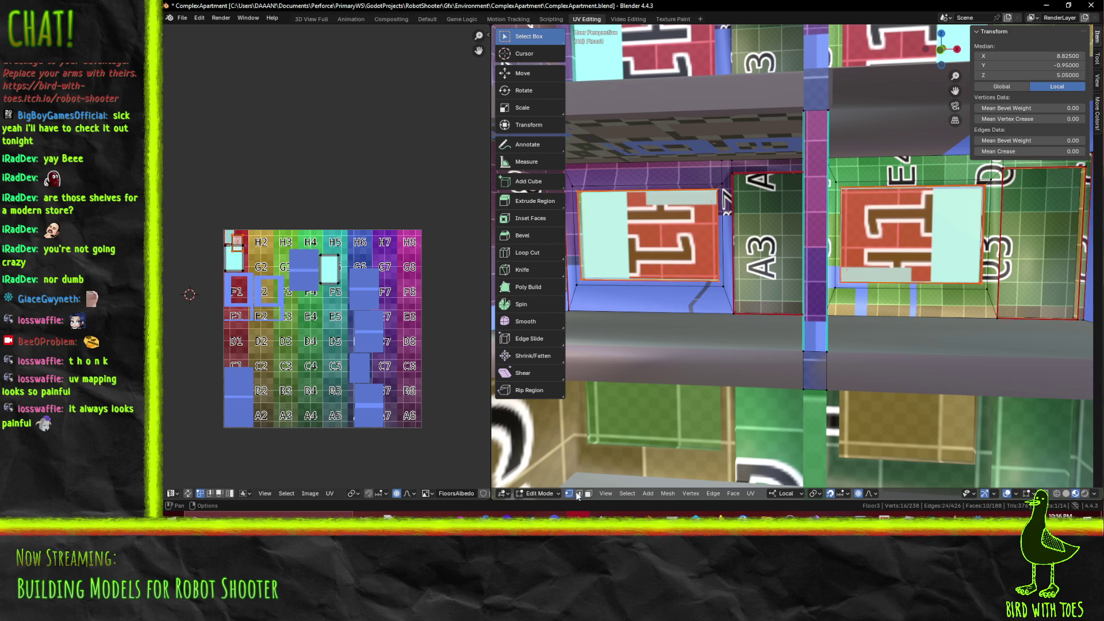
{"action": "key", "text": "F3"}
{"action": "left_click", "coordinate": [766, 315]}
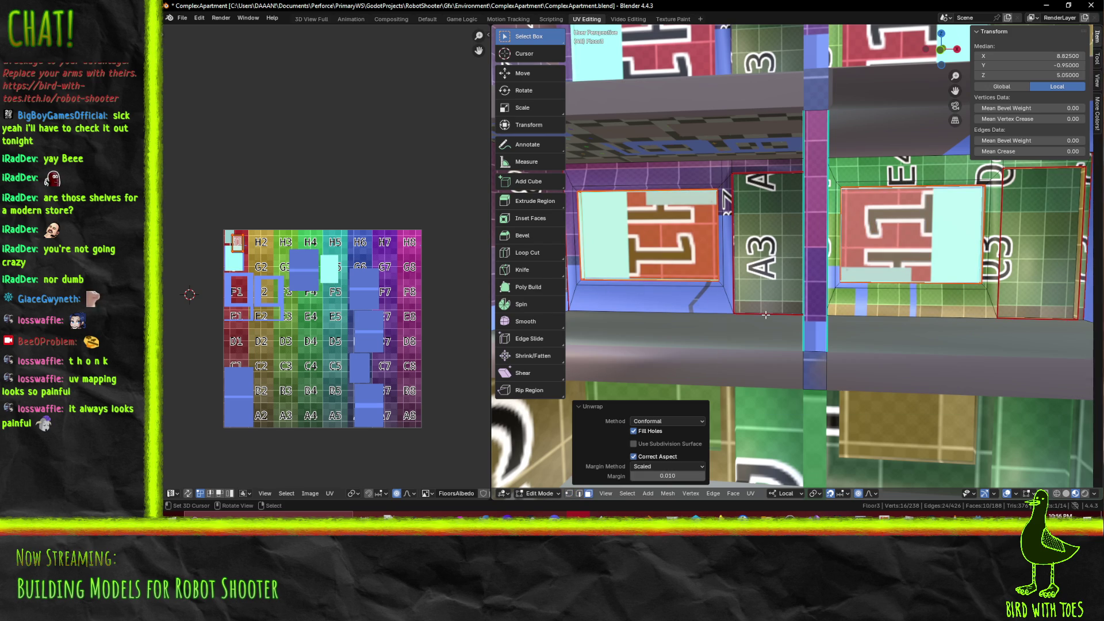
Bring the atlas's H1 corner into view and clear the mesh selection
{"action": "middle_click_drag", "start_coordinate": [382, 266], "coordinate": [445, 306]}
{"action": "scroll", "coordinate": [357, 296], "scroll_direction": "up", "scroll_amount": 5}
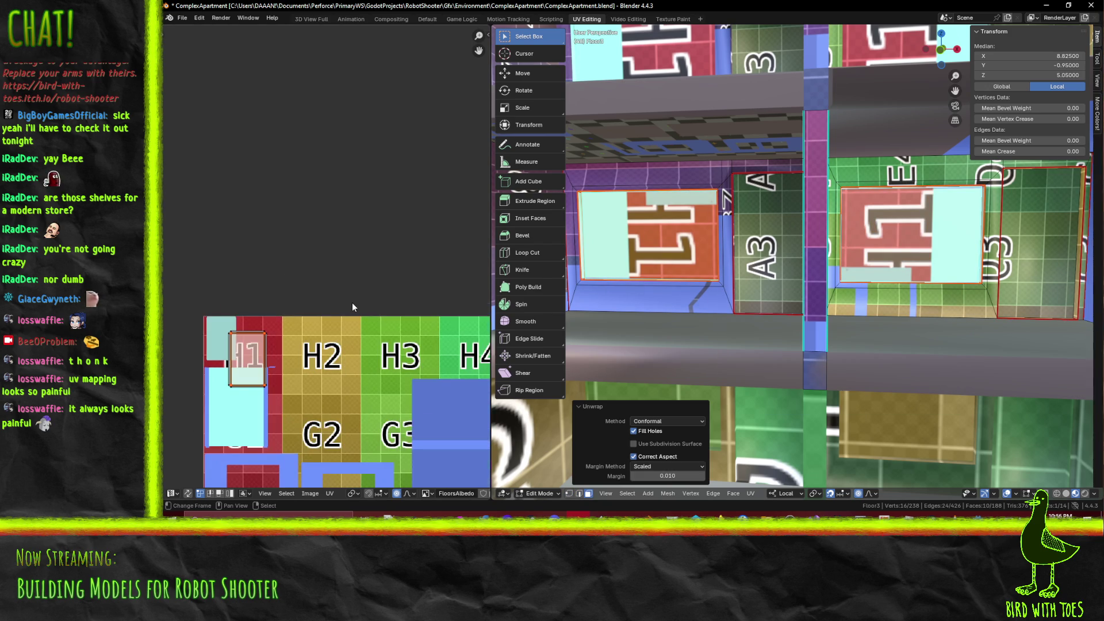
{"action": "scroll", "coordinate": [352, 302], "scroll_direction": "down", "scroll_amount": 3}
{"action": "scroll", "coordinate": [349, 320], "scroll_direction": "down", "scroll_amount": 3}
{"action": "scroll", "coordinate": [345, 322], "scroll_direction": "up", "scroll_amount": 3}
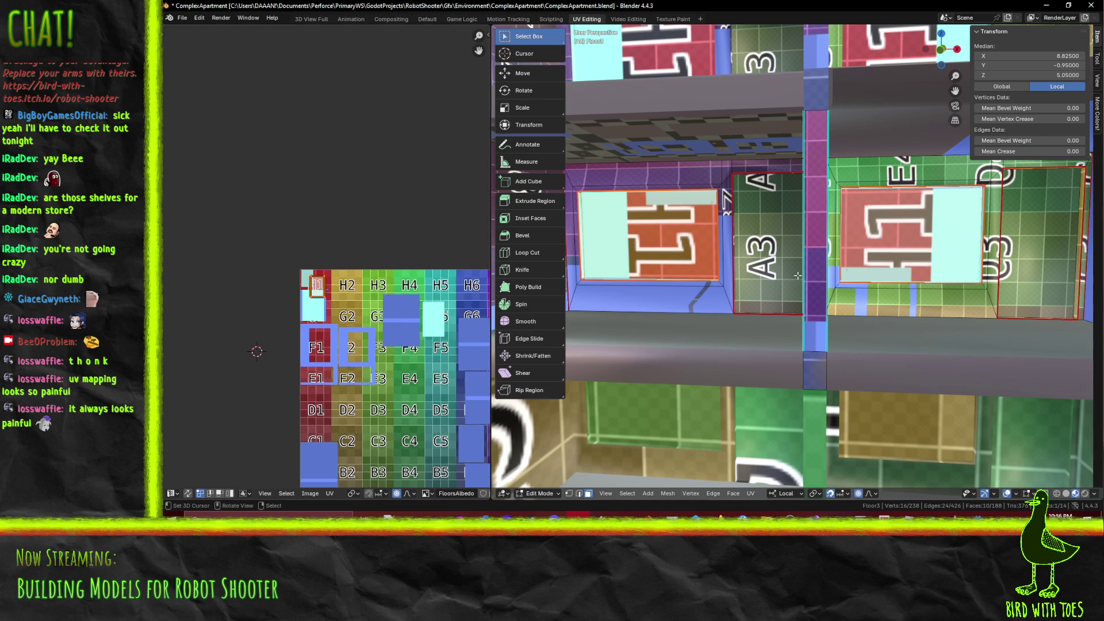
{"action": "key", "text": "alt+a"}
{"action": "scroll", "coordinate": [818, 281], "scroll_direction": "down", "scroll_amount": 6}
Select the remaining window faces around the building, then switch to the Texture Paint workspace
{"action": "left_click", "coordinate": [862, 262]}
{"action": "left_click", "coordinate": [716, 251], "text": "shift"}
{"action": "left_click", "coordinate": [653, 239], "text": "shift"}
{"action": "middle_click_drag", "start_coordinate": [653, 240], "coordinate": [734, 253]}
{"action": "left_click", "coordinate": [734, 253], "text": "shift"}
{"action": "left_click", "coordinate": [597, 242], "text": "shift"}
{"action": "left_click", "coordinate": [616, 245], "text": "shift"}
{"action": "scroll", "coordinate": [616, 245], "scroll_direction": "up", "scroll_amount": 3}
{"action": "mouse_move", "coordinate": [616, 245]}
{"action": "middle_mouse_down"}
{"action": "mouse_move", "coordinate": [1063, 230]}
{"action": "mouse_move", "coordinate": [1031, 250]}
{"action": "middle_mouse_up"}
{"action": "left_click", "coordinate": [948, 244], "text": "shift"}
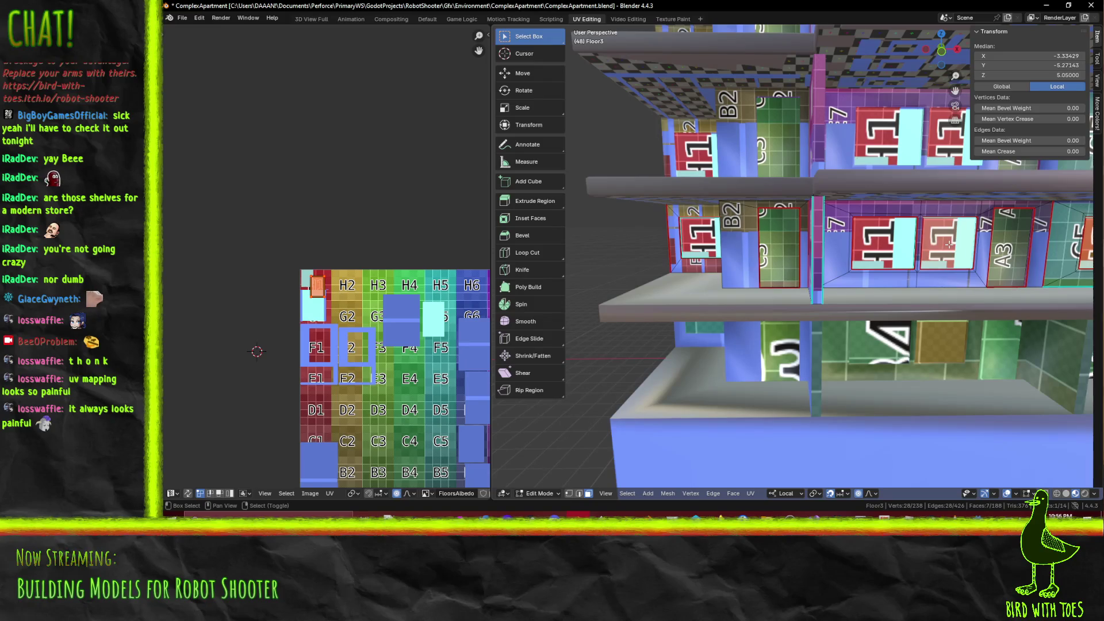
{"action": "left_click", "coordinate": [904, 242], "text": "shift"}
{"action": "left_click", "coordinate": [873, 239], "text": "shift"}
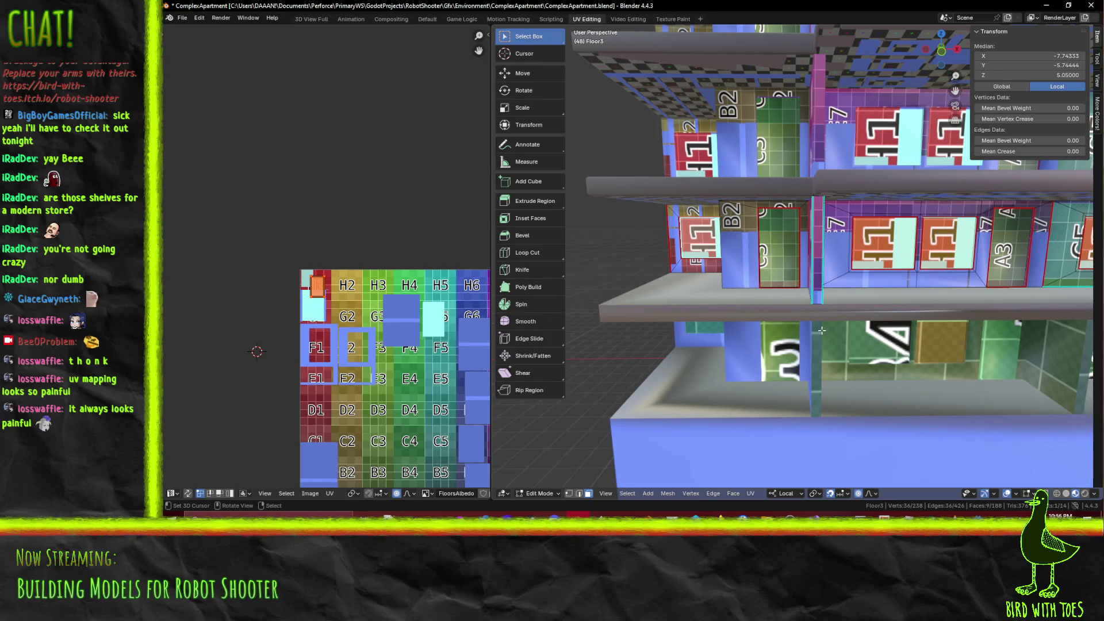
{"action": "left_click", "coordinate": [672, 20]}
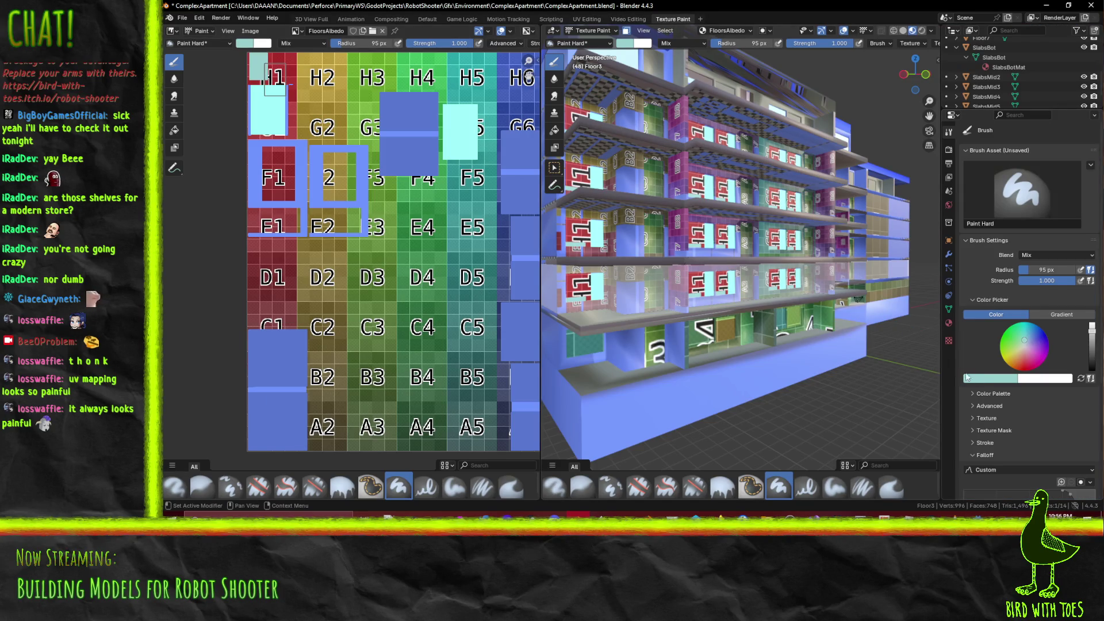
Paint the window faces pale cyan and save ComplexApartment.blend
{"action": "left_click", "coordinate": [559, 289]}
{"action": "mouse_move", "coordinate": [631, 286]}
{"action": "middle_mouse_down"}
{"action": "mouse_move", "coordinate": [637, 317]}
{"action": "mouse_move", "coordinate": [696, 299]}
{"action": "mouse_move", "coordinate": [677, 281]}
{"action": "mouse_move", "coordinate": [704, 282]}
{"action": "mouse_move", "coordinate": [804, 327]}
{"action": "middle_mouse_up"}
{"action": "key", "text": "ctrl+s"}
In Edit Mode, select the glass window faces and the green G face on the shelves
{"action": "key", "text": "Tab"}
{"action": "scroll", "coordinate": [807, 329], "scroll_direction": "up", "scroll_amount": 2}
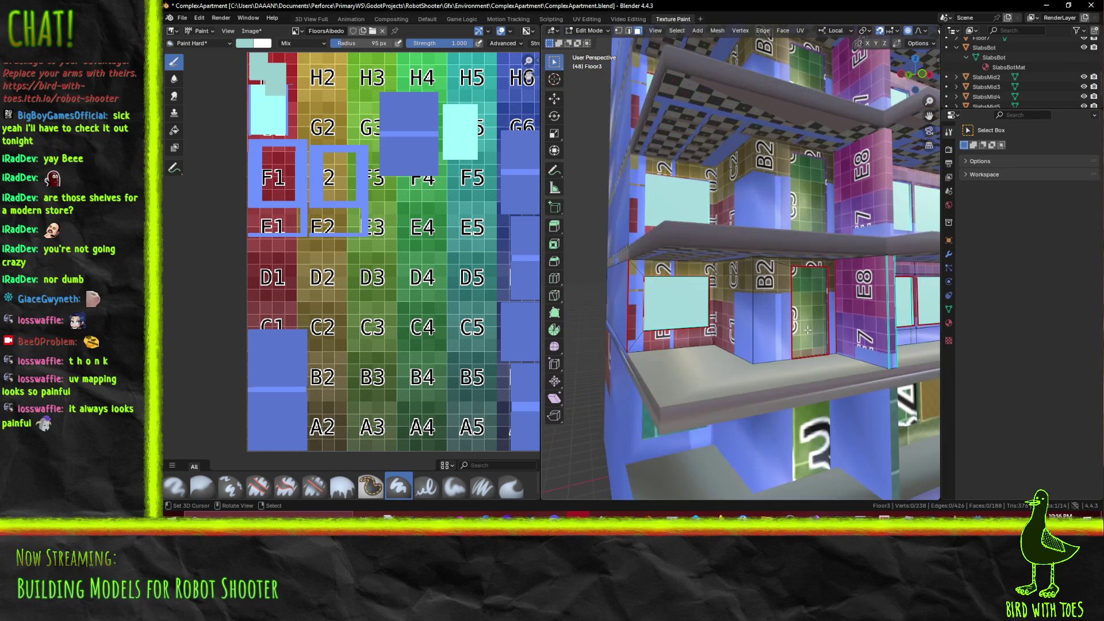
{"action": "left_click", "coordinate": [812, 312]}
{"action": "mouse_move", "coordinate": [812, 312]}
{"action": "middle_mouse_down"}
{"action": "mouse_move", "coordinate": [775, 331]}
{"action": "mouse_move", "coordinate": [719, 293]}
{"action": "mouse_move", "coordinate": [749, 275]}
{"action": "mouse_move", "coordinate": [666, 275]}
{"action": "middle_mouse_up"}
{"action": "left_click", "coordinate": [720, 293], "text": "shift"}
{"action": "left_click", "coordinate": [749, 276], "text": "shift"}
{"action": "left_click", "coordinate": [666, 275], "text": "shift"}
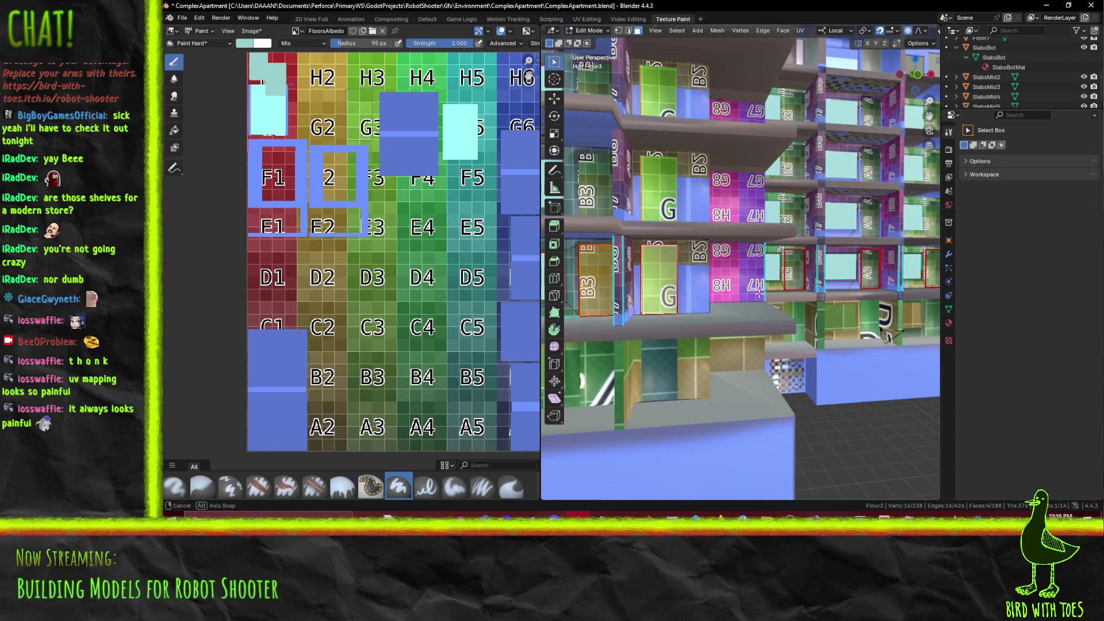
{"action": "middle_click_drag", "start_coordinate": [759, 293], "coordinate": [770, 271]}
{"action": "left_click", "coordinate": [770, 271], "text": "shift"}
{"action": "left_click", "coordinate": [847, 274], "text": "shift"}
{"action": "mouse_move", "coordinate": [866, 273]}
{"action": "middle_mouse_down"}
{"action": "mouse_move", "coordinate": [809, 276]}
{"action": "mouse_move", "coordinate": [823, 277]}
{"action": "middle_mouse_up"}
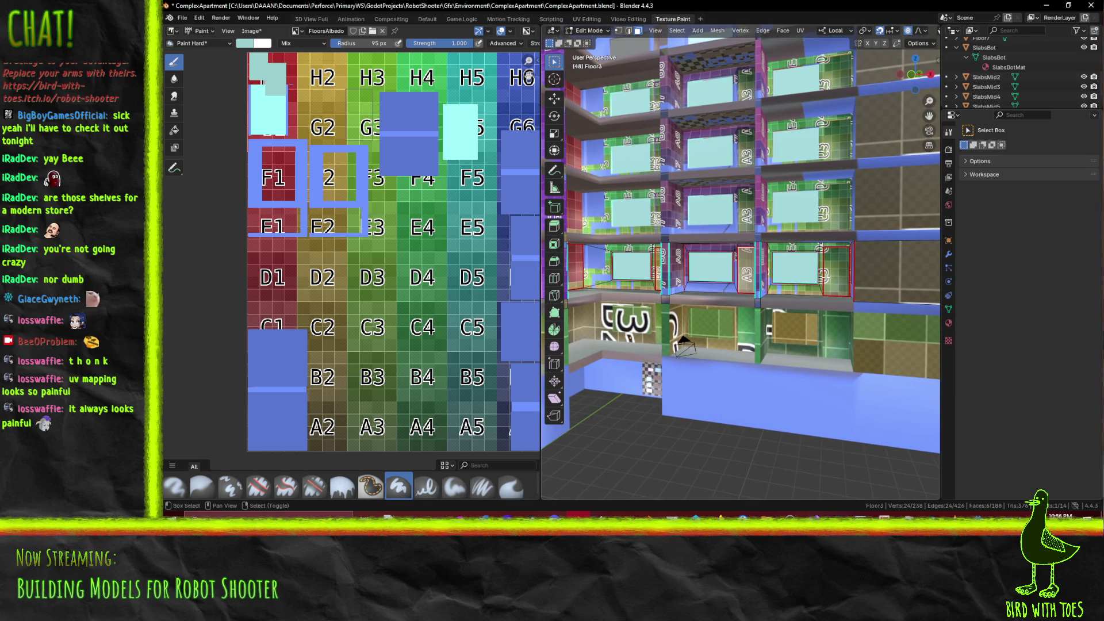
{"action": "left_click", "coordinate": [828, 275], "text": "shift"}
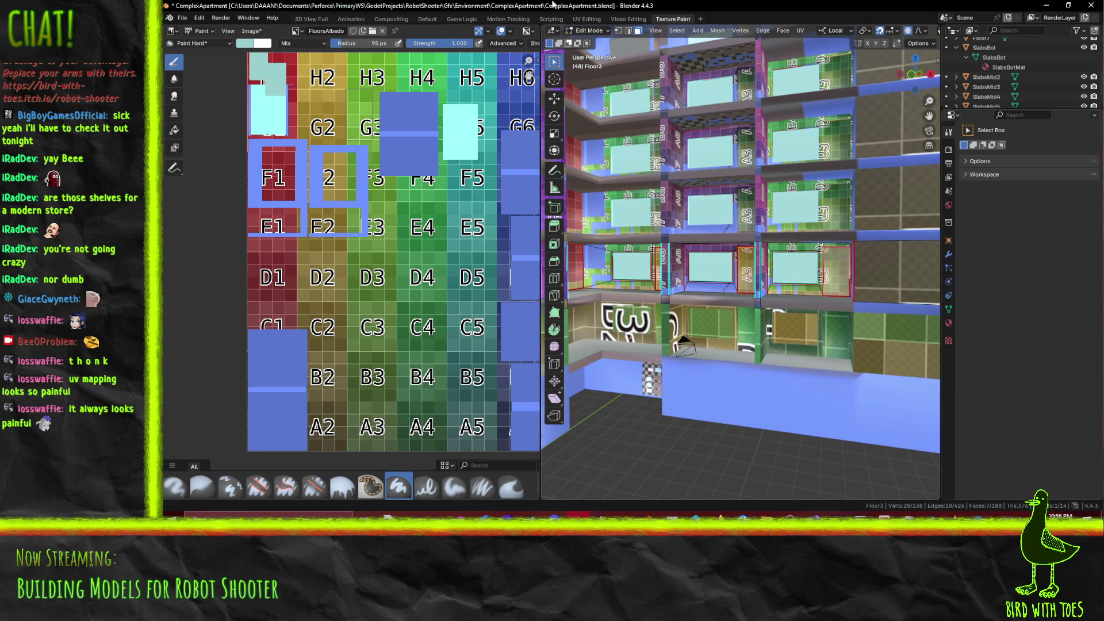
Cycle through the workspace tabs and return to UV Editing with Floor3 in Edit Mode
{"action": "left_click", "coordinate": [601, 19]}
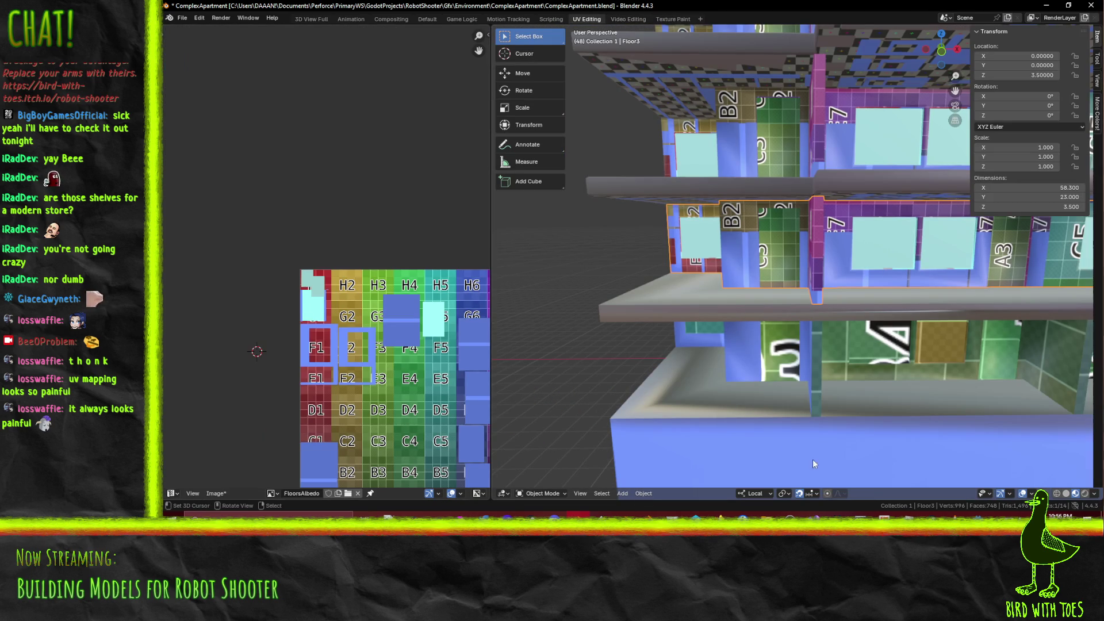
{"action": "mouse_move", "coordinate": [902, 438]}
{"action": "middle_mouse_down", "text": "shift"}
{"action": "mouse_move", "coordinate": [683, 284]}
{"action": "mouse_move", "coordinate": [715, 300]}
{"action": "mouse_move", "coordinate": [678, 296]}
{"action": "middle_mouse_up", "text": "shift"}
{"action": "left_click", "coordinate": [667, 19]}
{"action": "left_click", "coordinate": [623, 19]}
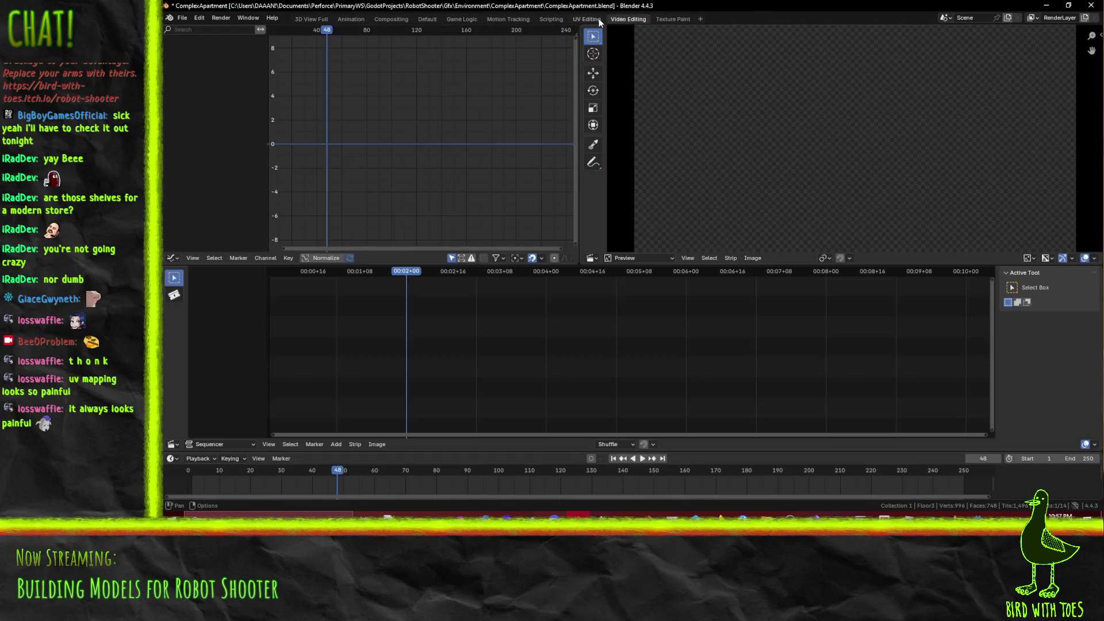
{"action": "left_click", "coordinate": [594, 19]}
{"action": "left_click", "coordinate": [550, 19]}
{"action": "left_click", "coordinate": [568, 17]}
{"action": "mouse_move", "coordinate": [740, 273]}
{"action": "middle_mouse_down", "text": "shift"}
{"action": "mouse_move", "coordinate": [658, 249]}
{"action": "mouse_move", "coordinate": [716, 511]}
{"action": "middle_mouse_up", "text": "shift"}
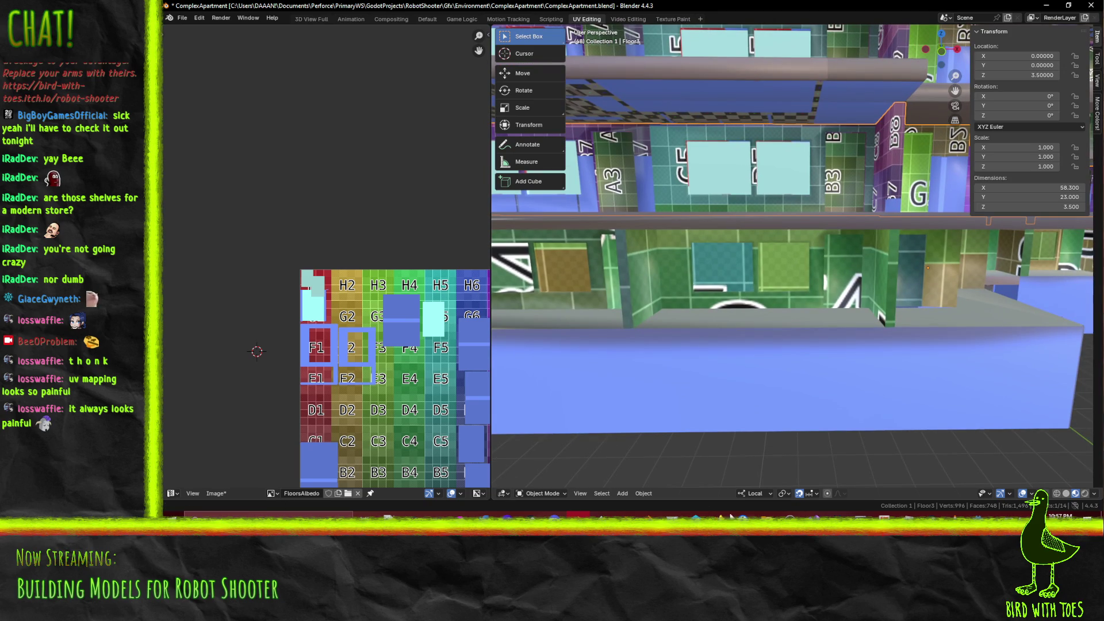
{"action": "mouse_move", "coordinate": [617, 200]}
{"action": "middle_mouse_down"}
{"action": "mouse_move", "coordinate": [646, 213]}
{"action": "mouse_move", "coordinate": [674, 254]}
{"action": "mouse_move", "coordinate": [459, 25]}
{"action": "middle_mouse_up"}
{"action": "key", "text": "Tab"}
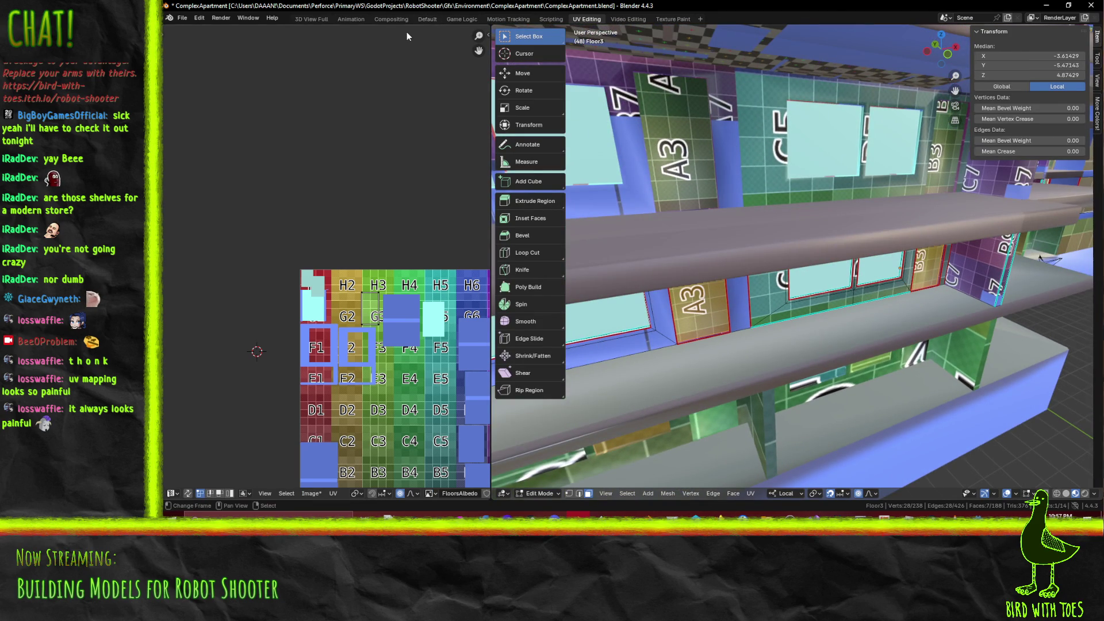
{"action": "left_click", "coordinate": [629, 20]}
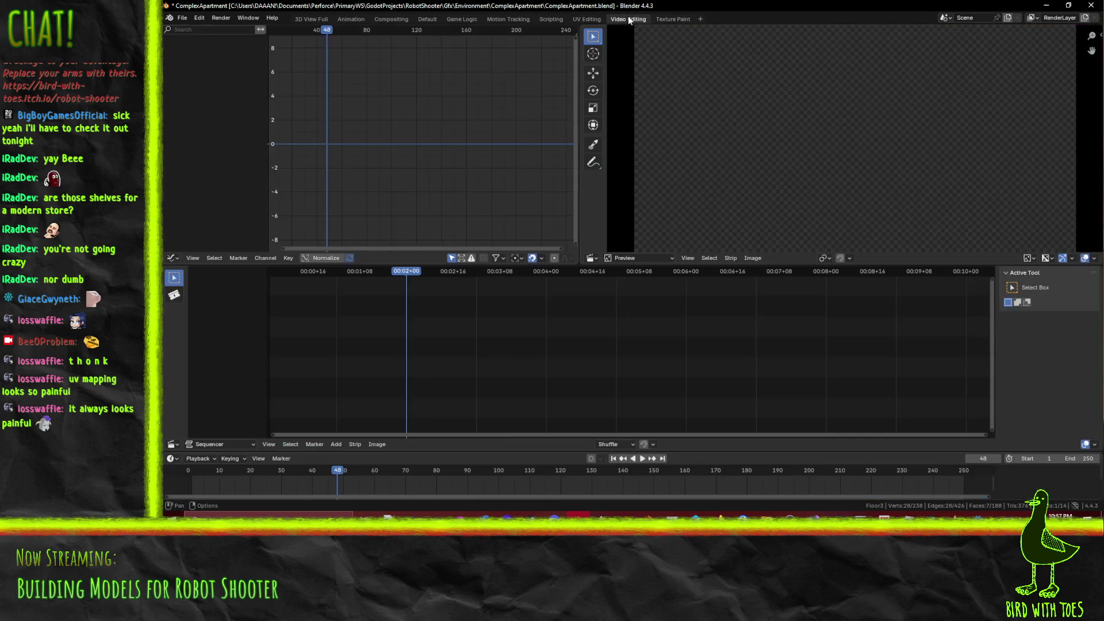
{"action": "left_click", "coordinate": [583, 20]}
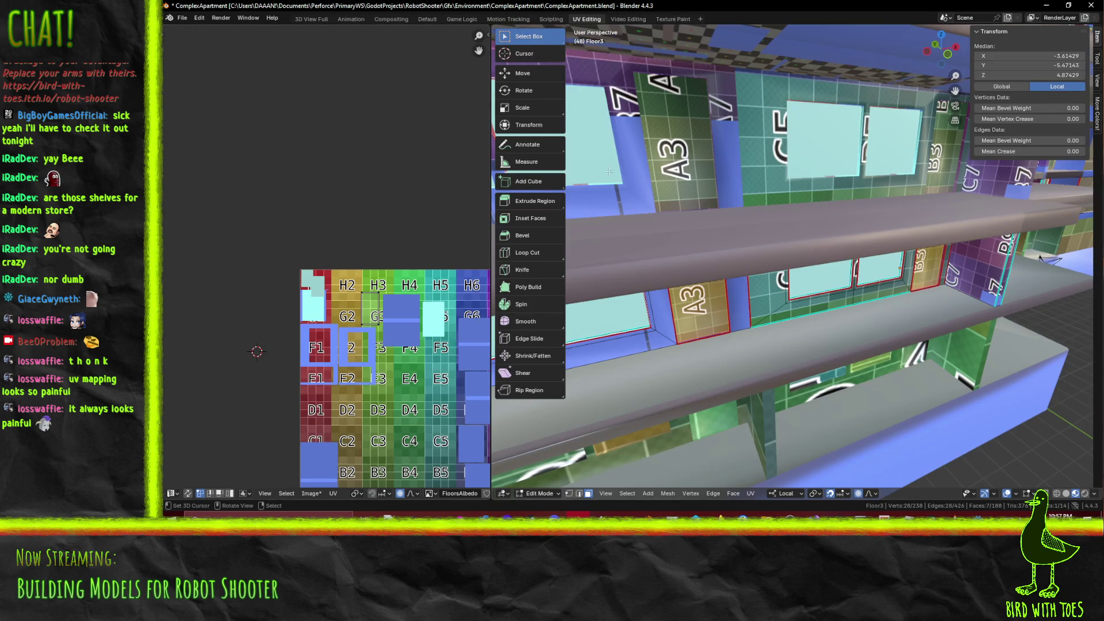
Shift-select the edges running along Floor3's shelf
{"action": "scroll", "coordinate": [749, 281], "scroll_direction": "down", "scroll_amount": 5}
{"action": "scroll", "coordinate": [749, 280], "scroll_direction": "up", "scroll_amount": 5}
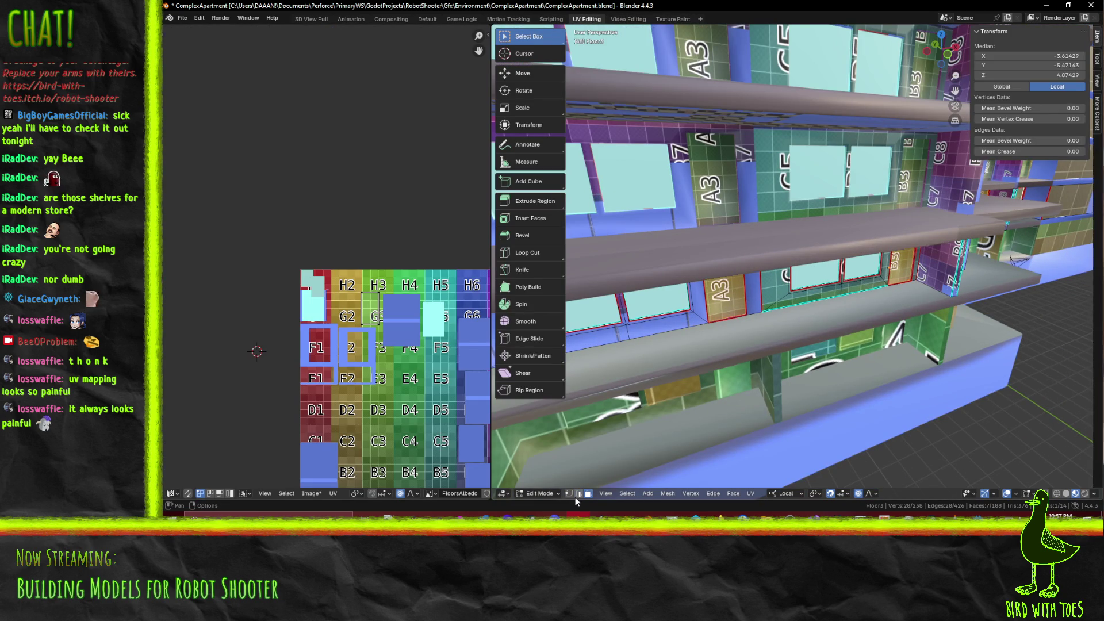
{"action": "middle_click_drag", "start_coordinate": [600, 472], "coordinate": [728, 302]}
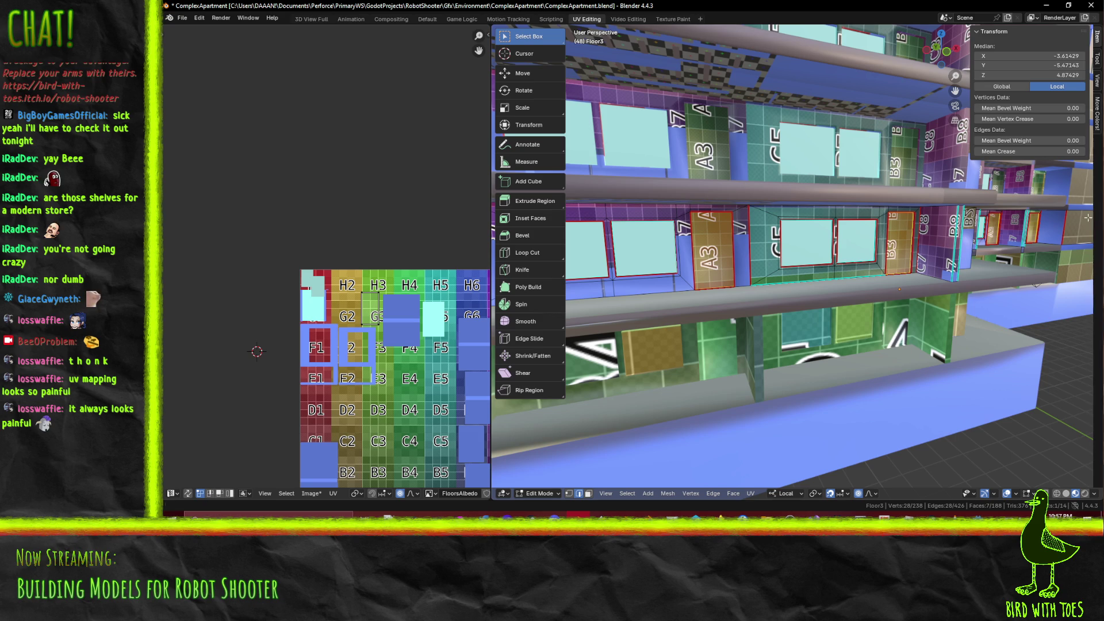
{"action": "left_click", "coordinate": [693, 256], "text": "shift"}
{"action": "mouse_move", "coordinate": [693, 256]}
{"action": "middle_mouse_down"}
{"action": "mouse_move", "coordinate": [961, 252]}
{"action": "mouse_move", "coordinate": [972, 242]}
{"action": "mouse_move", "coordinate": [708, 251]}
{"action": "middle_mouse_up"}
{"action": "left_click", "coordinate": [879, 241], "text": "shift"}
{"action": "left_click", "coordinate": [971, 241], "text": "shift"}
{"action": "left_click", "coordinate": [947, 233], "text": "shift"}
Add the edges beside the A3 panel, then switch to face mode for 35 faces
{"action": "mouse_move", "coordinate": [946, 232]}
{"action": "middle_mouse_down"}
{"action": "mouse_move", "coordinate": [970, 227]}
{"action": "mouse_move", "coordinate": [993, 238]}
{"action": "mouse_move", "coordinate": [741, 238]}
{"action": "middle_mouse_up"}
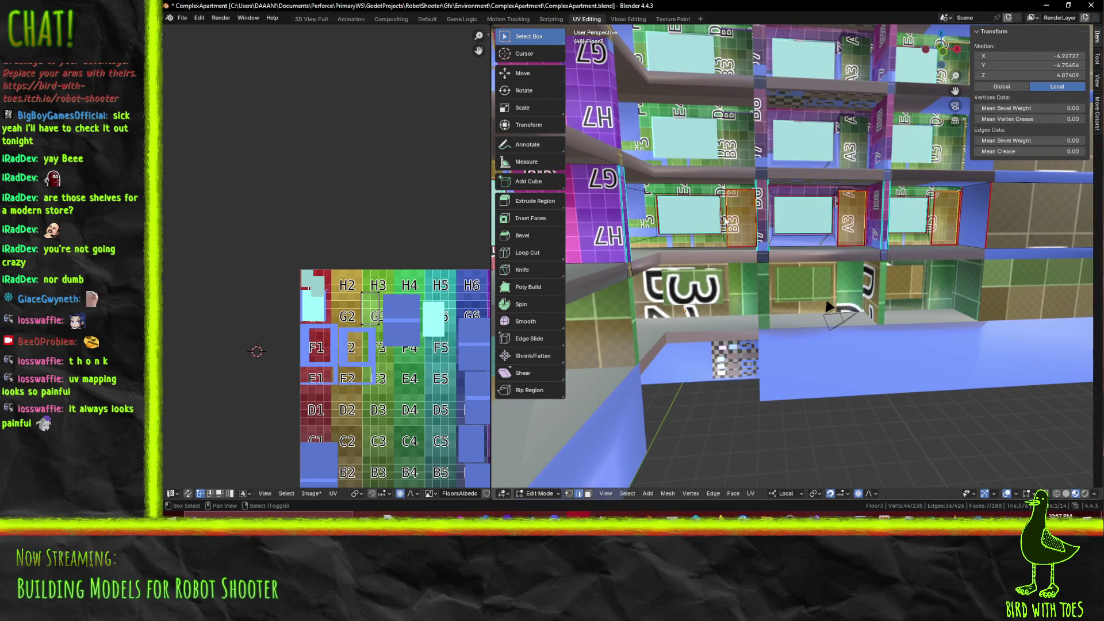
{"action": "scroll", "coordinate": [725, 221], "scroll_direction": "up", "scroll_amount": 4}
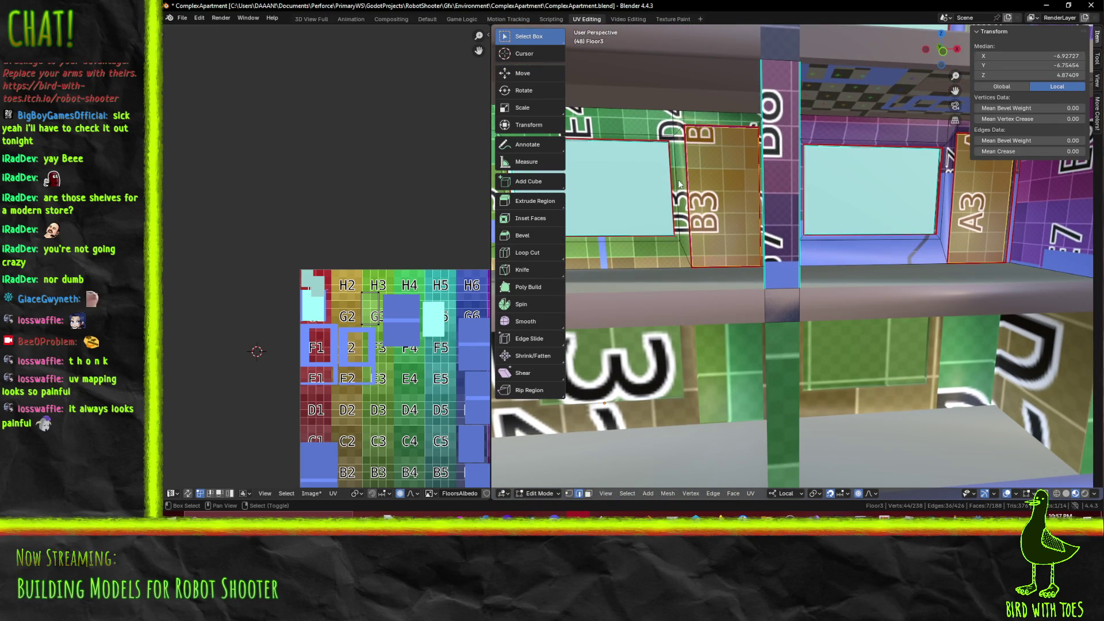
{"action": "middle_click_drag", "start_coordinate": [688, 188], "coordinate": [731, 198]}
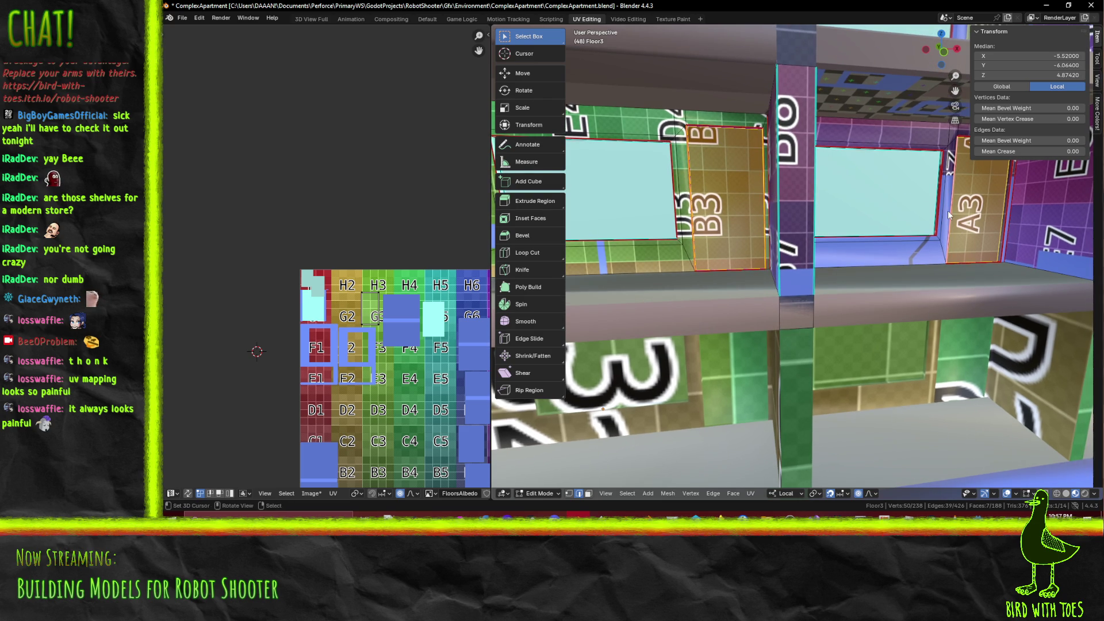
{"action": "middle_click_drag", "start_coordinate": [947, 210], "coordinate": [937, 216]}
{"action": "left_click", "coordinate": [1033, 246], "text": "shift"}
{"action": "middle_click_drag", "start_coordinate": [1033, 247], "coordinate": [913, 195]}
{"action": "left_click", "coordinate": [1011, 199], "text": "shift"}
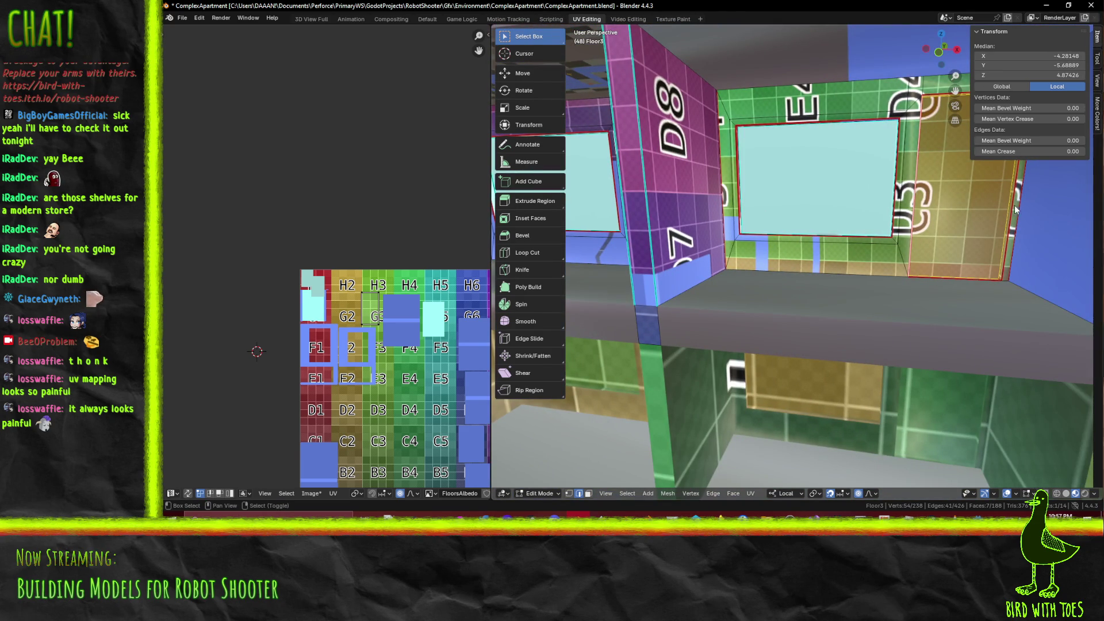
{"action": "mouse_move", "coordinate": [1036, 221]}
{"action": "middle_mouse_down", "text": "shift"}
{"action": "mouse_move", "coordinate": [709, 219]}
{"action": "mouse_move", "coordinate": [703, 246]}
{"action": "middle_mouse_up", "text": "shift"}
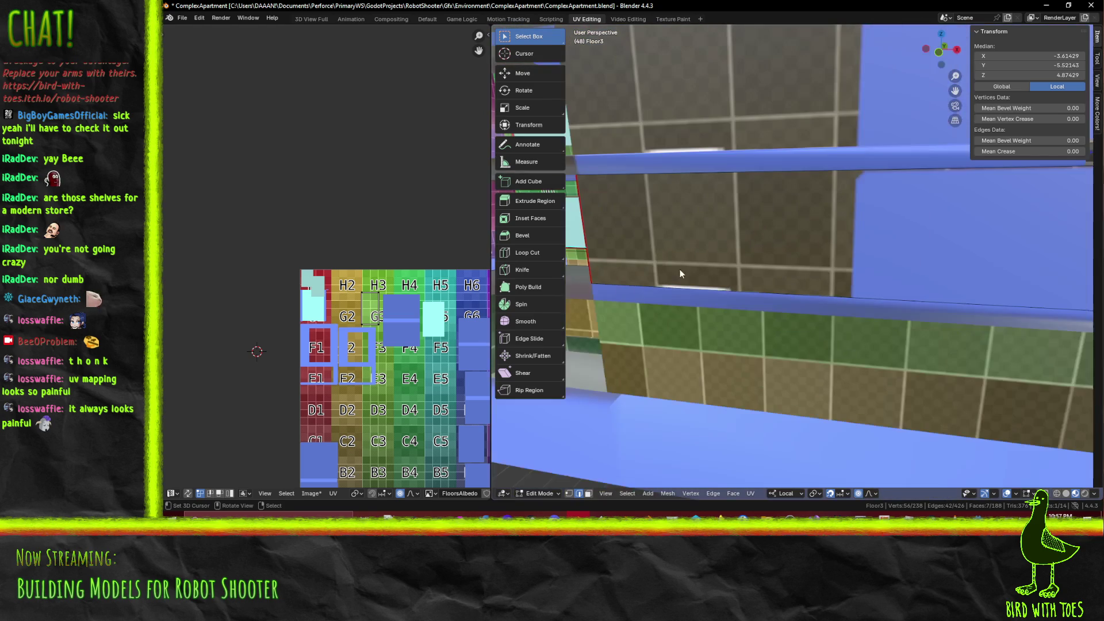
{"action": "left_click", "coordinate": [588, 493]}
{"action": "mouse_move", "coordinate": [661, 402]}
{"action": "middle_mouse_down"}
{"action": "mouse_move", "coordinate": [821, 288]}
{"action": "mouse_move", "coordinate": [897, 315]}
{"action": "middle_mouse_up"}
{"action": "key", "text": "F3"}
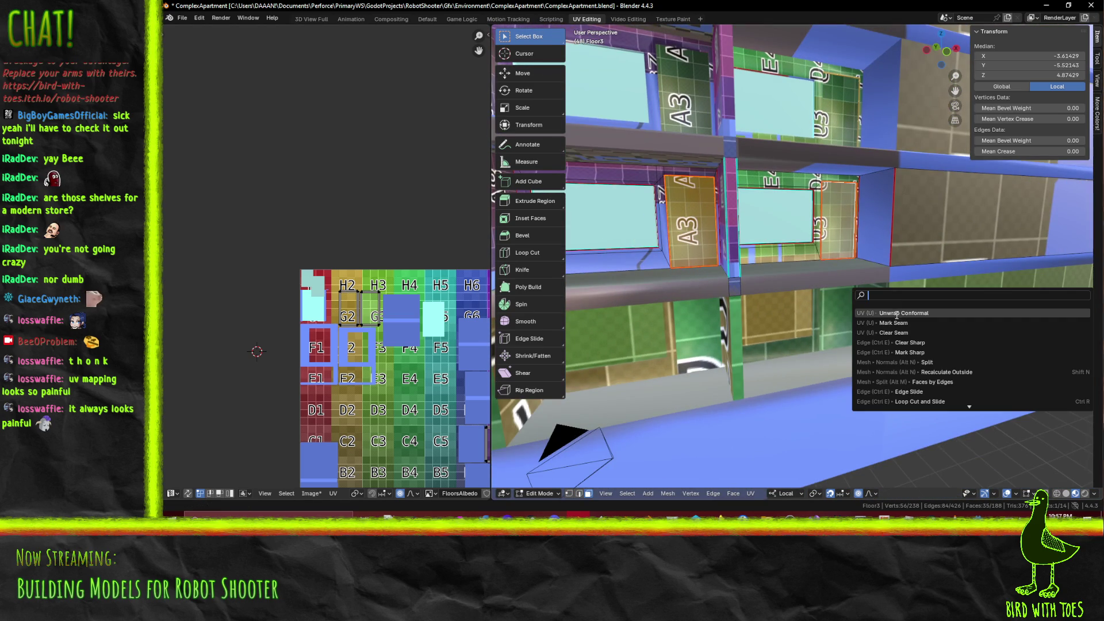
Unwrap the selected shelf faces with Conformal and pin the right-hand UV island
{"action": "left_click", "coordinate": [898, 312]}
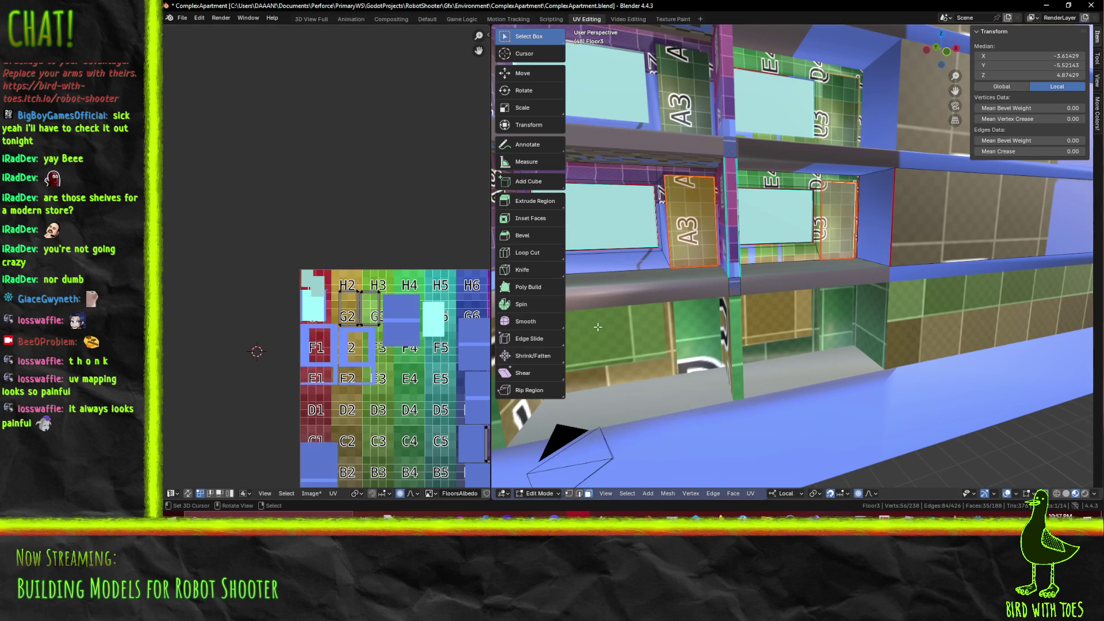
{"action": "scroll", "coordinate": [330, 286], "scroll_direction": "down", "scroll_amount": 3}
{"action": "scroll", "coordinate": [371, 311], "scroll_direction": "up", "scroll_amount": 3}
{"action": "middle_click_drag", "start_coordinate": [371, 311], "coordinate": [276, 265]}
{"action": "left_click_drag", "start_coordinate": [356, 307], "coordinate": [445, 453]}
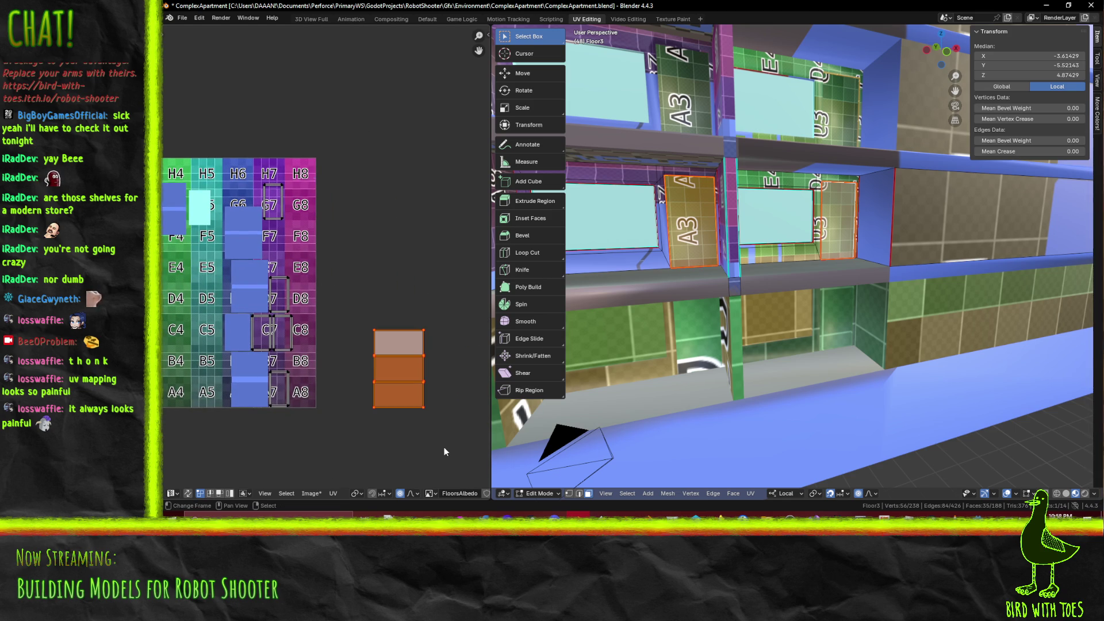
{"action": "key", "text": "p"}
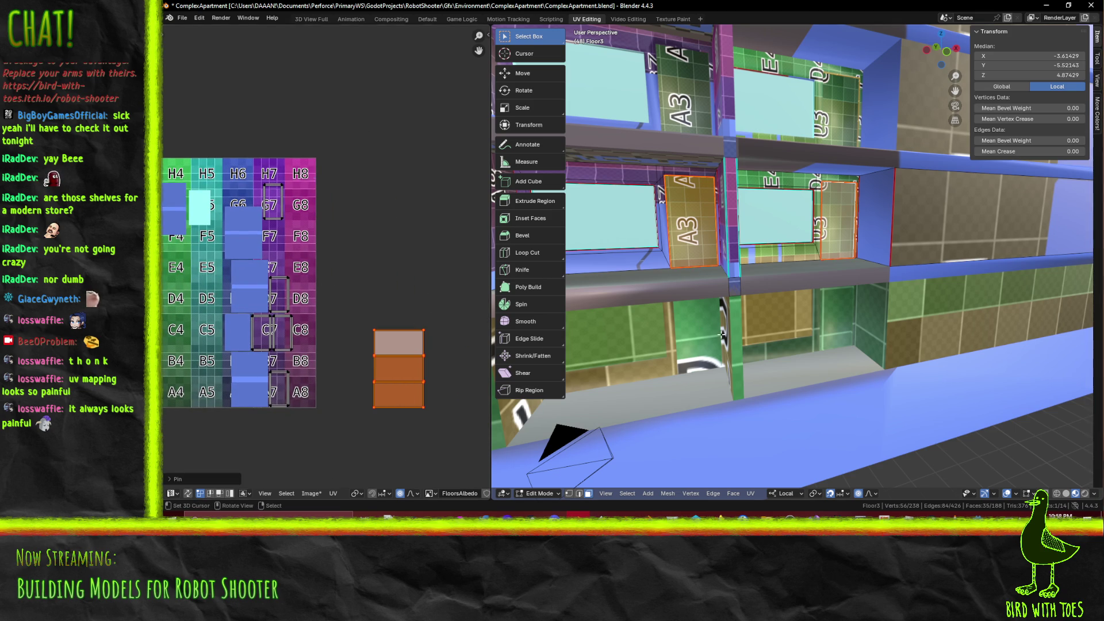
Re-run the Conformal unwrap and centre the island in the UV view
{"action": "key", "text": "F3"}
{"action": "left_click", "coordinate": [773, 358]}
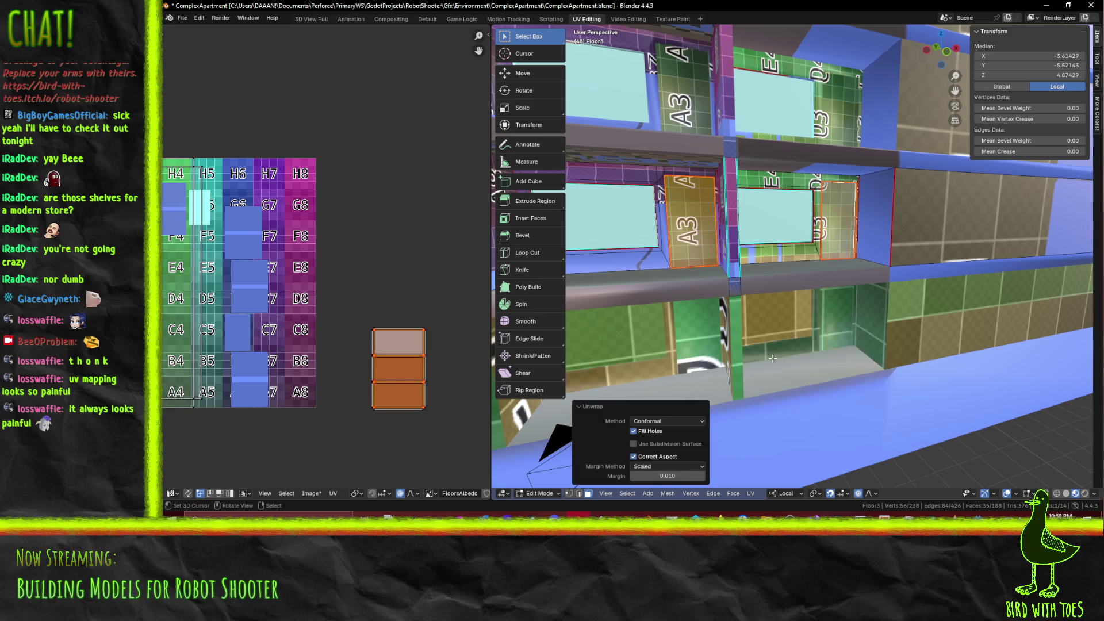
{"action": "scroll", "coordinate": [355, 388], "scroll_direction": "up", "scroll_amount": 6}
{"action": "middle_click_drag", "start_coordinate": [436, 278], "coordinate": [266, 282]}
{"action": "scroll", "coordinate": [266, 282], "scroll_direction": "up", "scroll_amount": 1}
Box-select the island's horizontal, left and top edges
{"action": "key", "text": "alt+a"}
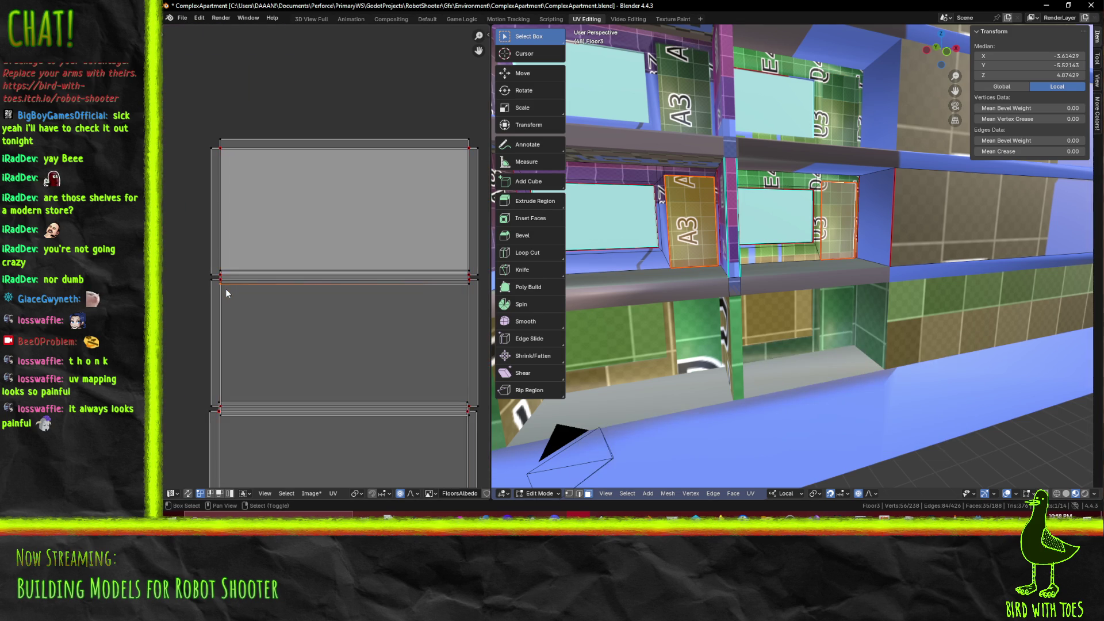
{"action": "key", "text": "b"}
{"action": "mouse_move", "coordinate": [217, 283]}
{"action": "left_mouse_down"}
{"action": "mouse_move", "coordinate": [485, 314]}
{"action": "mouse_move", "coordinate": [472, 312]}
{"action": "left_mouse_up"}
{"action": "key", "text": "b"}
{"action": "left_click_drag", "start_coordinate": [193, 141], "coordinate": [214, 273]}
{"action": "left_click_drag", "start_coordinate": [215, 280], "coordinate": [214, 278], "text": "shift"}
{"action": "left_click_drag", "start_coordinate": [210, 123], "coordinate": [486, 150], "text": "shift"}
Add two of the island's corners to the UV selection
{"action": "scroll", "coordinate": [398, 242], "scroll_direction": "up", "scroll_amount": 2}
{"action": "scroll", "coordinate": [399, 242], "scroll_direction": "up", "scroll_amount": 2}
{"action": "middle_click_drag", "start_coordinate": [398, 242], "coordinate": [279, 238]}
{"action": "left_click_drag", "start_coordinate": [279, 238], "coordinate": [335, 246], "text": "shift"}
{"action": "middle_click_drag", "start_coordinate": [335, 246], "coordinate": [311, 233]}
{"action": "key", "text": "b"}
{"action": "left_click_drag", "start_coordinate": [310, 232], "coordinate": [321, 241]}
{"action": "scroll", "coordinate": [320, 242], "scroll_direction": "down", "scroll_amount": 5}
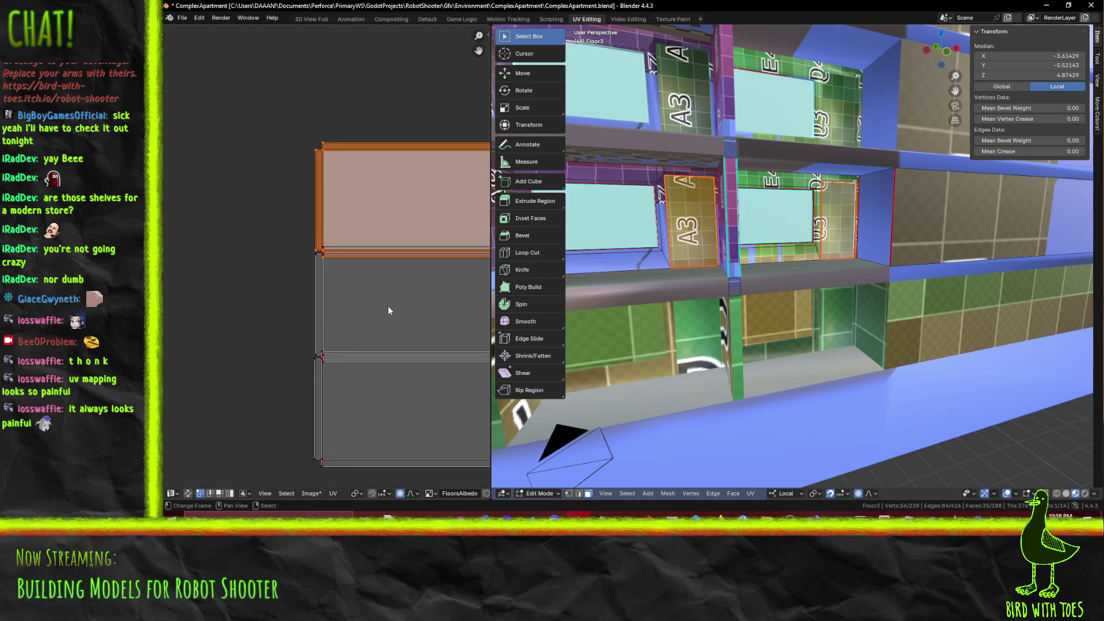
Try a vertically constrained move of the island and cancel it
{"action": "key", "text": "g"}
{"action": "key", "text": "y"}
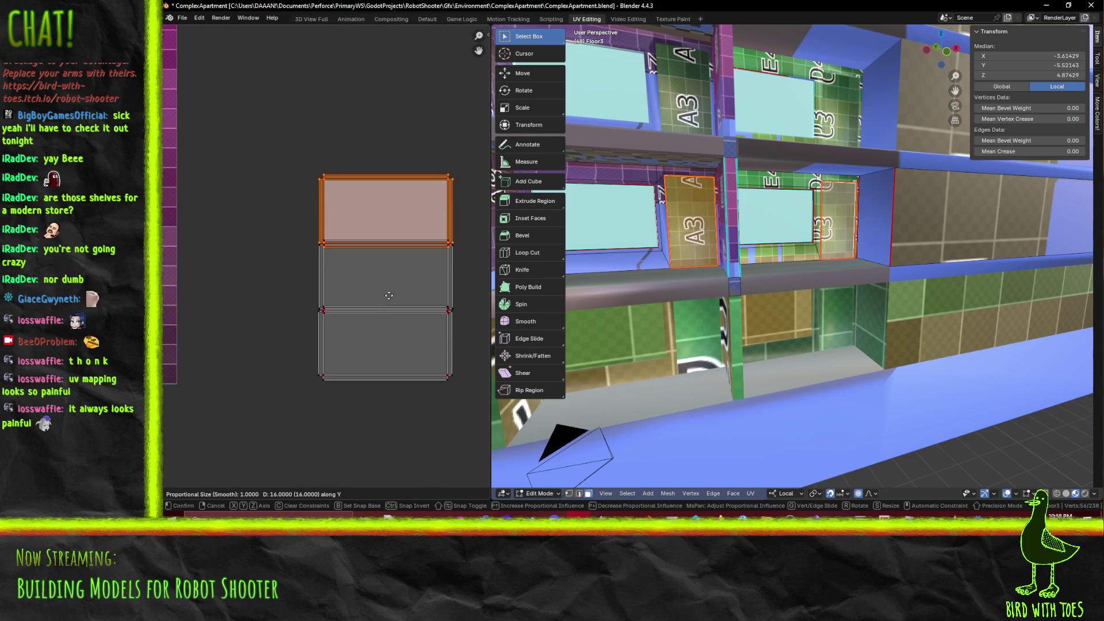
{"action": "right_click", "coordinate": [390, 312]}
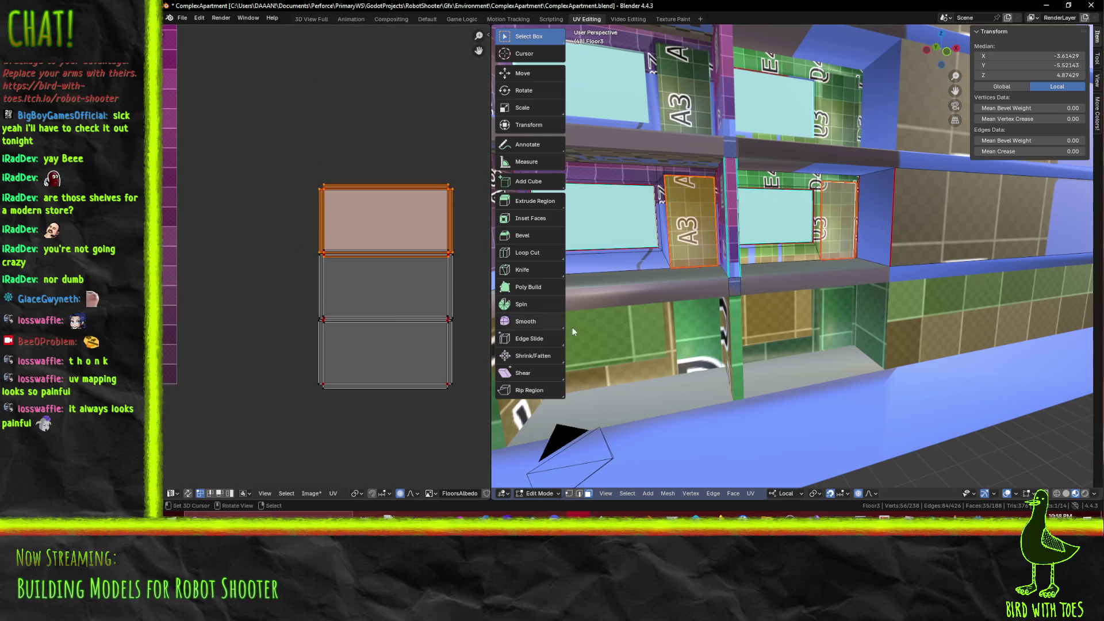
{"action": "scroll", "coordinate": [441, 299], "scroll_direction": "down", "scroll_amount": 2}
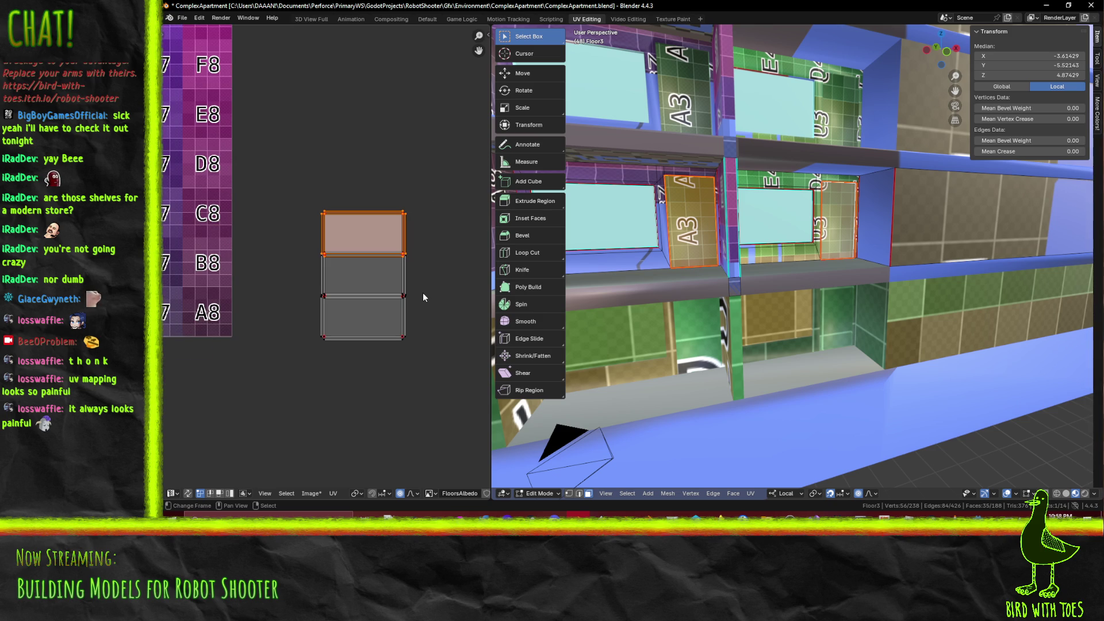
{"action": "scroll", "coordinate": [390, 290], "scroll_direction": "up", "scroll_amount": 3}
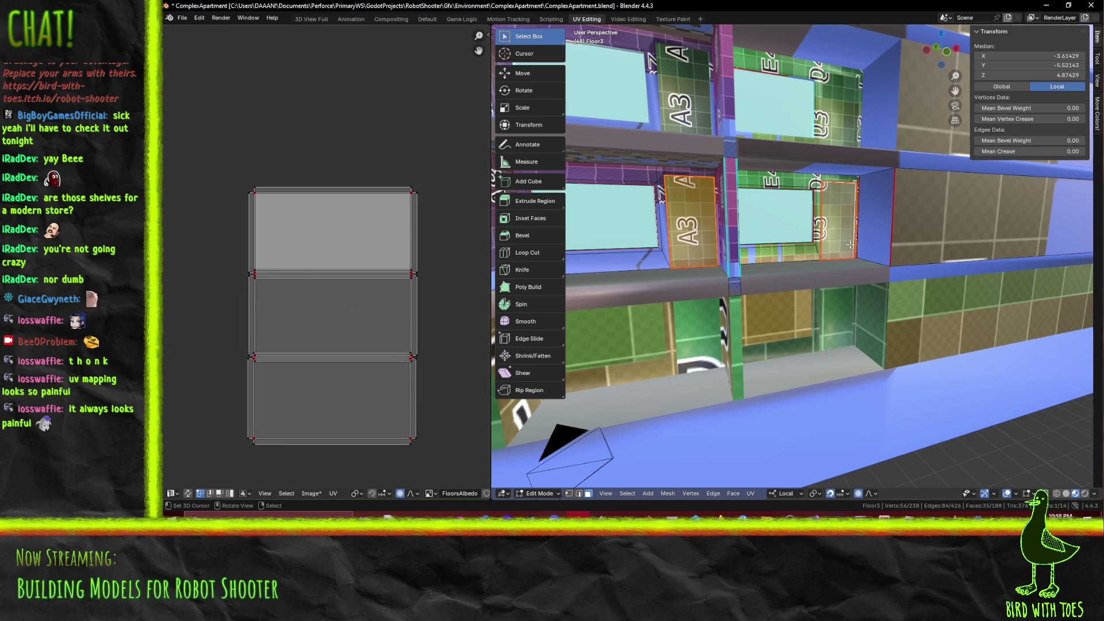
Check one window face's UVs, then restore the 35-face shelf selection
{"action": "key", "text": "alt+a"}
{"action": "left_click", "coordinate": [842, 220]}
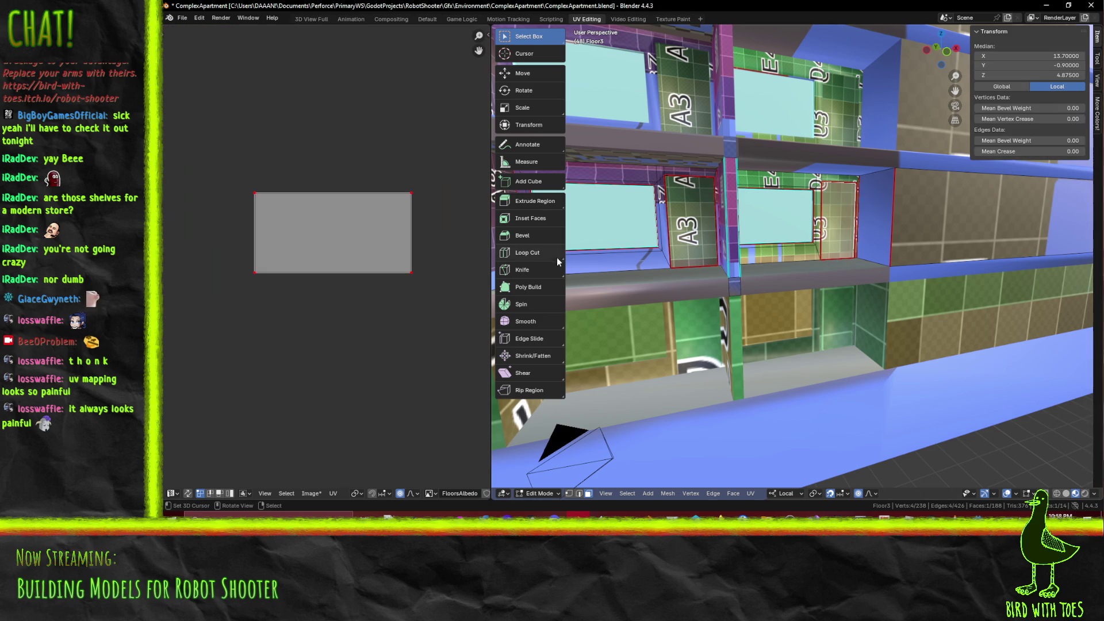
{"action": "key", "text": "a"}
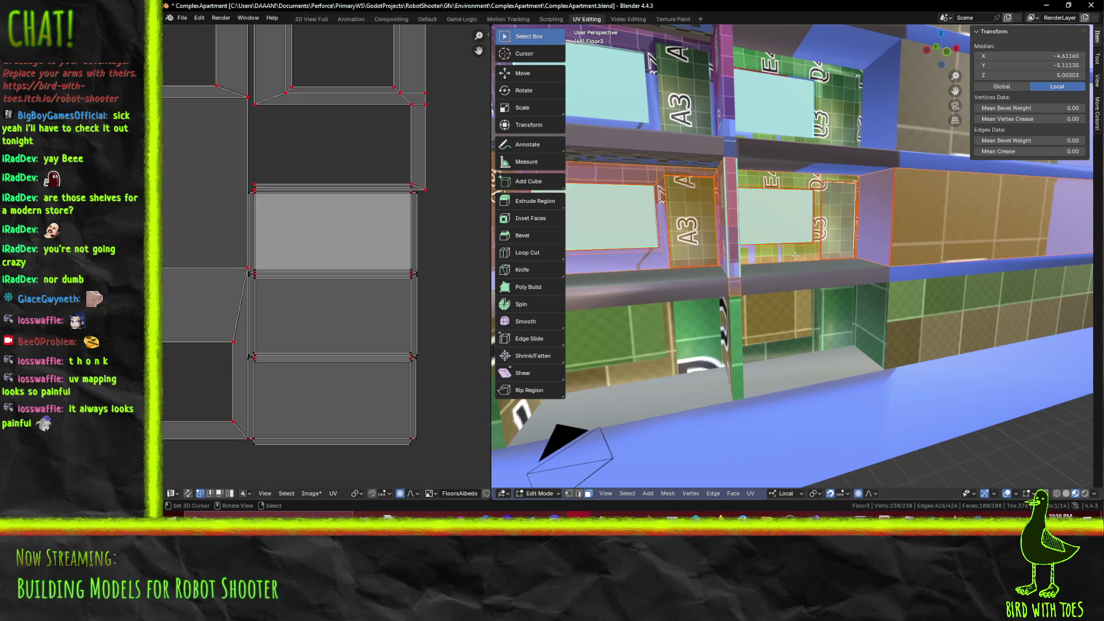
{"action": "scroll", "coordinate": [816, 266], "scroll_direction": "down", "scroll_amount": 5}
{"action": "middle_click_drag", "start_coordinate": [377, 255], "coordinate": [422, 283]}
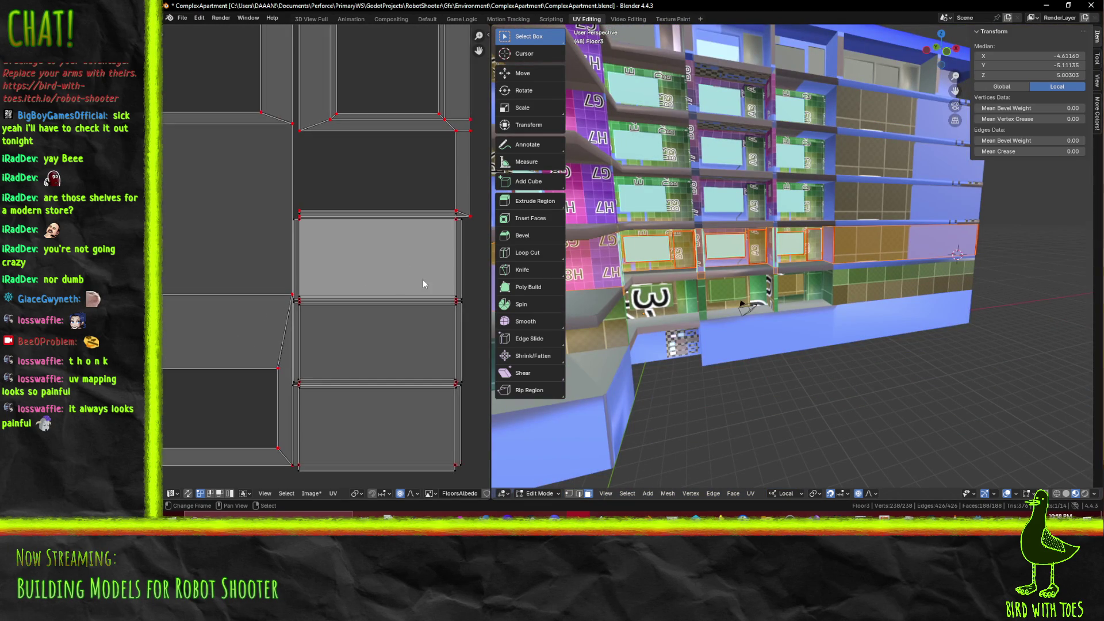
{"action": "key", "text": "ctrl+z"}
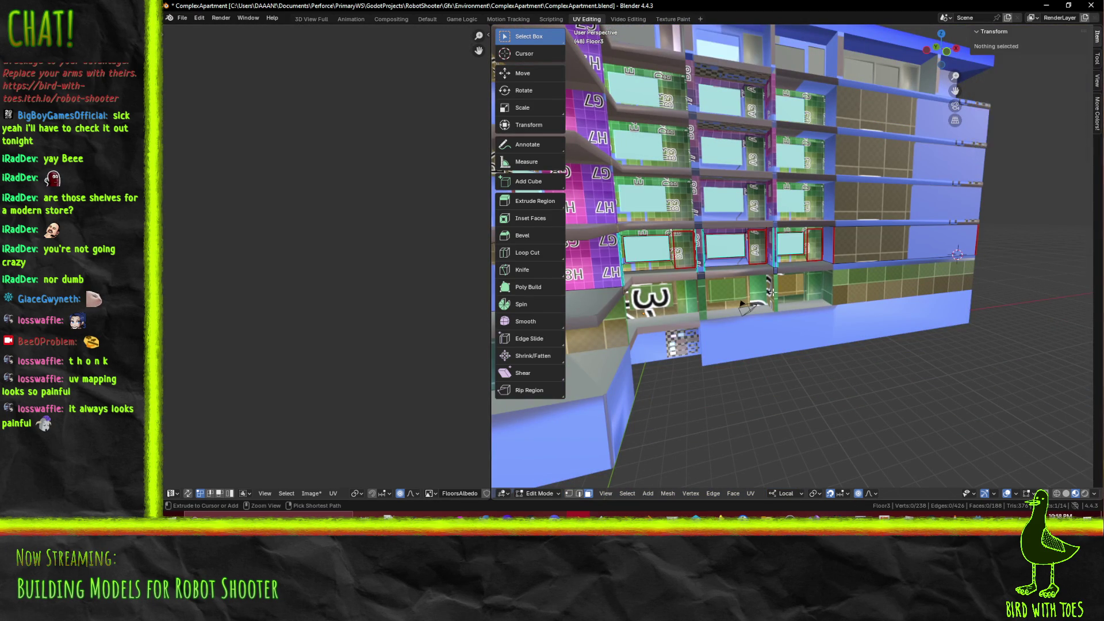
Isolate the three-face island by hiding other UVs and select its top face
{"action": "left_click", "coordinate": [426, 290]}
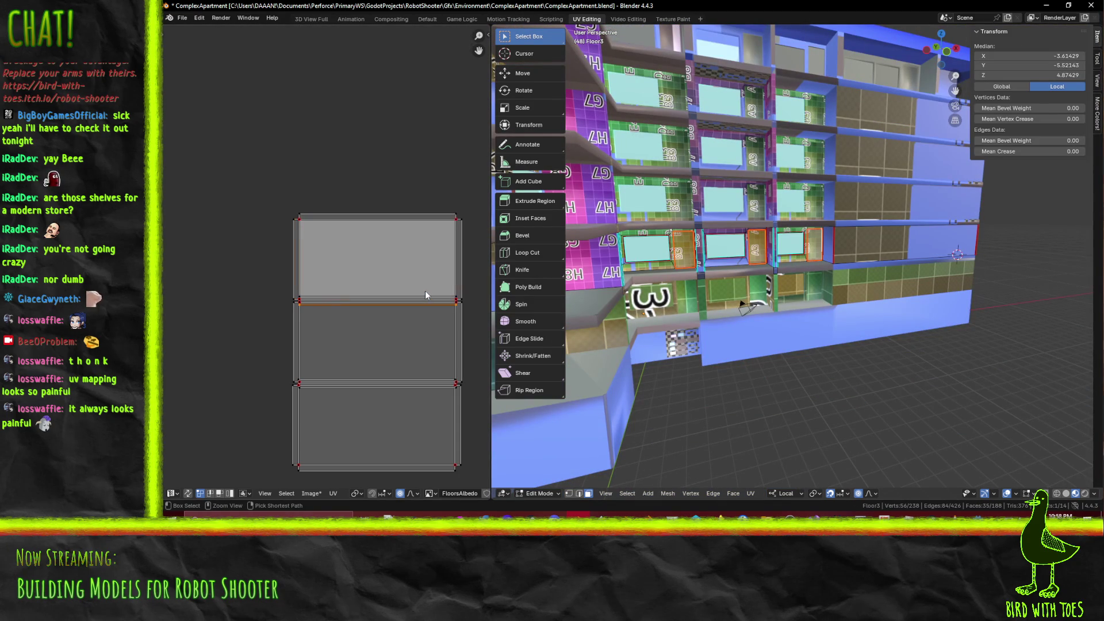
{"action": "key", "text": "ctrl+l"}
{"action": "key", "text": "shift+h"}
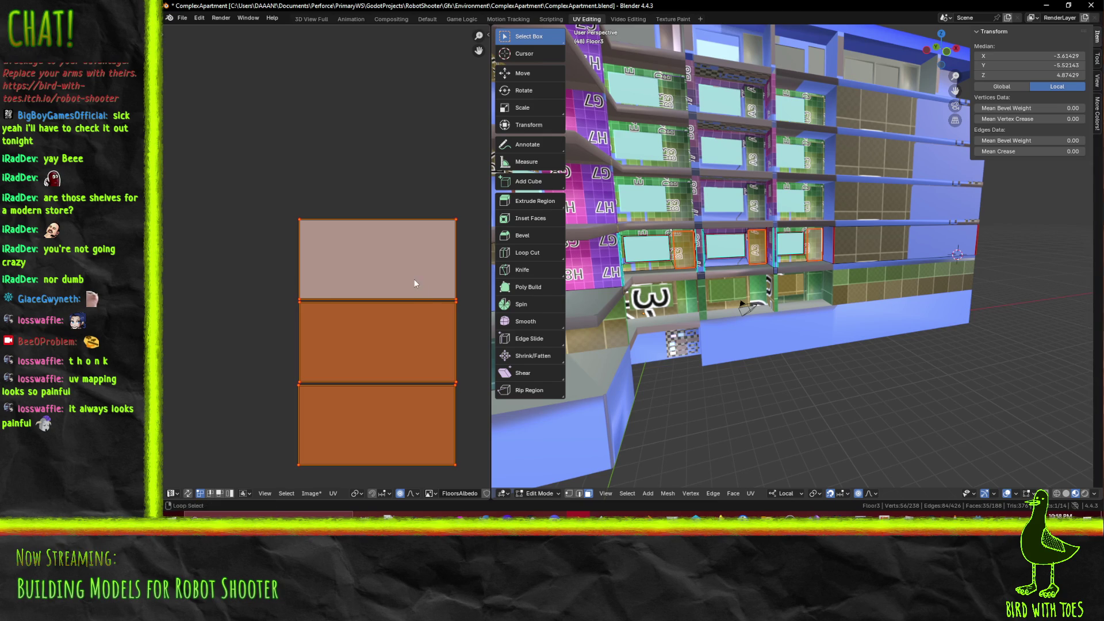
{"action": "key", "text": "alt+a"}
{"action": "left_click_drag", "start_coordinate": [280, 193], "coordinate": [468, 302]}
Move the selected UV faces and then the whole three-face island to new atlas positions
{"action": "key", "text": "g"}
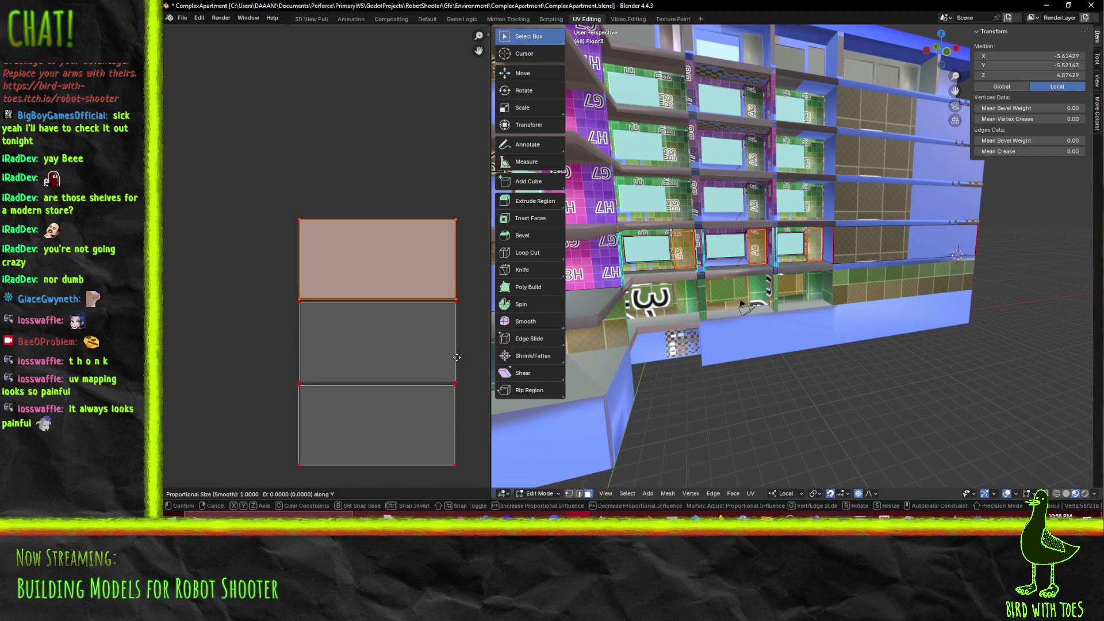
{"action": "right_click", "coordinate": [461, 320]}
{"action": "scroll", "coordinate": [442, 327], "scroll_direction": "down", "scroll_amount": 5}
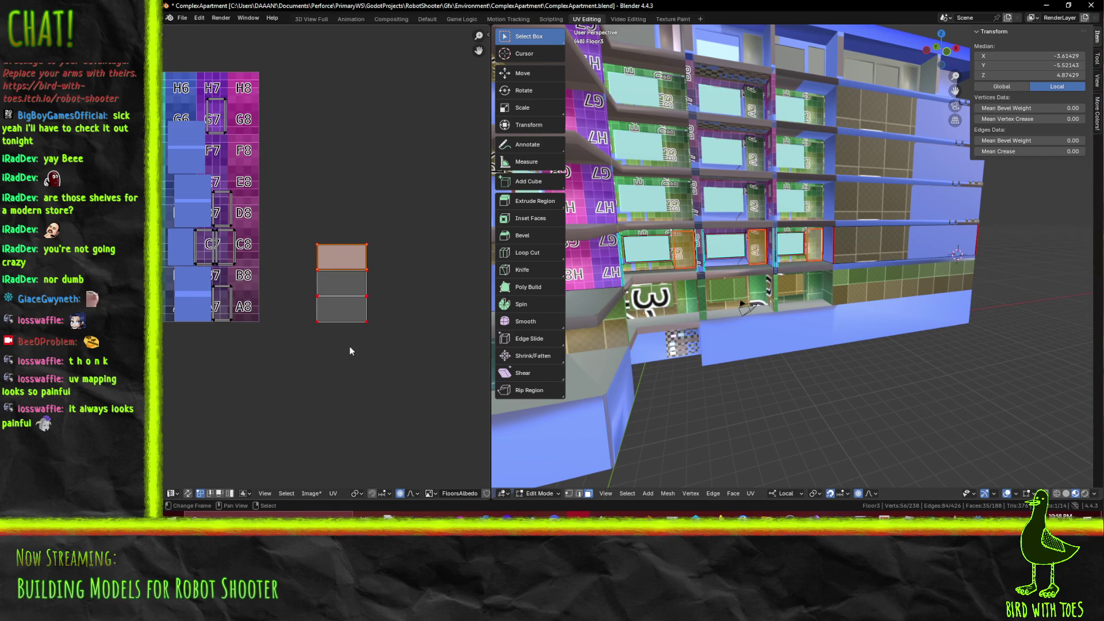
{"action": "scroll", "coordinate": [350, 346], "scroll_direction": "up", "scroll_amount": 2}
{"action": "key", "text": "g"}
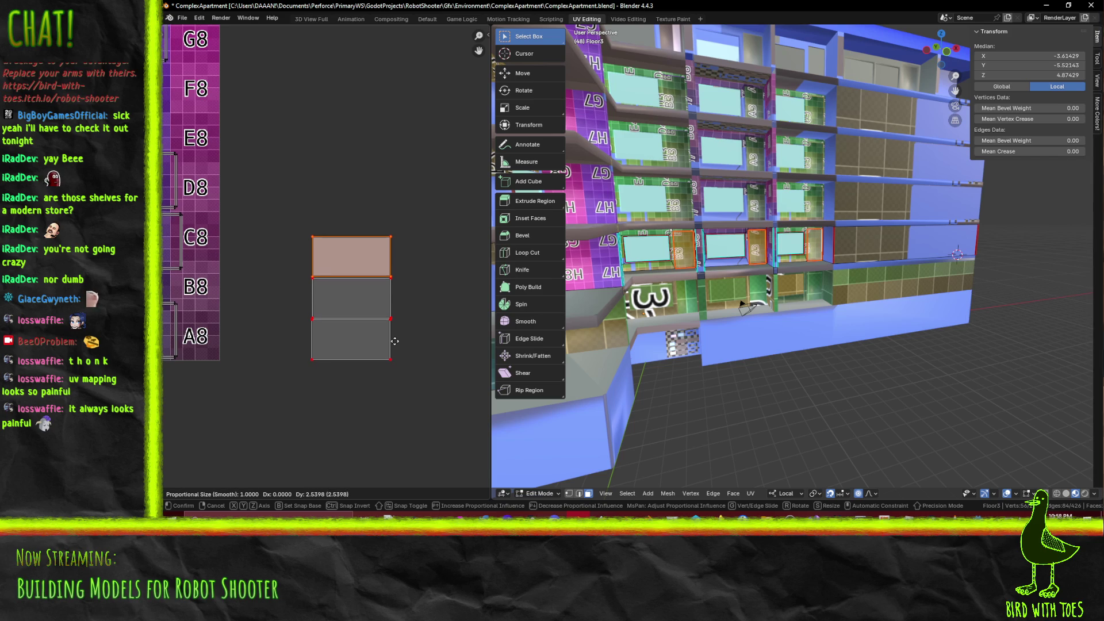
{"action": "left_click", "coordinate": [377, 350]}
{"action": "scroll", "coordinate": [336, 343], "scroll_direction": "down", "scroll_amount": 4}
{"action": "scroll", "coordinate": [291, 322], "scroll_direction": "up", "scroll_amount": 4}
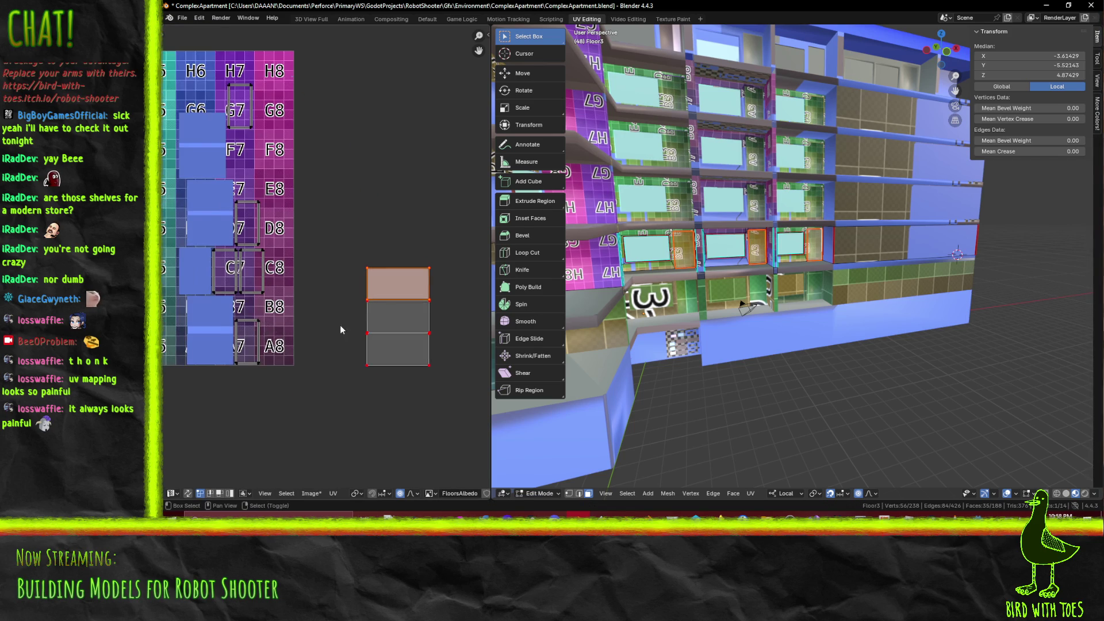
{"action": "scroll", "coordinate": [303, 322], "scroll_direction": "up", "scroll_amount": 5}
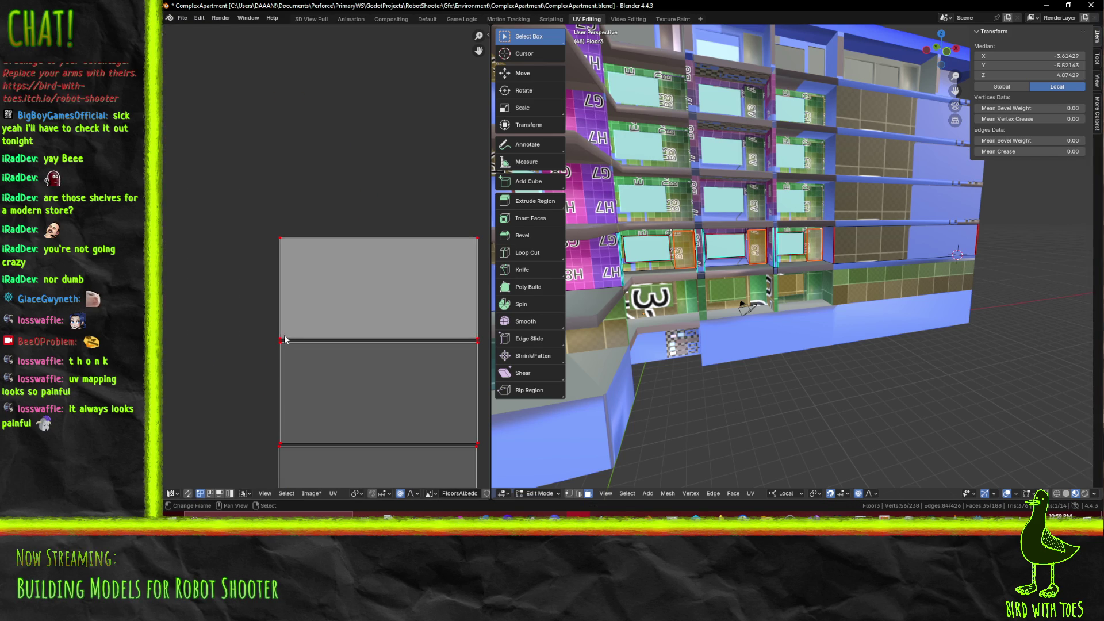
{"action": "key", "text": "g"}
{"action": "left_click", "coordinate": [319, 306]}
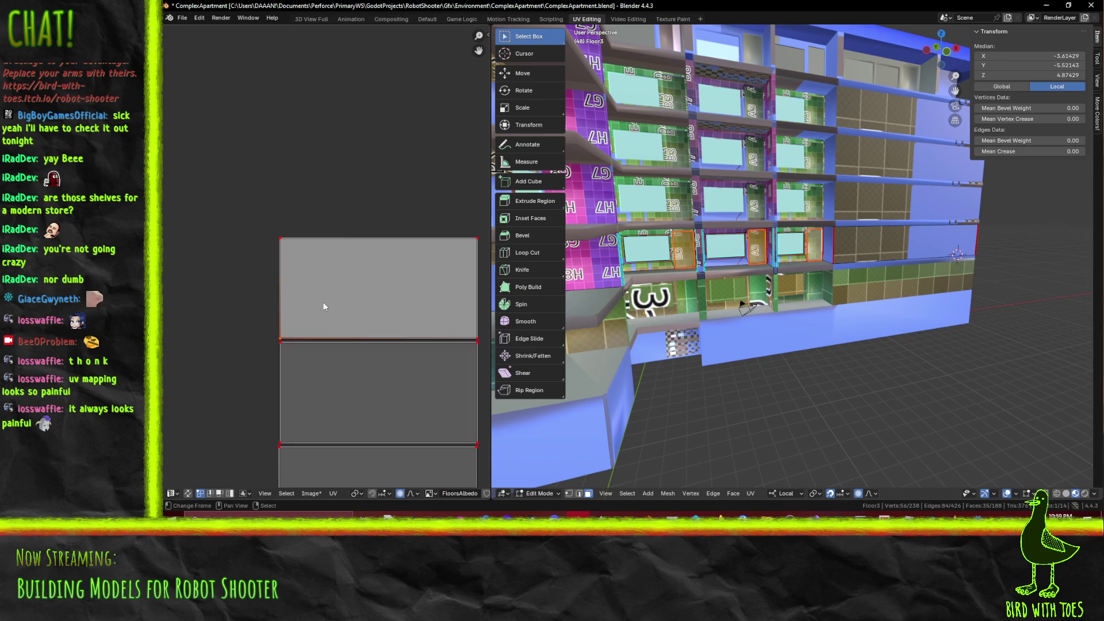
{"action": "scroll", "coordinate": [333, 309], "scroll_direction": "down", "scroll_amount": 3}
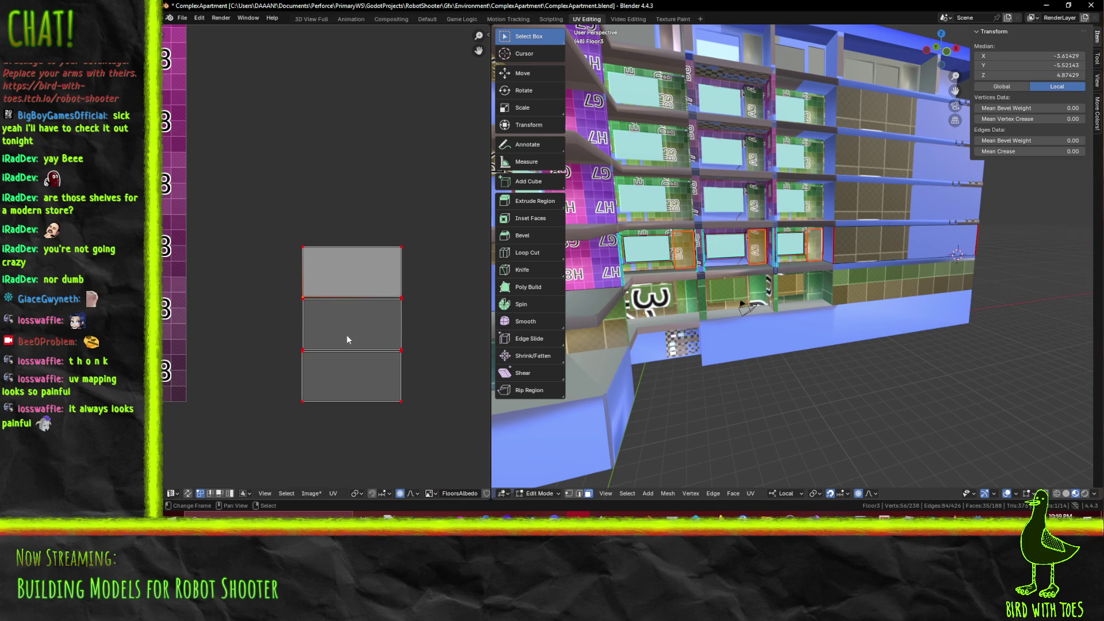
Cancel two distorting island moves and reselect the top UV face
{"action": "key", "text": "g"}
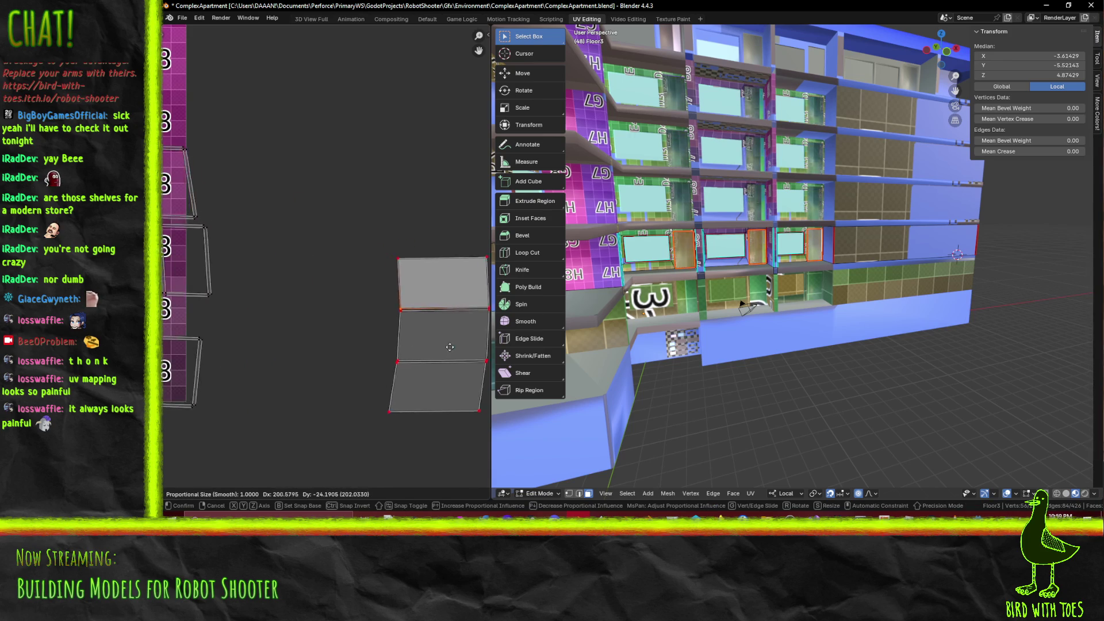
{"action": "right_click", "coordinate": [362, 343]}
{"action": "key", "text": "g"}
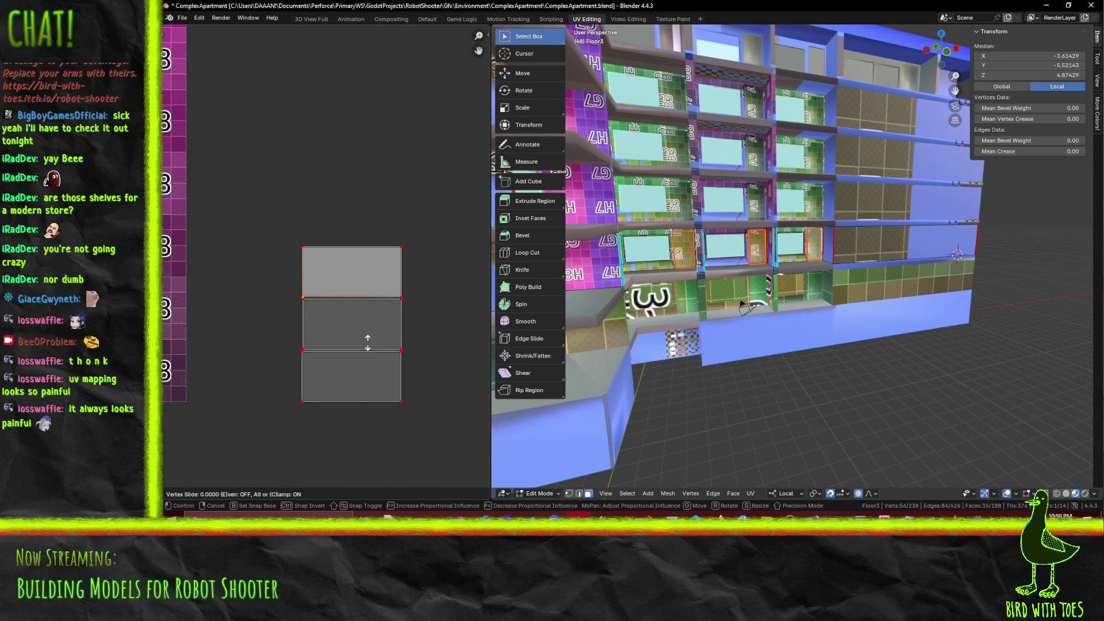
{"action": "right_click", "coordinate": [363, 338]}
{"action": "left_click_drag", "start_coordinate": [282, 226], "coordinate": [437, 296]}
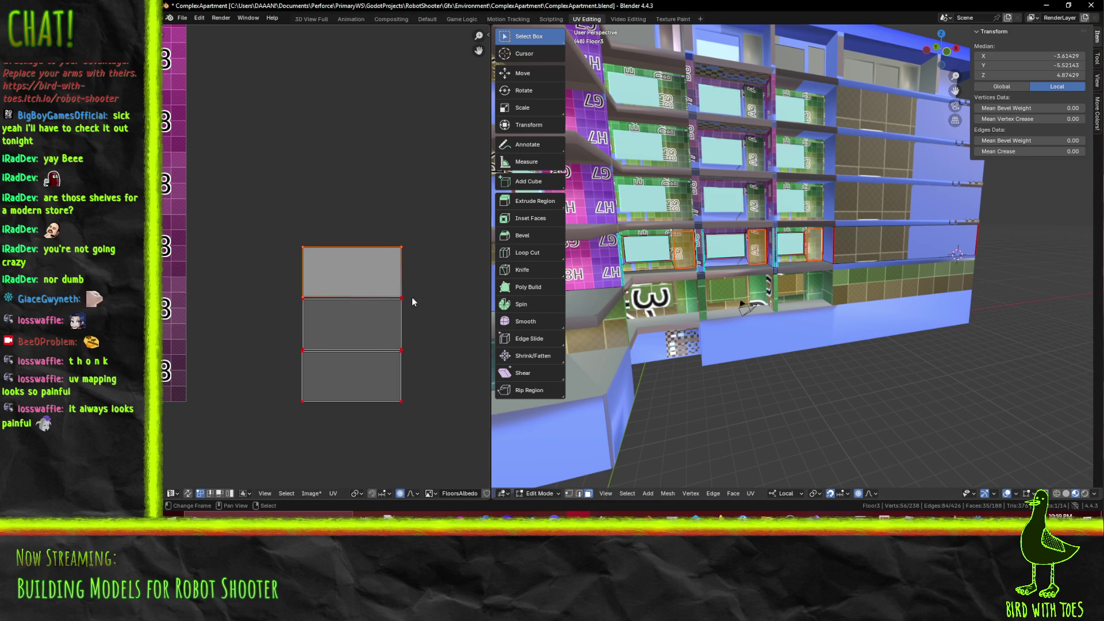
{"action": "scroll", "coordinate": [411, 297], "scroll_direction": "up", "scroll_amount": 3}
{"action": "middle_click_drag", "start_coordinate": [407, 297], "coordinate": [240, 277]}
{"action": "left_click_drag", "start_coordinate": [263, 288], "coordinate": [314, 311]}
Try a vertical move and edge slide of the top face, then abandon it
{"action": "key", "text": "g"}
{"action": "key", "text": "y"}
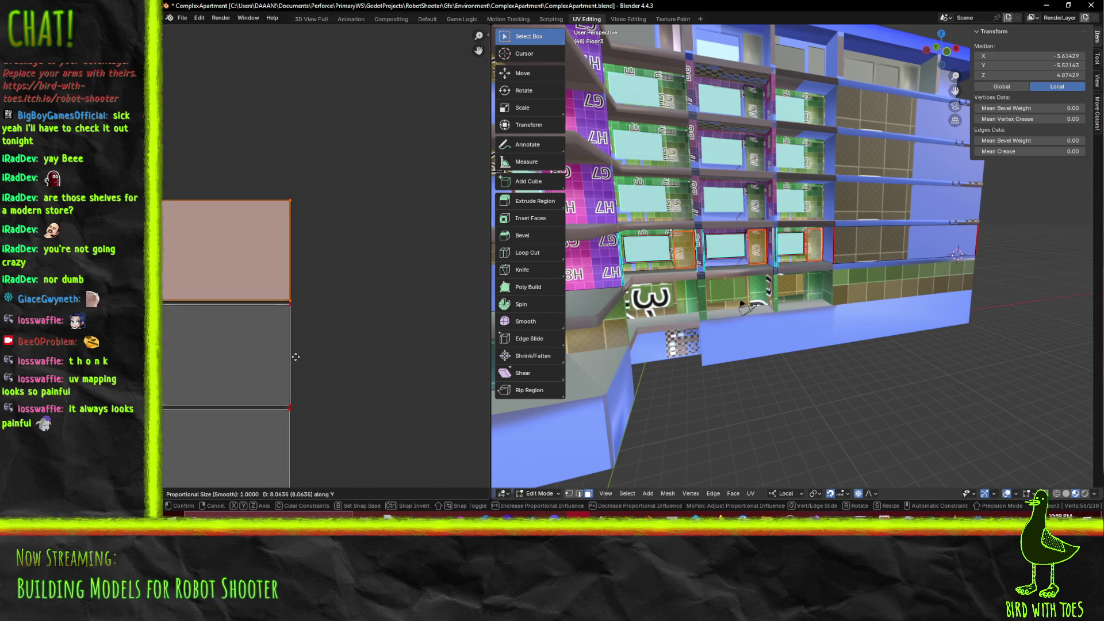
{"action": "key", "text": "g"}
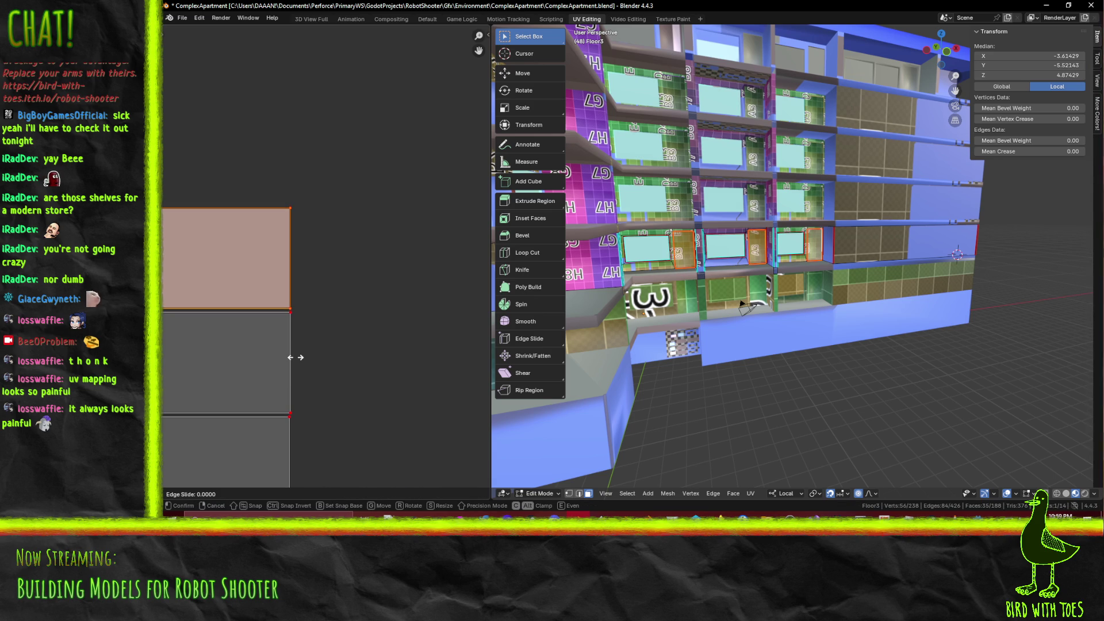
{"action": "key", "text": "g"}
{"action": "key", "text": "g"}
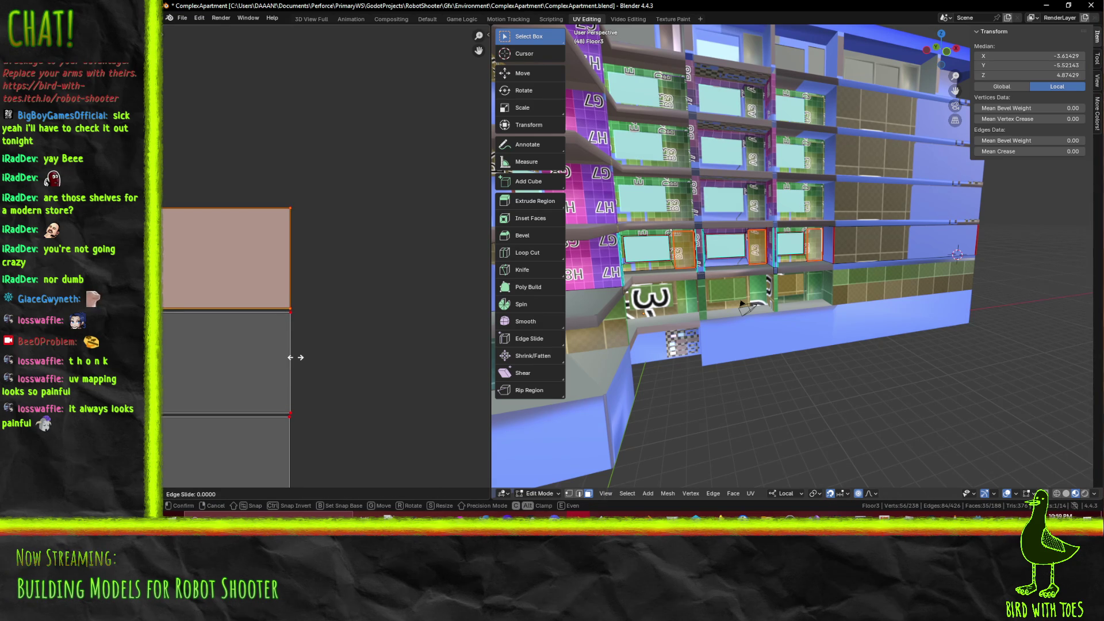
{"action": "key", "text": "g"}
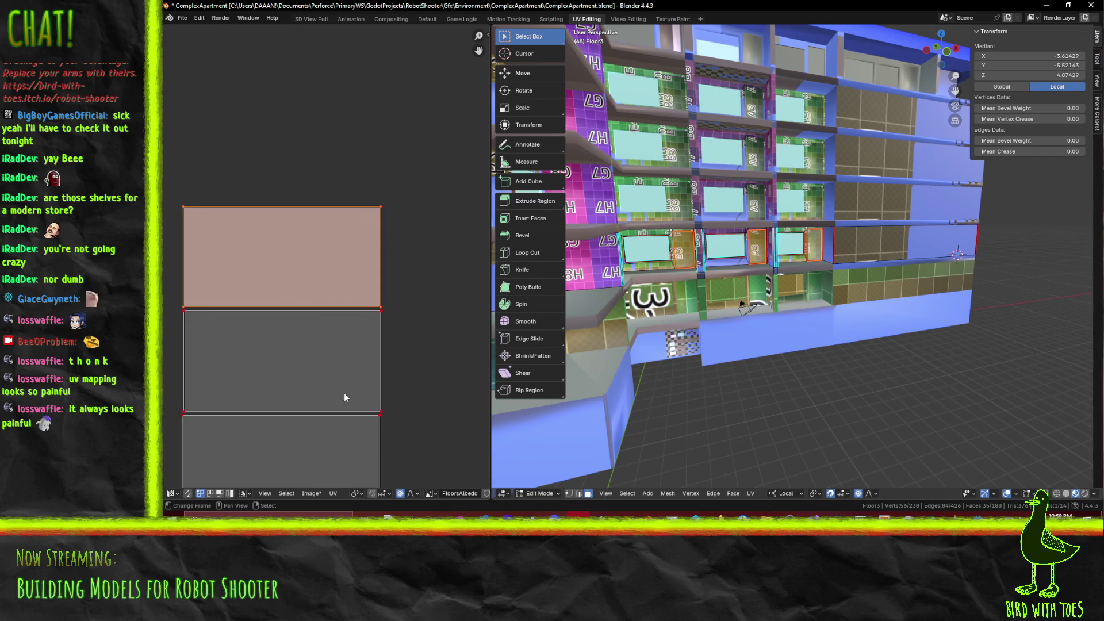
{"action": "key", "text": "g"}
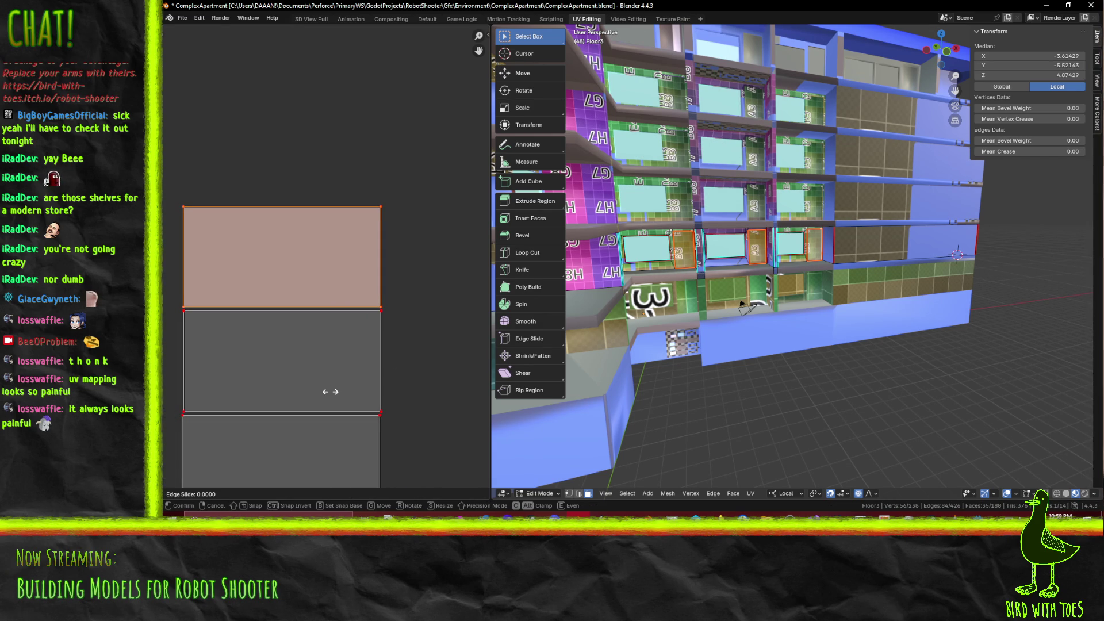
{"action": "key", "text": "g"}
{"action": "key", "text": "g"}
{"action": "key", "text": "g"}
{"action": "key", "text": "g"}
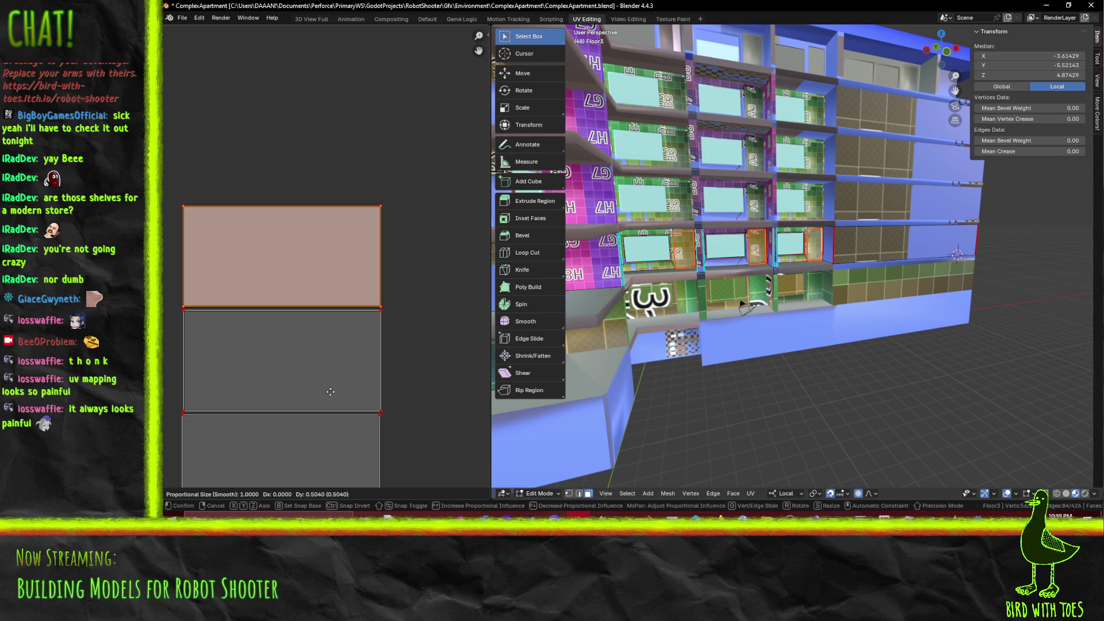
{"action": "key", "text": "Escape"}
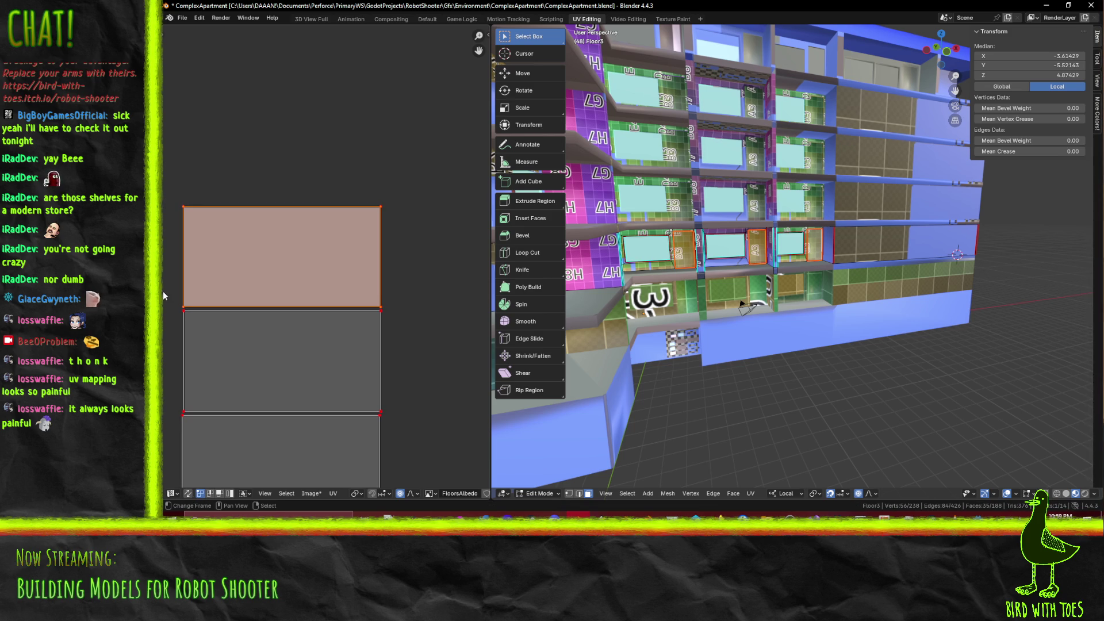
Run Move from the operator search, try an edge slide, and cancel it
{"action": "key", "text": "F3"}
{"action": "type", "text": "move"}
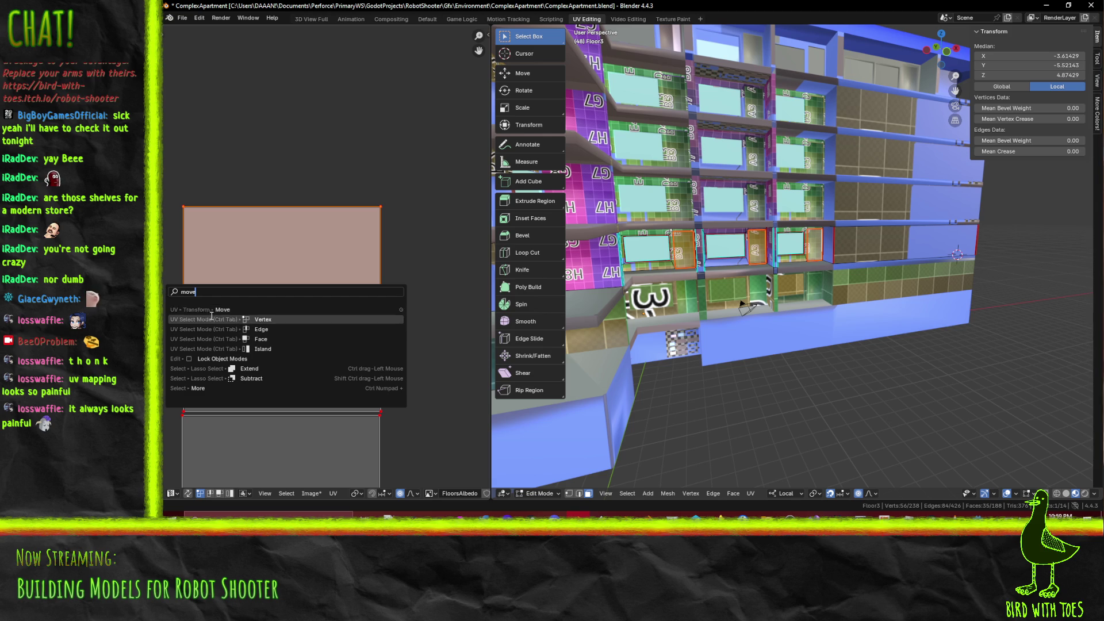
{"action": "left_click", "coordinate": [202, 311]}
{"action": "key", "text": "g"}
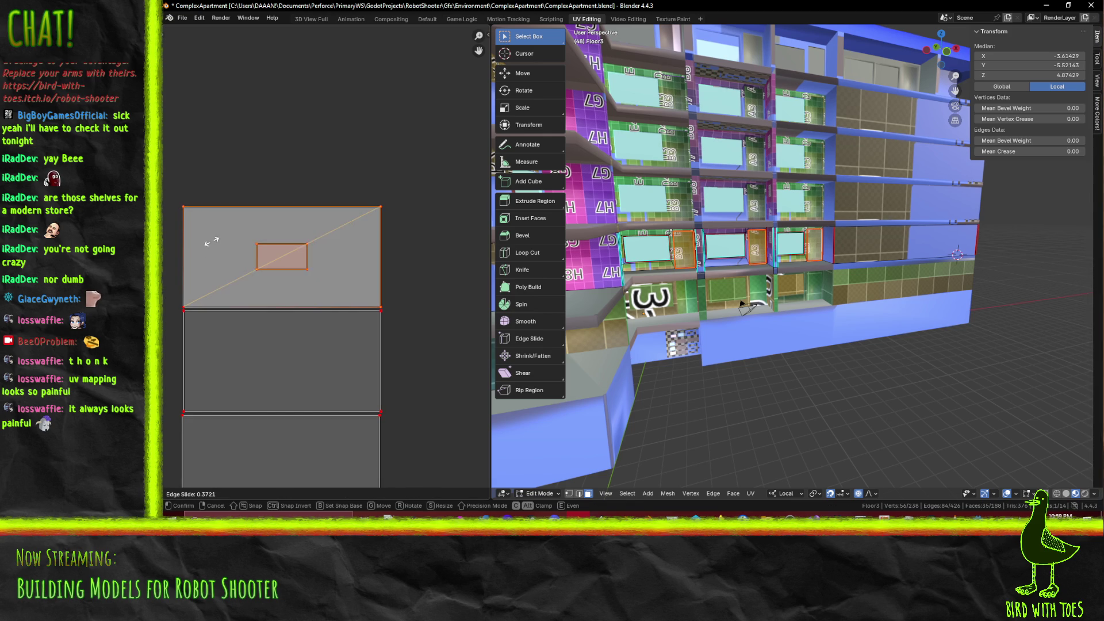
{"action": "right_click", "coordinate": [309, 287]}
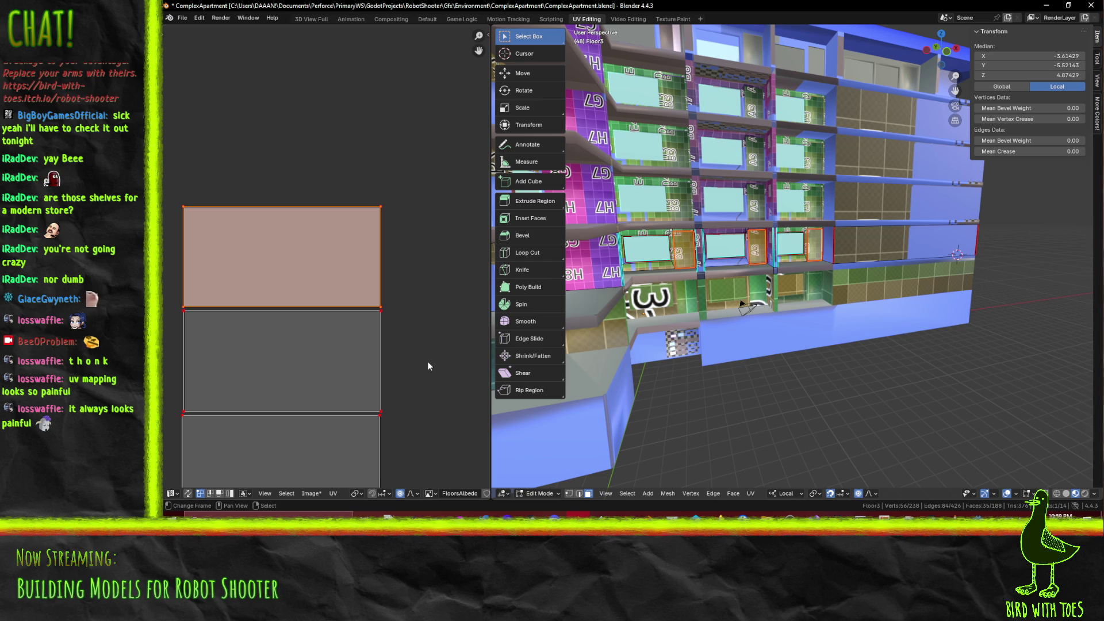
Toggle UV edge/face select modes, reselect the top face, and cancel another edge slide
{"action": "left_click", "coordinate": [210, 492]}
{"action": "left_click", "coordinate": [219, 493]}
{"action": "left_click", "coordinate": [210, 494]}
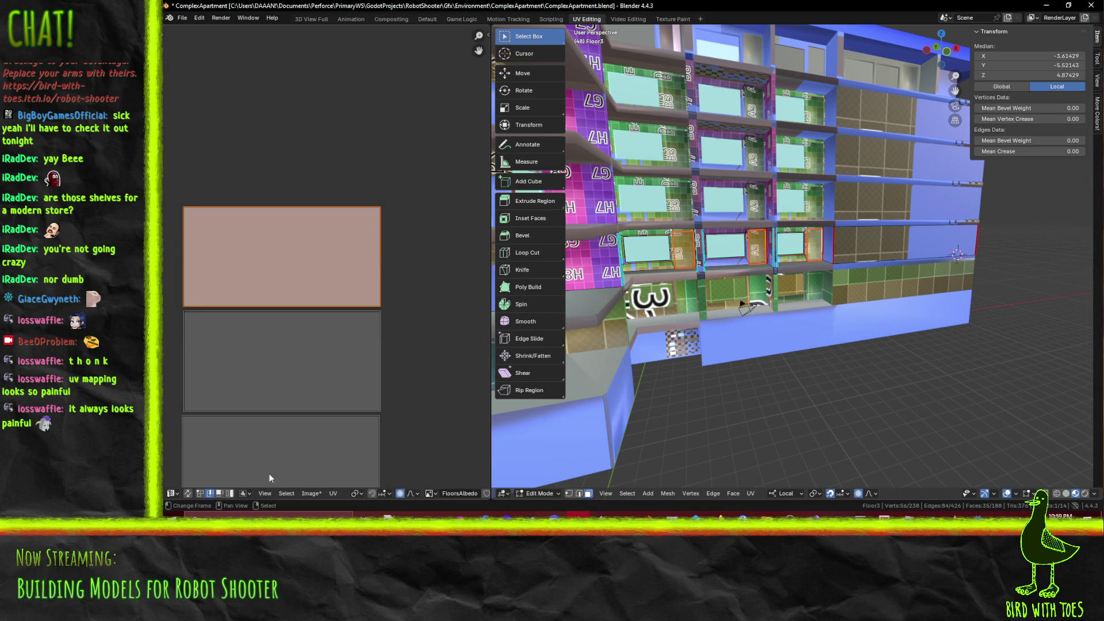
{"action": "left_click", "coordinate": [278, 362]}
{"action": "left_click", "coordinate": [288, 299]}
{"action": "left_click", "coordinate": [219, 493]}
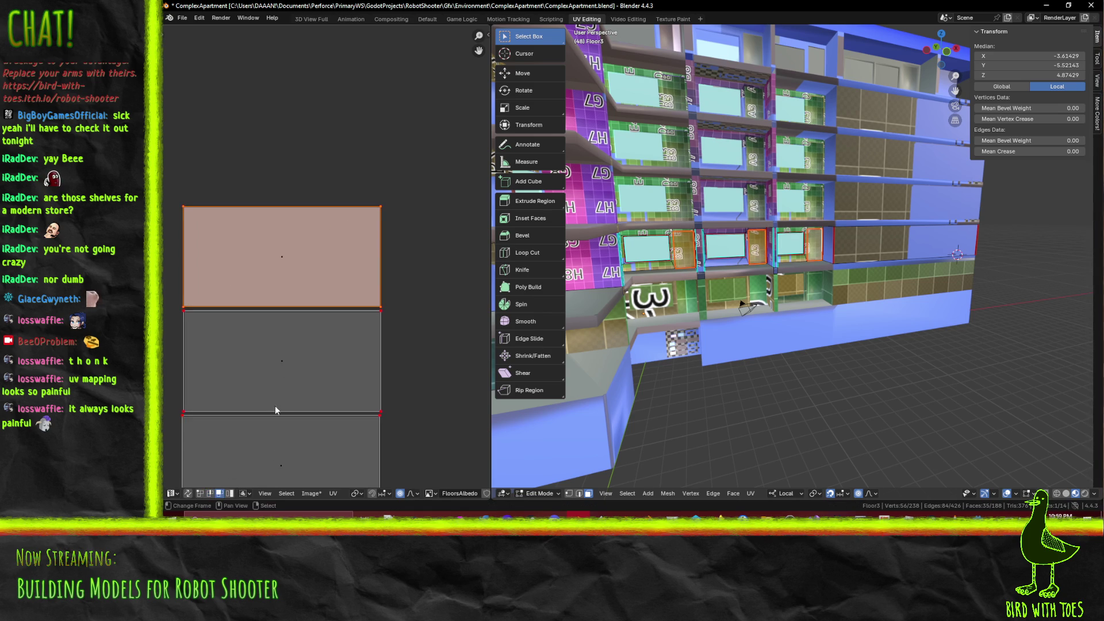
{"action": "key", "text": "g"}
{"action": "key", "text": "g"}
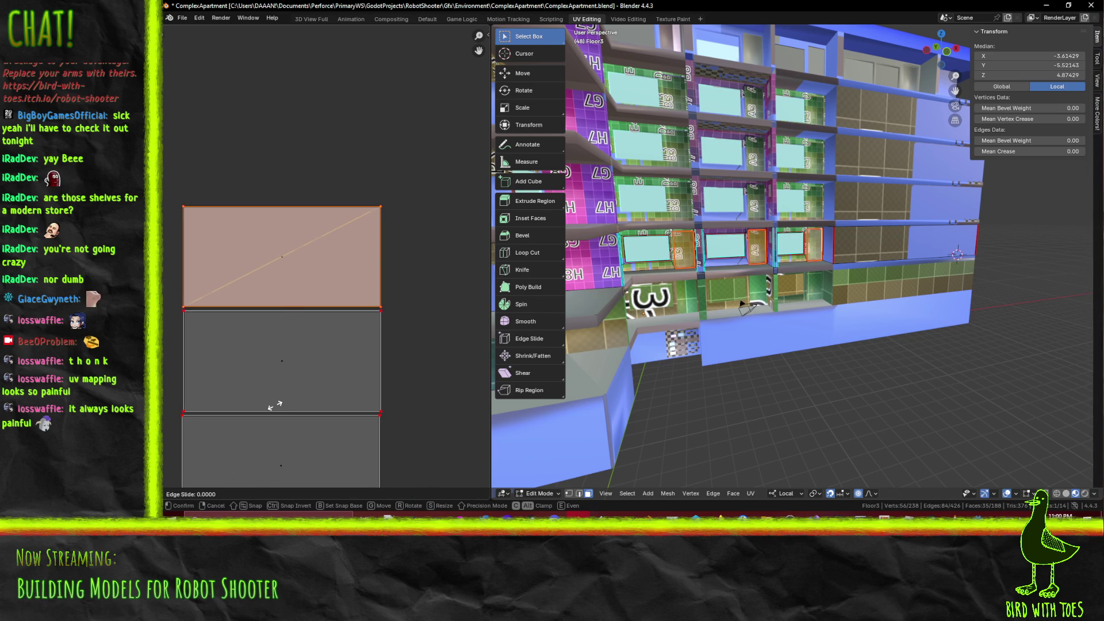
{"action": "right_click", "coordinate": [331, 343]}
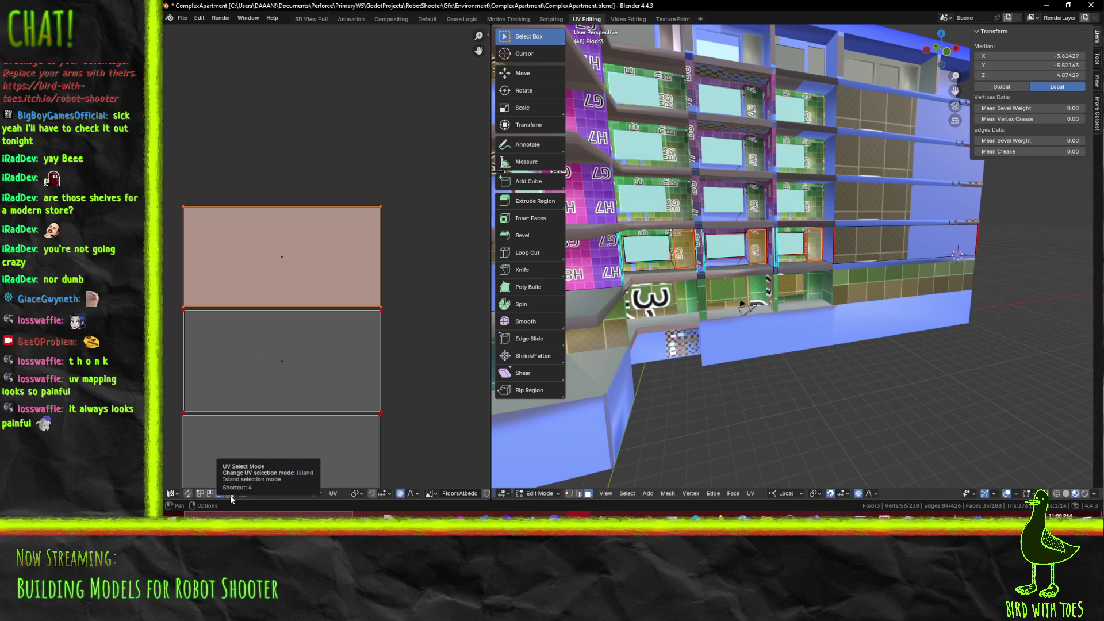
Toggle UV sync selection on and back off so only the selected faces show
{"action": "left_click", "coordinate": [188, 494]}
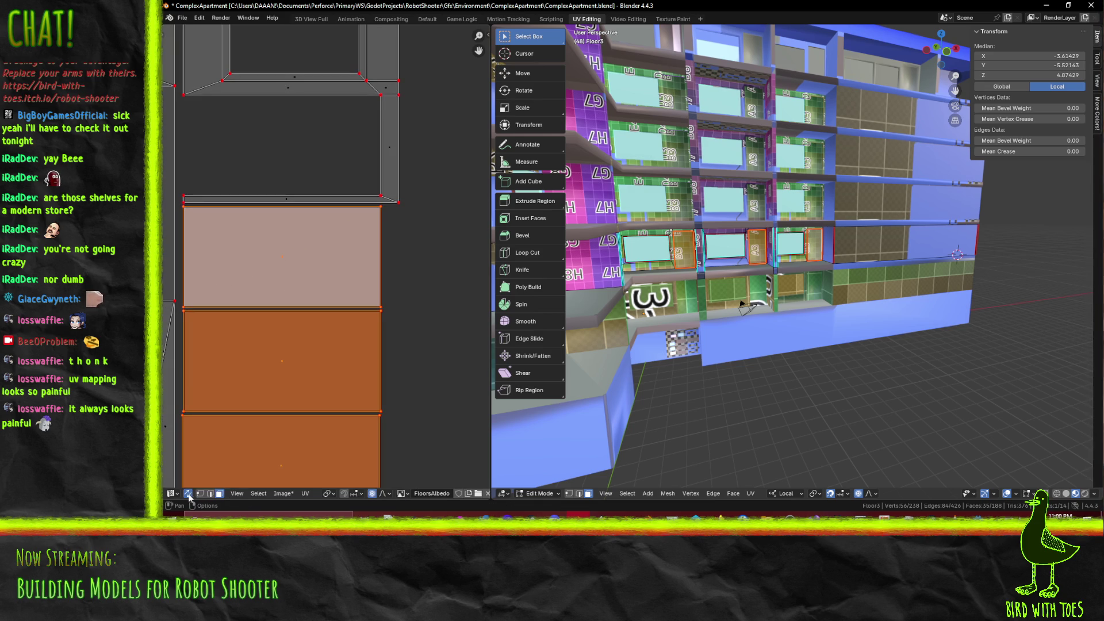
{"action": "left_click", "coordinate": [188, 495]}
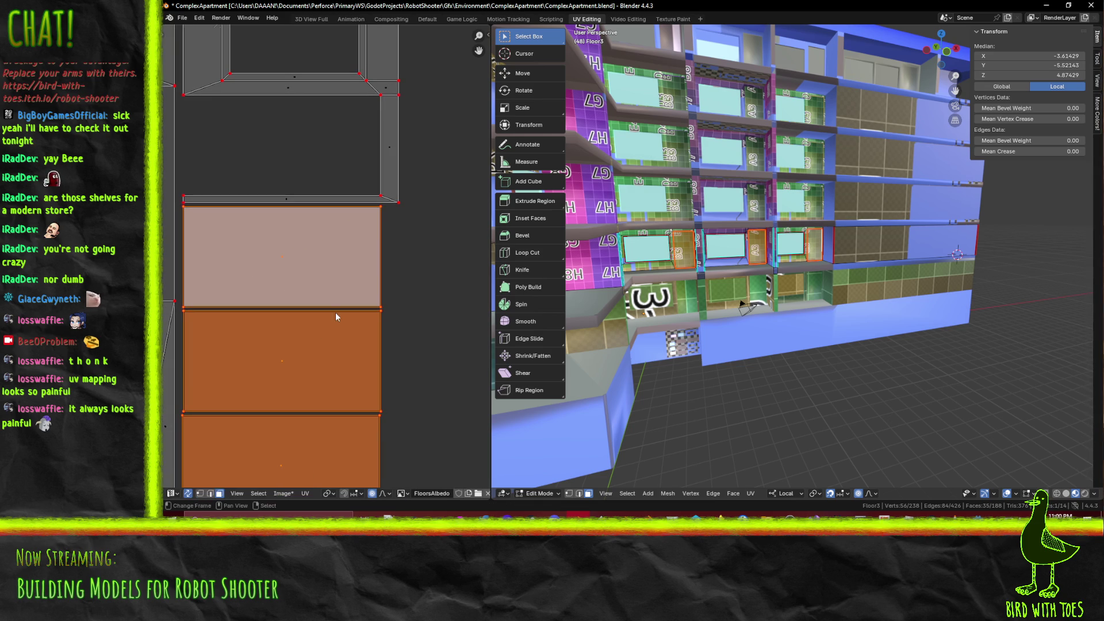
{"action": "scroll", "coordinate": [336, 312], "scroll_direction": "down", "scroll_amount": 3}
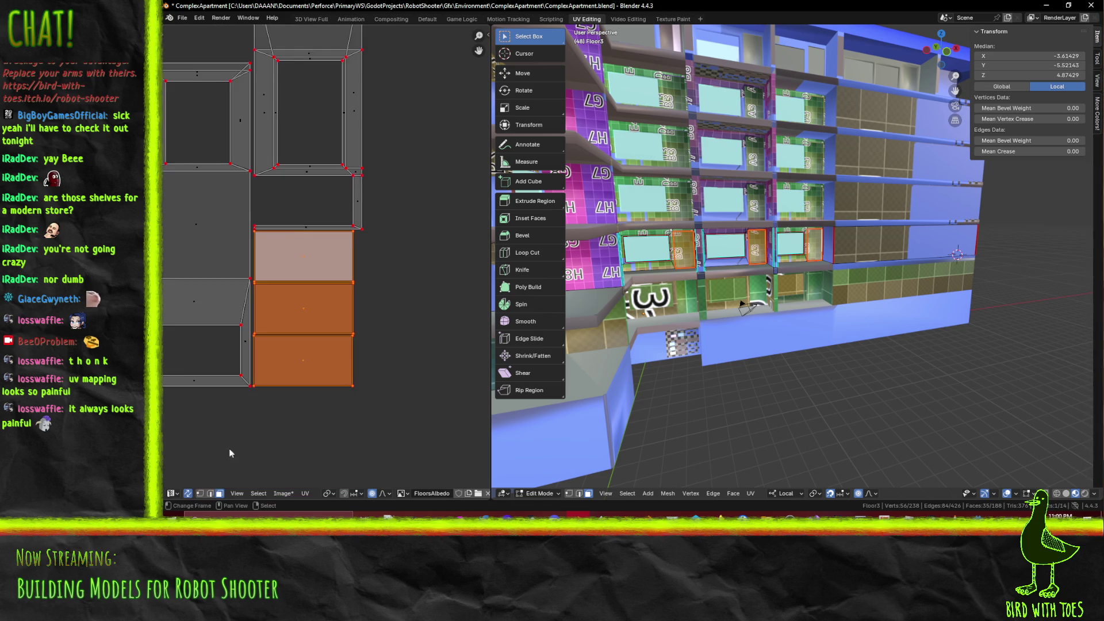
{"action": "left_click", "coordinate": [187, 494]}
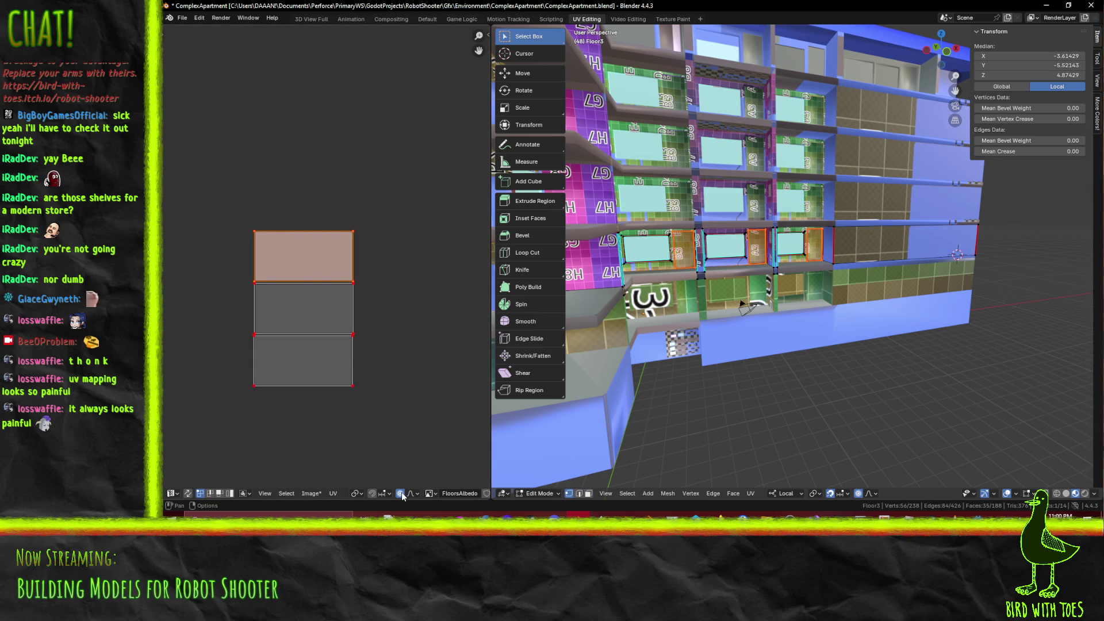
Select the top UV face and move it straight up along Y
{"action": "key", "text": "g"}
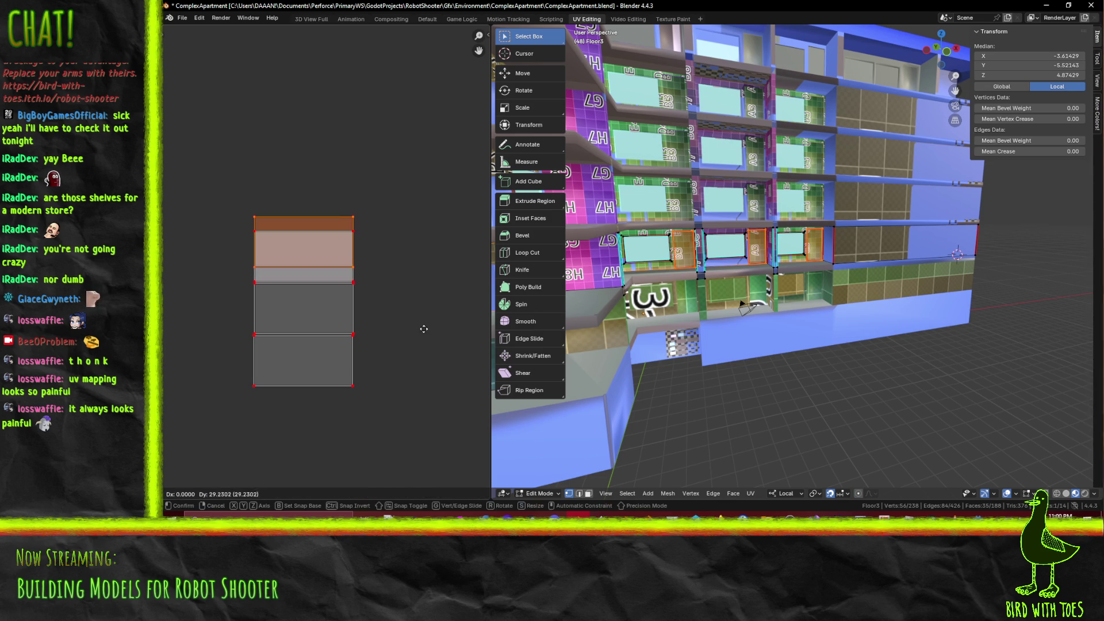
{"action": "key", "text": "Escape"}
{"action": "scroll", "coordinate": [386, 298], "scroll_direction": "up", "scroll_amount": 2}
{"action": "left_click_drag", "start_coordinate": [219, 198], "coordinate": [417, 291]}
{"action": "scroll", "coordinate": [383, 300], "scroll_direction": "up", "scroll_amount": 2}
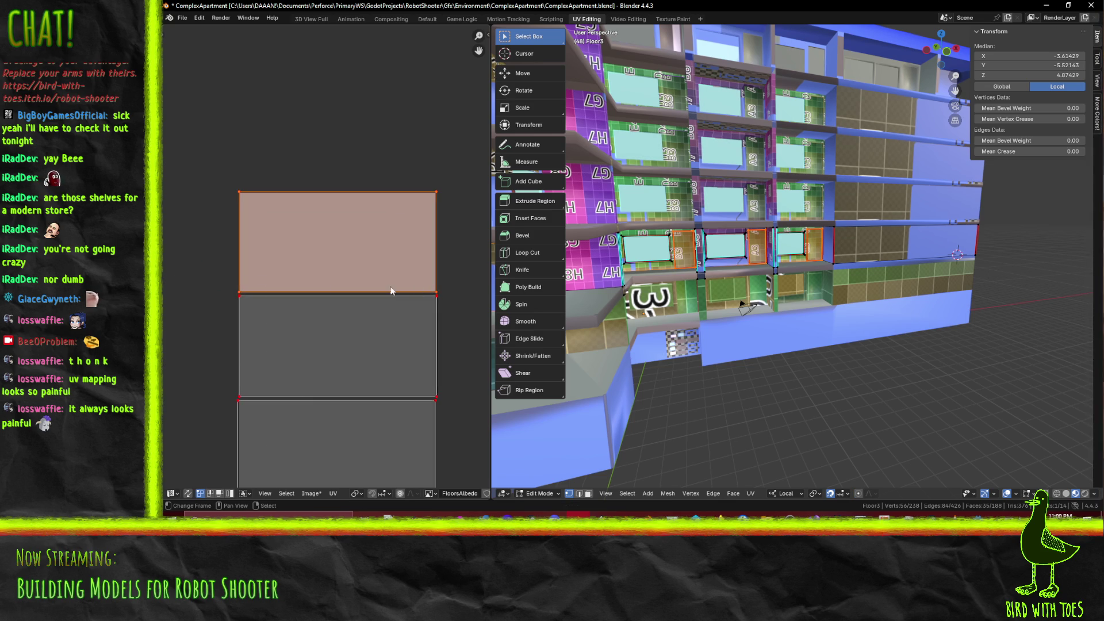
{"action": "left_click_drag", "start_coordinate": [203, 265], "coordinate": [456, 298]}
{"action": "key", "text": "g"}
{"action": "key", "text": "y"}
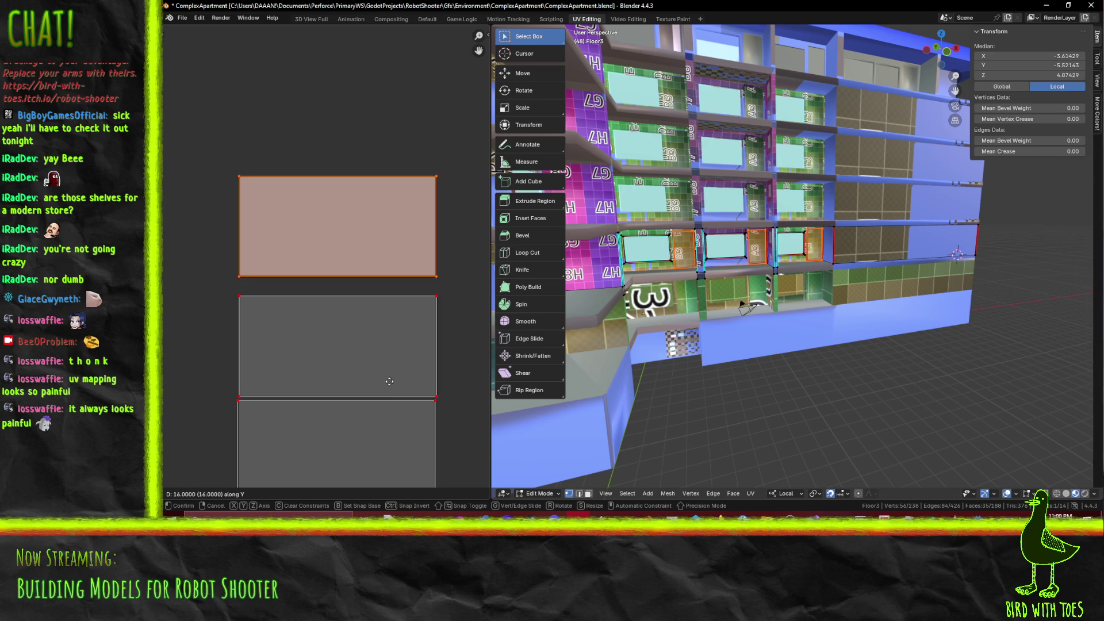
{"action": "left_click", "coordinate": [393, 376]}
Select the bottom UV face and move it straight down along Y, opening a gap
{"action": "scroll", "coordinate": [387, 393], "scroll_direction": "down", "scroll_amount": 3}
{"action": "middle_click_drag", "start_coordinate": [387, 393], "coordinate": [408, 352]}
{"action": "left_click_drag", "start_coordinate": [278, 385], "coordinate": [451, 293]}
{"action": "scroll", "coordinate": [416, 318], "scroll_direction": "up", "scroll_amount": 3}
{"action": "left_click_drag", "start_coordinate": [275, 340], "coordinate": [476, 306]}
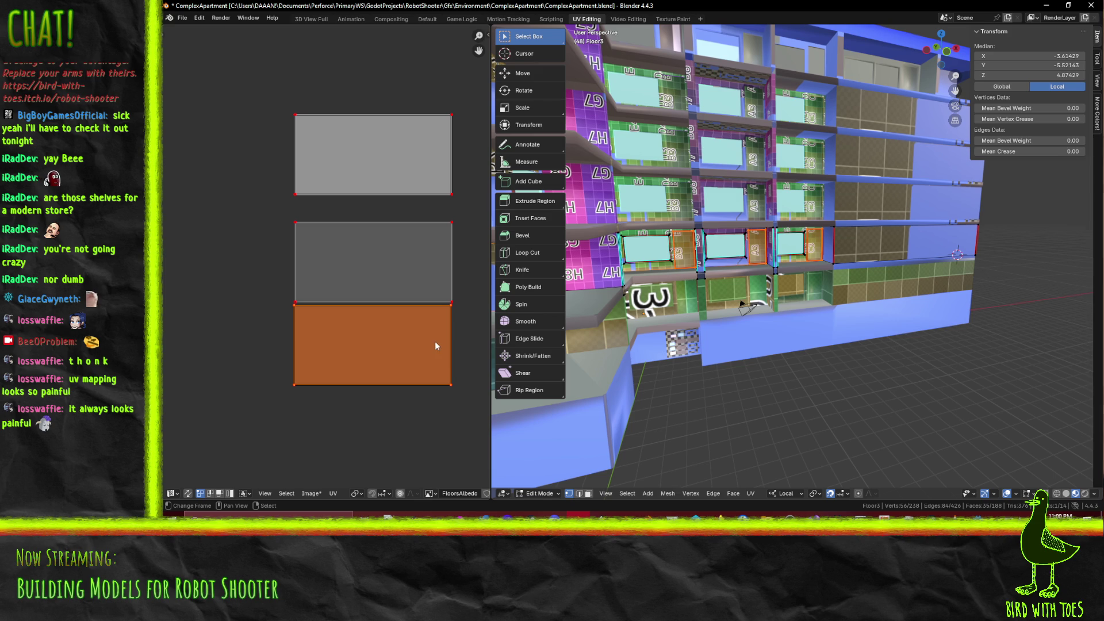
{"action": "key", "text": "g"}
{"action": "key", "text": "y"}
{"action": "left_click", "coordinate": [437, 381]}
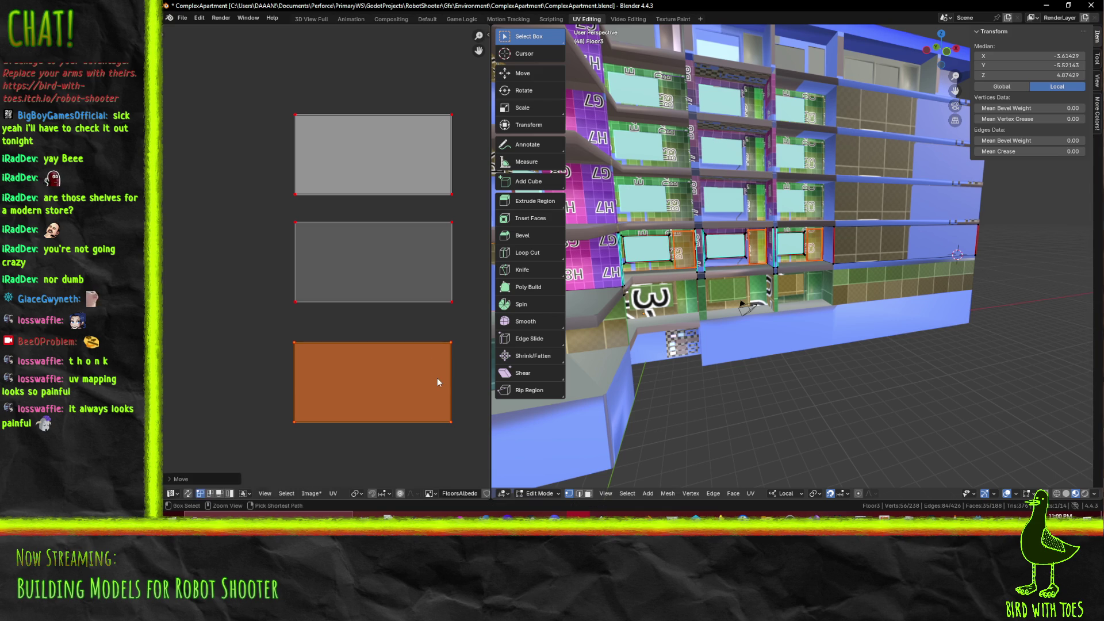
{"action": "scroll", "coordinate": [426, 359], "scroll_direction": "down", "scroll_amount": 1}
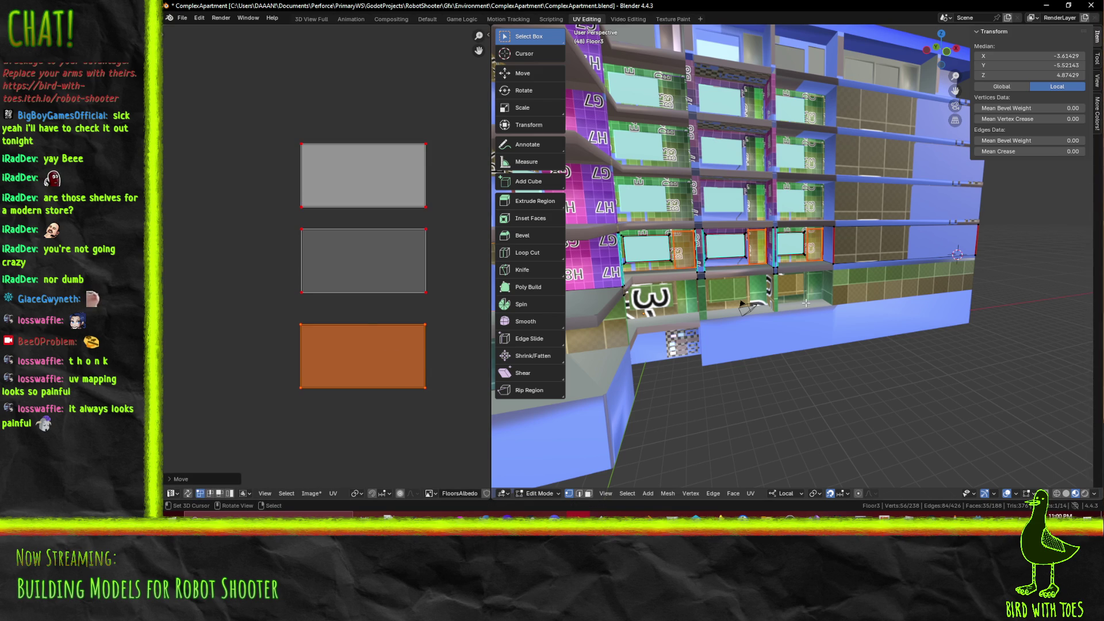
{"action": "scroll", "coordinate": [319, 208], "scroll_direction": "down", "scroll_amount": 3}
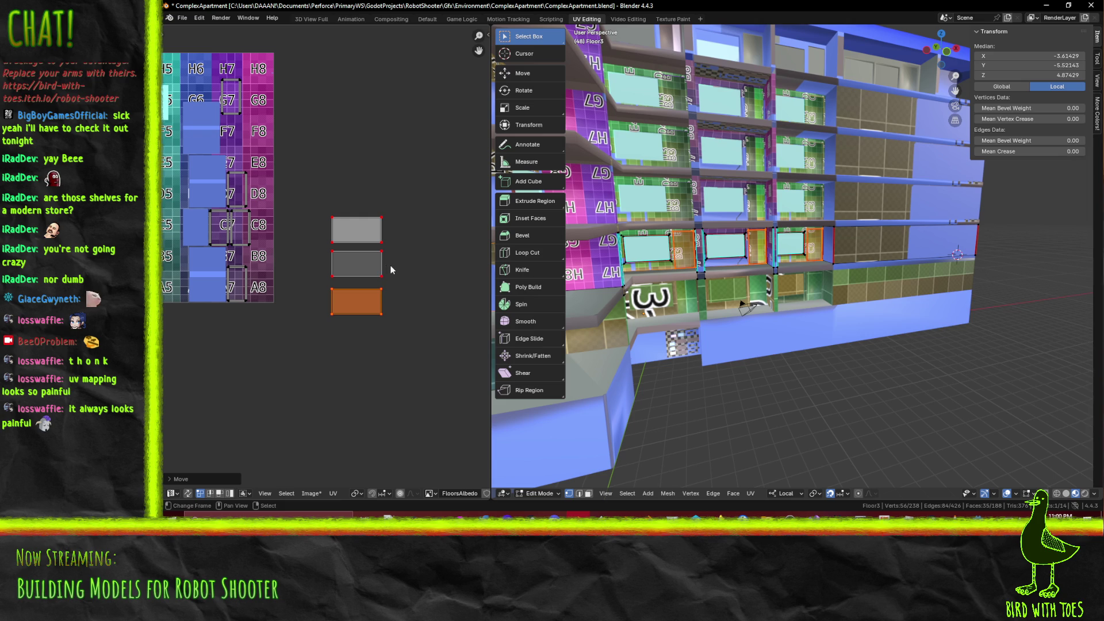
{"action": "key", "text": "F3"}
Apply the conformal unwrap, then raise the bottom UV face vertically against the middle one
{"action": "left_click", "coordinate": [922, 310]}
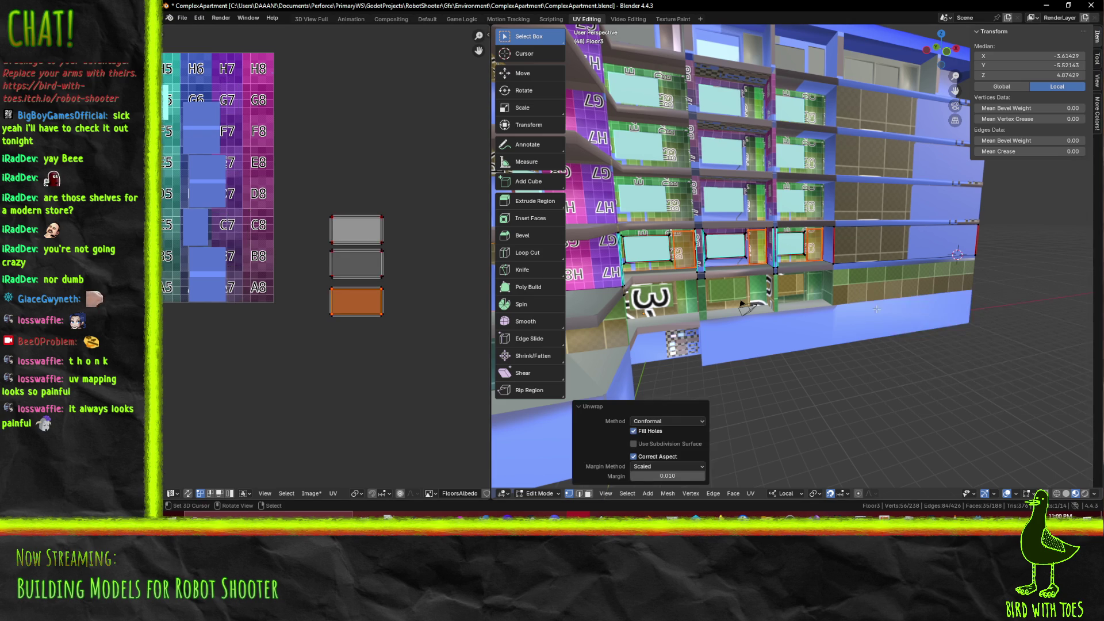
{"action": "scroll", "coordinate": [440, 275], "scroll_direction": "up", "scroll_amount": 4}
{"action": "left_click", "coordinate": [426, 312]}
{"action": "mouse_move", "coordinate": [332, 330]}
{"action": "left_mouse_down"}
{"action": "mouse_move", "coordinate": [483, 429]}
{"action": "mouse_move", "coordinate": [474, 424]}
{"action": "left_mouse_up"}
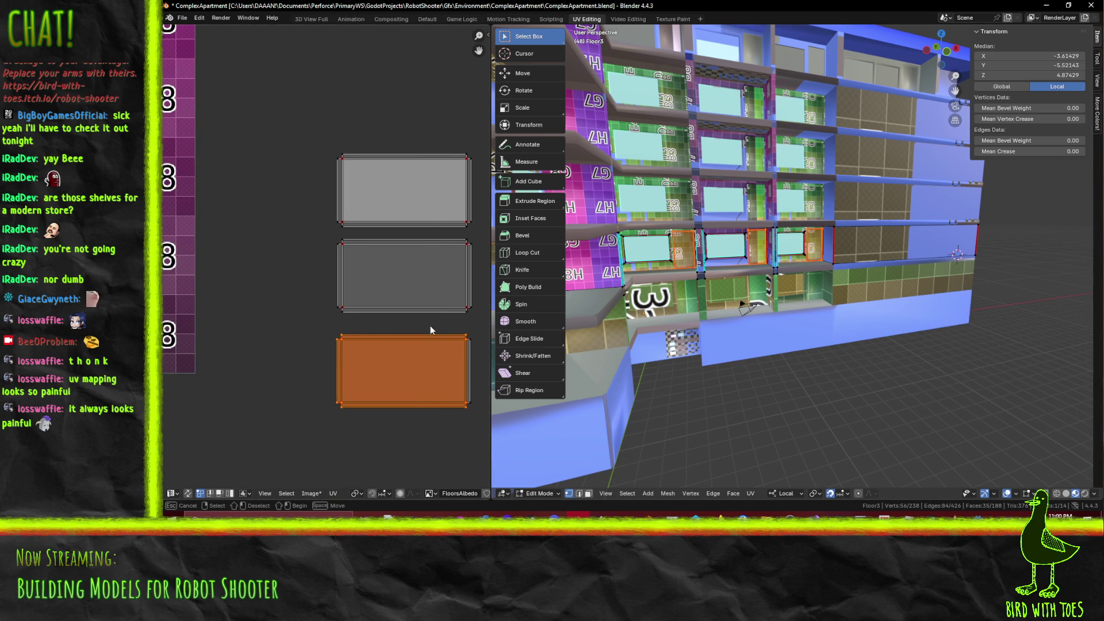
{"action": "key", "text": "g"}
{"action": "key", "text": "y"}
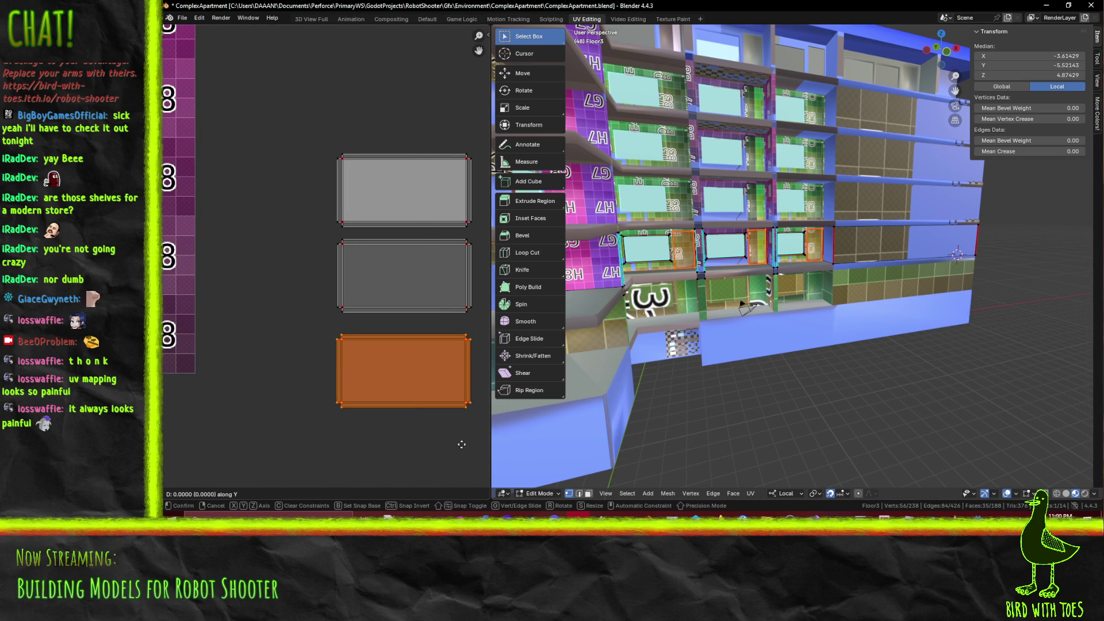
{"action": "left_click", "coordinate": [469, 362]}
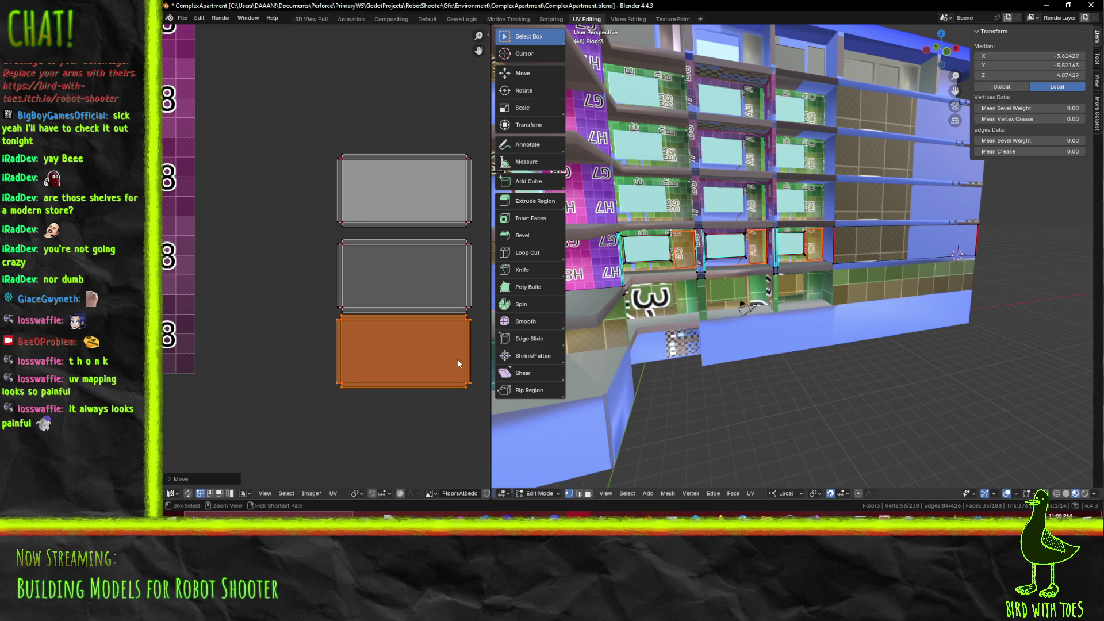
{"action": "scroll", "coordinate": [445, 363], "scroll_direction": "up", "scroll_amount": 3}
{"action": "scroll", "coordinate": [258, 317], "scroll_direction": "down", "scroll_amount": 2}
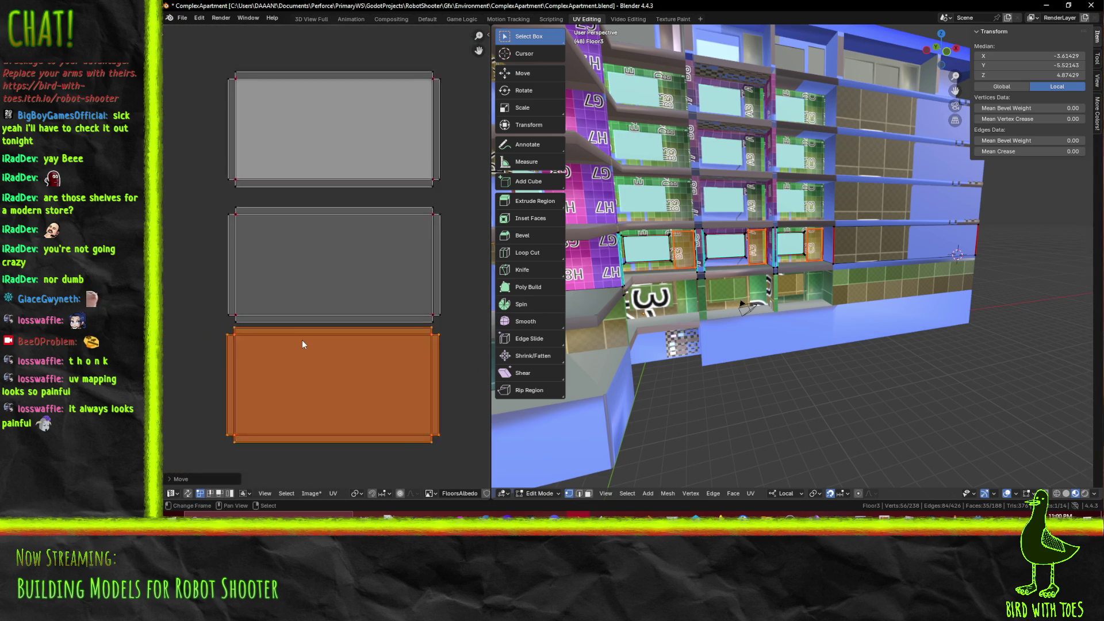
Move the top UV face vertically until it sits flush on the middle face
{"action": "key", "text": "alt+a"}
{"action": "left_click_drag", "start_coordinate": [230, 91], "coordinate": [444, 207]}
{"action": "key", "text": "g"}
{"action": "key", "text": "y"}
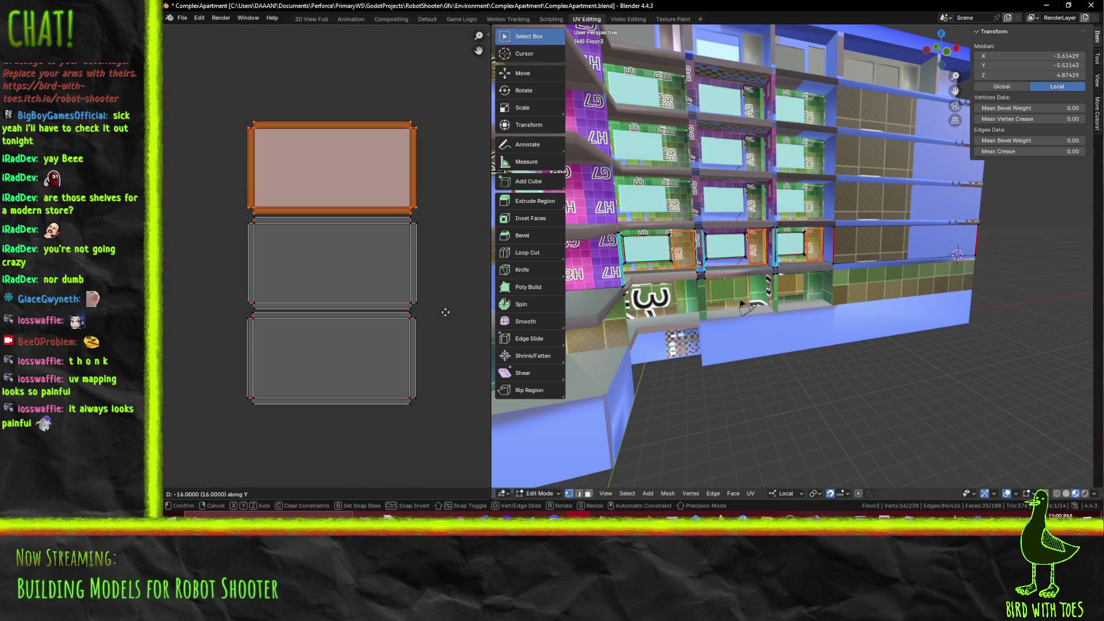
{"action": "left_click", "coordinate": [444, 360]}
{"action": "scroll", "coordinate": [422, 337], "scroll_direction": "down", "scroll_amount": 3}
Shift all three stacked faces down by -0.375 along Y
{"action": "left_click_drag", "start_coordinate": [264, 169], "coordinate": [403, 352]}
{"action": "type", "text": "gy-0.375"}
{"action": "key", "text": "Return"}
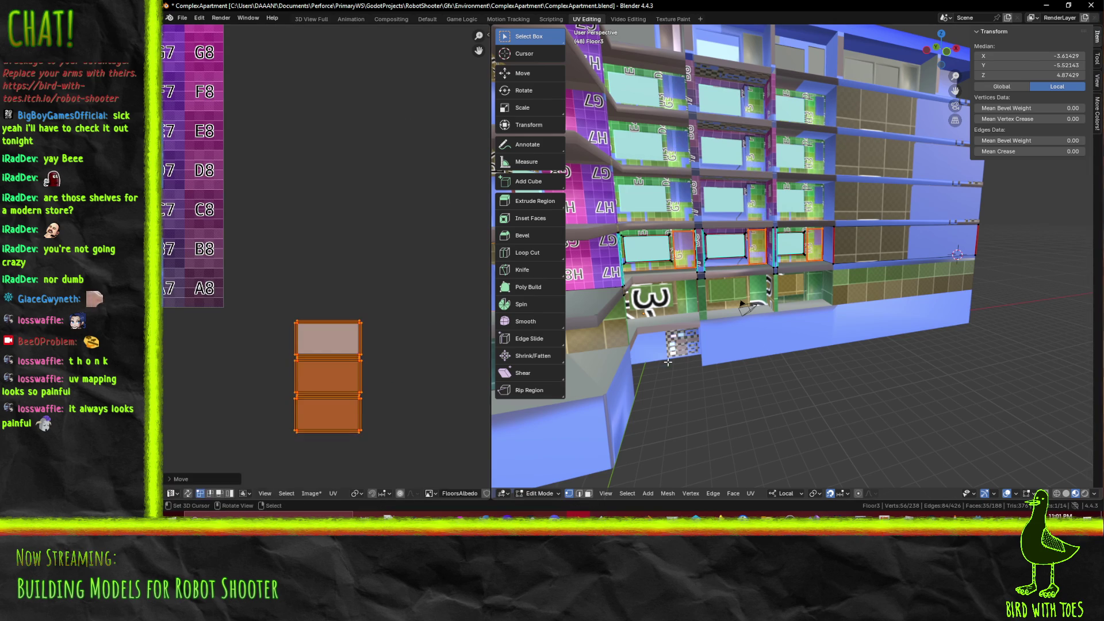
Select the whole floor mesh and box-select the lower-right three-face UV island
{"action": "key", "text": "a"}
{"action": "scroll", "coordinate": [361, 344], "scroll_direction": "down", "scroll_amount": 3}
{"action": "middle_click_drag", "start_coordinate": [483, 332], "coordinate": [310, 277]}
{"action": "key", "text": "b"}
{"action": "left_click_drag", "start_coordinate": [358, 275], "coordinate": [423, 360]}
{"action": "scroll", "coordinate": [413, 342], "scroll_direction": "up", "scroll_amount": 4}
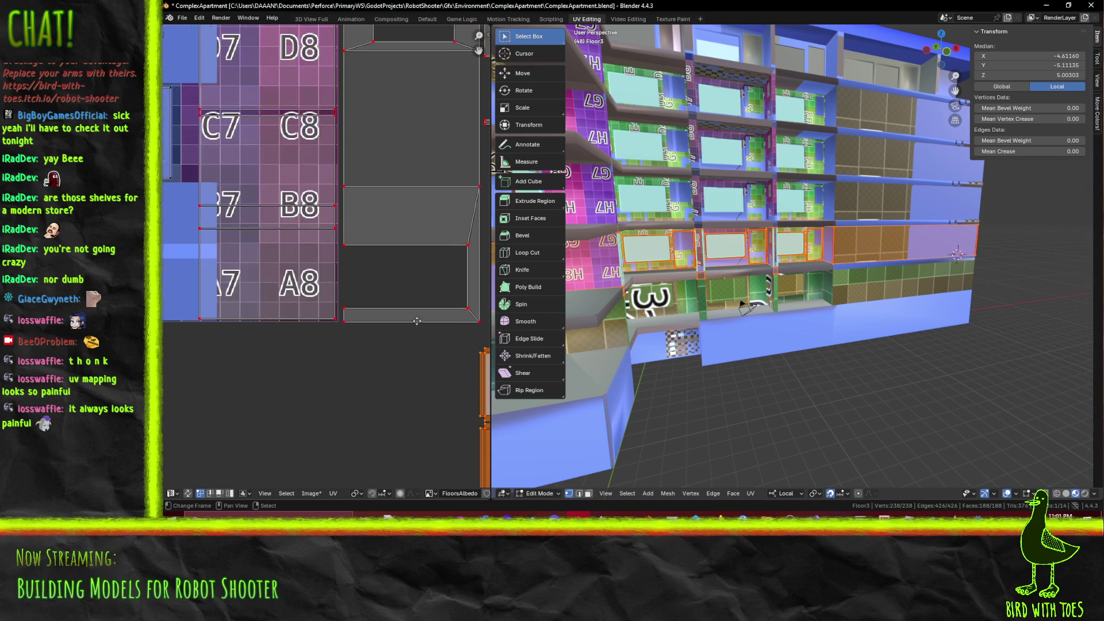
Raise the three-face island beside the atlas grid in two moves
{"action": "scroll", "coordinate": [420, 321], "scroll_direction": "down", "scroll_amount": 2}
{"action": "key", "text": "g"}
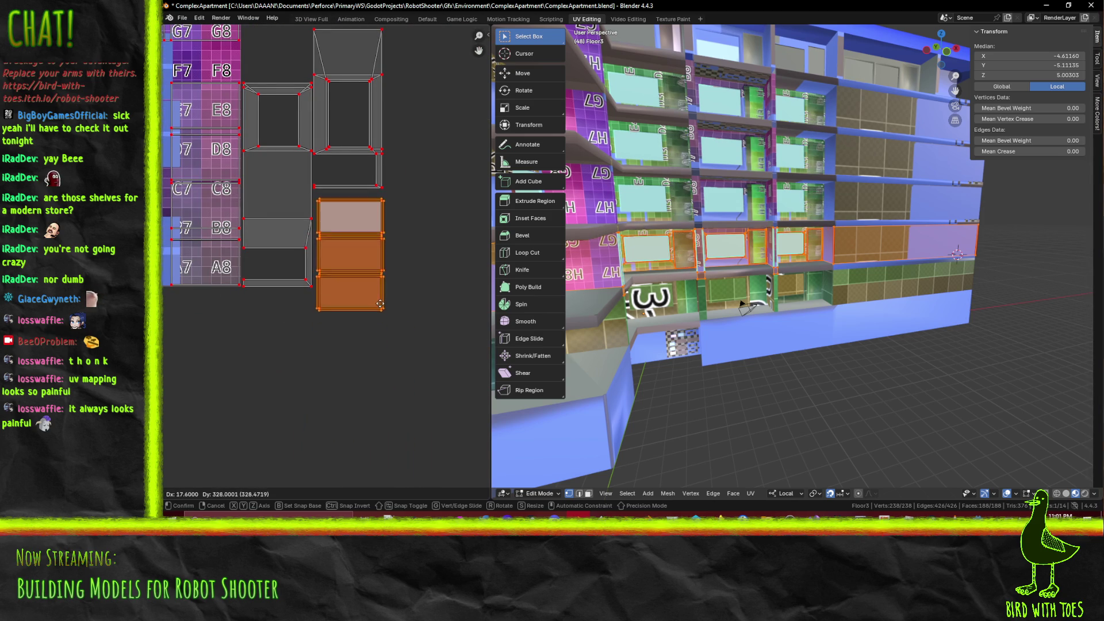
{"action": "left_click", "coordinate": [378, 294]}
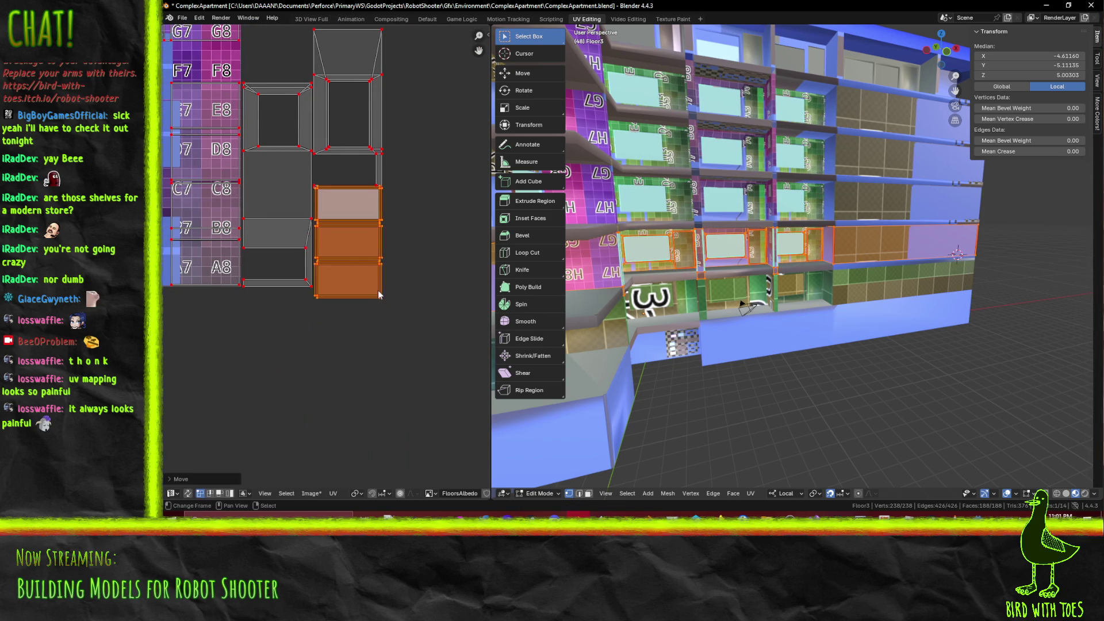
{"action": "key", "text": "g"}
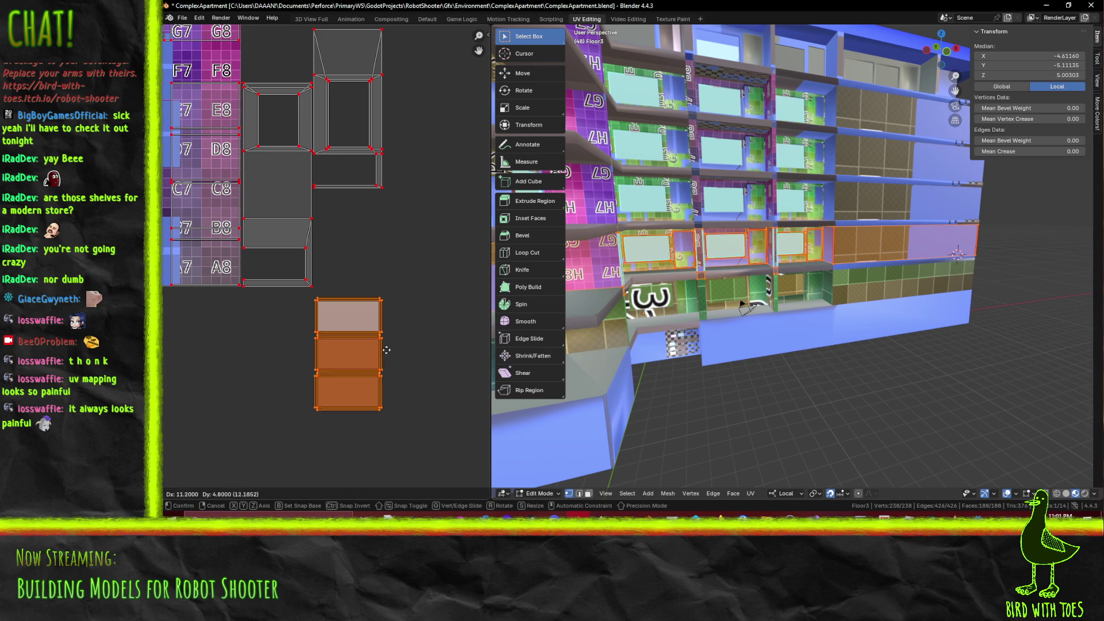
{"action": "left_click", "coordinate": [385, 248]}
Select the upper window-frame island and raise it vertically along Y
{"action": "middle_click_drag", "start_coordinate": [384, 248], "coordinate": [365, 326]}
{"action": "mouse_move", "coordinate": [294, 87]}
{"action": "left_mouse_down"}
{"action": "mouse_move", "coordinate": [378, 198]}
{"action": "mouse_move", "coordinate": [388, 278]}
{"action": "left_mouse_up"}
{"action": "key", "text": "g"}
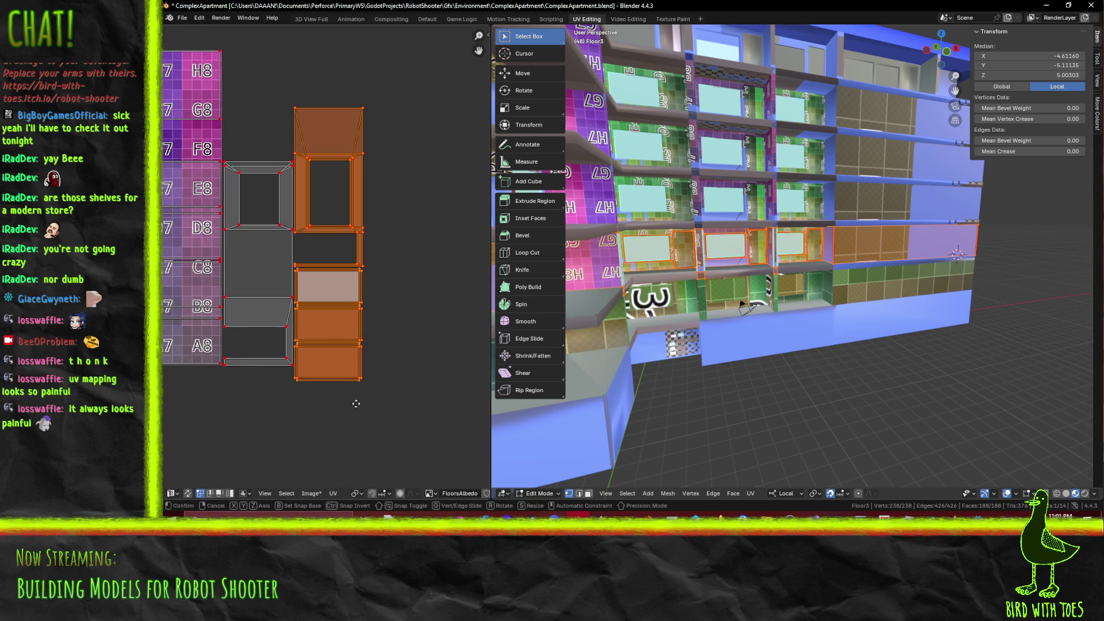
{"action": "key", "text": "y"}
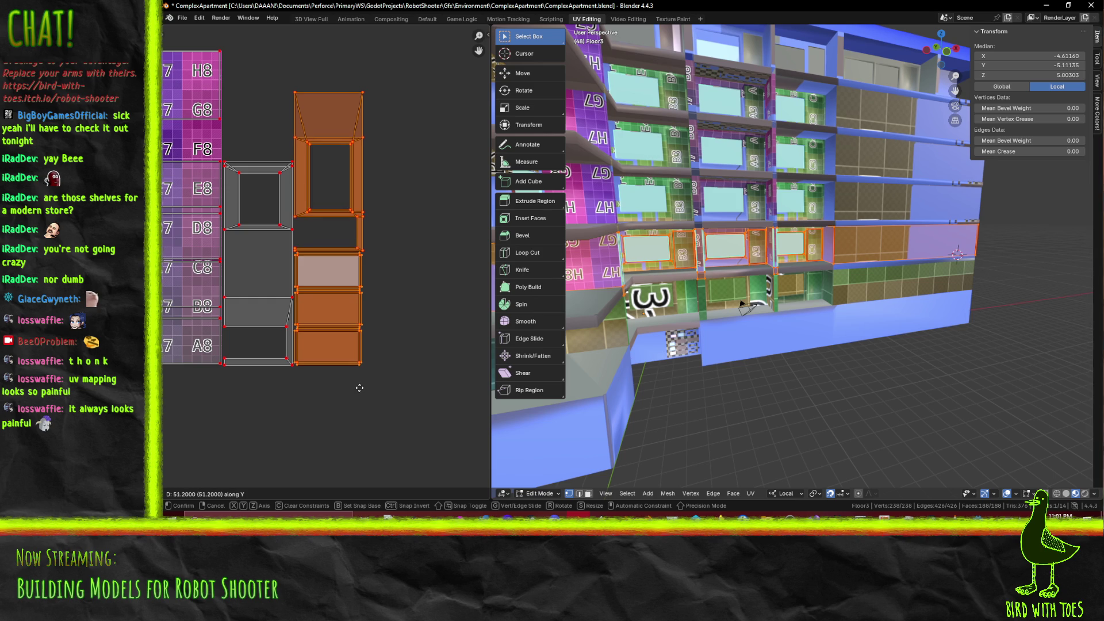
{"action": "left_click", "coordinate": [359, 388]}
{"action": "scroll", "coordinate": [396, 368], "scroll_direction": "down", "scroll_amount": 3}
{"action": "middle_click_drag", "start_coordinate": [434, 346], "coordinate": [404, 353]}
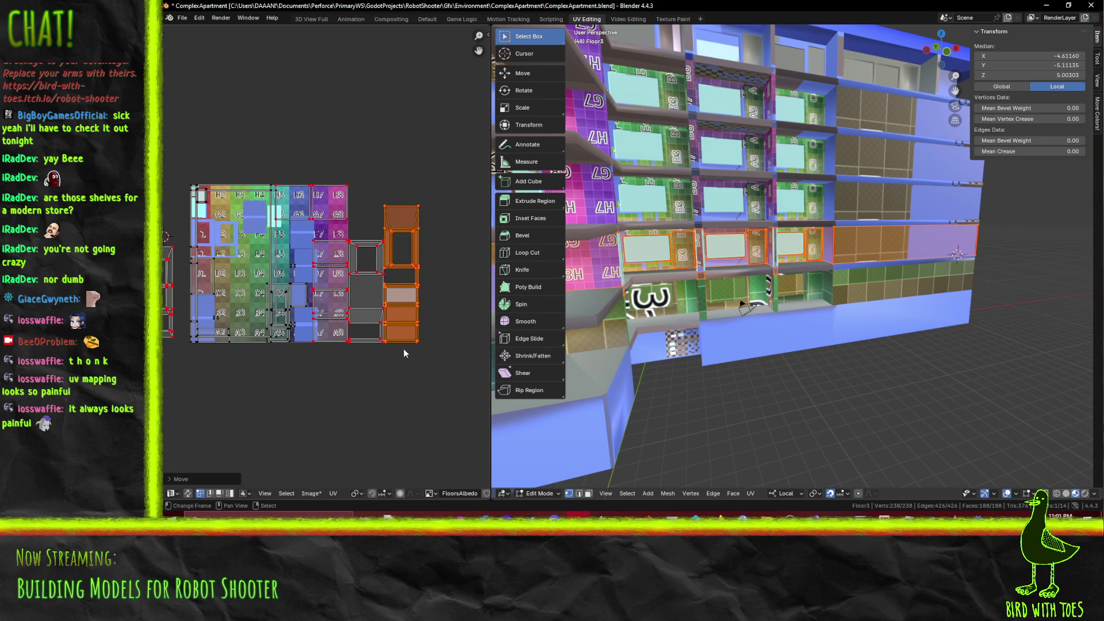
{"action": "middle_click_drag", "start_coordinate": [323, 322], "coordinate": [365, 327]}
{"action": "scroll", "coordinate": [426, 337], "scroll_direction": "up", "scroll_amount": 4}
{"action": "scroll", "coordinate": [374, 313], "scroll_direction": "down", "scroll_amount": 2}
{"action": "middle_click_drag", "start_coordinate": [445, 259], "coordinate": [450, 270]}
{"action": "middle_click_drag", "start_coordinate": [416, 308], "coordinate": [356, 295]}
Box-select the UV faces over the C5, B5 and A5 tiles
{"action": "scroll", "coordinate": [356, 295], "scroll_direction": "up", "scroll_amount": 4}
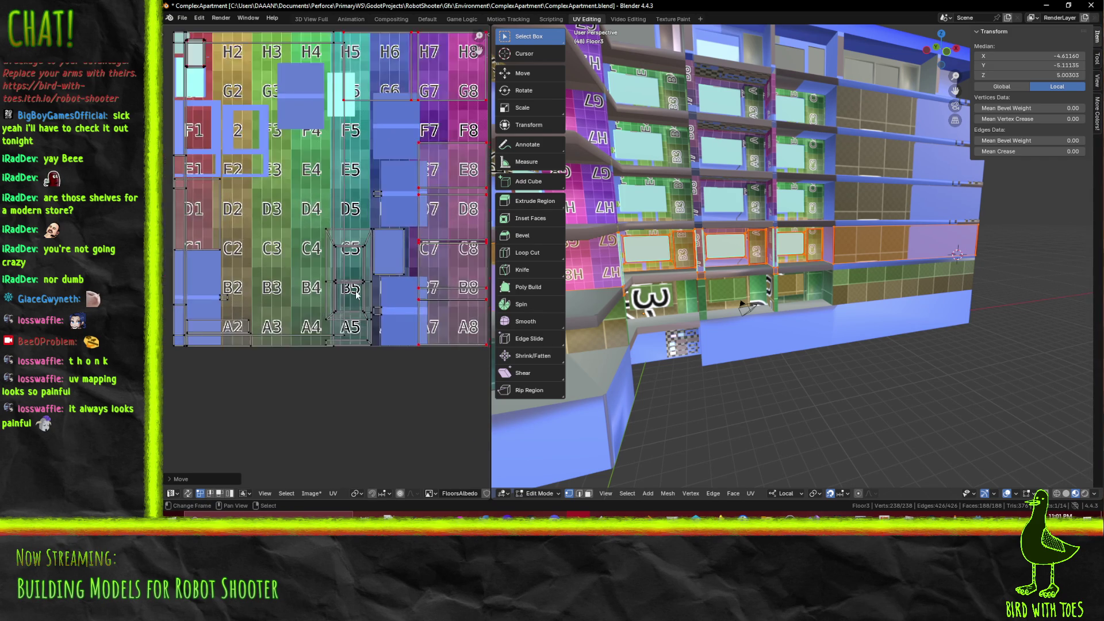
{"action": "scroll", "coordinate": [357, 295], "scroll_direction": "down", "scroll_amount": 5}
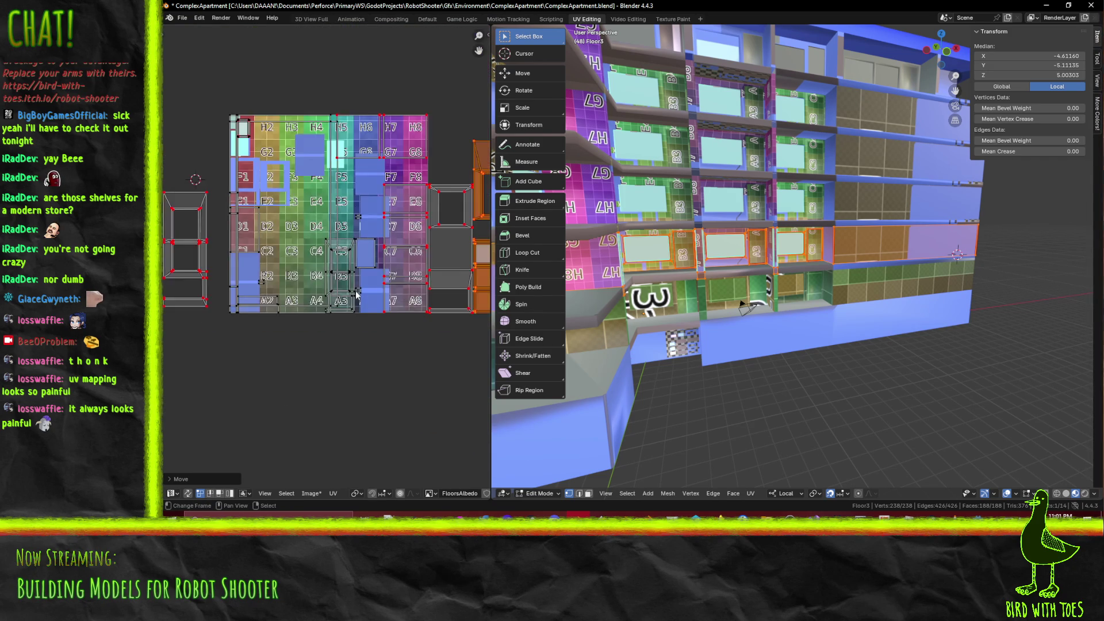
{"action": "scroll", "coordinate": [650, 274], "scroll_direction": "down", "scroll_amount": 3}
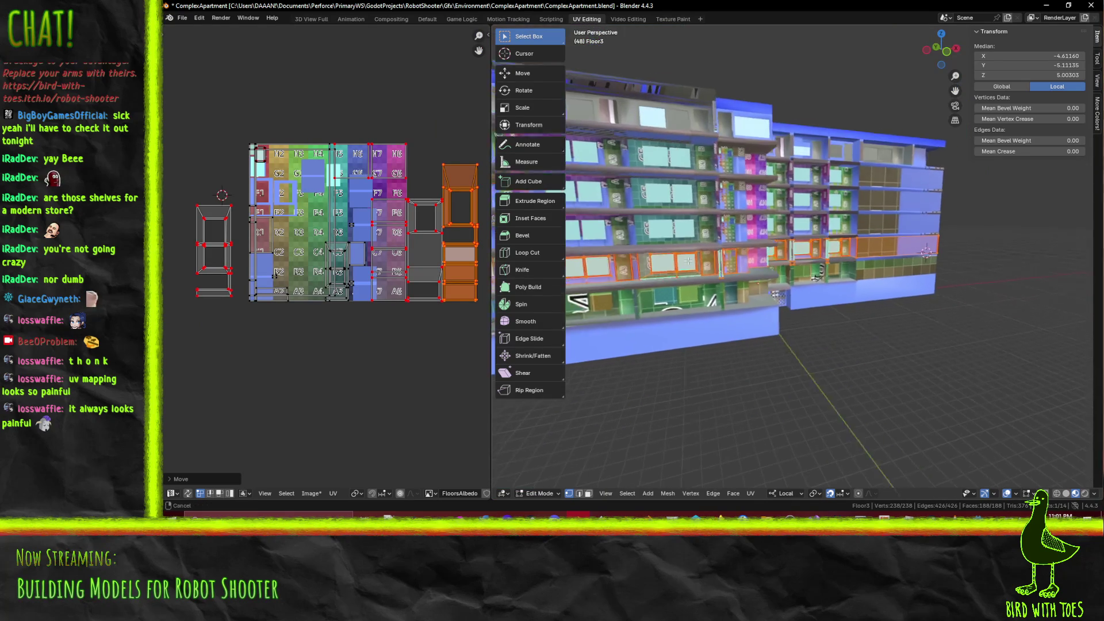
{"action": "scroll", "coordinate": [378, 251], "scroll_direction": "up", "scroll_amount": 3}
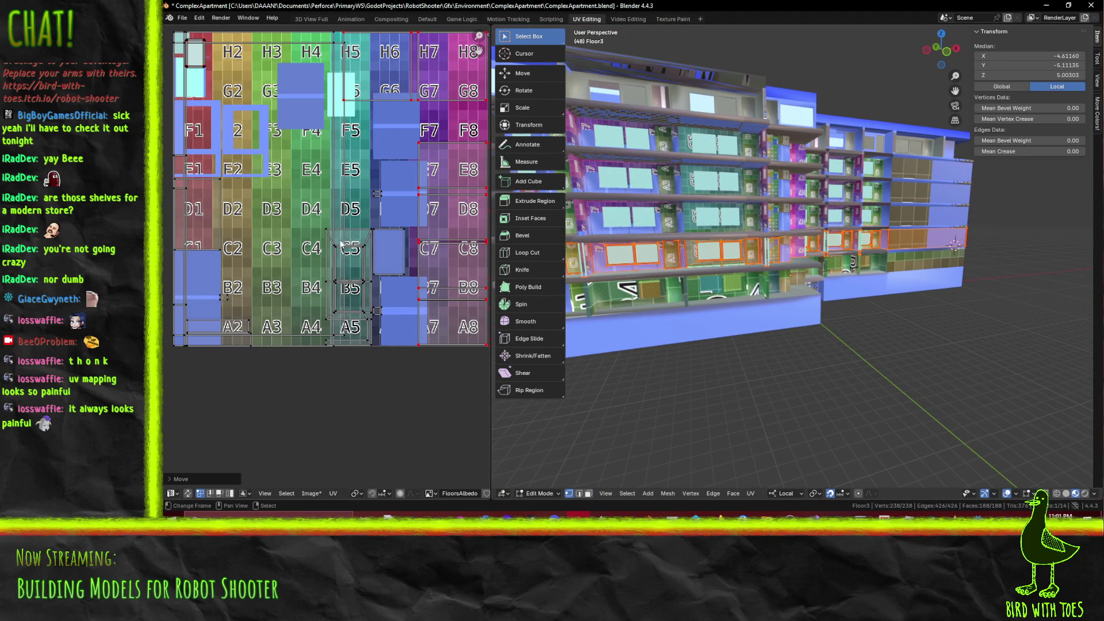
{"action": "key", "text": "b"}
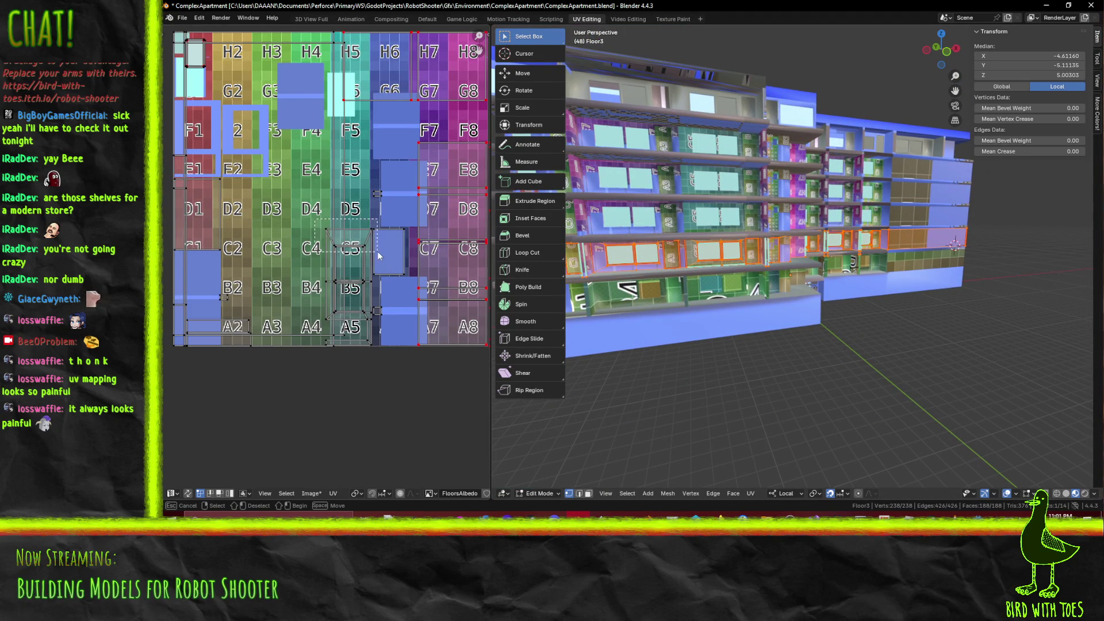
{"action": "left_click_drag", "start_coordinate": [314, 235], "coordinate": [383, 296]}
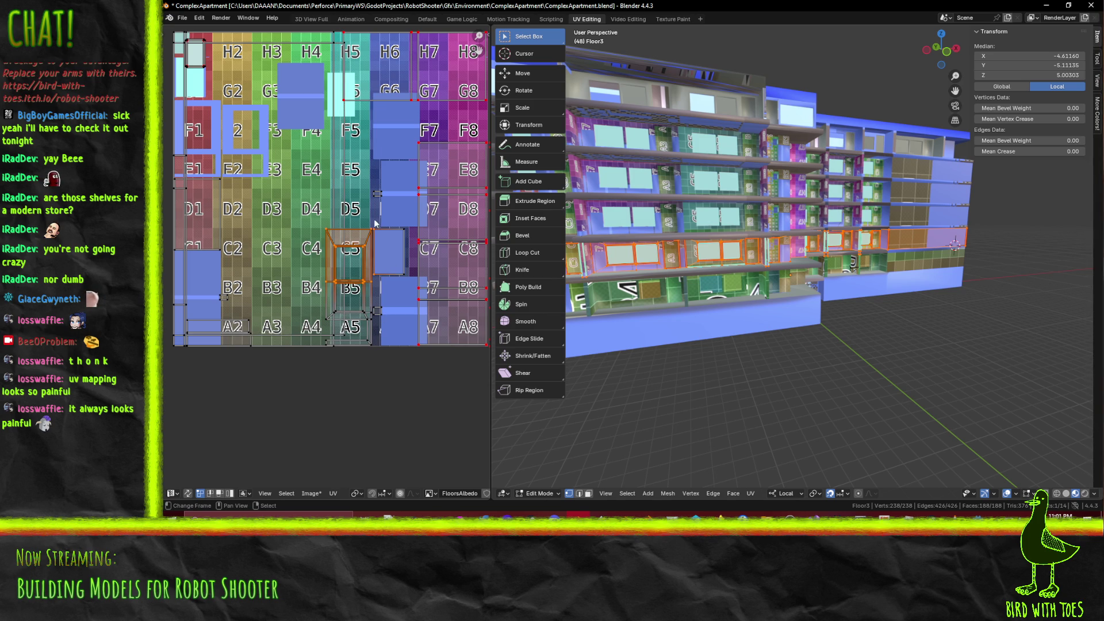
{"action": "scroll", "coordinate": [388, 273], "scroll_direction": "up", "scroll_amount": 2}
{"action": "key", "text": "b"}
{"action": "mouse_move", "coordinate": [218, 282]}
{"action": "left_mouse_down"}
{"action": "mouse_move", "coordinate": [313, 309]}
{"action": "mouse_move", "coordinate": [319, 345]}
{"action": "left_mouse_up"}
{"action": "key", "text": "b"}
{"action": "scroll", "coordinate": [319, 345], "scroll_direction": "down", "scroll_amount": 6}
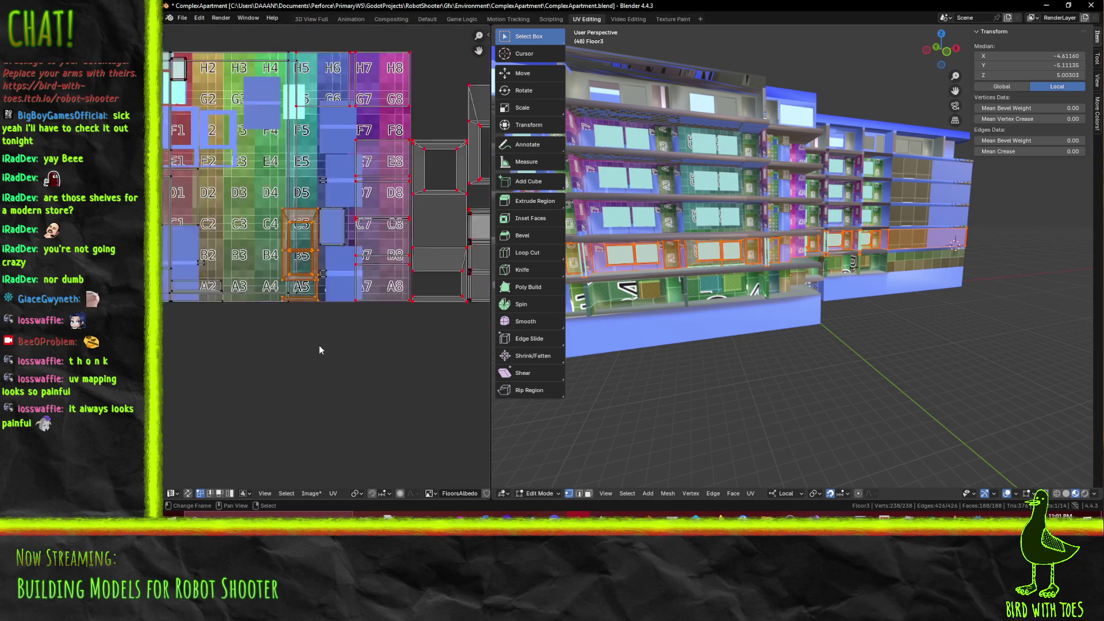
Scale the selected UVs by 1.5 and place the orange island beside the D1 column, sliding it along X
{"action": "key", "text": "s"}
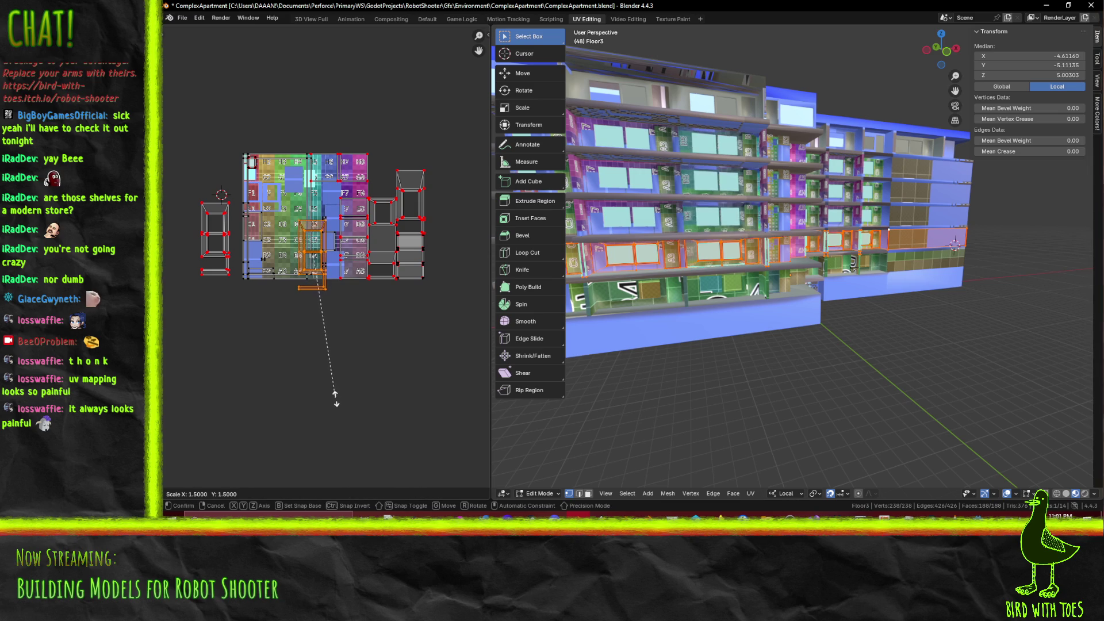
{"action": "left_click", "coordinate": [336, 395]}
{"action": "scroll", "coordinate": [342, 384], "scroll_direction": "up", "scroll_amount": 3}
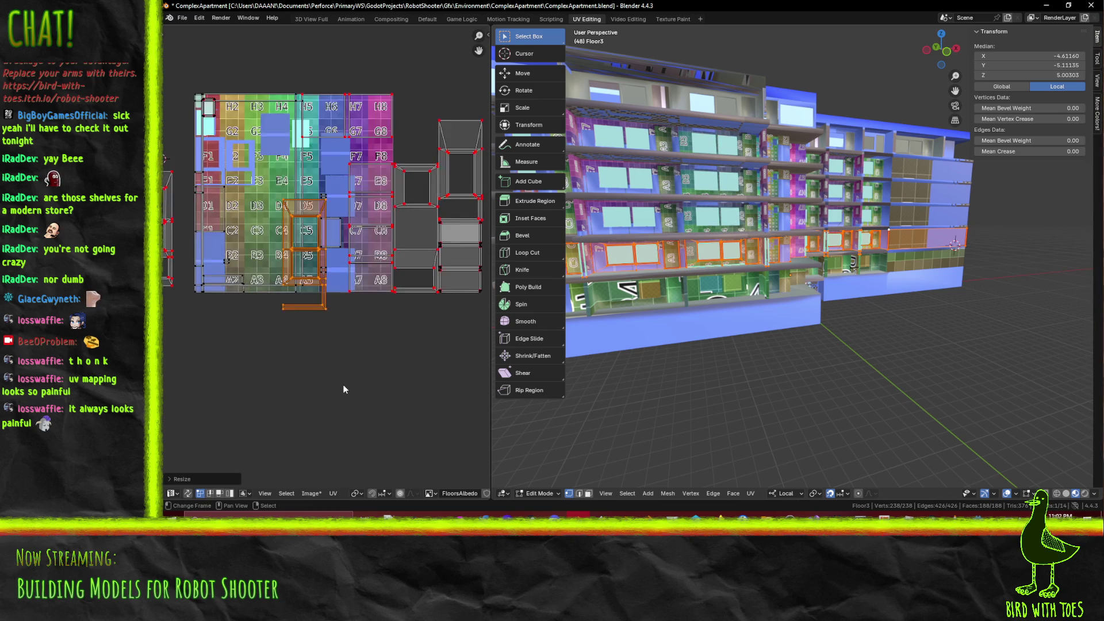
{"action": "key", "text": "g"}
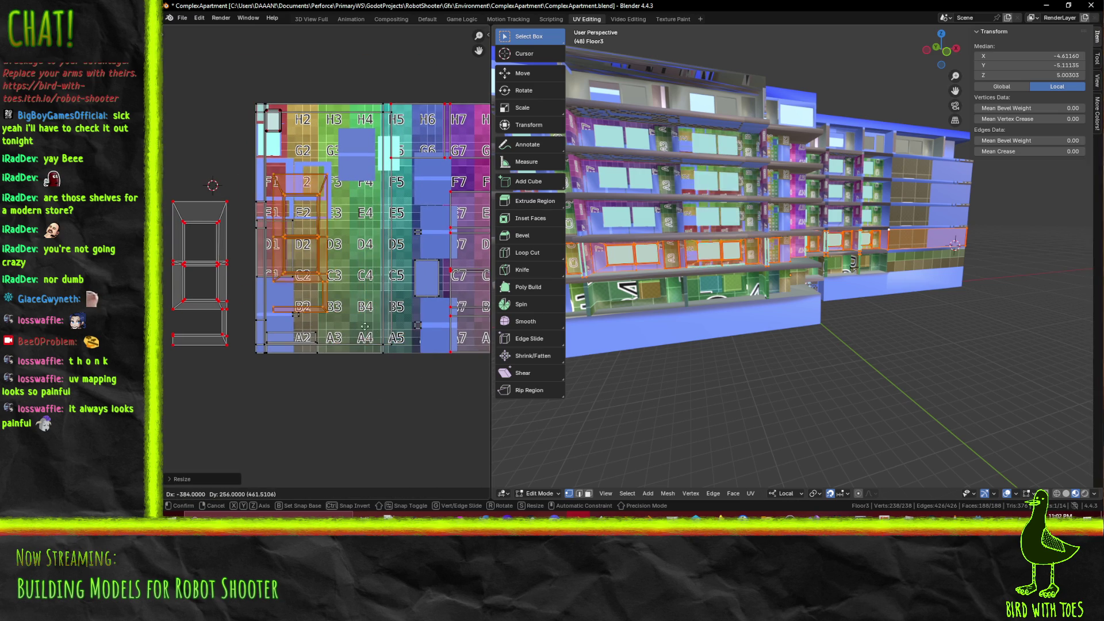
{"action": "left_click", "coordinate": [350, 360]}
{"action": "key", "text": "g"}
{"action": "key", "text": "x"}
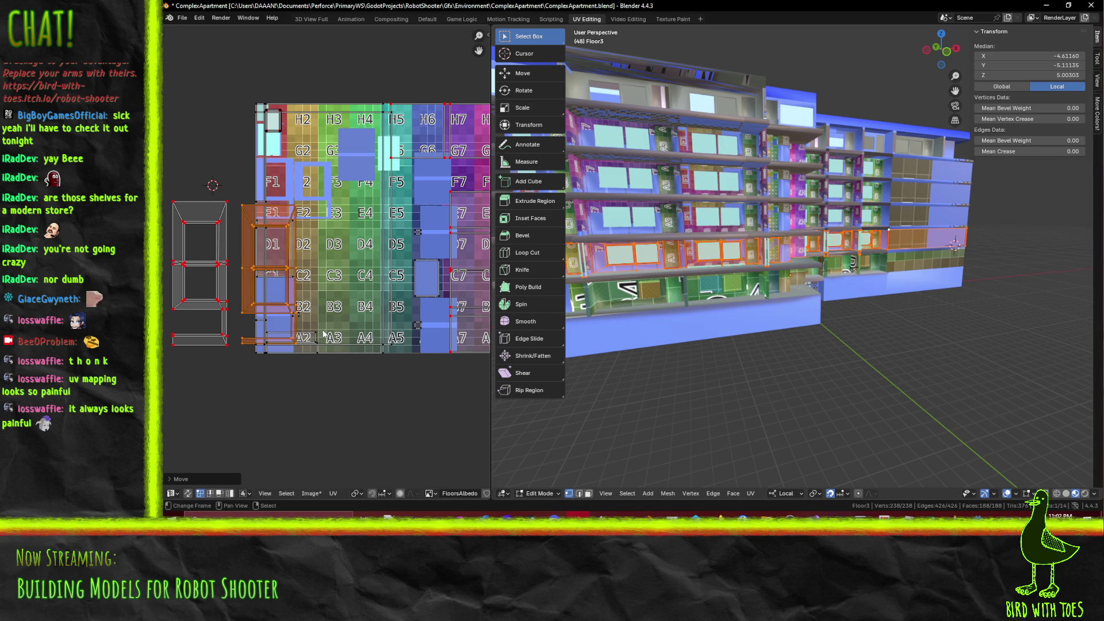
{"action": "scroll", "coordinate": [378, 339], "scroll_direction": "up", "scroll_amount": 4}
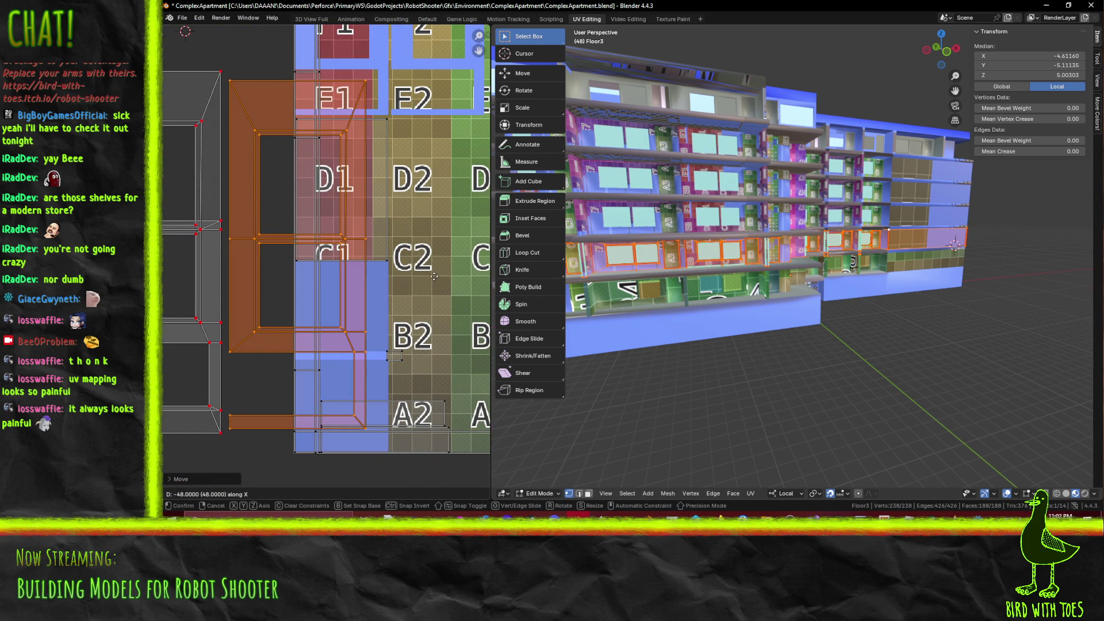
{"action": "left_click", "coordinate": [409, 277]}
{"action": "scroll", "coordinate": [325, 256], "scroll_direction": "down", "scroll_amount": 5}
Select the grey window-frame island and slide it further right along X
{"action": "key", "text": "b"}
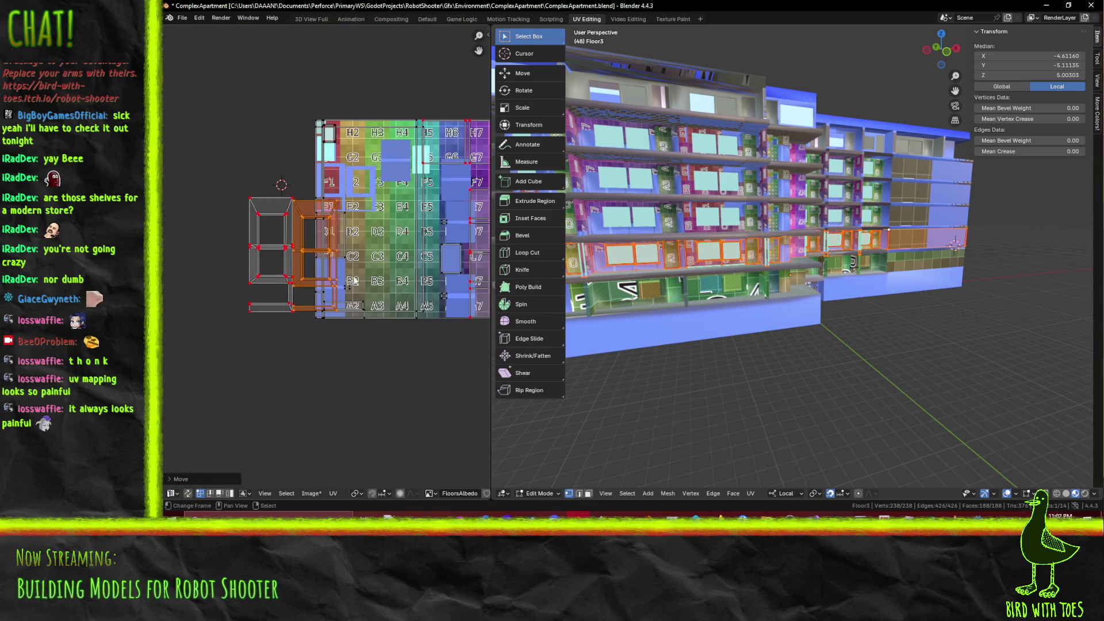
{"action": "left_click_drag", "start_coordinate": [183, 182], "coordinate": [299, 338]}
{"action": "scroll", "coordinate": [298, 338], "scroll_direction": "down", "scroll_amount": 4}
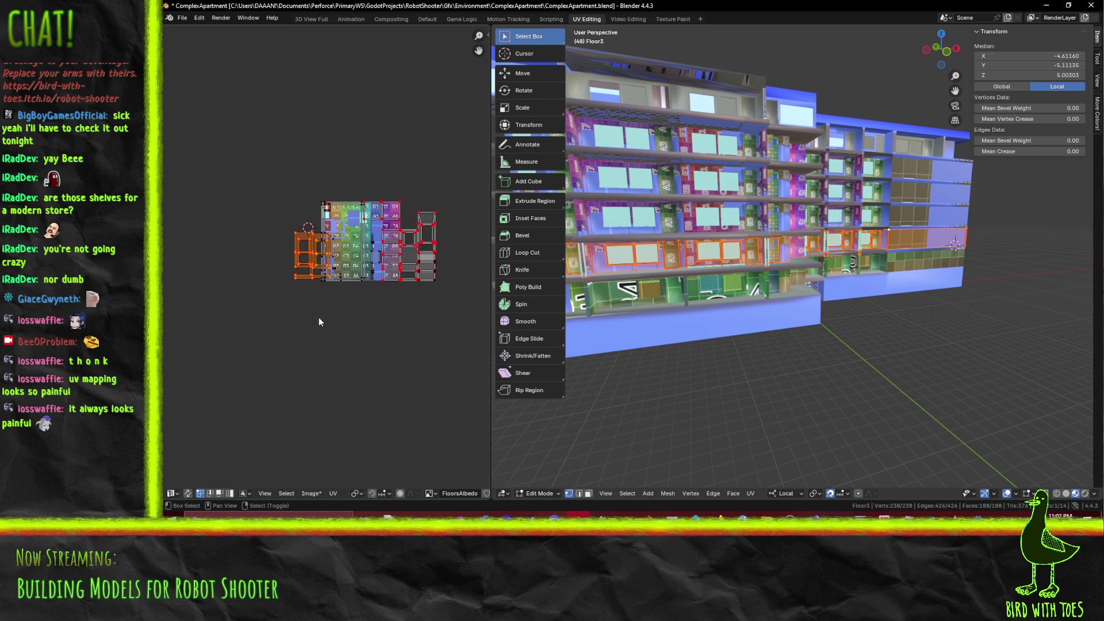
{"action": "middle_click_drag", "start_coordinate": [323, 319], "coordinate": [246, 302]}
{"action": "key", "text": "g"}
{"action": "key", "text": "x"}
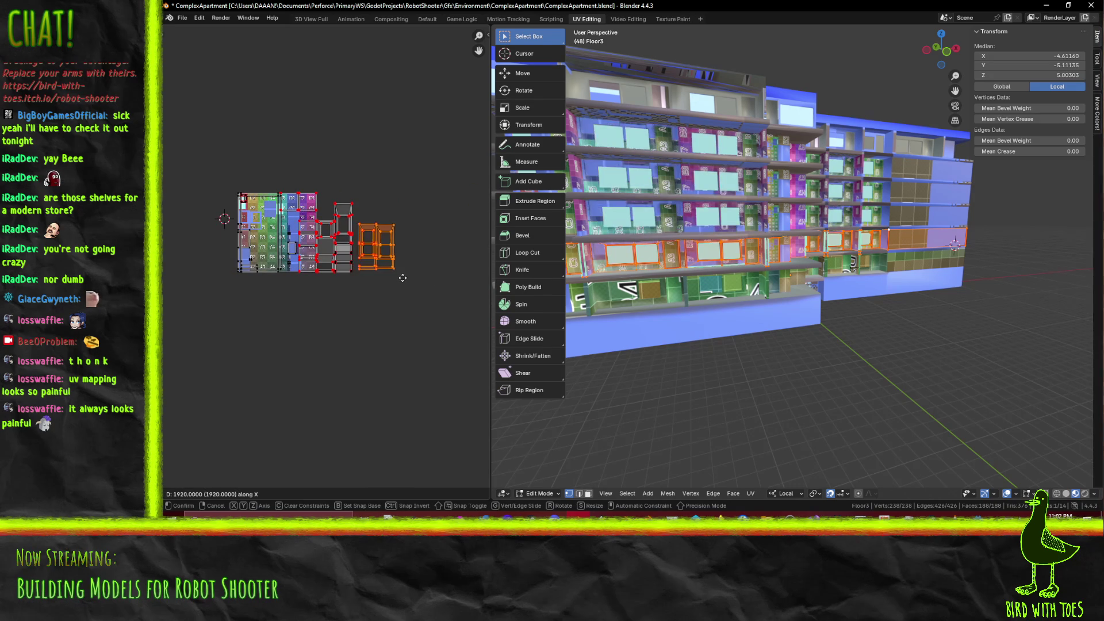
{"action": "left_click", "coordinate": [402, 276]}
Nudge the orange island slightly, then deselect everything on the mesh with Alt+A
{"action": "scroll", "coordinate": [401, 276], "scroll_direction": "up", "scroll_amount": 8}
{"action": "mouse_move", "coordinate": [437, 276]}
{"action": "middle_mouse_down"}
{"action": "mouse_move", "coordinate": [270, 233]}
{"action": "mouse_move", "coordinate": [334, 262]}
{"action": "middle_mouse_up"}
{"action": "key", "text": "g"}
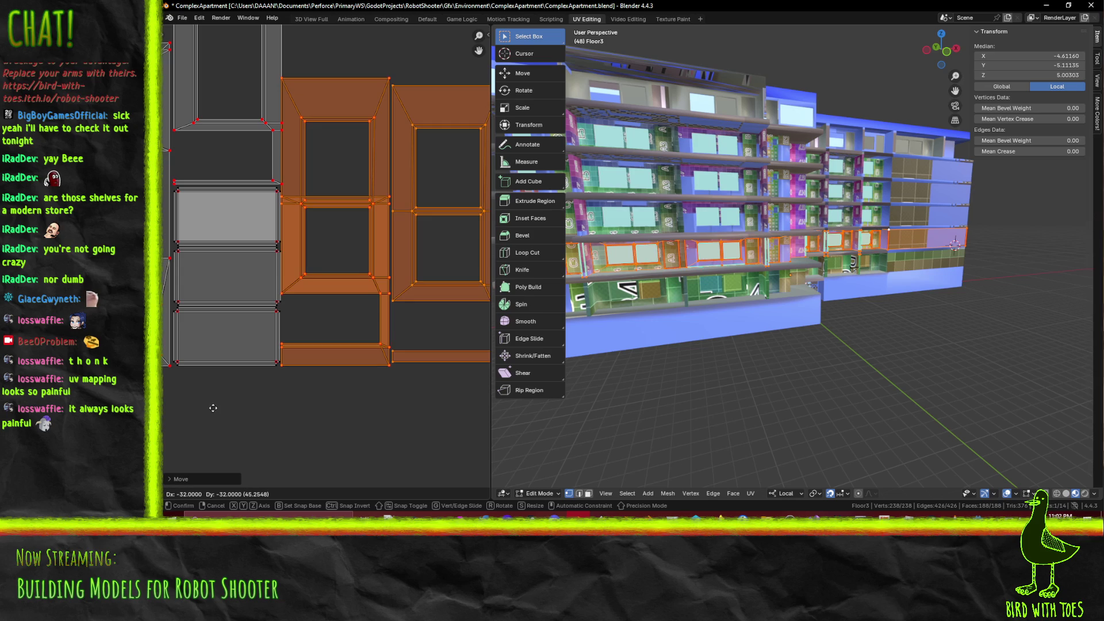
{"action": "left_click", "coordinate": [235, 409]}
{"action": "scroll", "coordinate": [234, 410], "scroll_direction": "up", "scroll_amount": 4}
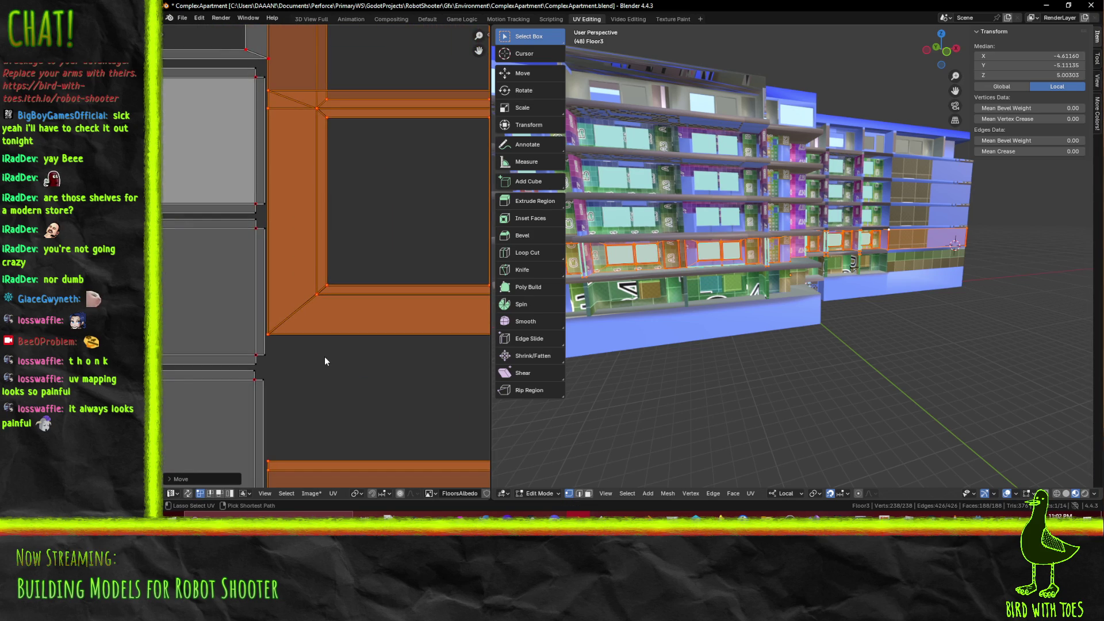
{"action": "key", "text": "Right"}
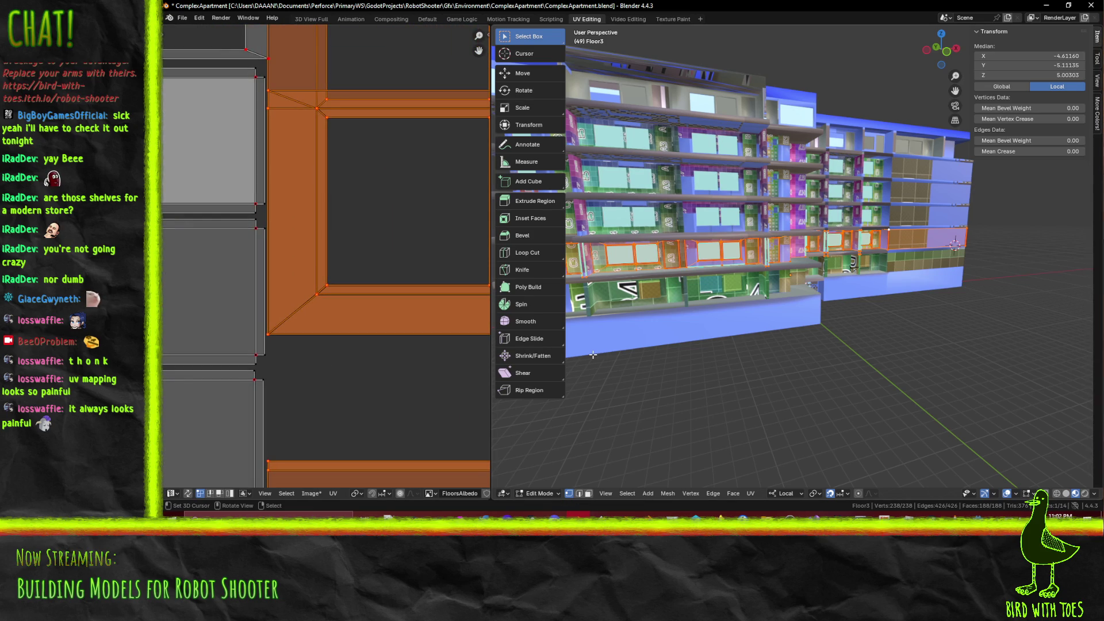
{"action": "key", "text": "alt+a"}
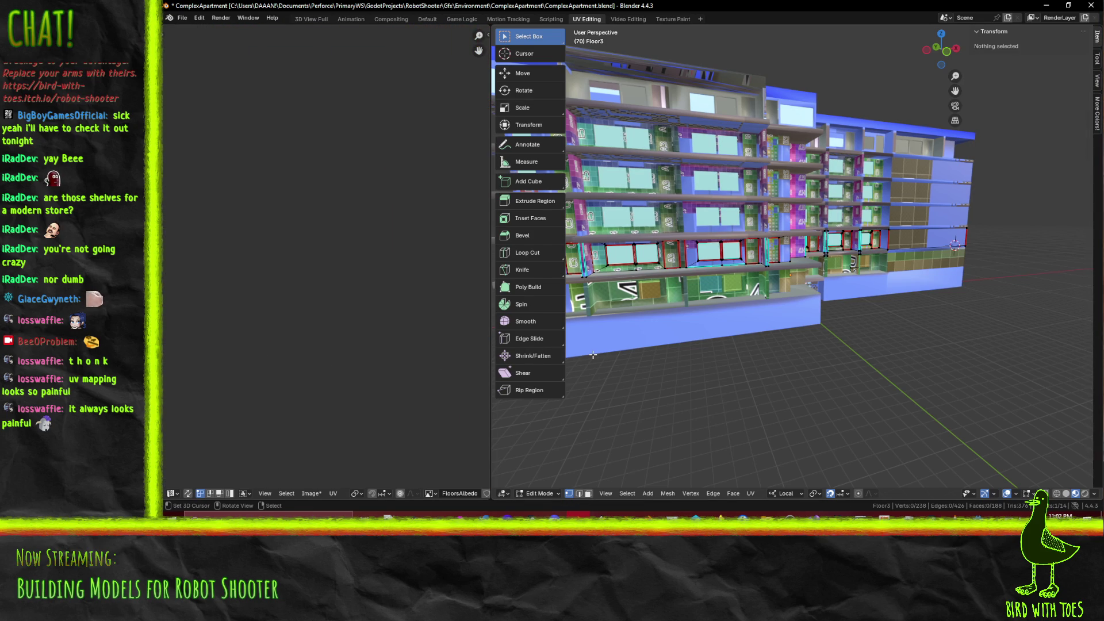
Select all UVs and shift the whole Floor3 layout slightly right
{"action": "key", "text": "a"}
{"action": "scroll", "coordinate": [325, 275], "scroll_direction": "up", "scroll_amount": 10}
{"action": "middle_click_drag", "start_coordinate": [297, 357], "coordinate": [295, 105]}
{"action": "key", "text": "g"}
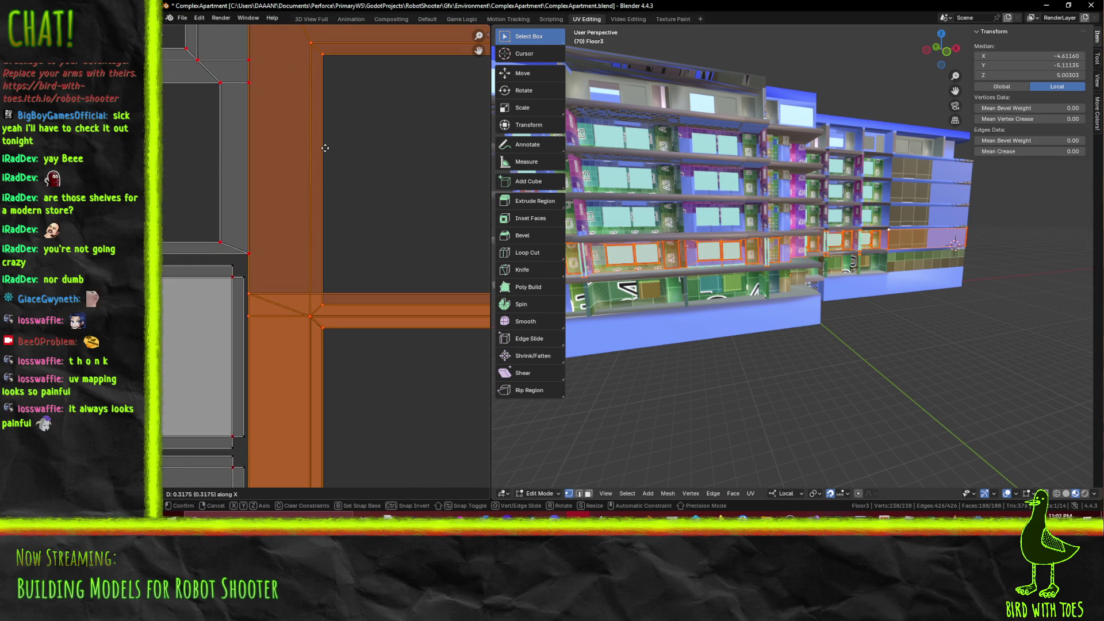
{"action": "left_click", "coordinate": [333, 152]}
{"action": "scroll", "coordinate": [333, 151], "scroll_direction": "down", "scroll_amount": 10}
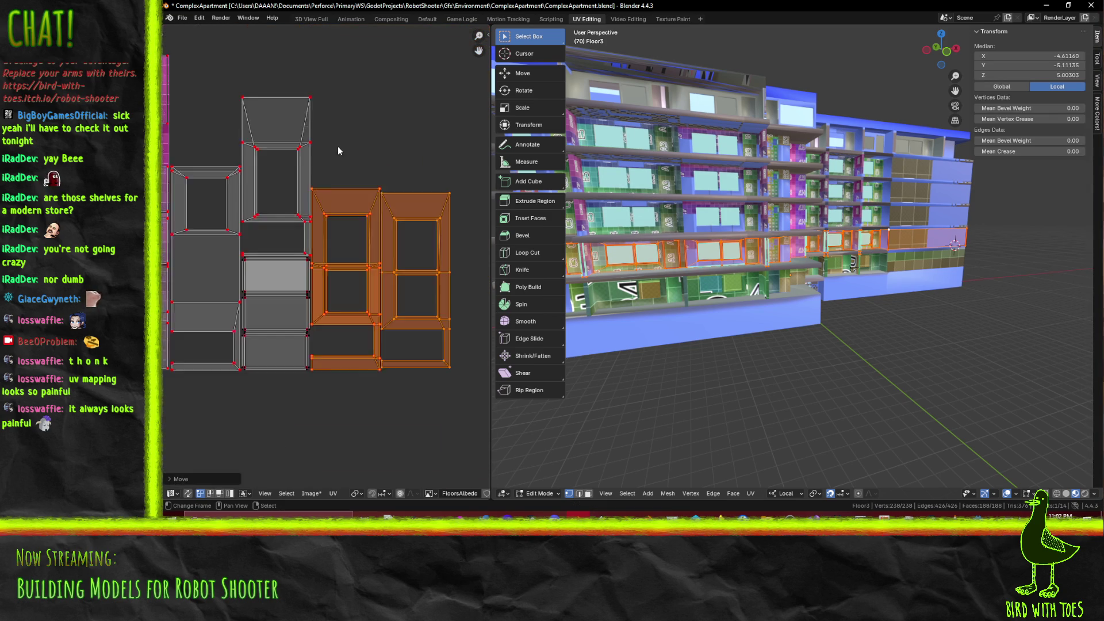
{"action": "scroll", "coordinate": [336, 202], "scroll_direction": "up", "scroll_amount": 4}
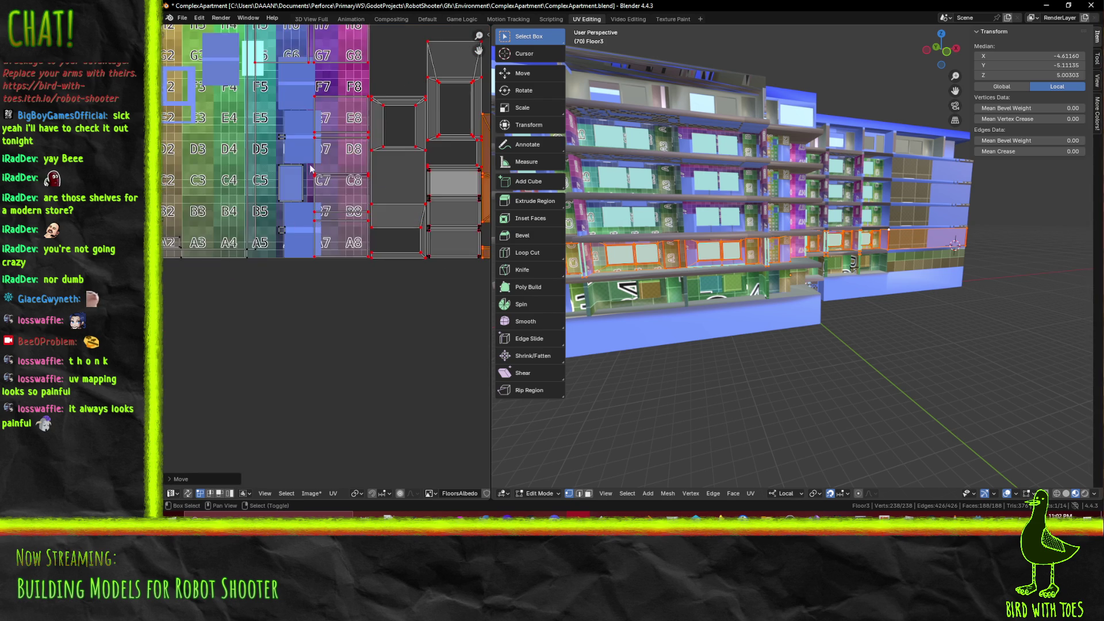
{"action": "scroll", "coordinate": [322, 330], "scroll_direction": "left", "scroll_amount": 2, "text": "ctrl"}
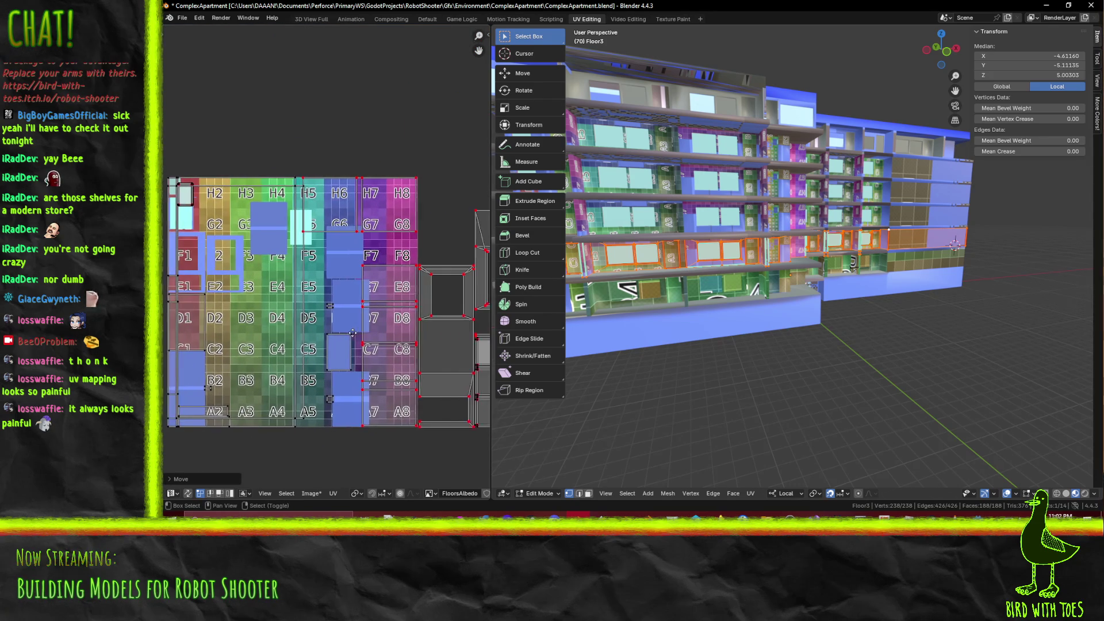
Box-select the H-row and G-row UV vertices, then clear the selection
{"action": "key", "text": "b"}
{"action": "left_click_drag", "start_coordinate": [307, 171], "coordinate": [420, 195]}
{"action": "left_click_drag", "start_coordinate": [321, 231], "coordinate": [409, 253], "text": "shift"}
{"action": "scroll", "coordinate": [305, 224], "scroll_direction": "down", "scroll_amount": 2}
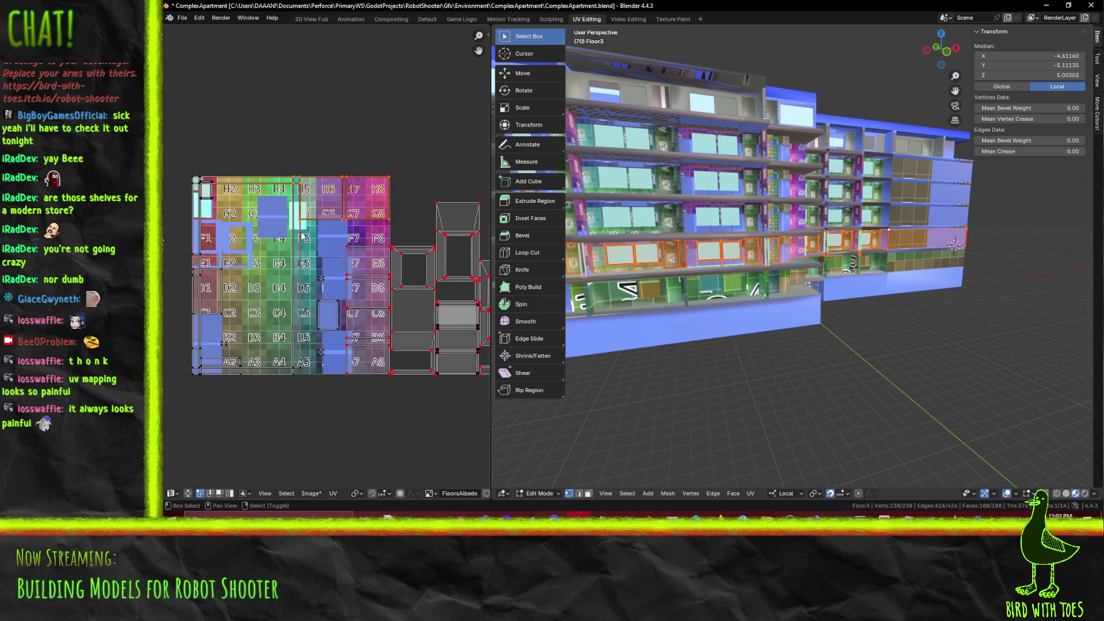
{"action": "left_click", "coordinate": [385, 332]}
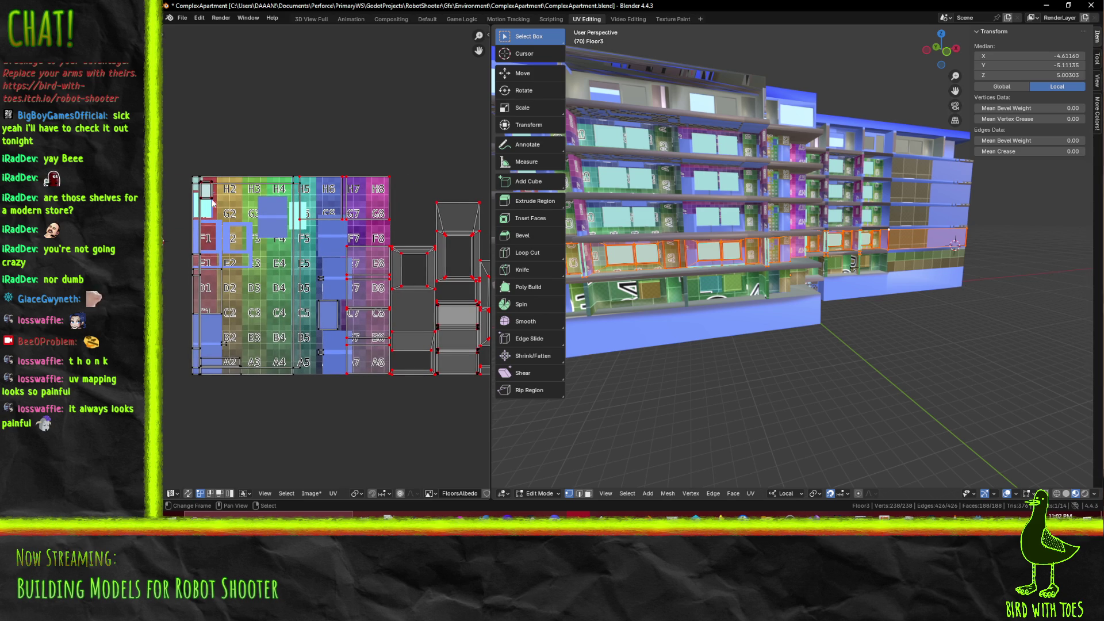
{"action": "scroll", "coordinate": [217, 206], "scroll_direction": "up", "scroll_amount": 5}
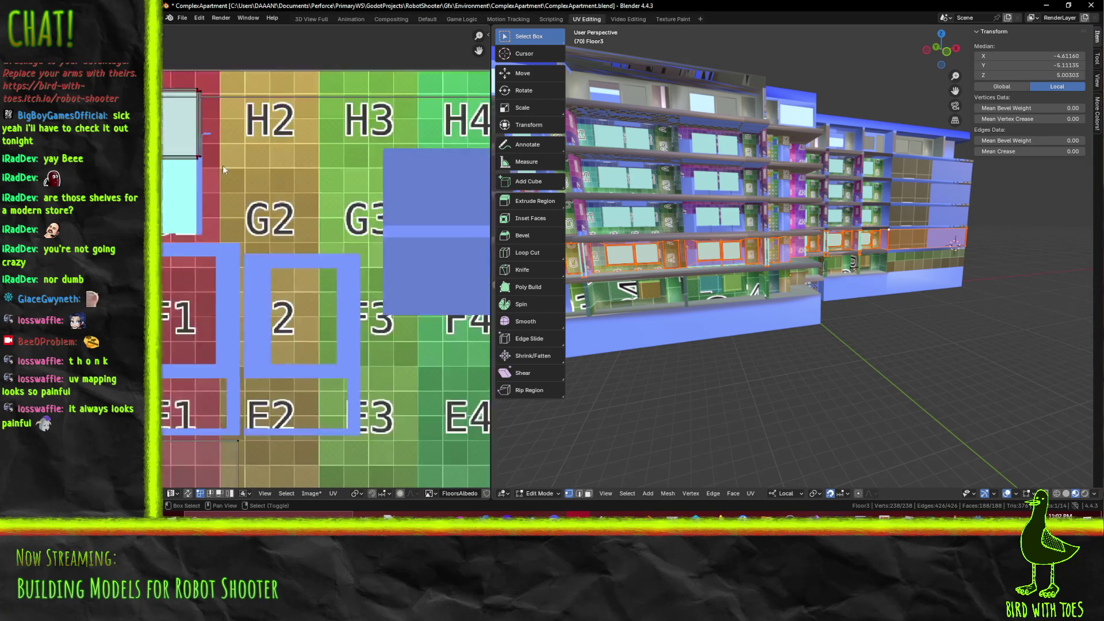
Select the whole small window island in the atlas's top-left corner
{"action": "middle_click_drag", "start_coordinate": [233, 181], "coordinate": [322, 282]}
{"action": "key", "text": "b"}
{"action": "left_click_drag", "start_coordinate": [261, 208], "coordinate": [262, 209]}
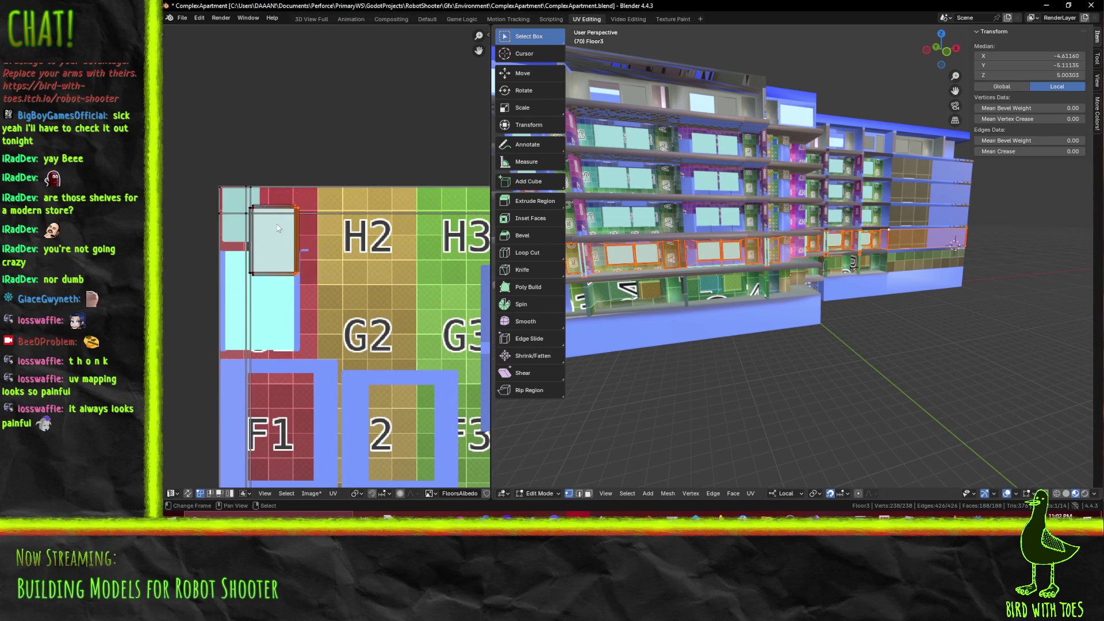
{"action": "scroll", "coordinate": [230, 207], "scroll_direction": "up", "scroll_amount": 5}
{"action": "key", "text": "b"}
{"action": "left_click_drag", "start_coordinate": [213, 130], "coordinate": [391, 357]}
{"action": "key", "text": "b"}
{"action": "left_click_drag", "start_coordinate": [272, 377], "coordinate": [275, 372]}
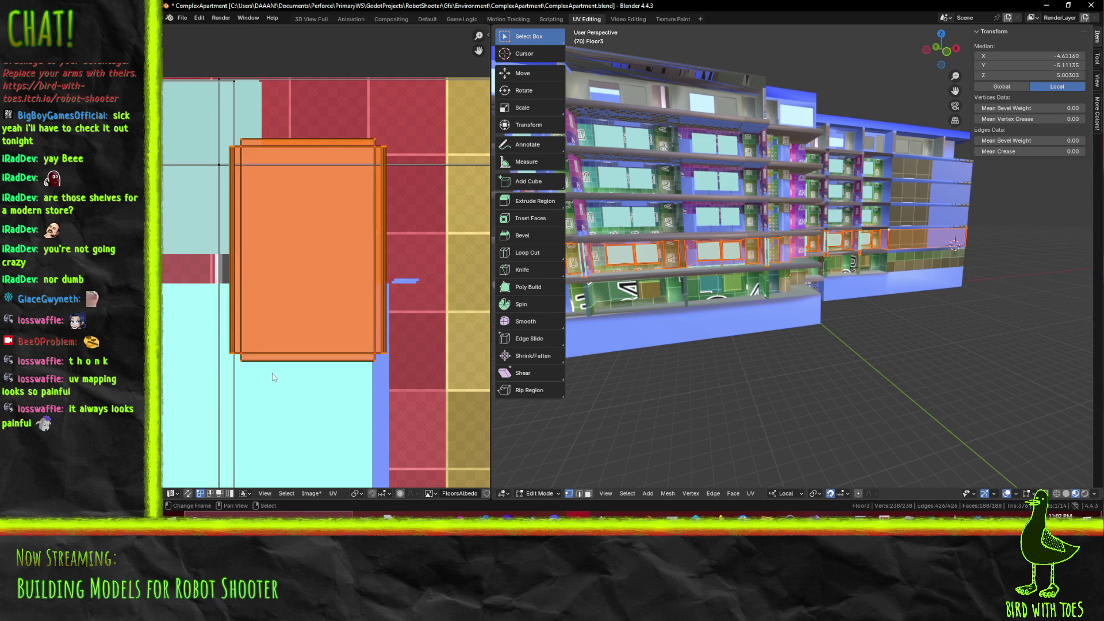
{"action": "scroll", "coordinate": [274, 372], "scroll_direction": "down", "scroll_amount": 4}
{"action": "scroll", "coordinate": [411, 282], "scroll_direction": "down", "scroll_amount": 4}
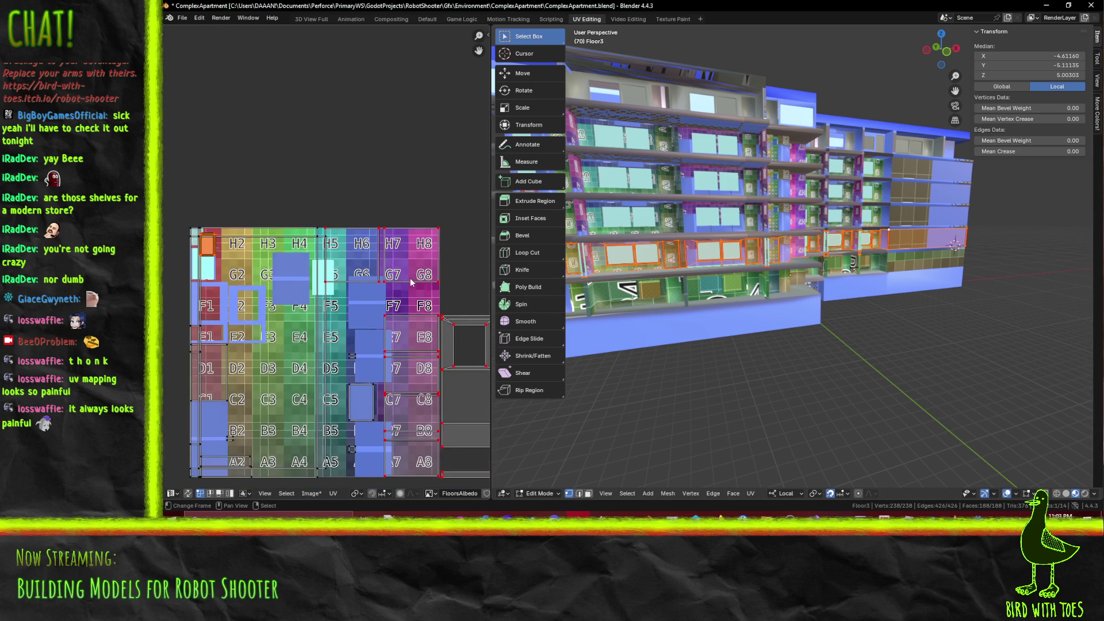
Move the island to F8, rotate it 90° horizontal and enlarge it
{"action": "key", "text": "g"}
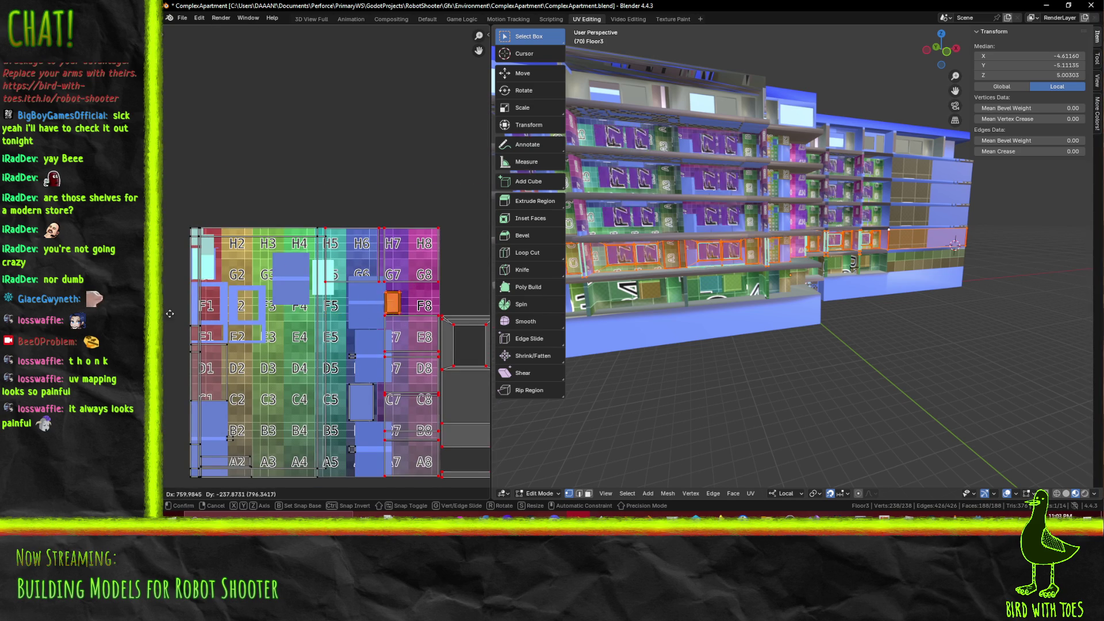
{"action": "left_click", "coordinate": [199, 309]}
{"action": "scroll", "coordinate": [323, 258], "scroll_direction": "up", "scroll_amount": 5}
{"action": "scroll", "coordinate": [288, 429], "scroll_direction": "right", "scroll_amount": 5, "text": "ctrl"}
{"action": "key", "text": "r"}
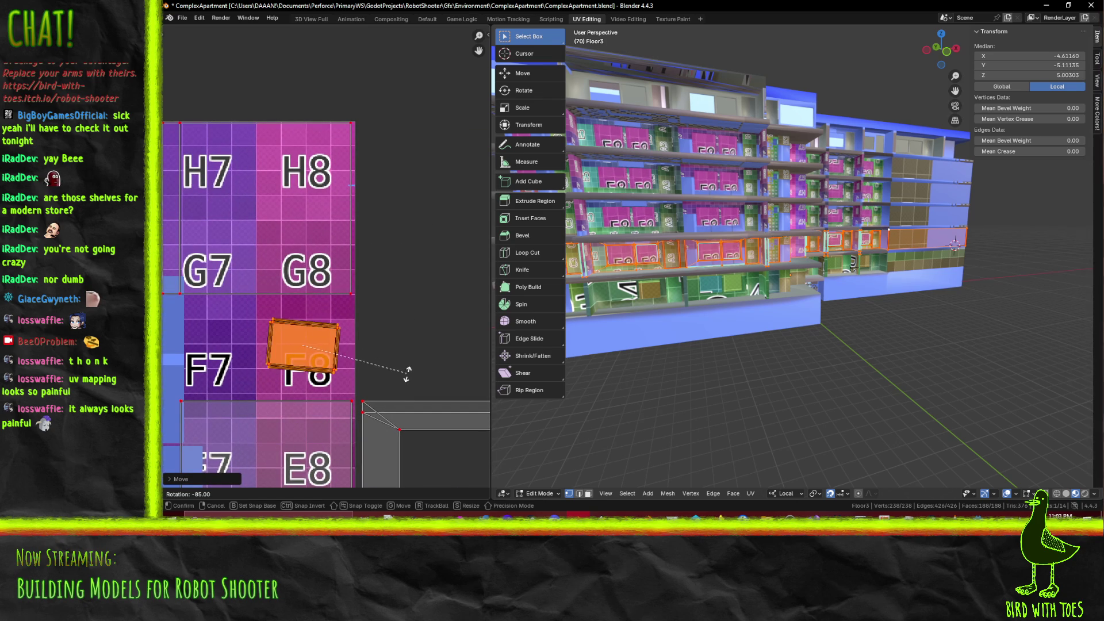
{"action": "left_click", "coordinate": [411, 365]}
{"action": "key", "text": "s"}
{"action": "left_click", "coordinate": [436, 360]}
Reposition the island over F7 and shrink it slightly to fit the F7–F8 tiles
{"action": "key", "text": "g"}
{"action": "left_click", "coordinate": [392, 360]}
{"action": "key", "text": "s"}
{"action": "left_click", "coordinate": [344, 369]}
{"action": "scroll", "coordinate": [325, 369], "scroll_direction": "down", "scroll_amount": 5}
{"action": "scroll", "coordinate": [320, 258], "scroll_direction": "up", "scroll_amount": 3}
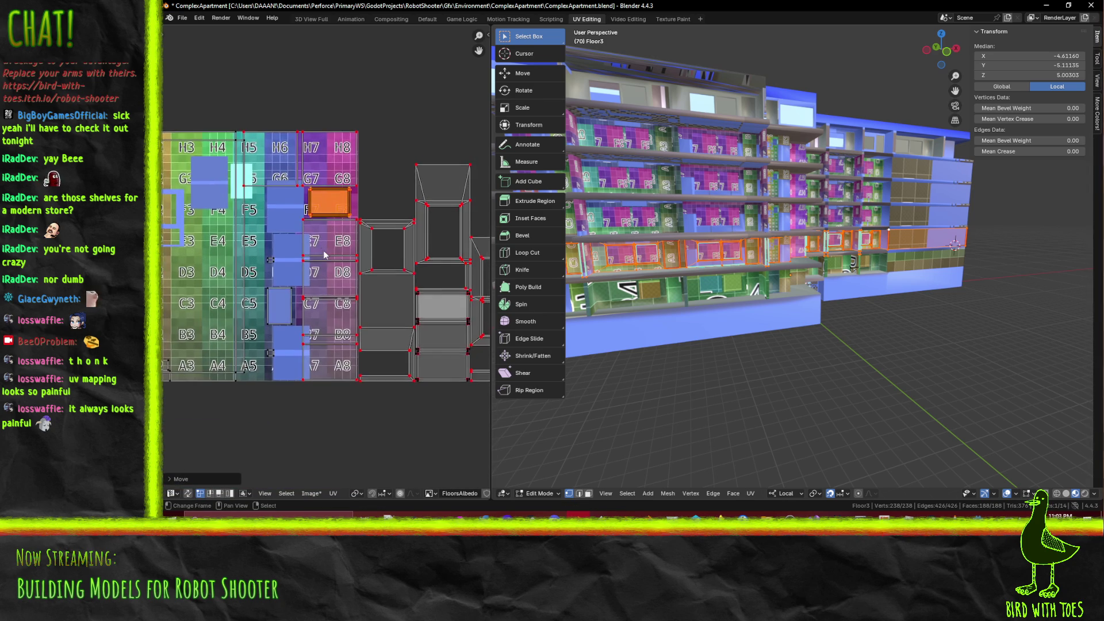
{"action": "scroll", "coordinate": [319, 259], "scroll_direction": "up", "scroll_amount": 5}
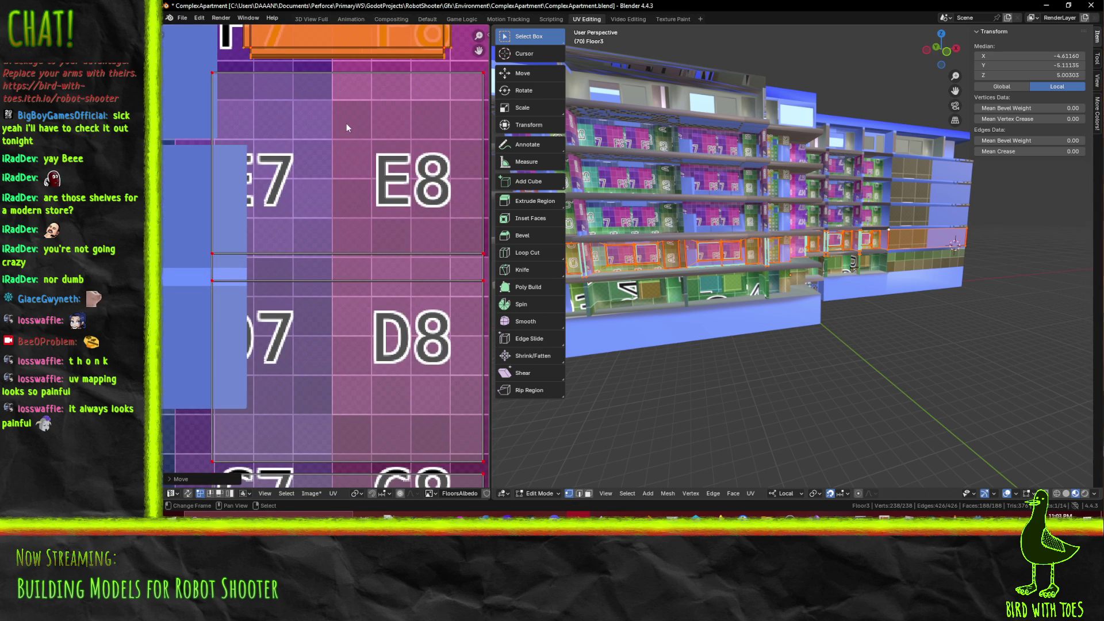
{"action": "middle_click_drag", "start_coordinate": [337, 84], "coordinate": [306, 182]}
Straighten the upper island's bottom edge and lower it vertically
{"action": "key", "text": "alt+a"}
{"action": "key", "text": "b"}
{"action": "left_click_drag", "start_coordinate": [190, 195], "coordinate": [414, 211]}
{"action": "key", "text": "F3"}
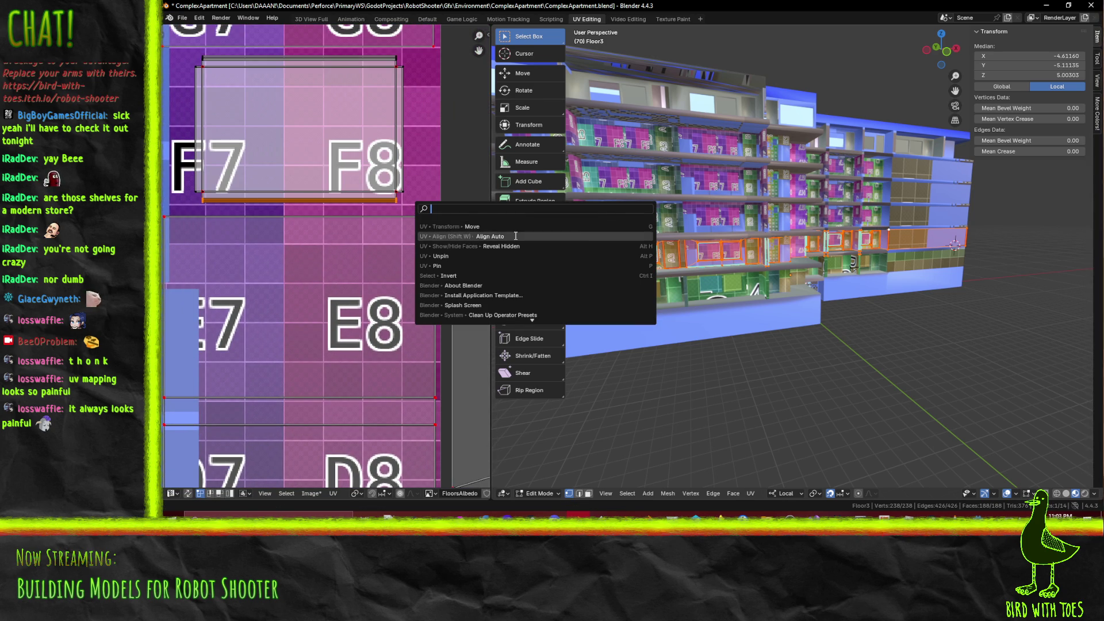
{"action": "left_click", "coordinate": [515, 236]}
{"action": "key", "text": "g"}
{"action": "key", "text": "y"}
{"action": "left_click", "coordinate": [341, 290]}
Straighten the G7/G8 island's top edge and raise it vertically
{"action": "middle_click_drag", "start_coordinate": [281, 156], "coordinate": [271, 262]}
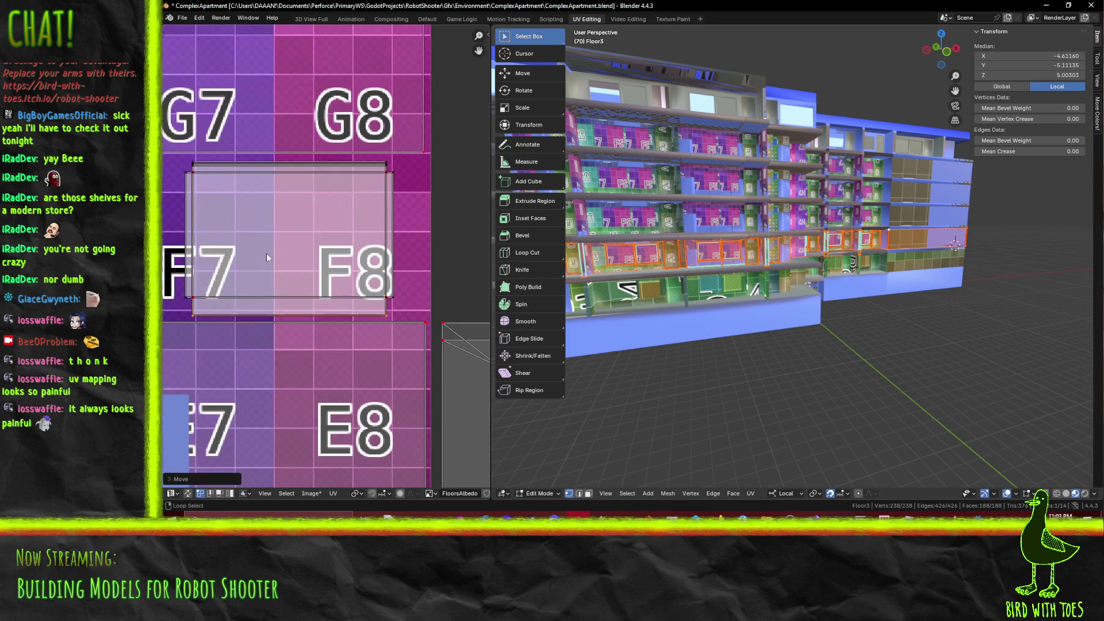
{"action": "key", "text": "b"}
{"action": "left_click_drag", "start_coordinate": [407, 167], "coordinate": [407, 167]}
{"action": "key", "text": "F3"}
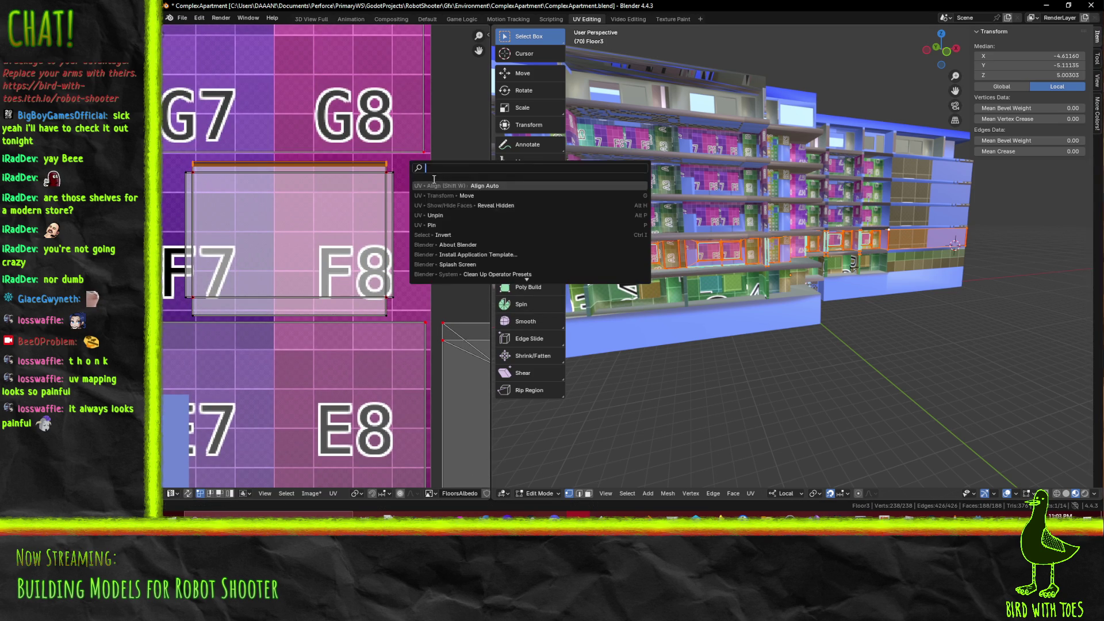
{"action": "left_click", "coordinate": [467, 184]}
{"action": "key", "text": "g"}
{"action": "key", "text": "y"}
{"action": "left_click", "coordinate": [398, 184]}
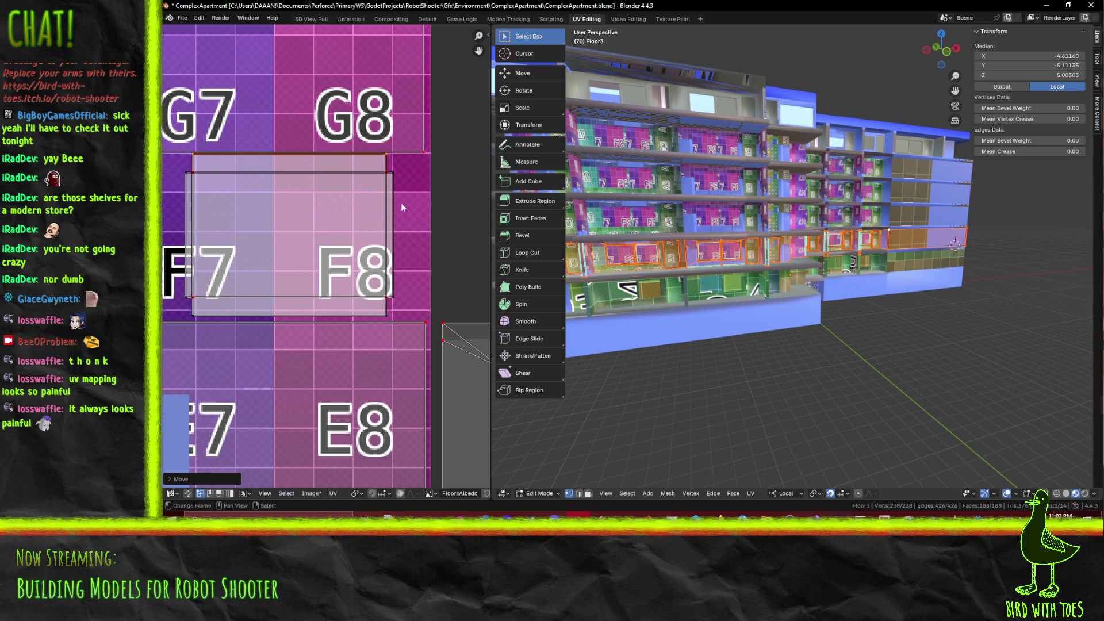
Shift the island's faces vertically, then straighten another edge without moving it horizontally
{"action": "mouse_move", "coordinate": [170, 141]}
{"action": "left_mouse_down"}
{"action": "mouse_move", "coordinate": [415, 293]}
{"action": "mouse_move", "coordinate": [396, 318]}
{"action": "left_mouse_up"}
{"action": "key", "text": "g"}
{"action": "key", "text": "y"}
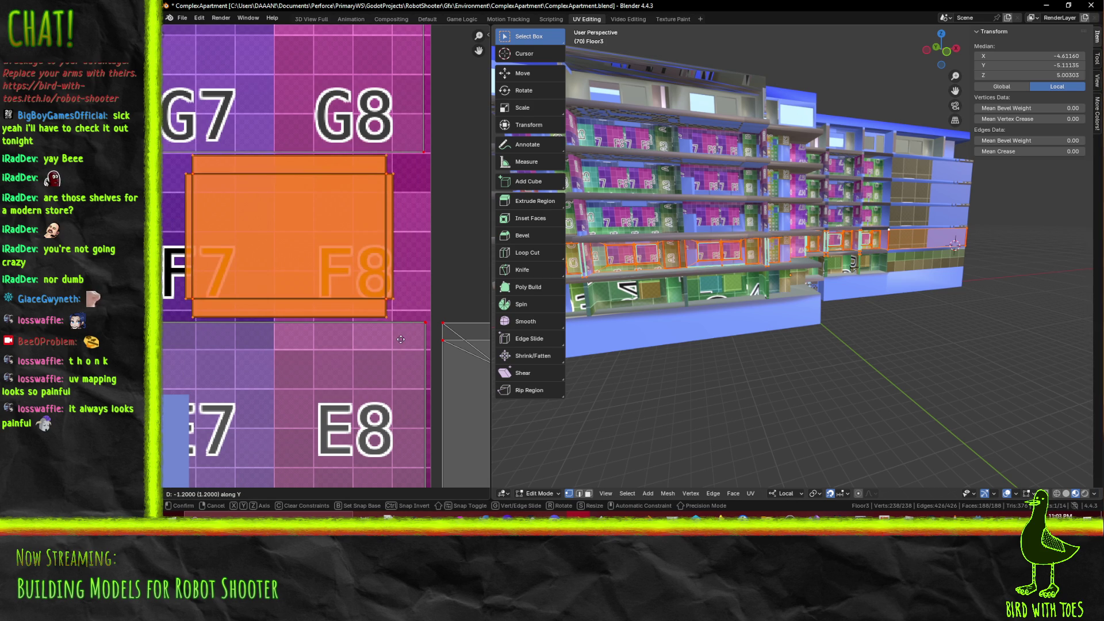
{"action": "left_click", "coordinate": [401, 340]}
{"action": "key", "text": "alt+a"}
{"action": "key", "text": "b"}
{"action": "key", "text": "F3"}
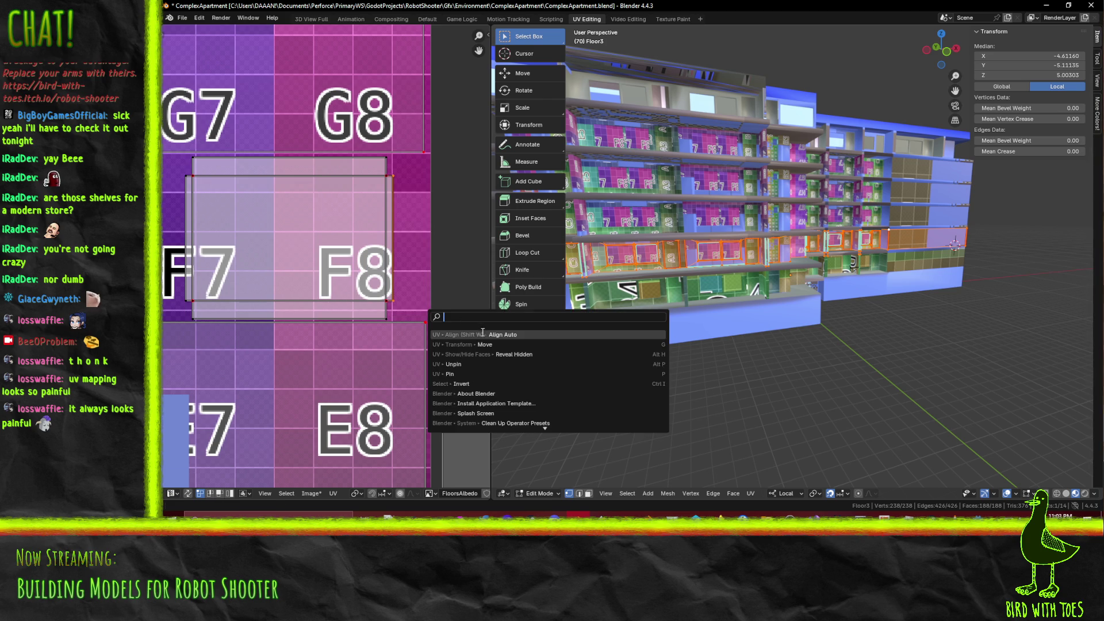
{"action": "left_click", "coordinate": [482, 334]}
{"action": "key", "text": "g"}
{"action": "key", "text": "x"}
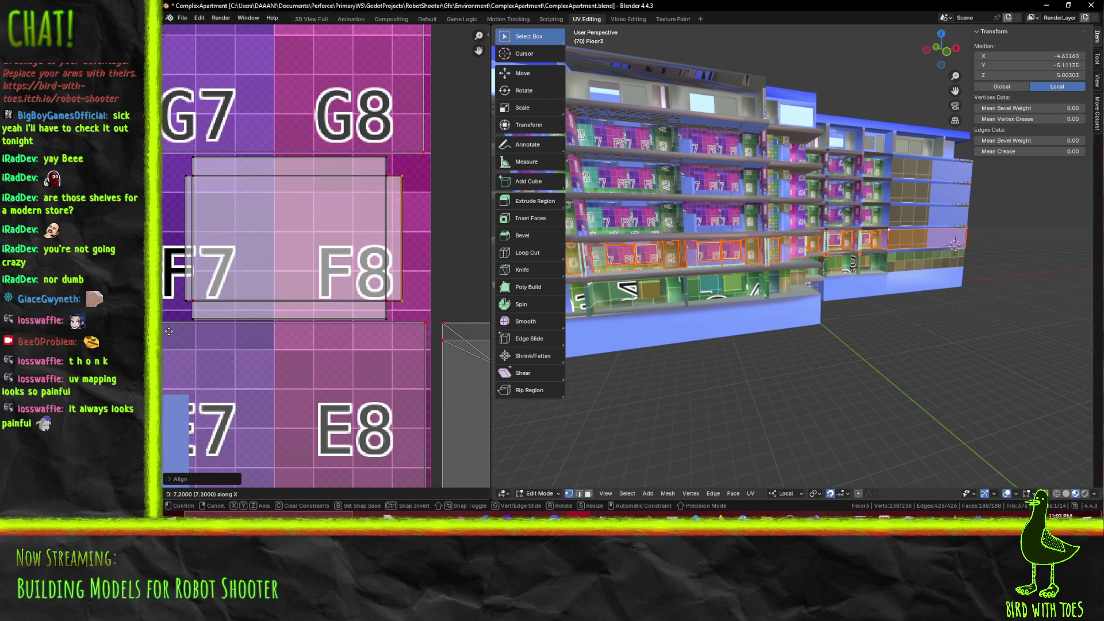
{"action": "right_click", "coordinate": [167, 330]}
Push the island's left edge outward and straighten it
{"action": "middle_click_drag", "start_coordinate": [168, 330], "coordinate": [260, 337]}
{"action": "key", "text": "b"}
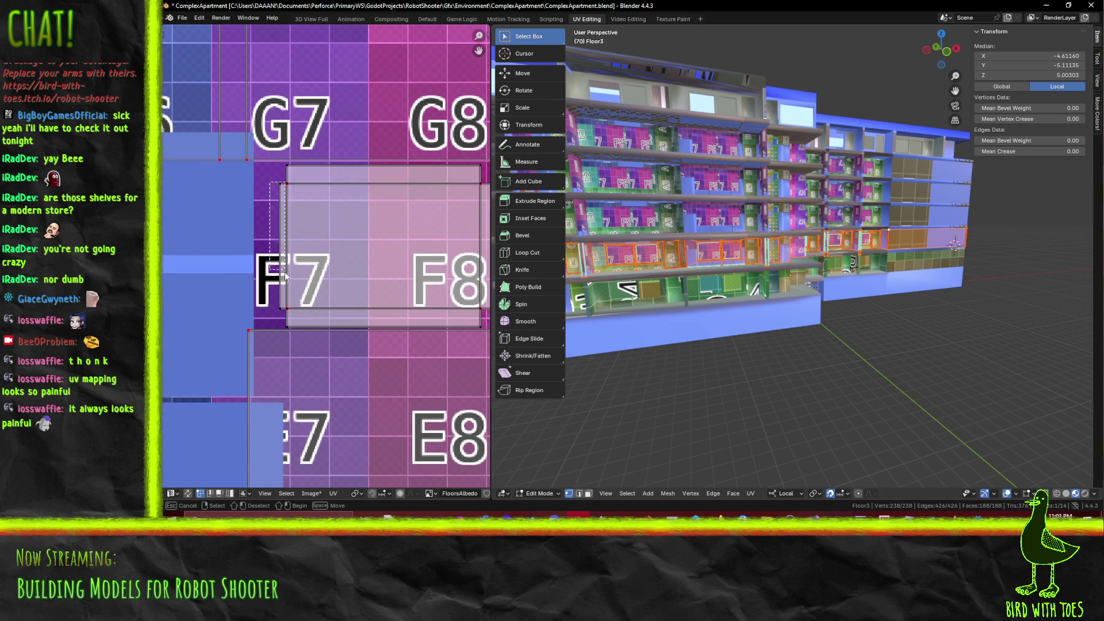
{"action": "left_click_drag", "start_coordinate": [282, 322], "coordinate": [282, 322]}
{"action": "key", "text": "g"}
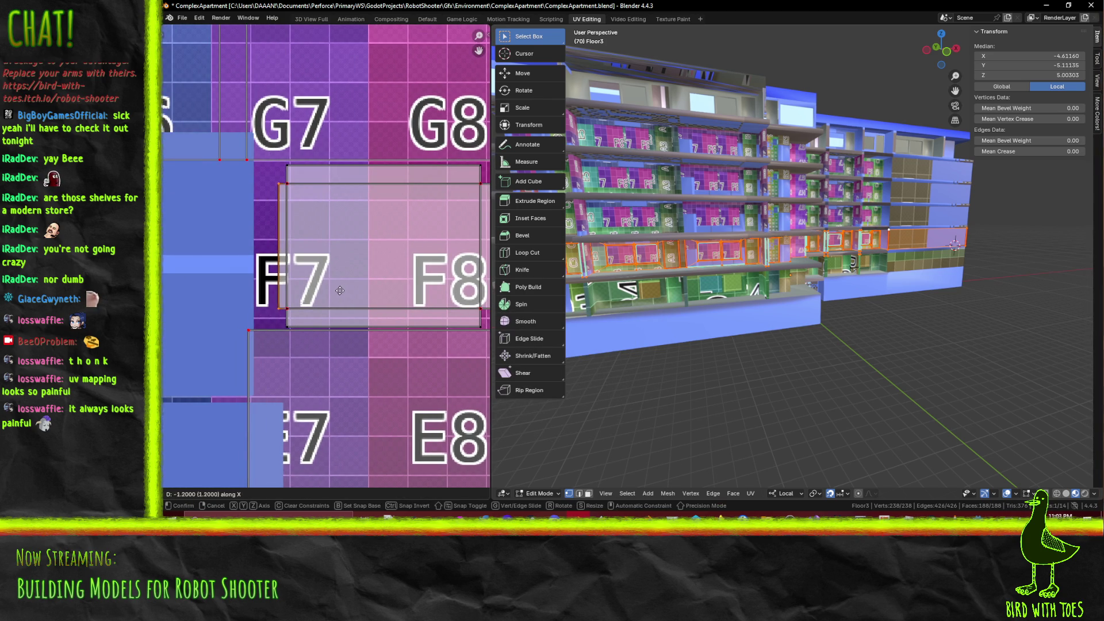
{"action": "left_click", "coordinate": [333, 289]}
{"action": "key", "text": "F3"}
{"action": "left_click", "coordinate": [371, 309]}
{"action": "scroll", "coordinate": [369, 301], "scroll_direction": "down", "scroll_amount": 4}
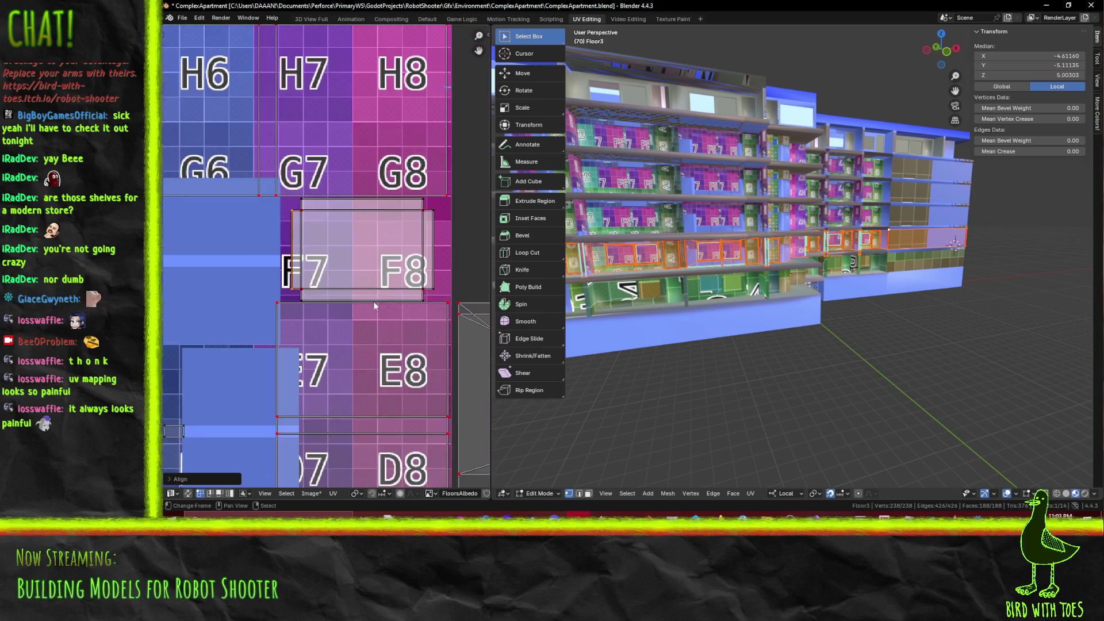
{"action": "mouse_move", "coordinate": [288, 279]}
{"action": "middle_mouse_down"}
{"action": "mouse_move", "coordinate": [303, 288]}
{"action": "mouse_move", "coordinate": [230, 262]}
{"action": "mouse_move", "coordinate": [312, 278]}
{"action": "middle_mouse_up"}
Save the ComplexApartment file
{"action": "key", "text": "ctrl+s"}
{"action": "scroll", "coordinate": [315, 284], "scroll_direction": "down", "scroll_amount": 2}
{"action": "scroll", "coordinate": [226, 260], "scroll_direction": "up", "scroll_amount": 2}
Pin the UVs of the island over F7/F8
{"action": "mouse_move", "coordinate": [273, 176]}
{"action": "left_mouse_down"}
{"action": "mouse_move", "coordinate": [345, 261]}
{"action": "mouse_move", "coordinate": [362, 263]}
{"action": "left_mouse_up"}
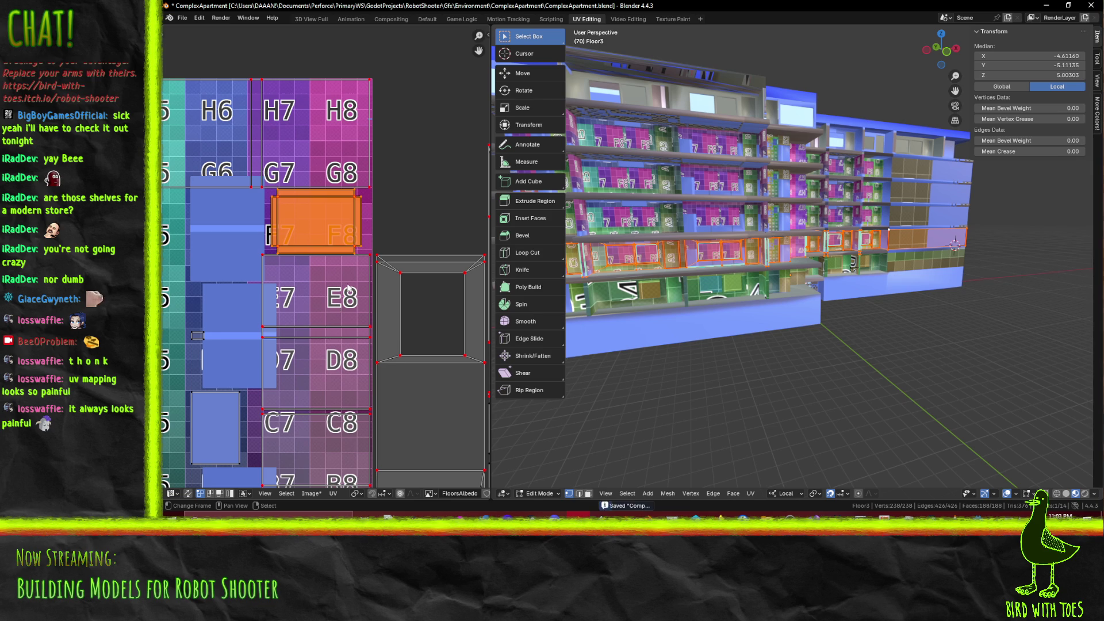
{"action": "mouse_move", "coordinate": [333, 392]}
{"action": "middle_mouse_down"}
{"action": "mouse_move", "coordinate": [326, 228]}
{"action": "mouse_move", "coordinate": [323, 350]}
{"action": "middle_mouse_up"}
{"action": "key", "text": "p"}
{"action": "key", "text": "alt+a"}
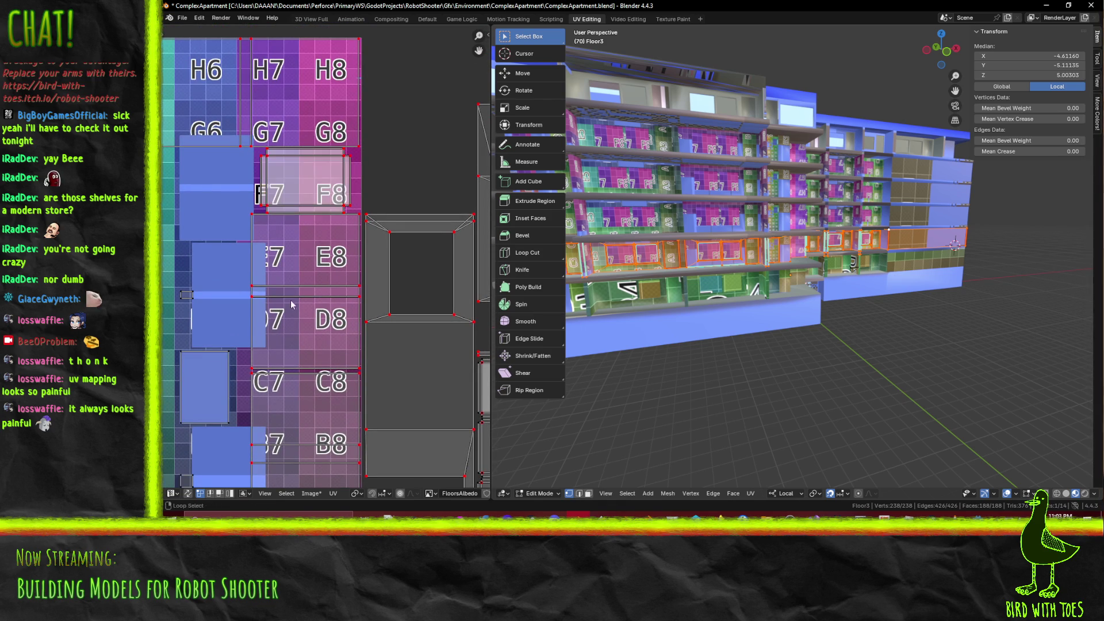
Box-select the E7–D8 wall UV faces and move them slightly down along Y
{"action": "key", "text": "b"}
{"action": "left_click_drag", "start_coordinate": [239, 214], "coordinate": [366, 364]}
{"action": "scroll", "coordinate": [324, 281], "scroll_direction": "up", "scroll_amount": 3}
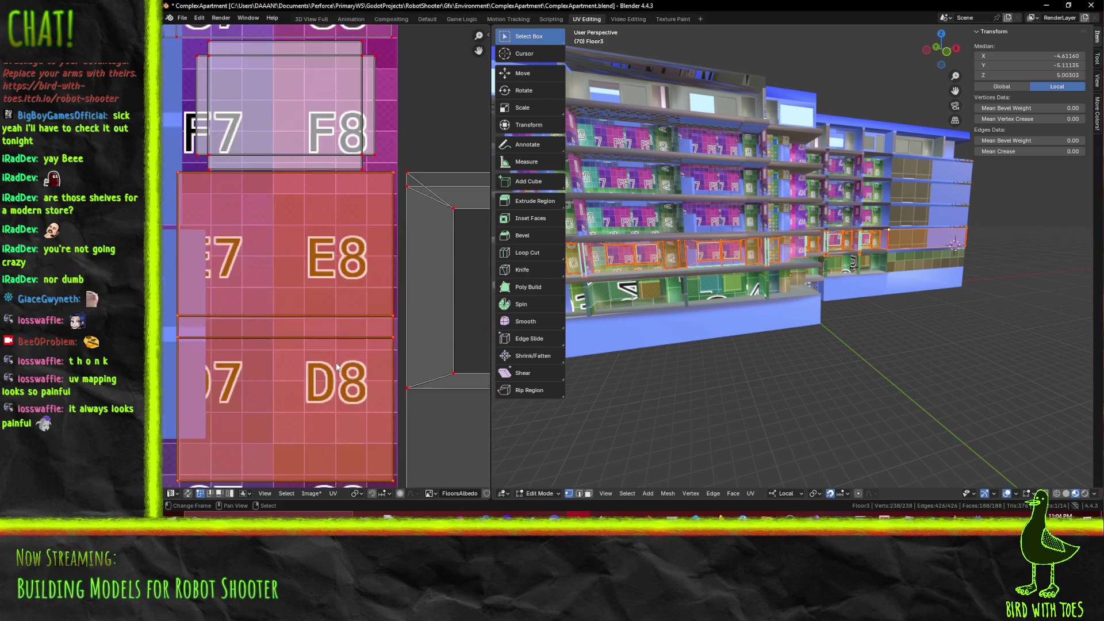
{"action": "key", "text": "g"}
{"action": "key", "text": "y"}
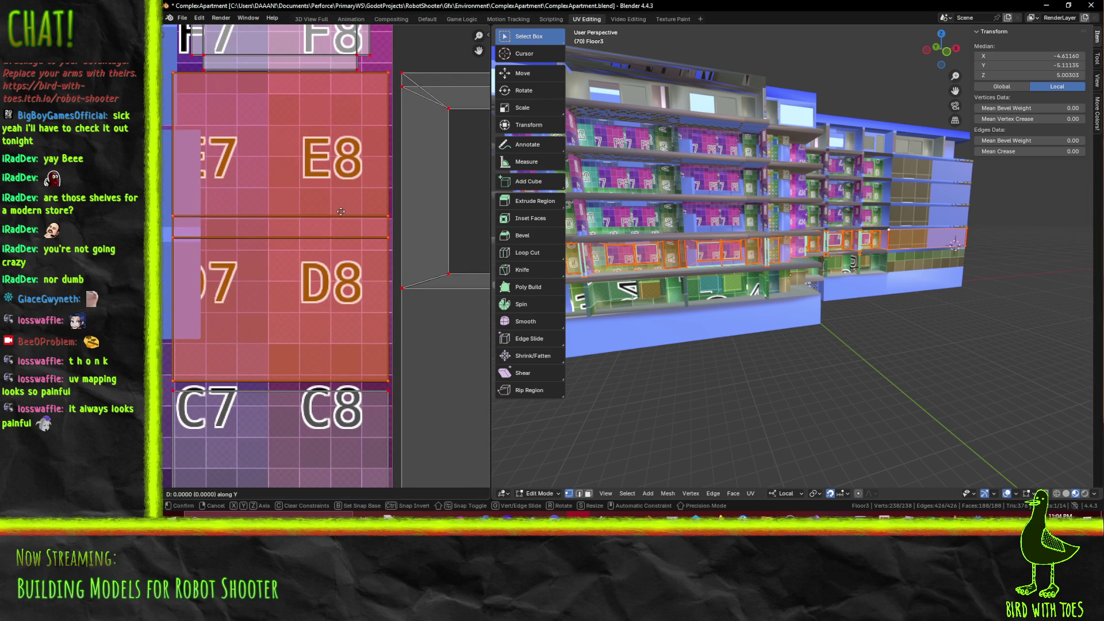
{"action": "left_click", "coordinate": [339, 215]}
{"action": "key", "text": "Home"}
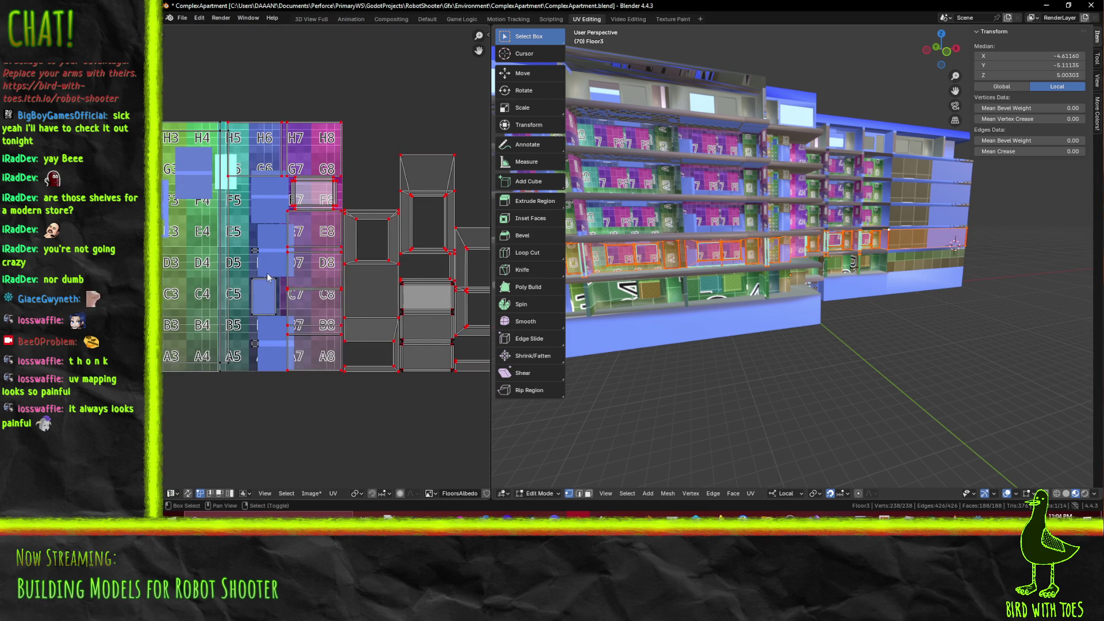
Check the floors on the building, then reselect the entire floor mesh
{"action": "scroll", "coordinate": [392, 264], "scroll_direction": "up", "scroll_amount": 2}
{"action": "middle_click_drag", "start_coordinate": [393, 265], "coordinate": [426, 280]}
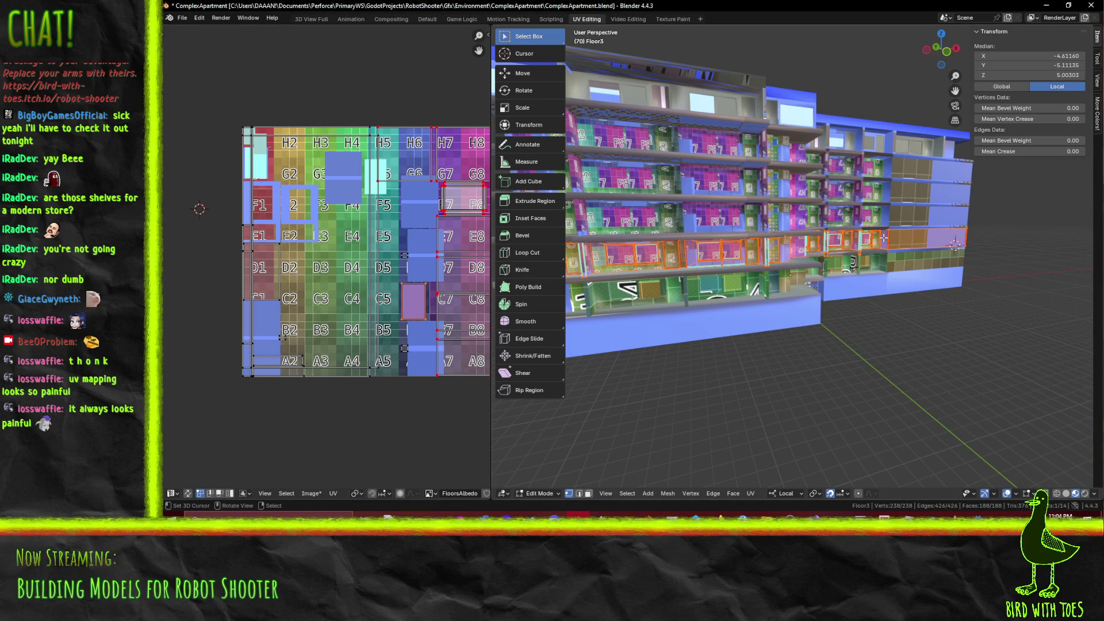
{"action": "mouse_move", "coordinate": [756, 251]}
{"action": "middle_mouse_down"}
{"action": "mouse_move", "coordinate": [828, 262]}
{"action": "mouse_move", "coordinate": [821, 255]}
{"action": "middle_mouse_up"}
{"action": "scroll", "coordinate": [821, 255], "scroll_direction": "up", "scroll_amount": 5}
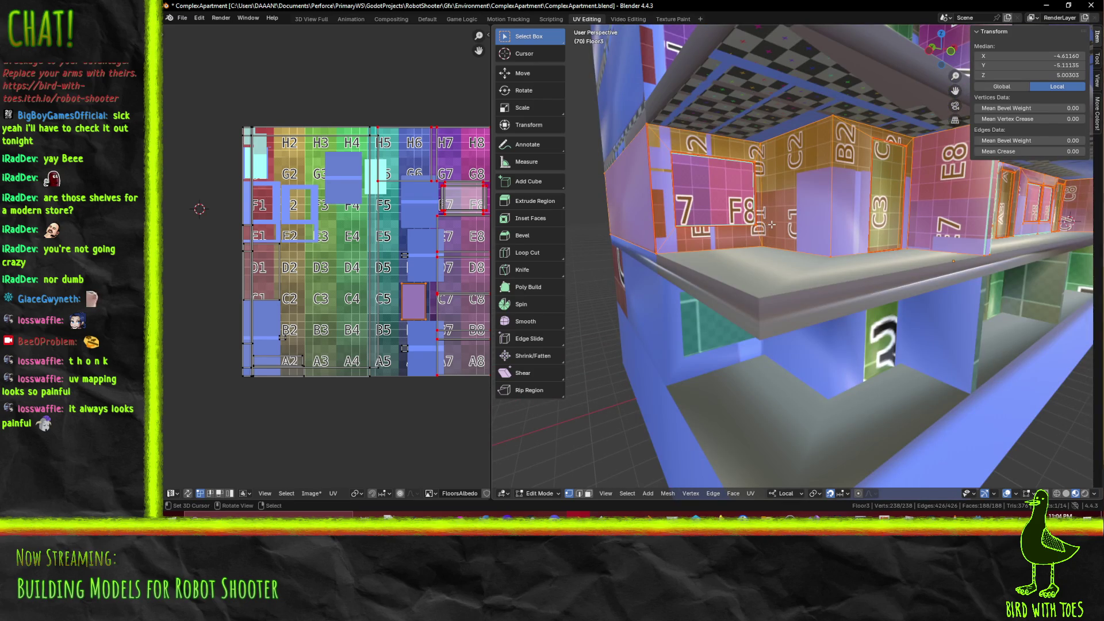
{"action": "middle_click_drag", "start_coordinate": [379, 289], "coordinate": [209, 281]}
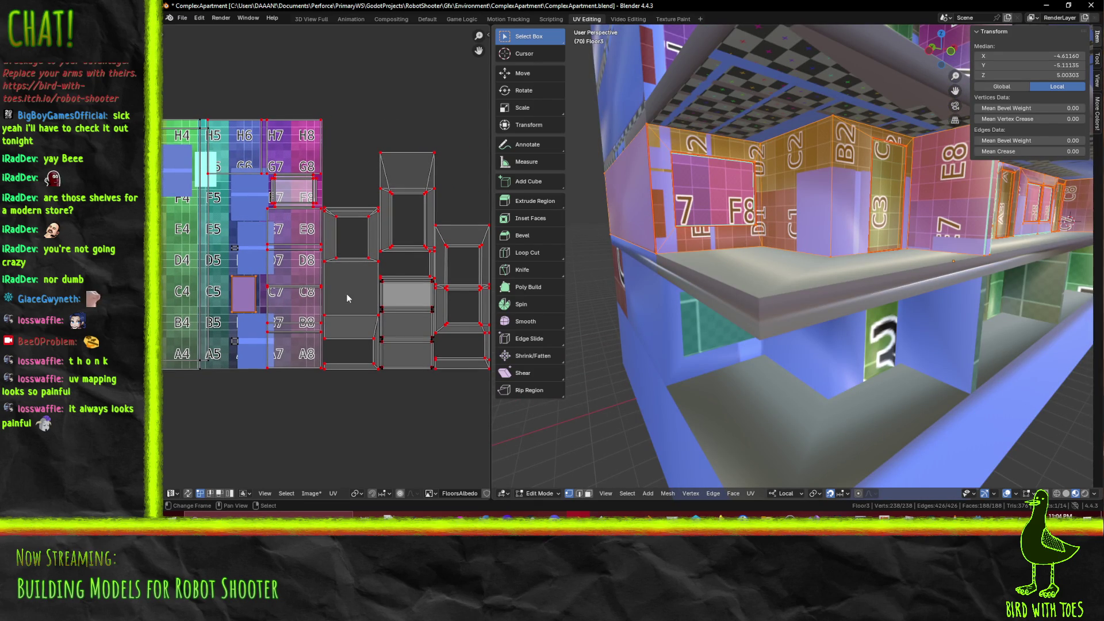
{"action": "key", "text": "alt+a"}
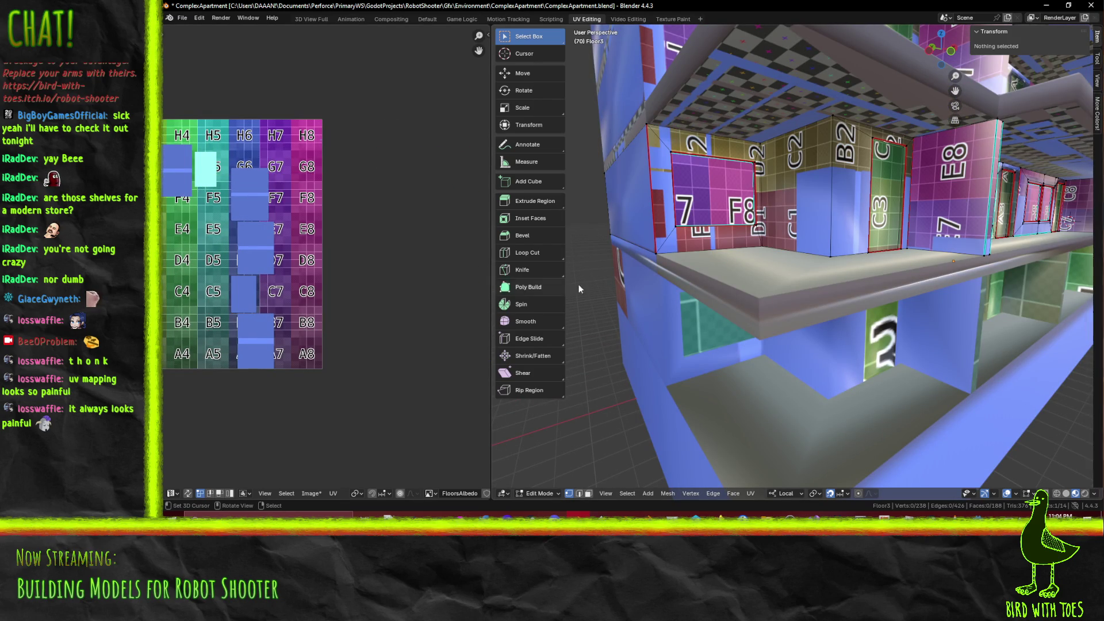
{"action": "key", "text": "a"}
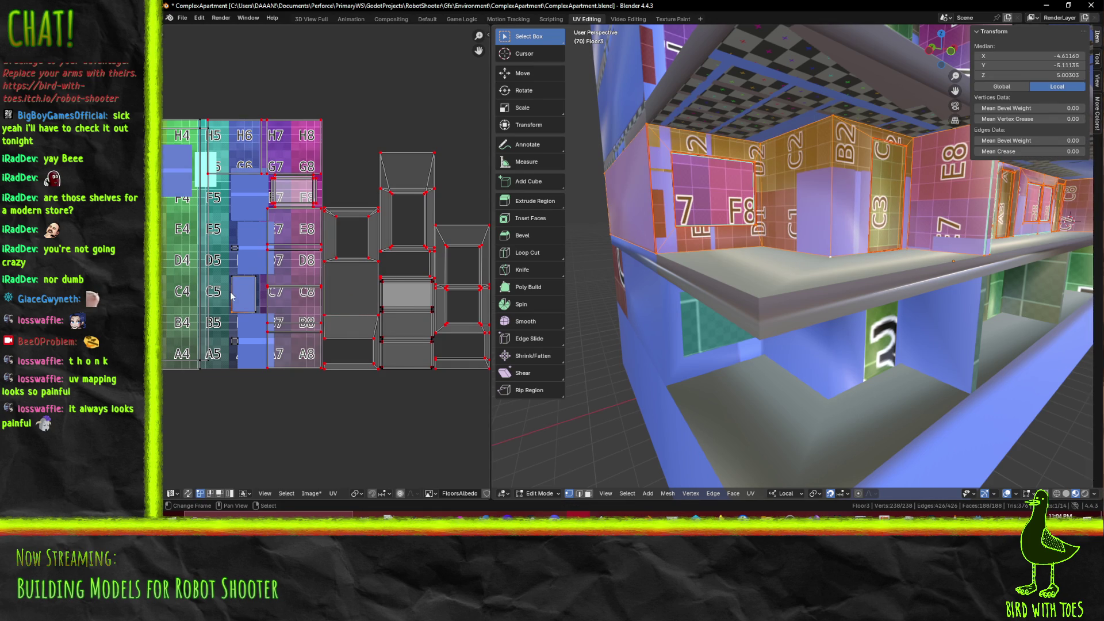
Rotate the window island 90°, slide it along X, and scale it 1.5 times
{"action": "key", "text": "r"}
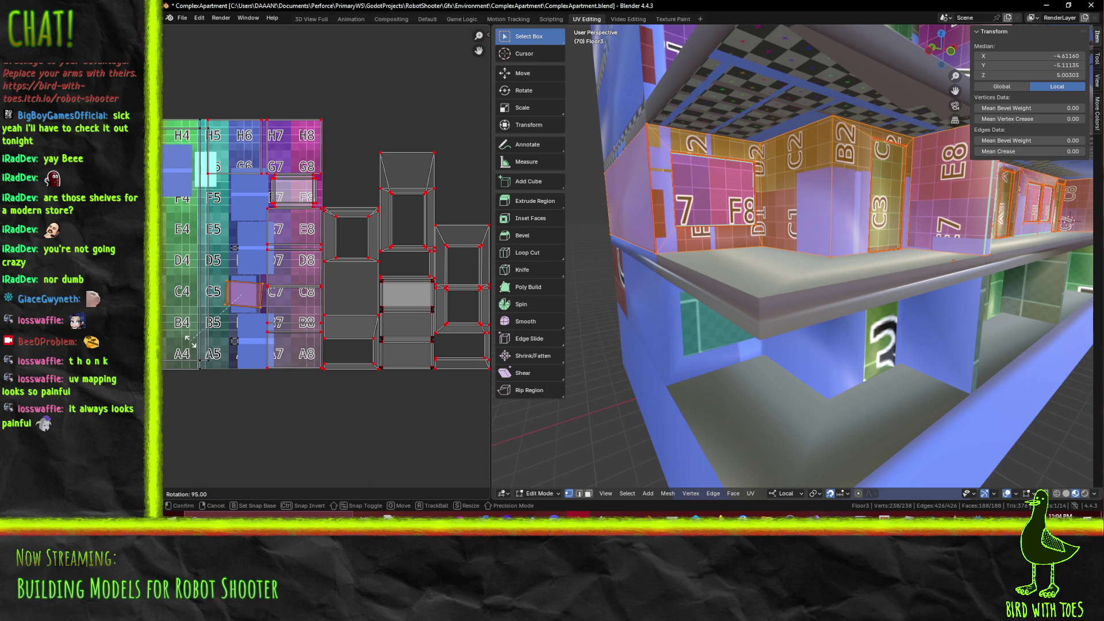
{"action": "left_click", "coordinate": [195, 342]}
{"action": "key", "text": "g"}
{"action": "key", "text": "x"}
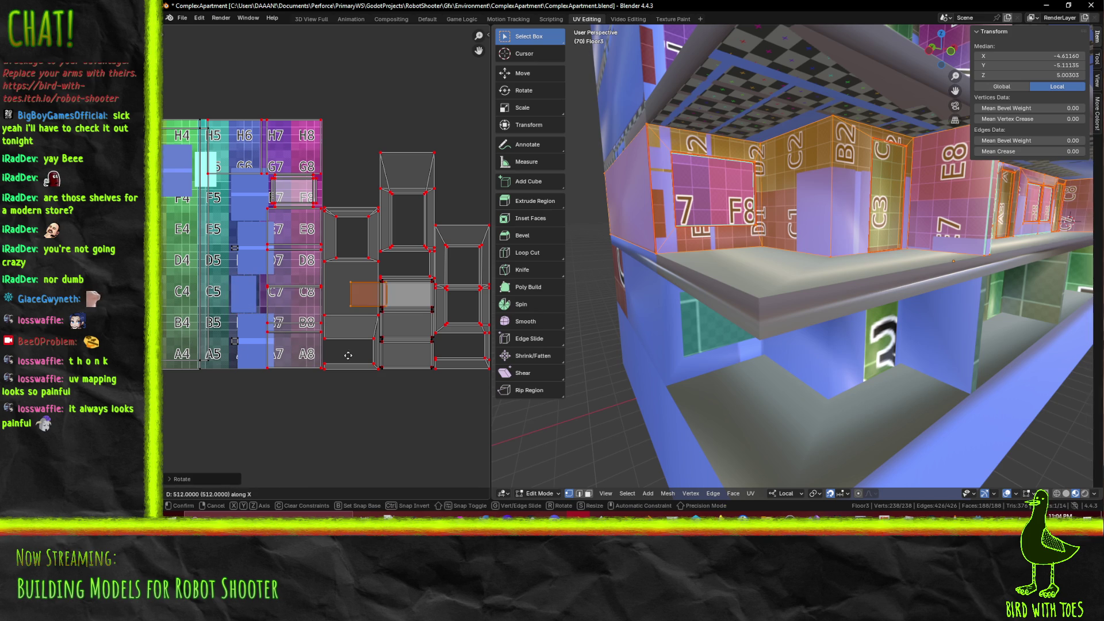
{"action": "left_click", "coordinate": [345, 352]}
{"action": "key", "text": "s"}
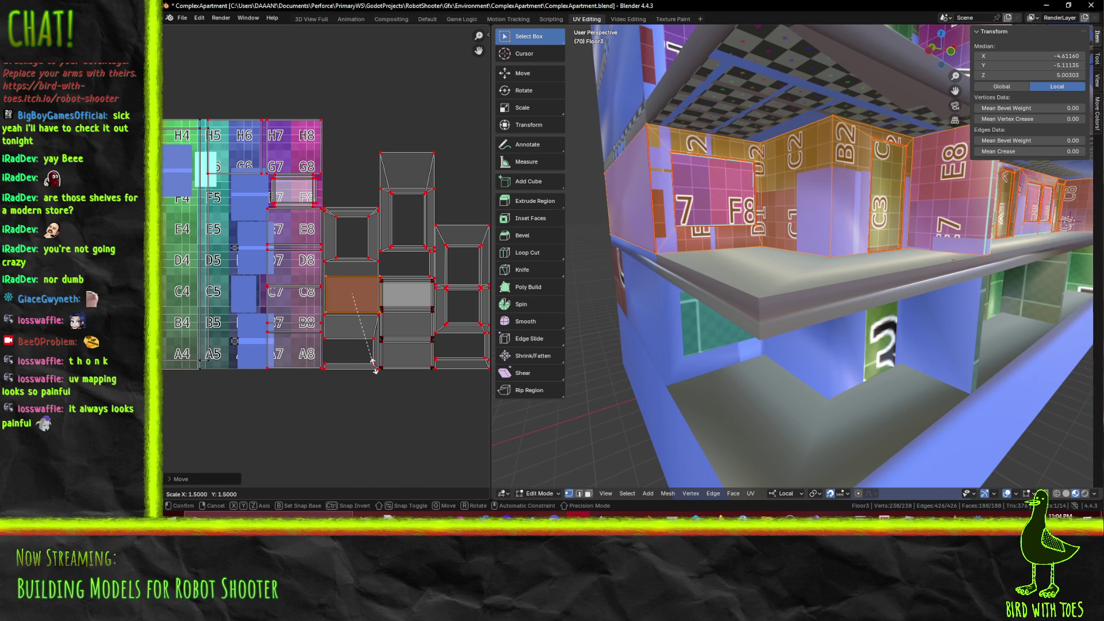
{"action": "left_click", "coordinate": [375, 370]}
{"action": "scroll", "coordinate": [357, 288], "scroll_direction": "up", "scroll_amount": 5}
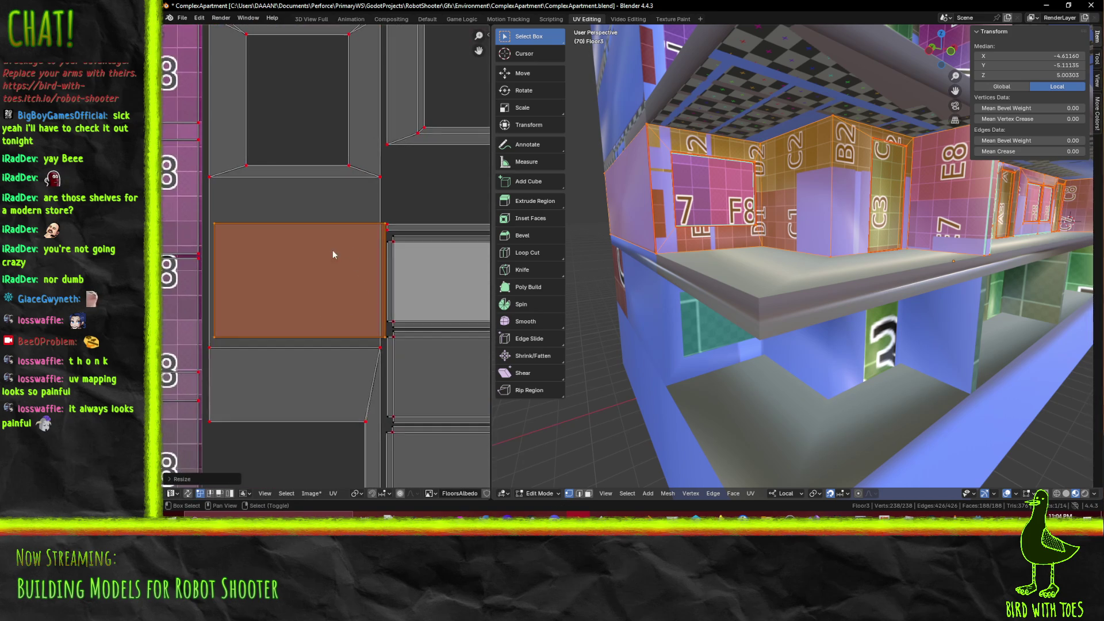
Fine-position the enlarged window island on the grey glass area and check it on the building
{"action": "key", "text": "g"}
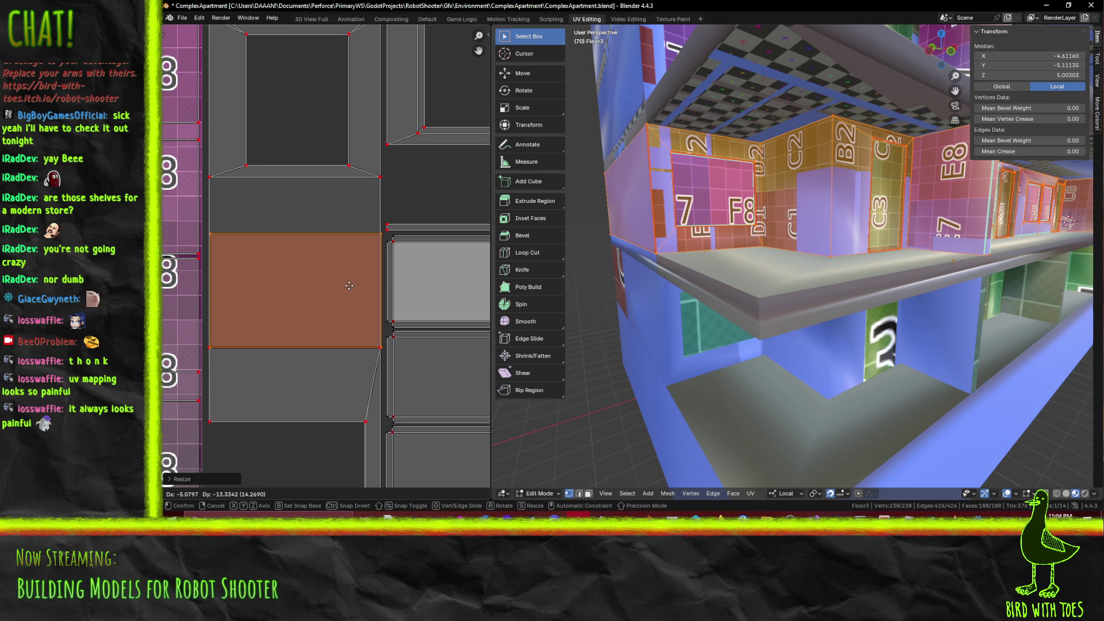
{"action": "left_click", "coordinate": [349, 286]}
{"action": "mouse_move", "coordinate": [804, 287]}
{"action": "middle_mouse_down"}
{"action": "mouse_move", "coordinate": [766, 259]}
{"action": "mouse_move", "coordinate": [872, 220]}
{"action": "mouse_move", "coordinate": [765, 276]}
{"action": "mouse_move", "coordinate": [777, 279]}
{"action": "middle_mouse_up"}
{"action": "scroll", "coordinate": [783, 252], "scroll_direction": "down", "scroll_amount": 5}
{"action": "mouse_move", "coordinate": [783, 252]}
{"action": "middle_mouse_down"}
{"action": "mouse_move", "coordinate": [773, 267]}
{"action": "mouse_move", "coordinate": [785, 299]}
{"action": "middle_mouse_up"}
{"action": "scroll", "coordinate": [782, 283], "scroll_direction": "up", "scroll_amount": 5}
Mirror the window island's UVs along Y and inspect the walls up close
{"action": "key", "text": "ctrl+m"}
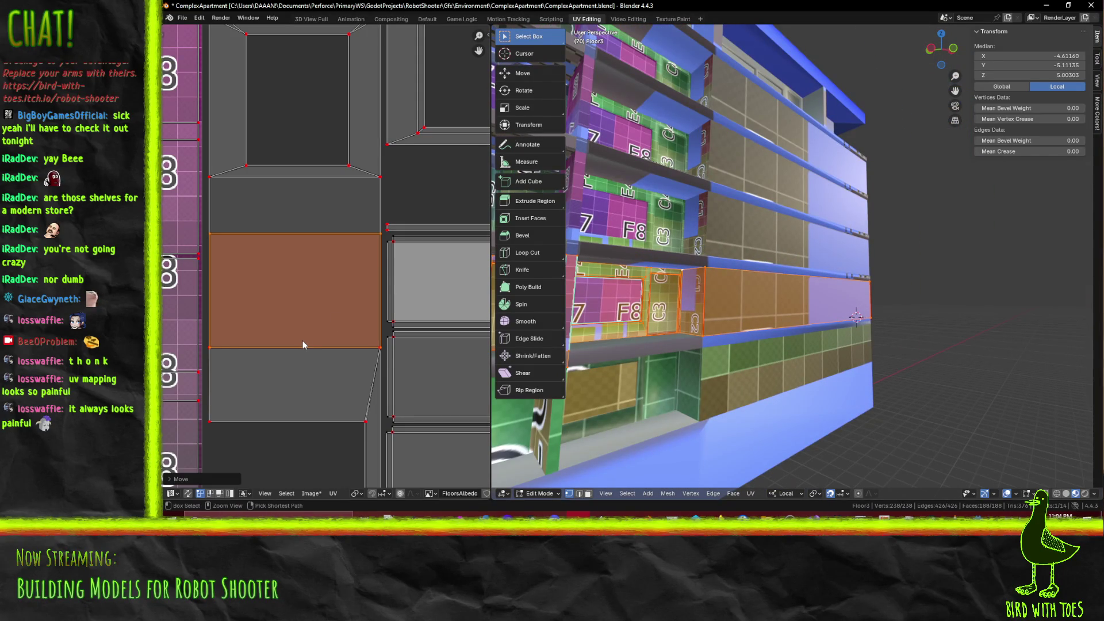
{"action": "key", "text": "y"}
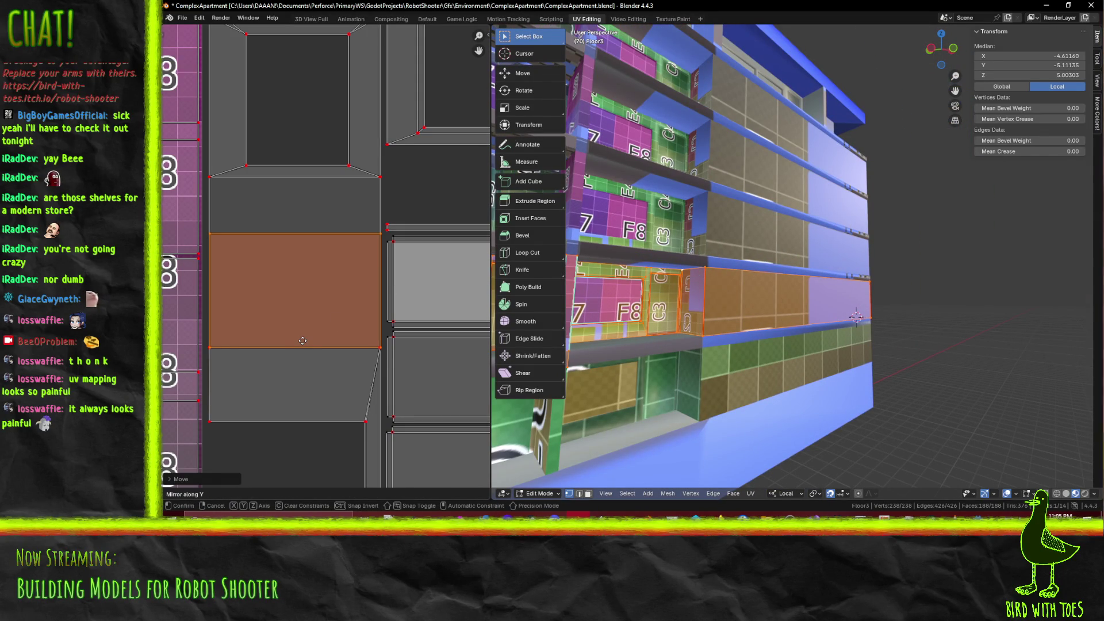
{"action": "left_click", "coordinate": [302, 340]}
{"action": "scroll", "coordinate": [302, 340], "scroll_direction": "down", "scroll_amount": 5}
{"action": "middle_click_drag", "start_coordinate": [655, 313], "coordinate": [736, 351]}
{"action": "scroll", "coordinate": [748, 354], "scroll_direction": "up", "scroll_amount": 4}
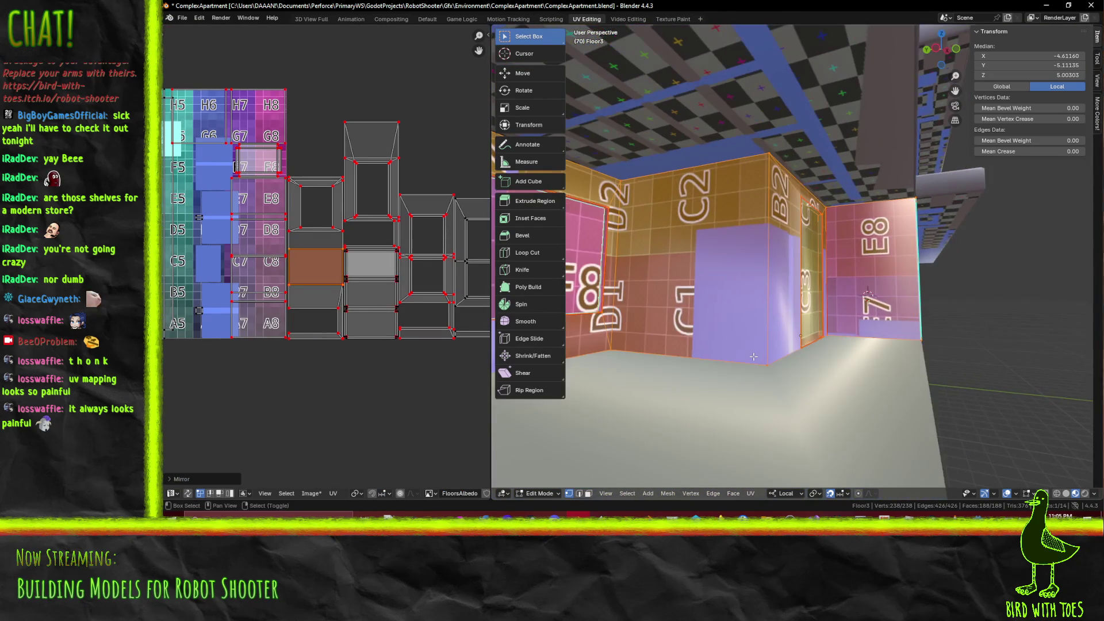
{"action": "scroll", "coordinate": [755, 356], "scroll_direction": "down", "scroll_amount": 10}
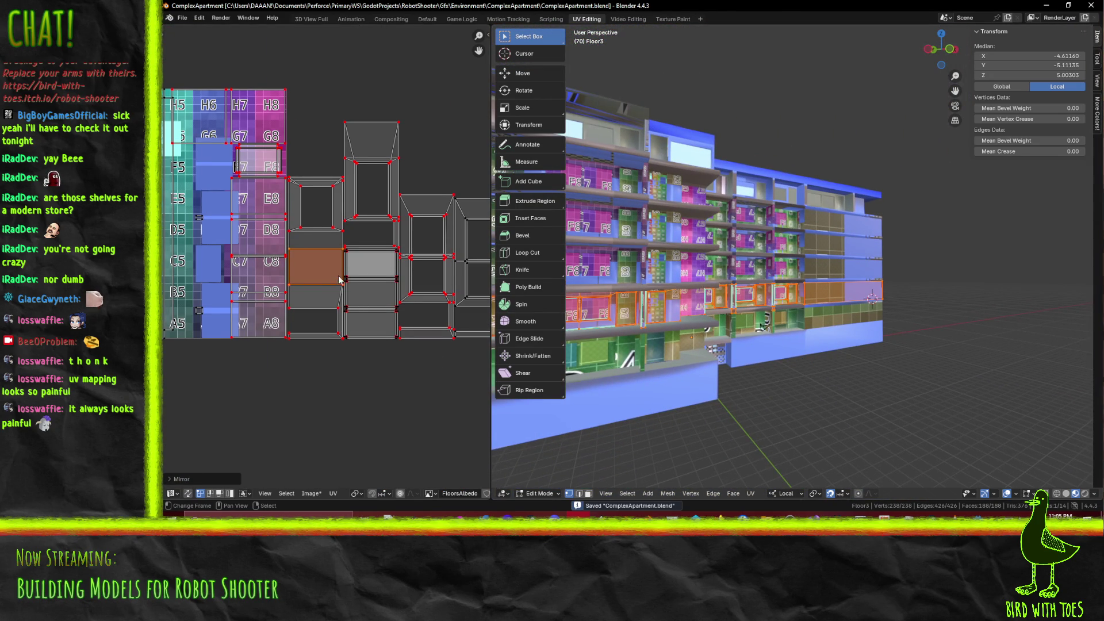
{"action": "scroll", "coordinate": [339, 280], "scroll_direction": "down", "scroll_amount": 2}
{"action": "middle_click_drag", "start_coordinate": [207, 236], "coordinate": [288, 264]}
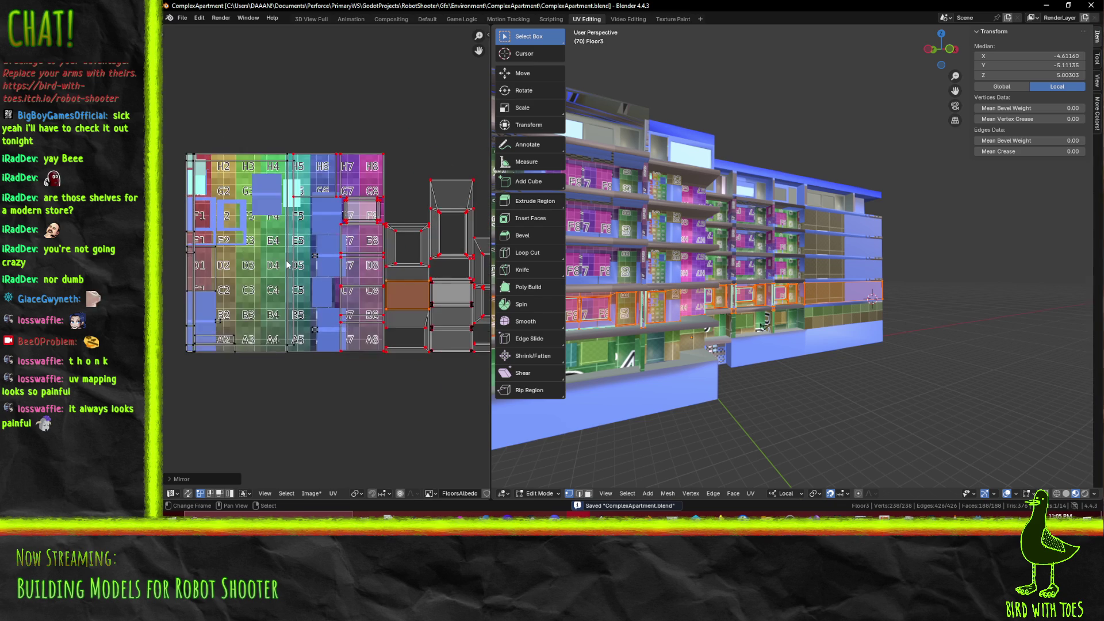
{"action": "scroll", "coordinate": [288, 264], "scroll_direction": "up", "scroll_amount": 1}
{"action": "scroll", "coordinate": [244, 321], "scroll_direction": "down", "scroll_amount": 1}
Attempt to move a single corner of the window island, cancelling both tries
{"action": "left_click", "coordinate": [286, 350]}
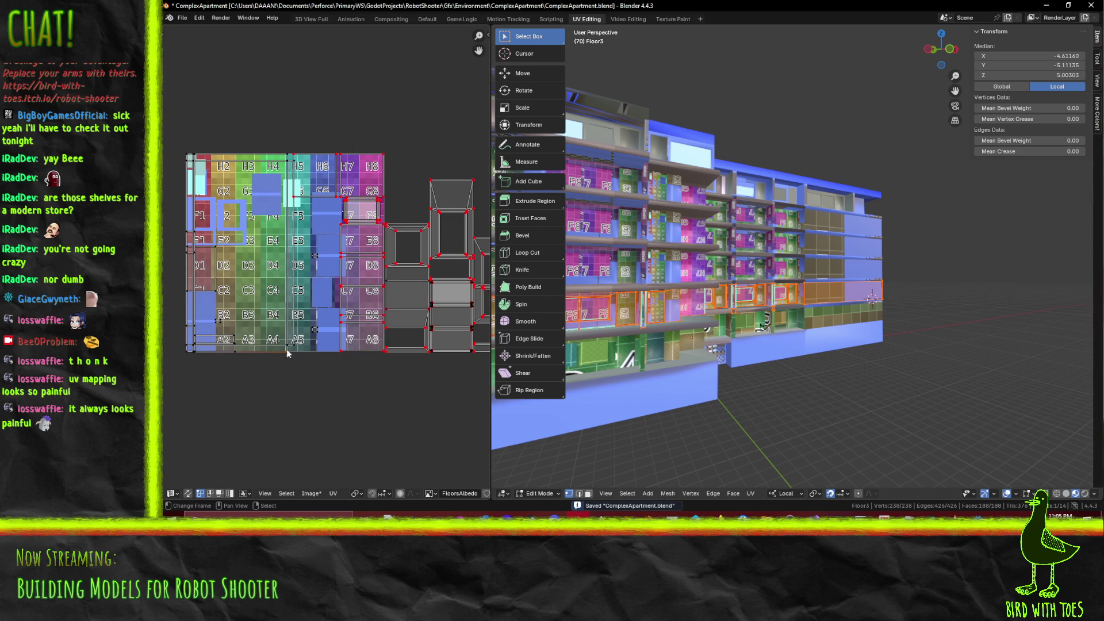
{"action": "key", "text": "g"}
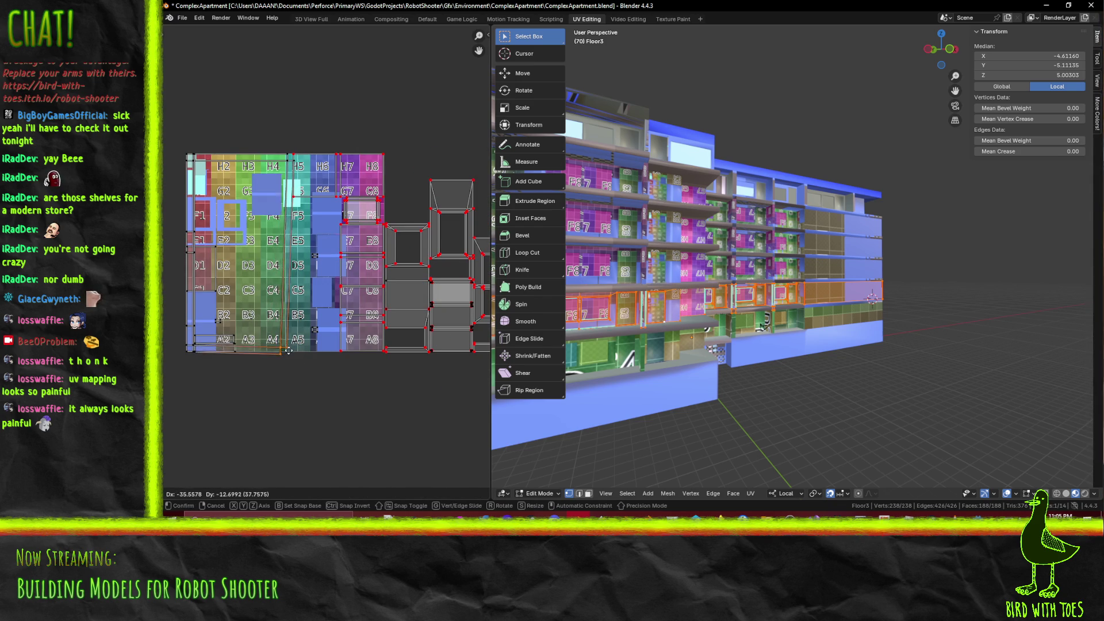
{"action": "right_click", "coordinate": [286, 350]}
{"action": "scroll", "coordinate": [302, 296], "scroll_direction": "up", "scroll_amount": 1}
{"action": "middle_click_drag", "start_coordinate": [311, 323], "coordinate": [332, 331]}
{"action": "key", "text": "g"}
{"action": "right_click", "coordinate": [305, 319]}
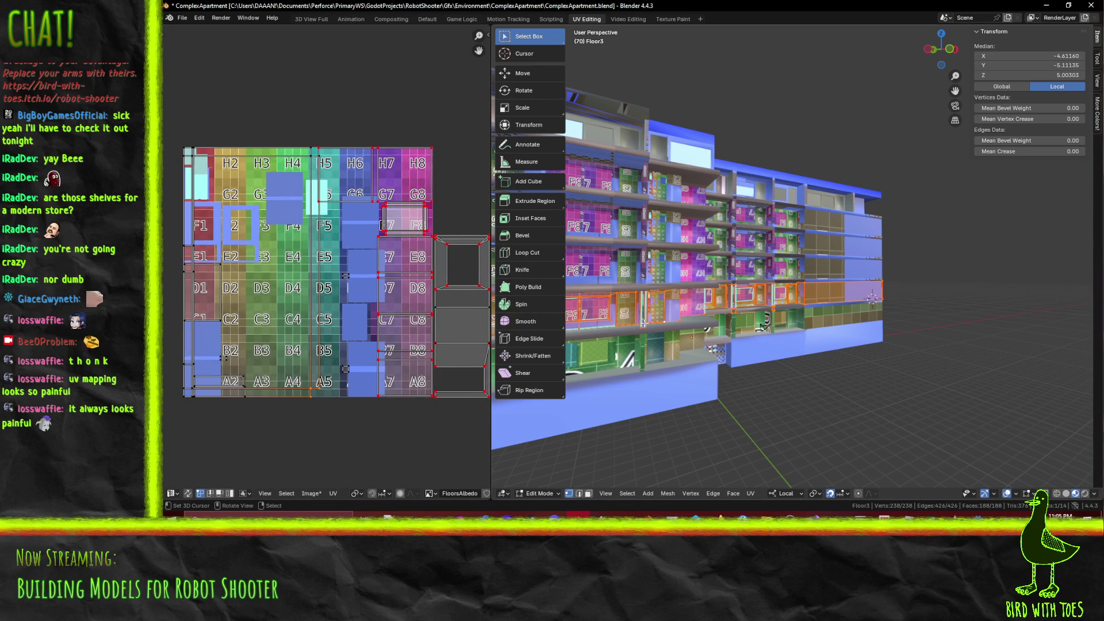
Frame a floor vertex and orbit to look along the shelves
{"action": "left_click", "coordinate": [661, 316]}
{"action": "middle_click_drag", "start_coordinate": [556, 354], "coordinate": [740, 355]}
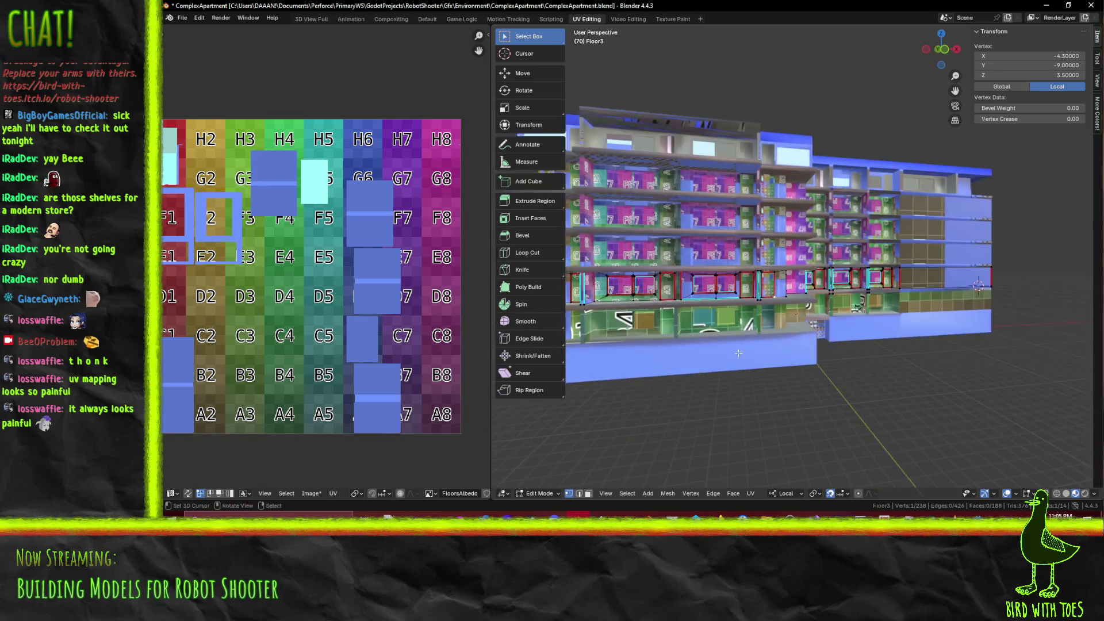
{"action": "key", "text": "KP_Decimal"}
{"action": "scroll", "coordinate": [632, 403], "scroll_direction": "down", "scroll_amount": 3}
{"action": "middle_click_drag", "start_coordinate": [632, 402], "coordinate": [499, 443]}
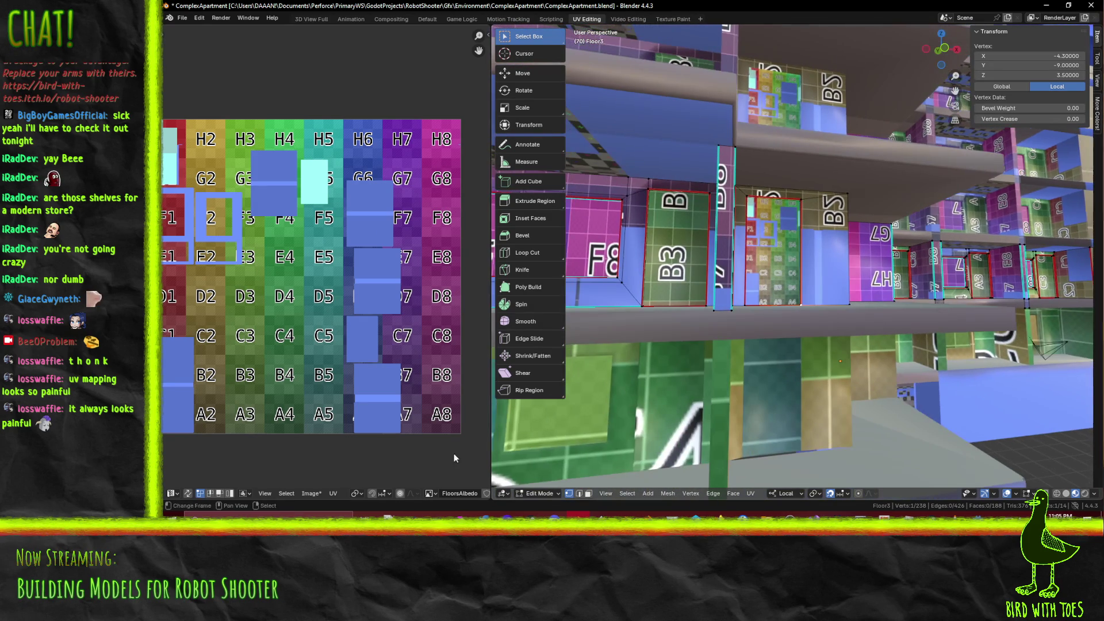
Switch to edge select and select the first face of the lettered wall
{"action": "left_click", "coordinate": [581, 493]}
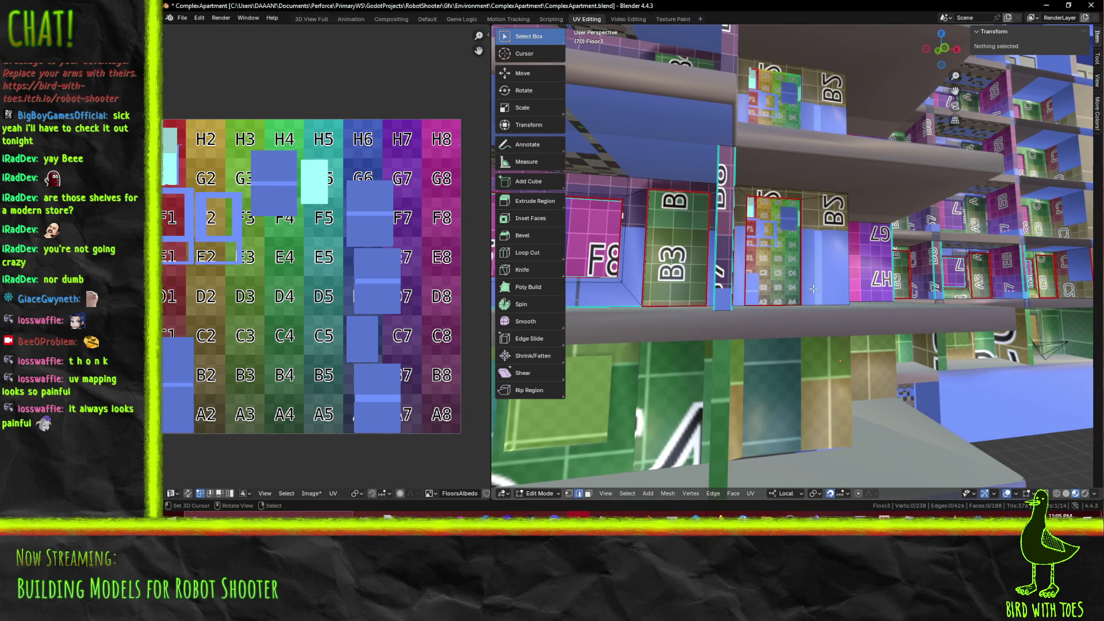
{"action": "left_click", "coordinate": [711, 308]}
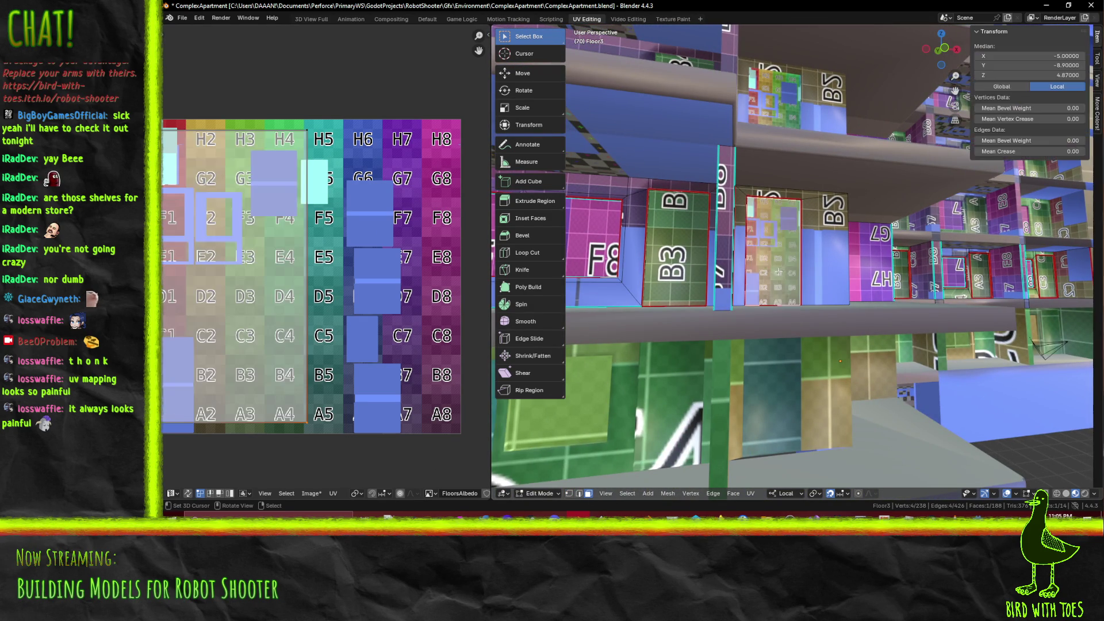
{"action": "key", "text": "KP_Decimal"}
{"action": "scroll", "coordinate": [793, 292], "scroll_direction": "down", "scroll_amount": 3}
{"action": "middle_click_drag", "start_coordinate": [793, 292], "coordinate": [775, 263]}
{"action": "scroll", "coordinate": [774, 262], "scroll_direction": "up", "scroll_amount": 3}
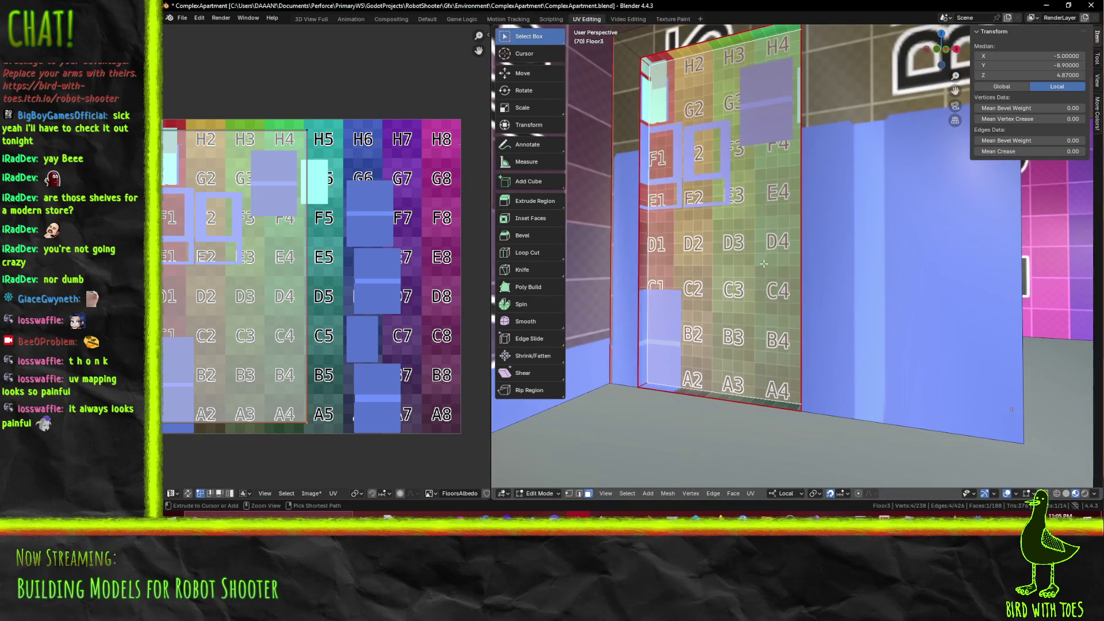
Add three more wall faces and the narrow edge strip to the selection
{"action": "left_click", "coordinate": [645, 249], "text": "shift"}
{"action": "left_click", "coordinate": [709, 277], "text": "shift"}
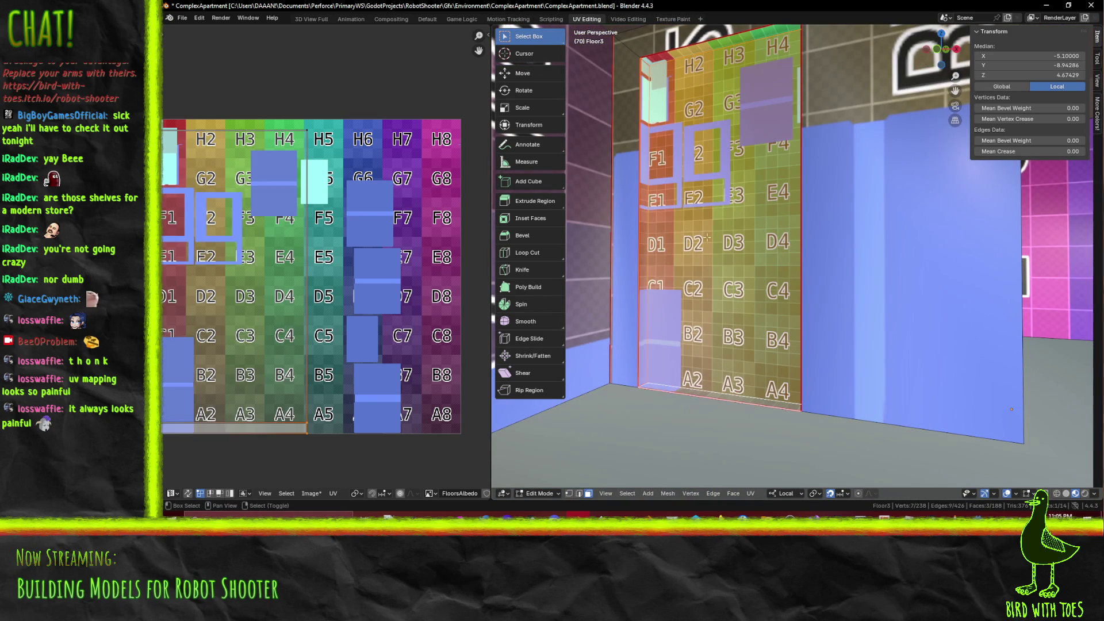
{"action": "left_click", "coordinate": [720, 49], "text": "shift"}
{"action": "mouse_move", "coordinate": [719, 49]}
{"action": "middle_mouse_down"}
{"action": "mouse_move", "coordinate": [740, 120]}
{"action": "mouse_move", "coordinate": [846, 165]}
{"action": "middle_mouse_up"}
{"action": "left_click", "coordinate": [847, 166], "text": "shift"}
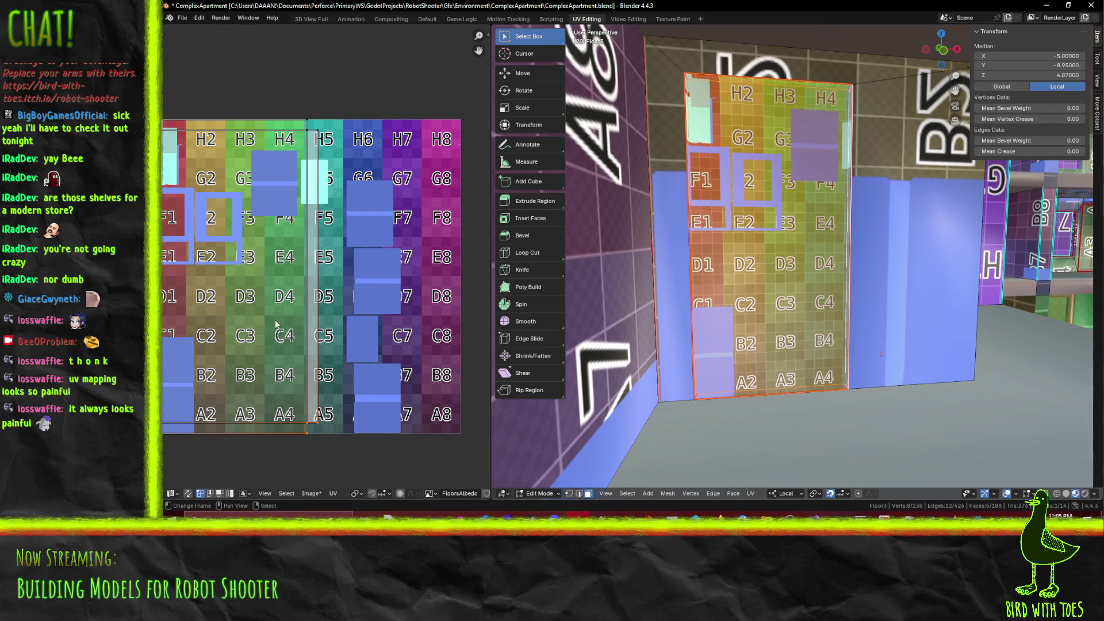
Clear the selection and reselect the wall's five linked faces with L
{"action": "key", "text": "a"}
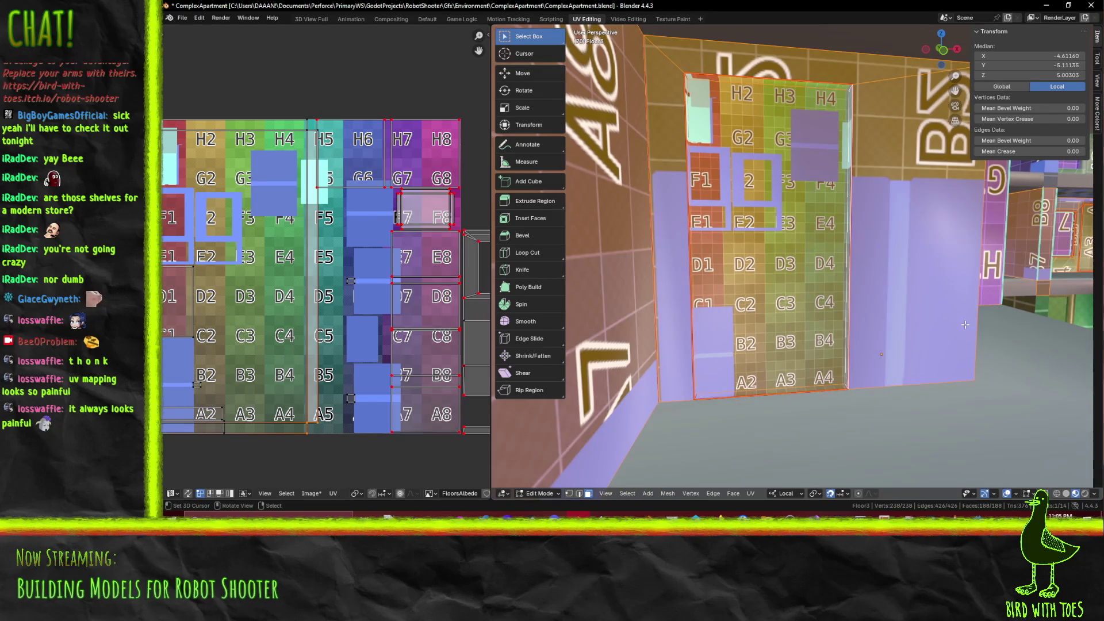
{"action": "scroll", "coordinate": [387, 337], "scroll_direction": "down", "scroll_amount": 2}
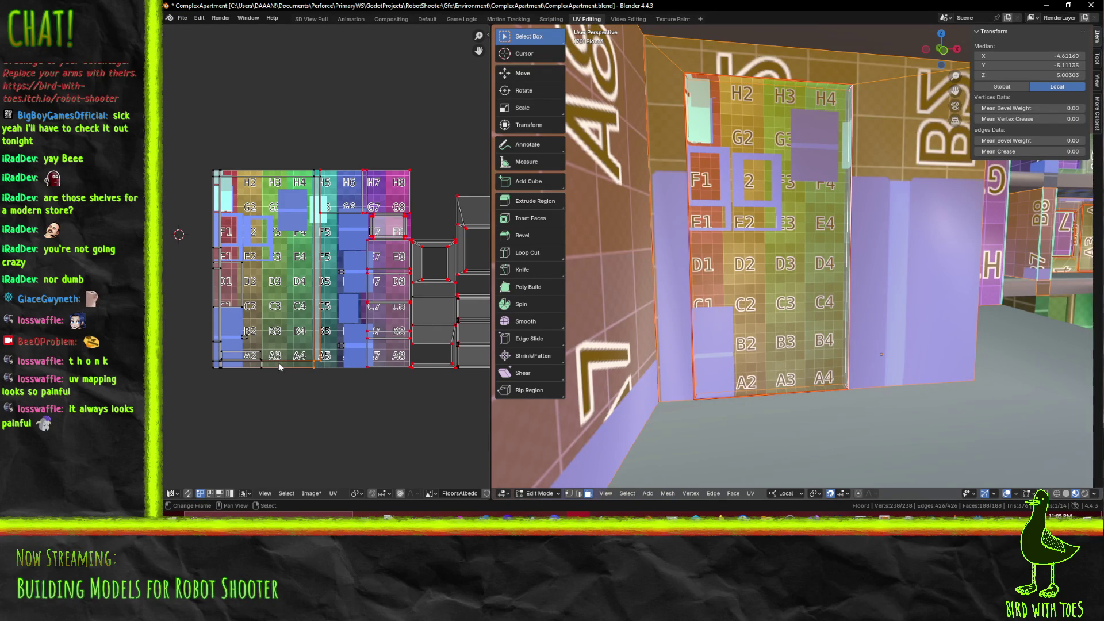
{"action": "key", "text": "alt+a"}
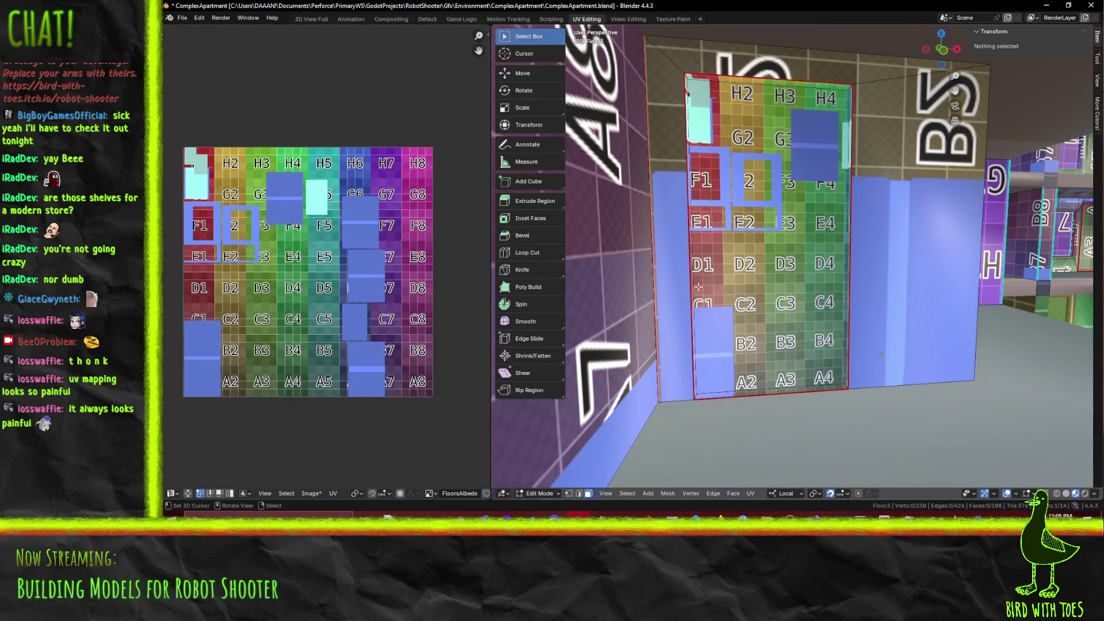
{"action": "key", "text": "l"}
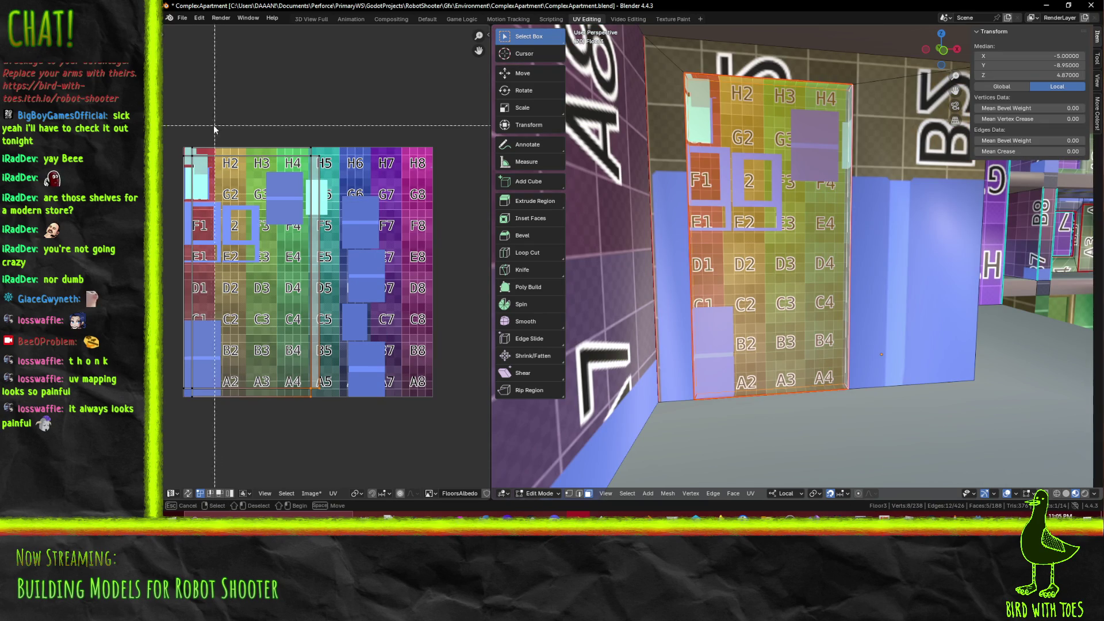
Move the brown shelf island down below the atlas and select all its UVs
{"action": "left_click_drag", "start_coordinate": [335, 184], "coordinate": [335, 182]}
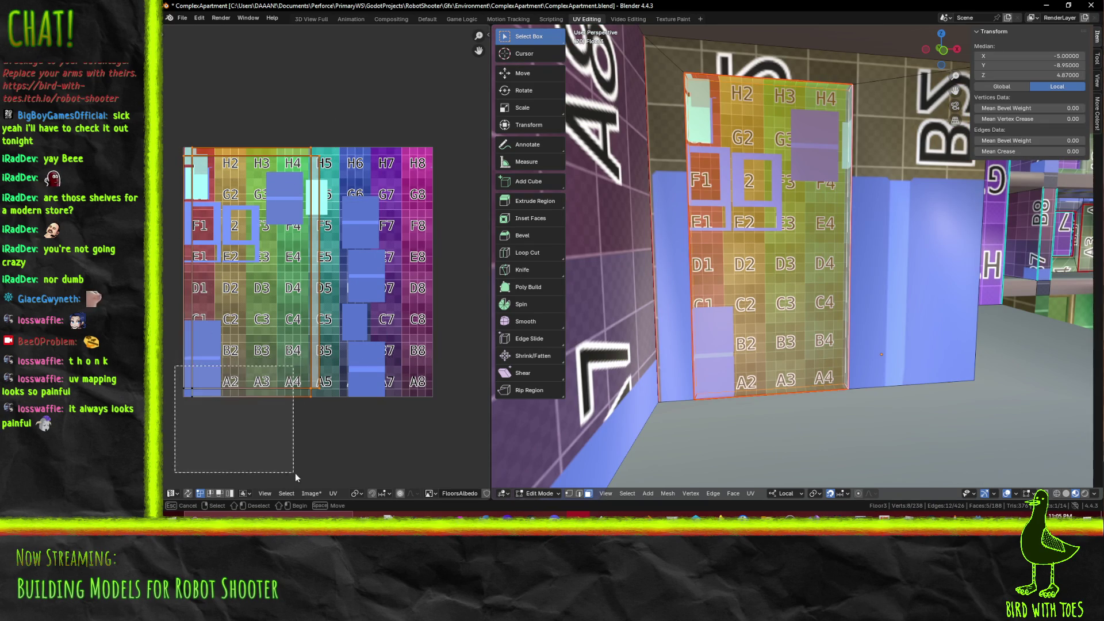
{"action": "scroll", "coordinate": [210, 239], "scroll_direction": "down", "scroll_amount": 4}
{"action": "key", "text": "g"}
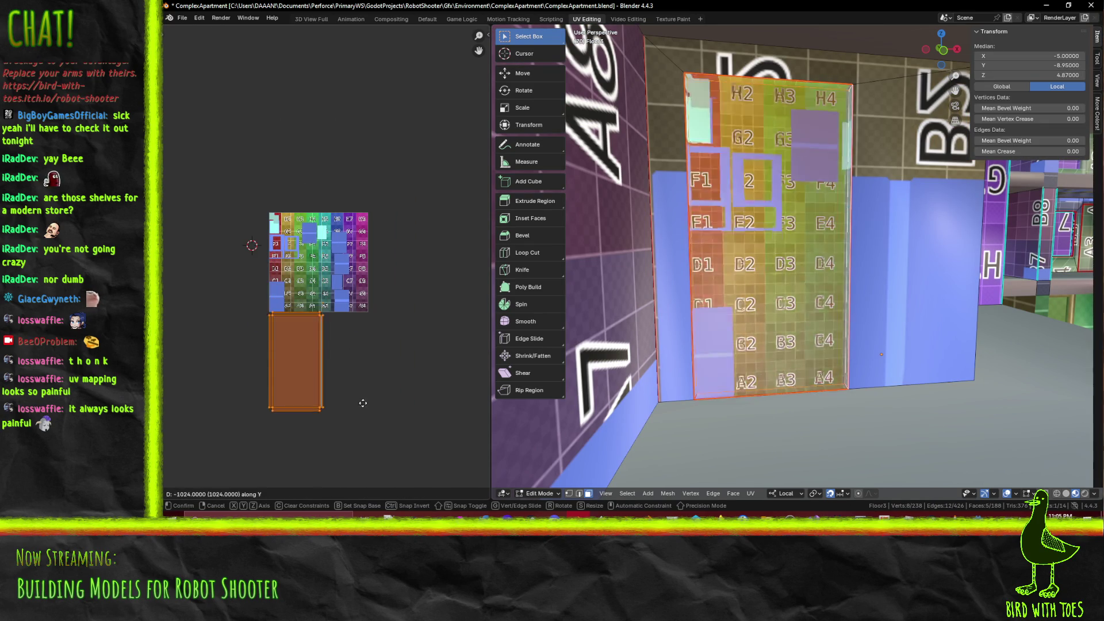
{"action": "left_click", "coordinate": [364, 442]}
{"action": "key", "text": "a"}
Rotate the brown shelf island a quarter turn (-90°) beside the grey frame islands
{"action": "scroll", "coordinate": [325, 372], "scroll_direction": "up", "scroll_amount": 4}
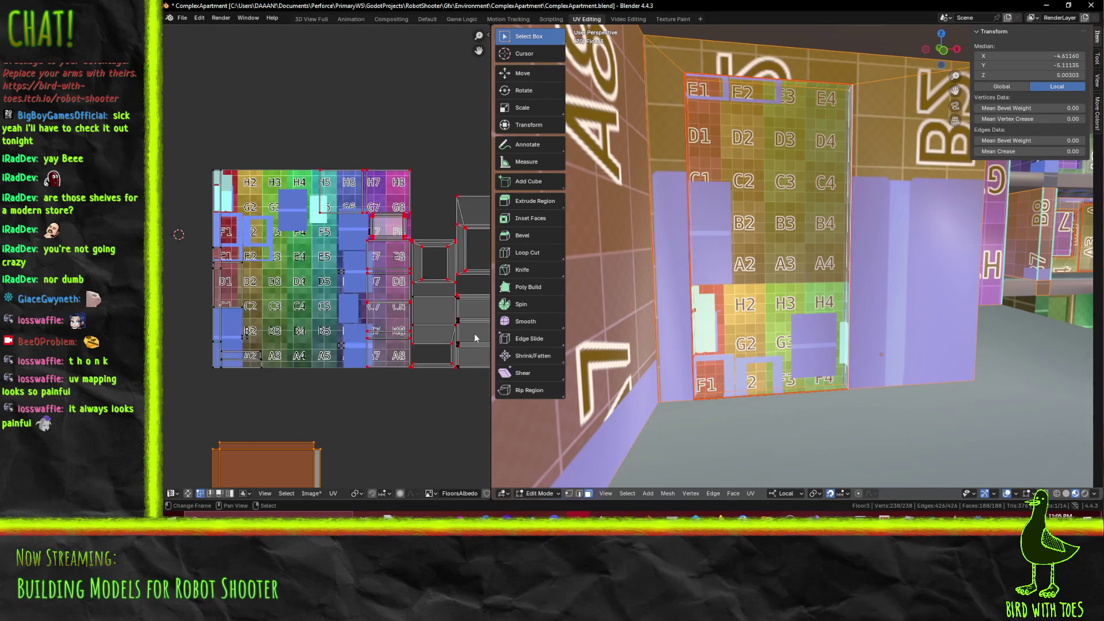
{"action": "mouse_move", "coordinate": [325, 409]}
{"action": "middle_mouse_down"}
{"action": "mouse_move", "coordinate": [163, 344]}
{"action": "mouse_move", "coordinate": [484, 343]}
{"action": "middle_mouse_up"}
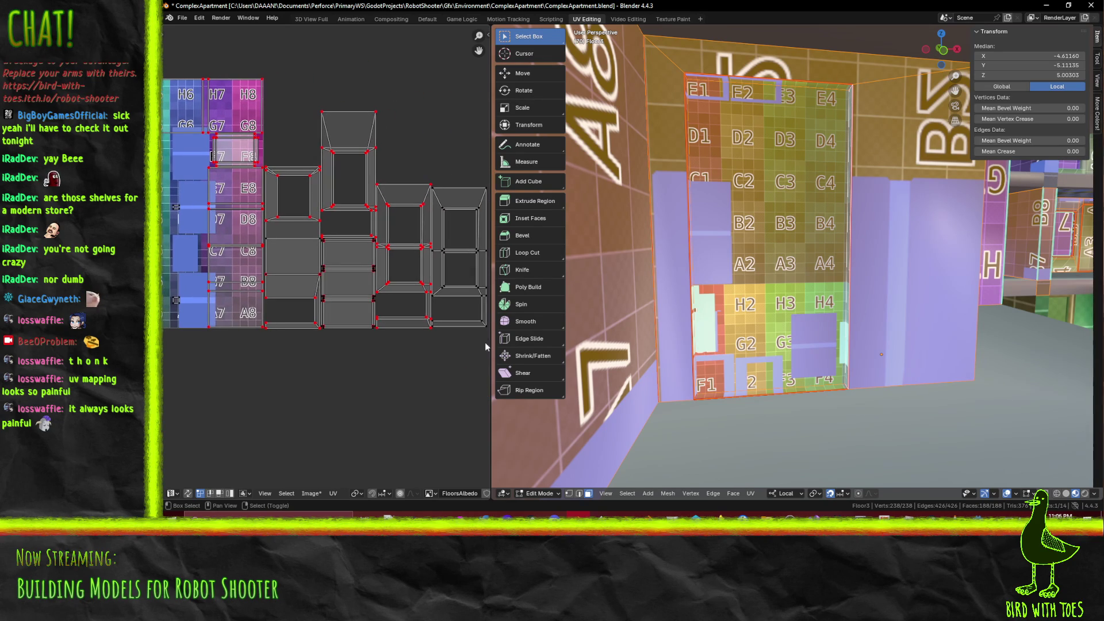
{"action": "middle_click_drag", "start_coordinate": [405, 371], "coordinate": [415, 305]}
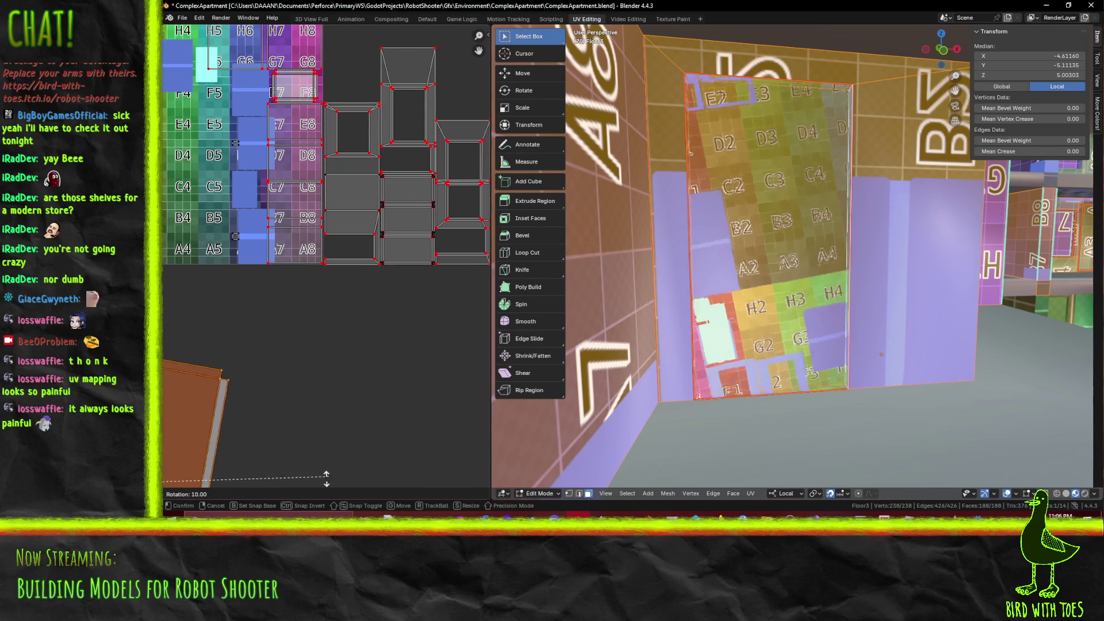
{"action": "scroll", "coordinate": [326, 414], "scroll_direction": "down", "scroll_amount": 3}
{"action": "middle_click_drag", "start_coordinate": [327, 419], "coordinate": [358, 361]}
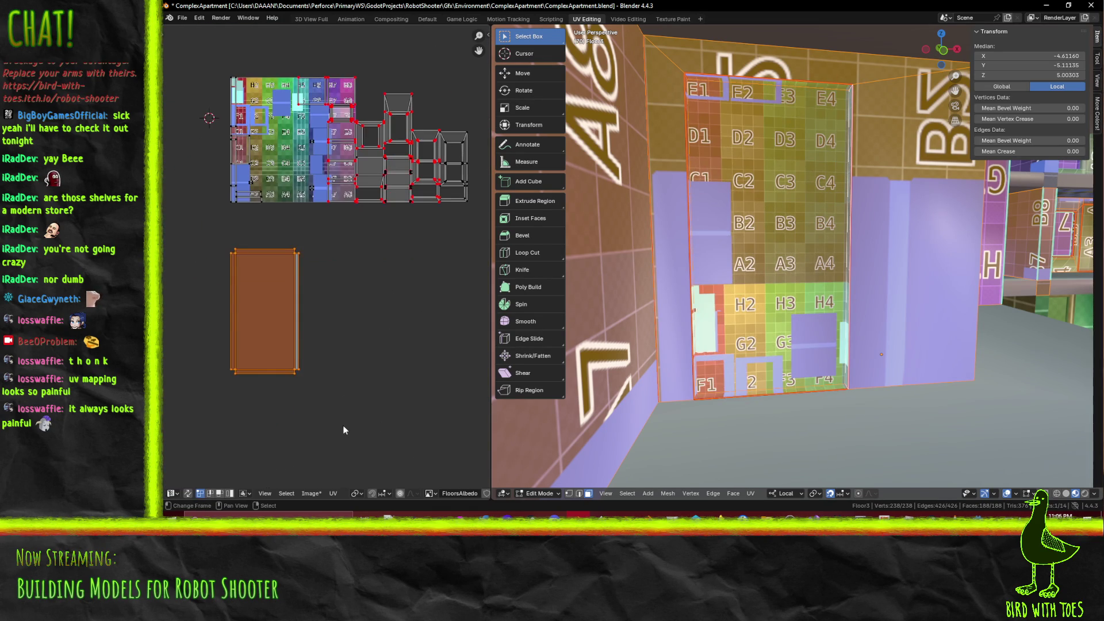
{"action": "key", "text": "r"}
{"action": "left_click", "coordinate": [405, 225]}
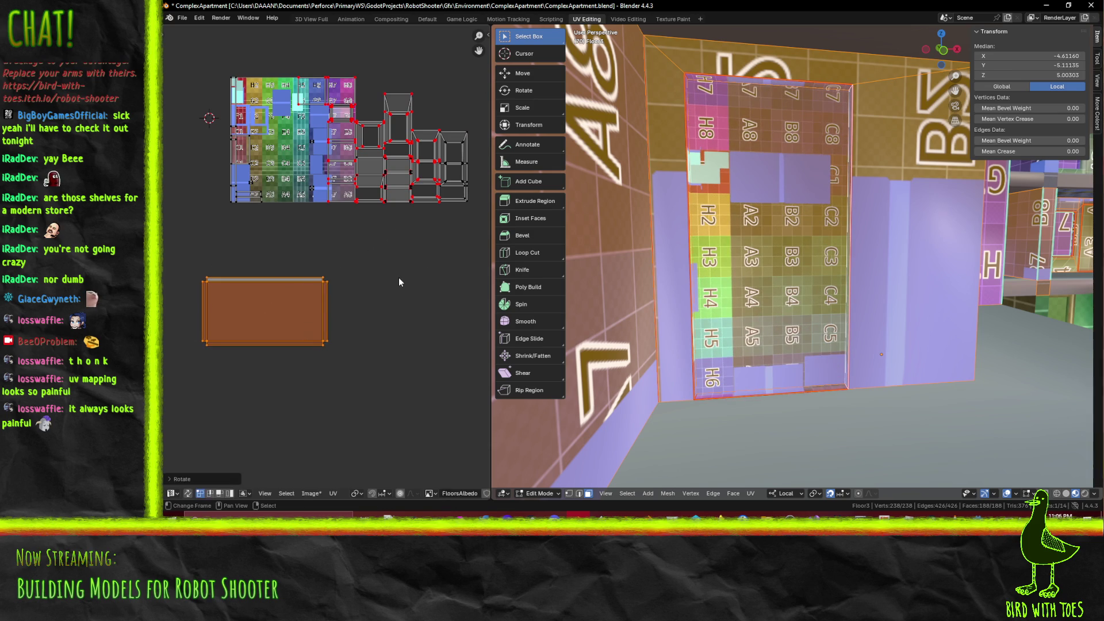
Move the brown island near the grey islands and shrink it
{"action": "scroll", "coordinate": [394, 254], "scroll_direction": "up", "scroll_amount": 2}
{"action": "key", "text": "g"}
{"action": "left_click", "coordinate": [333, 42]}
{"action": "middle_click_drag", "start_coordinate": [333, 172], "coordinate": [308, 263]}
{"action": "scroll", "coordinate": [404, 313], "scroll_direction": "up", "scroll_amount": 1}
{"action": "key", "text": "s"}
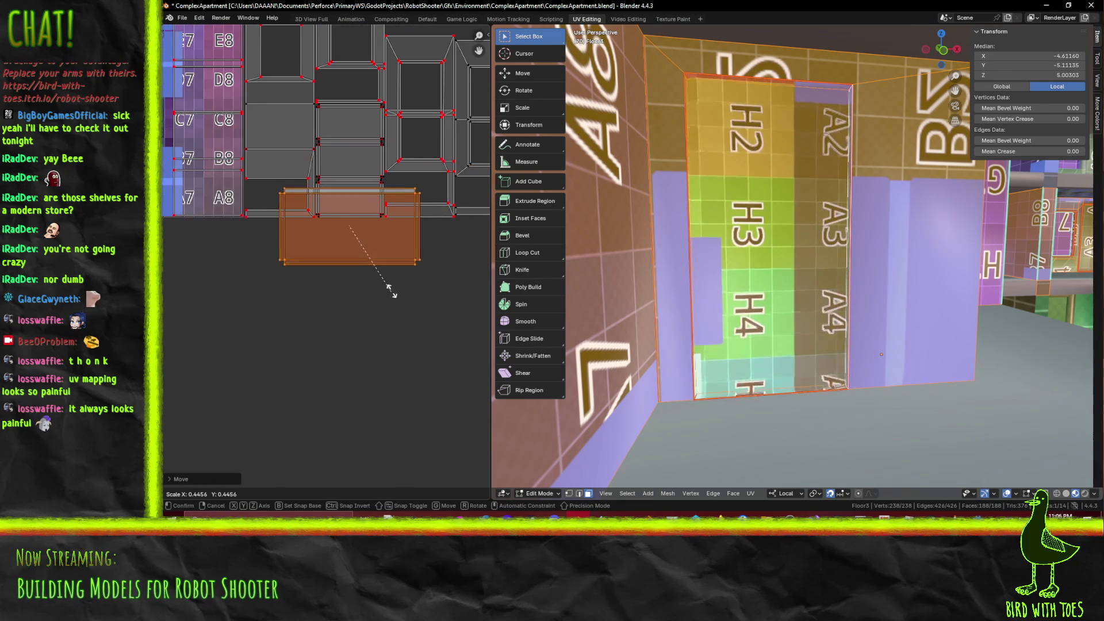
{"action": "left_click", "coordinate": [377, 266]}
{"action": "mouse_move", "coordinate": [377, 266]}
{"action": "middle_mouse_down"}
{"action": "mouse_move", "coordinate": [357, 330]}
{"action": "mouse_move", "coordinate": [320, 331]}
{"action": "middle_mouse_up"}
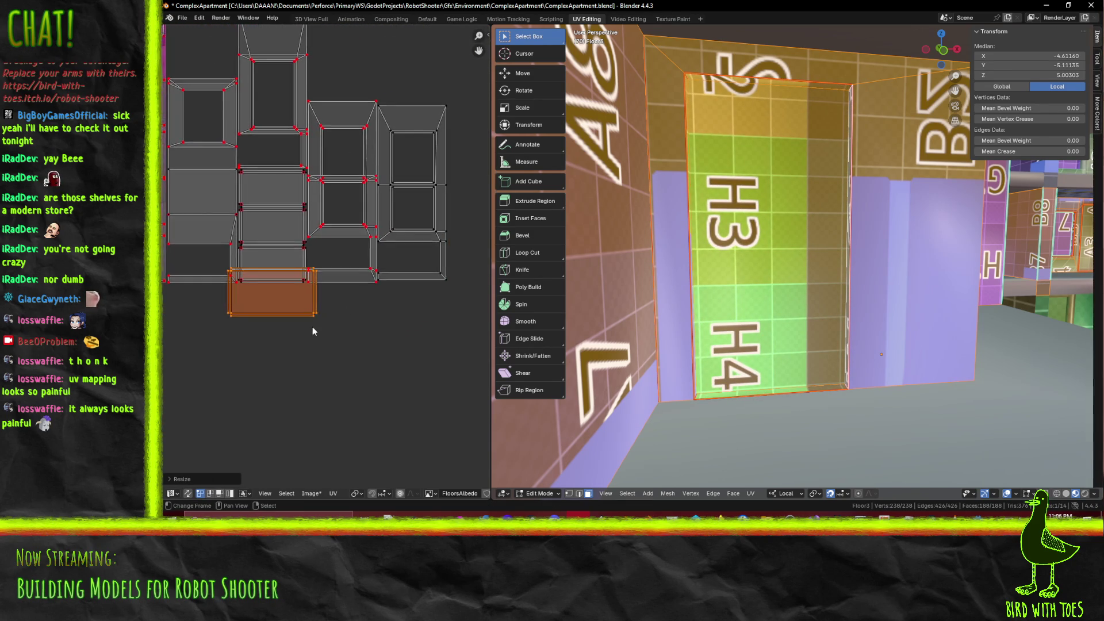
{"action": "scroll", "coordinate": [317, 322], "scroll_direction": "up", "scroll_amount": 2}
Place the brown island under the grey islands, resizing and nudging it into the slot
{"action": "key", "text": "g"}
{"action": "left_click", "coordinate": [317, 296]}
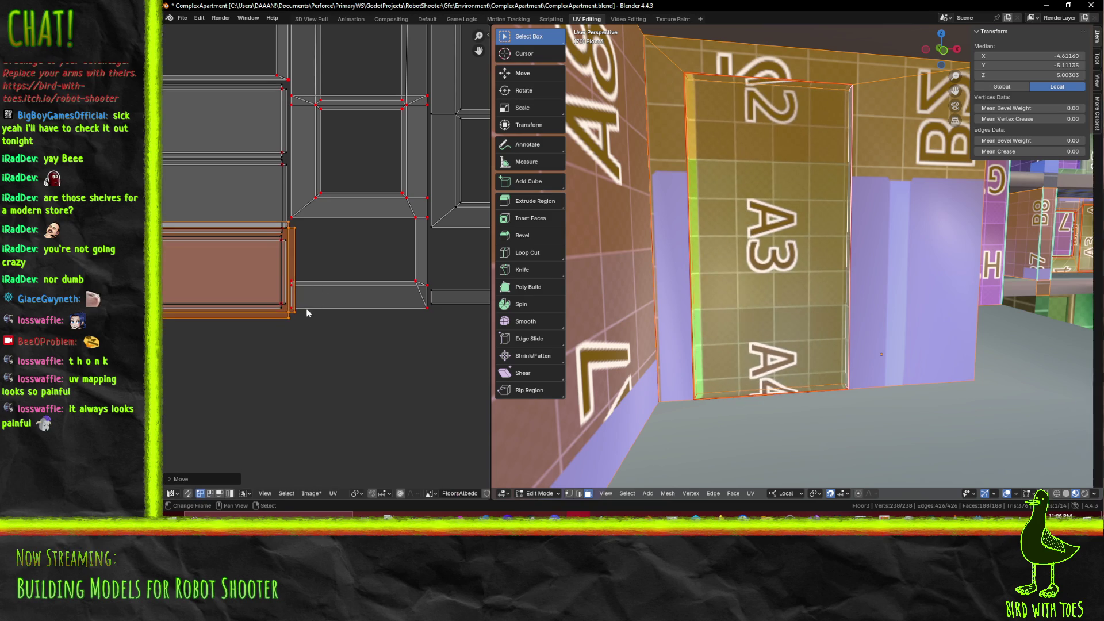
{"action": "middle_click_drag", "start_coordinate": [342, 375], "coordinate": [380, 352]}
{"action": "key", "text": "s"}
{"action": "left_click", "coordinate": [350, 330]}
{"action": "scroll", "coordinate": [316, 253], "scroll_direction": "up", "scroll_amount": 3}
{"action": "key", "text": "g"}
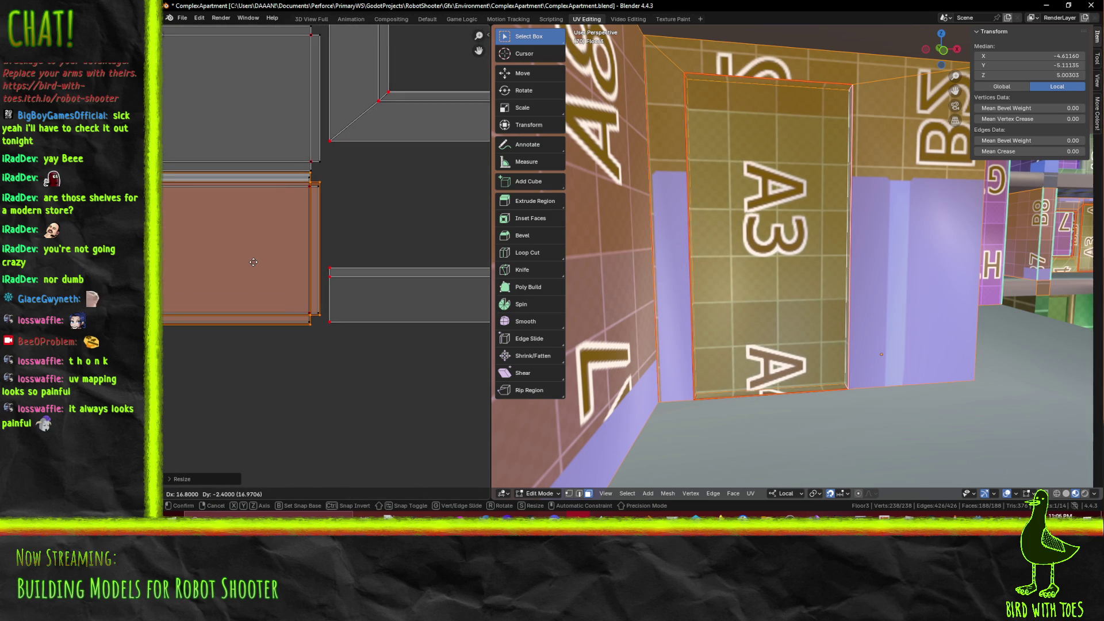
{"action": "left_click", "coordinate": [252, 262]}
{"action": "middle_click_drag", "start_coordinate": [253, 263], "coordinate": [338, 243]}
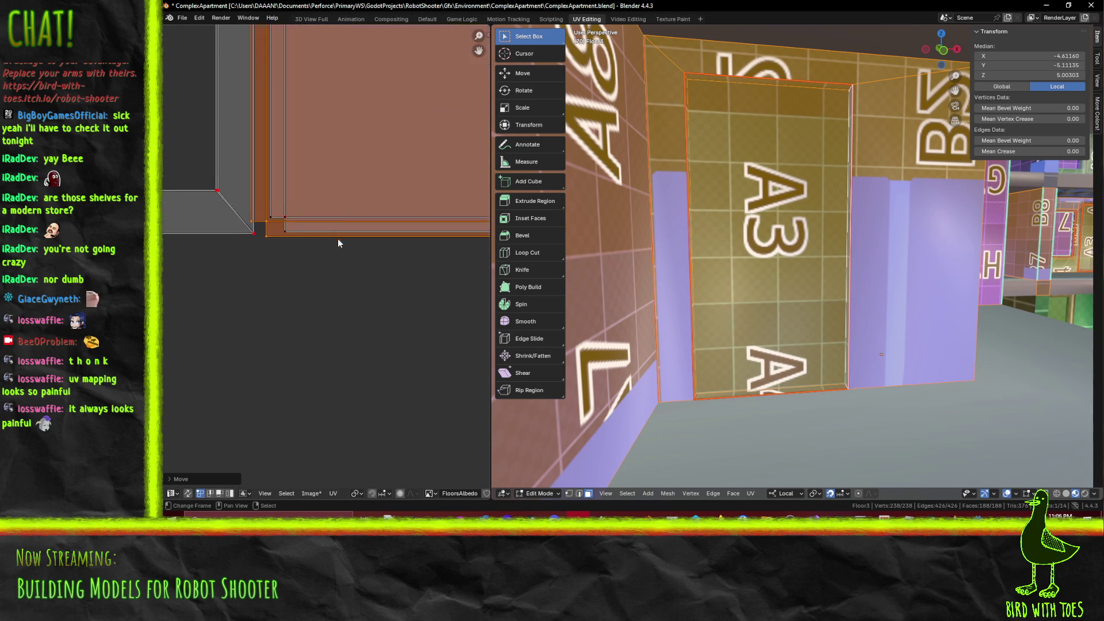
{"action": "scroll", "coordinate": [338, 243], "scroll_direction": "up", "scroll_amount": 1}
{"action": "scroll", "coordinate": [278, 328], "scroll_direction": "down", "scroll_amount": 2}
{"action": "middle_click_drag", "start_coordinate": [234, 359], "coordinate": [338, 359]}
Scale the brown island to fit the slot and offset it by 0.4
{"action": "key", "text": "s"}
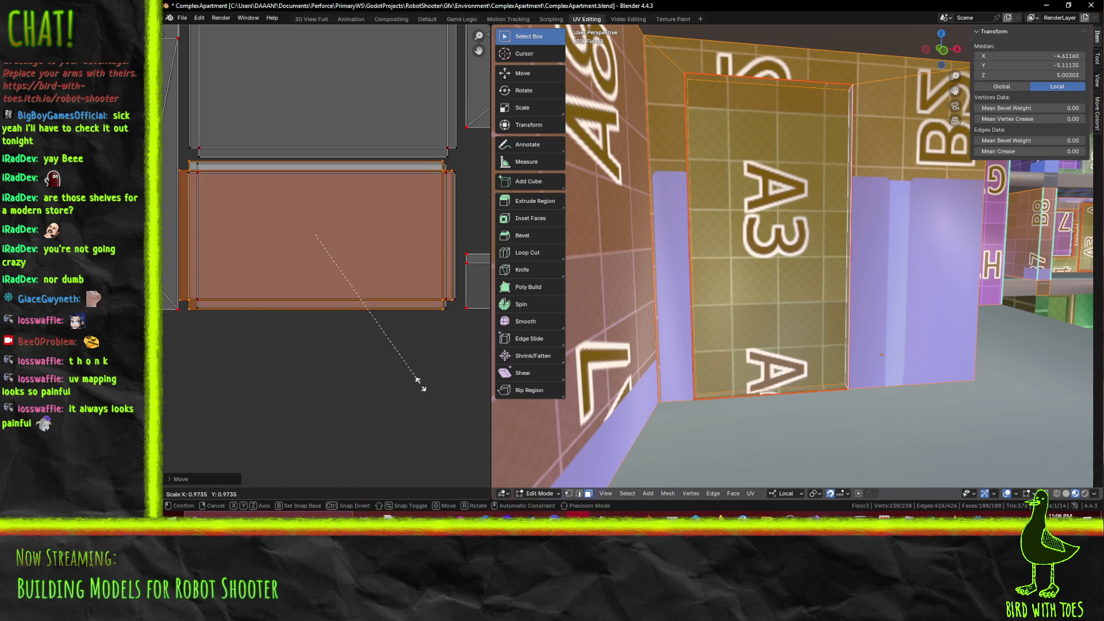
{"action": "left_click", "coordinate": [414, 382]}
{"action": "type", "text": "g"}
{"action": "type", "text": ".4"}
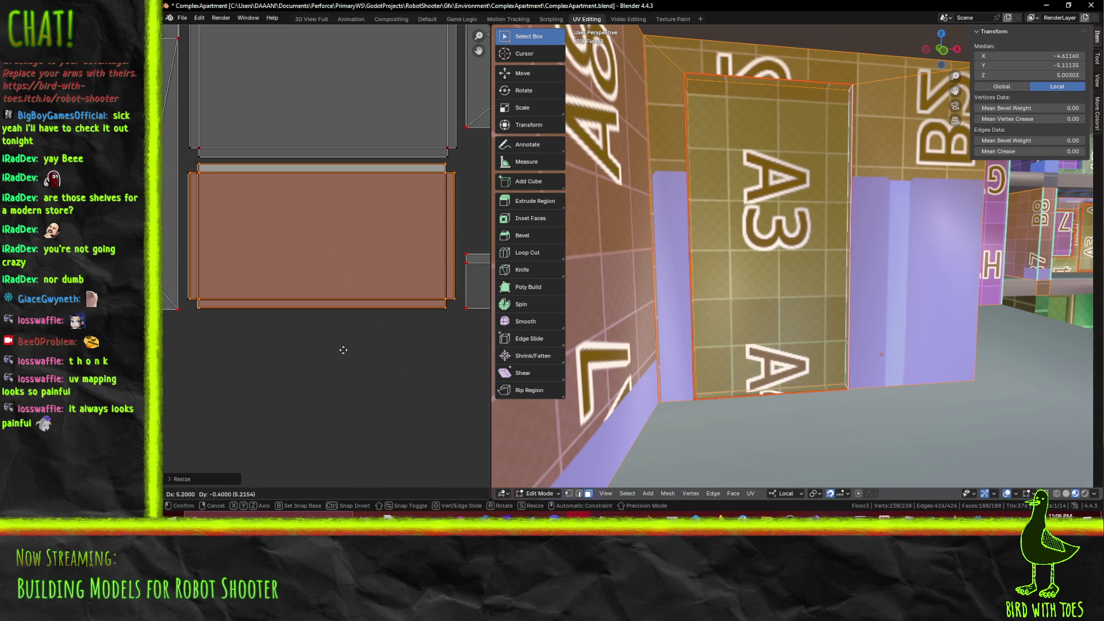
{"action": "key", "text": "Return"}
{"action": "scroll", "coordinate": [365, 332], "scroll_direction": "up", "scroll_amount": 5}
{"action": "scroll", "coordinate": [322, 311], "scroll_direction": "up", "scroll_amount": 3}
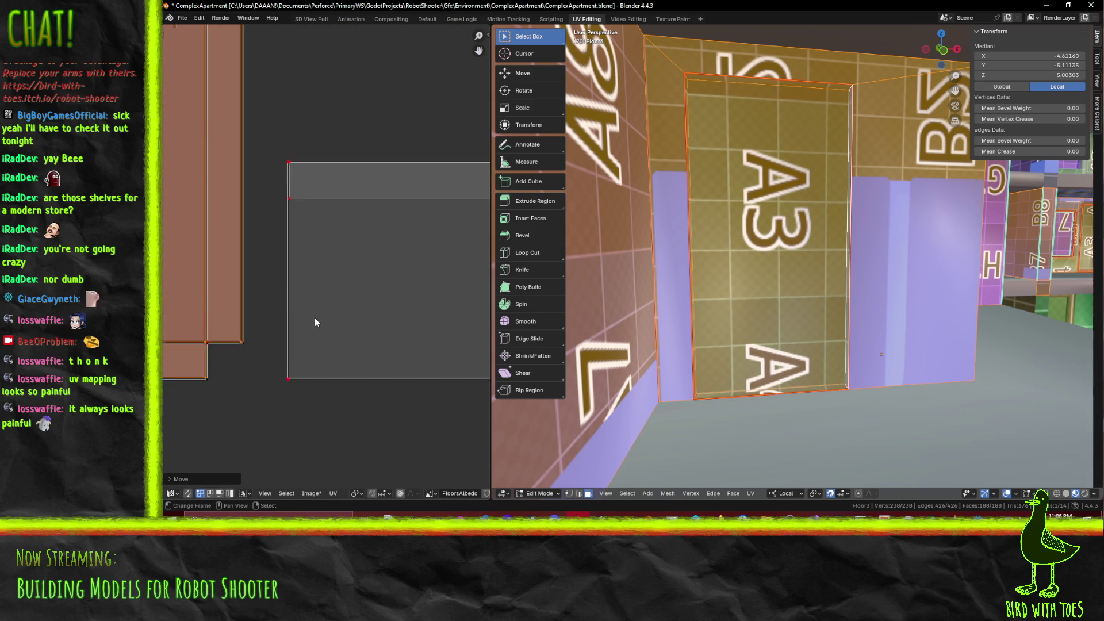
{"action": "left_click", "coordinate": [299, 378]}
{"action": "scroll", "coordinate": [299, 378], "scroll_direction": "down", "scroll_amount": 3}
{"action": "scroll", "coordinate": [259, 345], "scroll_direction": "up", "scroll_amount": 4}
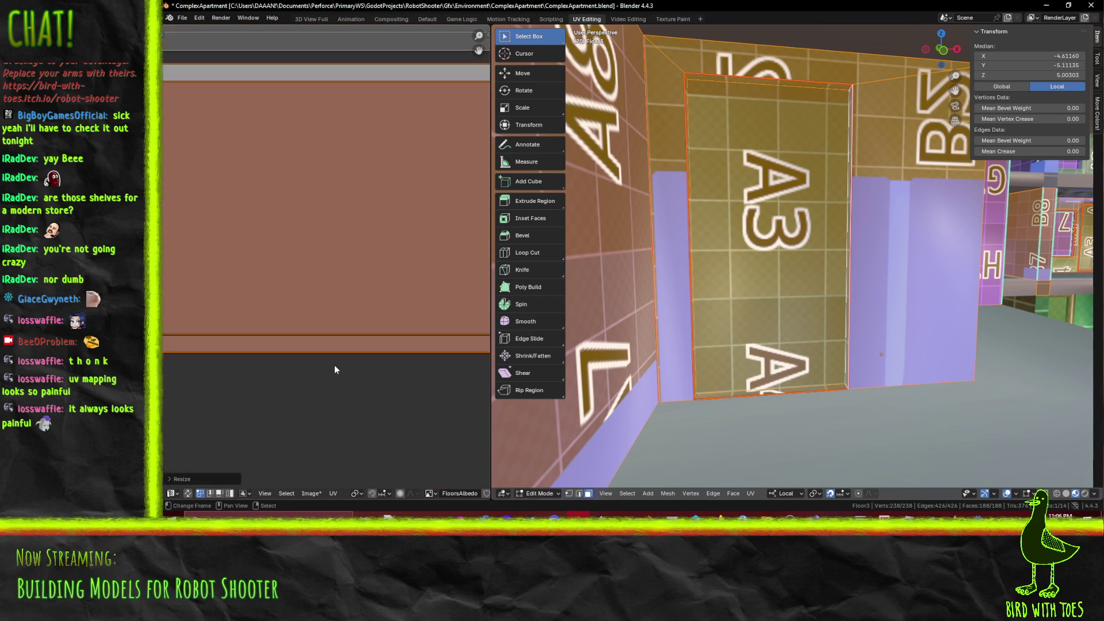
{"action": "scroll", "coordinate": [299, 333], "scroll_direction": "up", "scroll_amount": 2}
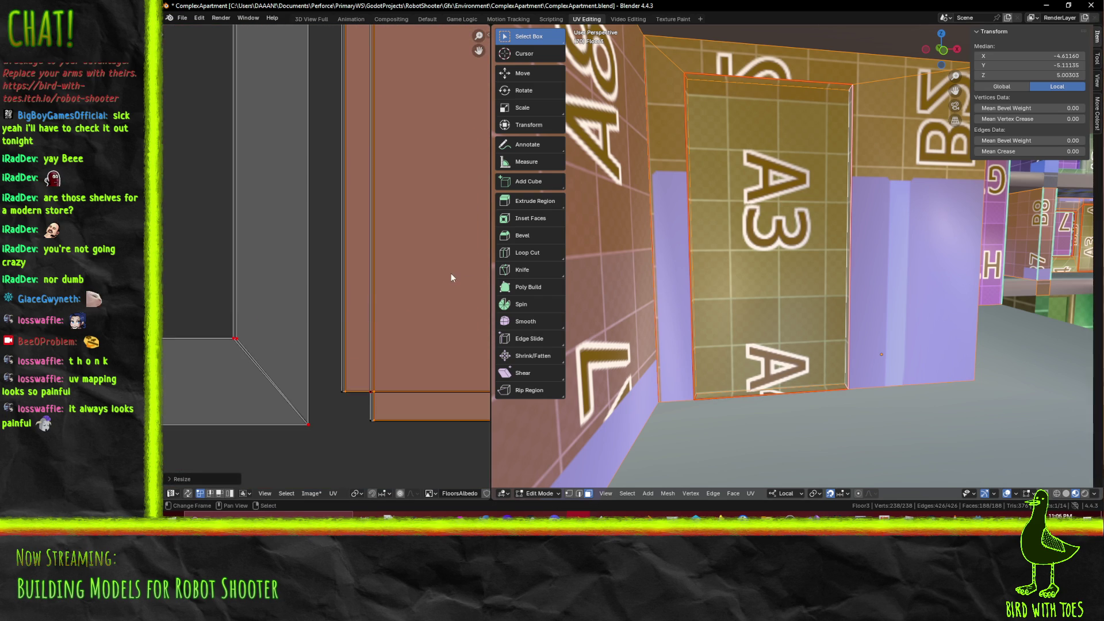
Shift the island horizontally along X, then frame the selected shelf faces in 3D
{"action": "key", "text": "g"}
{"action": "key", "text": "x"}
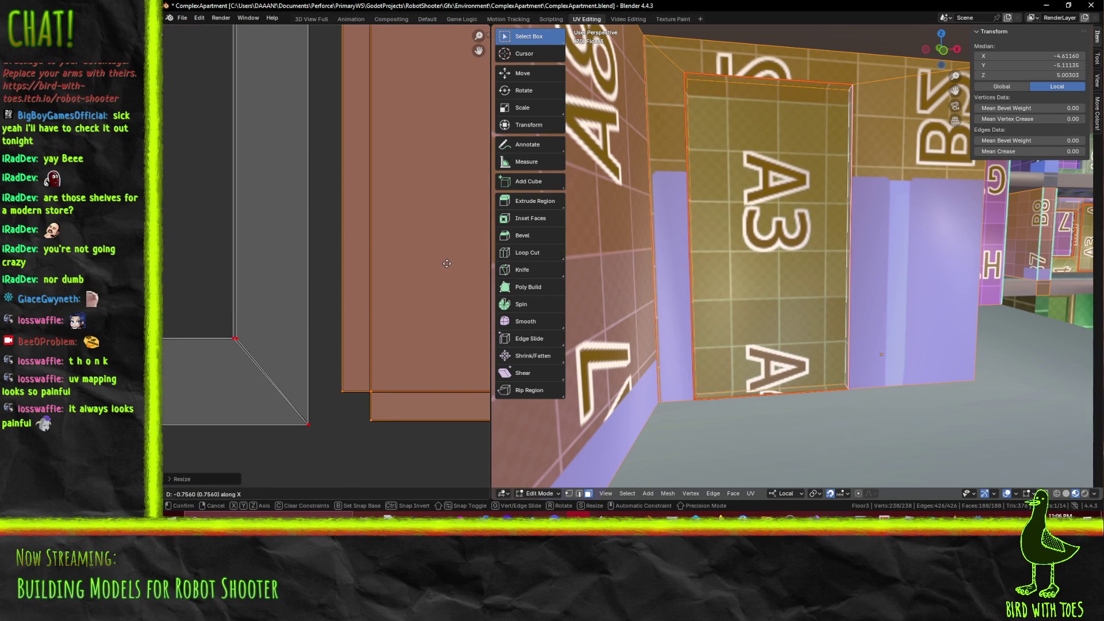
{"action": "left_click", "coordinate": [447, 263]}
{"action": "scroll", "coordinate": [447, 264], "scroll_direction": "down", "scroll_amount": 5}
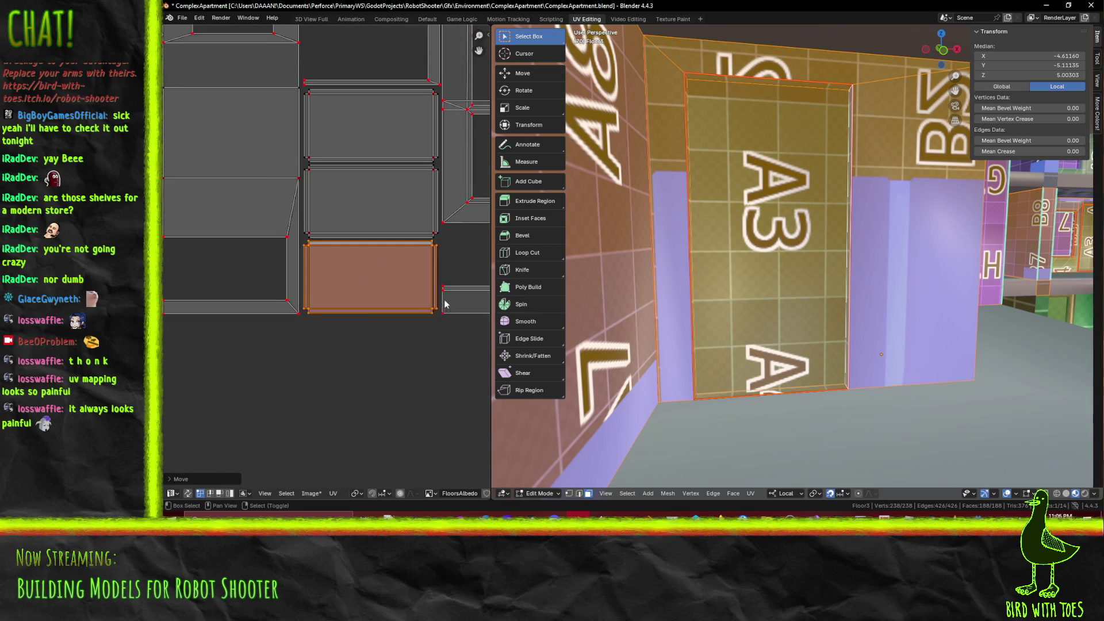
{"action": "middle_click_drag", "start_coordinate": [460, 305], "coordinate": [390, 298]}
{"action": "key", "text": "KP_Decimal"}
{"action": "mouse_move", "coordinate": [664, 308]}
{"action": "middle_mouse_down"}
{"action": "mouse_move", "coordinate": [707, 299]}
{"action": "mouse_move", "coordinate": [838, 309]}
{"action": "mouse_move", "coordinate": [632, 310]}
{"action": "mouse_move", "coordinate": [683, 296]}
{"action": "mouse_move", "coordinate": [627, 295]}
{"action": "middle_mouse_up"}
{"action": "scroll", "coordinate": [398, 289], "scroll_direction": "down", "scroll_amount": 2}
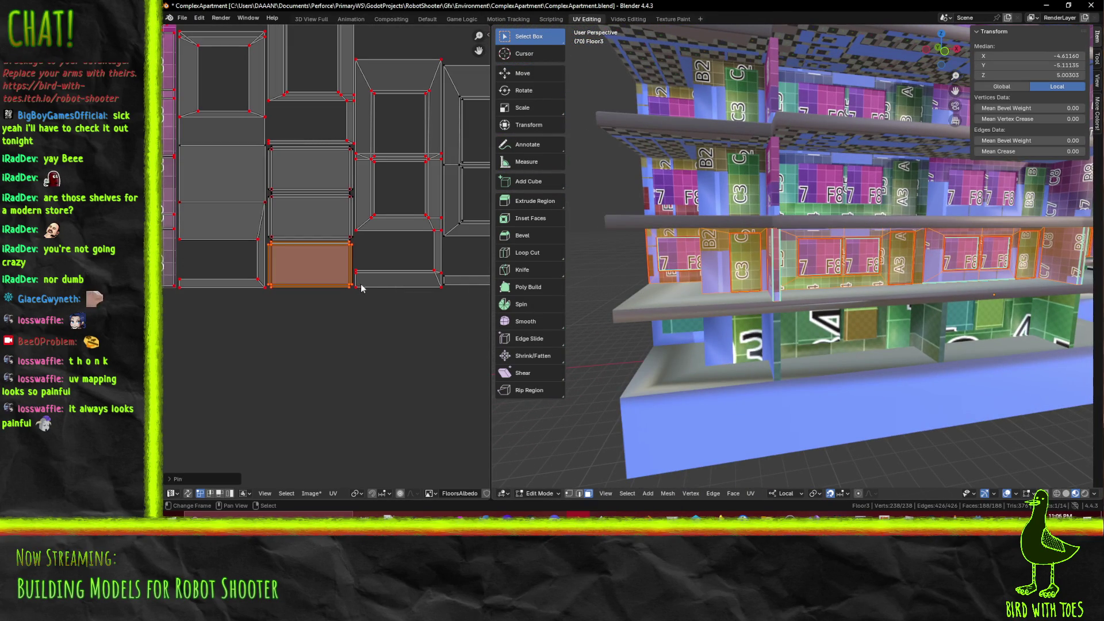
{"action": "scroll", "coordinate": [361, 288], "scroll_direction": "down", "scroll_amount": 2}
{"action": "middle_click_drag", "start_coordinate": [299, 270], "coordinate": [350, 329]}
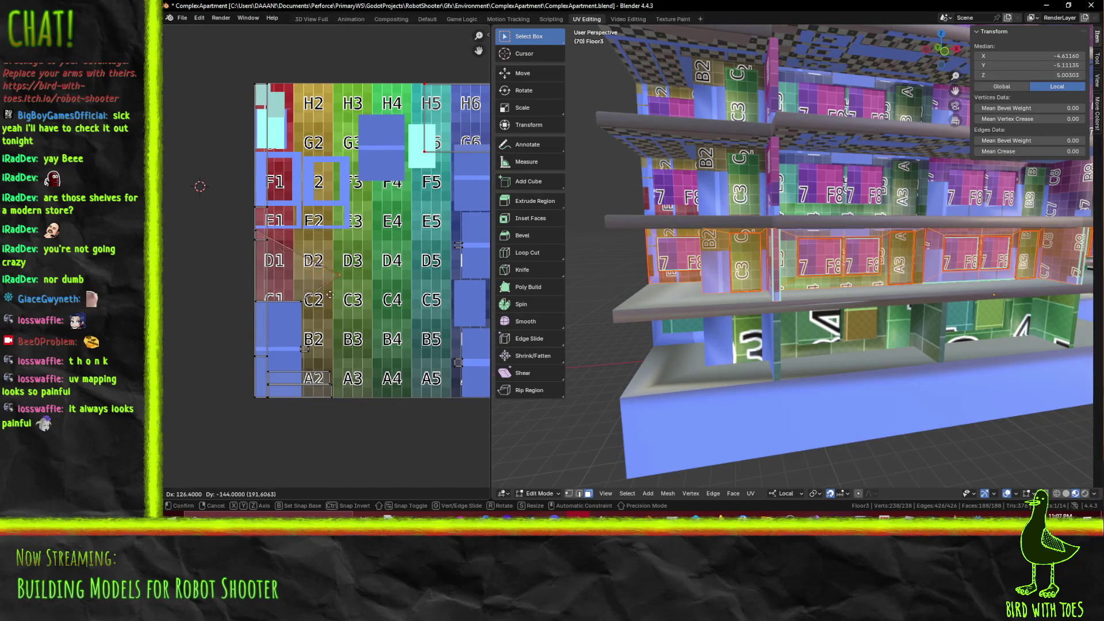
{"action": "scroll", "coordinate": [811, 311], "scroll_direction": "down", "scroll_amount": 6}
{"action": "mouse_move", "coordinate": [793, 311]}
{"action": "middle_mouse_down"}
{"action": "mouse_move", "coordinate": [811, 311]}
{"action": "mouse_move", "coordinate": [690, 301]}
{"action": "middle_mouse_up"}
{"action": "key", "text": "g"}
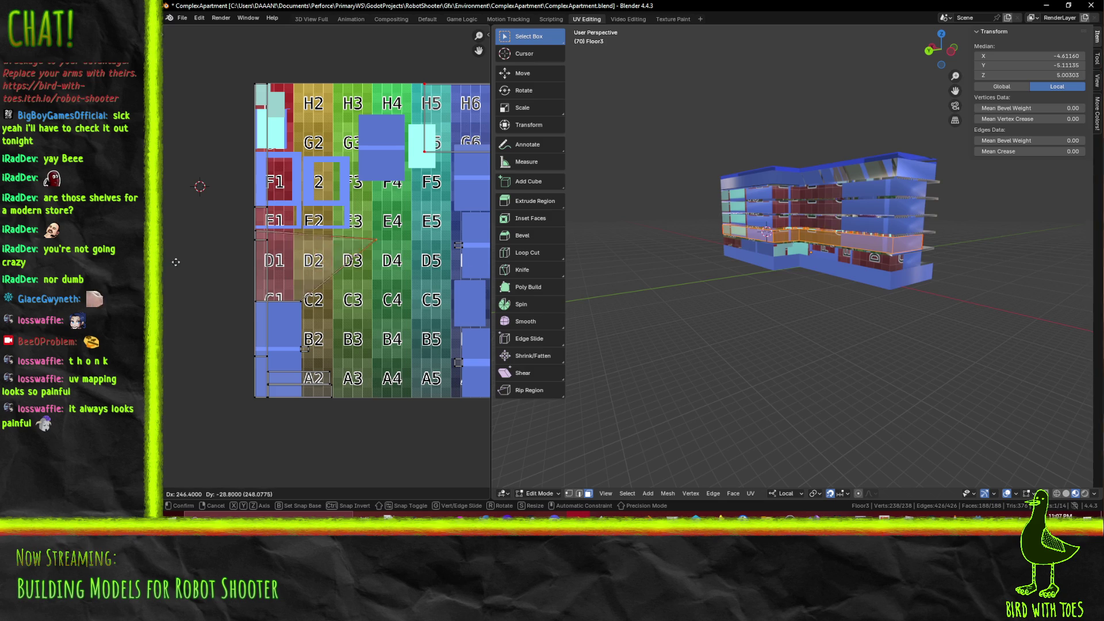
{"action": "scroll", "coordinate": [805, 230], "scroll_direction": "up", "scroll_amount": 5}
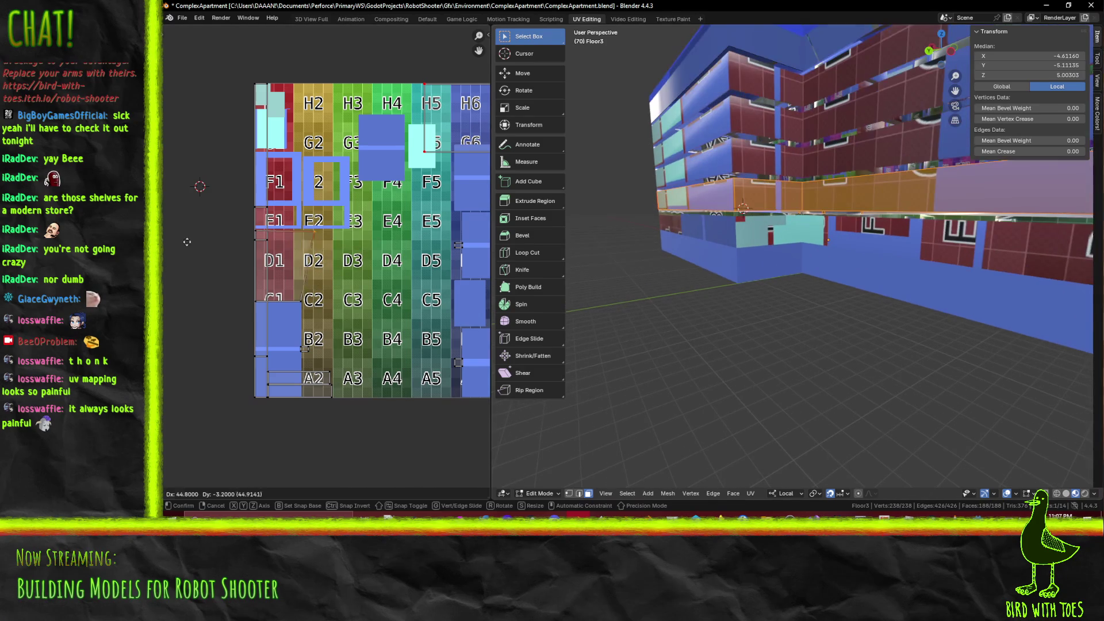
{"action": "right_click", "coordinate": [209, 272]}
{"action": "scroll", "coordinate": [595, 268], "scroll_direction": "up", "scroll_amount": 5}
{"action": "mouse_move", "coordinate": [596, 268]}
{"action": "middle_mouse_down"}
{"action": "mouse_move", "coordinate": [779, 263]}
{"action": "mouse_move", "coordinate": [736, 252]}
{"action": "mouse_move", "coordinate": [661, 262]}
{"action": "middle_mouse_up"}
{"action": "scroll", "coordinate": [736, 252], "scroll_direction": "down", "scroll_amount": 8}
{"action": "scroll", "coordinate": [589, 270], "scroll_direction": "up", "scroll_amount": 10}
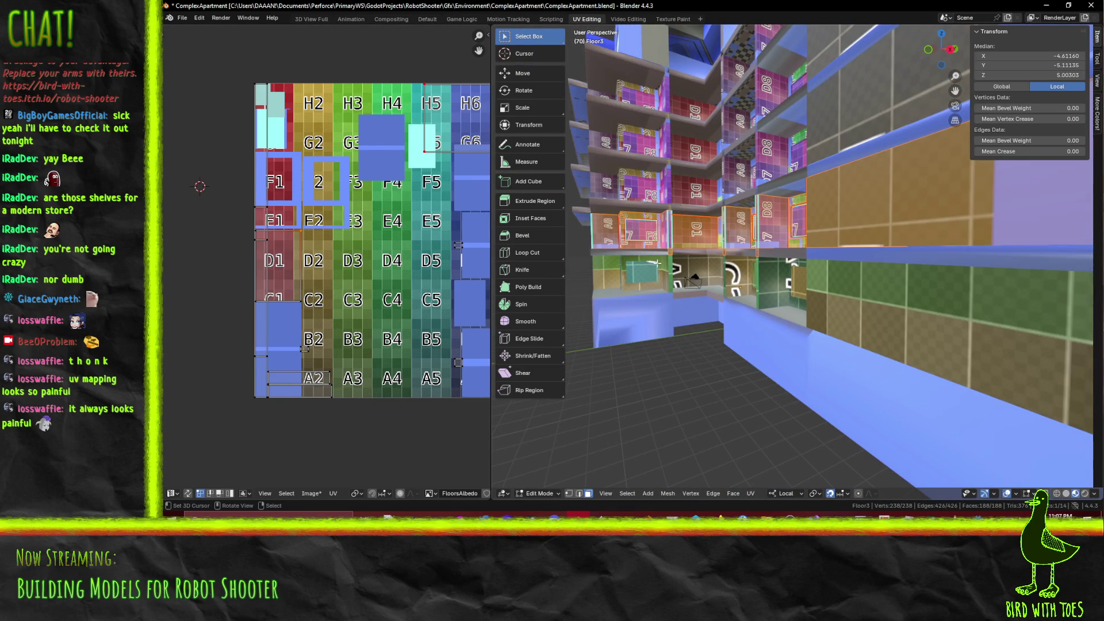
{"action": "scroll", "coordinate": [687, 244], "scroll_direction": "down", "scroll_amount": 4}
{"action": "scroll", "coordinate": [781, 322], "scroll_direction": "up", "scroll_amount": 5}
{"action": "scroll", "coordinate": [778, 374], "scroll_direction": "down", "scroll_amount": 3}
{"action": "scroll", "coordinate": [779, 375], "scroll_direction": "up", "scroll_amount": 3}
{"action": "mouse_move", "coordinate": [413, 307]}
{"action": "middle_mouse_down"}
{"action": "mouse_move", "coordinate": [241, 287]}
{"action": "mouse_move", "coordinate": [403, 276]}
{"action": "mouse_move", "coordinate": [324, 263]}
{"action": "mouse_move", "coordinate": [338, 317]}
{"action": "mouse_move", "coordinate": [247, 309]}
{"action": "mouse_move", "coordinate": [342, 321]}
{"action": "middle_mouse_up"}
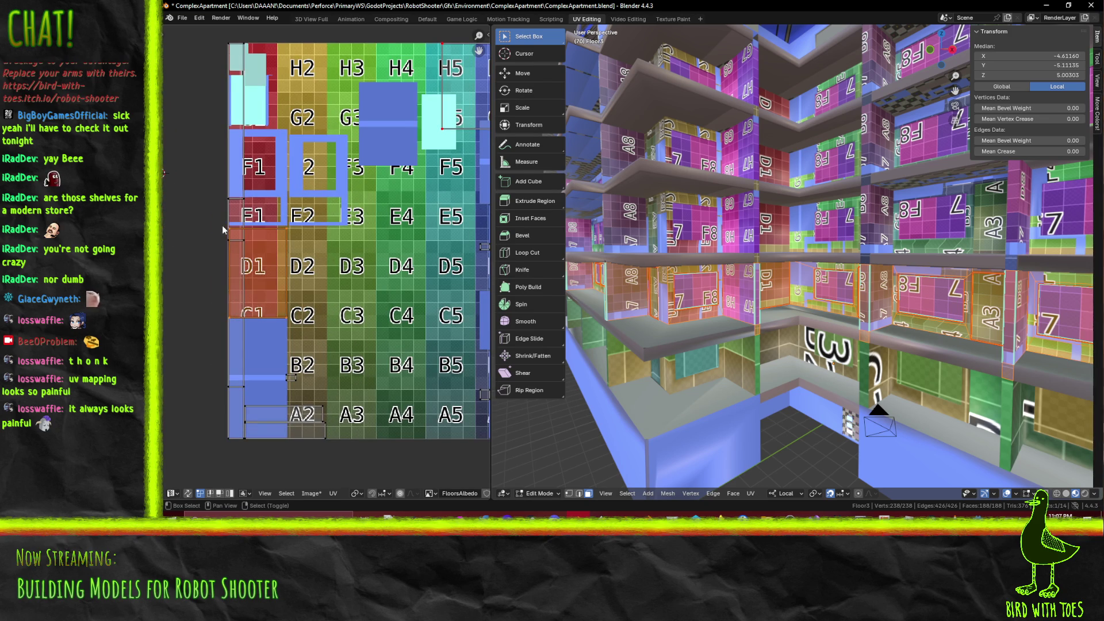
{"action": "scroll", "coordinate": [230, 248], "scroll_direction": "down", "scroll_amount": 3}
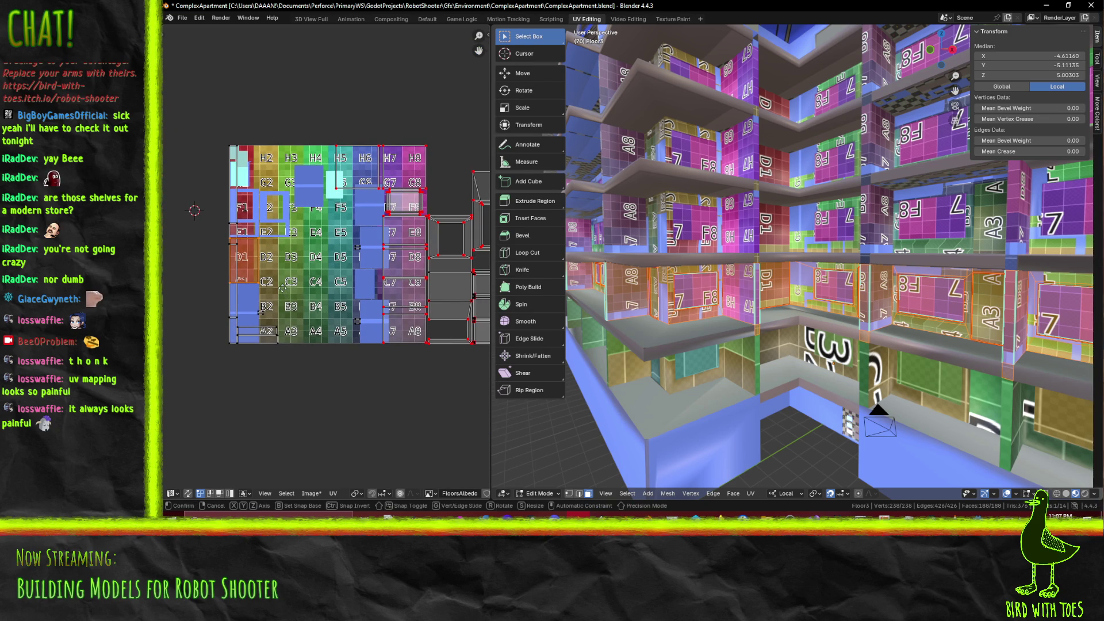
Drop the brown window face island onto the grey island area
{"action": "left_click", "coordinate": [464, 307]}
{"action": "middle_click_drag", "start_coordinate": [464, 307], "coordinate": [316, 283]}
{"action": "mouse_move", "coordinate": [710, 368]}
{"action": "middle_mouse_down"}
{"action": "mouse_move", "coordinate": [632, 322]}
{"action": "mouse_move", "coordinate": [806, 380]}
{"action": "mouse_move", "coordinate": [843, 380]}
{"action": "middle_mouse_up"}
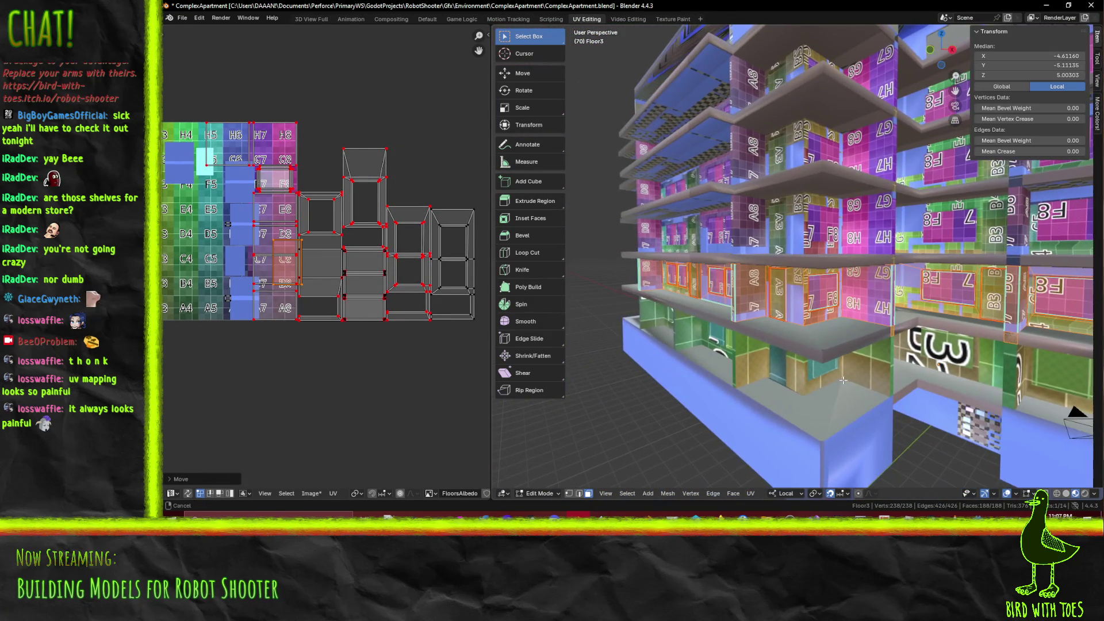
{"action": "scroll", "coordinate": [336, 302], "scroll_direction": "up", "scroll_amount": 4}
{"action": "key", "text": "g"}
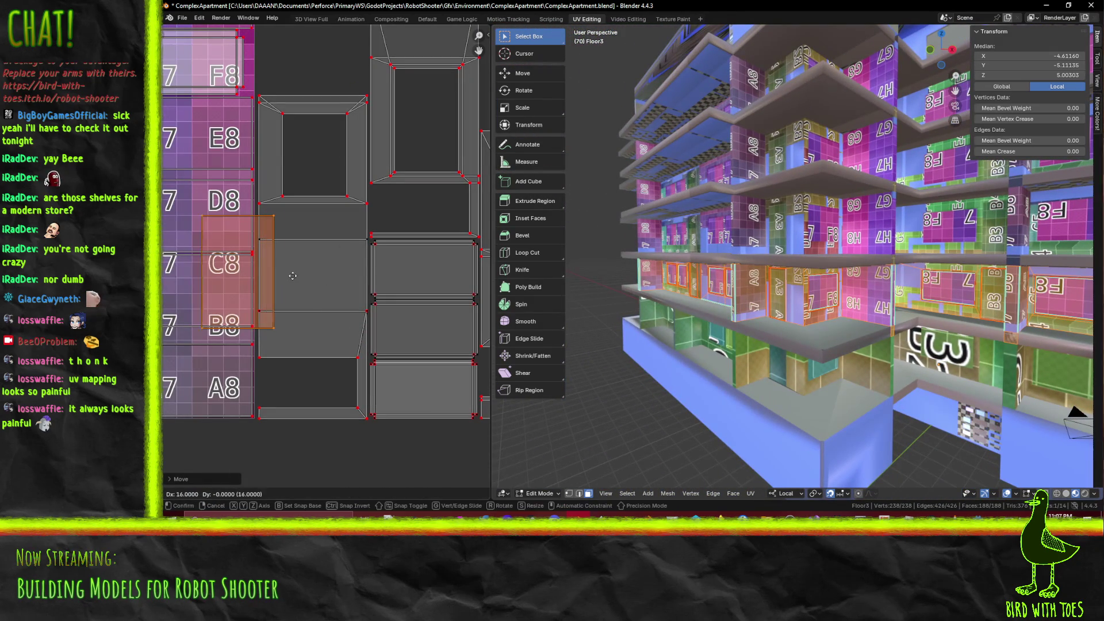
{"action": "left_click", "coordinate": [364, 264]}
Enlarge the island by 1.5 and reposition it along the window strip
{"action": "key", "text": "s"}
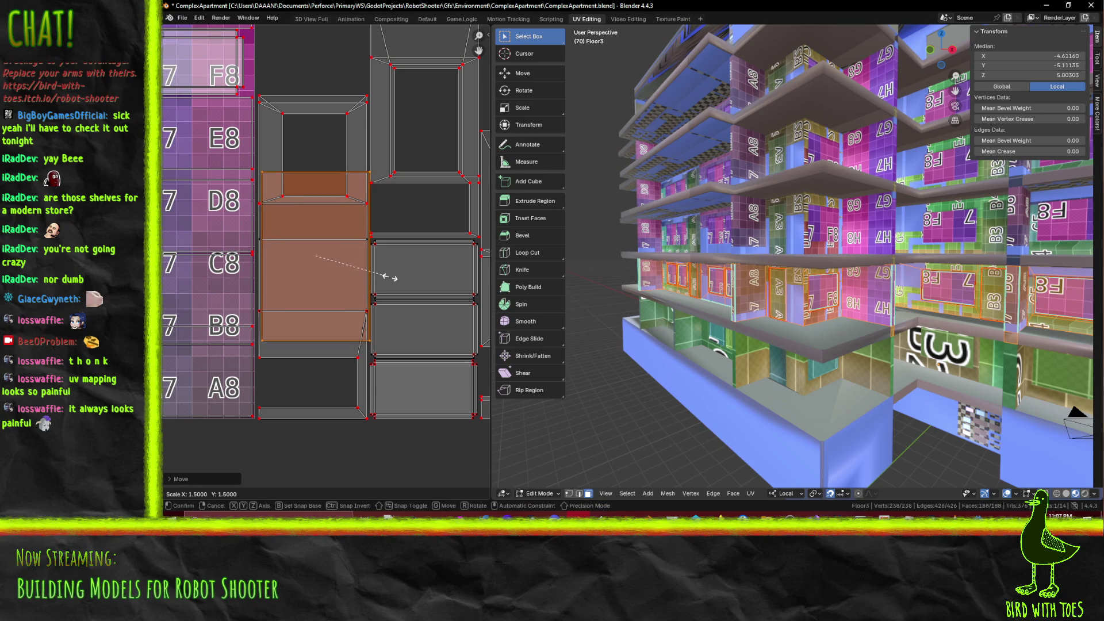
{"action": "left_click", "coordinate": [390, 277]}
{"action": "key", "text": "g"}
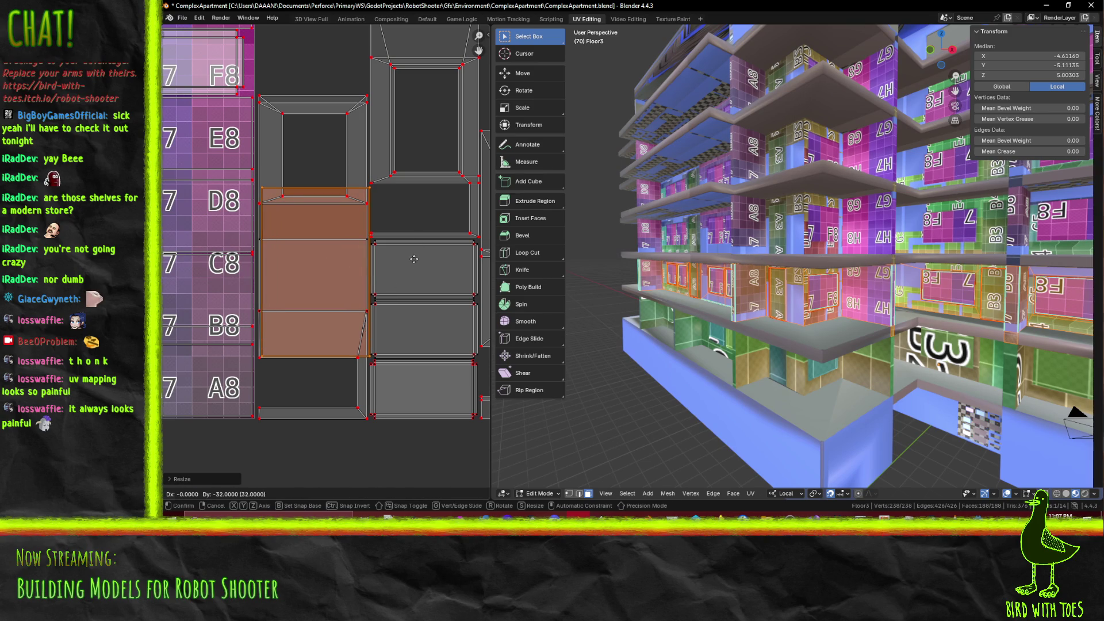
{"action": "left_click", "coordinate": [413, 259]}
{"action": "scroll", "coordinate": [413, 259], "scroll_direction": "up", "scroll_amount": 4}
{"action": "key", "text": "g"}
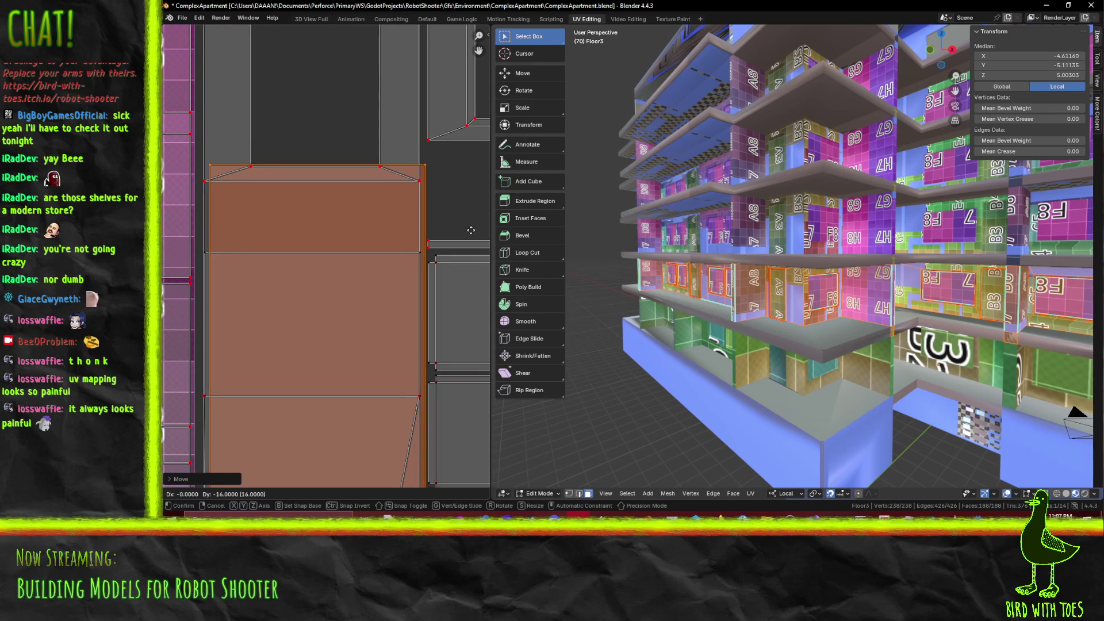
{"action": "left_click", "coordinate": [195, 325]}
{"action": "scroll", "coordinate": [279, 303], "scroll_direction": "down", "scroll_amount": 6}
{"action": "scroll", "coordinate": [313, 286], "scroll_direction": "down", "scroll_amount": 1}
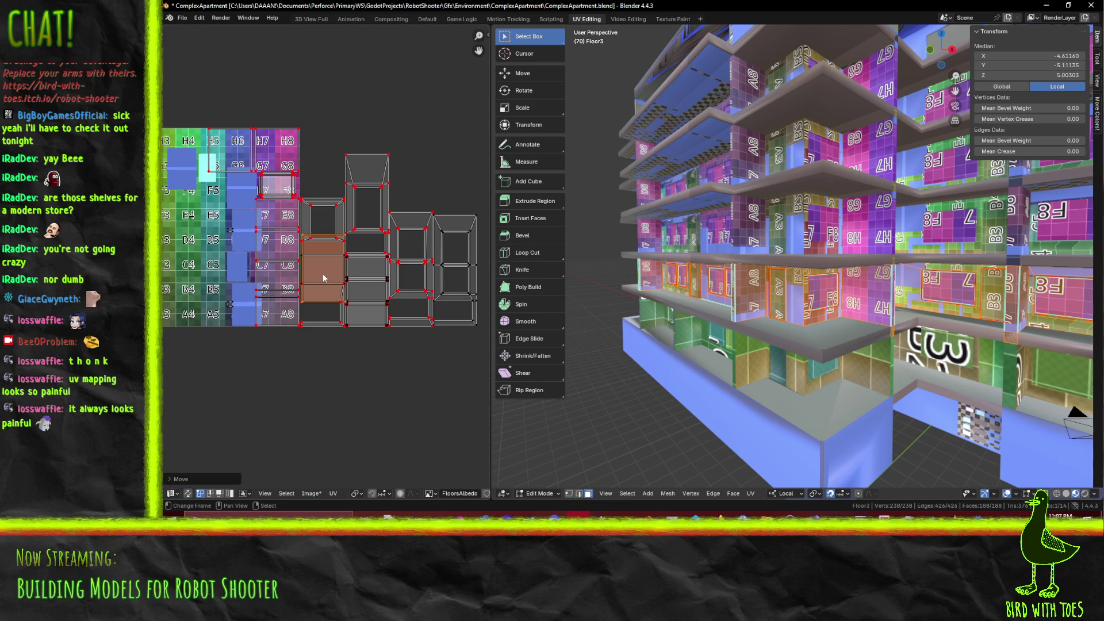
Move the face to the top of the window strip beside H8, adjusting it vertically along Y
{"action": "key", "text": "g"}
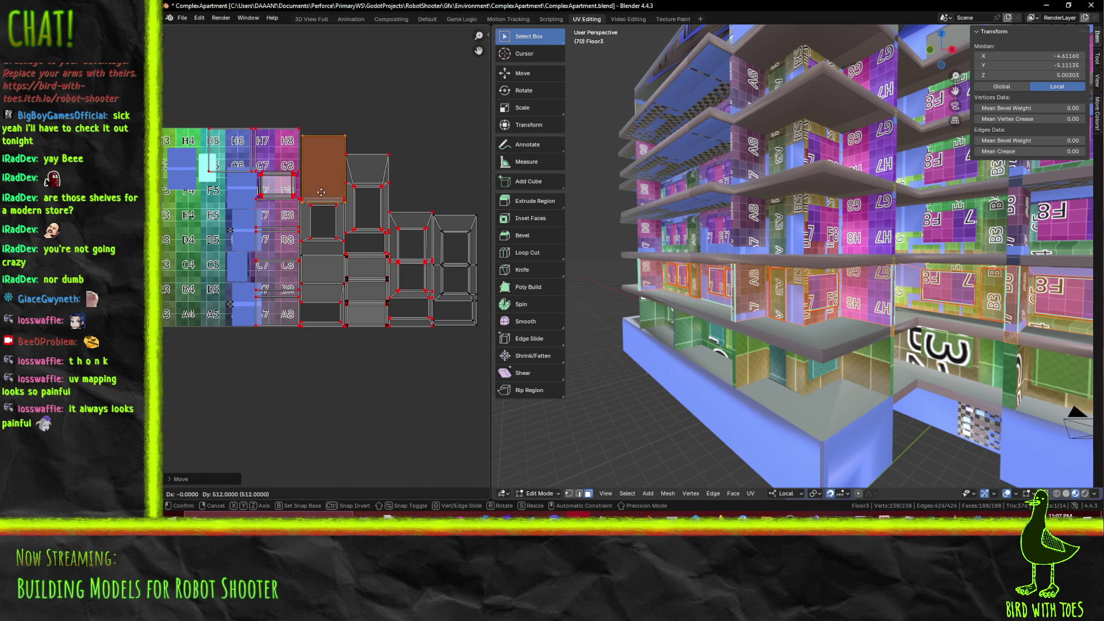
{"action": "left_click", "coordinate": [321, 192]}
{"action": "scroll", "coordinate": [327, 174], "scroll_direction": "up", "scroll_amount": 5}
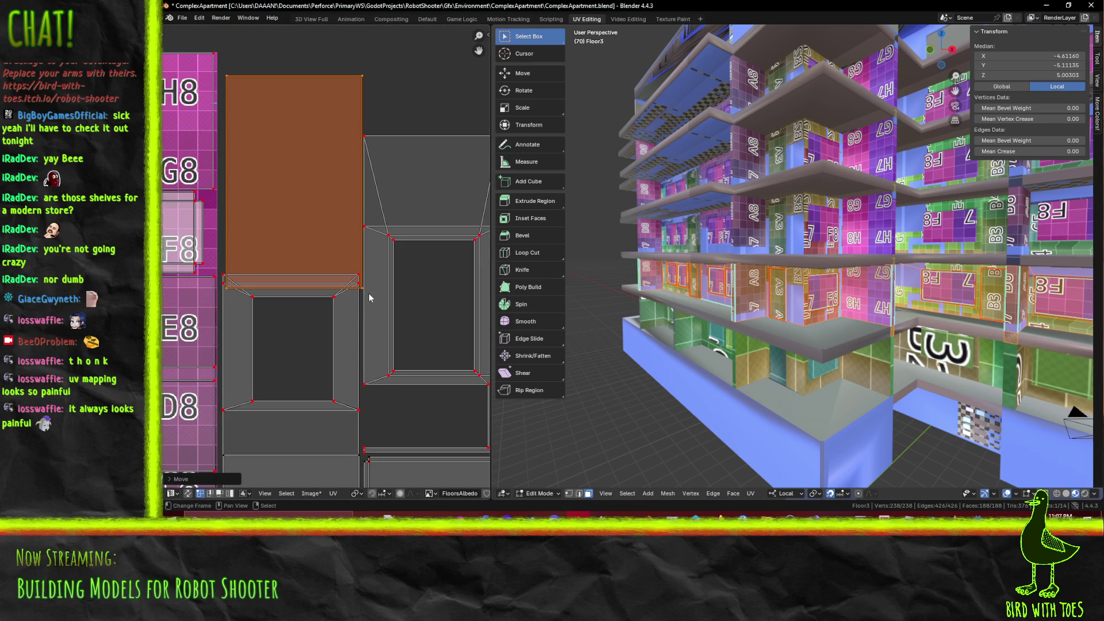
{"action": "key", "text": "y"}
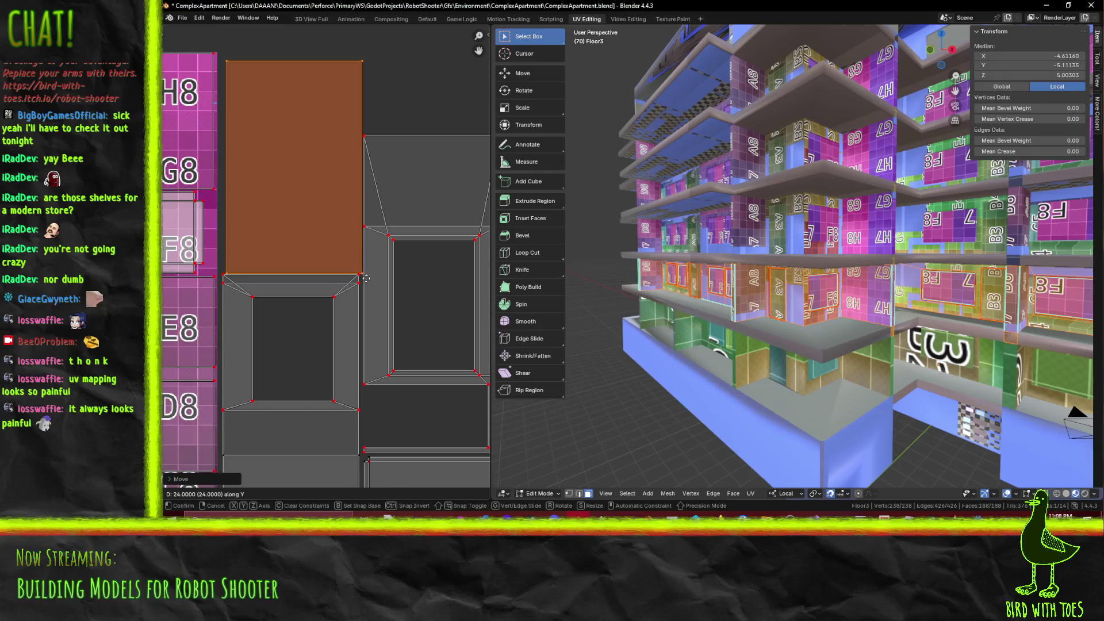
{"action": "left_click", "coordinate": [366, 278]}
{"action": "scroll", "coordinate": [384, 256], "scroll_direction": "up", "scroll_amount": 4}
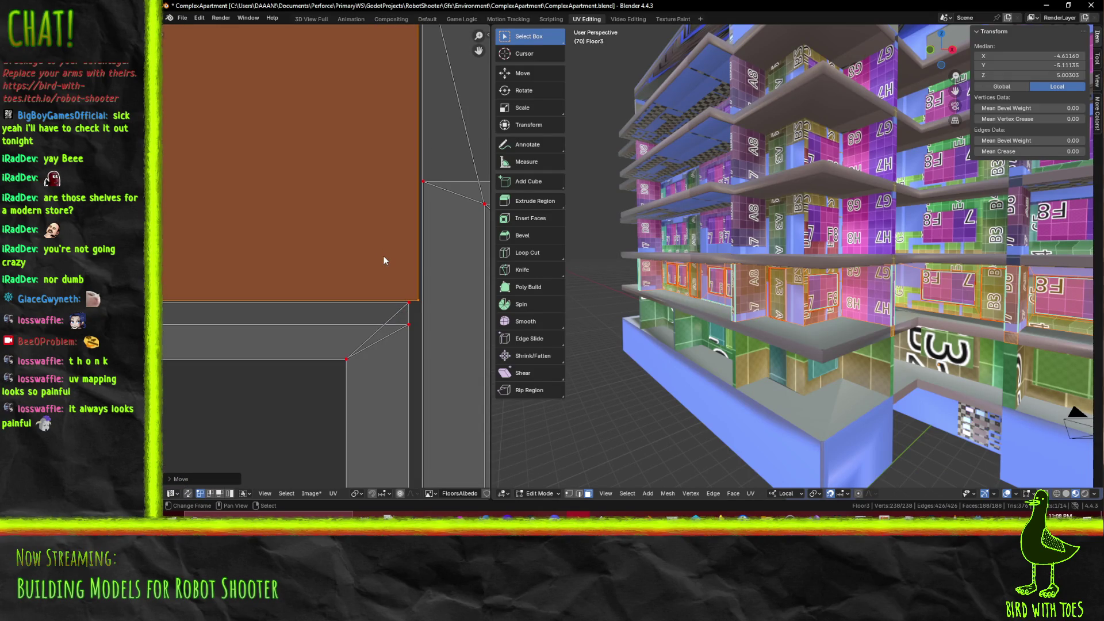
{"action": "key", "text": "g"}
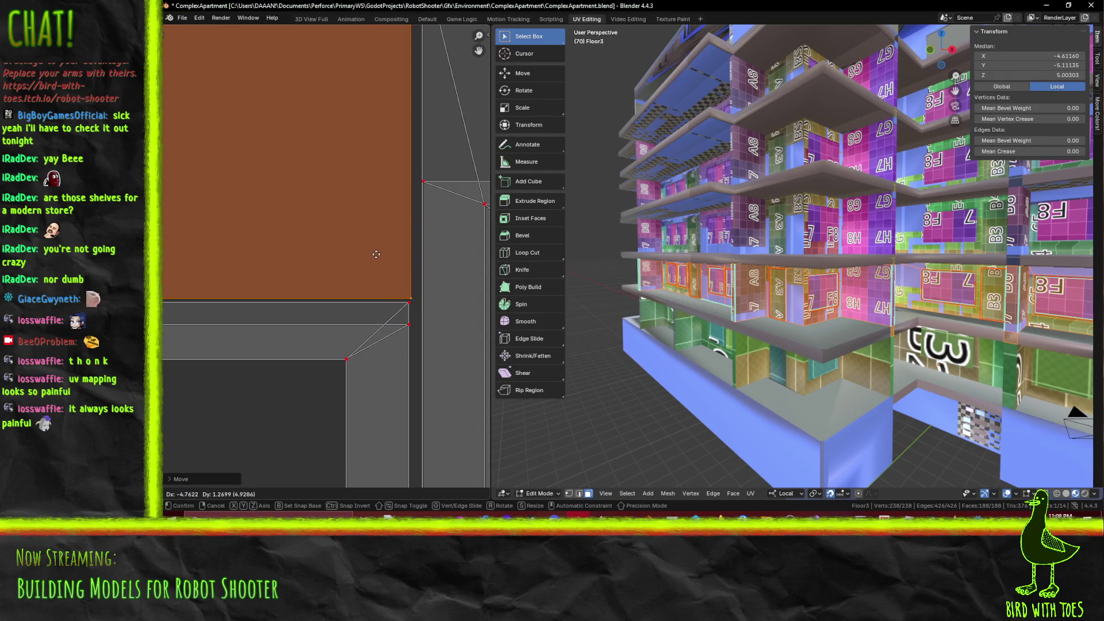
{"action": "left_click", "coordinate": [374, 253]}
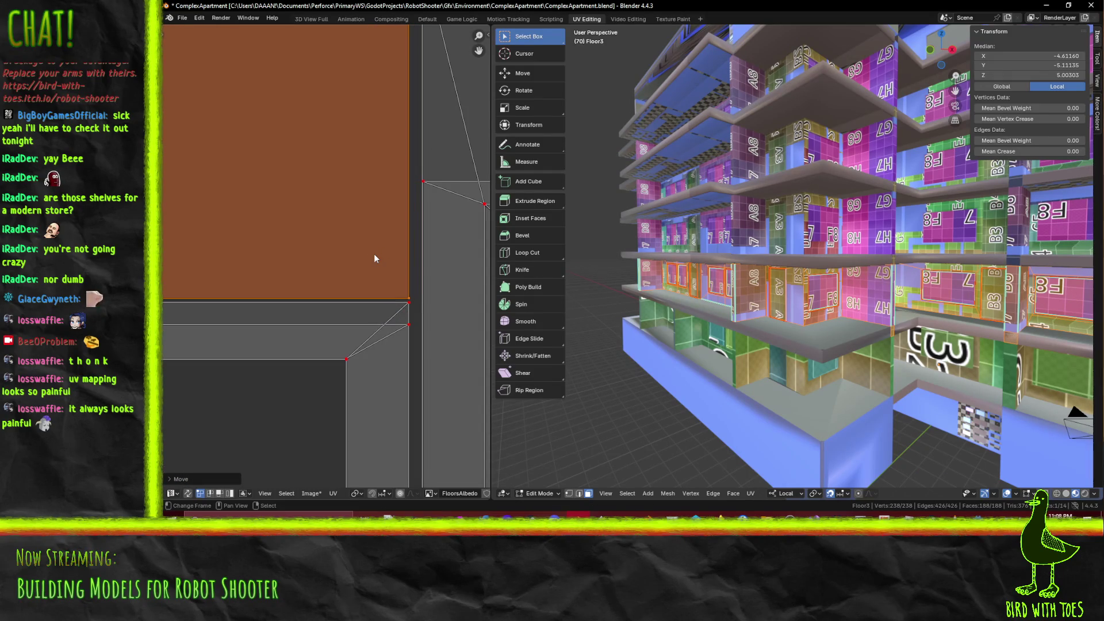
{"action": "scroll", "coordinate": [373, 253], "scroll_direction": "down", "scroll_amount": 5}
{"action": "scroll", "coordinate": [363, 256], "scroll_direction": "down", "scroll_amount": 2}
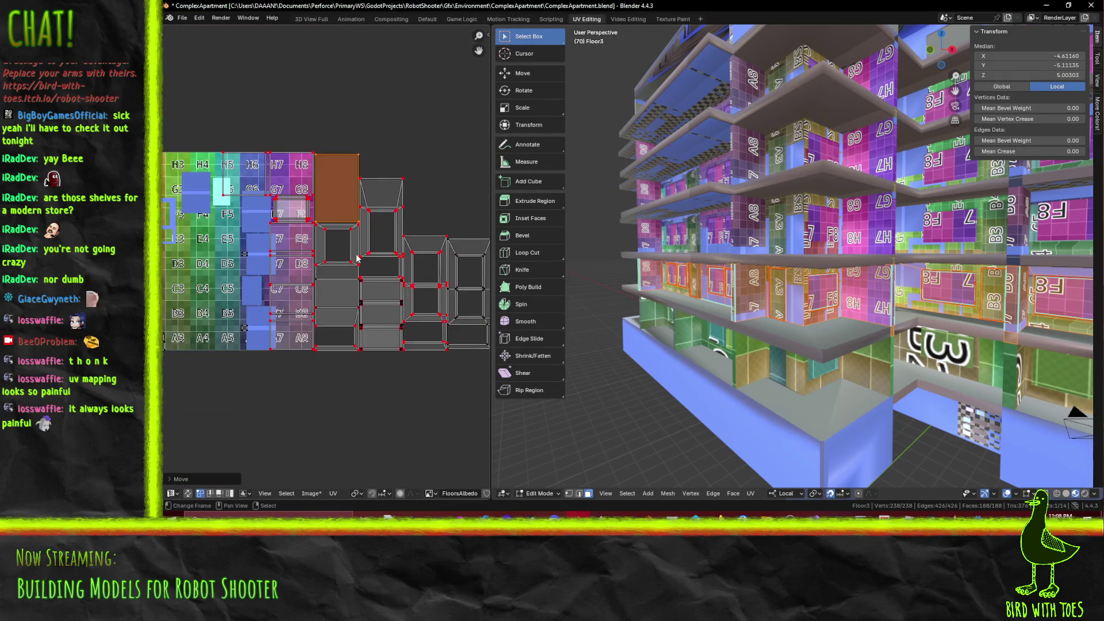
{"action": "scroll", "coordinate": [309, 259], "scroll_direction": "down", "scroll_amount": 1, "text": "ctrl"}
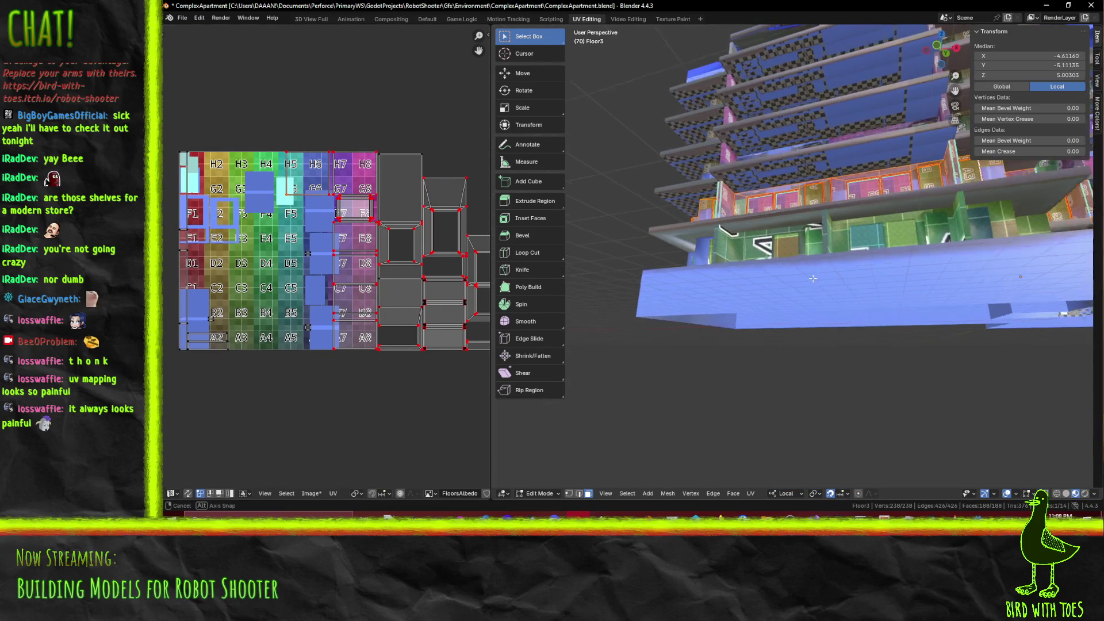
Place the selected window UVs near the H5 and G5 tiles
{"action": "key", "text": "g"}
{"action": "left_click", "coordinate": [294, 268]}
{"action": "middle_click_drag", "start_coordinate": [753, 328], "coordinate": [742, 315]}
{"action": "key", "text": "g"}
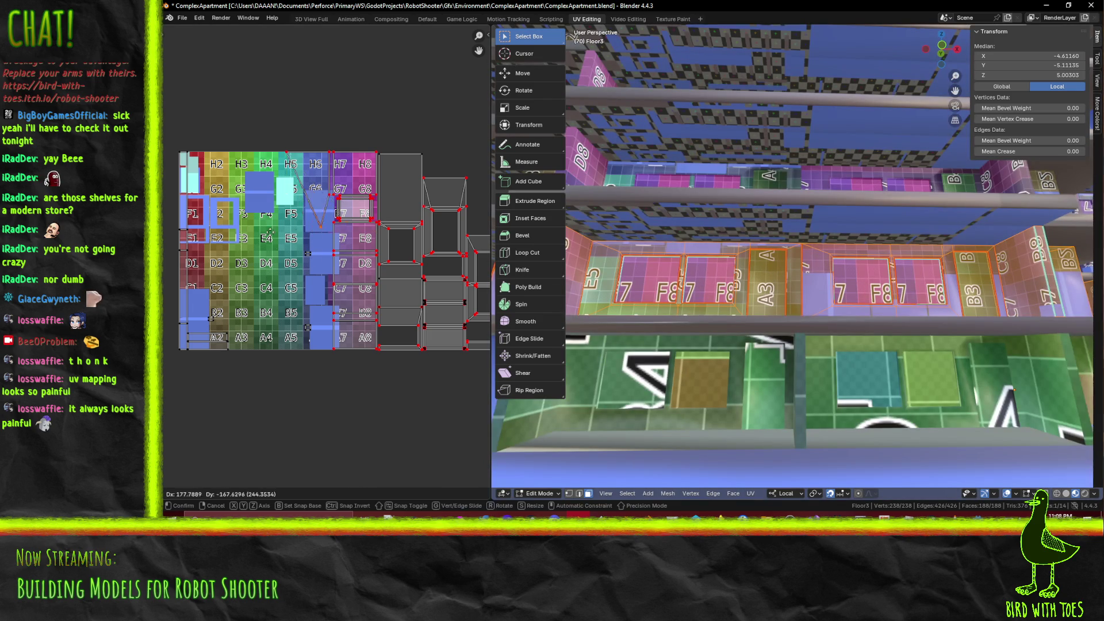
{"action": "right_click", "coordinate": [236, 243]}
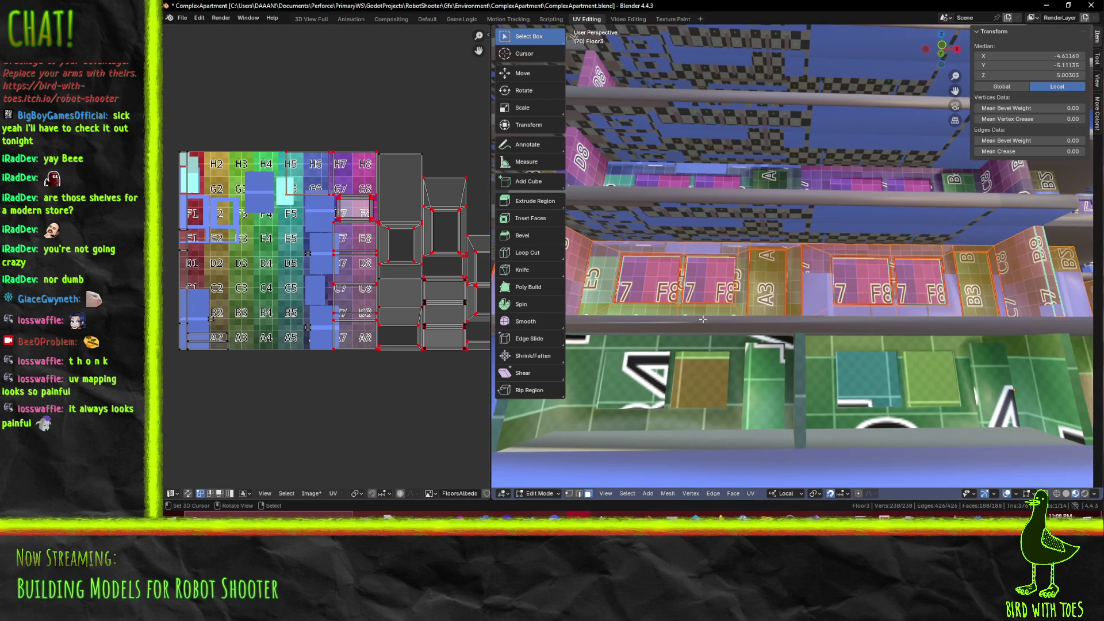
{"action": "scroll", "coordinate": [724, 323], "scroll_direction": "down", "scroll_amount": 10}
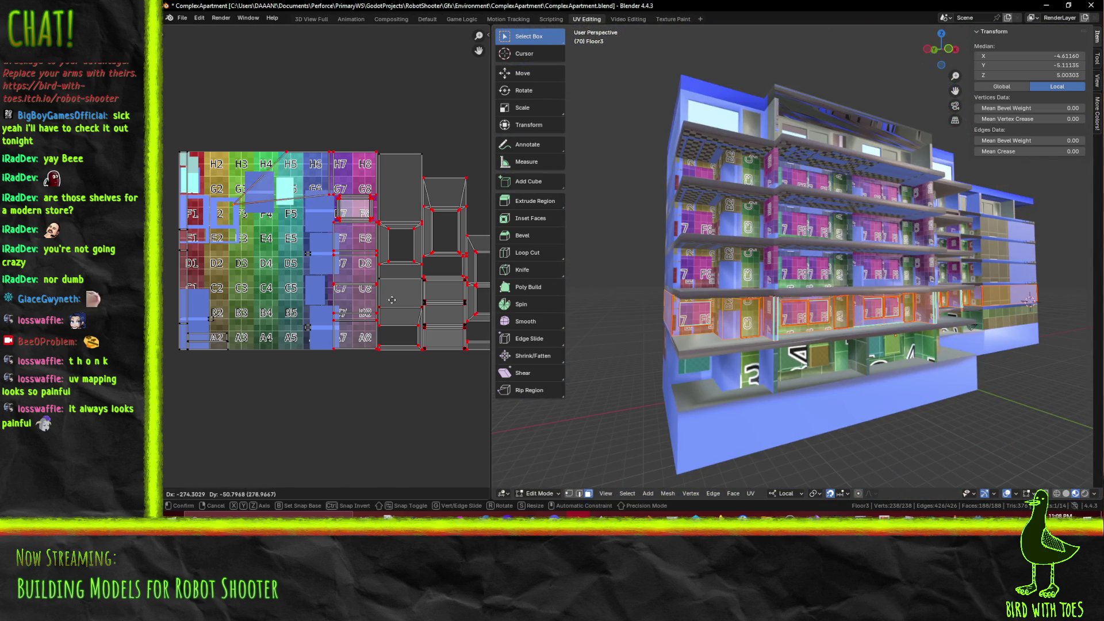
{"action": "middle_click_drag", "start_coordinate": [723, 324], "coordinate": [675, 325]}
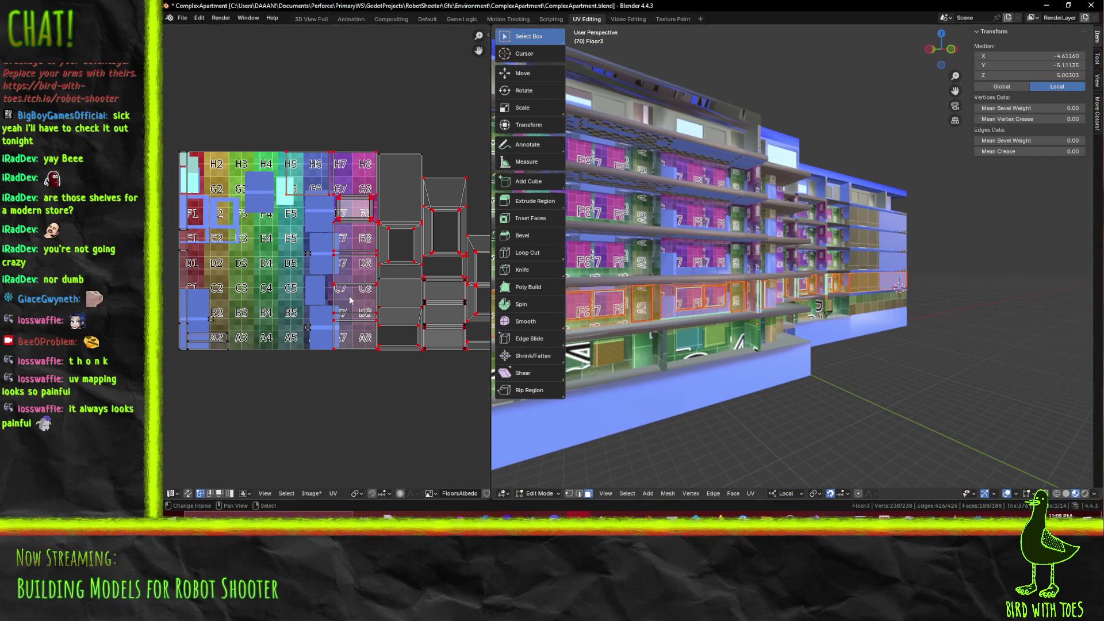
{"action": "scroll", "coordinate": [364, 282], "scroll_direction": "up", "scroll_amount": 4}
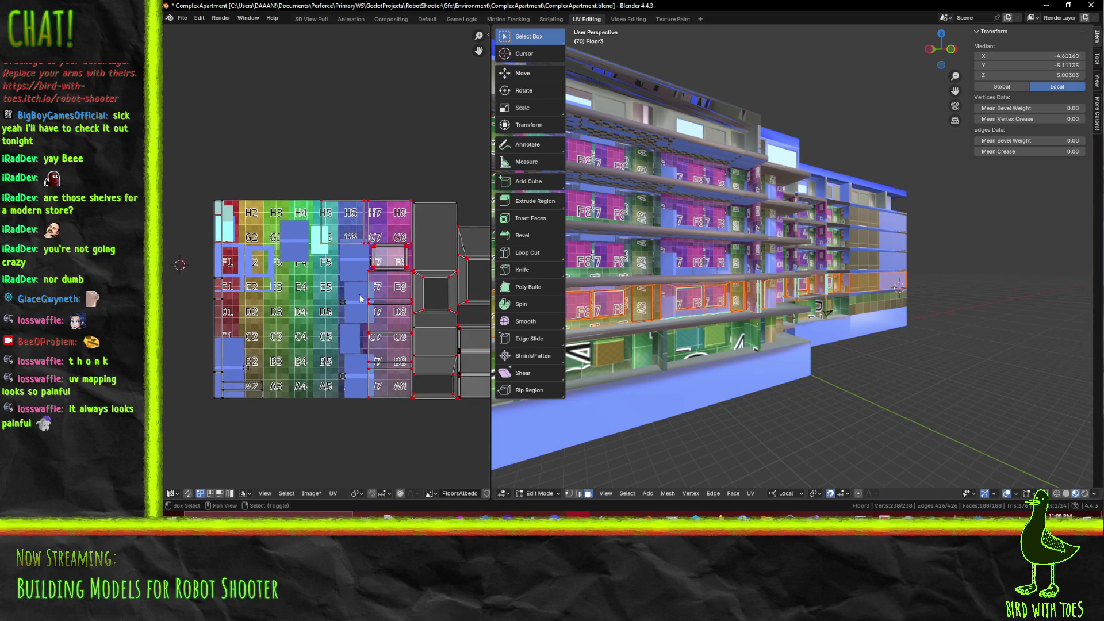
{"action": "scroll", "coordinate": [365, 281], "scroll_direction": "down", "scroll_amount": 2}
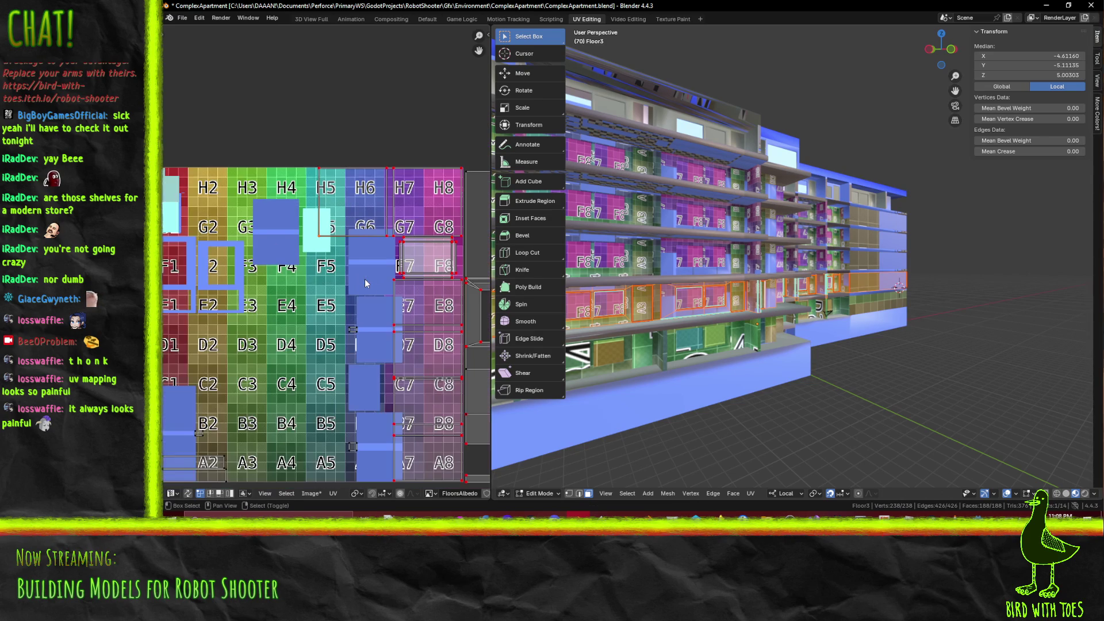
{"action": "middle_click_drag", "start_coordinate": [762, 340], "coordinate": [914, 362]}
Settle the selected UVs in their final position and save ComplexApartment.blend
{"action": "key", "text": "g"}
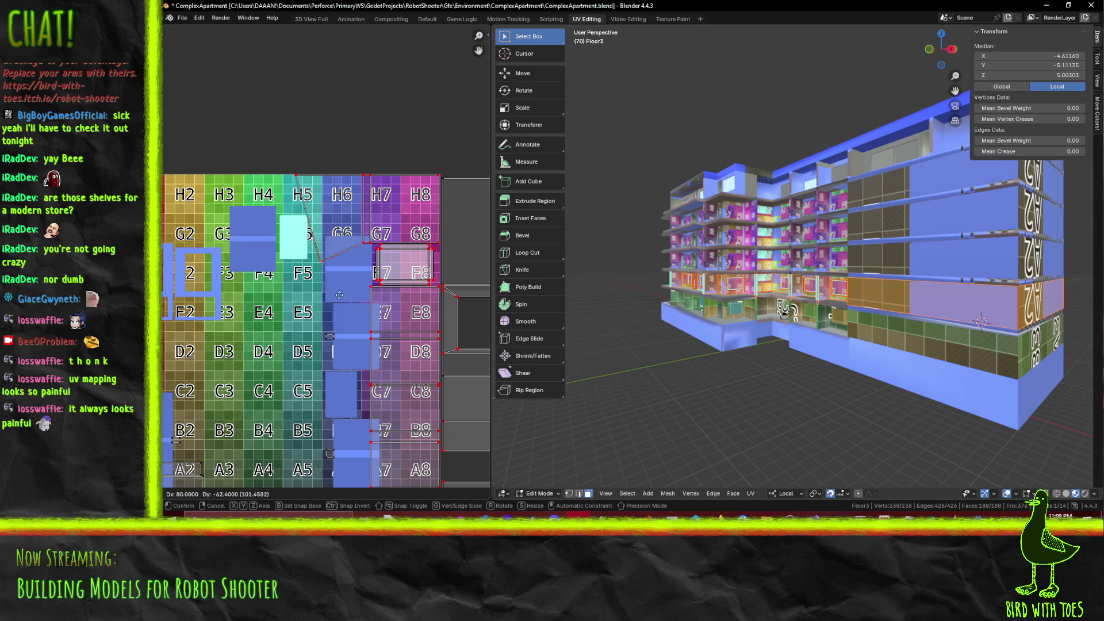
{"action": "left_click", "coordinate": [240, 290]}
{"action": "scroll", "coordinate": [325, 256], "scroll_direction": "down", "scroll_amount": 1}
{"action": "scroll", "coordinate": [694, 338], "scroll_direction": "up", "scroll_amount": 3}
{"action": "middle_click_drag", "start_coordinate": [694, 337], "coordinate": [650, 340]}
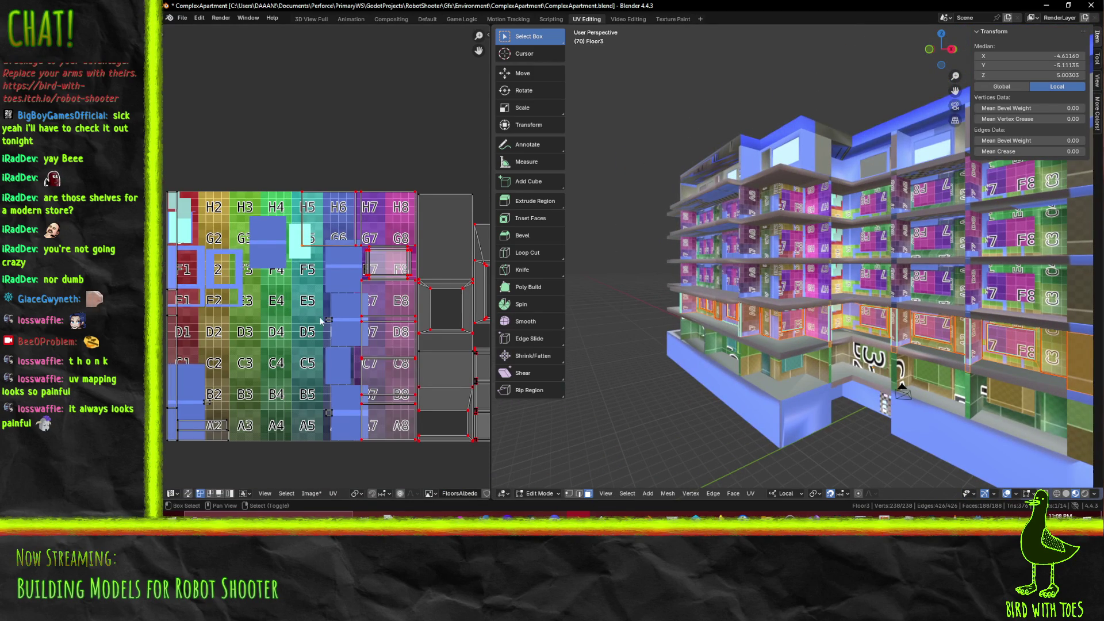
{"action": "middle_click_drag", "start_coordinate": [332, 322], "coordinate": [299, 329]}
{"action": "middle_click_drag", "start_coordinate": [755, 368], "coordinate": [837, 366]}
{"action": "scroll", "coordinate": [776, 354], "scroll_direction": "up", "scroll_amount": 4}
{"action": "key", "text": "ctrl+s"}
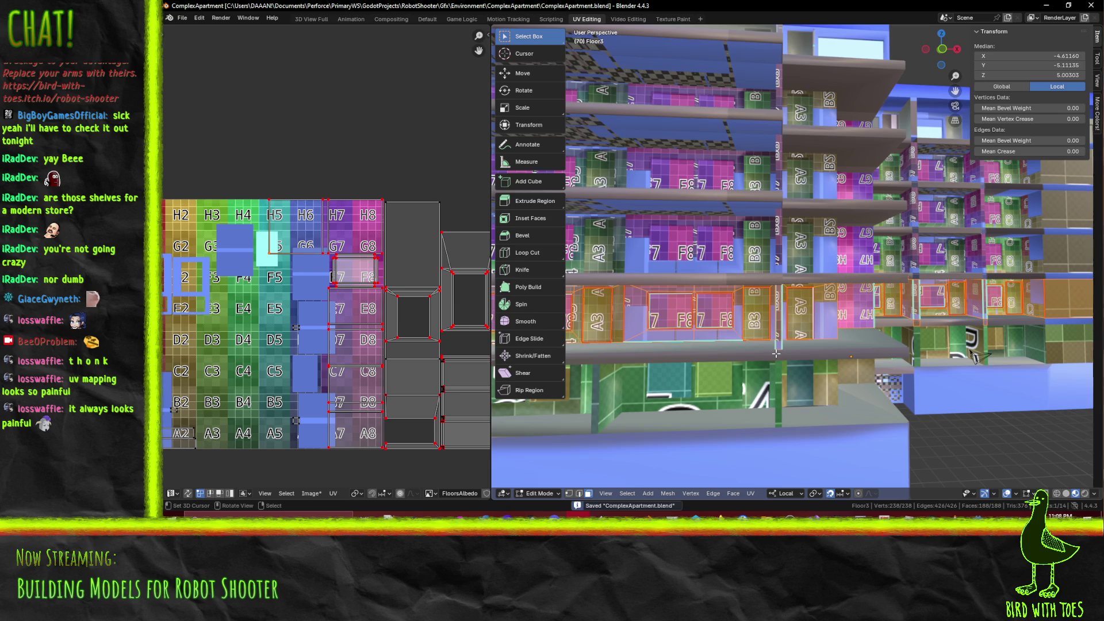
{"action": "scroll", "coordinate": [775, 353], "scroll_direction": "up", "scroll_amount": 1}
Switch mesh editing from Floor2 to Floor3, select a shelf face, and enter Texture Paint
{"action": "key", "text": "Tab"}
{"action": "left_click", "coordinate": [755, 332]}
{"action": "key", "text": "Tab"}
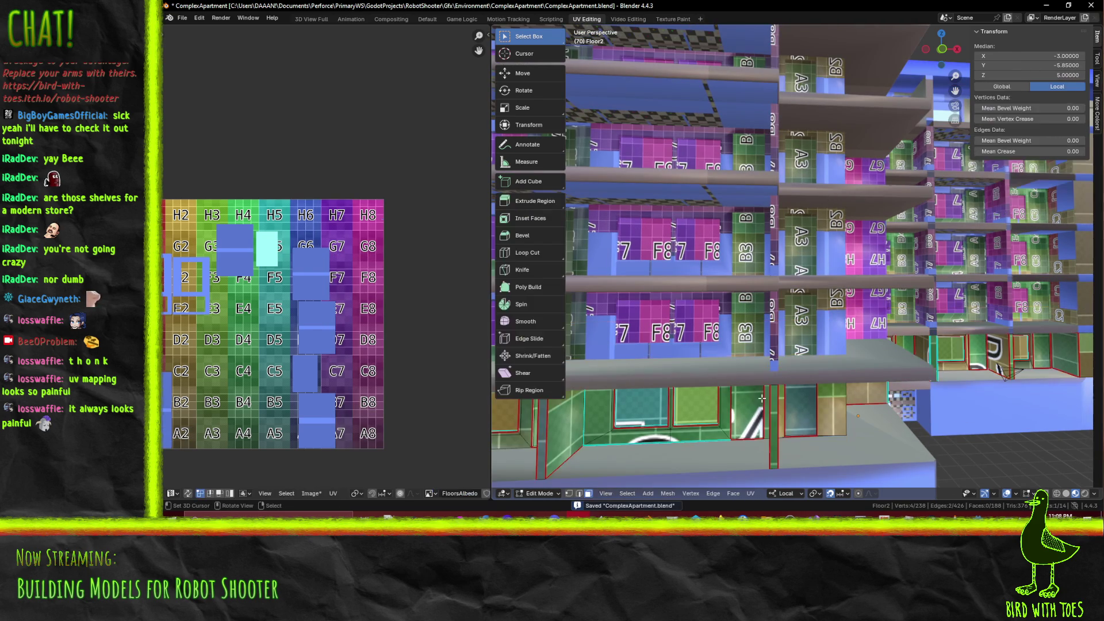
{"action": "middle_click_drag", "start_coordinate": [742, 413], "coordinate": [760, 316]}
{"action": "key", "text": "Tab"}
{"action": "left_click", "coordinate": [759, 313]}
{"action": "key", "text": "Tab"}
{"action": "scroll", "coordinate": [760, 316], "scroll_direction": "up", "scroll_amount": 1}
{"action": "left_click", "coordinate": [756, 332]}
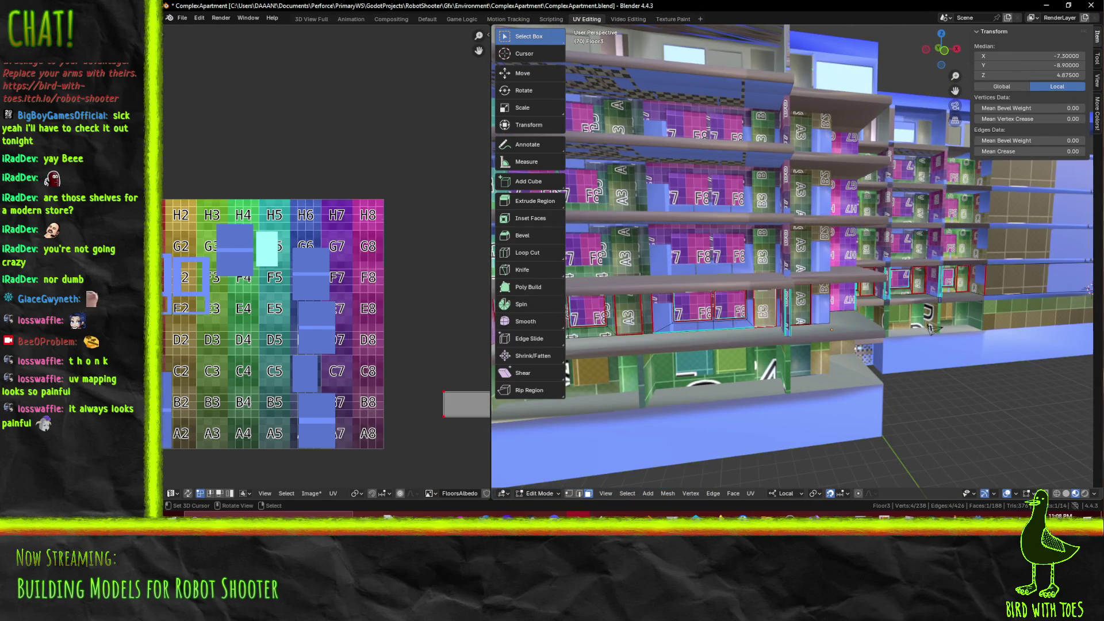
{"action": "scroll", "coordinate": [770, 324], "scroll_direction": "up", "scroll_amount": 2}
{"action": "middle_click_drag", "start_coordinate": [771, 324], "coordinate": [783, 333]}
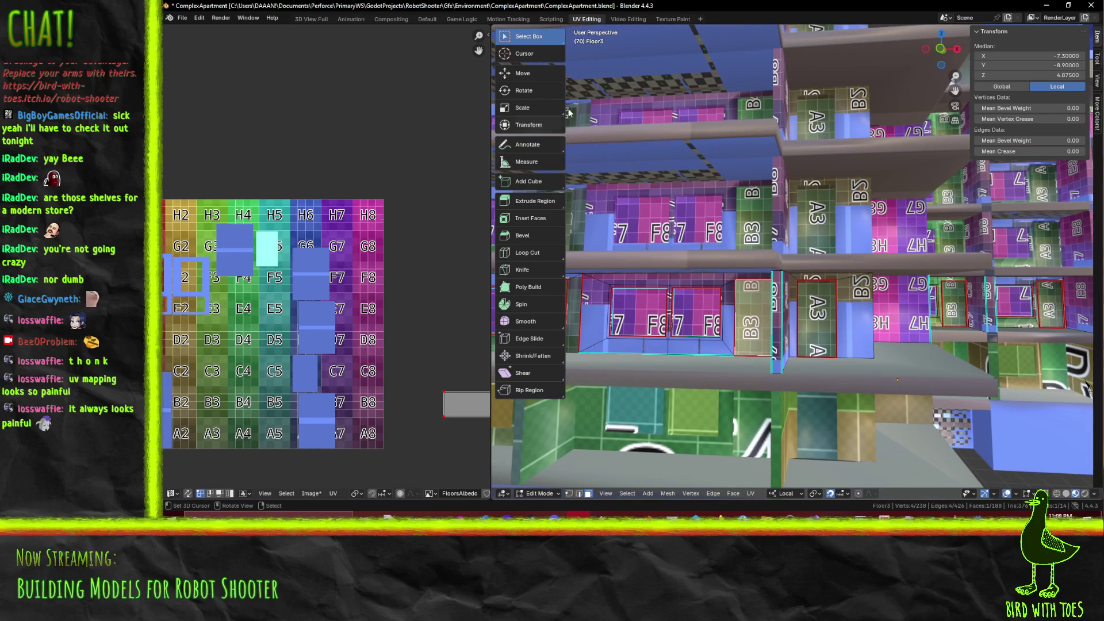
{"action": "left_click", "coordinate": [673, 19]}
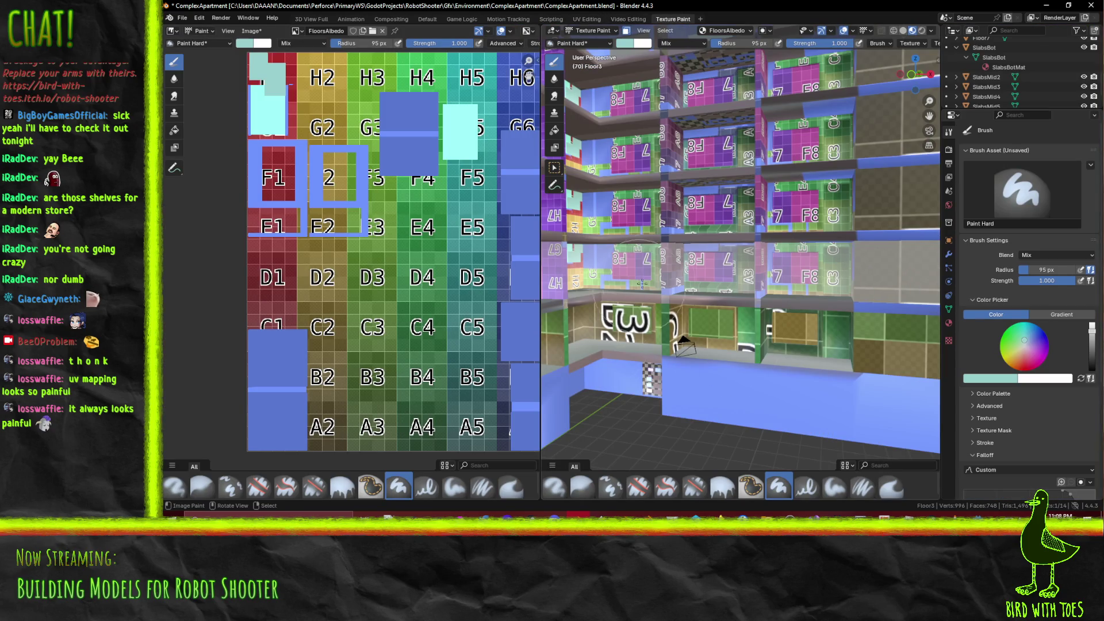
Orbit the shelves, then drag the colour-wheel marker to a more saturated teal
{"action": "middle_click_drag", "start_coordinate": [628, 295], "coordinate": [661, 300]}
{"action": "left_click_drag", "start_coordinate": [1024, 339], "coordinate": [1022, 333]}
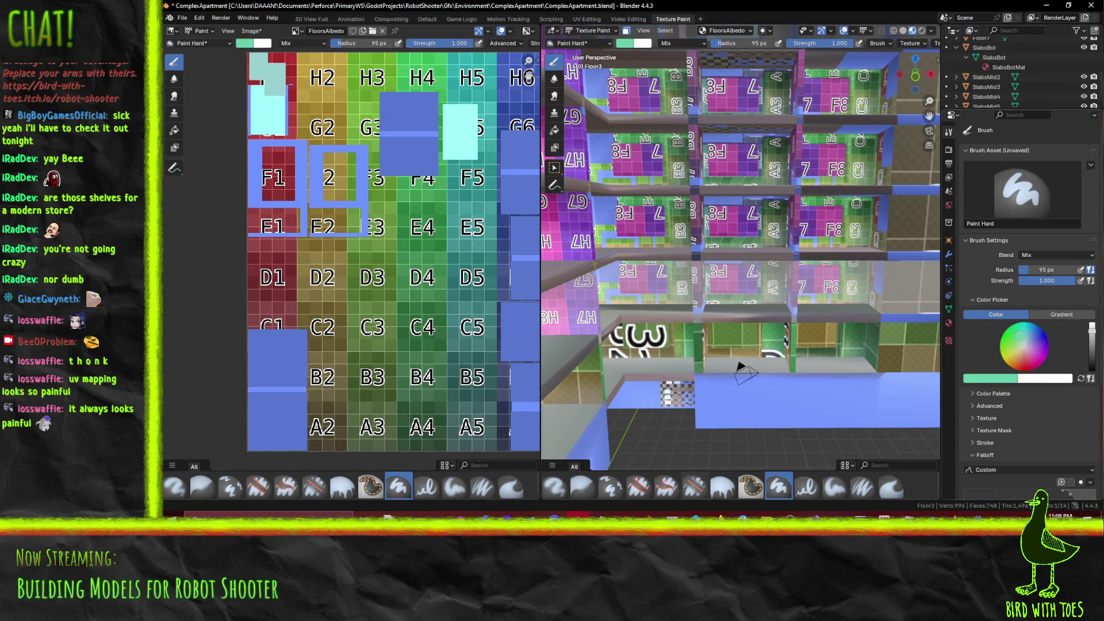
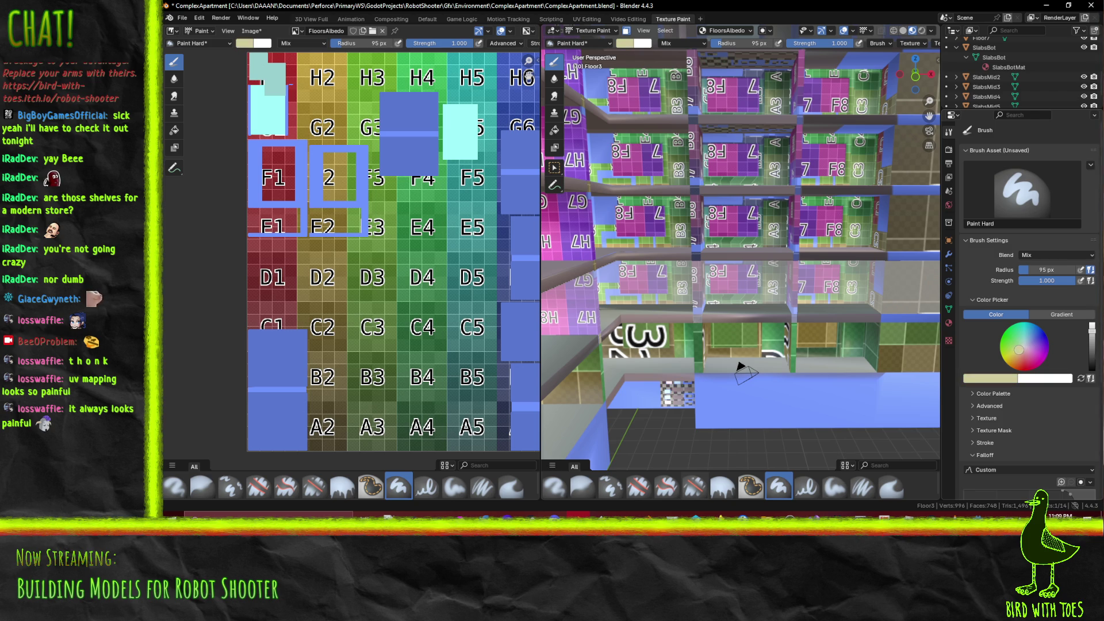
Choose a muted teal brush colour on the colour wheel and orbit down to the lower shelf
{"action": "left_click_drag", "start_coordinate": [1025, 347], "coordinate": [1091, 343]}
{"action": "middle_click_drag", "start_coordinate": [741, 368], "coordinate": [765, 344], "text": "shift"}
{"action": "left_click_drag", "start_coordinate": [1028, 345], "coordinate": [1026, 341]}
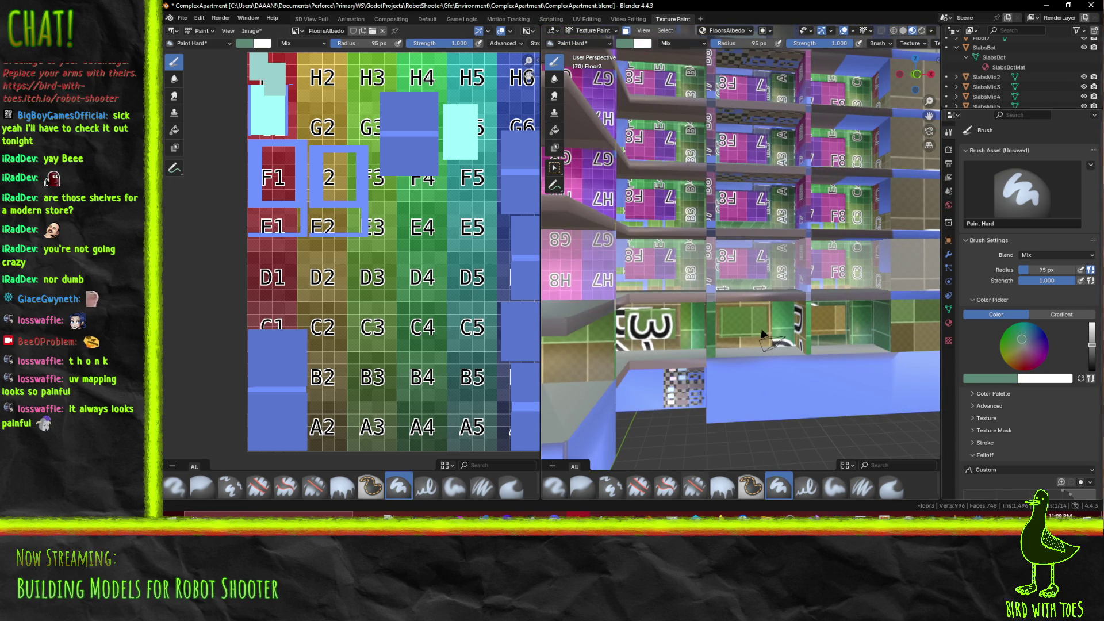
{"action": "mouse_move", "coordinate": [762, 334]}
{"action": "middle_mouse_down"}
{"action": "mouse_move", "coordinate": [782, 322]}
{"action": "mouse_move", "coordinate": [786, 336]}
{"action": "middle_mouse_up"}
{"action": "scroll", "coordinate": [787, 344], "scroll_direction": "up", "scroll_amount": 3}
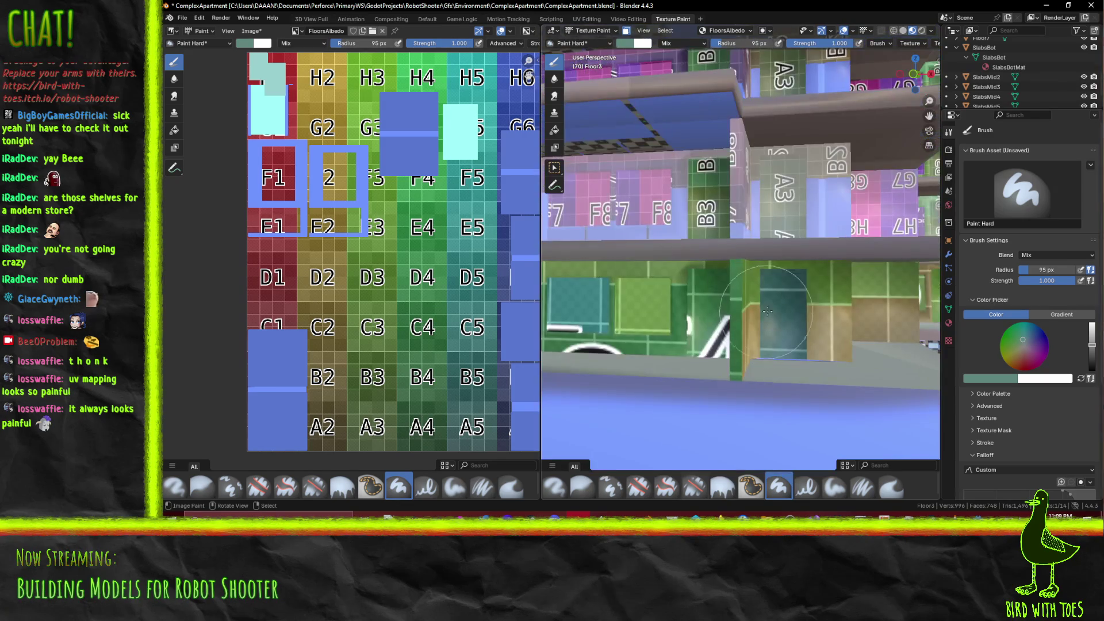
{"action": "scroll", "coordinate": [789, 351], "scroll_direction": "down", "scroll_amount": 4}
Paint teal over the A3 shelf panel, including along its left edge
{"action": "key", "text": "Tab"}
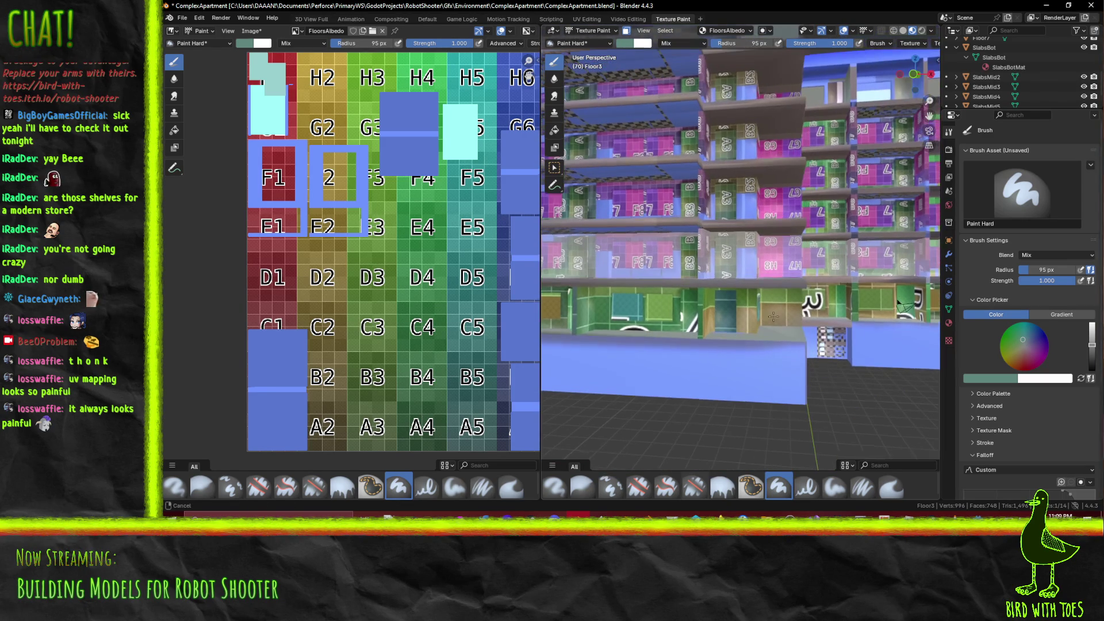
{"action": "key", "text": "Tab"}
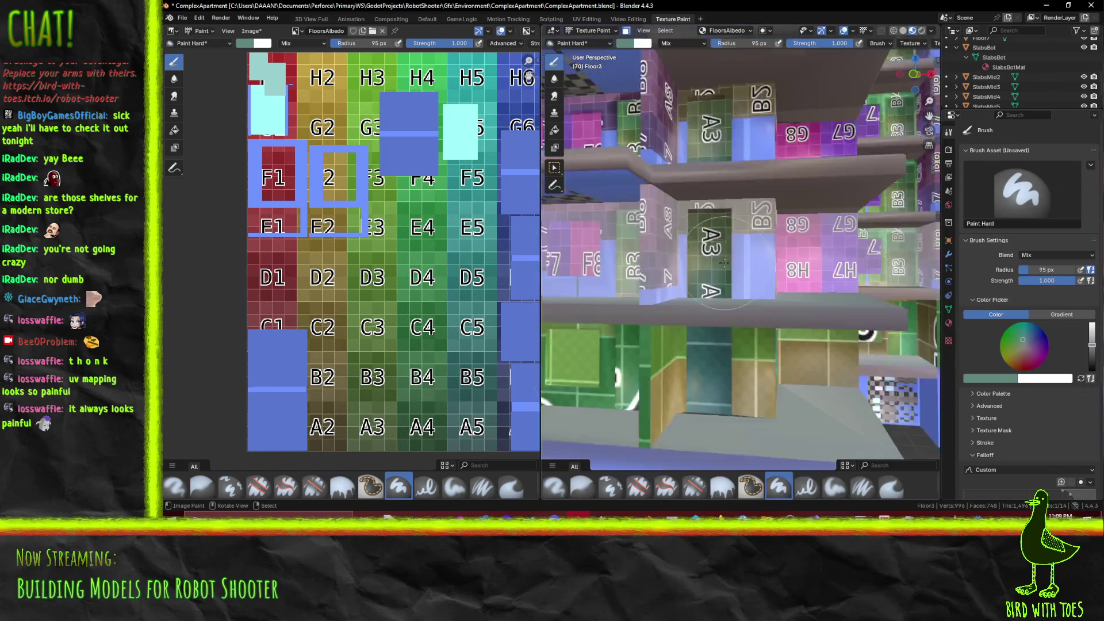
{"action": "scroll", "coordinate": [690, 221], "scroll_direction": "up", "scroll_amount": 5}
{"action": "left_click", "coordinate": [710, 323]}
{"action": "scroll", "coordinate": [710, 323], "scroll_direction": "down", "scroll_amount": 4}
{"action": "mouse_move", "coordinate": [710, 323]}
{"action": "middle_mouse_down"}
{"action": "mouse_move", "coordinate": [597, 297]}
{"action": "mouse_move", "coordinate": [736, 292]}
{"action": "middle_mouse_up"}
{"action": "scroll", "coordinate": [736, 291], "scroll_direction": "up", "scroll_amount": 5}
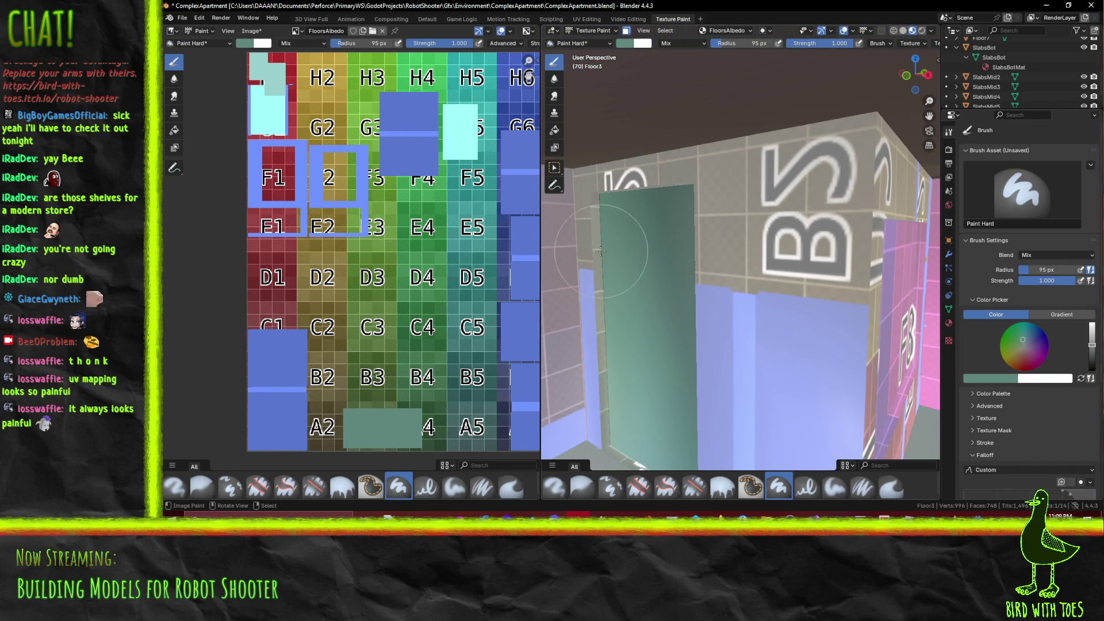
{"action": "left_click_drag", "start_coordinate": [594, 245], "coordinate": [618, 447]}
{"action": "mouse_move", "coordinate": [619, 455]}
{"action": "middle_mouse_down"}
{"action": "mouse_move", "coordinate": [672, 212]}
{"action": "mouse_move", "coordinate": [671, 232]}
{"action": "mouse_move", "coordinate": [745, 218]}
{"action": "middle_mouse_up"}
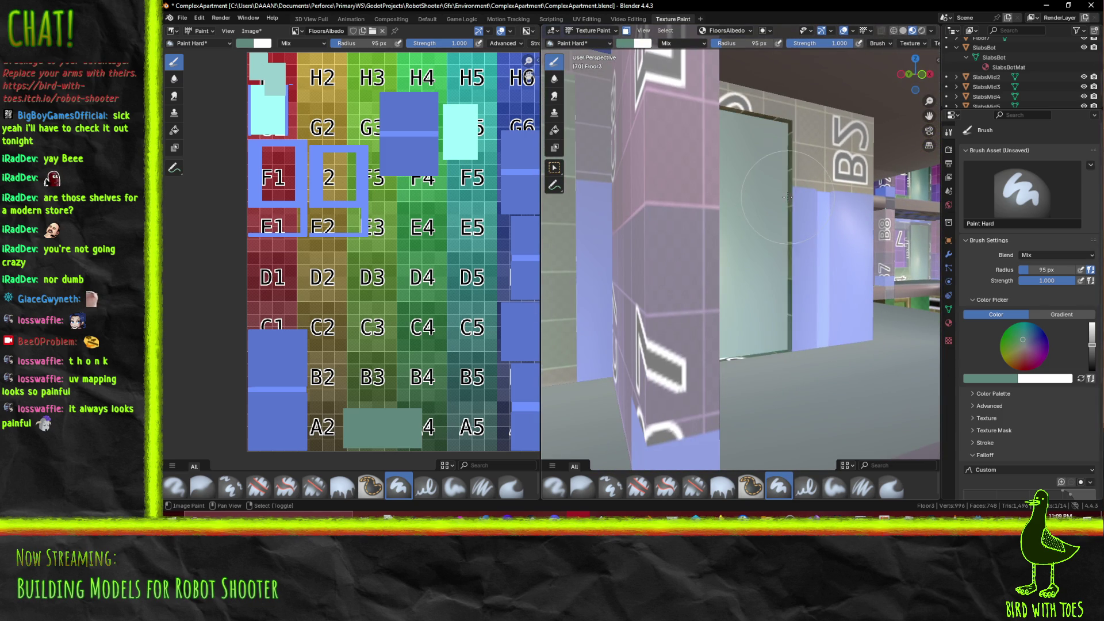
Set the brush colour to the atlas blue using the Color swatch's eyedropper
{"action": "left_click", "coordinate": [978, 378]}
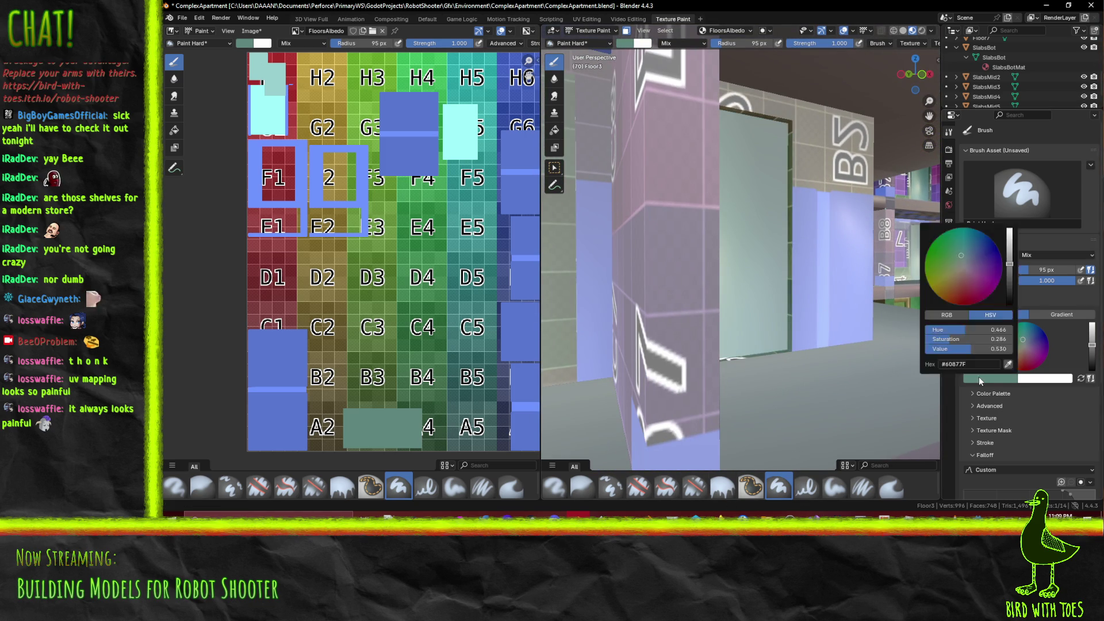
{"action": "left_click", "coordinate": [1000, 378]}
{"action": "left_click", "coordinate": [1007, 364]}
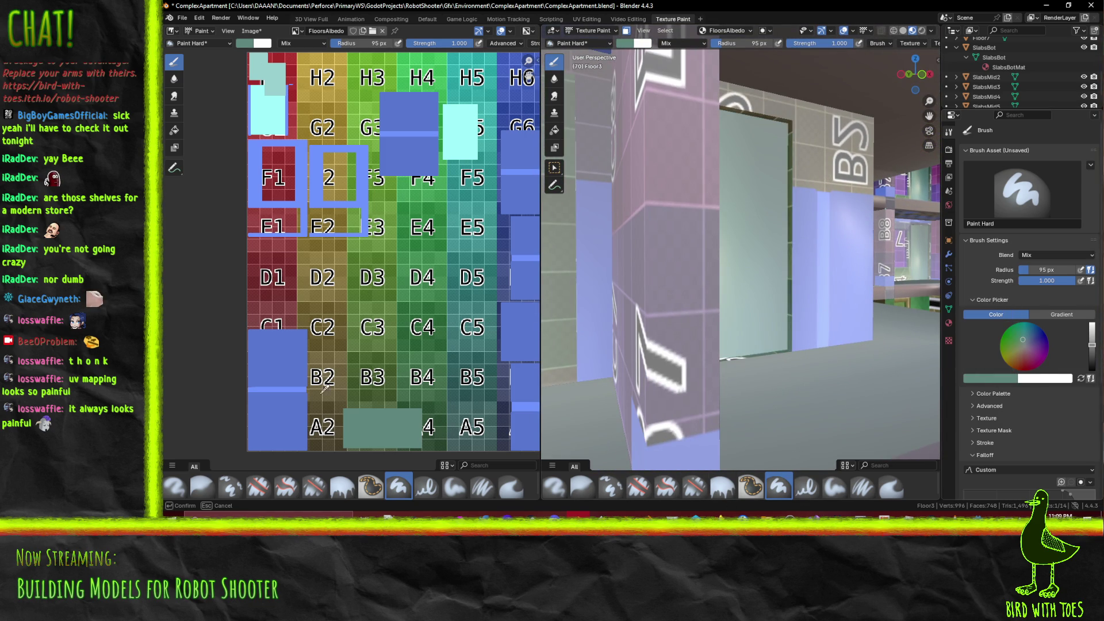
{"action": "left_click", "coordinate": [279, 359]}
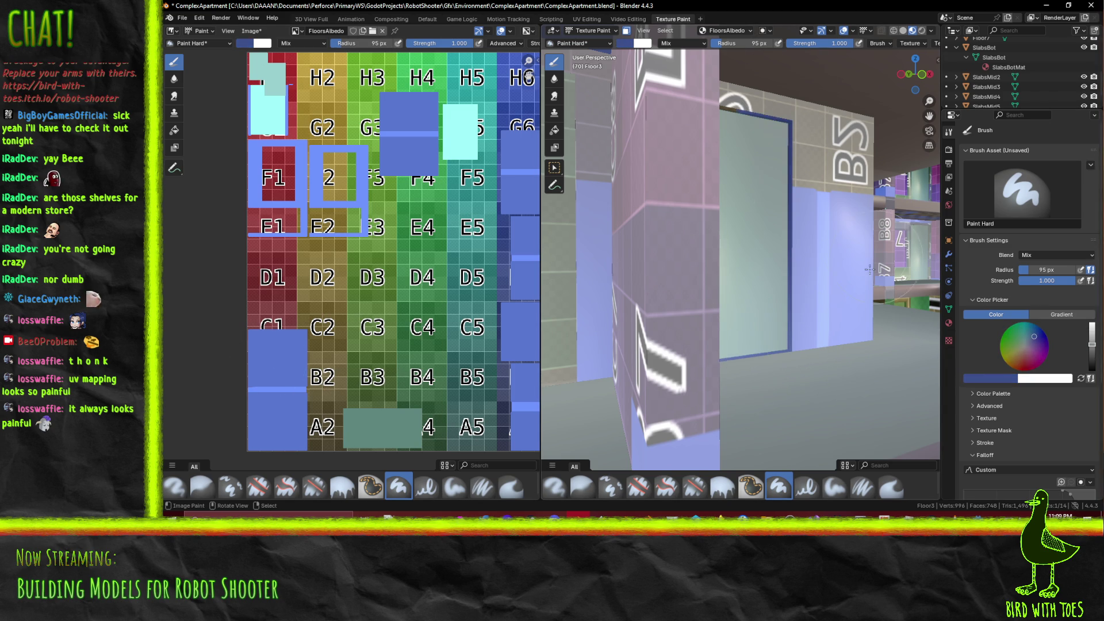
Orbit back out to an angled view of the building's shelf rows
{"action": "mouse_move", "coordinate": [851, 264]}
{"action": "middle_mouse_down"}
{"action": "mouse_move", "coordinate": [735, 378]}
{"action": "mouse_move", "coordinate": [649, 287]}
{"action": "mouse_move", "coordinate": [598, 207]}
{"action": "middle_mouse_up"}
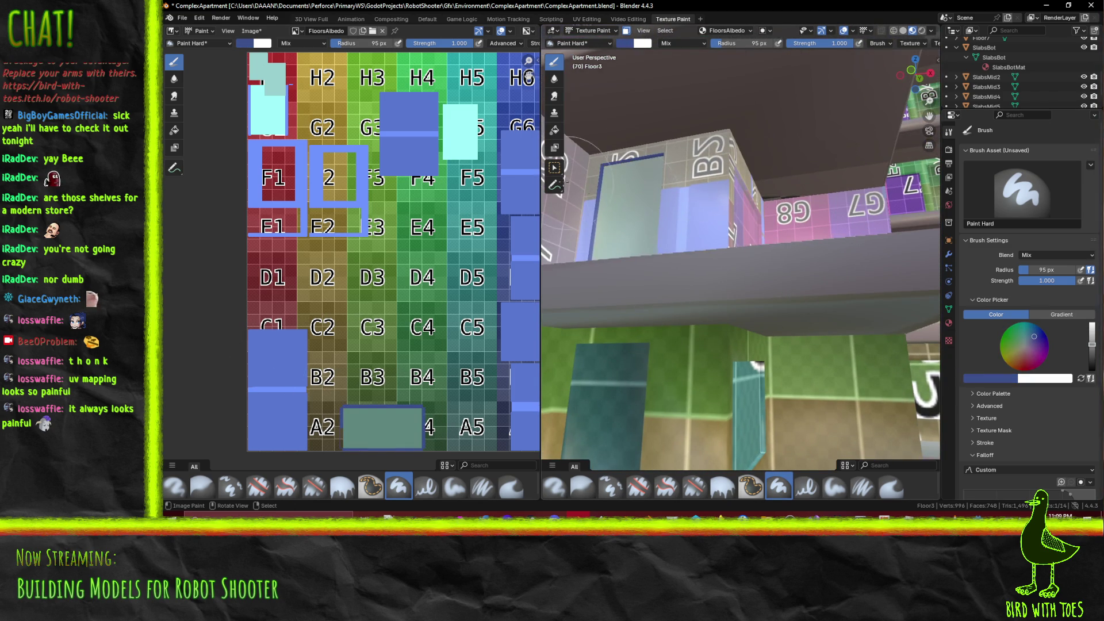
{"action": "scroll", "coordinate": [655, 262], "scroll_direction": "down", "scroll_amount": 10}
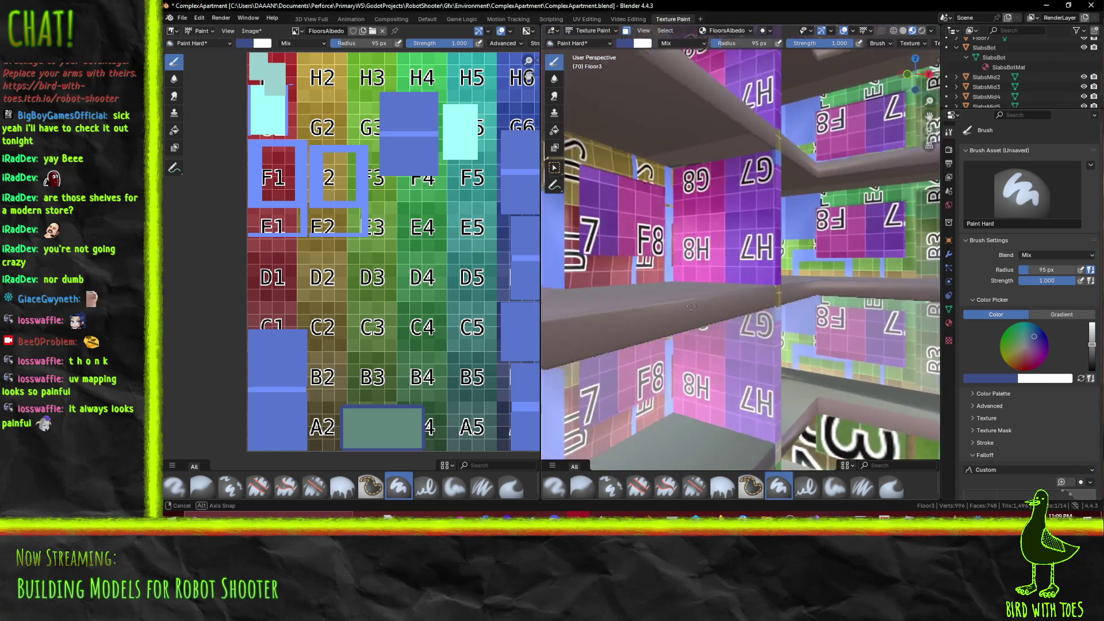
{"action": "scroll", "coordinate": [706, 315], "scroll_direction": "down", "scroll_amount": 5}
{"action": "mouse_move", "coordinate": [706, 315]}
{"action": "middle_mouse_down"}
{"action": "mouse_move", "coordinate": [661, 319]}
{"action": "mouse_move", "coordinate": [825, 343]}
{"action": "mouse_move", "coordinate": [862, 326]}
{"action": "middle_mouse_up"}
{"action": "scroll", "coordinate": [455, 245], "scroll_direction": "down", "scroll_amount": 4}
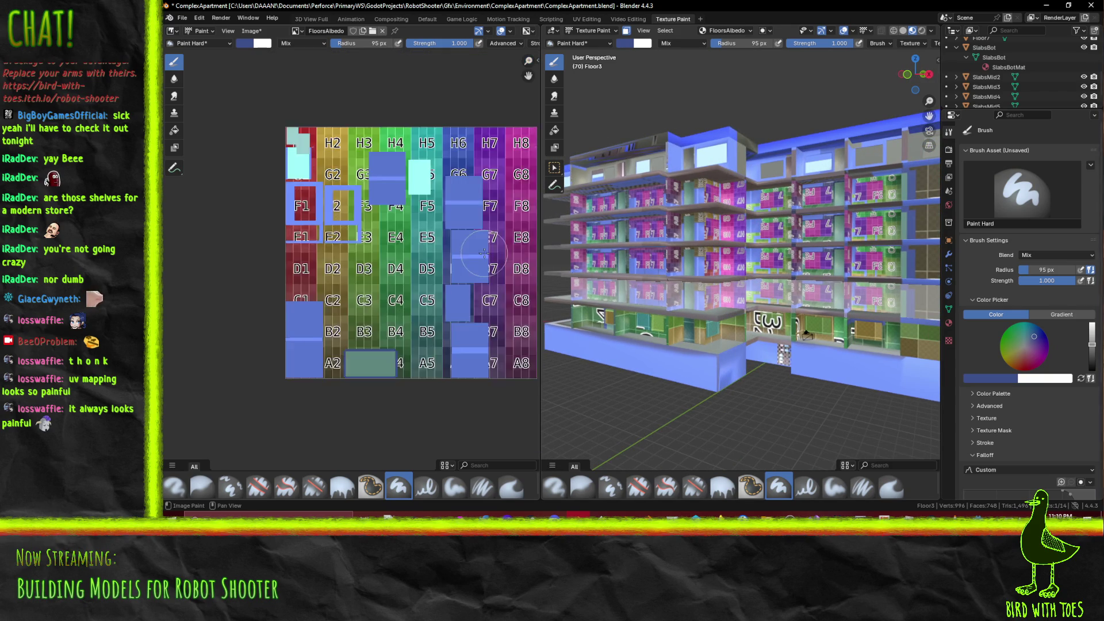
{"action": "scroll", "coordinate": [456, 244], "scroll_direction": "up", "scroll_amount": 3}
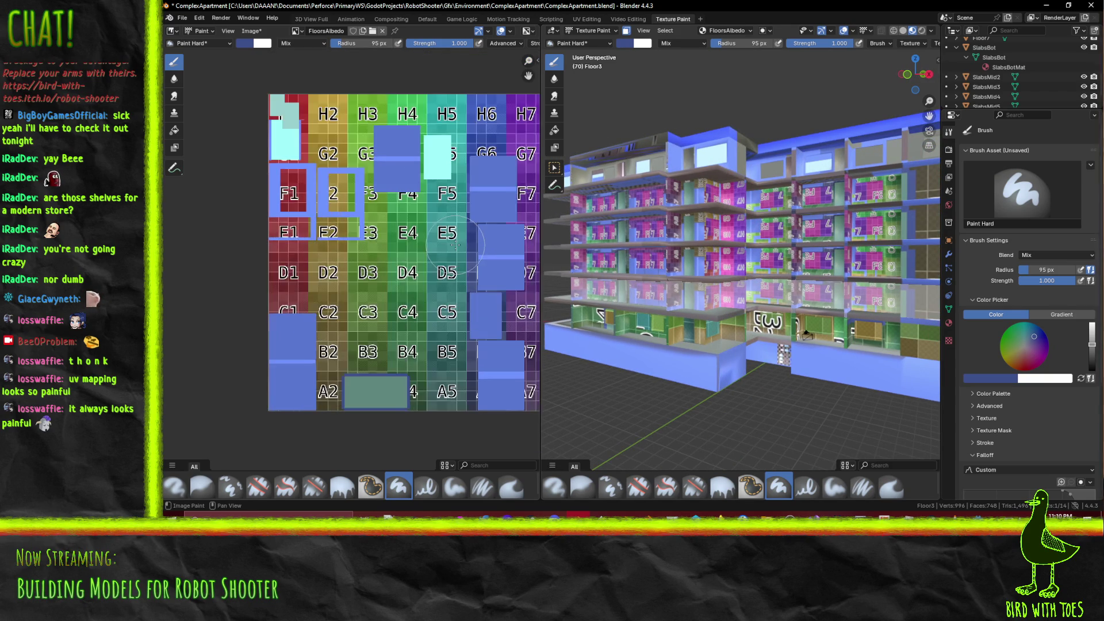
{"action": "middle_click_drag", "start_coordinate": [364, 277], "coordinate": [338, 276]}
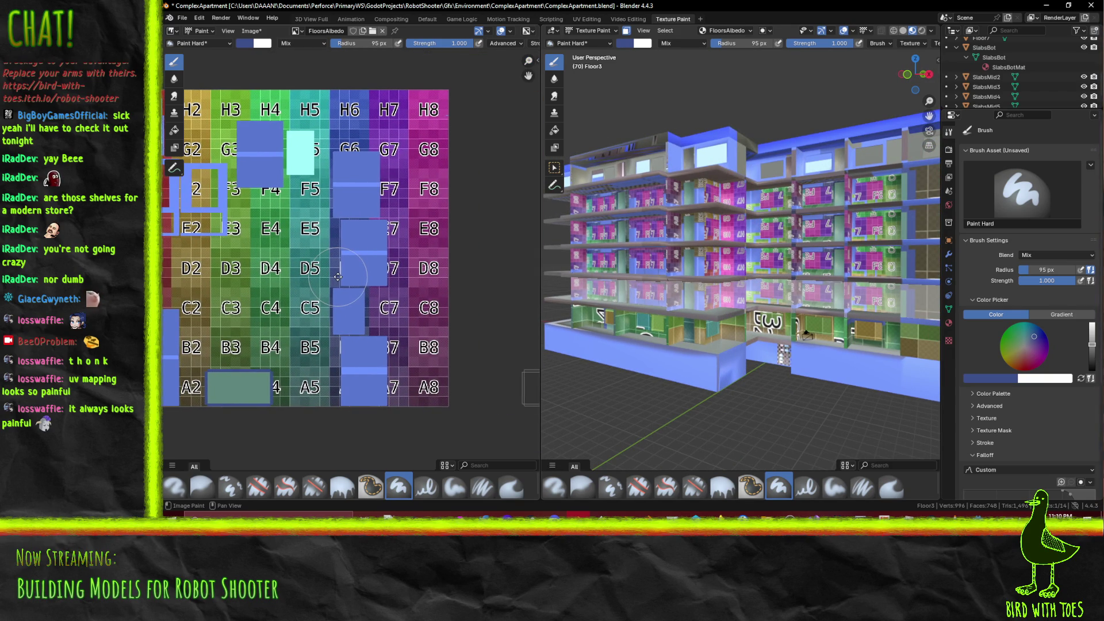
Toggle between face editing and Texture Paint, ending in face editing from a new angle
{"action": "key", "text": "Tab"}
{"action": "scroll", "coordinate": [345, 259], "scroll_direction": "down", "scroll_amount": 4}
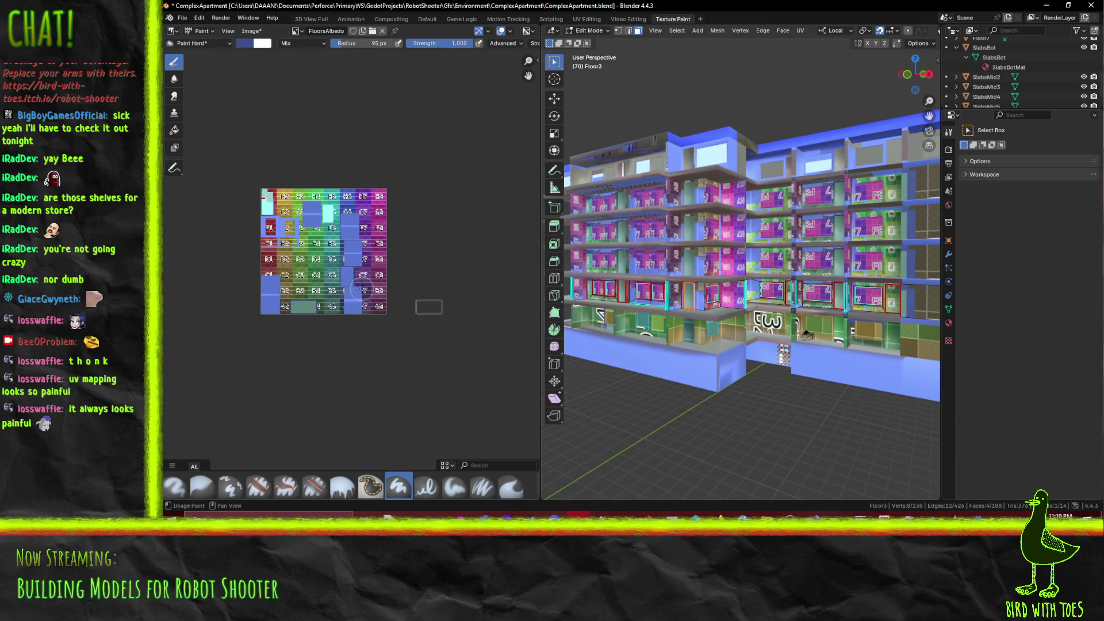
{"action": "key", "text": "Tab"}
{"action": "middle_click_drag", "start_coordinate": [807, 333], "coordinate": [722, 326]}
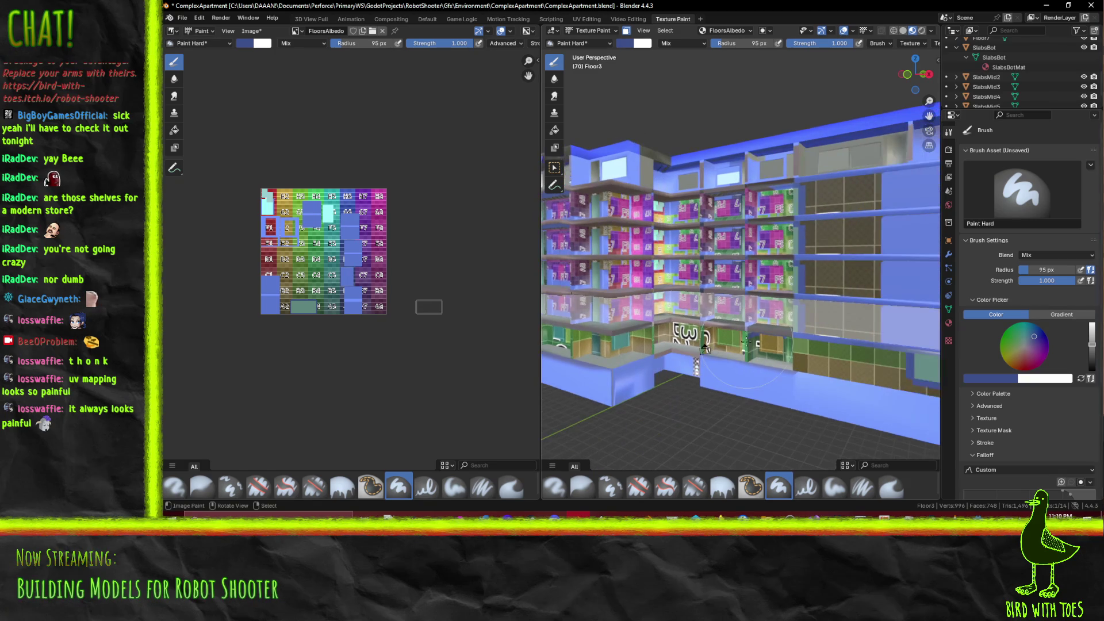
{"action": "key", "text": "Tab"}
In the UV Editing layout, select just the floor row object
{"action": "left_click", "coordinate": [586, 19]}
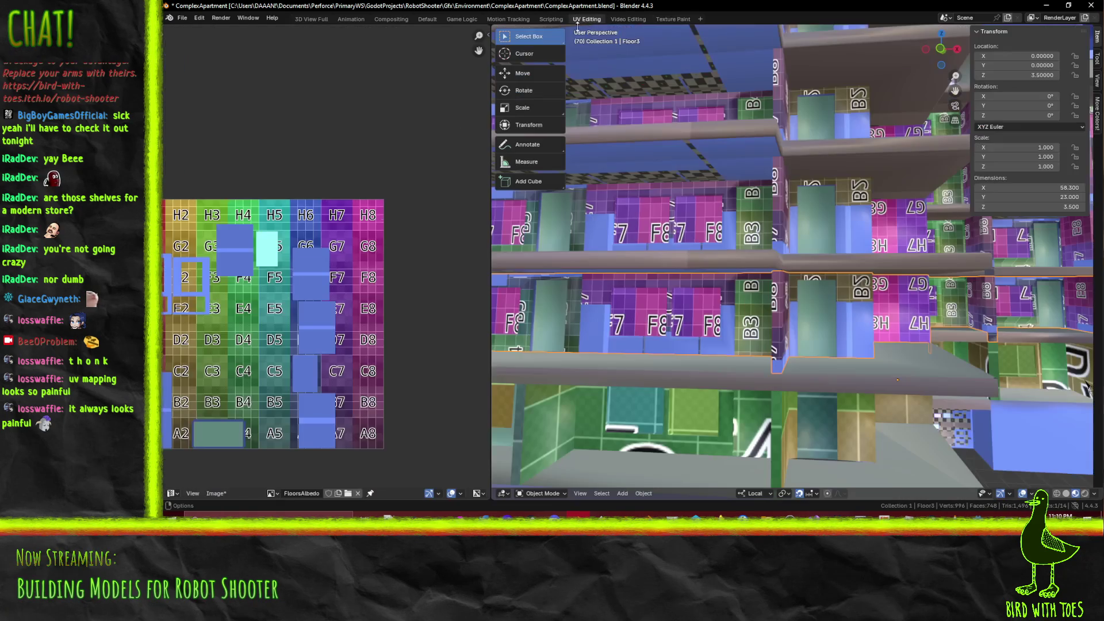
{"action": "scroll", "coordinate": [776, 287], "scroll_direction": "down", "scroll_amount": 5}
{"action": "scroll", "coordinate": [371, 336], "scroll_direction": "down", "scroll_amount": 1}
{"action": "key", "text": "a"}
{"action": "key", "text": "Tab"}
{"action": "key", "text": "Tab"}
{"action": "key", "text": "Tab"}
{"action": "key", "text": "Tab"}
{"action": "left_click", "coordinate": [654, 292]}
{"action": "key", "text": "Tab"}
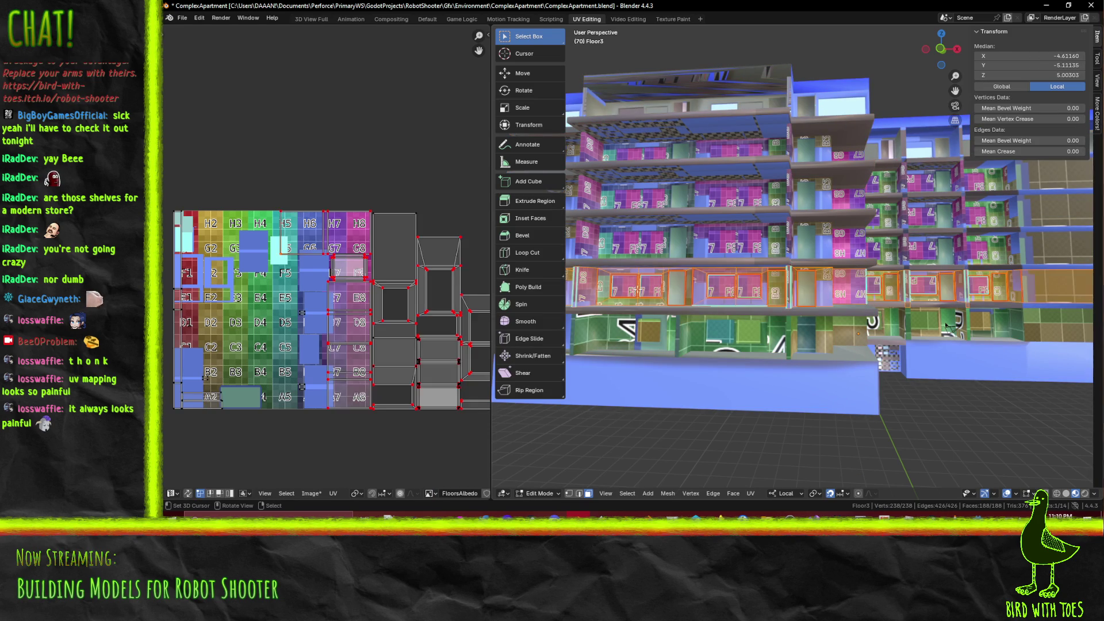
Box-select the UV islands right of the texture and trial a horizontal move, then cancel it
{"action": "mouse_move", "coordinate": [360, 311]}
{"action": "middle_mouse_down"}
{"action": "mouse_move", "coordinate": [332, 267]}
{"action": "mouse_move", "coordinate": [271, 255]}
{"action": "middle_mouse_up"}
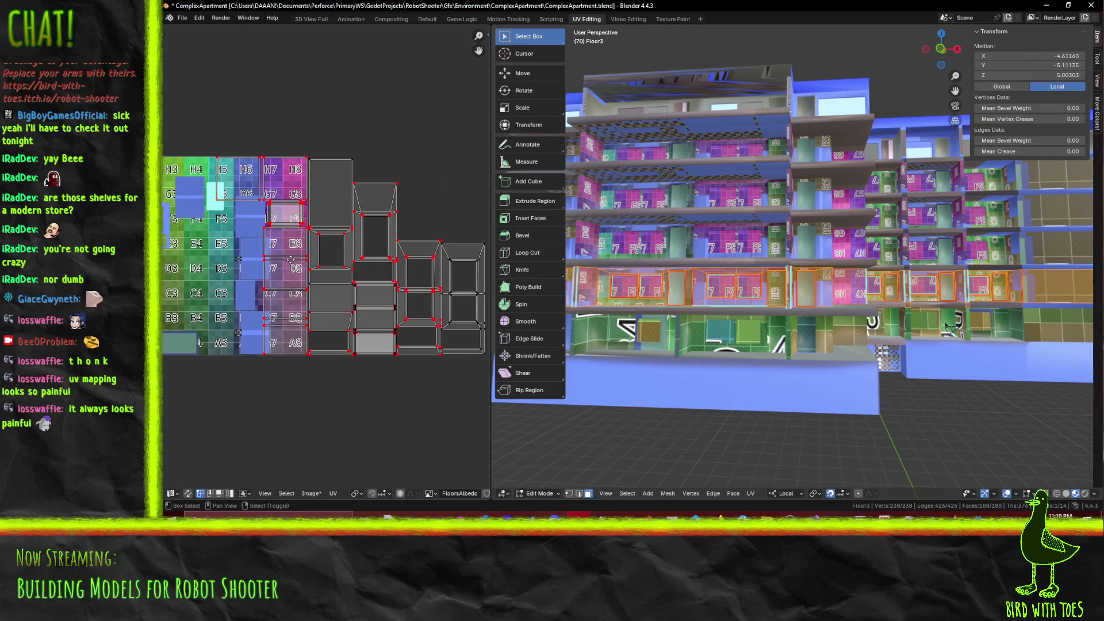
{"action": "key", "text": "b"}
{"action": "mouse_move", "coordinate": [282, 148]}
{"action": "left_mouse_down"}
{"action": "mouse_move", "coordinate": [447, 355]}
{"action": "mouse_move", "coordinate": [451, 387]}
{"action": "left_mouse_up"}
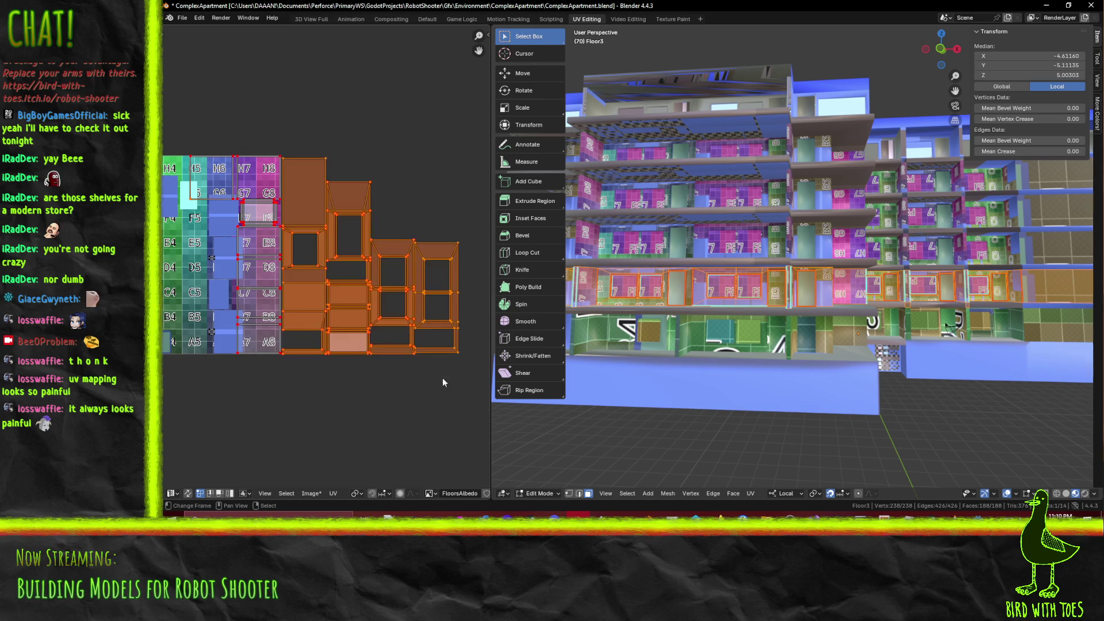
{"action": "scroll", "coordinate": [450, 387], "scroll_direction": "down", "scroll_amount": 2}
{"action": "middle_click_drag", "start_coordinate": [434, 301], "coordinate": [477, 306]}
{"action": "scroll", "coordinate": [477, 306], "scroll_direction": "up", "scroll_amount": 2}
{"action": "scroll", "coordinate": [472, 305], "scroll_direction": "down", "scroll_amount": 1}
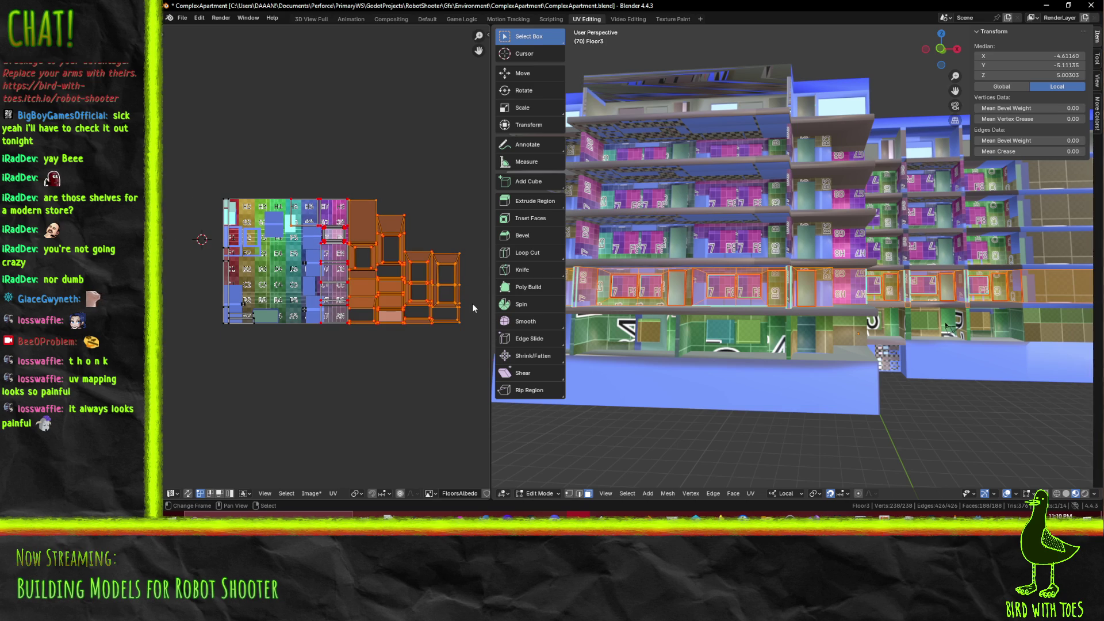
{"action": "key", "text": "g"}
{"action": "key", "text": "x"}
{"action": "right_click", "coordinate": [416, 298]}
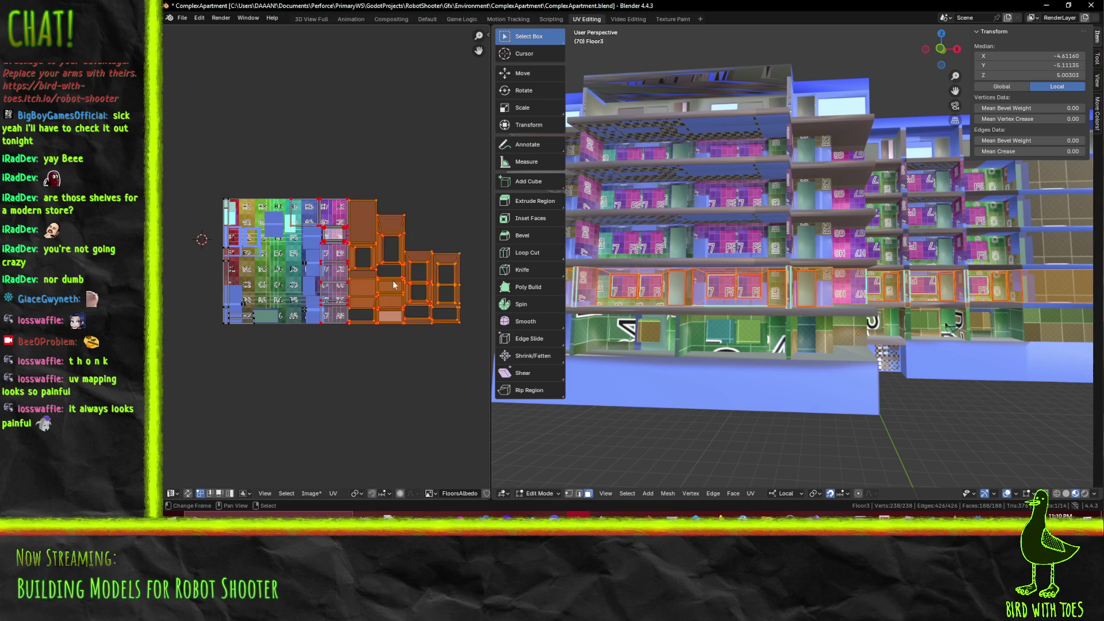
Reselect the islands beside the atlas and begin moving them along X
{"action": "scroll", "coordinate": [299, 236], "scroll_direction": "up", "scroll_amount": 1}
{"action": "key", "text": "alt+a"}
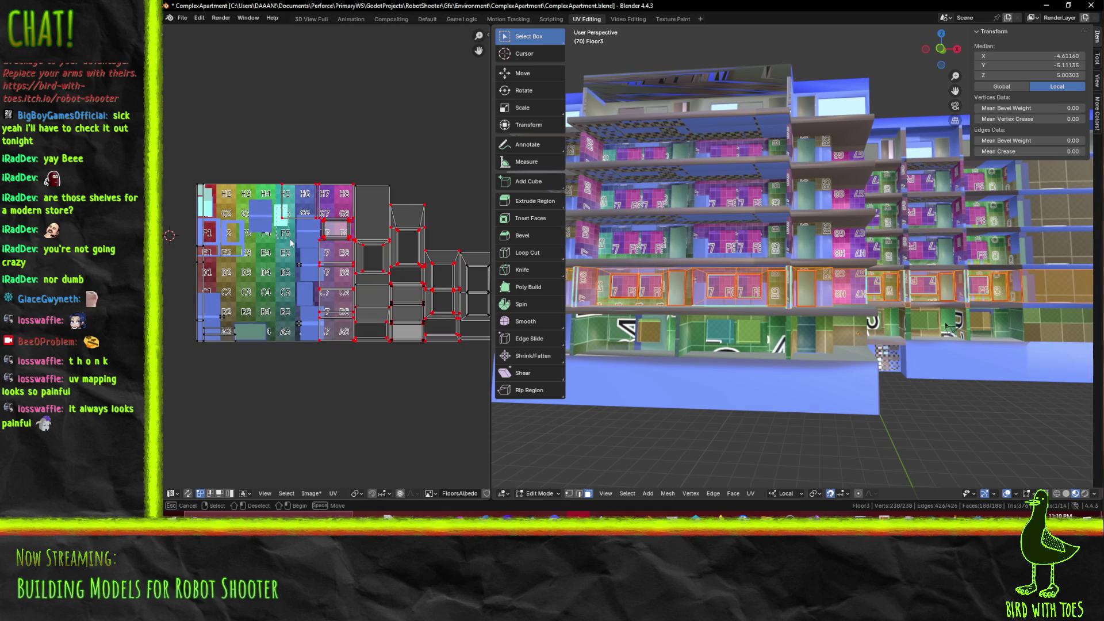
{"action": "mouse_move", "coordinate": [354, 176]}
{"action": "left_mouse_down"}
{"action": "mouse_move", "coordinate": [457, 250]}
{"action": "mouse_move", "coordinate": [514, 387]}
{"action": "mouse_move", "coordinate": [483, 382]}
{"action": "left_mouse_up"}
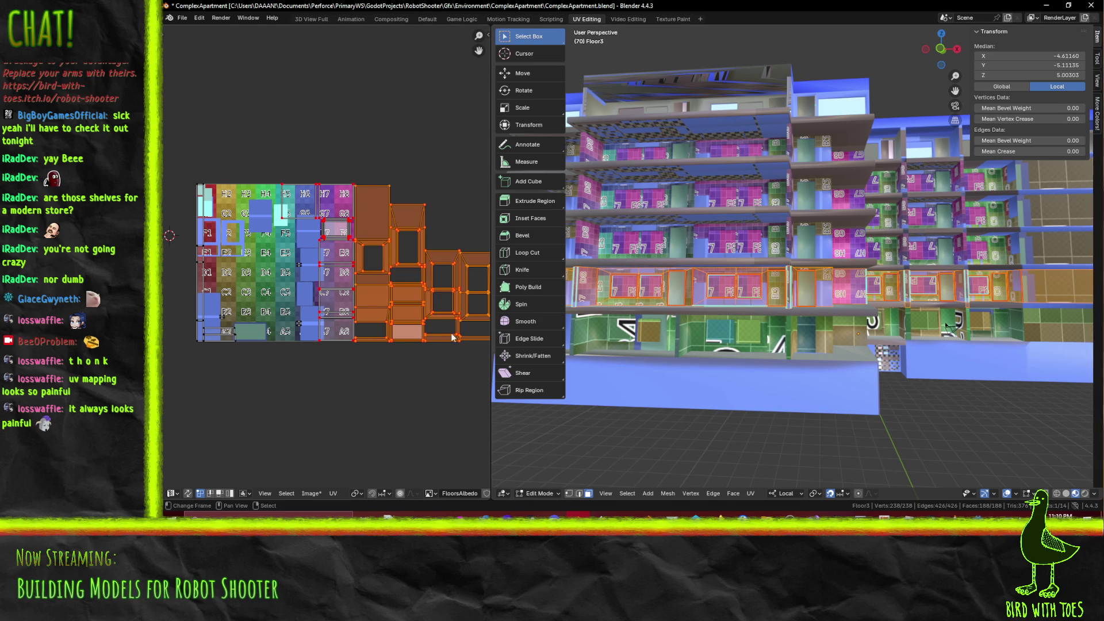
{"action": "key", "text": "g"}
{"action": "key", "text": "x"}
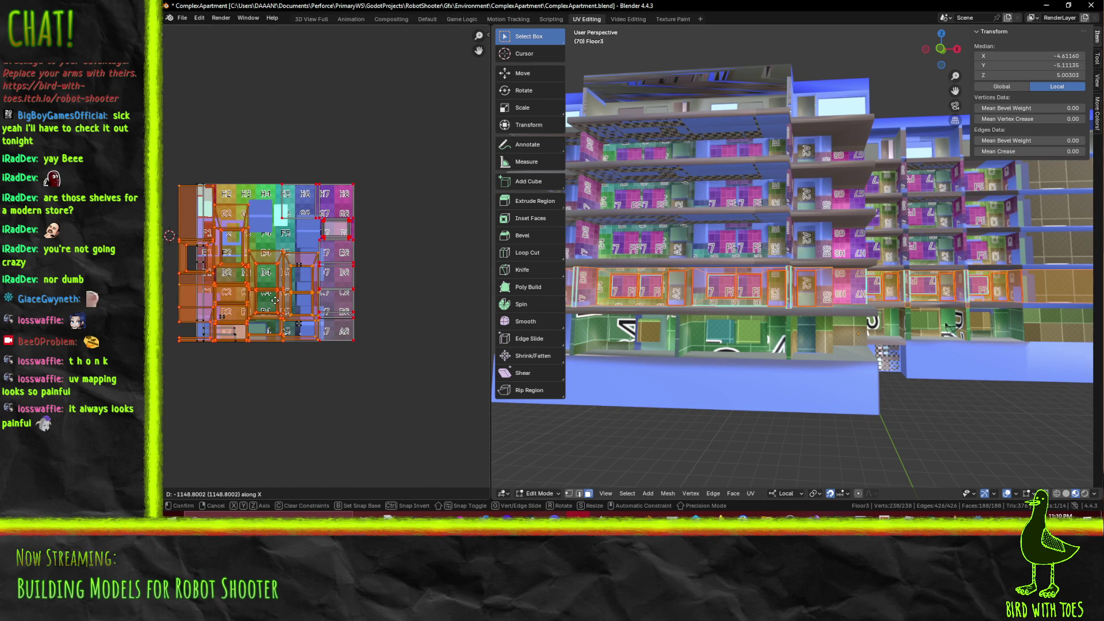
{"action": "left_click", "coordinate": [275, 300]}
{"action": "scroll", "coordinate": [275, 300], "scroll_direction": "up", "scroll_amount": 5}
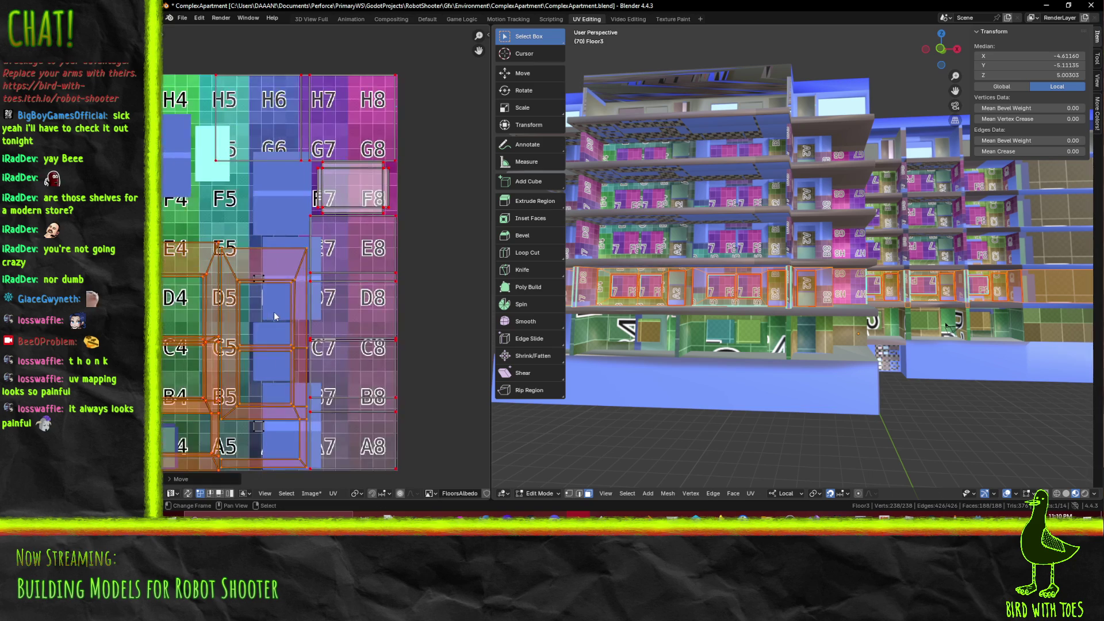
{"action": "scroll", "coordinate": [268, 298], "scroll_direction": "up", "scroll_amount": 1}
{"action": "left_click", "coordinate": [246, 284]}
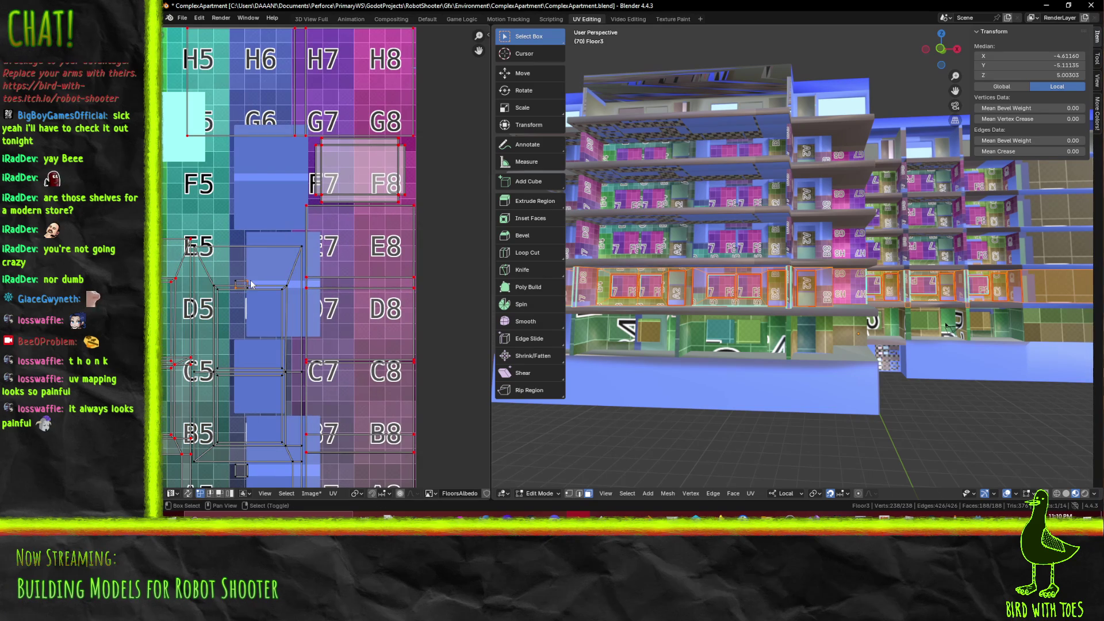
{"action": "middle_click_drag", "start_coordinate": [260, 380], "coordinate": [292, 297]}
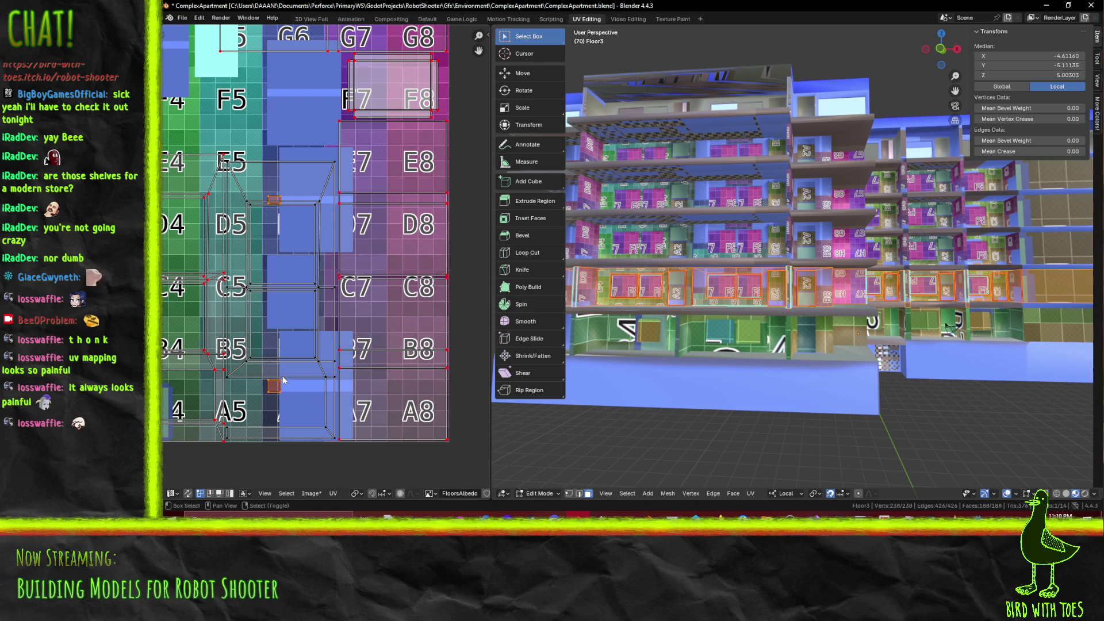
{"action": "scroll", "coordinate": [287, 385], "scroll_direction": "down", "scroll_amount": 3}
{"action": "key", "text": "g"}
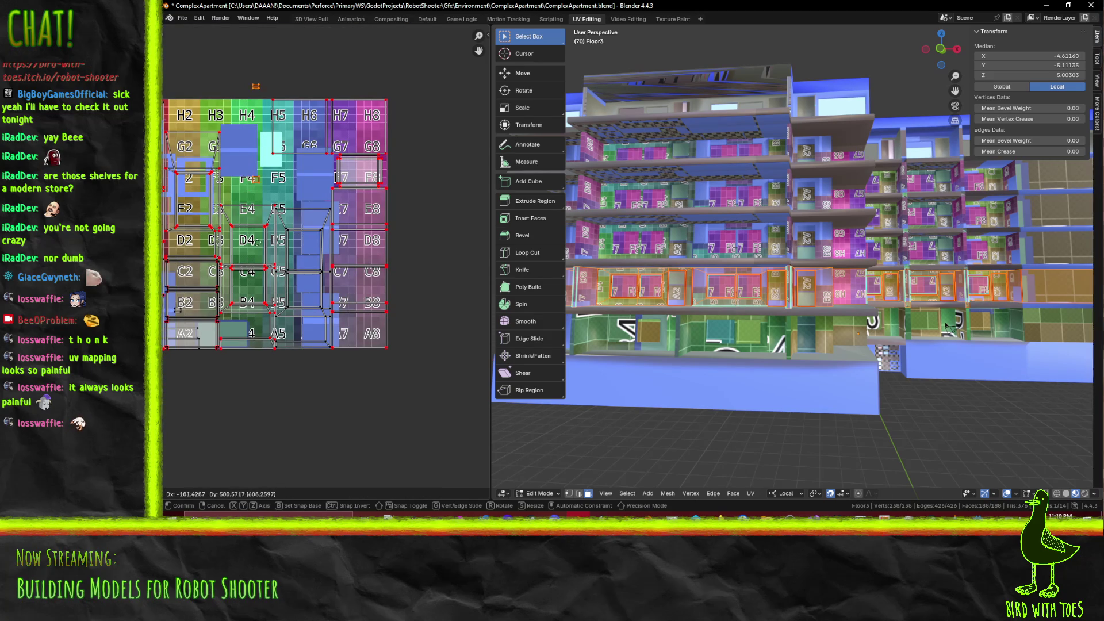
{"action": "left_click", "coordinate": [303, 260]}
{"action": "mouse_move", "coordinate": [302, 259]}
{"action": "middle_mouse_down"}
{"action": "mouse_move", "coordinate": [406, 271]}
{"action": "mouse_move", "coordinate": [315, 266]}
{"action": "middle_mouse_up"}
{"action": "scroll", "coordinate": [406, 271], "scroll_direction": "up", "scroll_amount": 1}
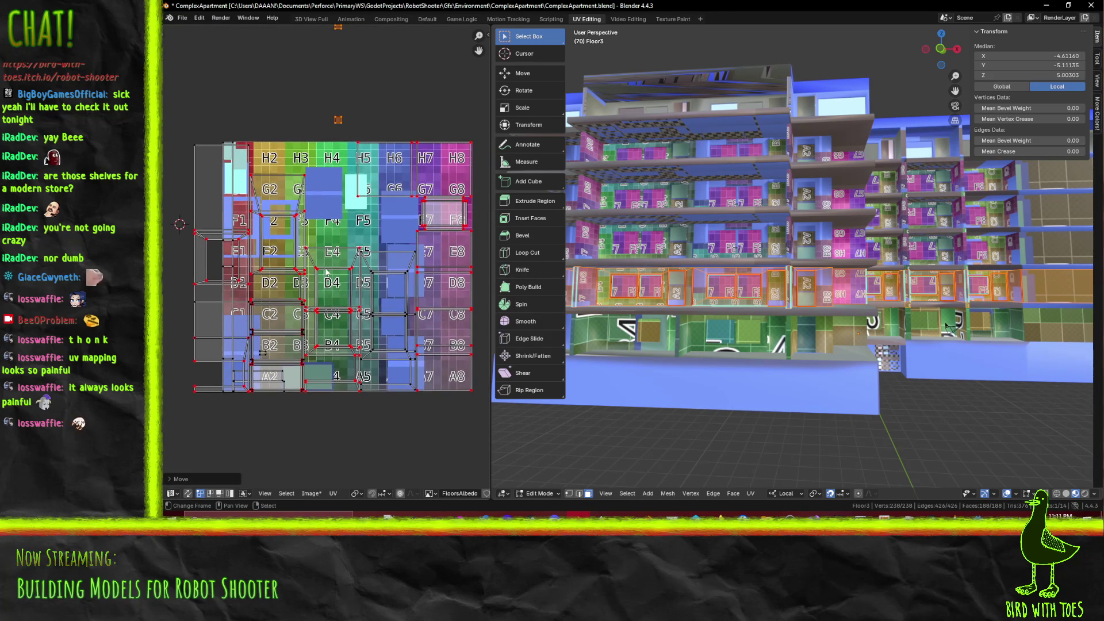
{"action": "scroll", "coordinate": [315, 266], "scroll_direction": "down", "scroll_amount": 1}
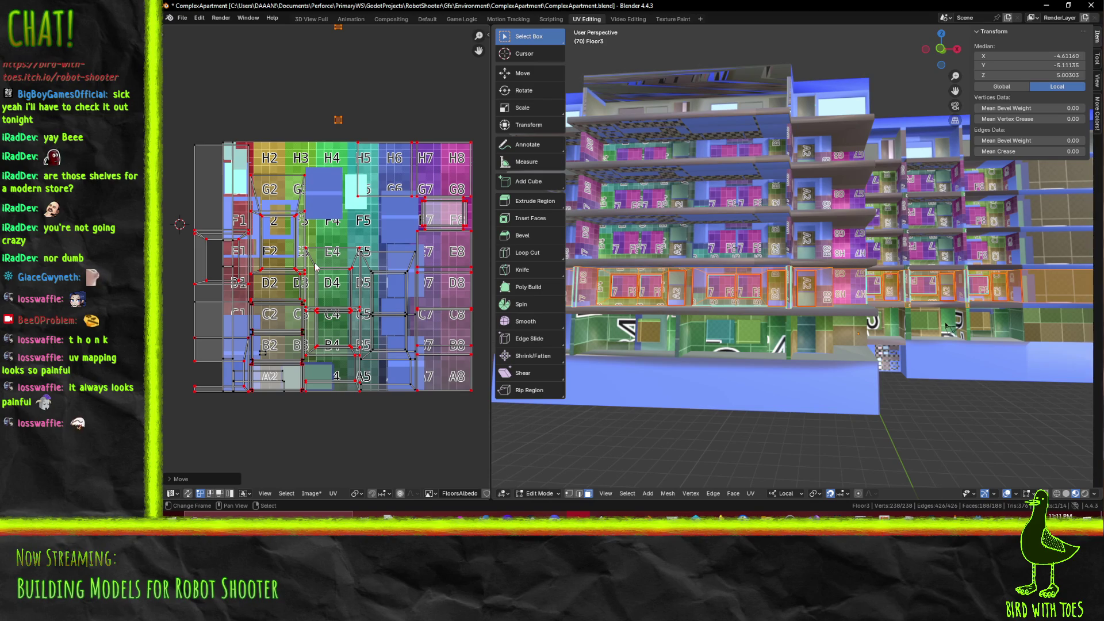
{"action": "scroll", "coordinate": [377, 272], "scroll_direction": "up", "scroll_amount": 1}
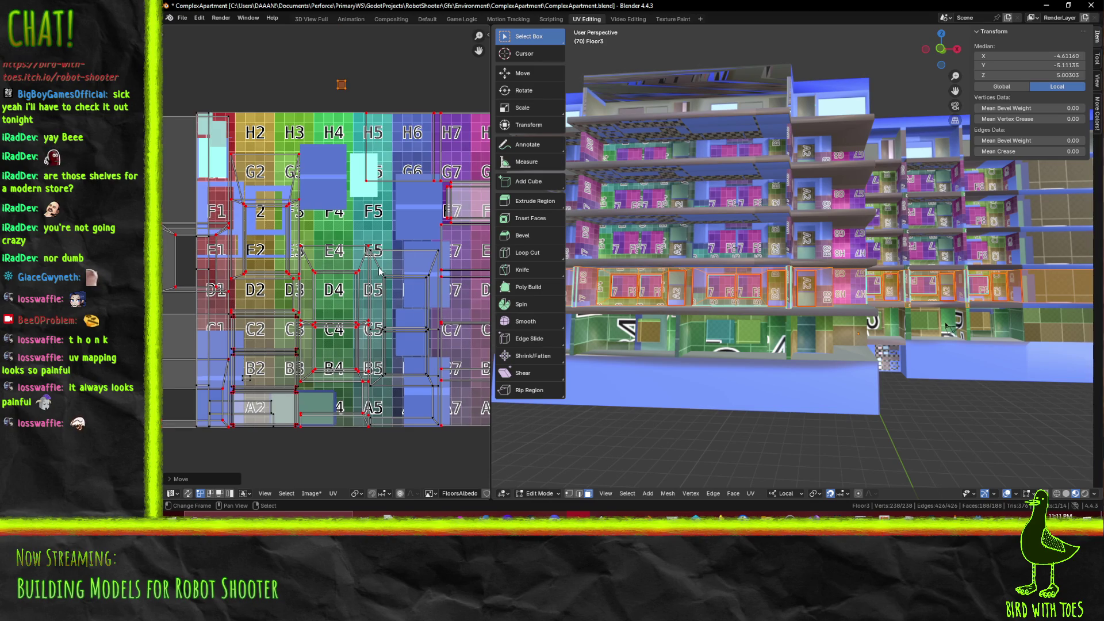
{"action": "middle_click_drag", "start_coordinate": [377, 272], "coordinate": [302, 252]}
{"action": "left_click_drag", "start_coordinate": [233, 112], "coordinate": [421, 191]}
{"action": "middle_click_drag", "start_coordinate": [280, 212], "coordinate": [404, 218]}
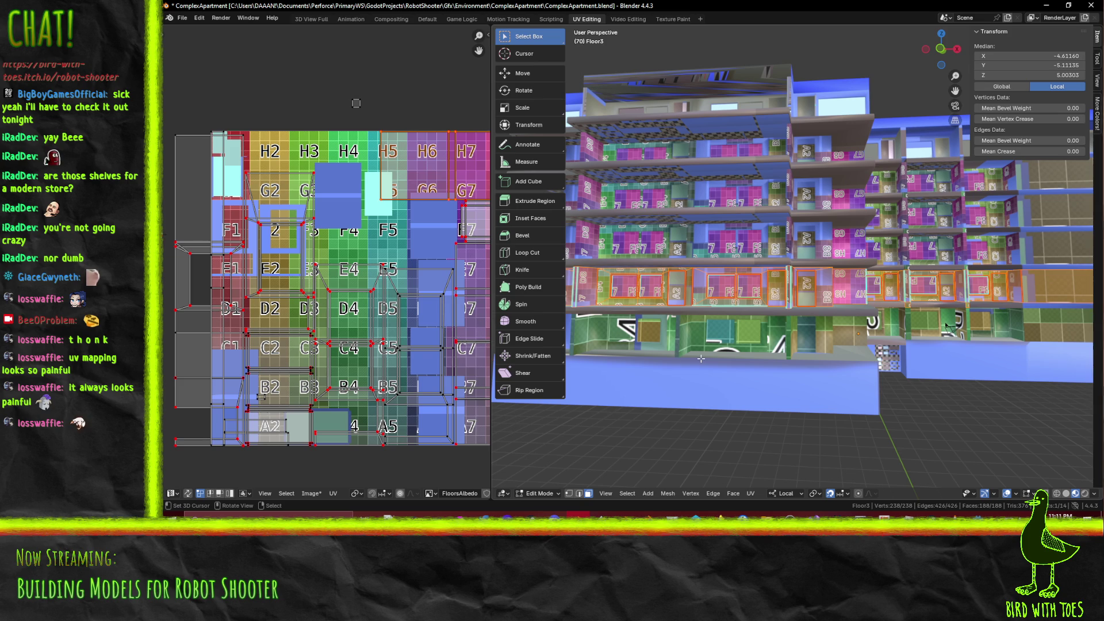
{"action": "key", "text": "alt+a"}
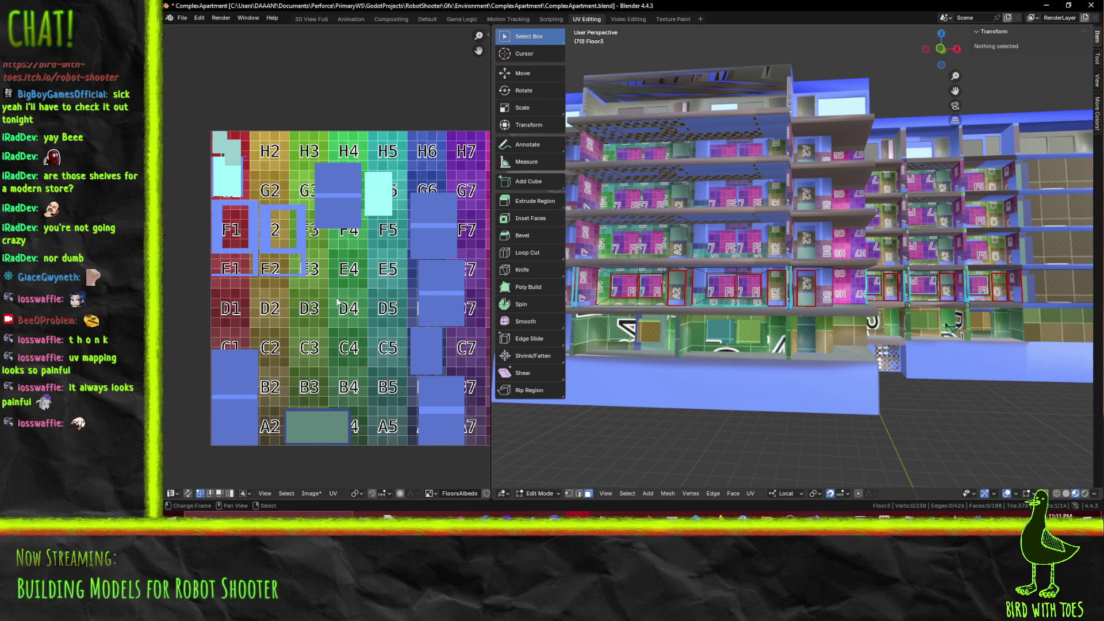
Select one wall face and move its UV island above the atlas
{"action": "key", "text": "a"}
{"action": "middle_click_drag", "start_coordinate": [426, 314], "coordinate": [339, 305]}
{"action": "scroll", "coordinate": [1071, 290], "scroll_direction": "down", "scroll_amount": 3}
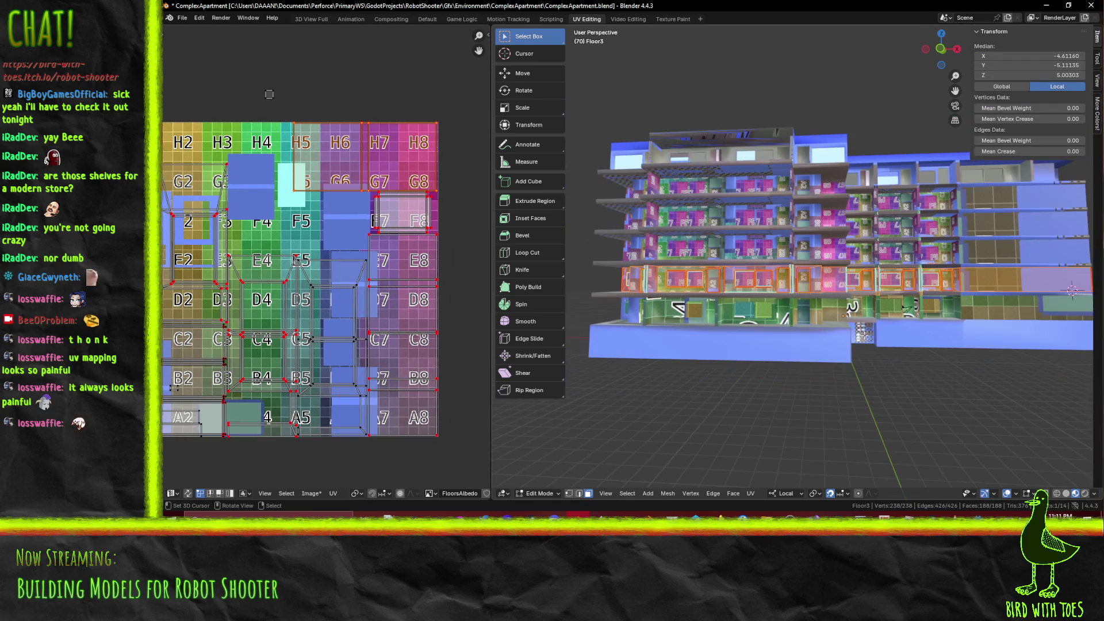
{"action": "left_click", "coordinate": [984, 283]}
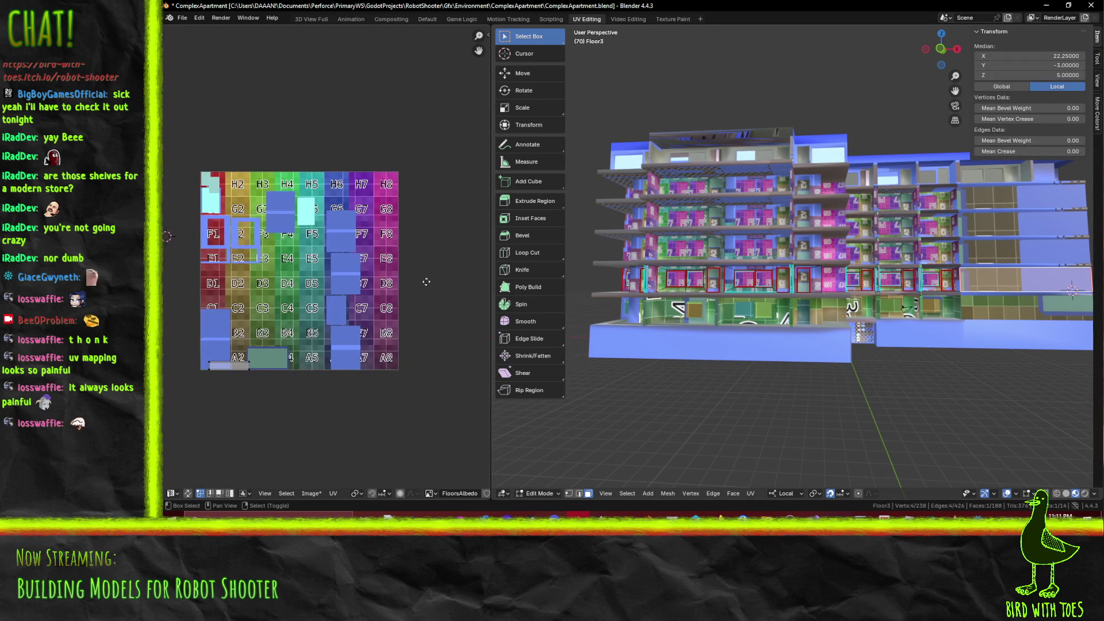
{"action": "middle_click_drag", "start_coordinate": [207, 298], "coordinate": [264, 299]}
{"action": "scroll", "coordinate": [263, 299], "scroll_direction": "down", "scroll_amount": 2}
{"action": "middle_click_drag", "start_coordinate": [365, 339], "coordinate": [305, 329]}
{"action": "key", "text": "g"}
{"action": "left_click", "coordinate": [420, 159]}
Add the adjacent floor-band wall faces and the large end wall, then move their UVs above the atlas
{"action": "mouse_move", "coordinate": [793, 299]}
{"action": "middle_mouse_down"}
{"action": "mouse_move", "coordinate": [834, 297]}
{"action": "mouse_move", "coordinate": [644, 293]}
{"action": "mouse_move", "coordinate": [750, 271]}
{"action": "middle_mouse_up"}
{"action": "left_click", "coordinate": [642, 293], "text": "shift"}
{"action": "left_click", "coordinate": [751, 271], "text": "shift"}
{"action": "left_click", "coordinate": [827, 274], "text": "shift"}
{"action": "left_click", "coordinate": [928, 275], "text": "shift"}
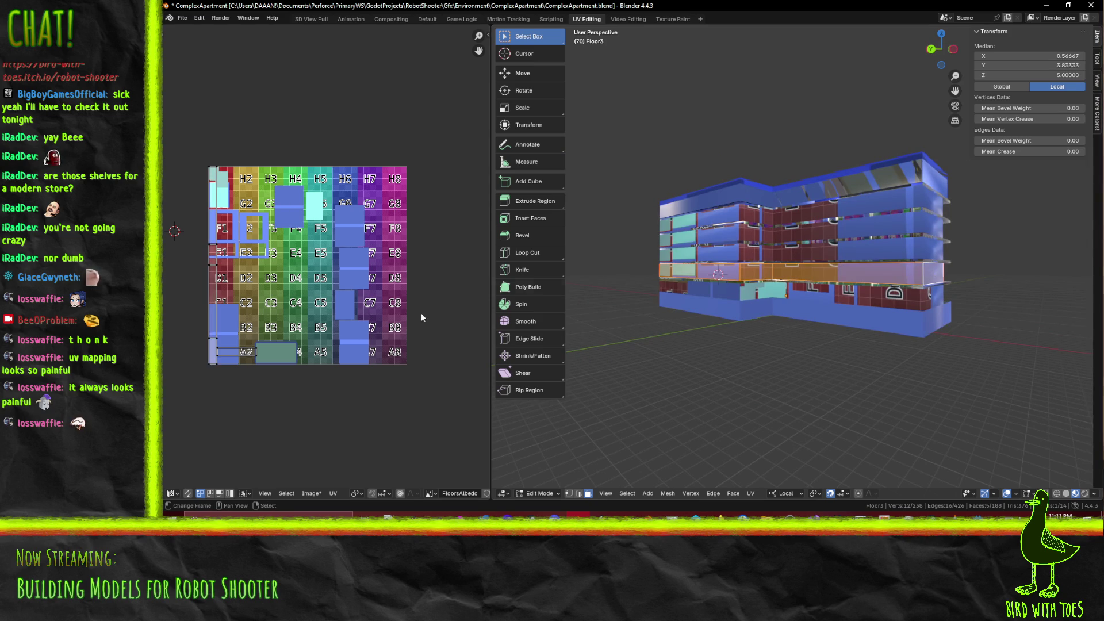
{"action": "key", "text": "g"}
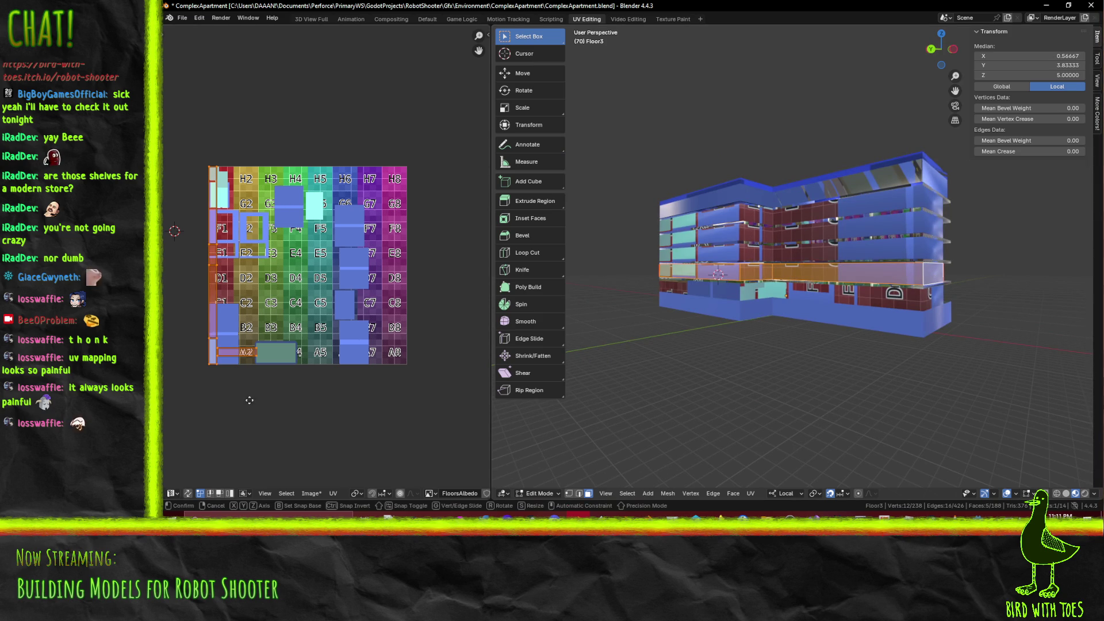
{"action": "left_click", "coordinate": [820, 360]}
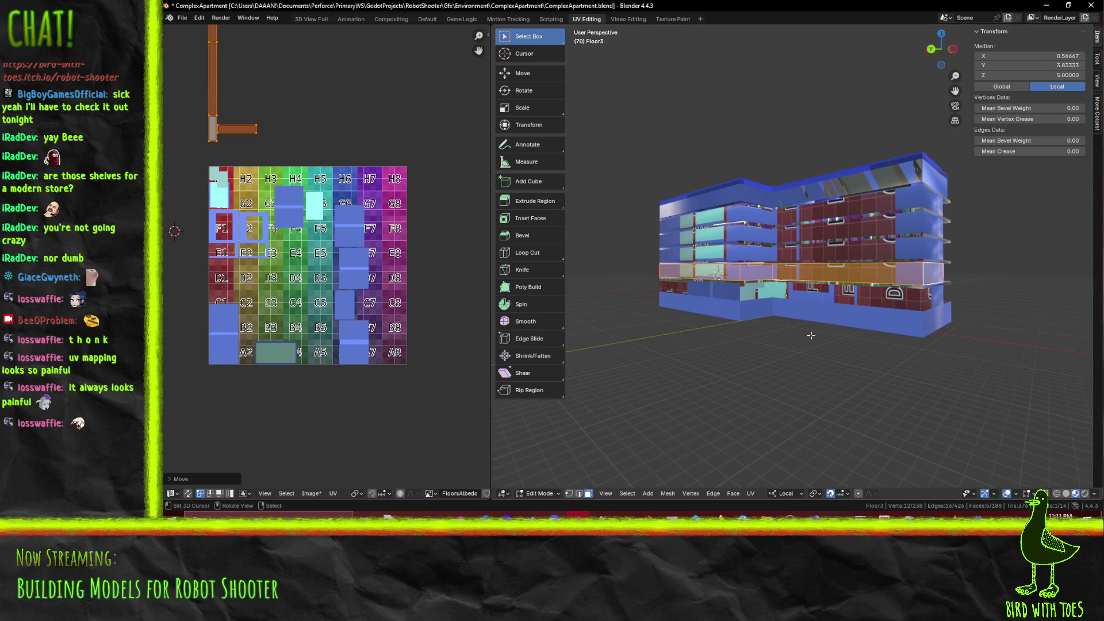
Move the horizontal UV strip above the atlas over to the right
{"action": "key", "text": "a"}
{"action": "middle_click_drag", "start_coordinate": [854, 327], "coordinate": [977, 331]}
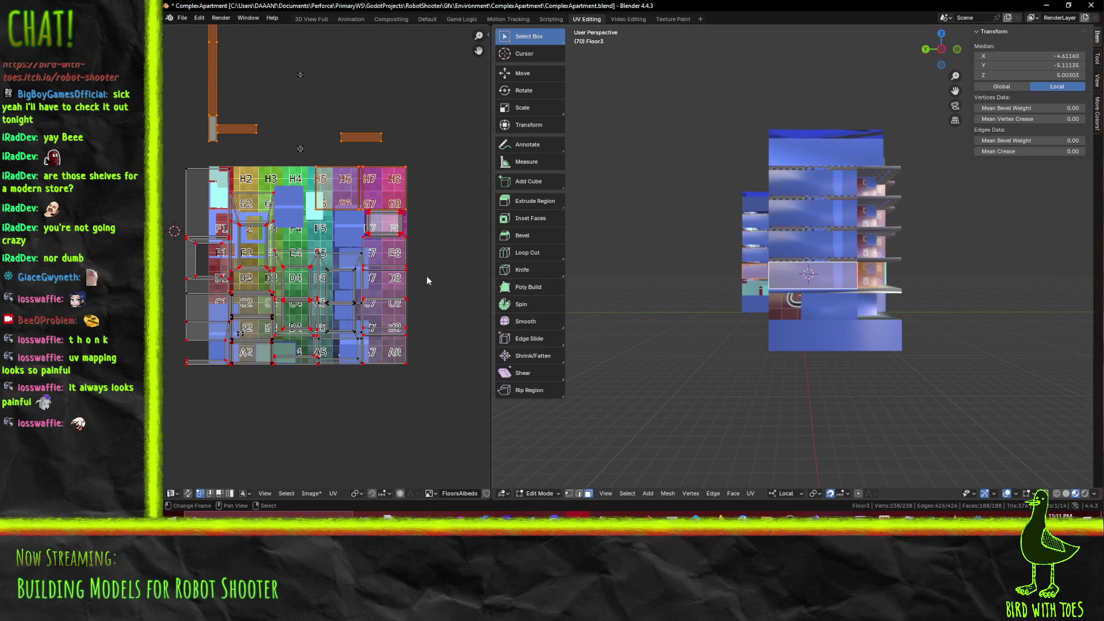
{"action": "left_click", "coordinate": [369, 196]}
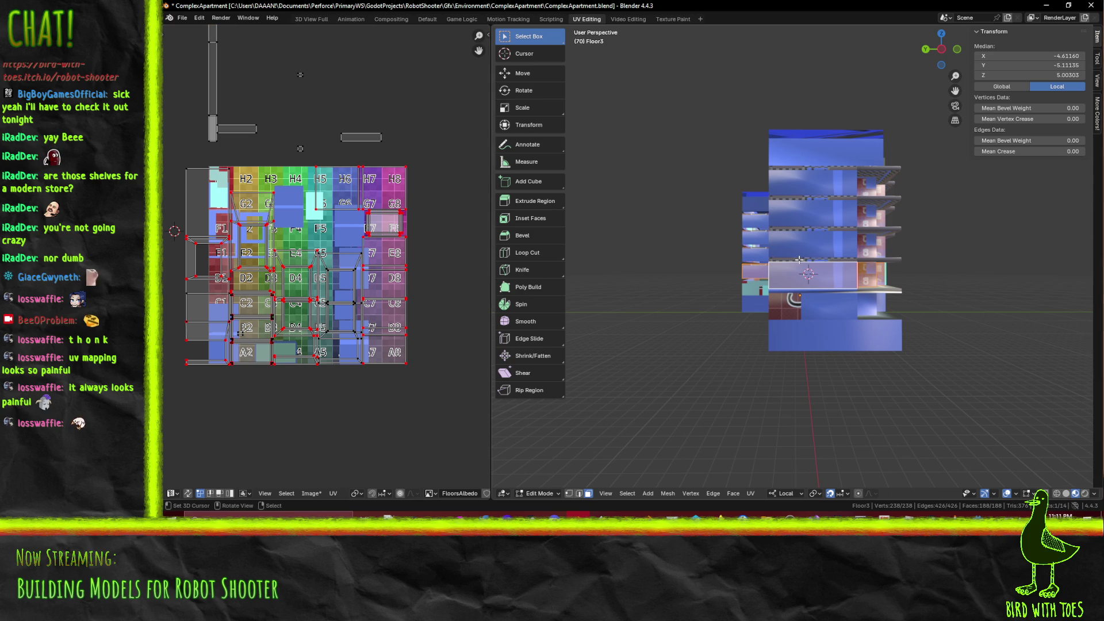
{"action": "scroll", "coordinate": [263, 180], "scroll_direction": "up", "scroll_amount": 3}
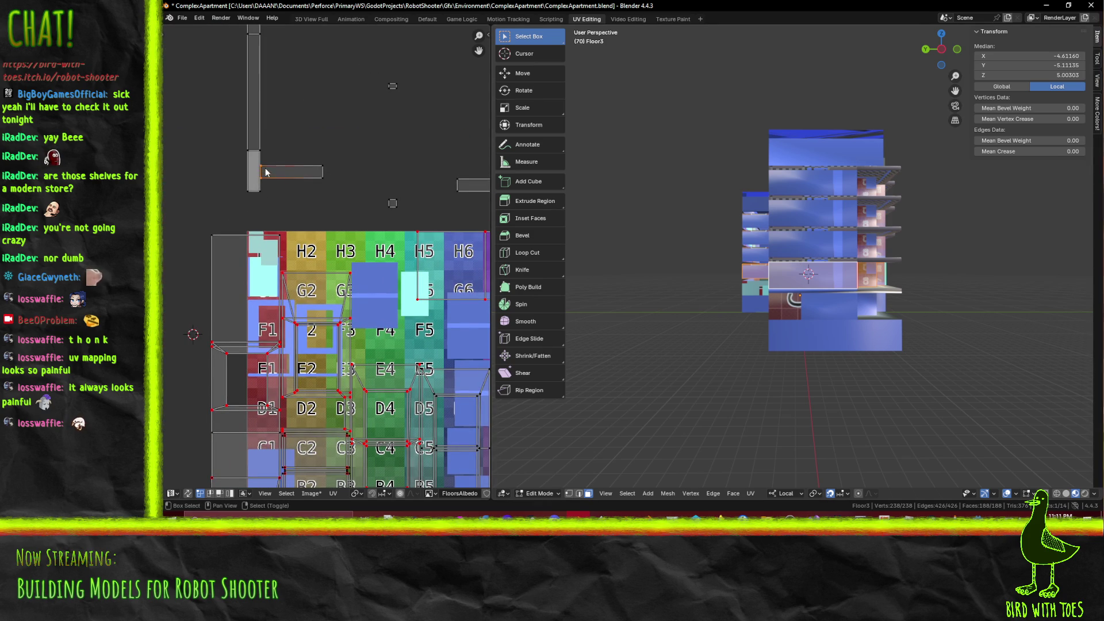
{"action": "left_click", "coordinate": [266, 172]}
{"action": "key", "text": "g"}
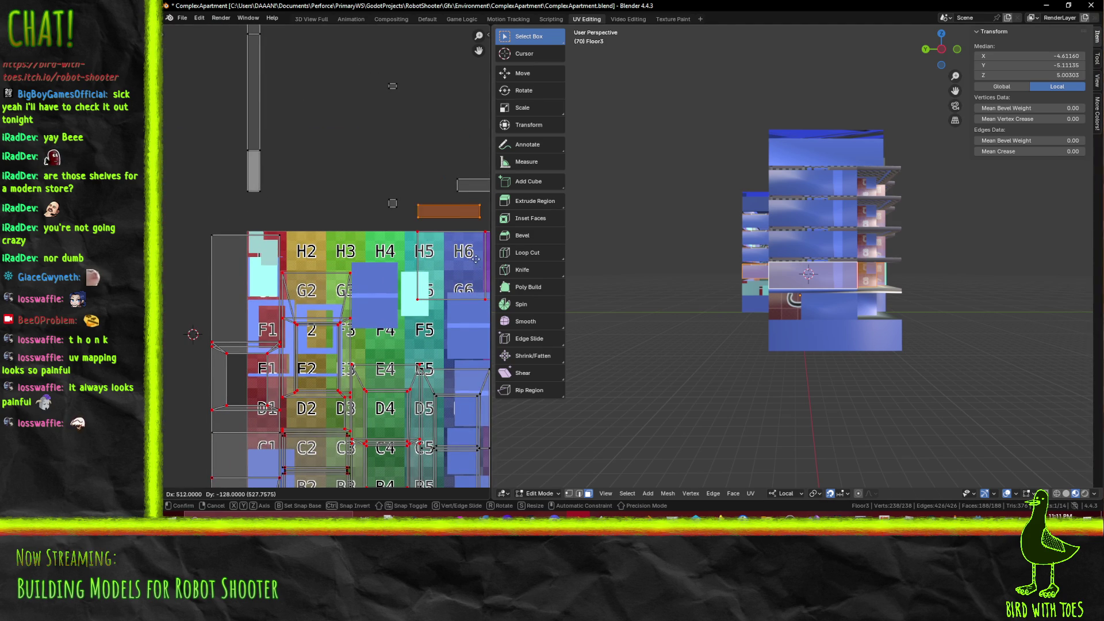
{"action": "left_click", "coordinate": [212, 273]}
Review the UV grid around E5–D5 and orbit to the building's long facade
{"action": "mouse_move", "coordinate": [348, 321]}
{"action": "middle_mouse_down"}
{"action": "mouse_move", "coordinate": [339, 247]}
{"action": "mouse_move", "coordinate": [306, 230]}
{"action": "middle_mouse_up"}
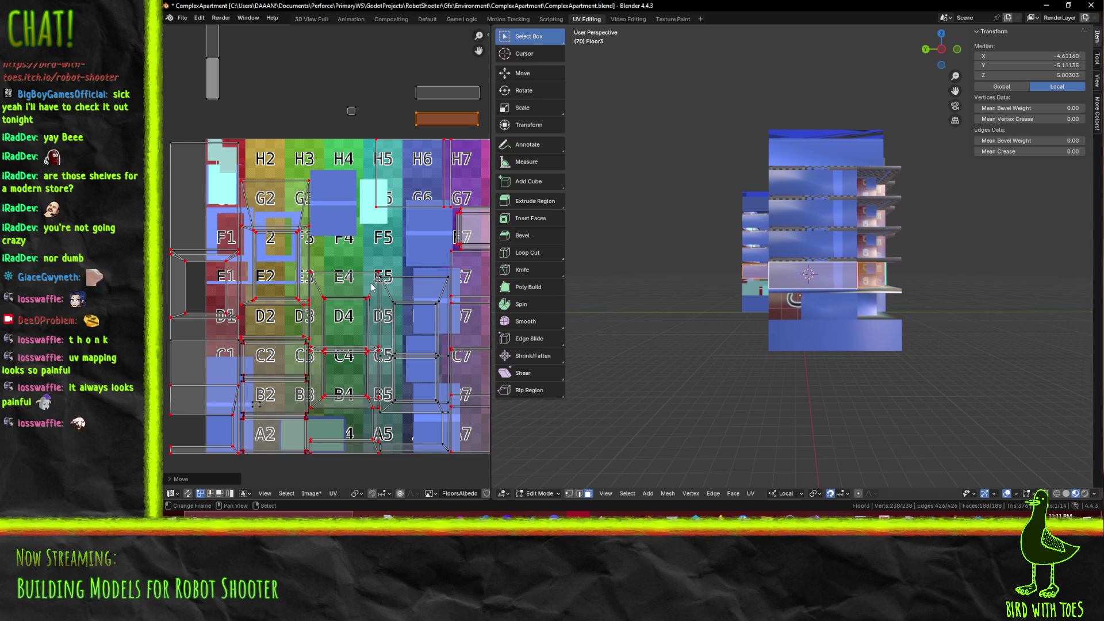
{"action": "scroll", "coordinate": [372, 287], "scroll_direction": "up", "scroll_amount": 1}
{"action": "mouse_move", "coordinate": [371, 288]}
{"action": "middle_mouse_down"}
{"action": "mouse_move", "coordinate": [280, 213]}
{"action": "mouse_move", "coordinate": [277, 195]}
{"action": "middle_mouse_up"}
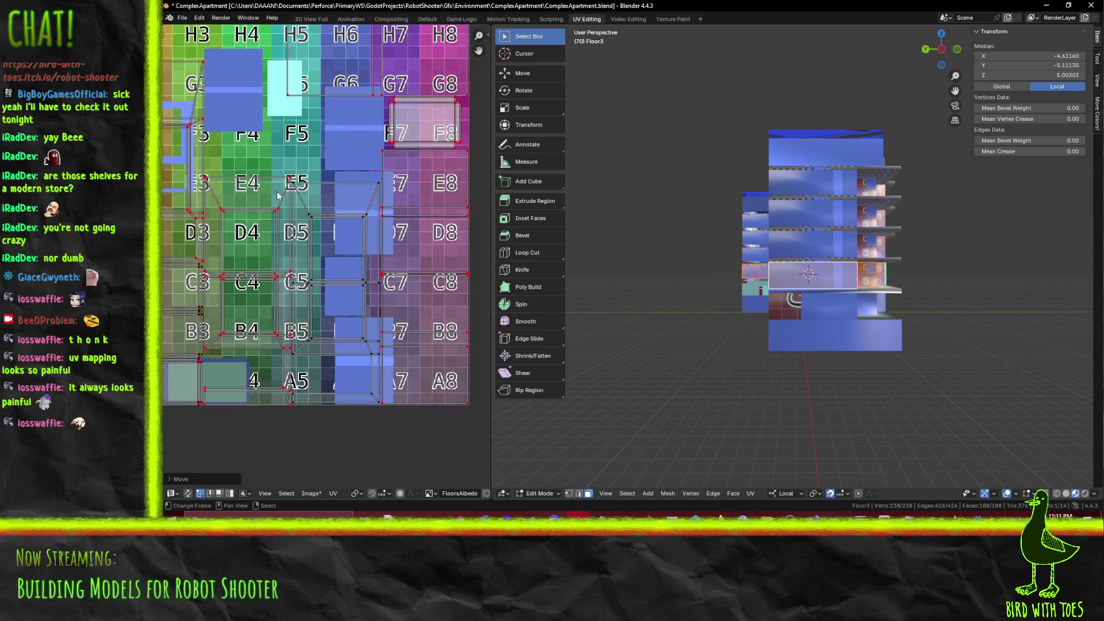
{"action": "scroll", "coordinate": [277, 195], "scroll_direction": "up", "scroll_amount": 1}
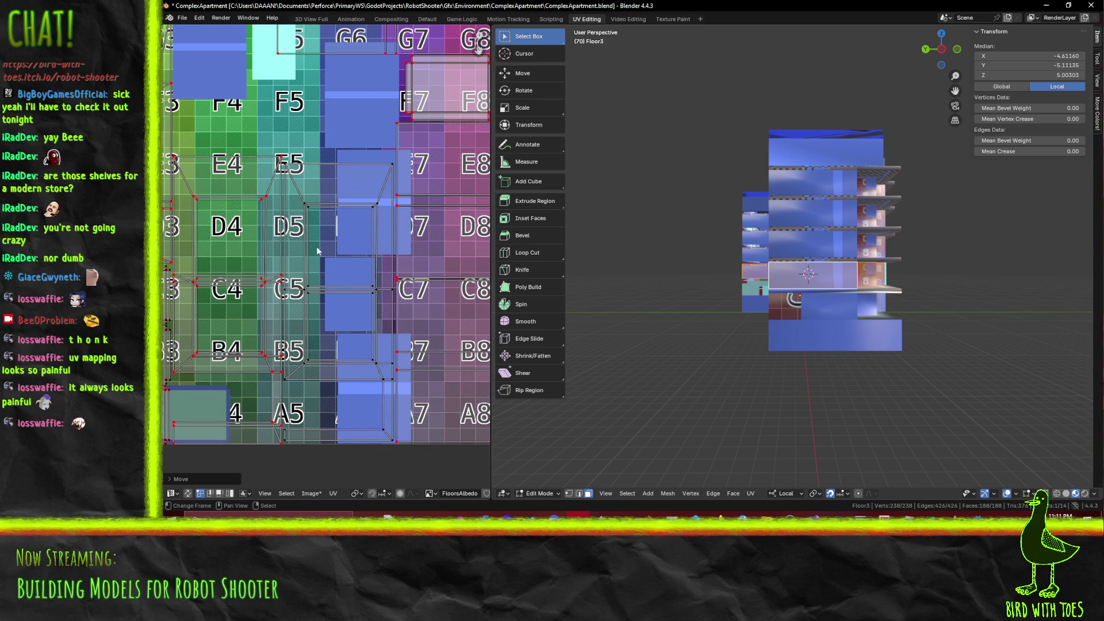
{"action": "scroll", "coordinate": [332, 296], "scroll_direction": "down", "scroll_amount": 2}
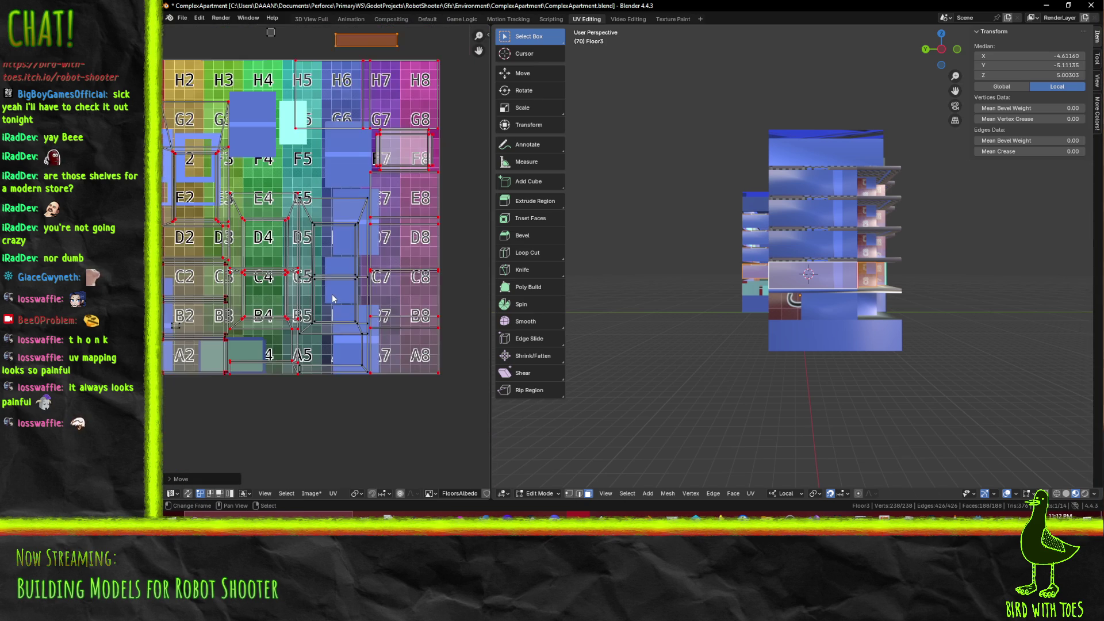
{"action": "mouse_move", "coordinate": [332, 296]}
{"action": "middle_mouse_down"}
{"action": "mouse_move", "coordinate": [427, 315]}
{"action": "mouse_move", "coordinate": [337, 343]}
{"action": "mouse_move", "coordinate": [331, 301]}
{"action": "mouse_move", "coordinate": [303, 267]}
{"action": "mouse_move", "coordinate": [303, 293]}
{"action": "middle_mouse_up"}
{"action": "scroll", "coordinate": [427, 315], "scroll_direction": "down", "scroll_amount": 1}
{"action": "scroll", "coordinate": [303, 267], "scroll_direction": "up", "scroll_amount": 1}
{"action": "middle_click_drag", "start_coordinate": [669, 288], "coordinate": [957, 295]}
{"action": "scroll", "coordinate": [957, 295], "scroll_direction": "up", "scroll_amount": 5}
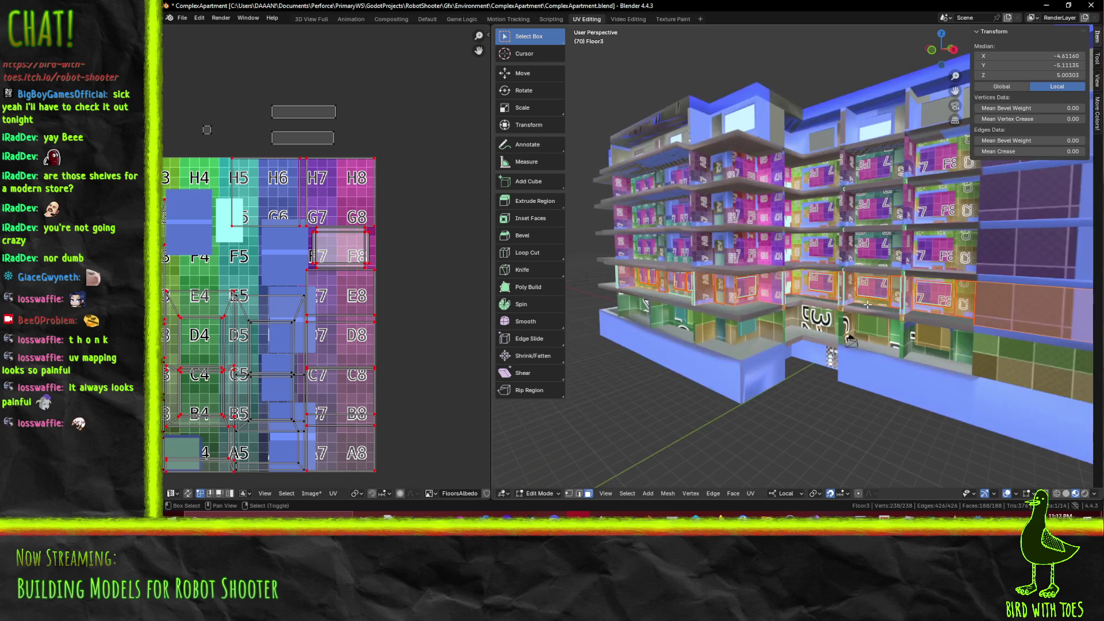
Box-select the UV faces spanning E7–B8 and H5–G8
{"action": "key", "text": "b"}
{"action": "mouse_move", "coordinate": [225, 153]}
{"action": "left_mouse_down"}
{"action": "mouse_move", "coordinate": [385, 196]}
{"action": "mouse_move", "coordinate": [419, 225]}
{"action": "left_mouse_up"}
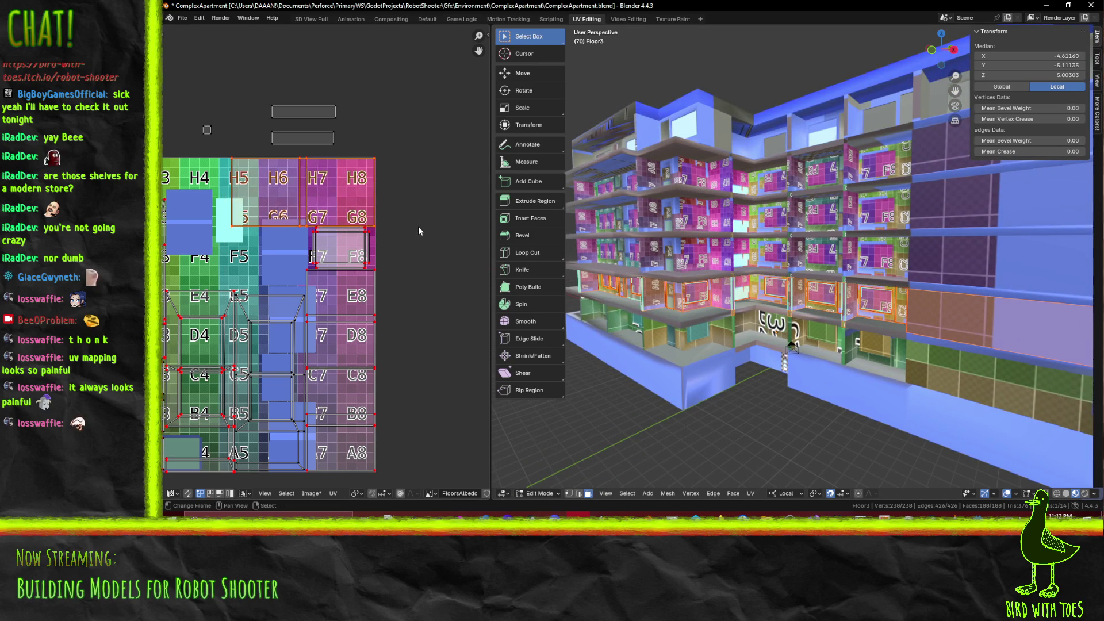
{"action": "scroll", "coordinate": [418, 226], "scroll_direction": "up", "scroll_amount": 3}
{"action": "middle_click_drag", "start_coordinate": [419, 278], "coordinate": [374, 136]}
{"action": "scroll", "coordinate": [304, 168], "scroll_direction": "down", "scroll_amount": 2}
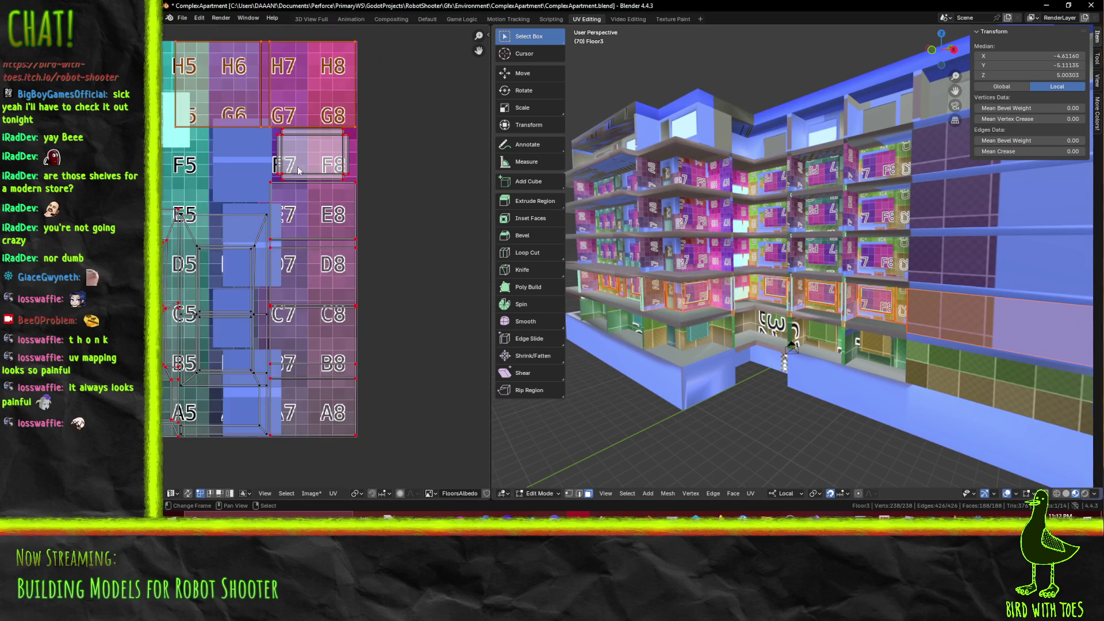
{"action": "key", "text": "b"}
{"action": "mouse_move", "coordinate": [267, 179]}
{"action": "left_mouse_down"}
{"action": "mouse_move", "coordinate": [319, 246]}
{"action": "mouse_move", "coordinate": [391, 461]}
{"action": "left_mouse_up"}
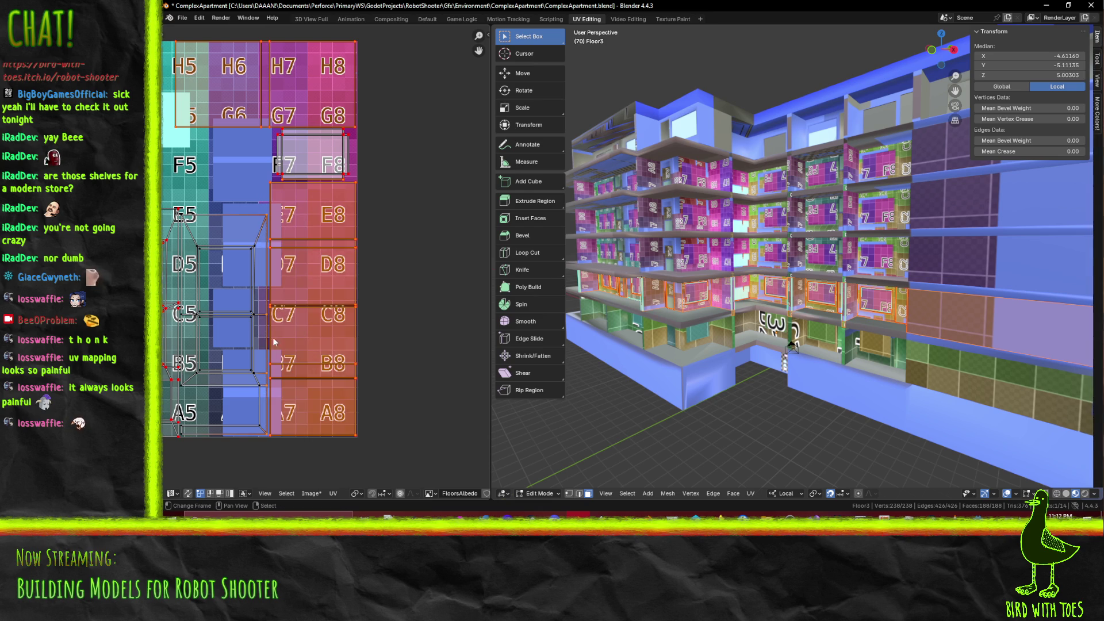
{"action": "key", "text": "alt+a"}
{"action": "key", "text": "b"}
{"action": "left_click_drag", "start_coordinate": [268, 179], "coordinate": [384, 462]}
{"action": "middle_click_drag", "start_coordinate": [366, 345], "coordinate": [388, 461]}
{"action": "key", "text": "b"}
{"action": "mouse_move", "coordinate": [181, 152]}
{"action": "left_mouse_down"}
{"action": "mouse_move", "coordinate": [370, 220]}
{"action": "mouse_move", "coordinate": [398, 248]}
{"action": "left_mouse_up"}
Scale the selected UV faces down and shift them slightly
{"action": "key", "text": "s"}
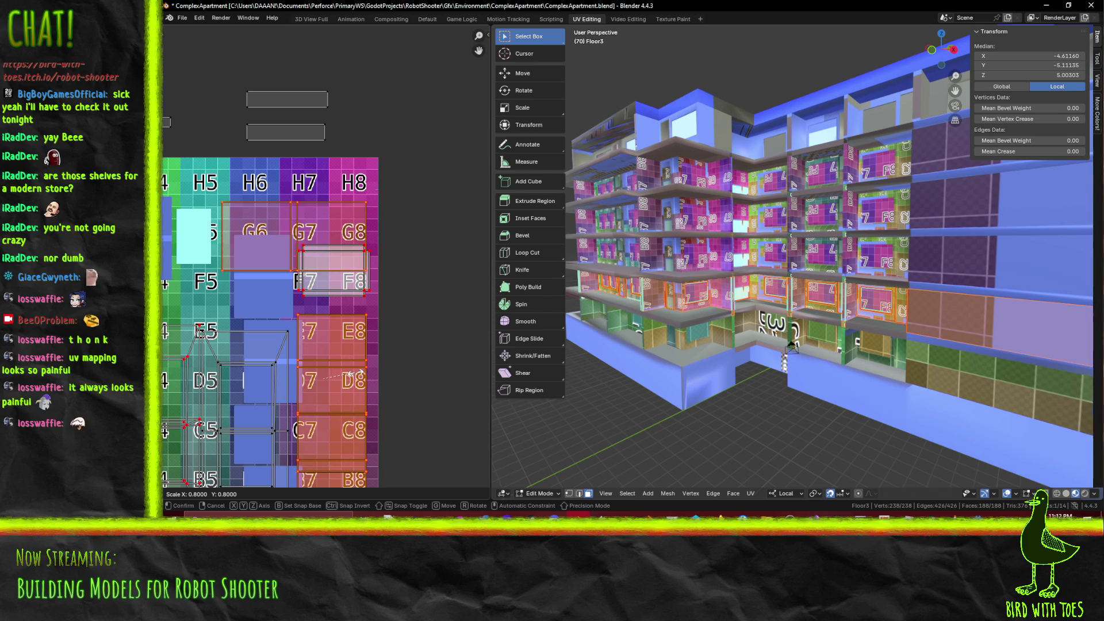
{"action": "left_click", "coordinate": [351, 375]}
{"action": "mouse_move", "coordinate": [350, 374]}
{"action": "middle_mouse_down"}
{"action": "mouse_move", "coordinate": [380, 295]}
{"action": "mouse_move", "coordinate": [395, 319]}
{"action": "middle_mouse_up"}
{"action": "key", "text": "g"}
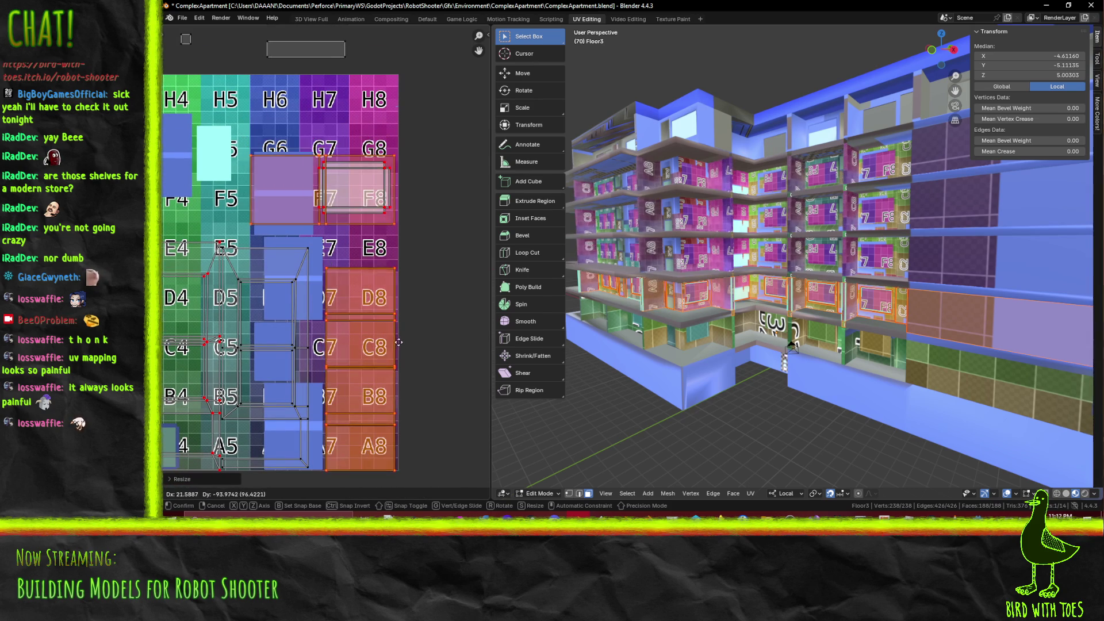
{"action": "left_click", "coordinate": [399, 339]}
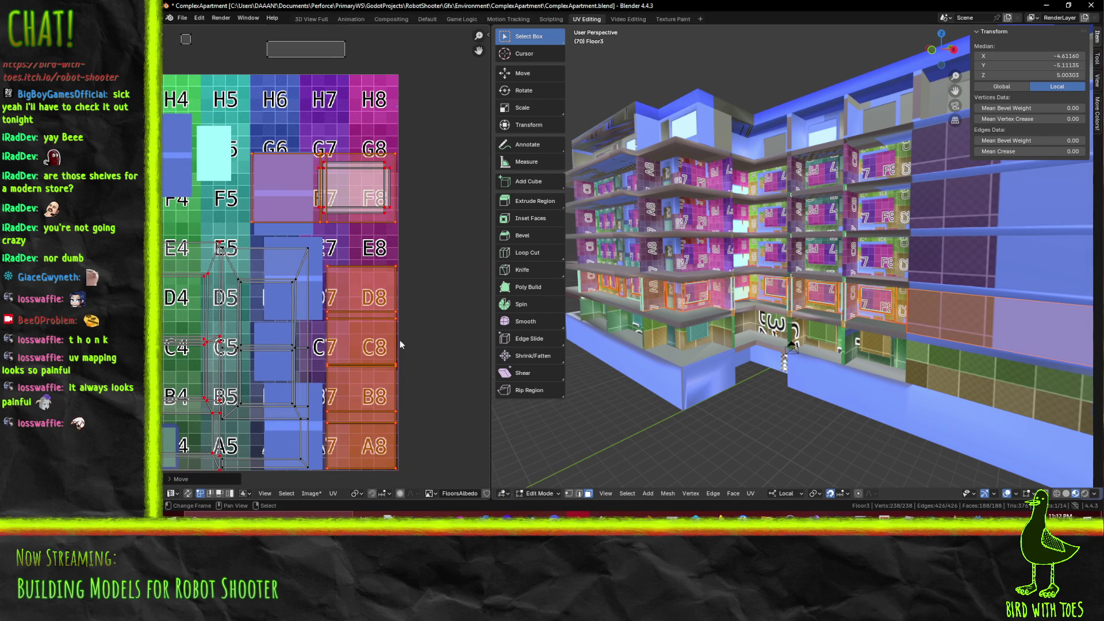
{"action": "left_click", "coordinate": [462, 310]}
Move the F7–F8 UV faces up onto the H7–H8 tiles
{"action": "key", "text": "b"}
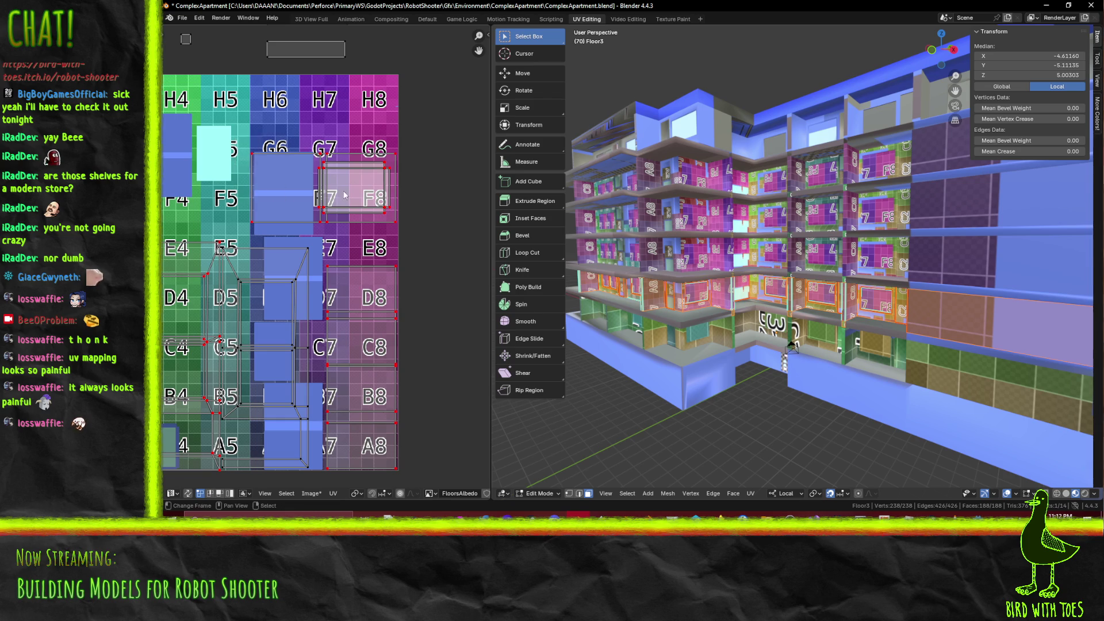
{"action": "scroll", "coordinate": [324, 257], "scroll_direction": "up", "scroll_amount": 2}
{"action": "left_click_drag", "start_coordinate": [307, 105], "coordinate": [418, 181]}
{"action": "middle_click_drag", "start_coordinate": [384, 221], "coordinate": [386, 321]}
{"action": "key", "text": "g"}
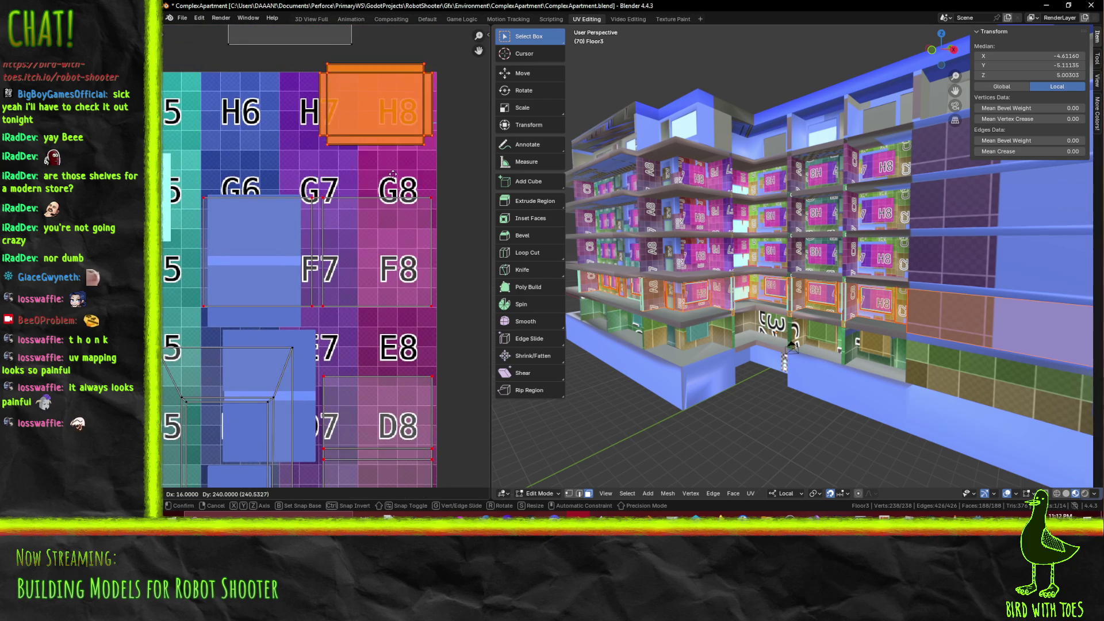
{"action": "left_click", "coordinate": [400, 172]}
{"action": "left_click", "coordinate": [194, 171]}
Rotate the G7–F8 faces square to the grid and place them on the G8–E8 column
{"action": "key", "text": "b"}
{"action": "left_click_drag", "start_coordinate": [193, 171], "coordinate": [441, 311]}
{"action": "key", "text": "r"}
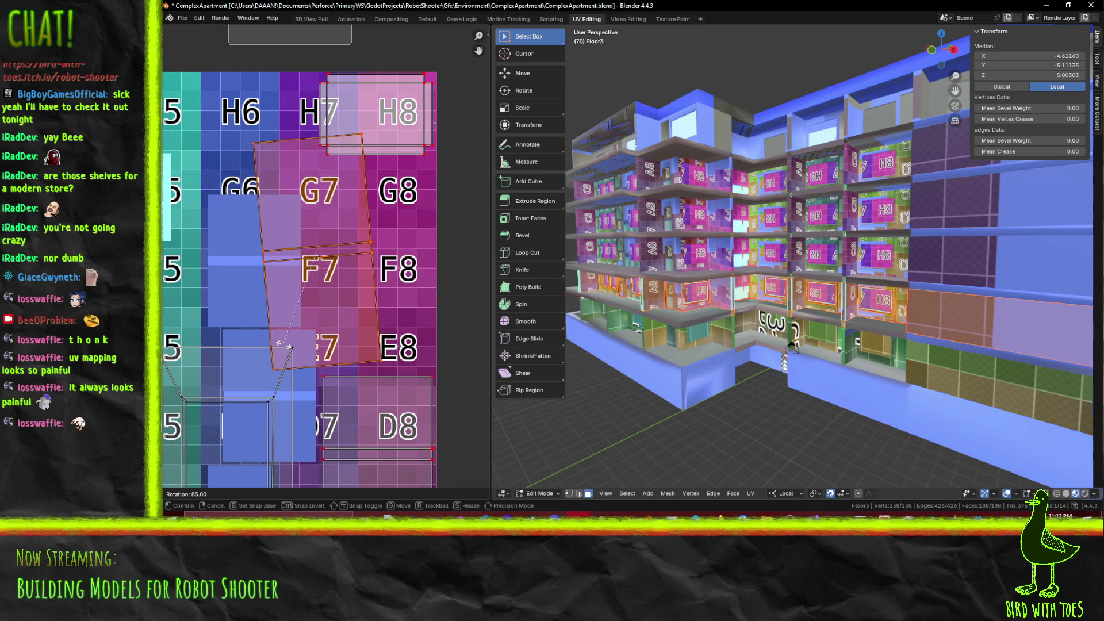
{"action": "left_click", "coordinate": [280, 345]}
{"action": "key", "text": "g"}
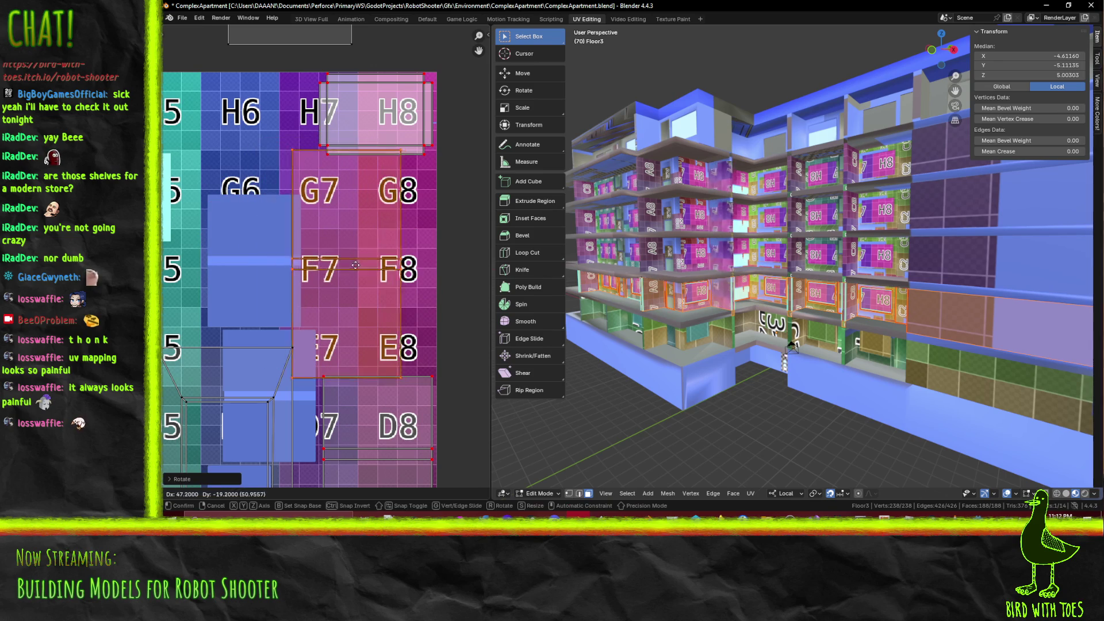
{"action": "left_click", "coordinate": [384, 260]}
Select the E8–A8 UV faces, rescale them slightly and nudge them into place
{"action": "middle_click_drag", "start_coordinate": [321, 346], "coordinate": [305, 107]}
{"action": "key", "text": "b"}
{"action": "mouse_move", "coordinate": [305, 107]}
{"action": "left_mouse_down"}
{"action": "mouse_move", "coordinate": [313, 253]}
{"action": "mouse_move", "coordinate": [446, 487]}
{"action": "left_mouse_up"}
{"action": "key", "text": "s"}
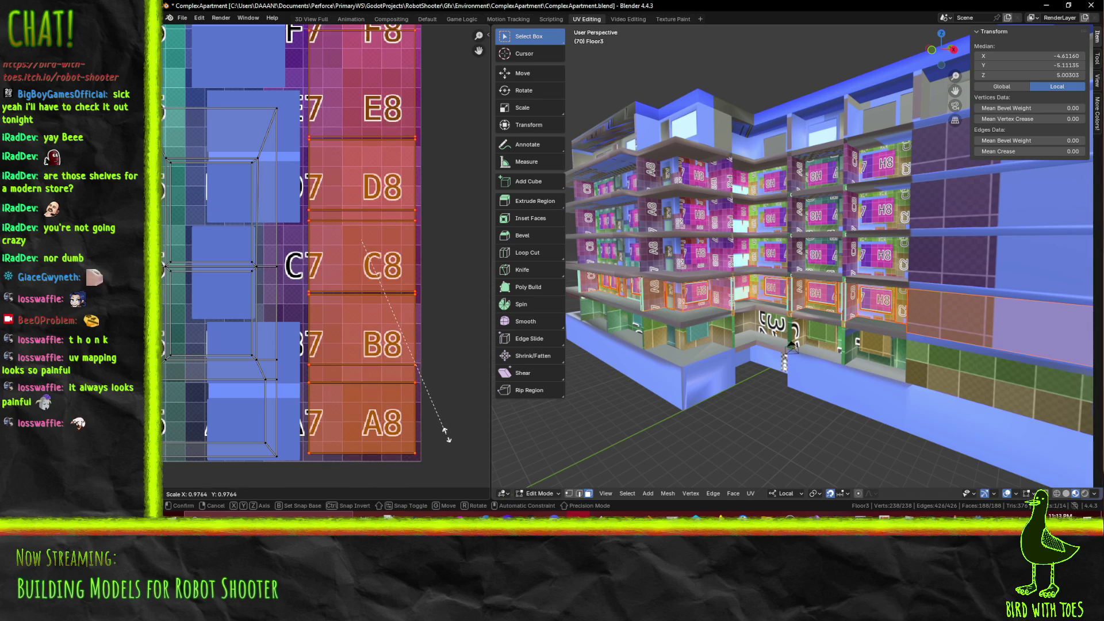
{"action": "left_click", "coordinate": [443, 415]}
{"action": "key", "text": "g"}
{"action": "left_click", "coordinate": [382, 282]}
Reposition the selection near the H row, then review rows F to A
{"action": "middle_click_drag", "start_coordinate": [426, 169], "coordinate": [383, 368]}
{"action": "key", "text": "g"}
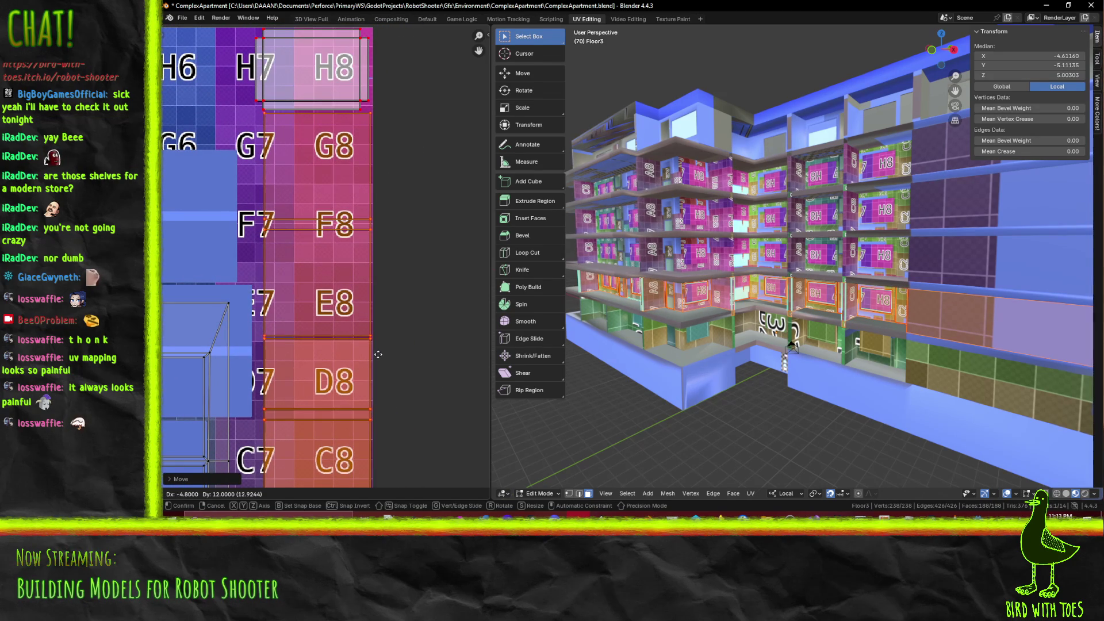
{"action": "left_click", "coordinate": [379, 355]}
{"action": "mouse_move", "coordinate": [380, 398]}
{"action": "middle_mouse_down"}
{"action": "mouse_move", "coordinate": [389, 119]}
{"action": "mouse_move", "coordinate": [390, 212]}
{"action": "middle_mouse_up"}
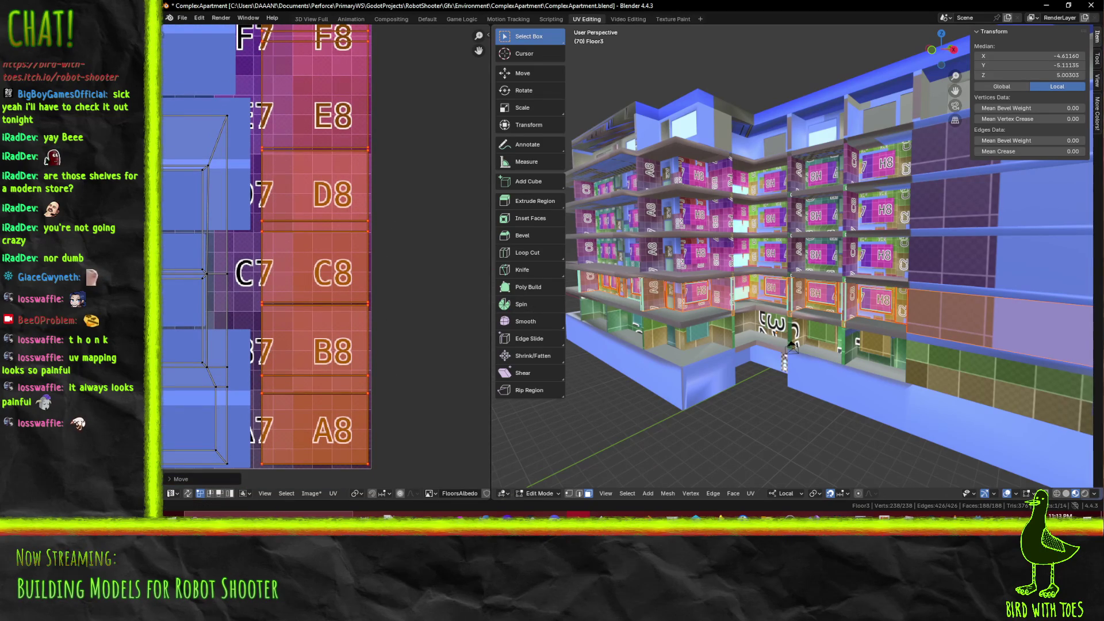
{"action": "scroll", "coordinate": [383, 254], "scroll_direction": "down", "scroll_amount": 5}
{"action": "scroll", "coordinate": [383, 253], "scroll_direction": "up", "scroll_amount": 3}
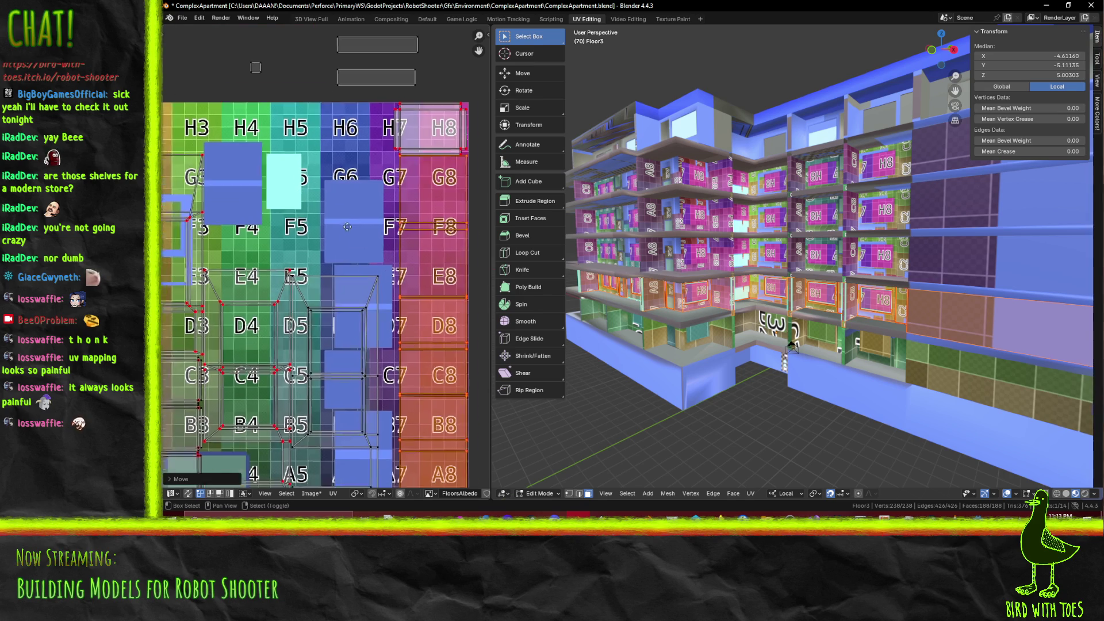
{"action": "scroll", "coordinate": [388, 160], "scroll_direction": "down", "scroll_amount": 2}
{"action": "middle_click_drag", "start_coordinate": [339, 188], "coordinate": [382, 195]}
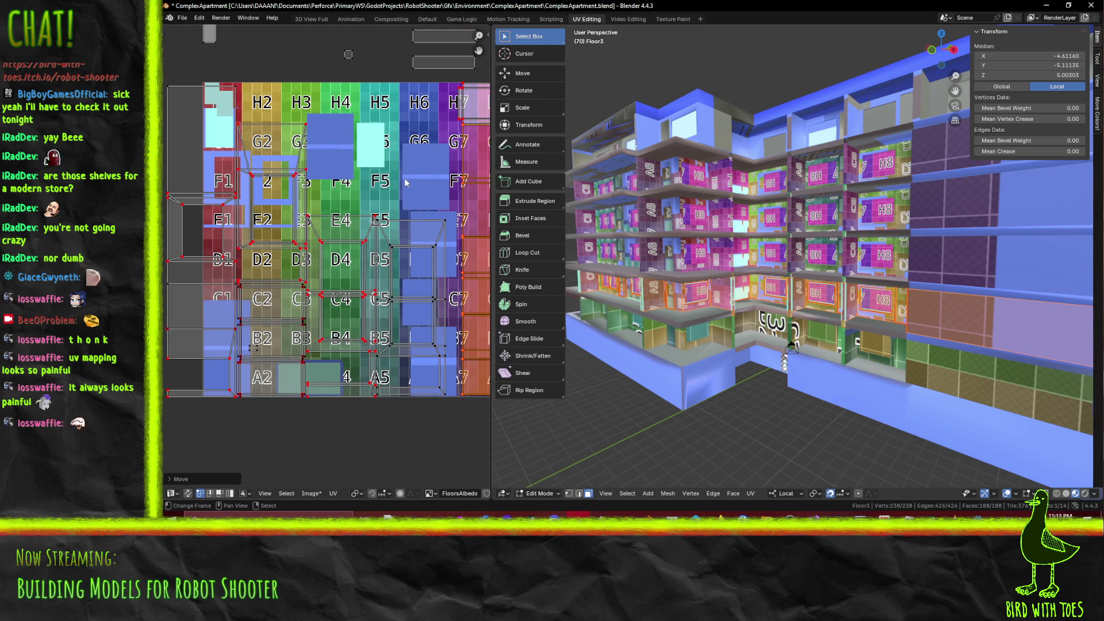
{"action": "scroll", "coordinate": [405, 207], "scroll_direction": "down", "scroll_amount": 2}
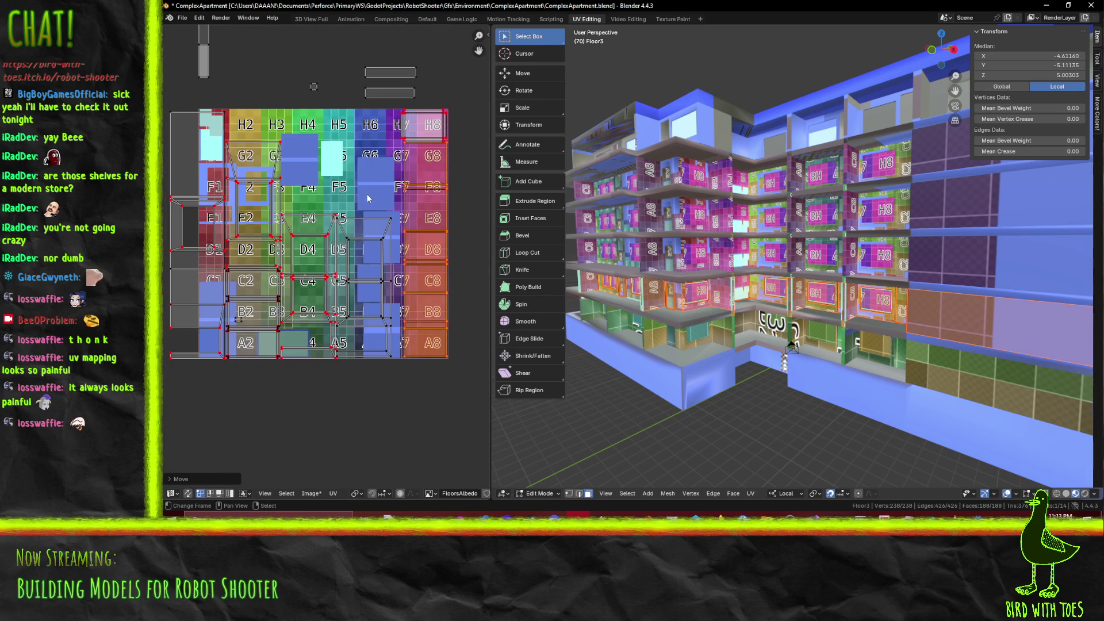
{"action": "key", "text": "b"}
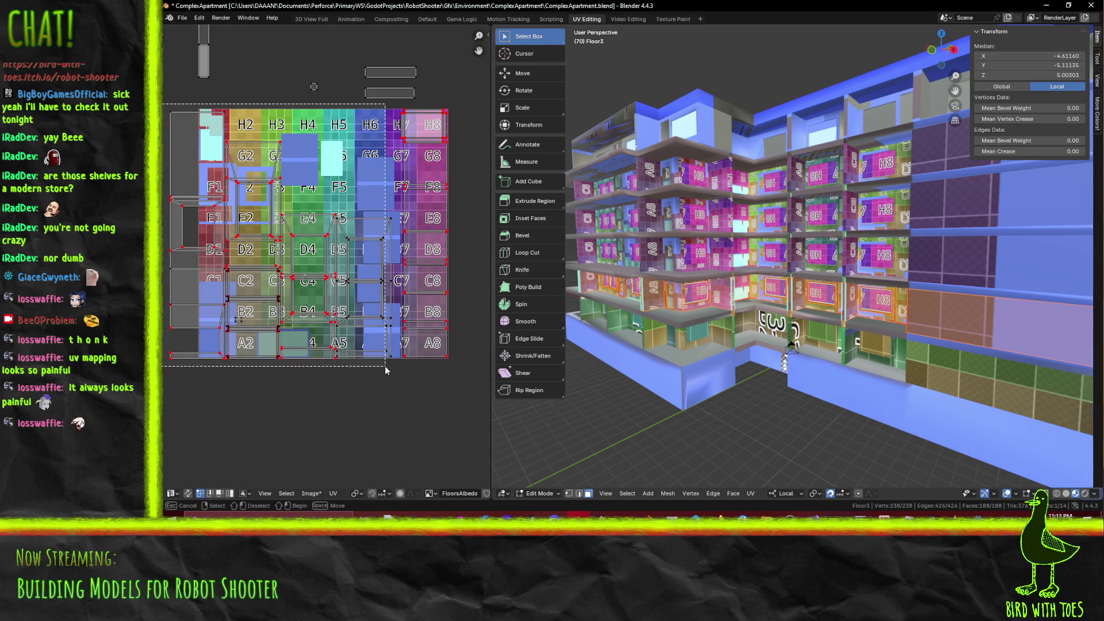
{"action": "key", "text": "Escape"}
{"action": "scroll", "coordinate": [184, 109], "scroll_direction": "up", "scroll_amount": 2}
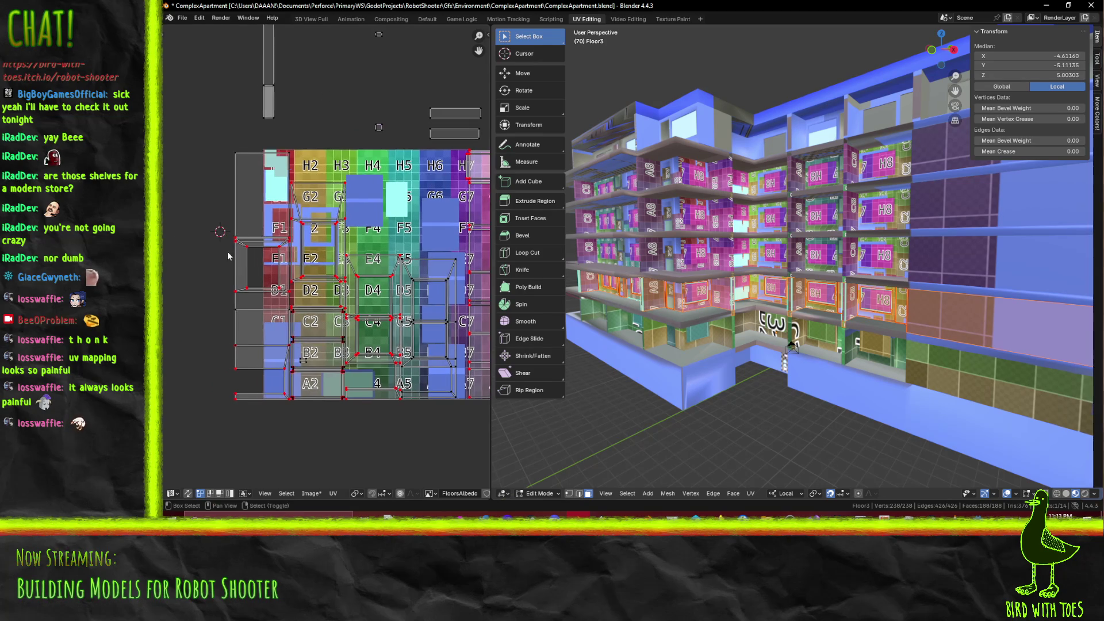
{"action": "middle_click_drag", "start_coordinate": [728, 315], "coordinate": [765, 299]}
{"action": "scroll", "coordinate": [764, 299], "scroll_direction": "down", "scroll_amount": 5}
{"action": "key", "text": "g"}
{"action": "right_click", "coordinate": [397, 246]}
{"action": "scroll", "coordinate": [795, 166], "scroll_direction": "up", "scroll_amount": 5}
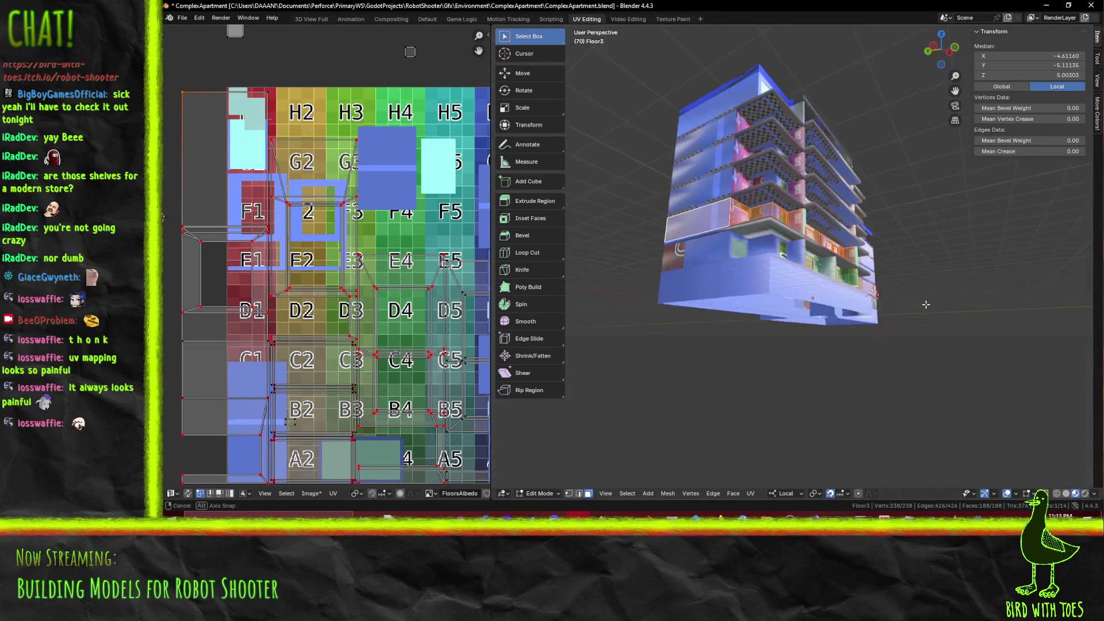
{"action": "middle_click_drag", "start_coordinate": [887, 291], "coordinate": [1068, 290]}
{"action": "middle_click_drag", "start_coordinate": [799, 303], "coordinate": [680, 293]}
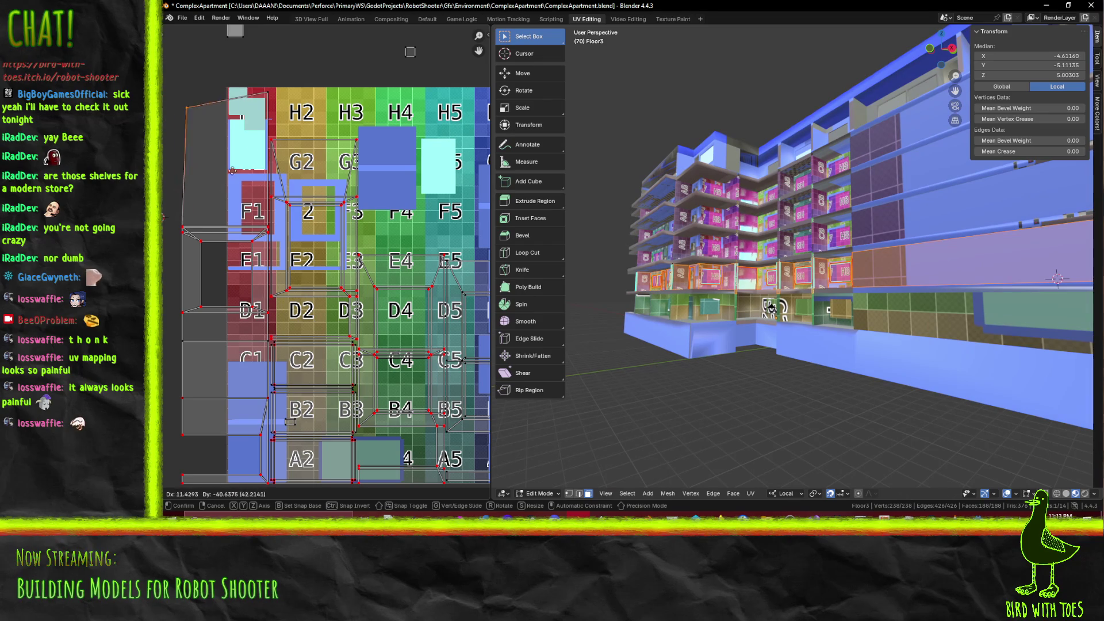
{"action": "scroll", "coordinate": [235, 180], "scroll_direction": "down", "scroll_amount": 2}
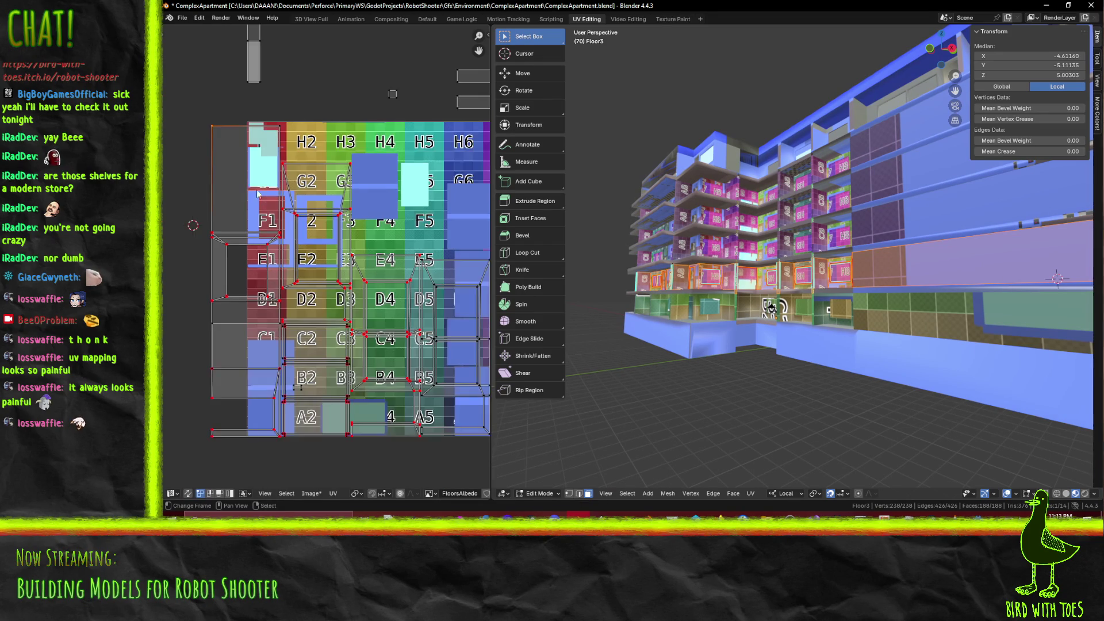
{"action": "key", "text": "b"}
{"action": "mouse_move", "coordinate": [183, 93]}
{"action": "left_mouse_down"}
{"action": "mouse_move", "coordinate": [236, 216]}
{"action": "mouse_move", "coordinate": [212, 268]}
{"action": "mouse_move", "coordinate": [238, 296]}
{"action": "mouse_move", "coordinate": [208, 184]}
{"action": "left_mouse_up"}
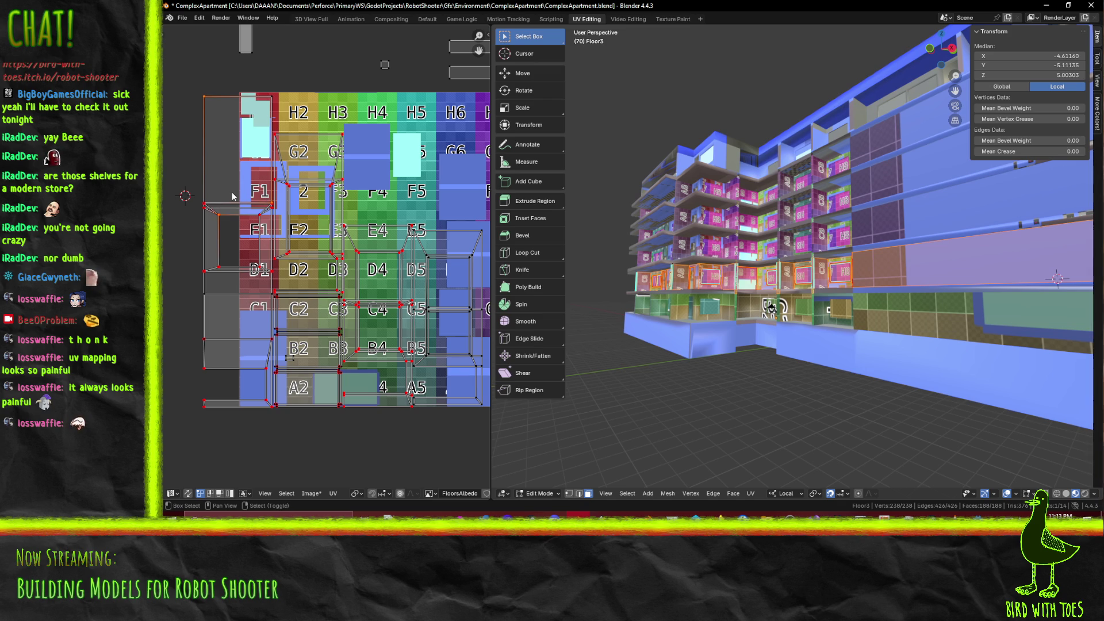
{"action": "left_click", "coordinate": [202, 188]}
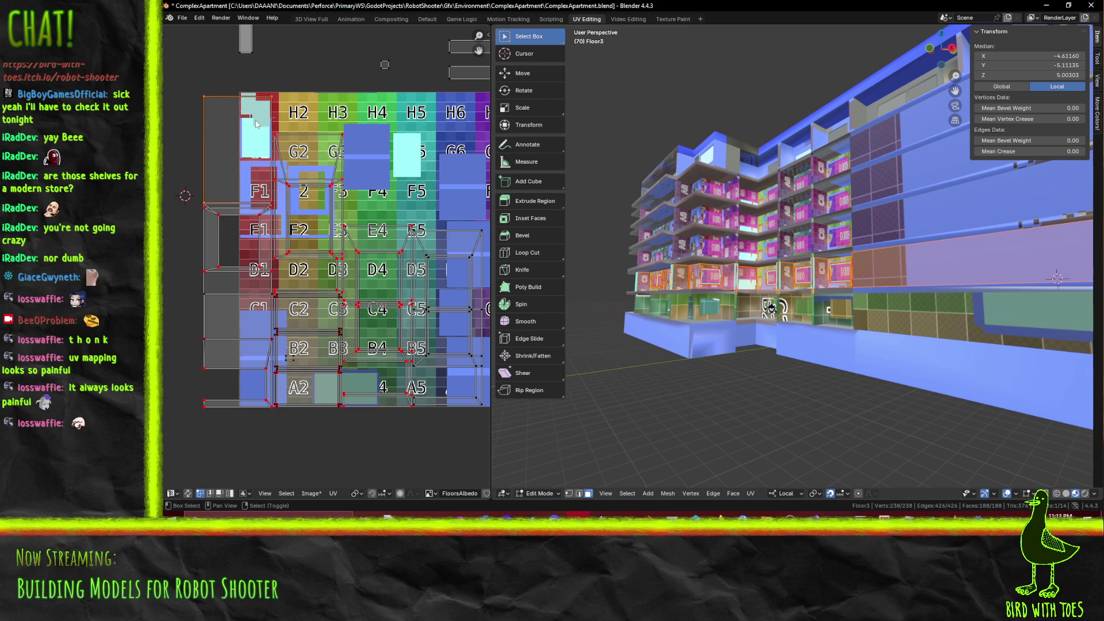
{"action": "scroll", "coordinate": [336, 202], "scroll_direction": "up", "scroll_amount": 3}
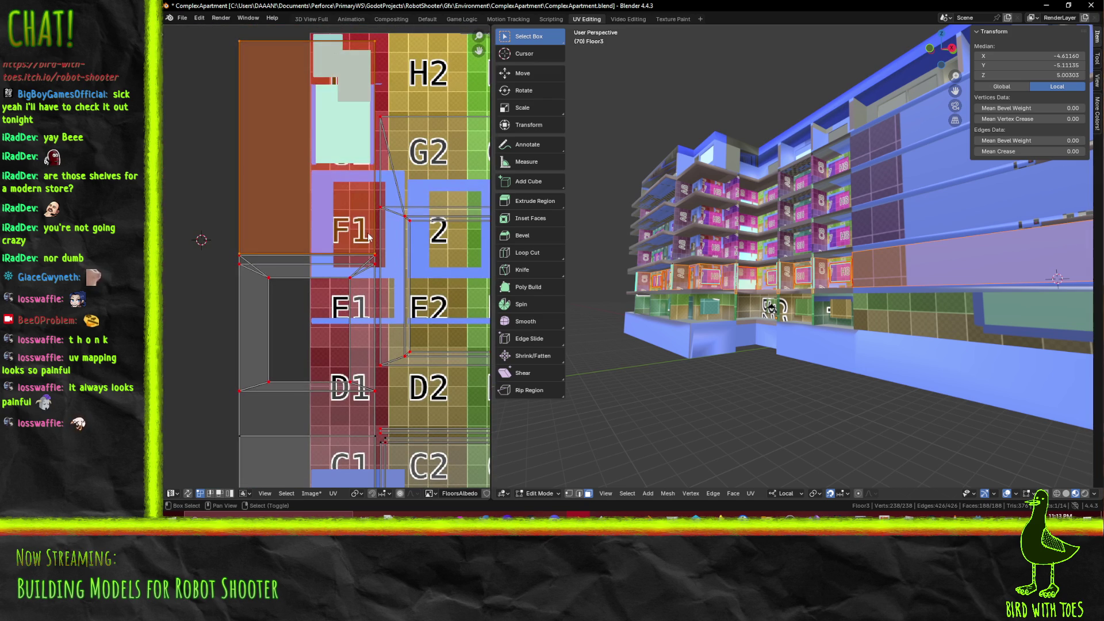
Reposition the selected island, then box-select the islands in rows E to A and slide them left along X
{"action": "scroll", "coordinate": [370, 237], "scroll_direction": "down", "scroll_amount": 5}
{"action": "key", "text": "g"}
{"action": "left_click", "coordinate": [355, 260]}
{"action": "key", "text": "alt+a"}
{"action": "middle_click_drag", "start_coordinate": [356, 260], "coordinate": [269, 177]}
{"action": "key", "text": "b"}
{"action": "mouse_move", "coordinate": [209, 139]}
{"action": "left_mouse_down"}
{"action": "mouse_move", "coordinate": [340, 300]}
{"action": "mouse_move", "coordinate": [397, 349]}
{"action": "left_mouse_up"}
{"action": "scroll", "coordinate": [397, 349], "scroll_direction": "up", "scroll_amount": 2}
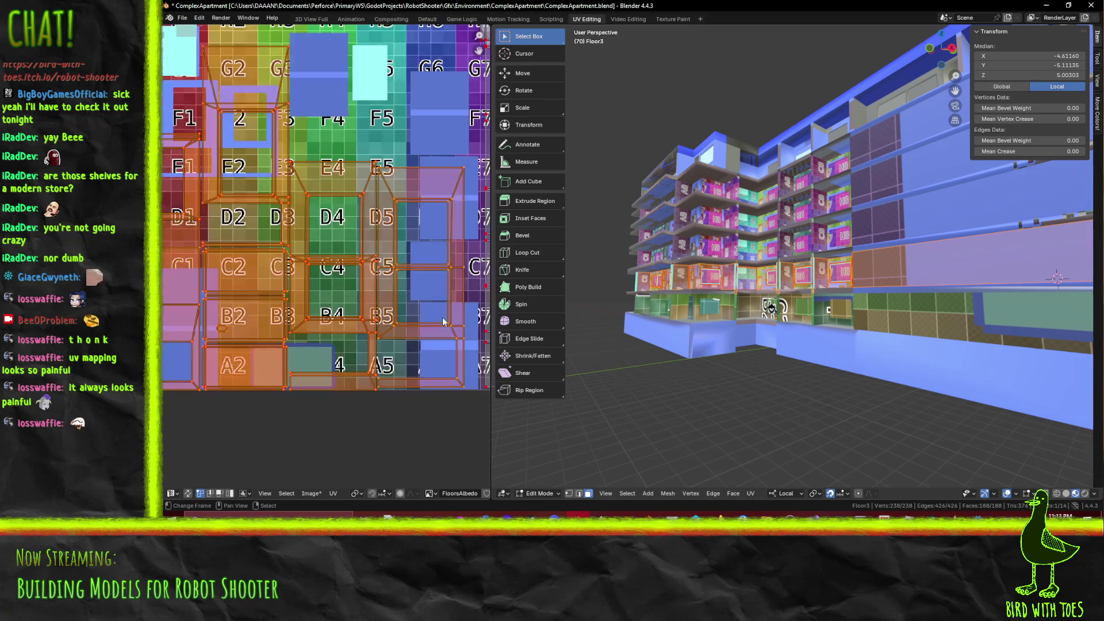
{"action": "key", "text": "g"}
{"action": "key", "text": "x"}
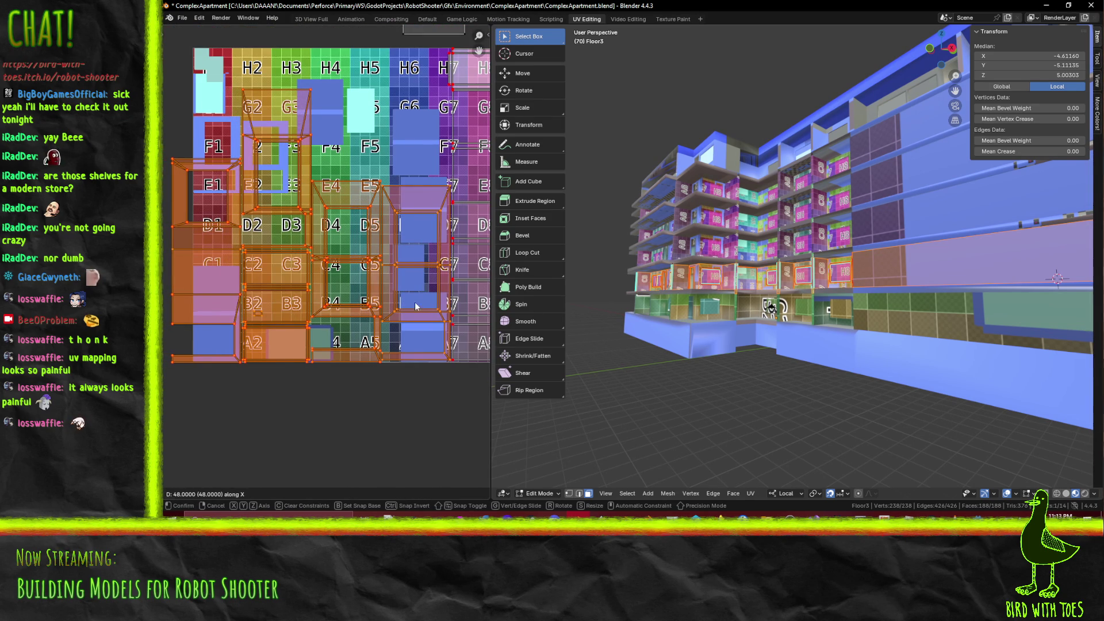
{"action": "left_click", "coordinate": [415, 301]}
Box-select the left-side UV islands and move them left, then undo that shift
{"action": "middle_click_drag", "start_coordinate": [349, 256], "coordinate": [367, 280]}
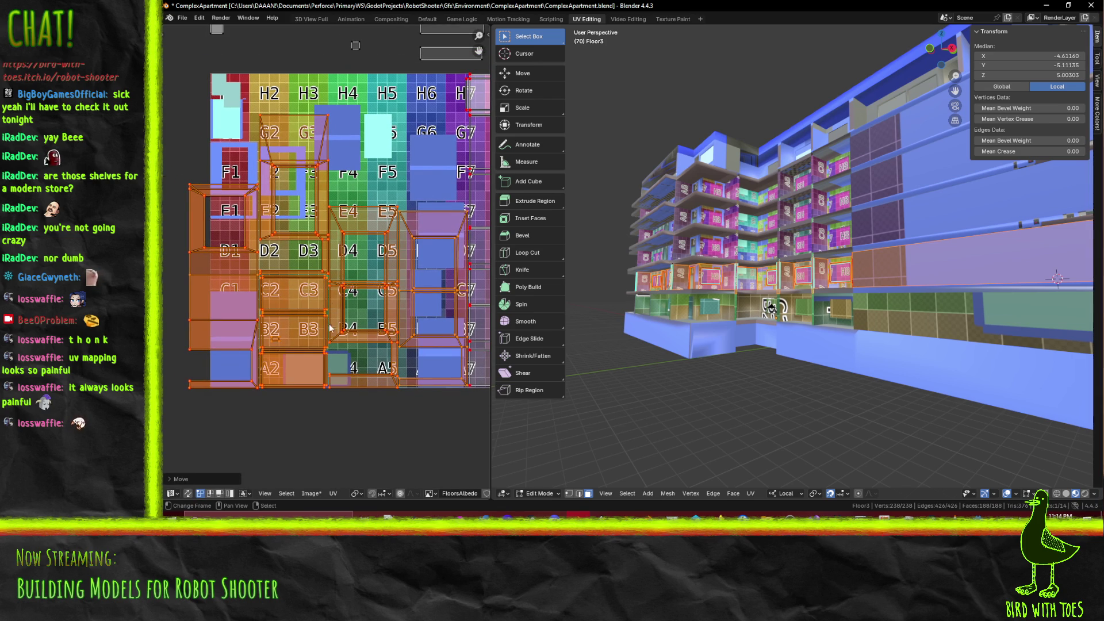
{"action": "scroll", "coordinate": [330, 318], "scroll_direction": "down", "scroll_amount": 1}
{"action": "key", "text": "alt+a"}
{"action": "left_click_drag", "start_coordinate": [197, 179], "coordinate": [271, 393]}
{"action": "key", "text": "g"}
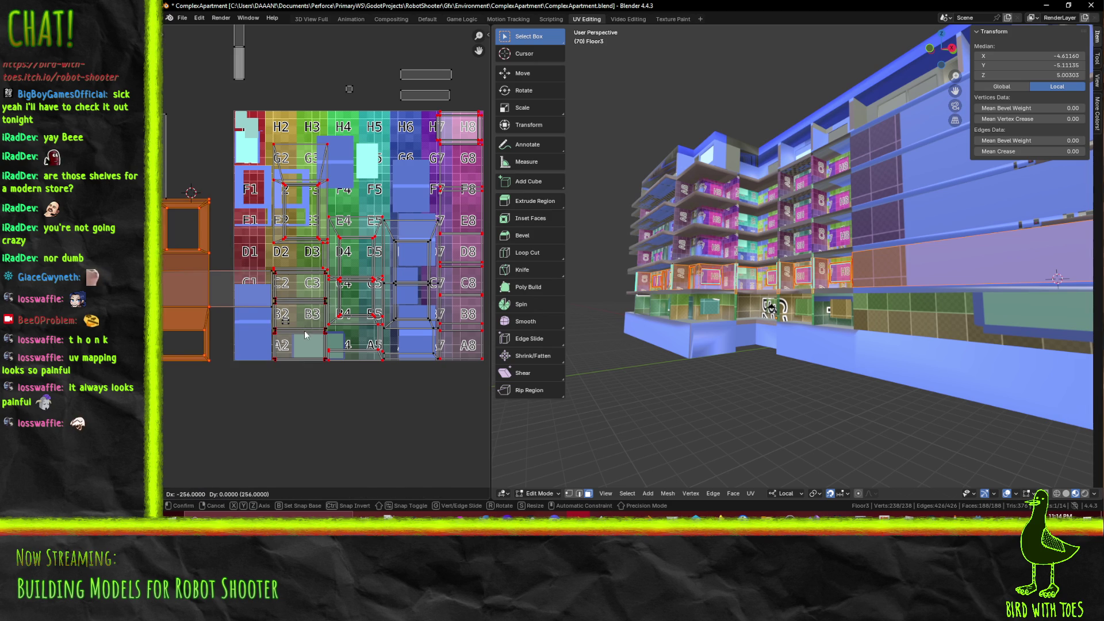
{"action": "left_click", "coordinate": [306, 332]}
{"action": "key", "text": "g"}
{"action": "key", "text": "Escape"}
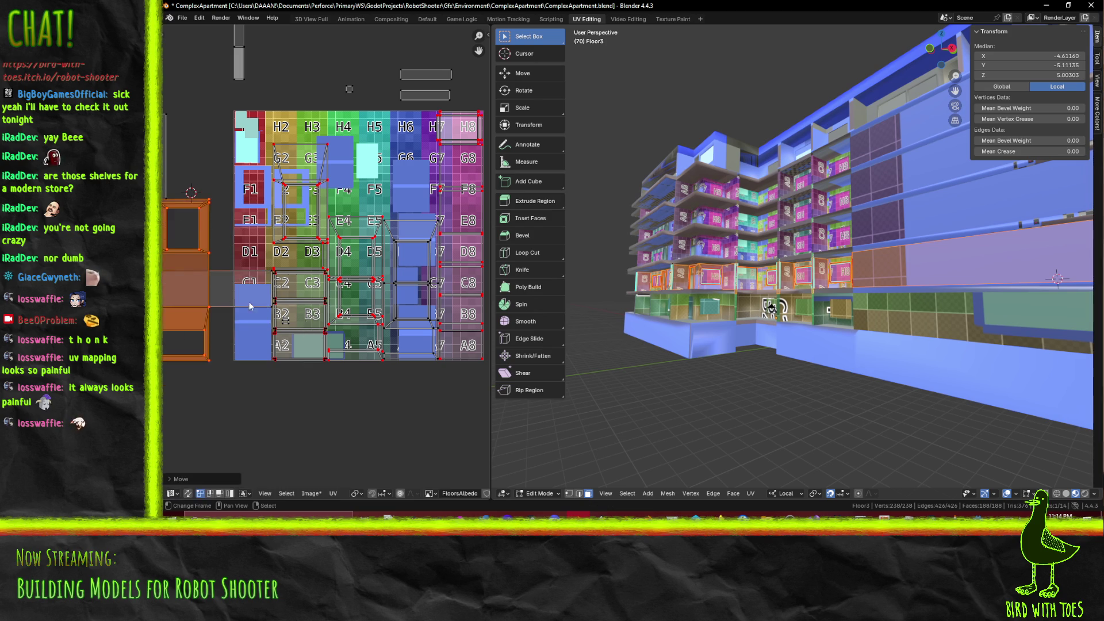
{"action": "key", "text": "ctrl+z"}
Box-select the left-column UV islands and move them left
{"action": "scroll", "coordinate": [270, 310], "scroll_direction": "up", "scroll_amount": 6}
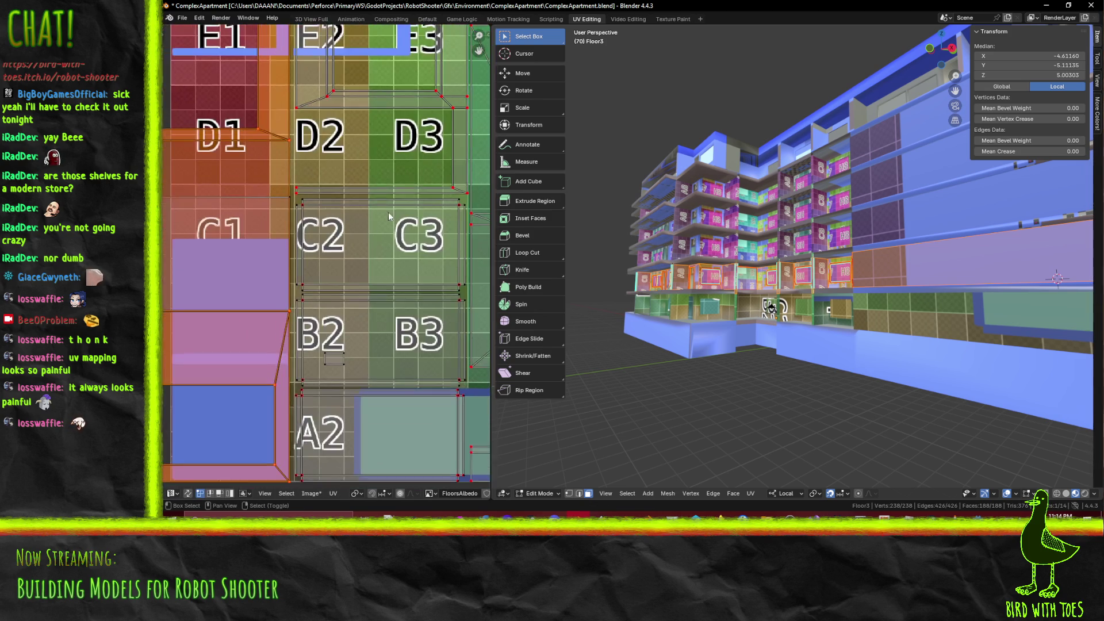
{"action": "scroll", "coordinate": [262, 183], "scroll_direction": "down", "scroll_amount": 3}
{"action": "key", "text": "b"}
{"action": "left_click_drag", "start_coordinate": [231, 201], "coordinate": [298, 303]}
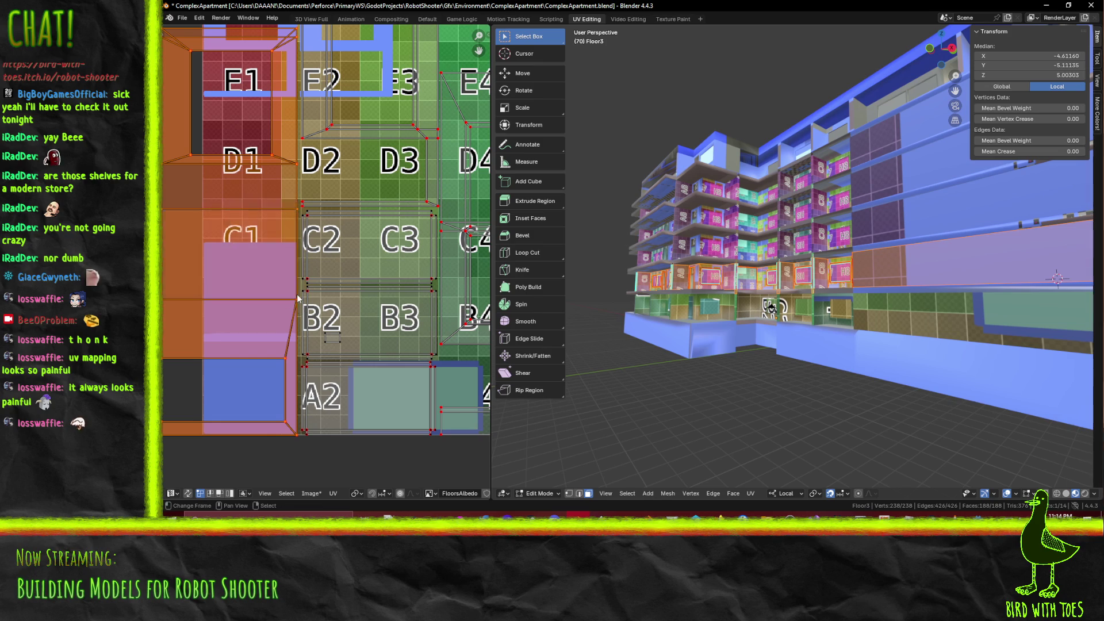
{"action": "scroll", "coordinate": [298, 302], "scroll_direction": "down", "scroll_amount": 4}
{"action": "key", "text": "g"}
{"action": "left_click", "coordinate": [339, 265]}
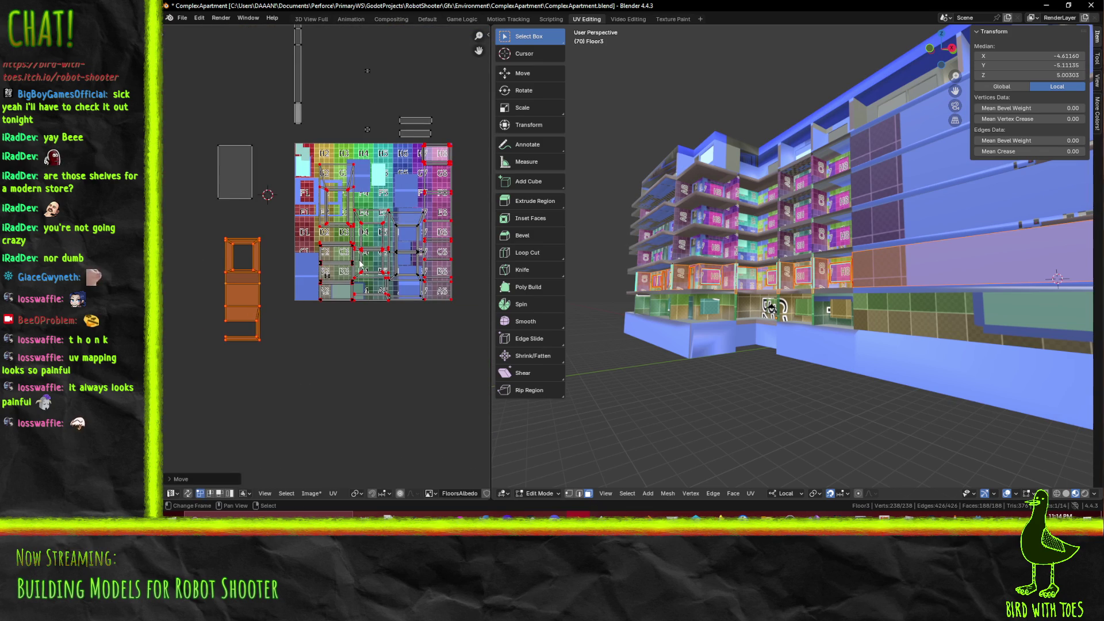
Select the C2, C3, B2, B3 and A2 UV islands
{"action": "scroll", "coordinate": [359, 263], "scroll_direction": "up", "scroll_amount": 1}
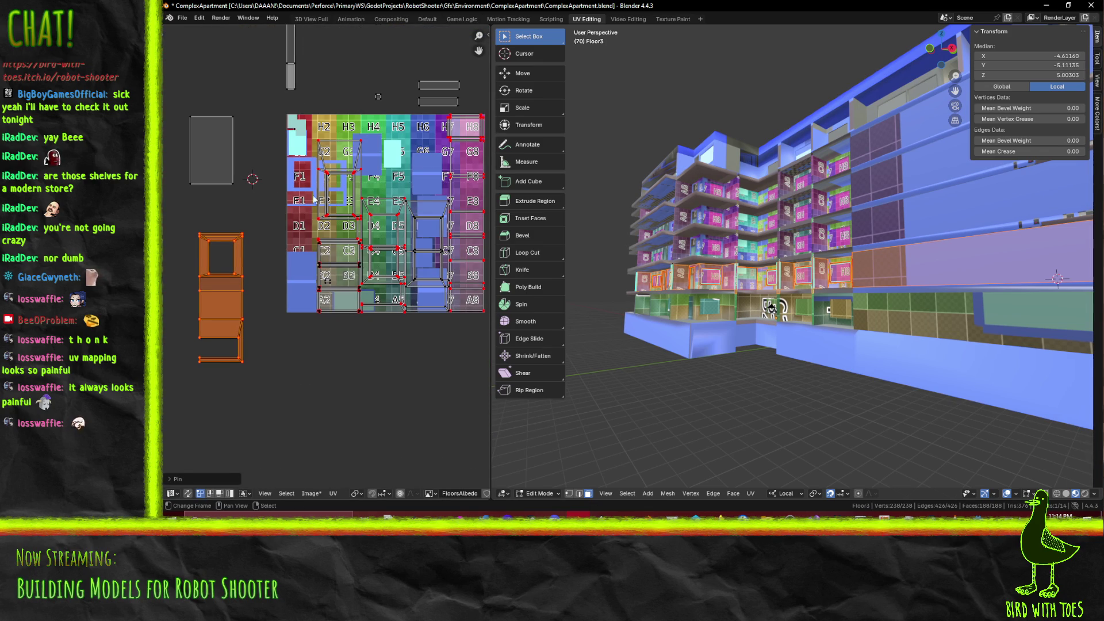
{"action": "mouse_move", "coordinate": [301, 128]}
{"action": "left_mouse_down"}
{"action": "mouse_move", "coordinate": [345, 486]}
{"action": "mouse_move", "coordinate": [348, 338]}
{"action": "mouse_move", "coordinate": [360, 346]}
{"action": "left_mouse_up"}
{"action": "scroll", "coordinate": [347, 327], "scroll_direction": "up", "scroll_amount": 2}
{"action": "scroll", "coordinate": [285, 249], "scroll_direction": "up", "scroll_amount": 1}
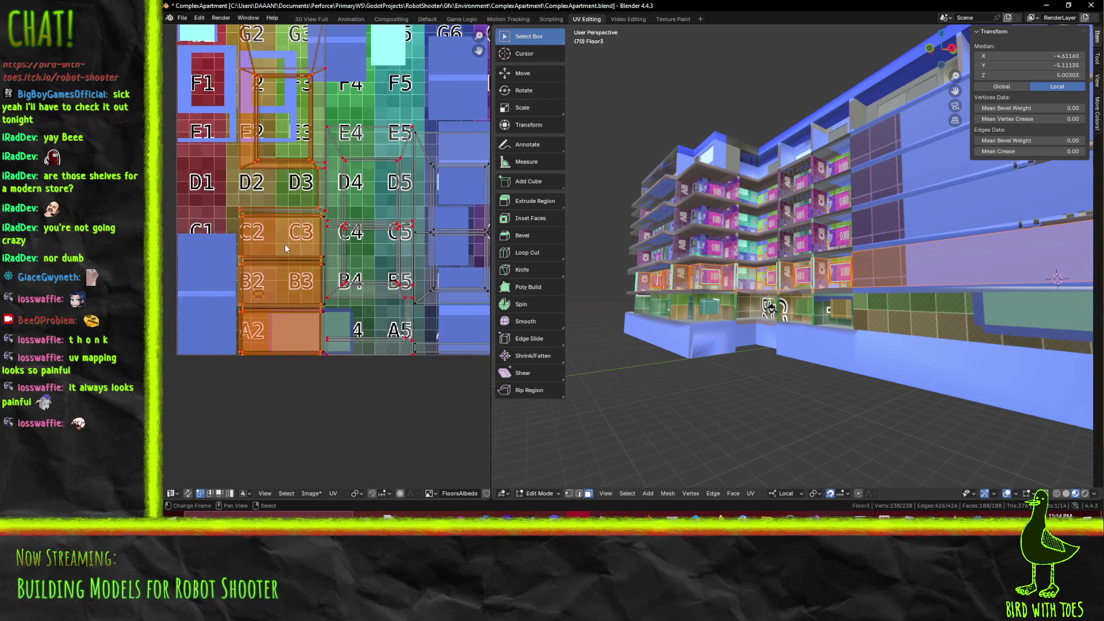
{"action": "scroll", "coordinate": [310, 250], "scroll_direction": "up", "scroll_amount": 1}
{"action": "key", "text": "b"}
{"action": "key", "text": "Escape"}
{"action": "scroll", "coordinate": [323, 391], "scroll_direction": "up", "scroll_amount": 2}
Add the right edges of C3 and B3 to the selection, then cancel an X-axis move
{"action": "key", "text": "b"}
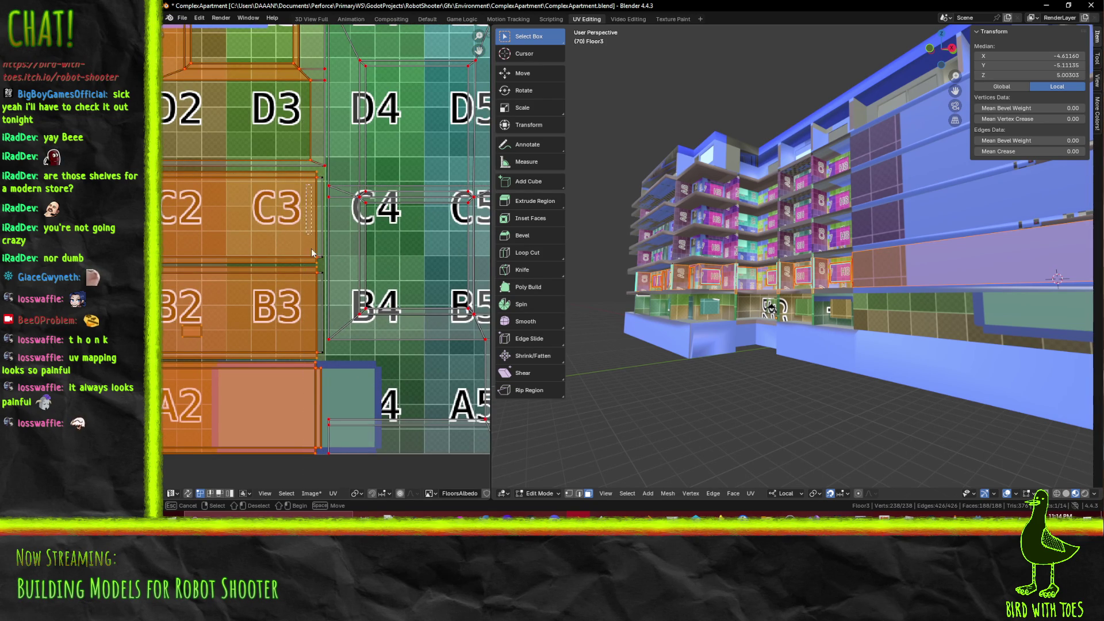
{"action": "left_click_drag", "start_coordinate": [327, 380], "coordinate": [328, 364]}
{"action": "key", "text": "b"}
{"action": "left_click_drag", "start_coordinate": [320, 220], "coordinate": [320, 222]}
{"action": "scroll", "coordinate": [293, 223], "scroll_direction": "down", "scroll_amount": 4}
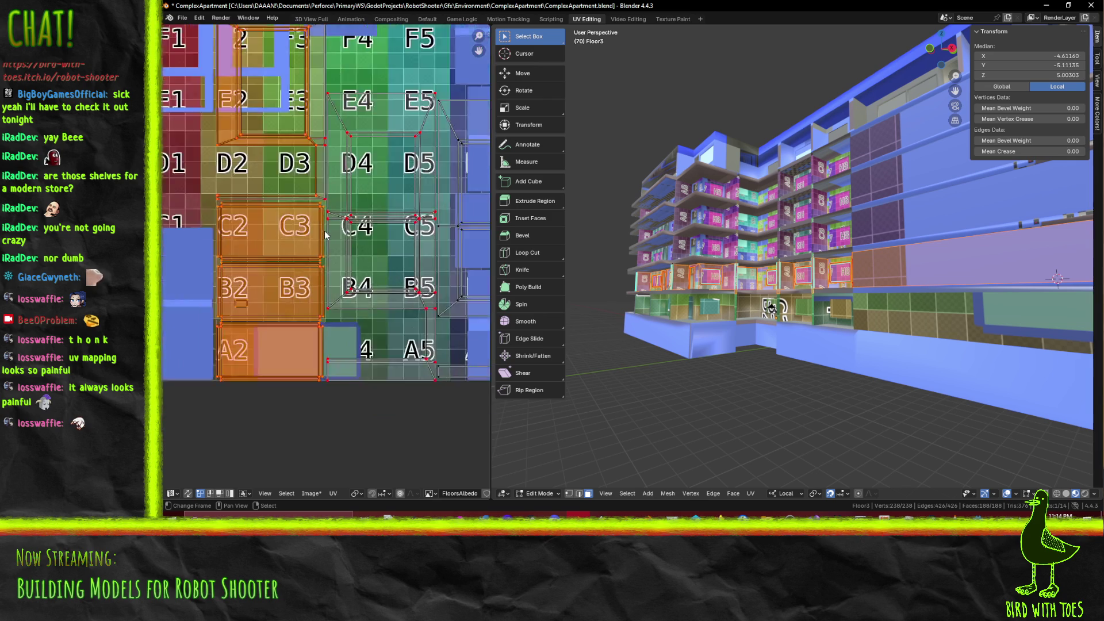
{"action": "key", "text": "g"}
{"action": "key", "text": "x"}
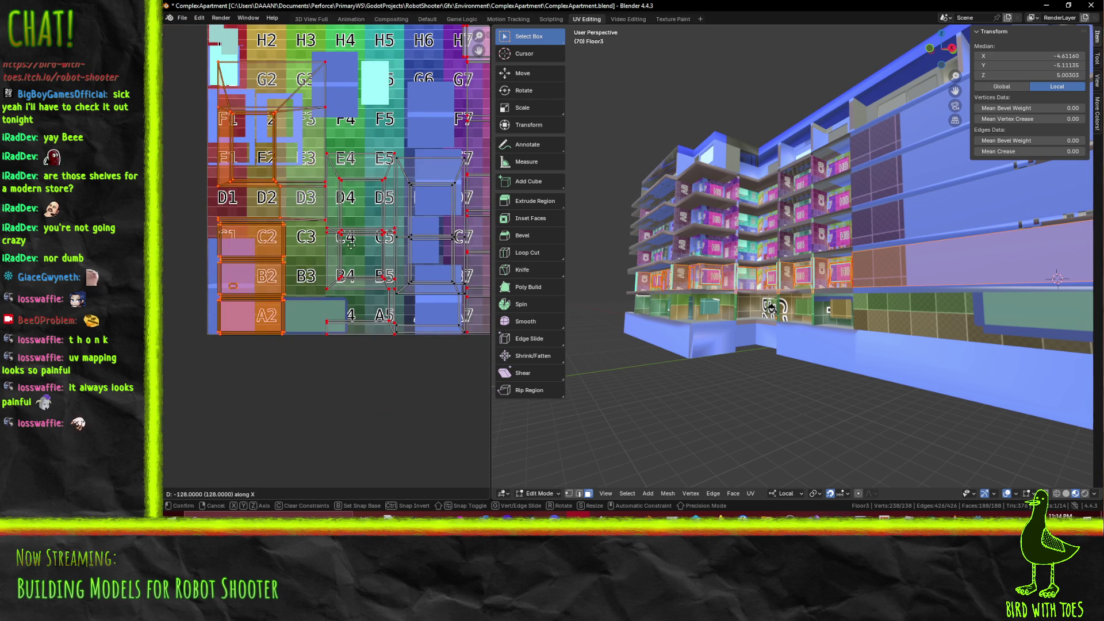
{"action": "key", "text": "Escape"}
Select the G3, F3 and E3 strip plus the right-hand strip and slide them left along X
{"action": "key", "text": "b"}
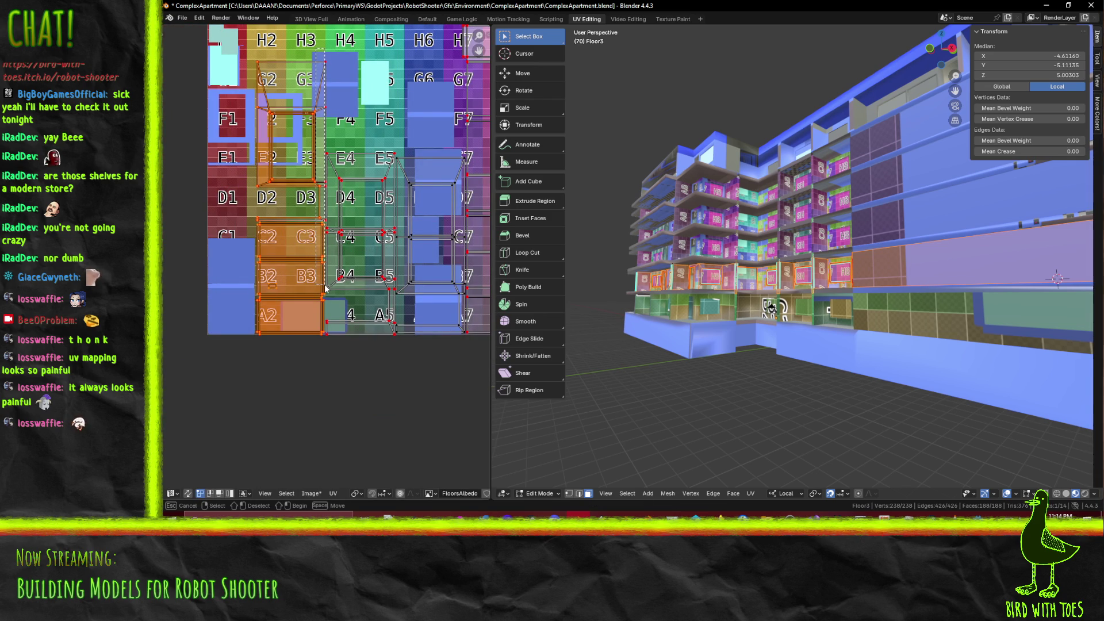
{"action": "scroll", "coordinate": [326, 288], "scroll_direction": "up", "scroll_amount": 2}
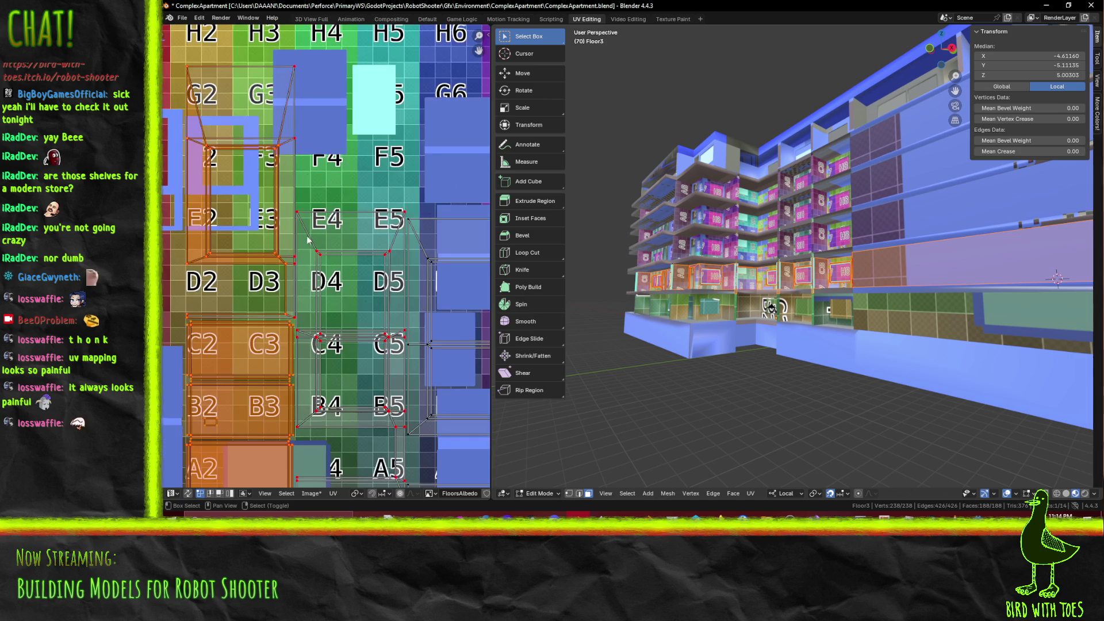
{"action": "mouse_move", "coordinate": [274, 54]}
{"action": "left_mouse_down"}
{"action": "mouse_move", "coordinate": [281, 270]}
{"action": "mouse_move", "coordinate": [285, 253]}
{"action": "left_mouse_up"}
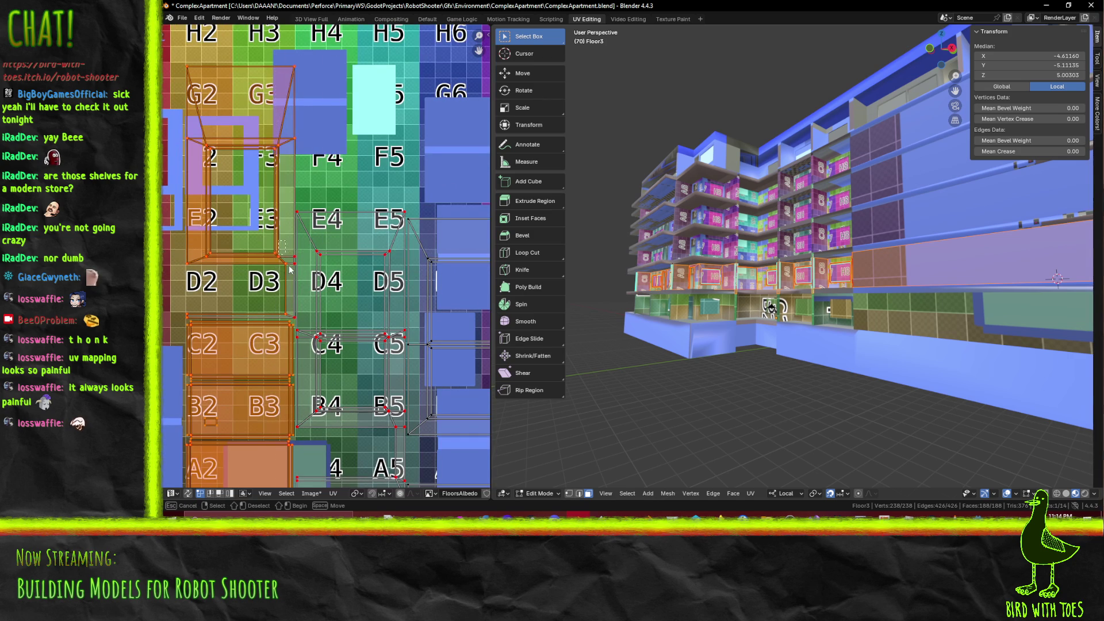
{"action": "left_click_drag", "start_coordinate": [296, 329], "coordinate": [297, 330]}
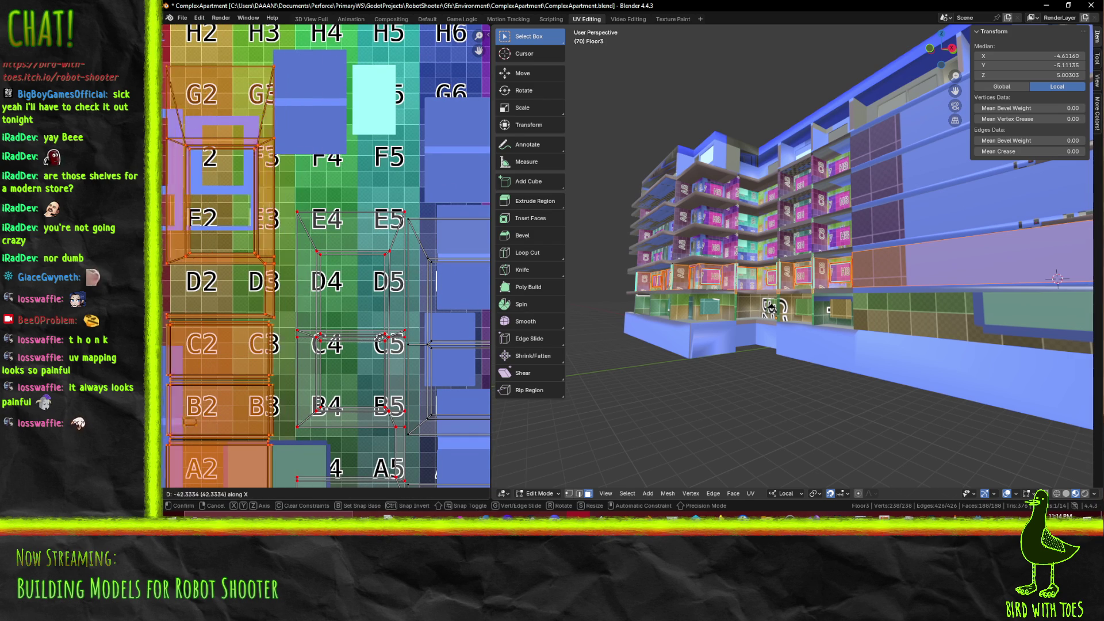
{"action": "middle_click_drag", "start_coordinate": [404, 343], "coordinate": [489, 273]}
{"action": "key", "text": "g"}
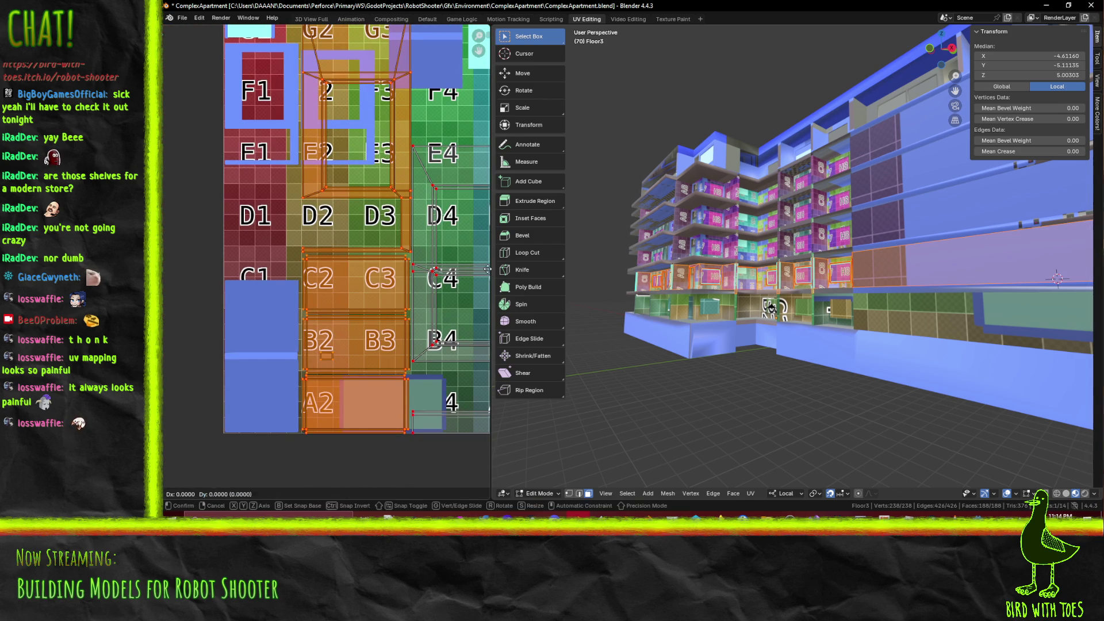
{"action": "key", "text": "x"}
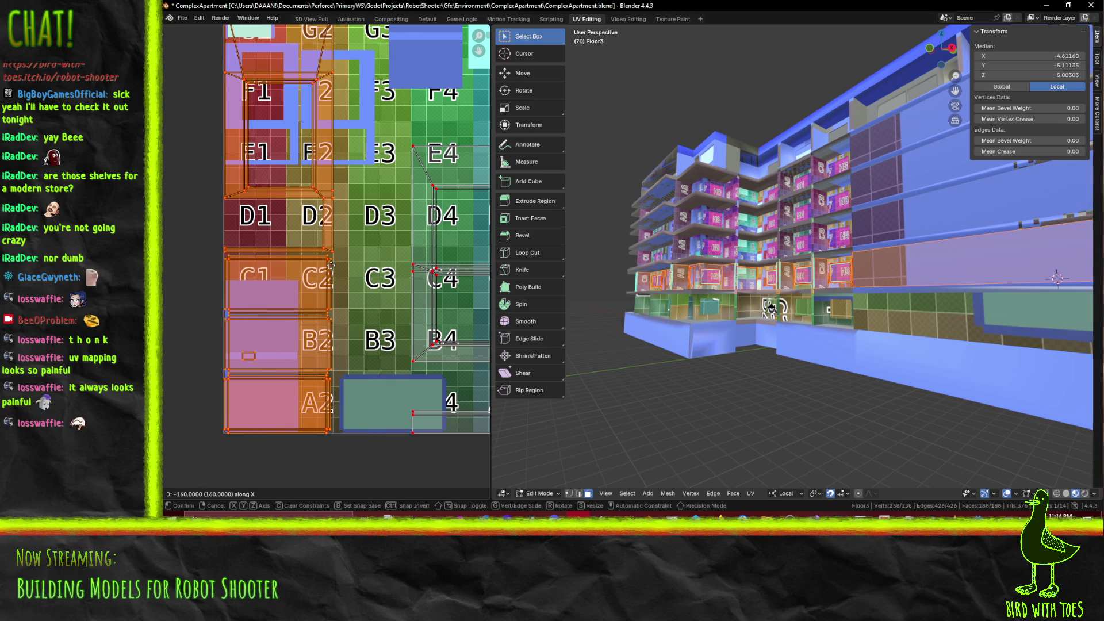
{"action": "left_click", "coordinate": [331, 266]}
{"action": "scroll", "coordinate": [186, 234], "scroll_direction": "up", "scroll_amount": 4}
{"action": "scroll", "coordinate": [186, 234], "scroll_direction": "down", "scroll_amount": 7}
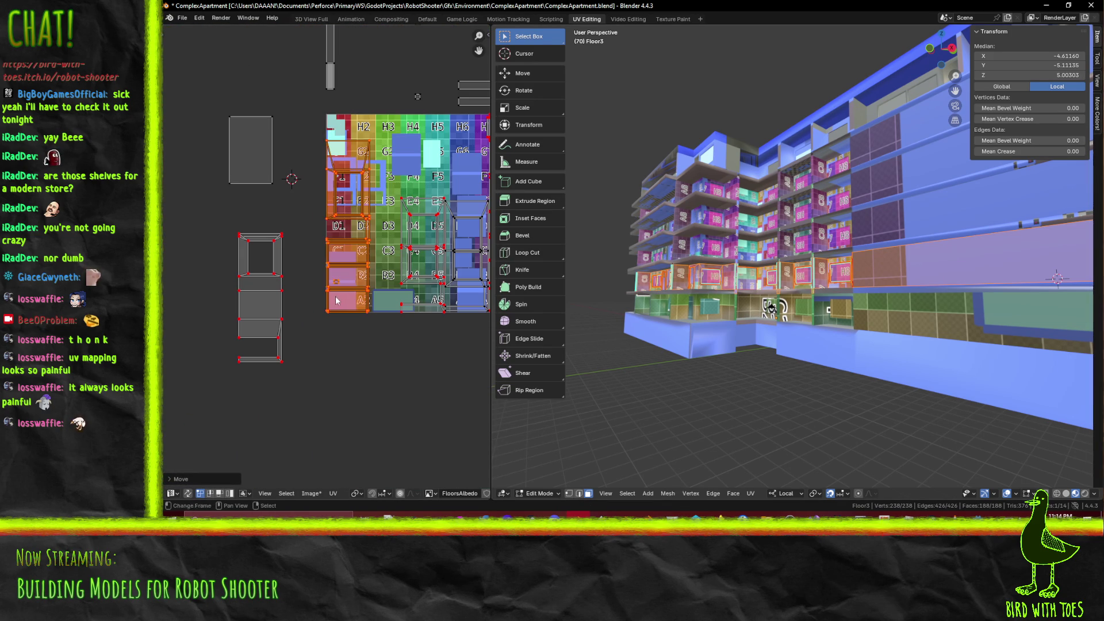
Select the loose island left of the grid, rotate it a quarter turn and place it on the grid
{"action": "key", "text": "alt+a"}
{"action": "left_click_drag", "start_coordinate": [219, 220], "coordinate": [291, 348]}
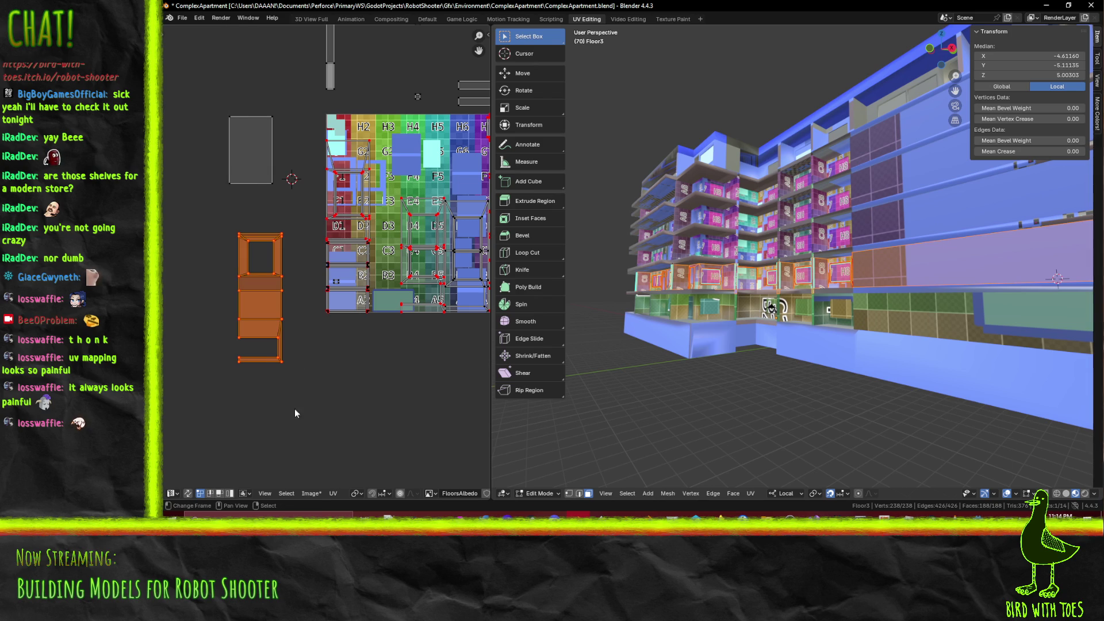
{"action": "key", "text": "r"}
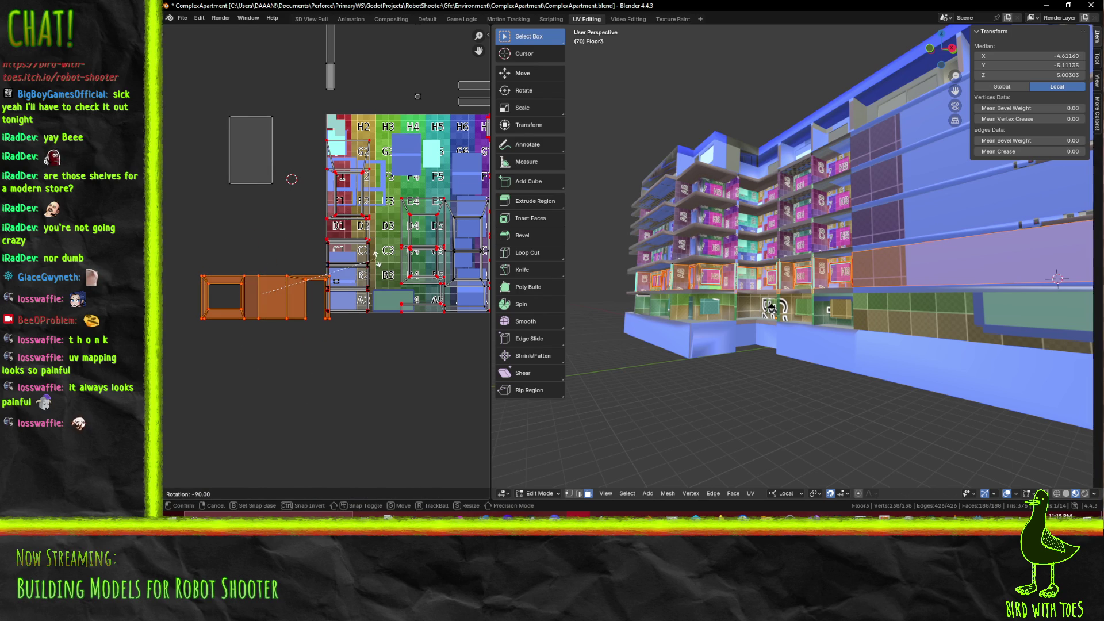
{"action": "left_click", "coordinate": [376, 256]}
{"action": "key", "text": "g"}
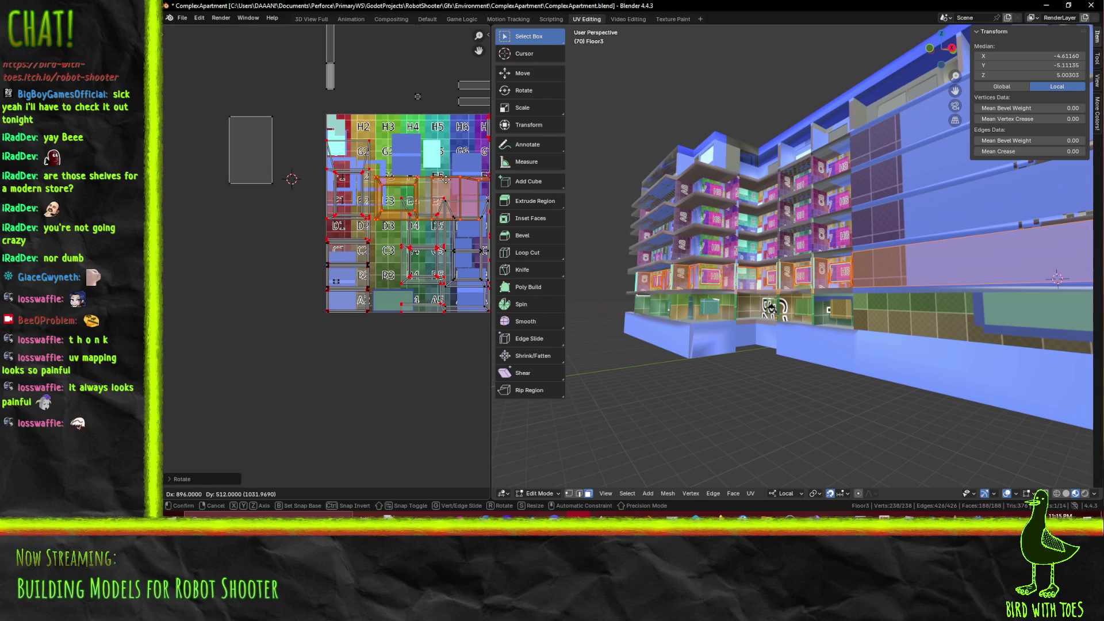
{"action": "left_click", "coordinate": [441, 167]}
Move the rotated island up across the F row and nudge it left along X
{"action": "scroll", "coordinate": [398, 281], "scroll_direction": "up", "scroll_amount": 3}
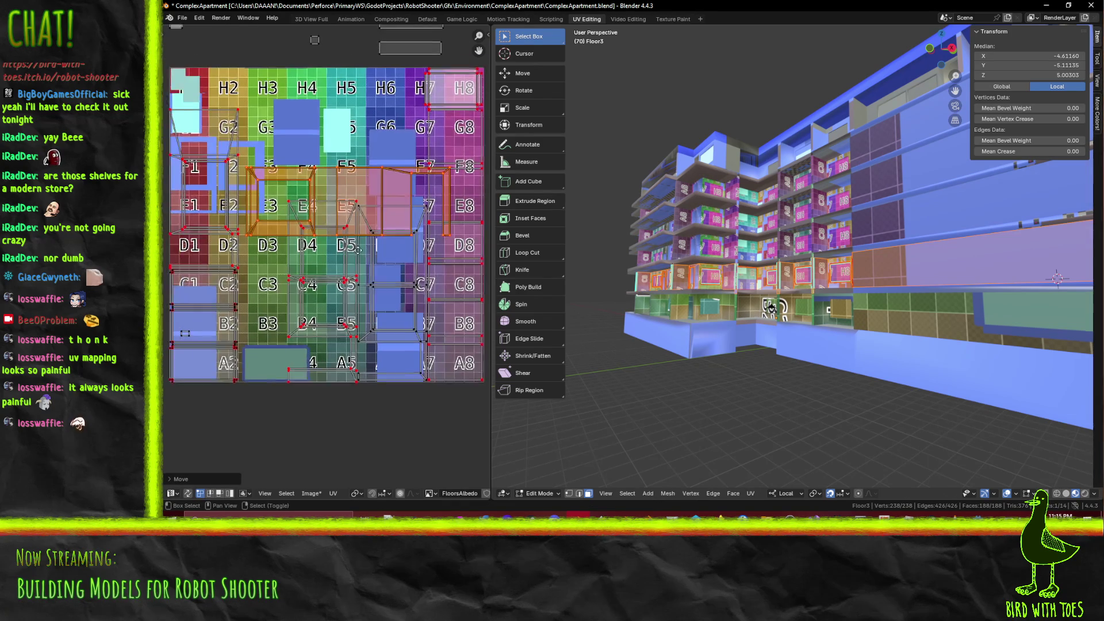
{"action": "key", "text": "g"}
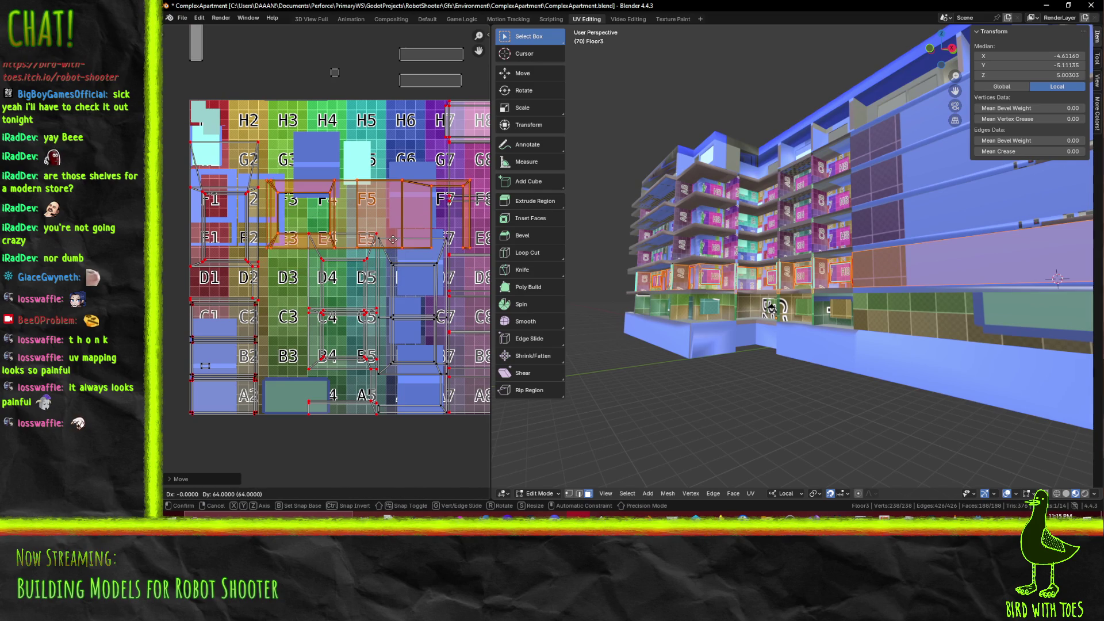
{"action": "left_click", "coordinate": [395, 194]}
{"action": "middle_click_drag", "start_coordinate": [448, 244], "coordinate": [414, 234]}
{"action": "key", "text": "g"}
{"action": "key", "text": "x"}
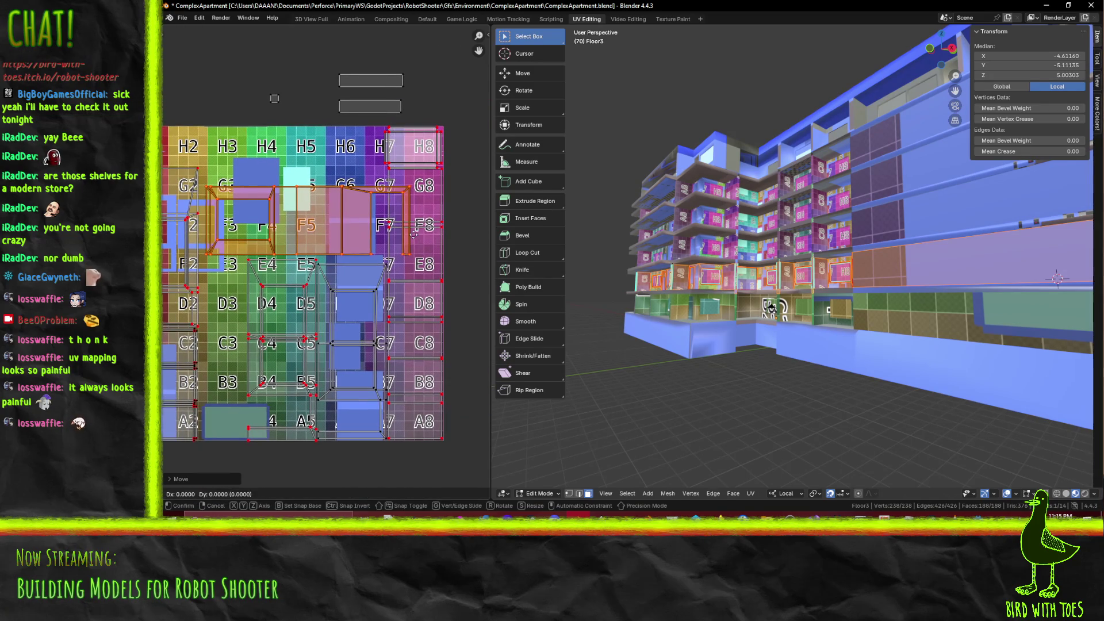
{"action": "left_click", "coordinate": [407, 234]}
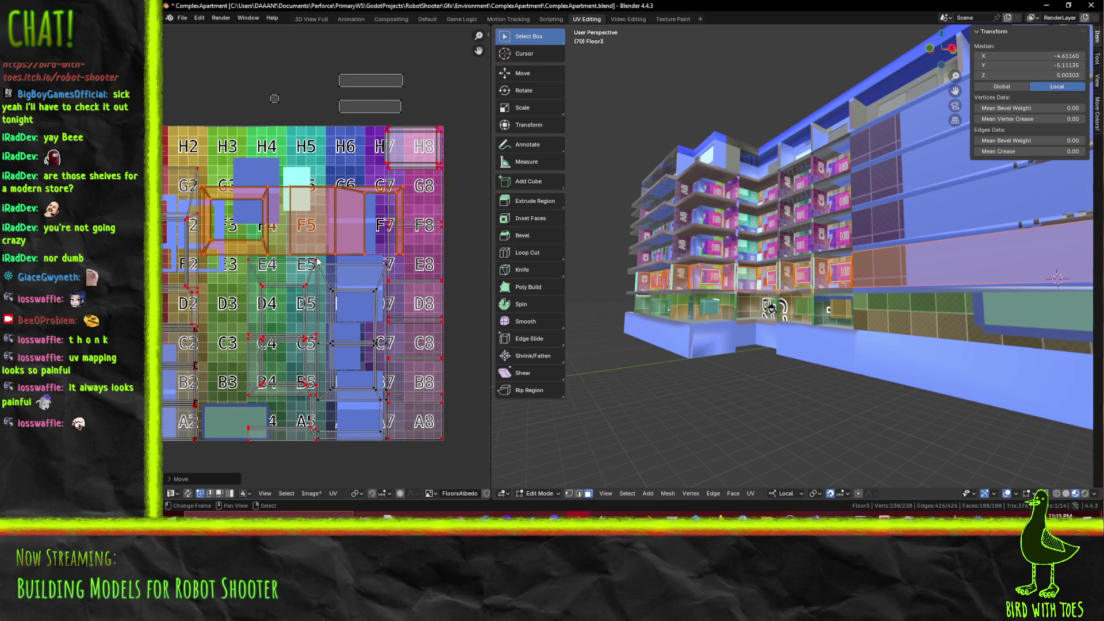
{"action": "scroll", "coordinate": [402, 236], "scroll_direction": "down", "scroll_amount": 2}
{"action": "mouse_move", "coordinate": [325, 286]}
{"action": "middle_mouse_down"}
{"action": "mouse_move", "coordinate": [387, 298]}
{"action": "mouse_move", "coordinate": [382, 308]}
{"action": "mouse_move", "coordinate": [354, 250]}
{"action": "middle_mouse_up"}
{"action": "scroll", "coordinate": [385, 294], "scroll_direction": "down", "scroll_amount": 1}
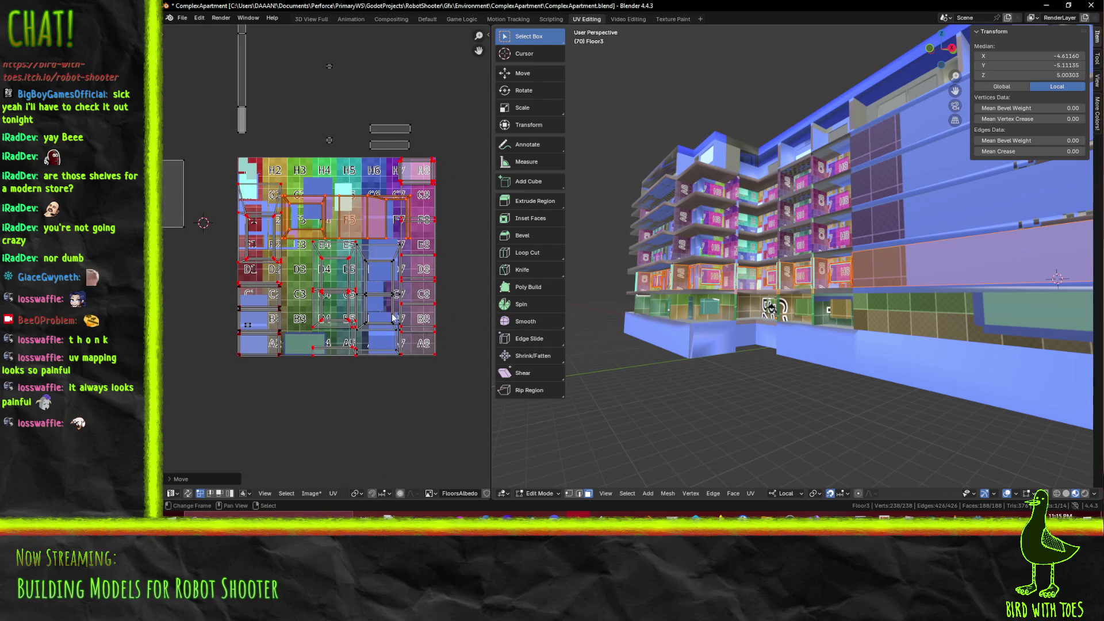
{"action": "scroll", "coordinate": [391, 326], "scroll_direction": "up", "scroll_amount": 2}
Narrow the island to 90% width along X and fine-tune its horizontal position
{"action": "key", "text": "s"}
{"action": "key", "text": "x"}
{"action": "left_click", "coordinate": [443, 254]}
{"action": "key", "text": "g"}
{"action": "key", "text": "x"}
{"action": "key", "text": "Escape"}
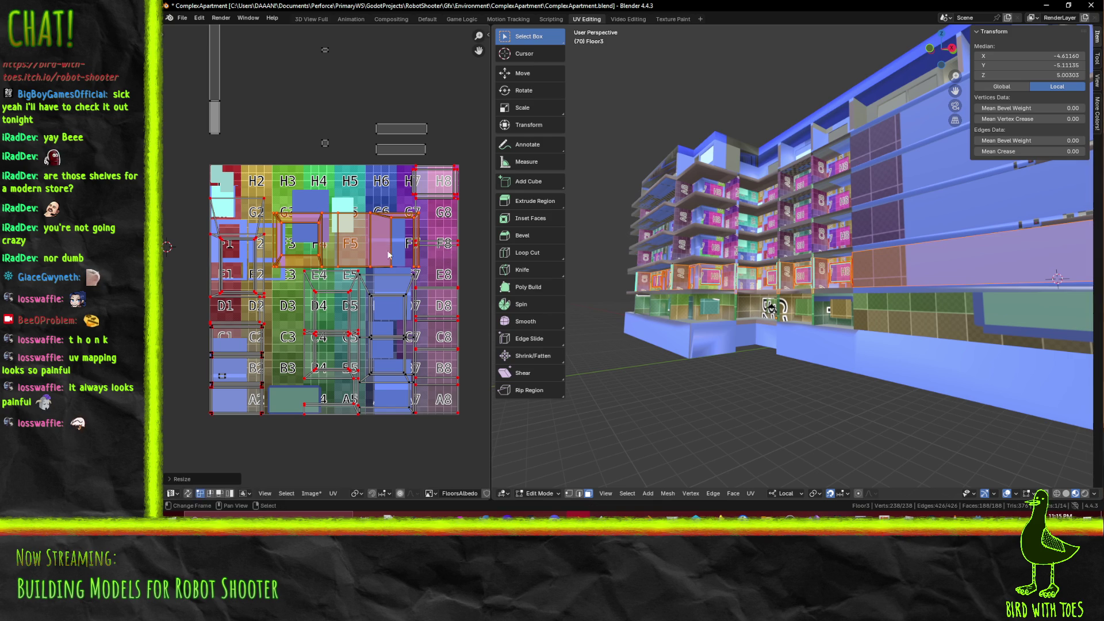
{"action": "key", "text": "g"}
{"action": "key", "text": "x"}
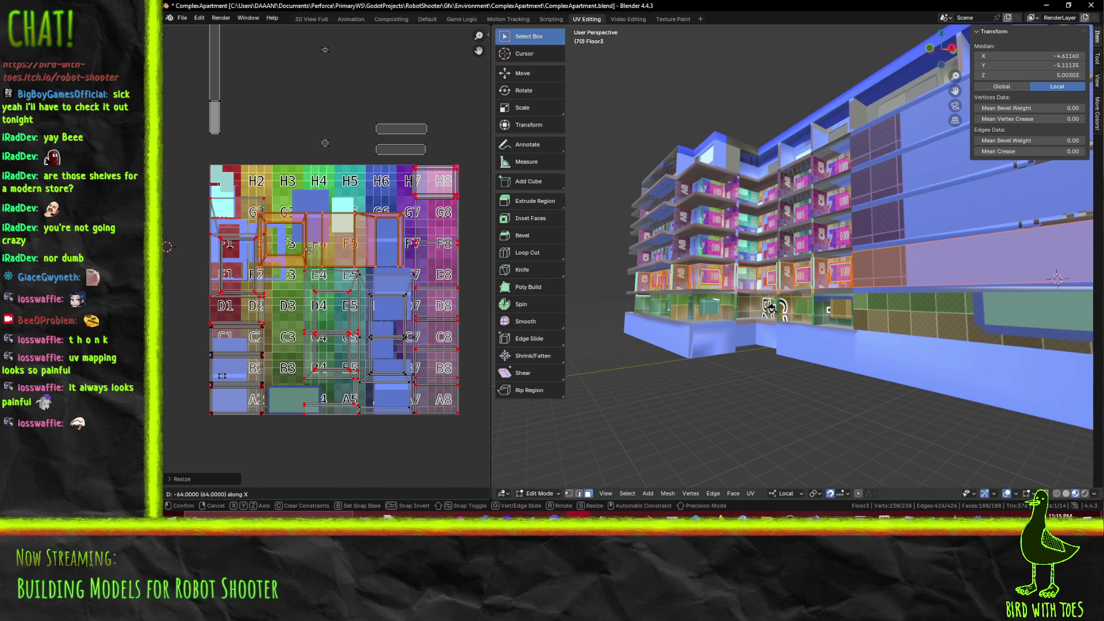
{"action": "left_click", "coordinate": [318, 251]}
{"action": "key", "text": "g"}
{"action": "key", "text": "x"}
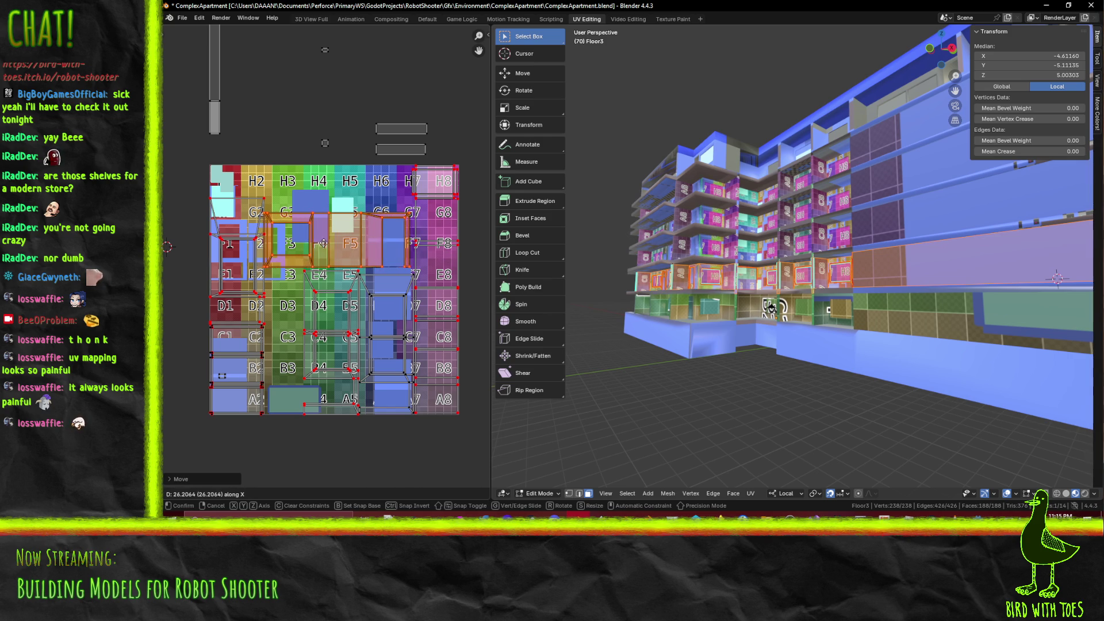
{"action": "left_click", "coordinate": [326, 245]}
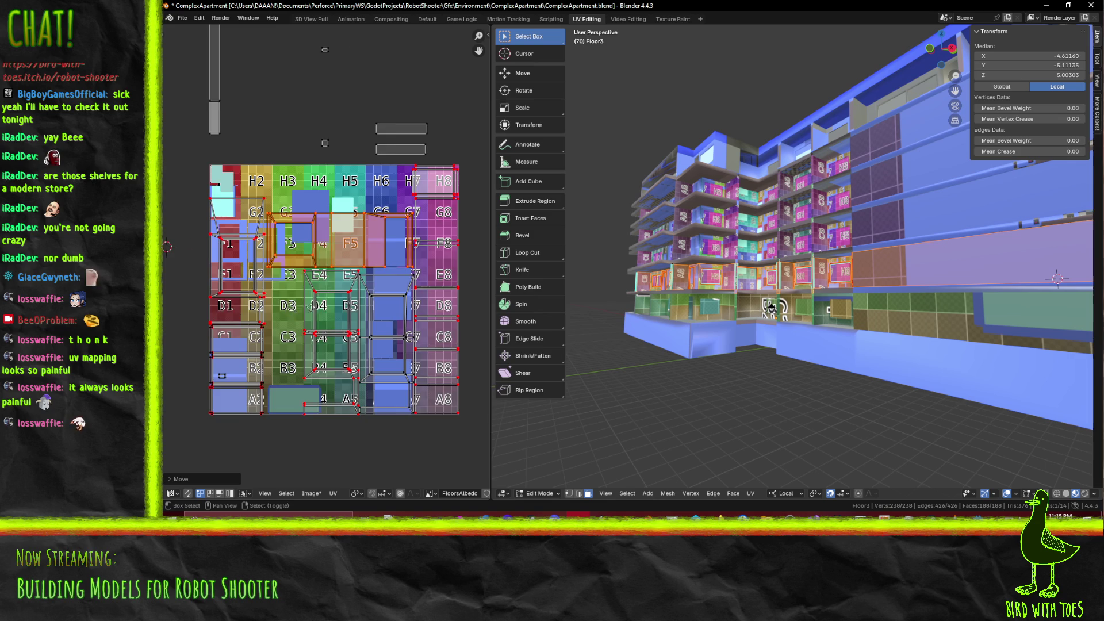
{"action": "middle_click_drag", "start_coordinate": [298, 307], "coordinate": [391, 276]}
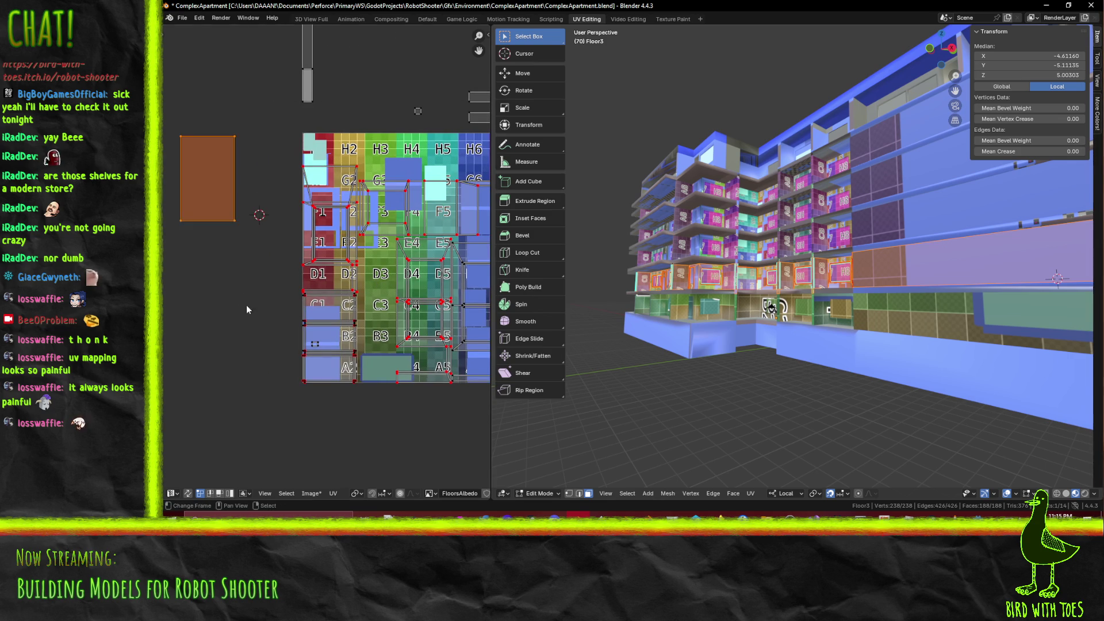
Rotate the other loose island 90° and drop it onto the top of the grid
{"action": "scroll", "coordinate": [242, 383], "scroll_direction": "down", "scroll_amount": 1}
{"action": "middle_click_drag", "start_coordinate": [263, 409], "coordinate": [221, 429]}
{"action": "key", "text": "r"}
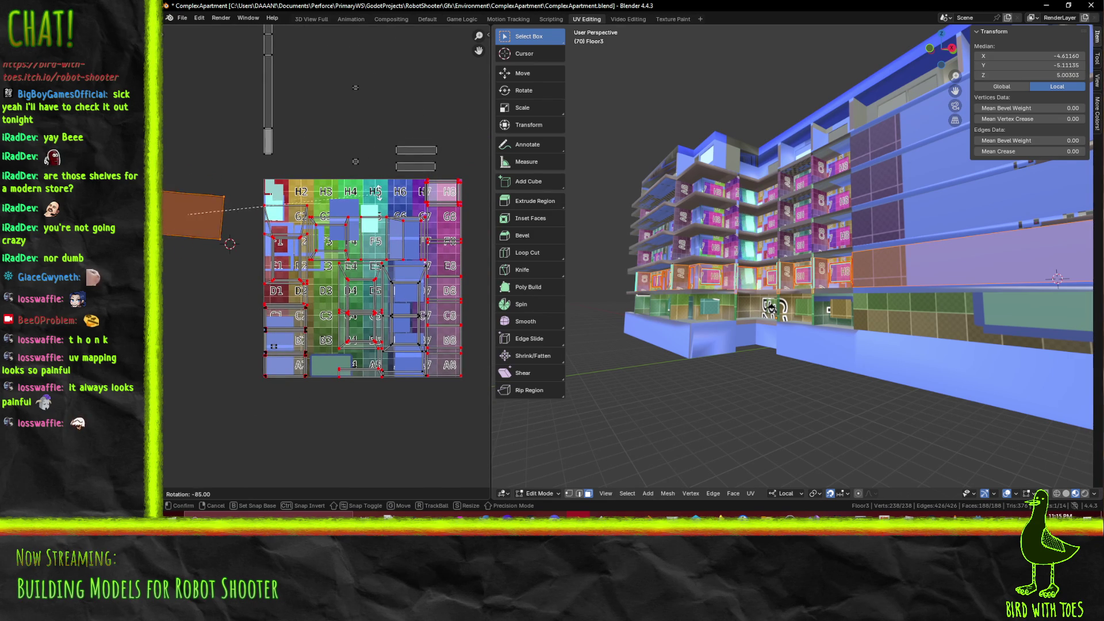
{"action": "left_click", "coordinate": [369, 185]}
{"action": "key", "text": "g"}
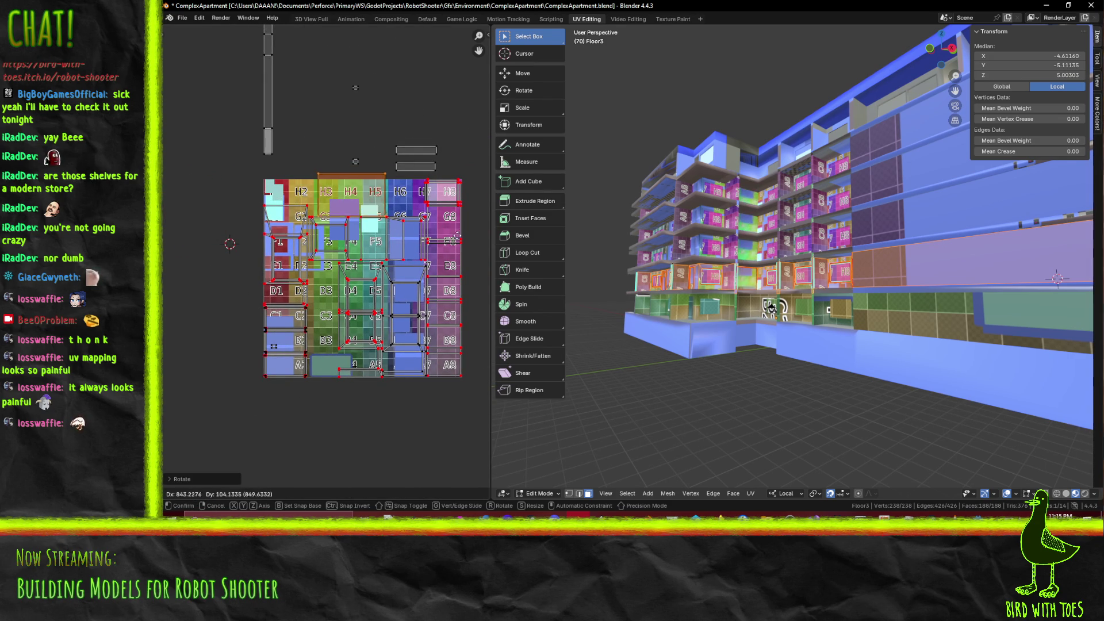
{"action": "left_click", "coordinate": [453, 240]}
Rescale the island, move it up onto the H row and nudge it into place
{"action": "key", "text": "s"}
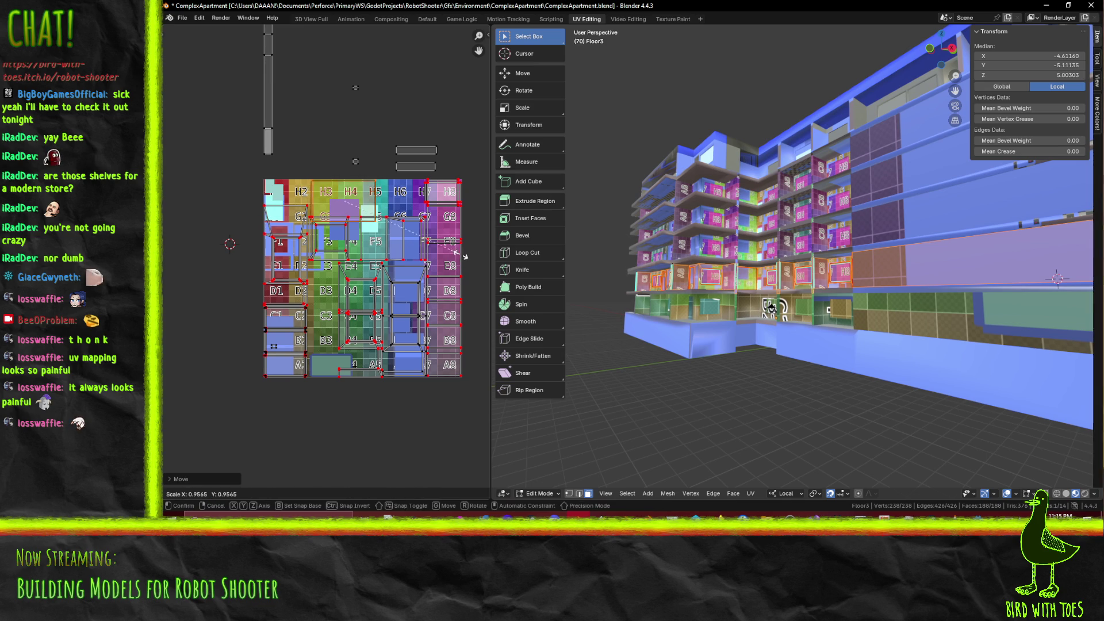
{"action": "left_click", "coordinate": [459, 253]}
{"action": "scroll", "coordinate": [402, 261], "scroll_direction": "up", "scroll_amount": 3}
{"action": "key", "text": "g"}
{"action": "left_click", "coordinate": [402, 256]}
{"action": "key", "text": "s"}
{"action": "left_click", "coordinate": [434, 263]}
{"action": "key", "text": "g"}
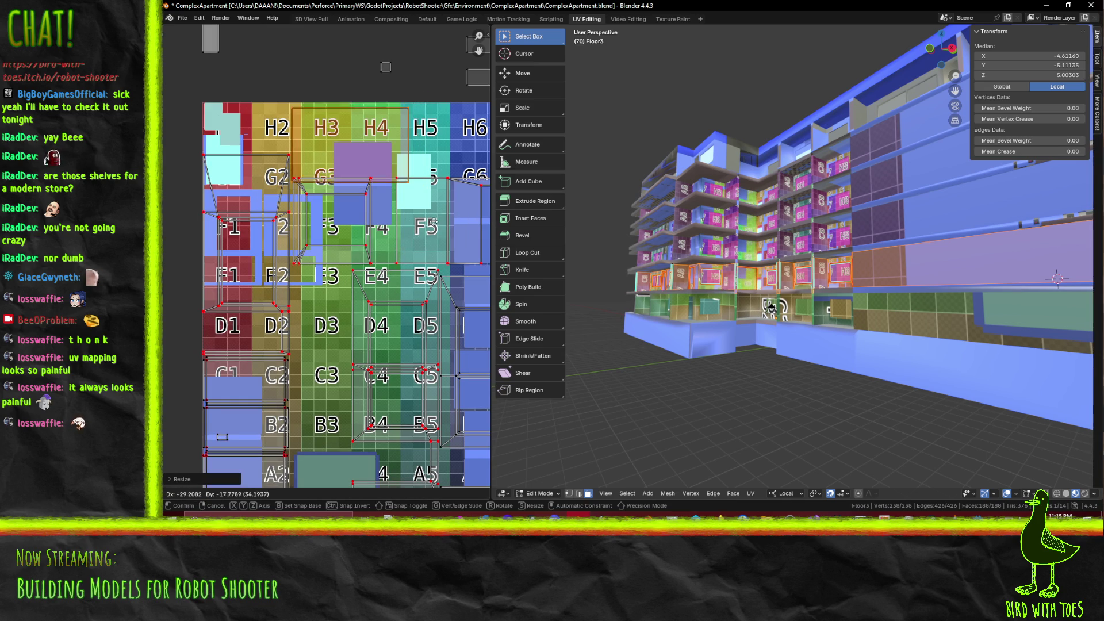
{"action": "key", "text": "Escape"}
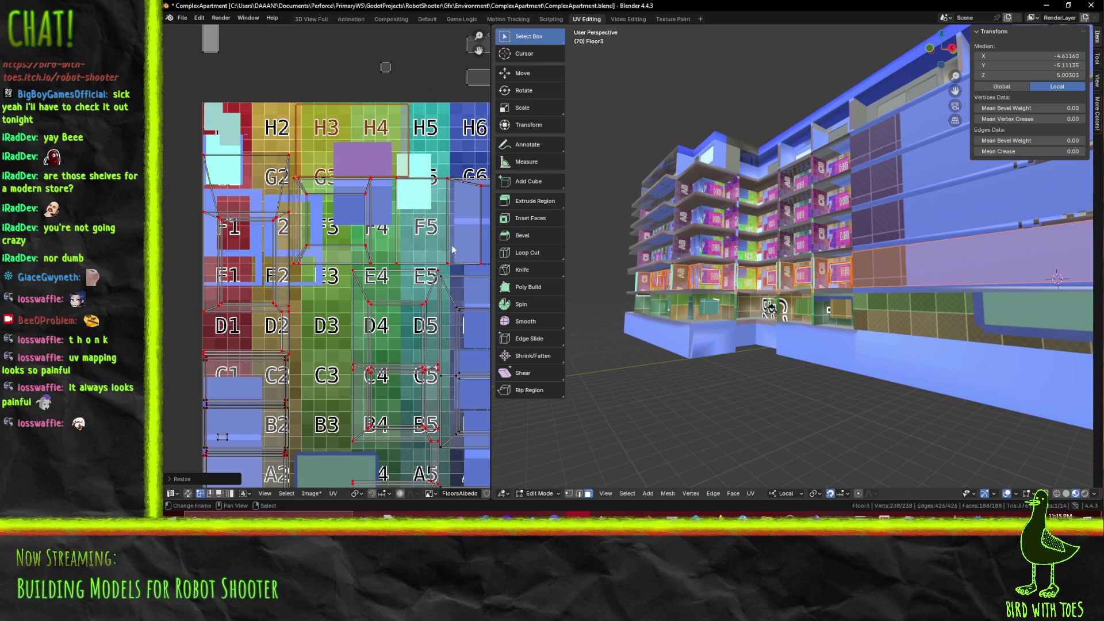
{"action": "key", "text": "g"}
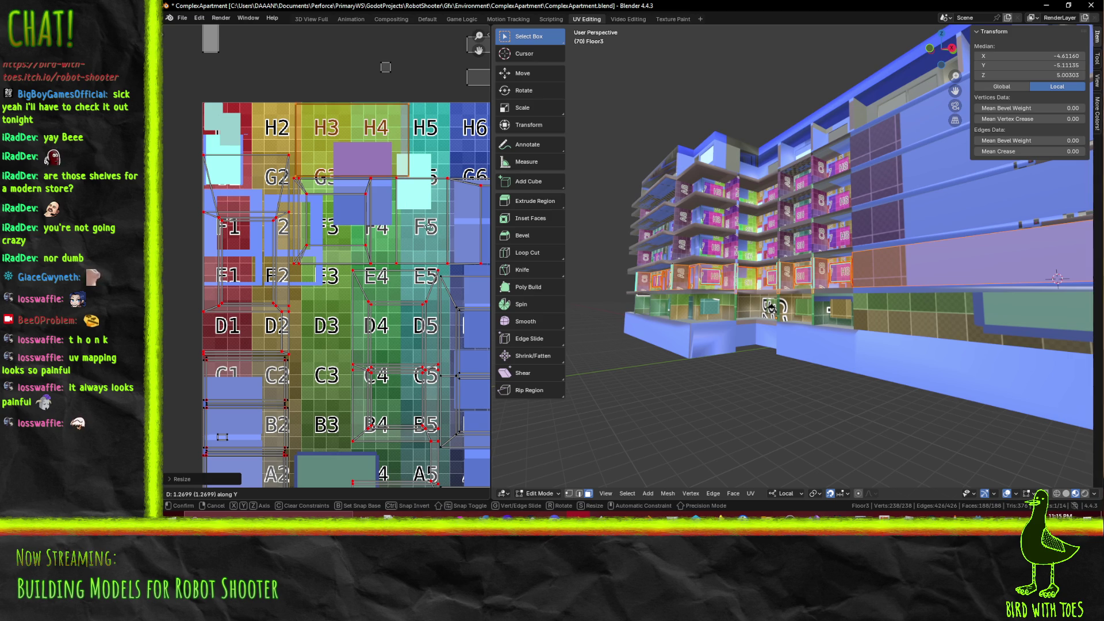
{"action": "left_click", "coordinate": [430, 231]}
{"action": "scroll", "coordinate": [262, 177], "scroll_direction": "down", "scroll_amount": 4}
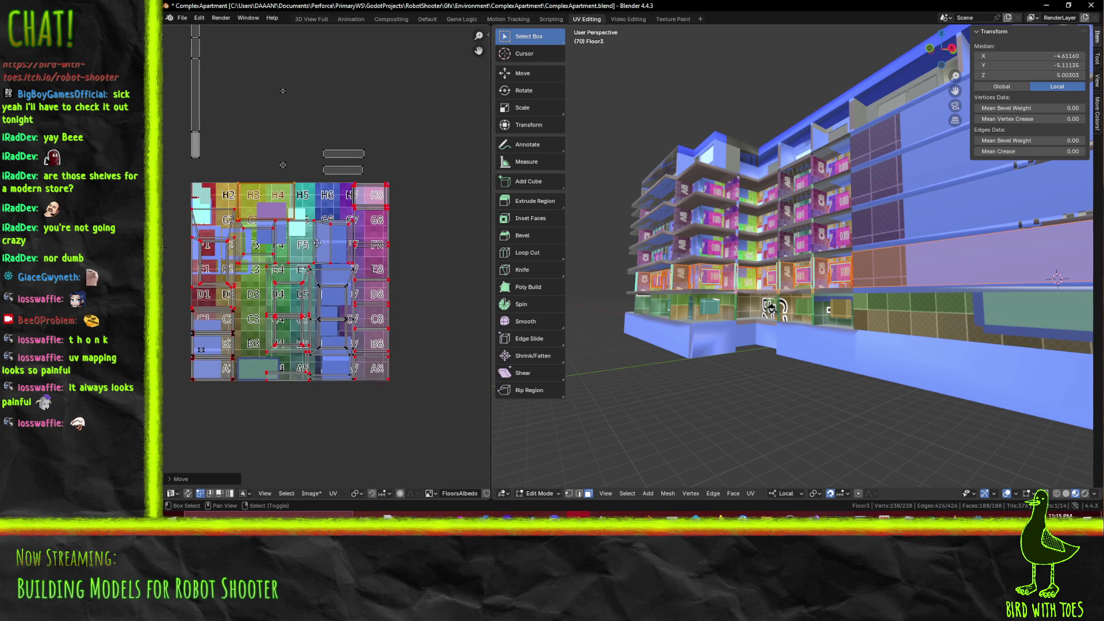
{"action": "scroll", "coordinate": [291, 254], "scroll_direction": "up", "scroll_amount": 4}
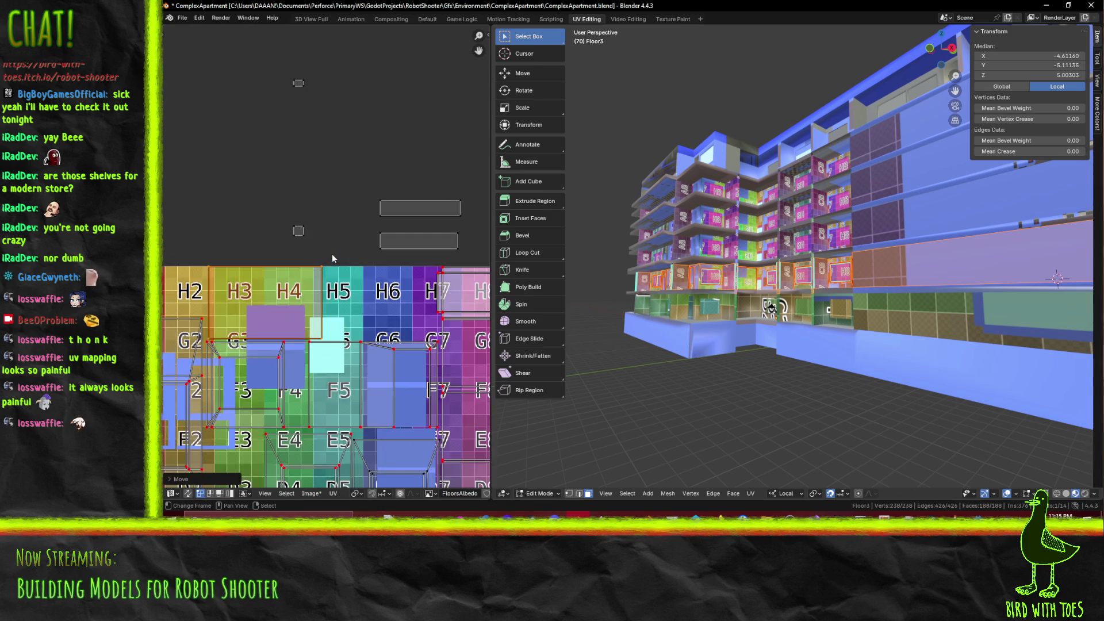
Box-select the small UV square above the grid and place it so the wall shows 9H
{"action": "key", "text": "b"}
{"action": "left_click_drag", "start_coordinate": [278, 202], "coordinate": [326, 246]}
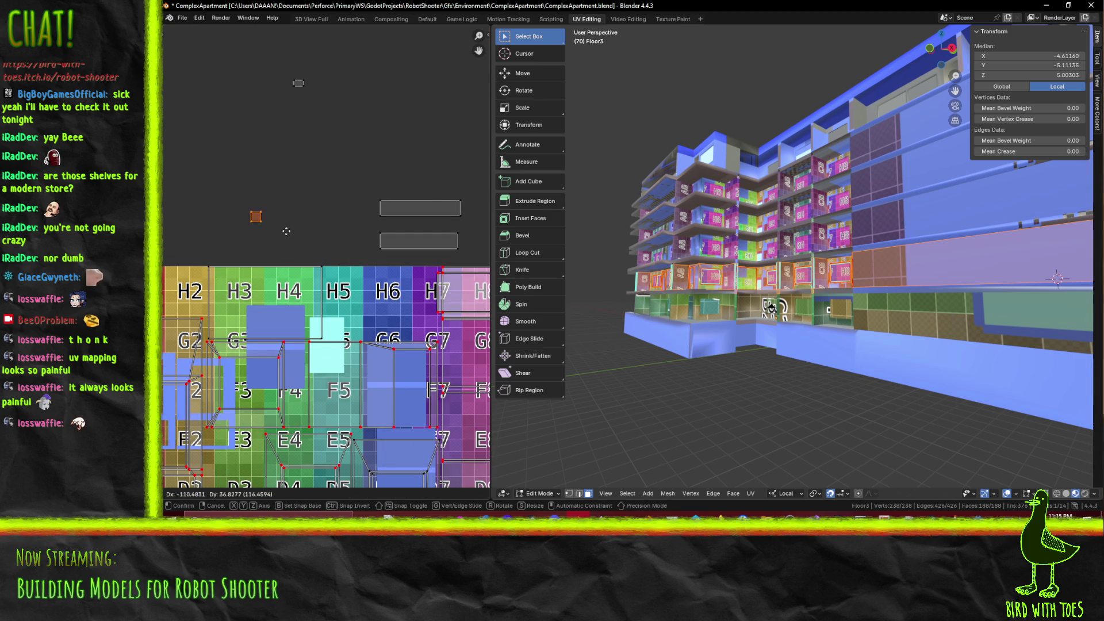
{"action": "scroll", "coordinate": [330, 222], "scroll_direction": "down", "scroll_amount": 1}
{"action": "middle_click_drag", "start_coordinate": [326, 252], "coordinate": [244, 188]}
{"action": "key", "text": "g"}
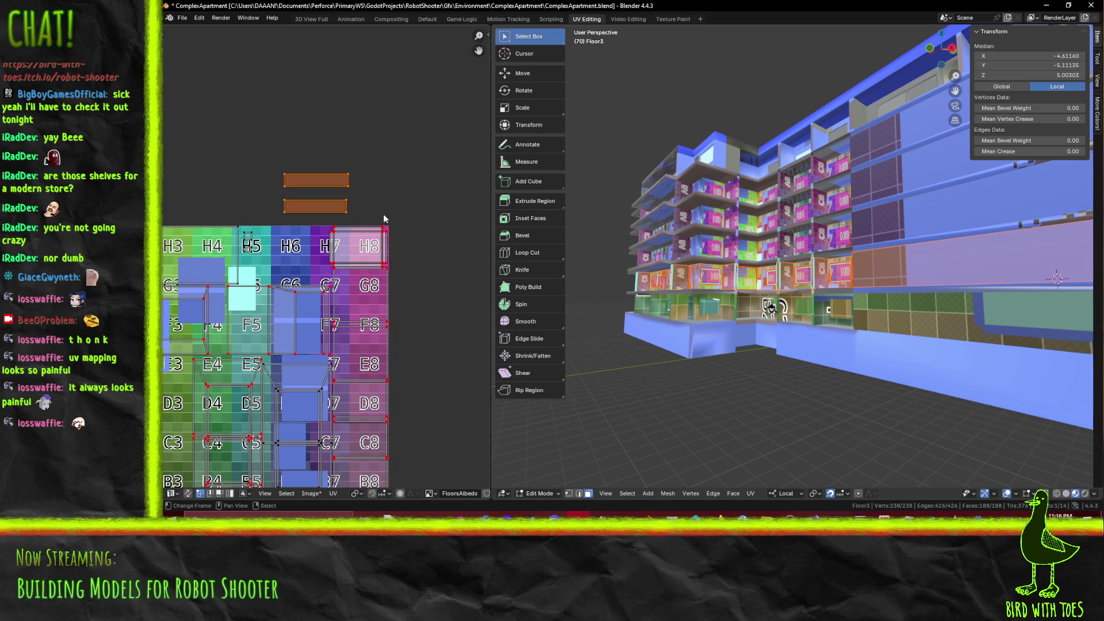
{"action": "left_click", "coordinate": [361, 280]}
{"action": "middle_click_drag", "start_coordinate": [225, 234], "coordinate": [315, 258]}
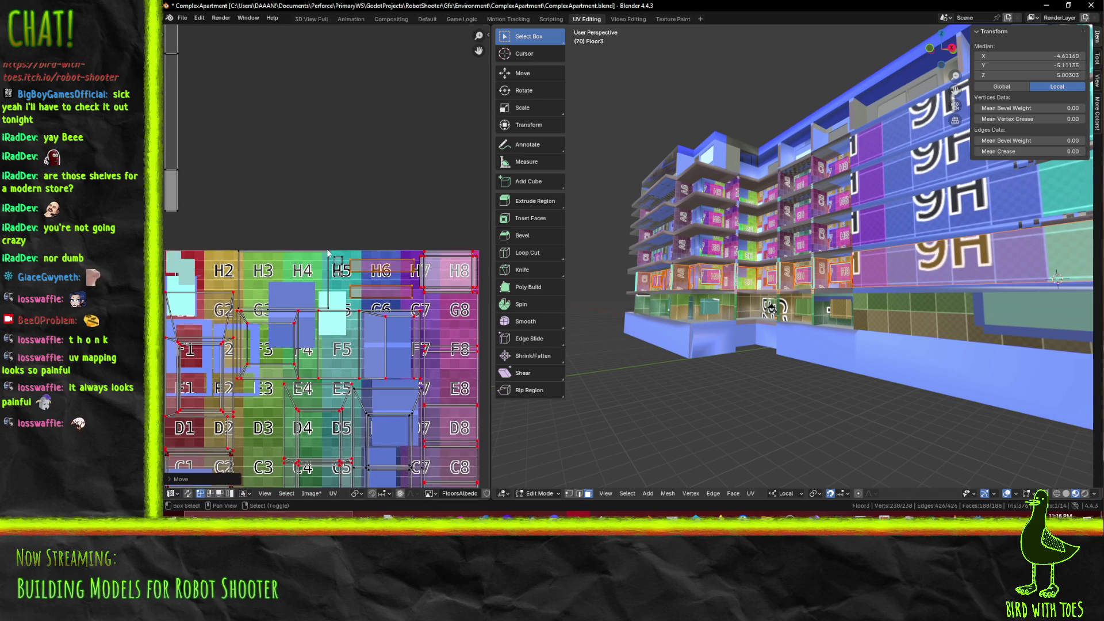
{"action": "scroll", "coordinate": [281, 215], "scroll_direction": "down", "scroll_amount": 2}
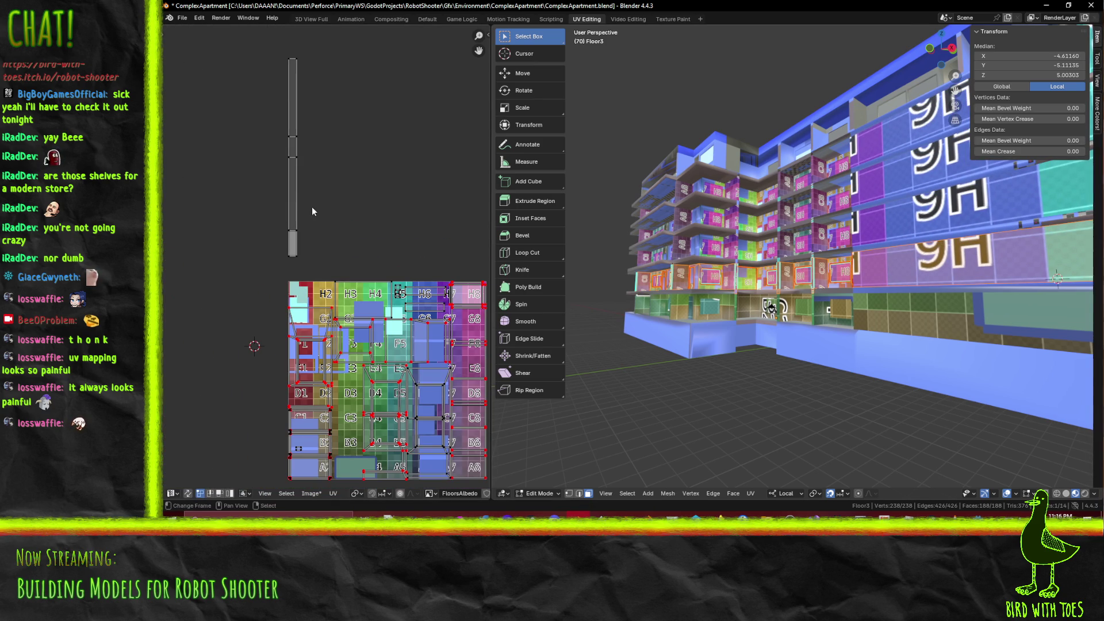
Select the long vertical orange strip, widen it along X, shorten it along Y and place it on the atlas
{"action": "mouse_move", "coordinate": [381, 248]}
{"action": "middle_mouse_down"}
{"action": "mouse_move", "coordinate": [355, 212]}
{"action": "mouse_move", "coordinate": [348, 273]}
{"action": "middle_mouse_up"}
{"action": "mouse_move", "coordinate": [225, 34]}
{"action": "left_mouse_down"}
{"action": "mouse_move", "coordinate": [297, 292]}
{"action": "mouse_move", "coordinate": [292, 275]}
{"action": "left_mouse_up"}
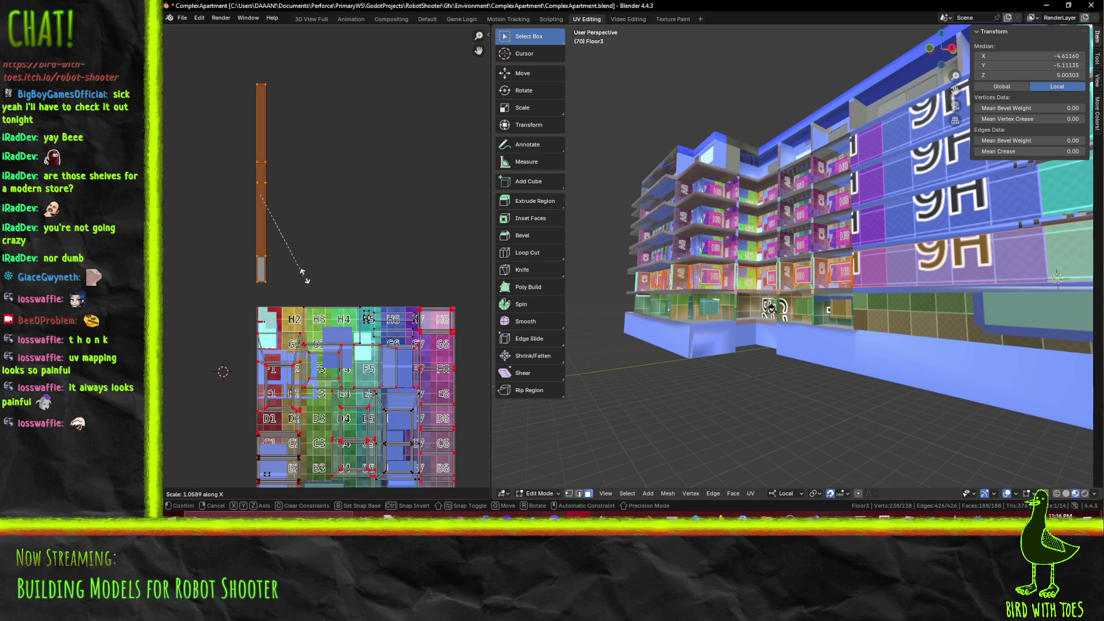
{"action": "key", "text": "s"}
{"action": "key", "text": "x"}
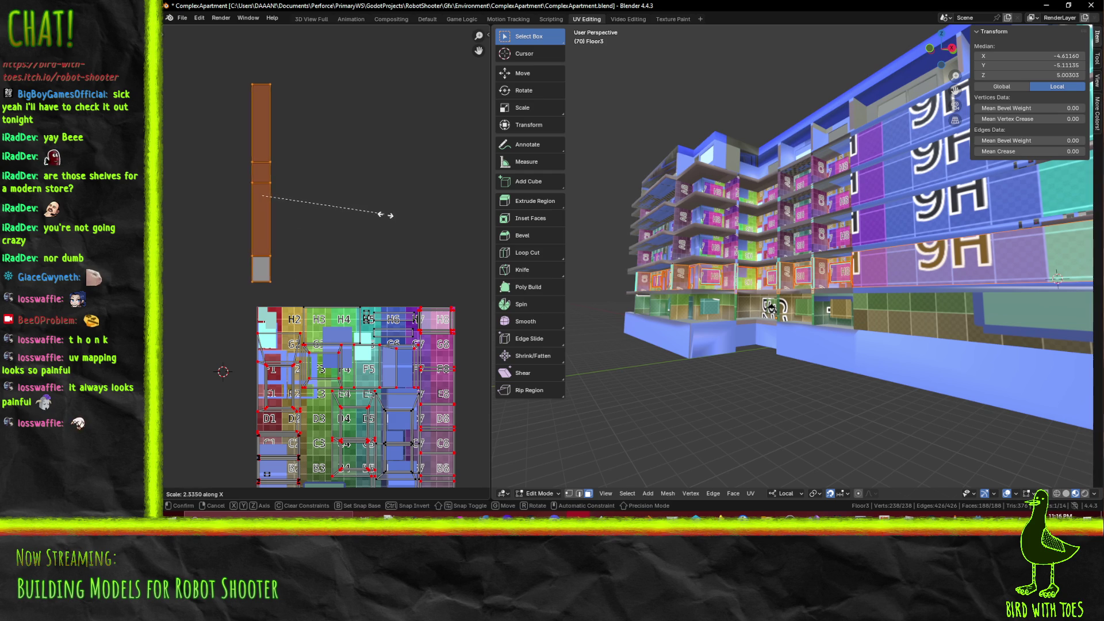
{"action": "left_click", "coordinate": [382, 215]}
{"action": "key", "text": "s"}
{"action": "key", "text": "y"}
{"action": "left_click", "coordinate": [380, 251]}
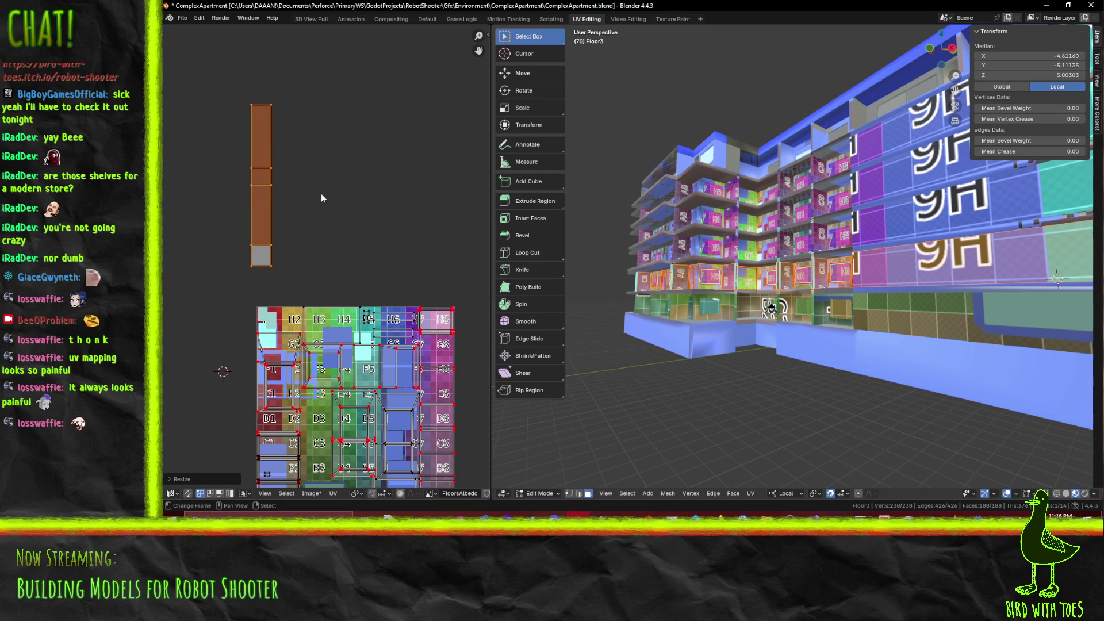
{"action": "key", "text": "g"}
{"action": "left_click", "coordinate": [363, 448]}
Shrink the orange strip, widen it horizontally and drop it over the column-3 tiles
{"action": "middle_click_drag", "start_coordinate": [366, 406], "coordinate": [351, 202]}
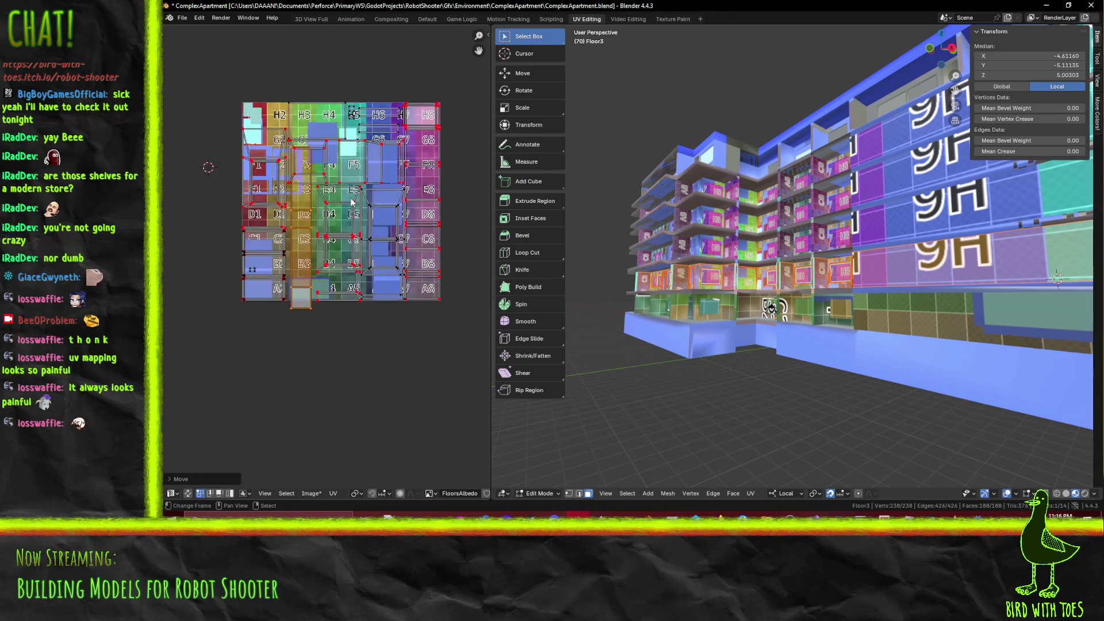
{"action": "scroll", "coordinate": [351, 201], "scroll_direction": "up", "scroll_amount": 3}
{"action": "key", "text": "g"}
{"action": "left_click", "coordinate": [412, 326]}
{"action": "key", "text": "s"}
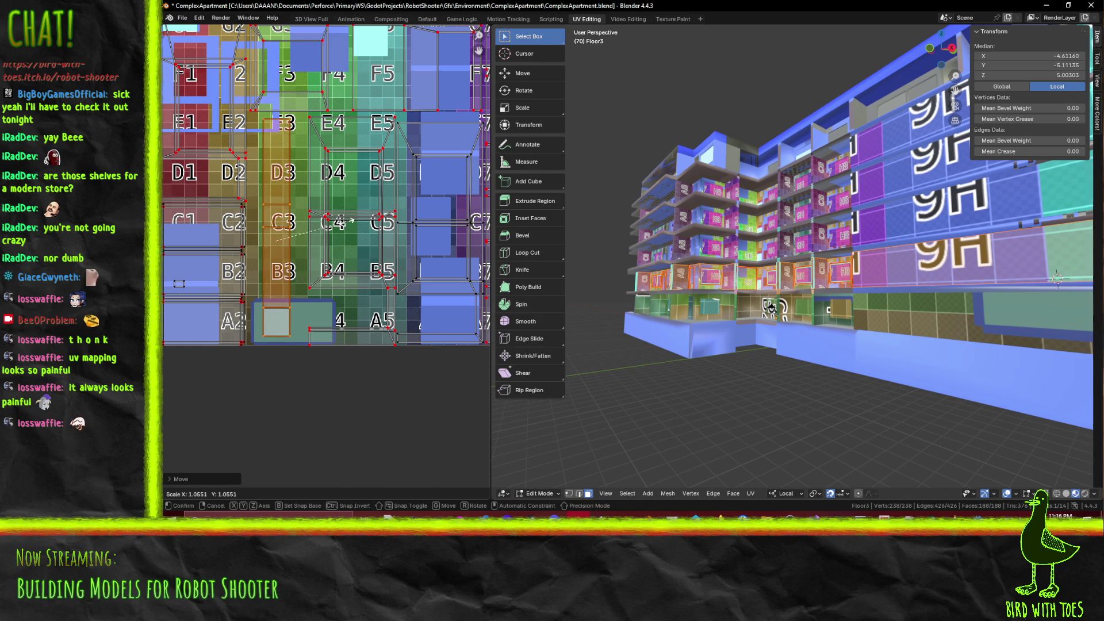
{"action": "left_click", "coordinate": [349, 228]}
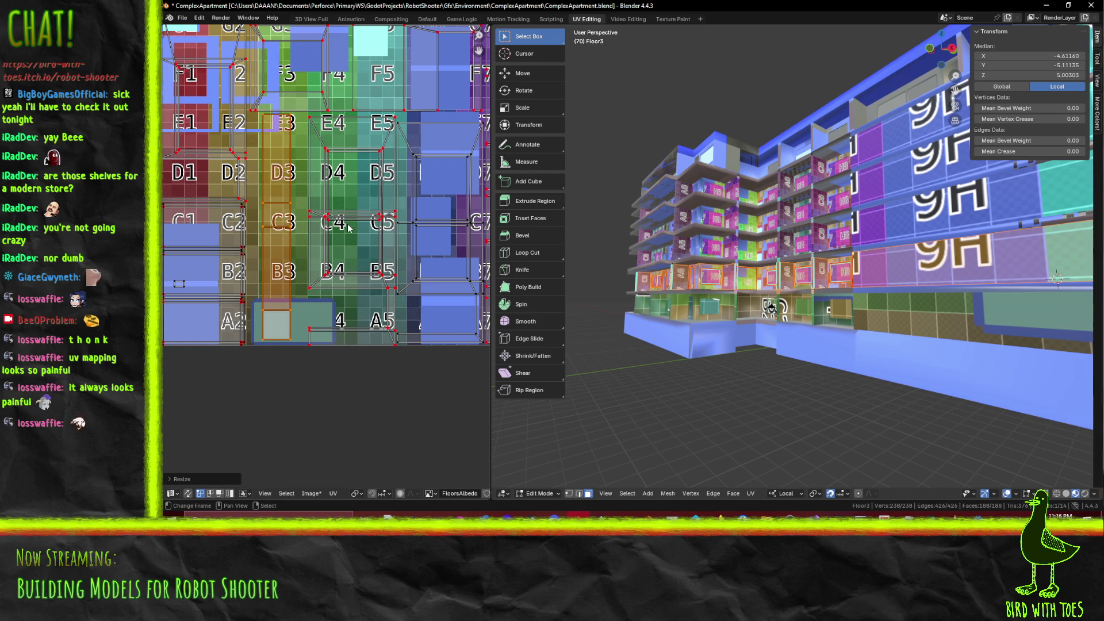
{"action": "key", "text": "s"}
{"action": "key", "text": "x"}
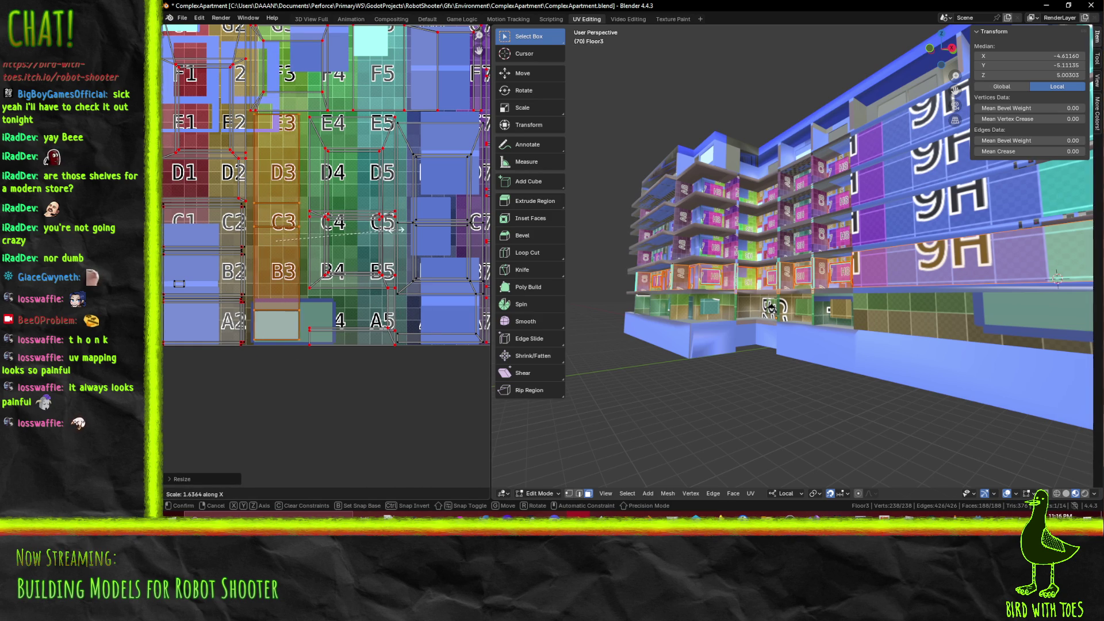
{"action": "left_click", "coordinate": [425, 232]}
{"action": "key", "text": "g"}
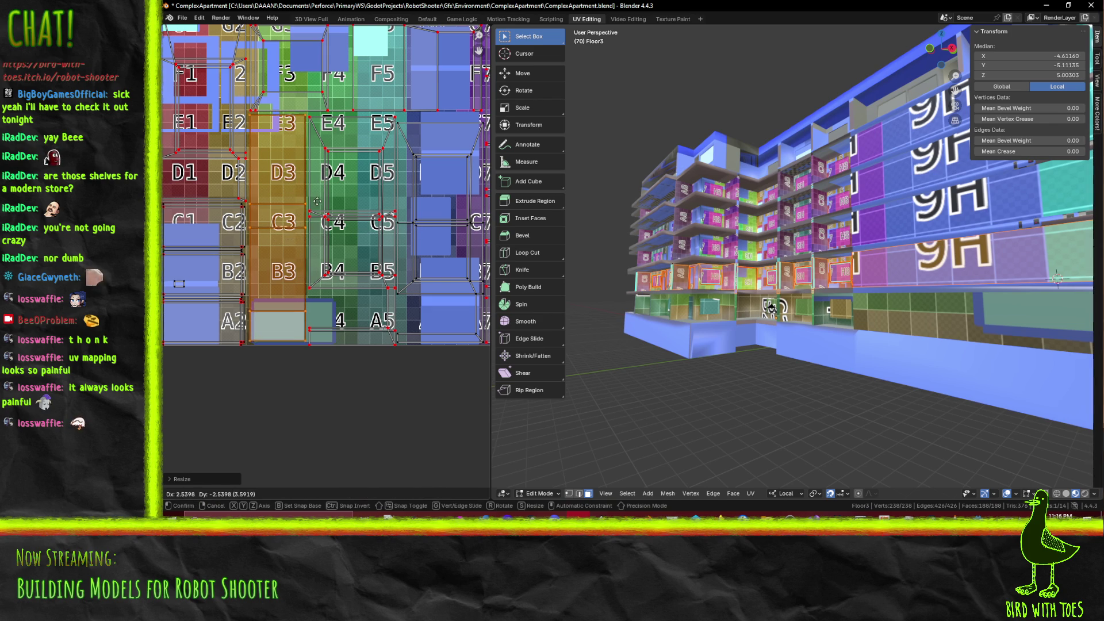
{"action": "left_click", "coordinate": [316, 208]}
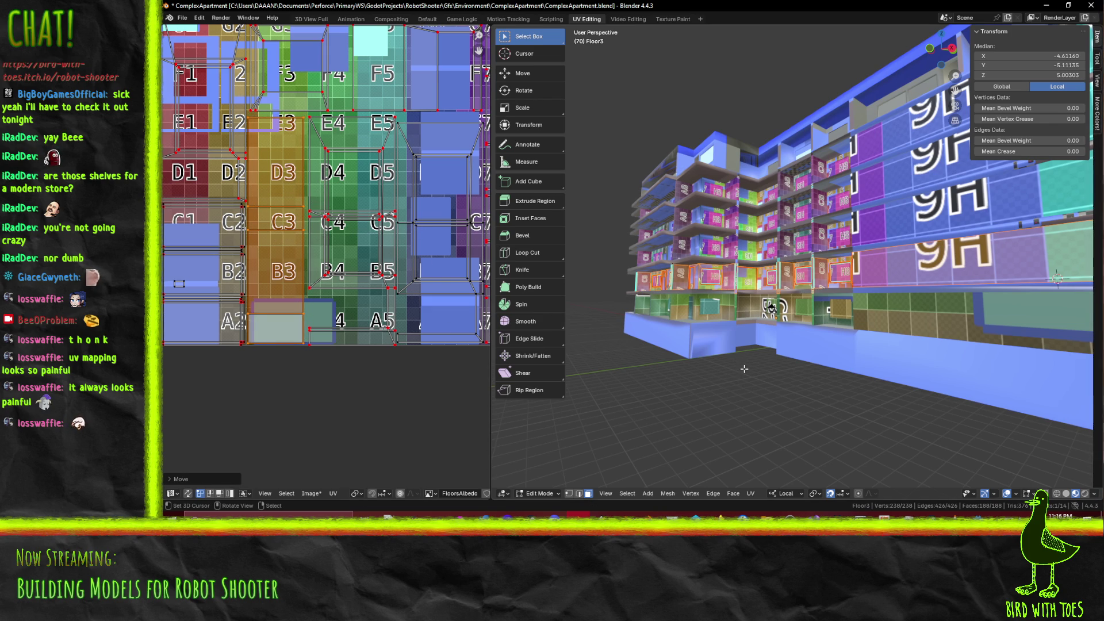
Check the building from the side and front, return to Object Mode and save ComplexApartment.blend
{"action": "mouse_move", "coordinate": [698, 299]}
{"action": "middle_mouse_down"}
{"action": "mouse_move", "coordinate": [904, 306]}
{"action": "mouse_move", "coordinate": [792, 315]}
{"action": "mouse_move", "coordinate": [927, 349]}
{"action": "middle_mouse_up"}
{"action": "middle_click_drag", "start_coordinate": [828, 295], "coordinate": [987, 285]}
{"action": "mouse_move", "coordinate": [868, 271]}
{"action": "middle_mouse_down"}
{"action": "mouse_move", "coordinate": [746, 326]}
{"action": "mouse_move", "coordinate": [774, 291]}
{"action": "middle_mouse_up"}
{"action": "key", "text": "Tab"}
{"action": "key", "text": "ctrl+s"}
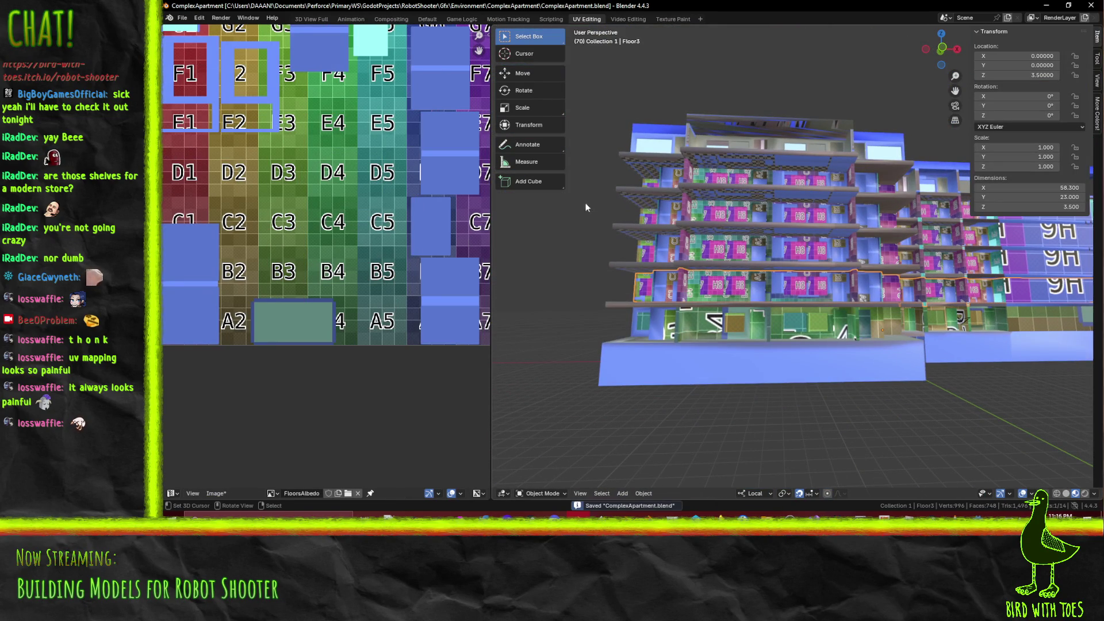
{"action": "mouse_move", "coordinate": [583, 26]}
{"action": "middle_mouse_down"}
{"action": "mouse_move", "coordinate": [619, 199]}
{"action": "mouse_move", "coordinate": [564, 30]}
{"action": "middle_mouse_up"}
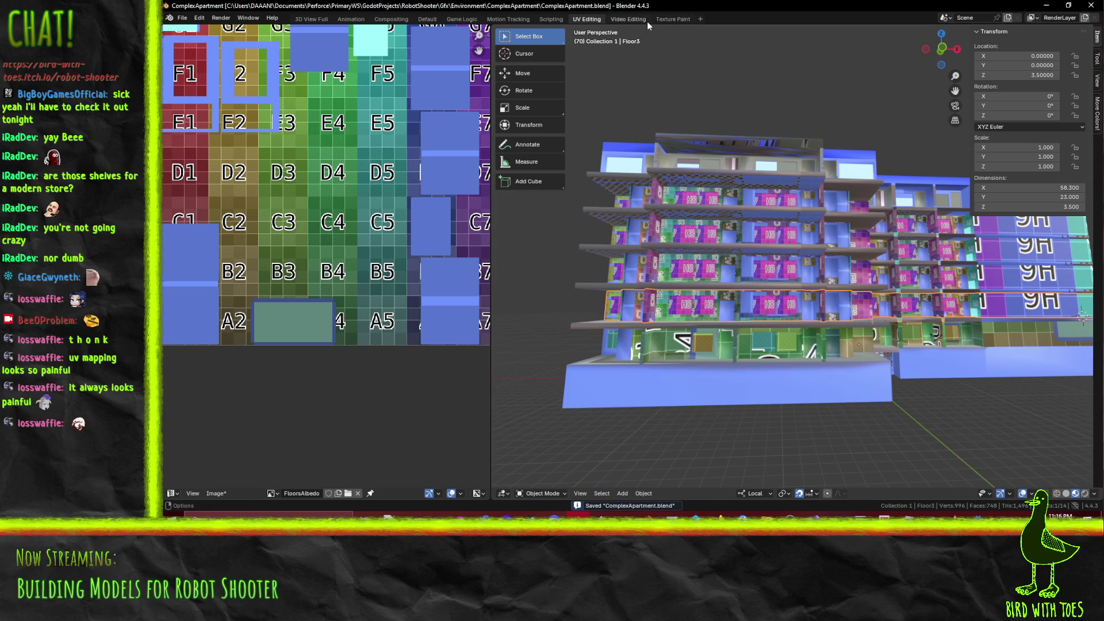
In the Texture Paint workspace, eyedrop cyan from the atlas and paint the H8 window
{"action": "left_click", "coordinate": [672, 19]}
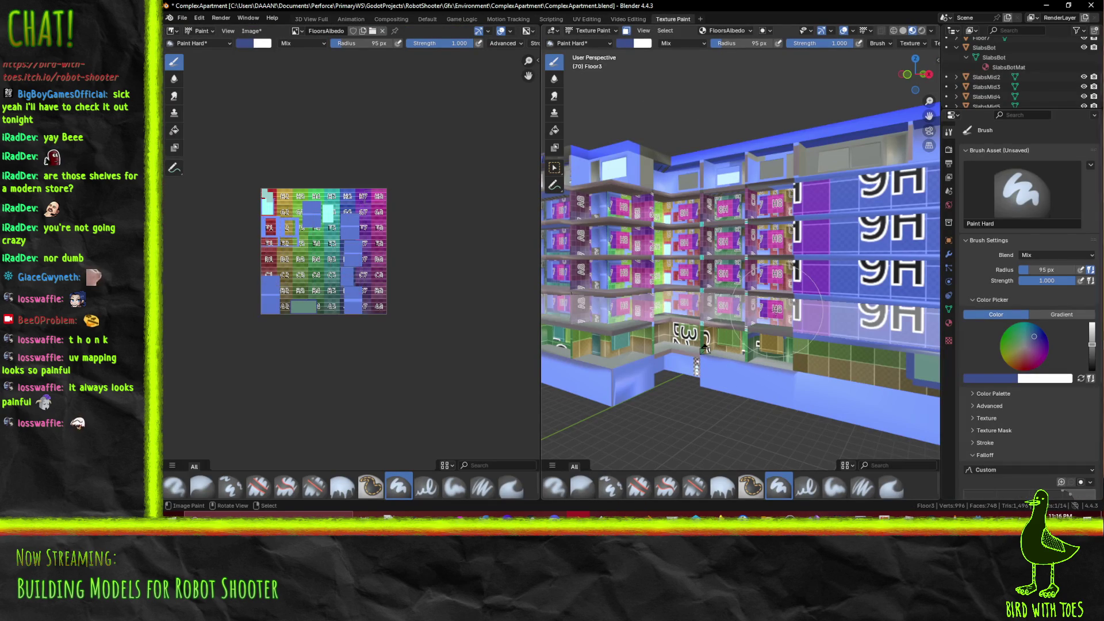
{"action": "left_click", "coordinate": [992, 379]}
{"action": "left_click", "coordinate": [1010, 366]}
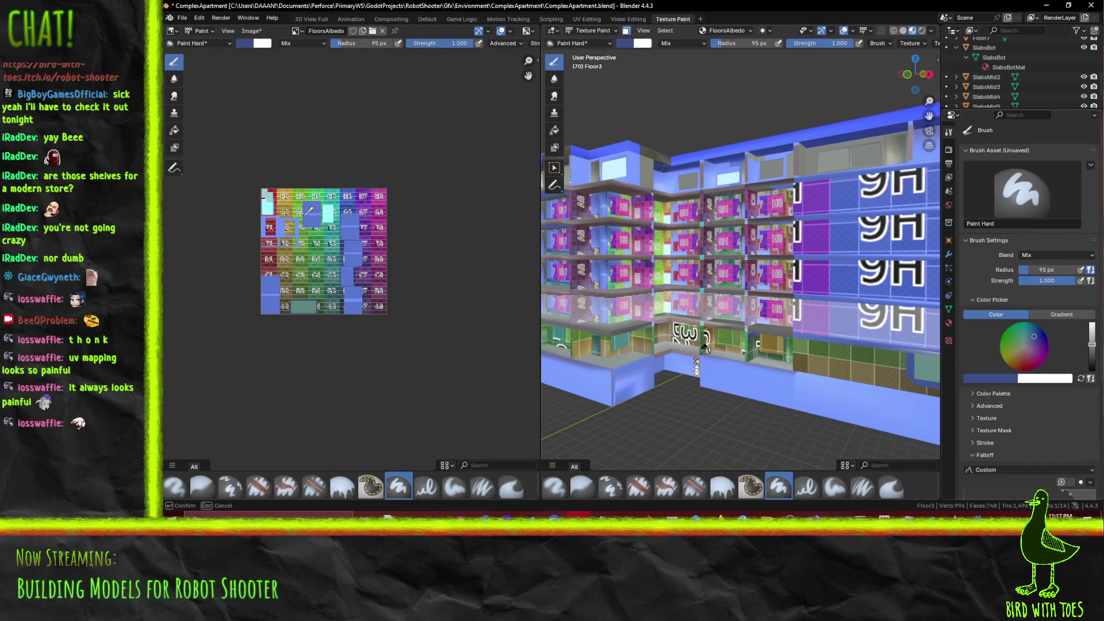
{"action": "left_click", "coordinate": [268, 207]}
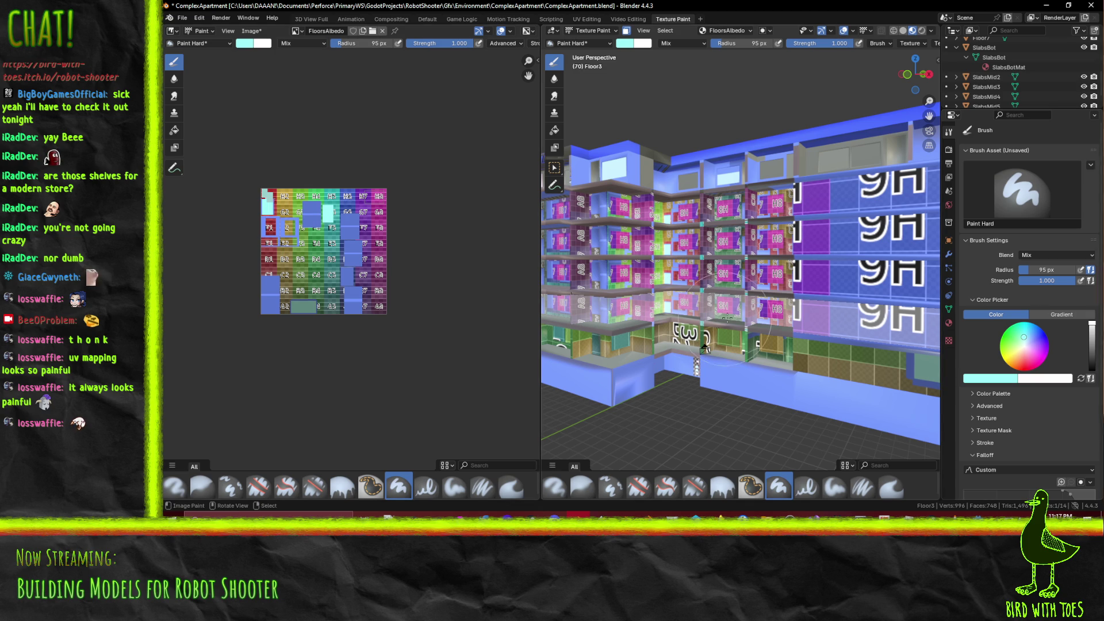
{"action": "left_click", "coordinate": [776, 327]}
Eyedrop teal from the FloorsAlbedo image and paint the blue door panels teal
{"action": "middle_click_drag", "start_coordinate": [776, 327], "coordinate": [760, 311]}
{"action": "scroll", "coordinate": [761, 310], "scroll_direction": "up", "scroll_amount": 2}
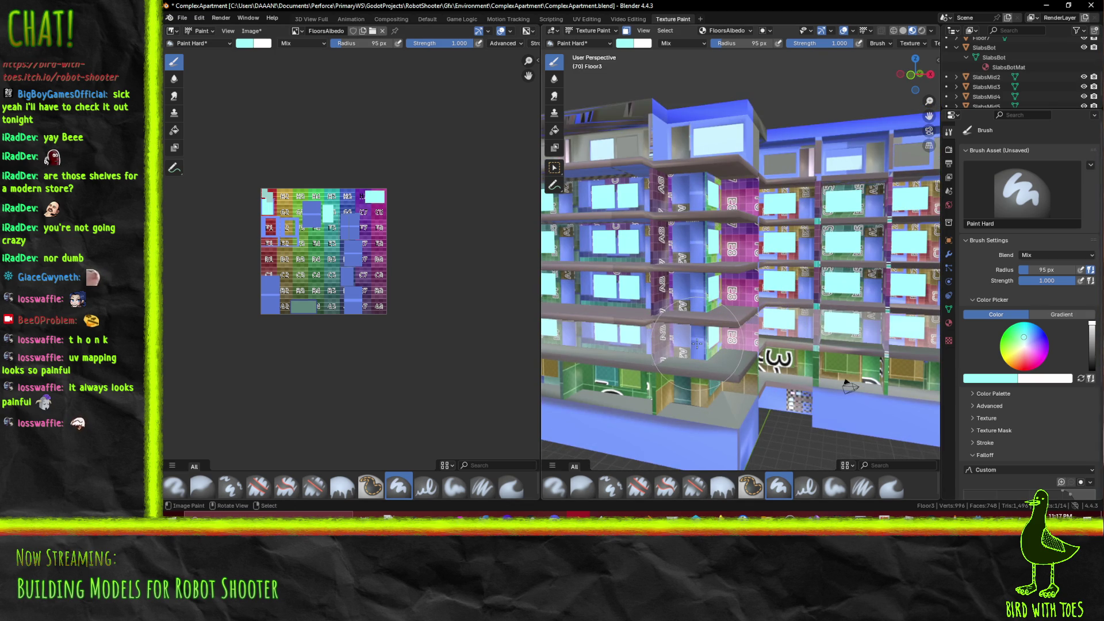
{"action": "middle_click_drag", "start_coordinate": [502, 271], "coordinate": [466, 268]}
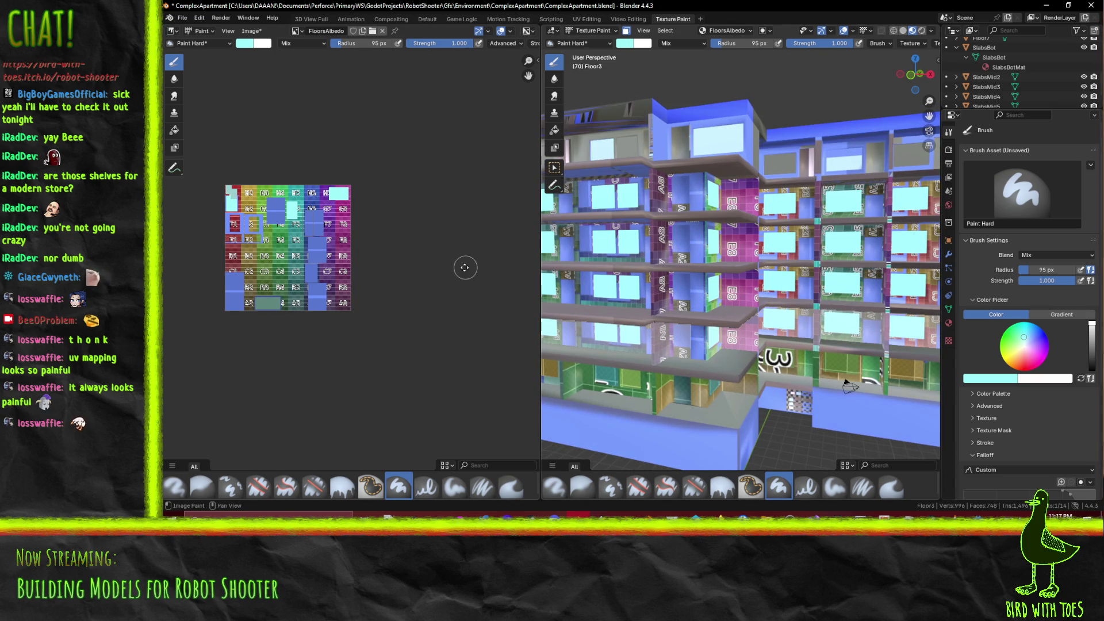
{"action": "left_click", "coordinate": [995, 377]}
{"action": "left_click", "coordinate": [1008, 365]}
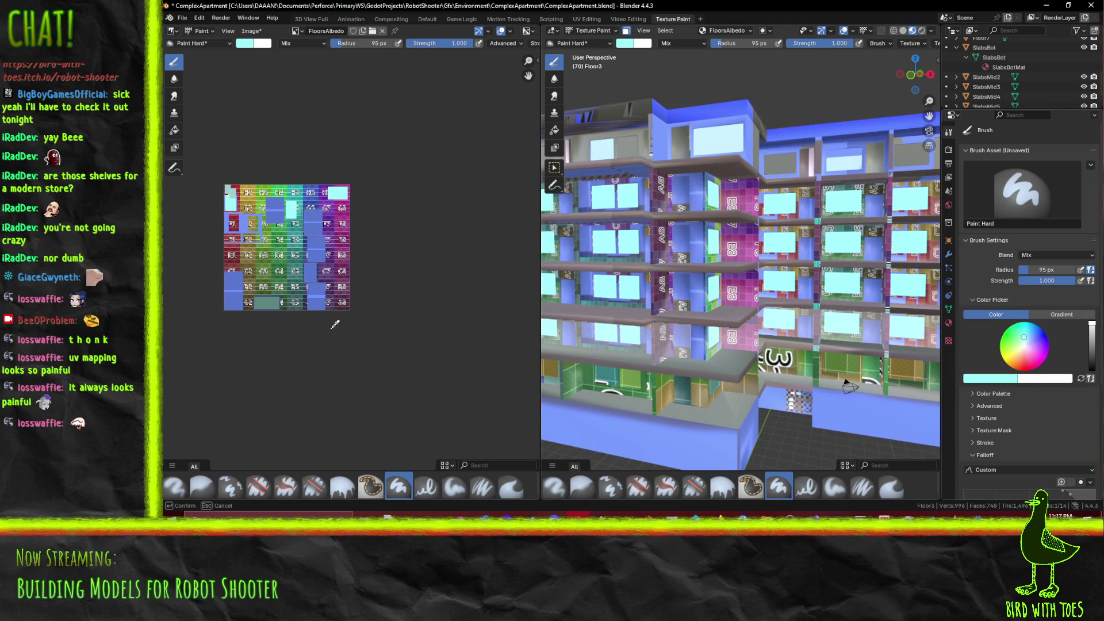
{"action": "left_click", "coordinate": [268, 301]}
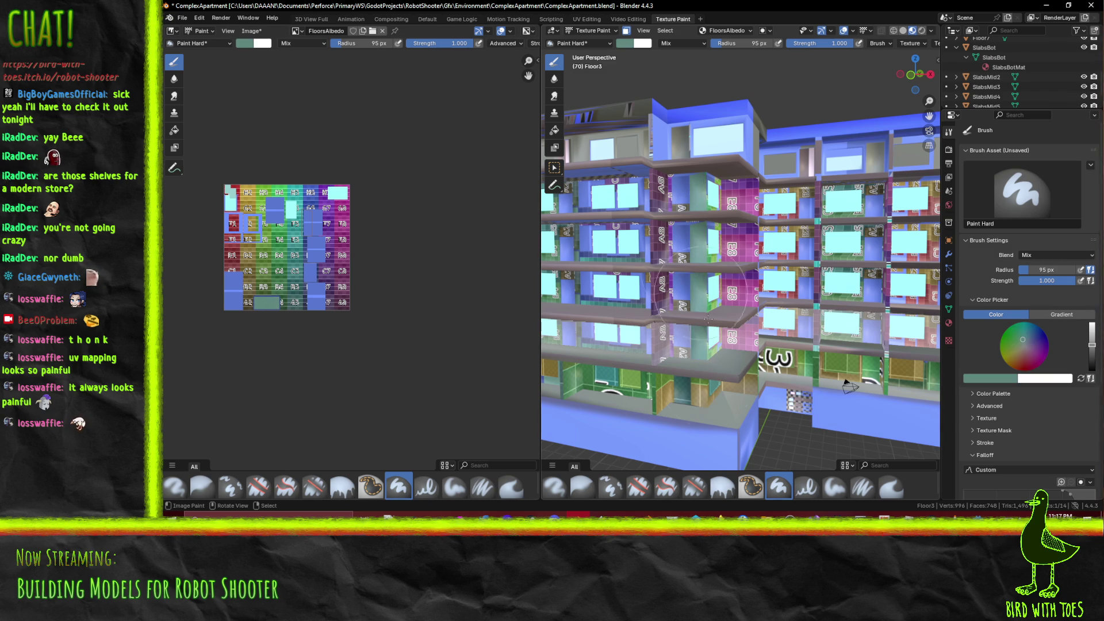
{"action": "scroll", "coordinate": [745, 361], "scroll_direction": "up", "scroll_amount": 5}
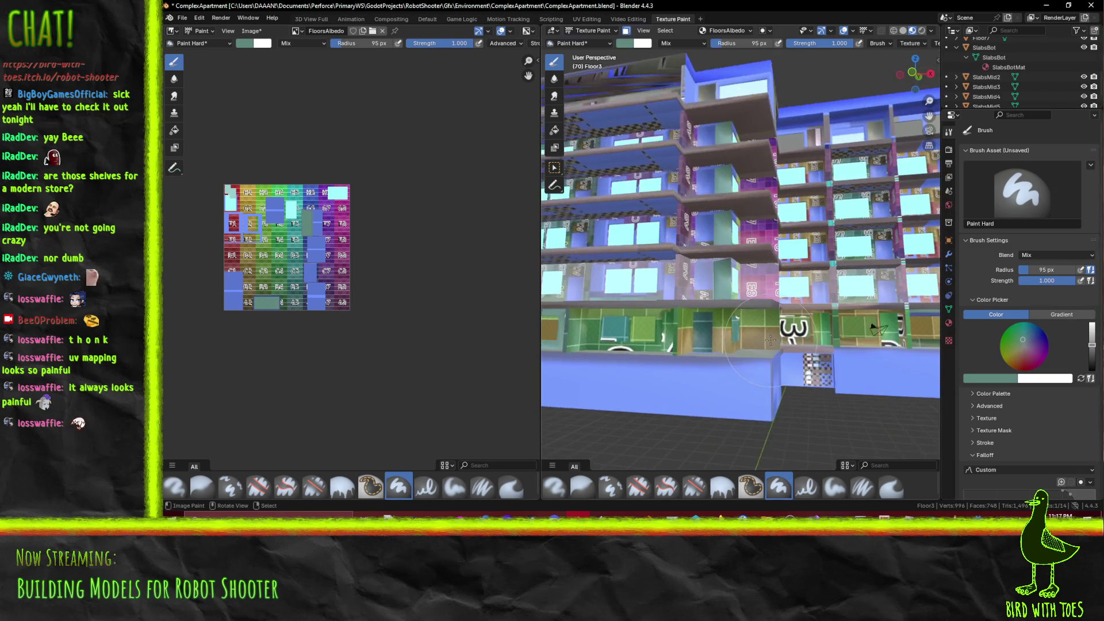
{"action": "mouse_move", "coordinate": [761, 324]}
{"action": "middle_mouse_down"}
{"action": "mouse_move", "coordinate": [745, 330]}
{"action": "mouse_move", "coordinate": [793, 346]}
{"action": "middle_mouse_up"}
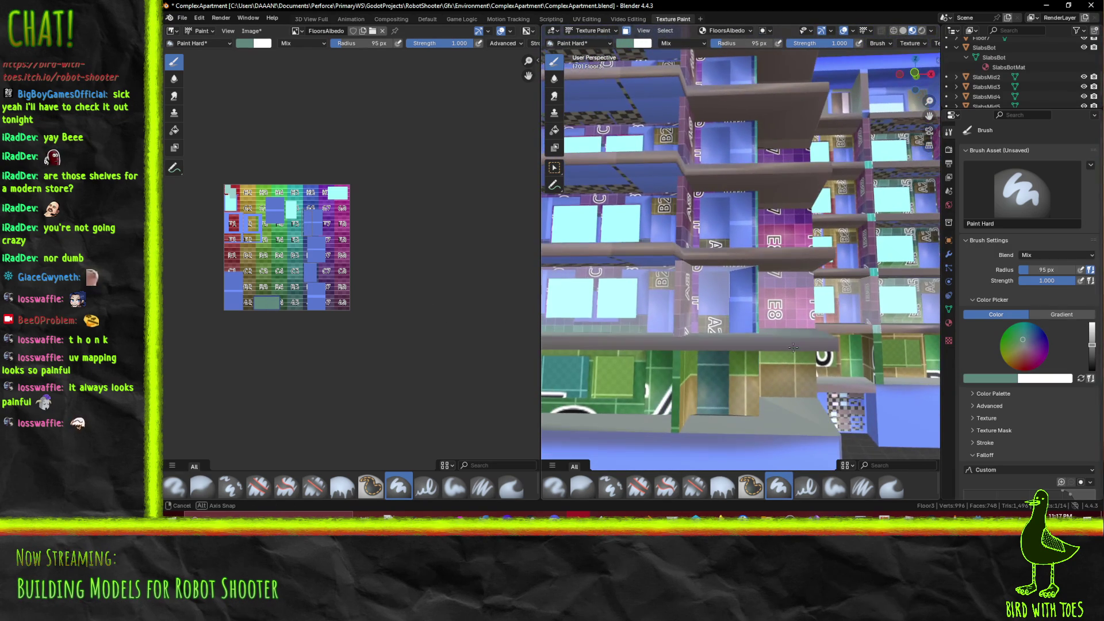
{"action": "left_click_drag", "start_coordinate": [720, 309], "coordinate": [715, 350]}
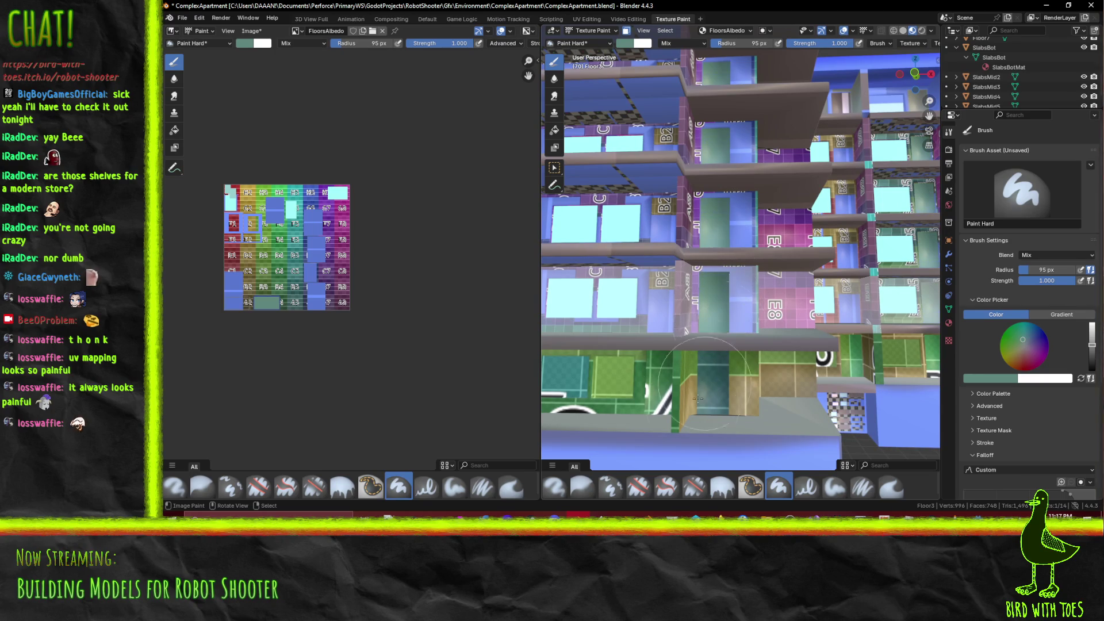
Orbit around the building to inspect the painted floors from several angles
{"action": "middle_click_drag", "start_coordinate": [661, 303], "coordinate": [723, 339]}
{"action": "mouse_move", "coordinate": [803, 376]}
{"action": "middle_mouse_down"}
{"action": "mouse_move", "coordinate": [698, 309]}
{"action": "mouse_move", "coordinate": [797, 343]}
{"action": "middle_mouse_up"}
{"action": "middle_click_drag", "start_coordinate": [795, 289], "coordinate": [827, 338]}
{"action": "scroll", "coordinate": [605, 352], "scroll_direction": "up", "scroll_amount": 4}
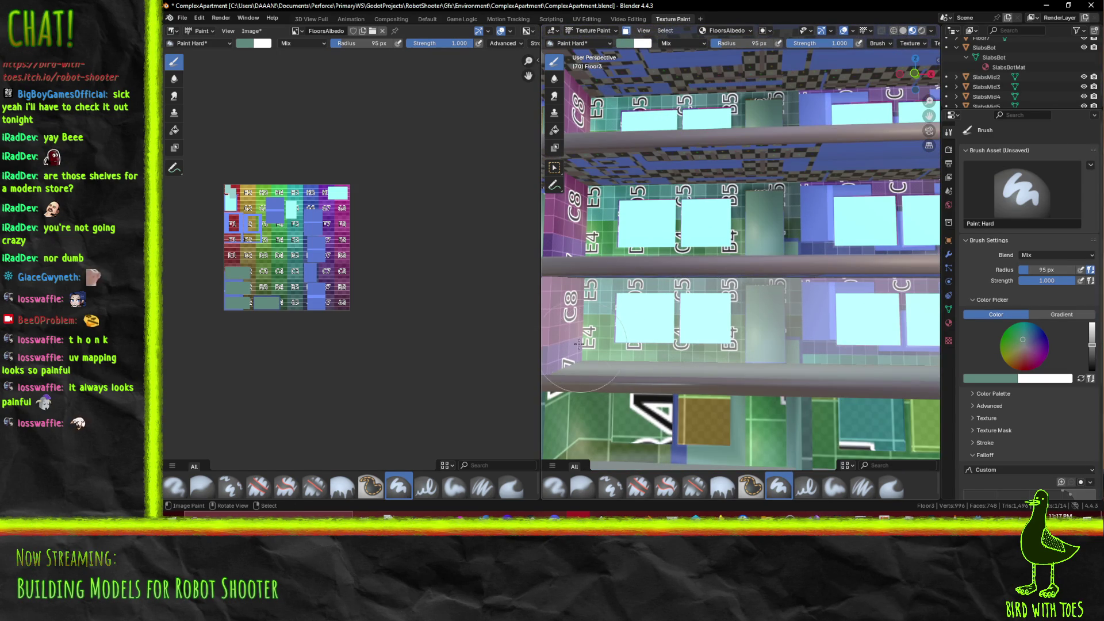
{"action": "mouse_move", "coordinate": [598, 350]}
{"action": "middle_mouse_down"}
{"action": "mouse_move", "coordinate": [857, 320]}
{"action": "mouse_move", "coordinate": [663, 312]}
{"action": "mouse_move", "coordinate": [691, 328]}
{"action": "middle_mouse_up"}
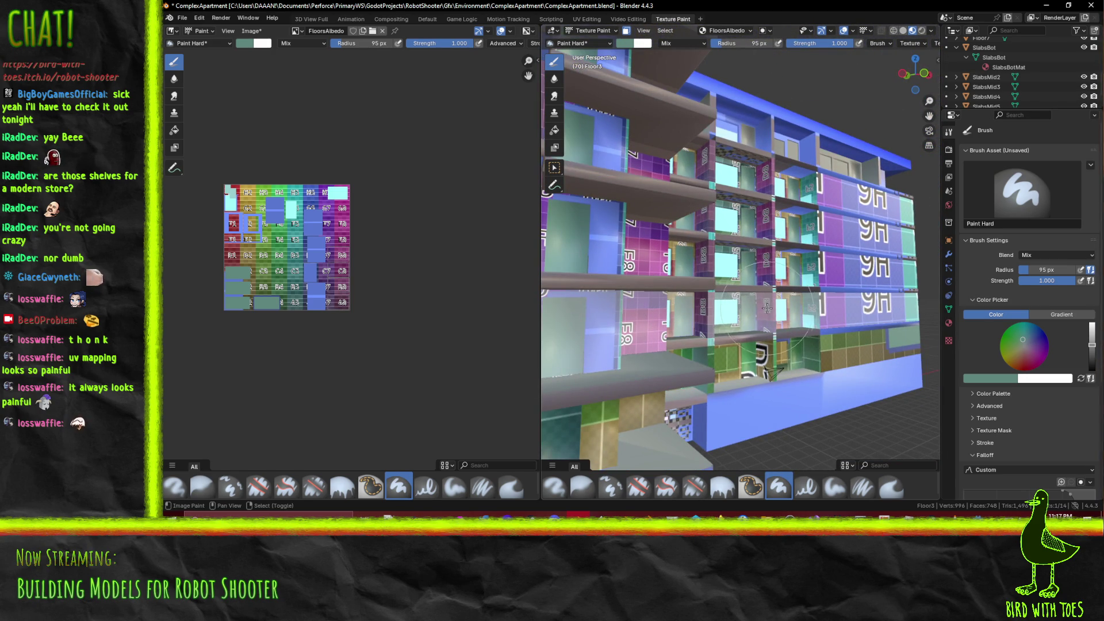
{"action": "middle_click_drag", "start_coordinate": [763, 320], "coordinate": [678, 362]}
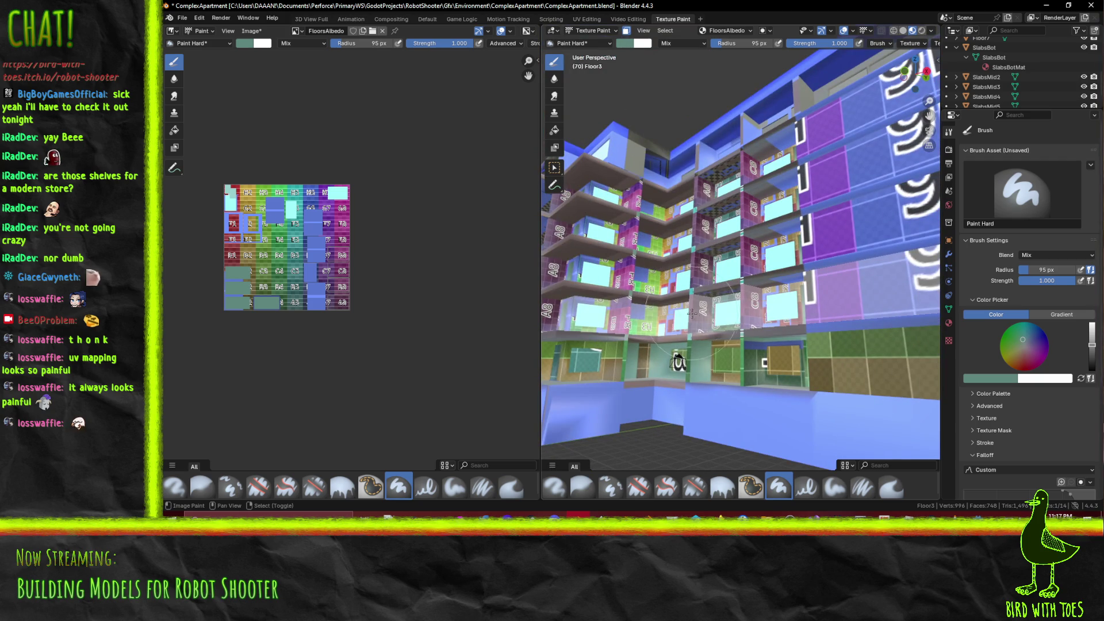
{"action": "left_click", "coordinate": [999, 378]}
Eyedrop blue from the atlas and paint the magenta A8 and C8 shelf tiles
{"action": "left_click", "coordinate": [1007, 365]}
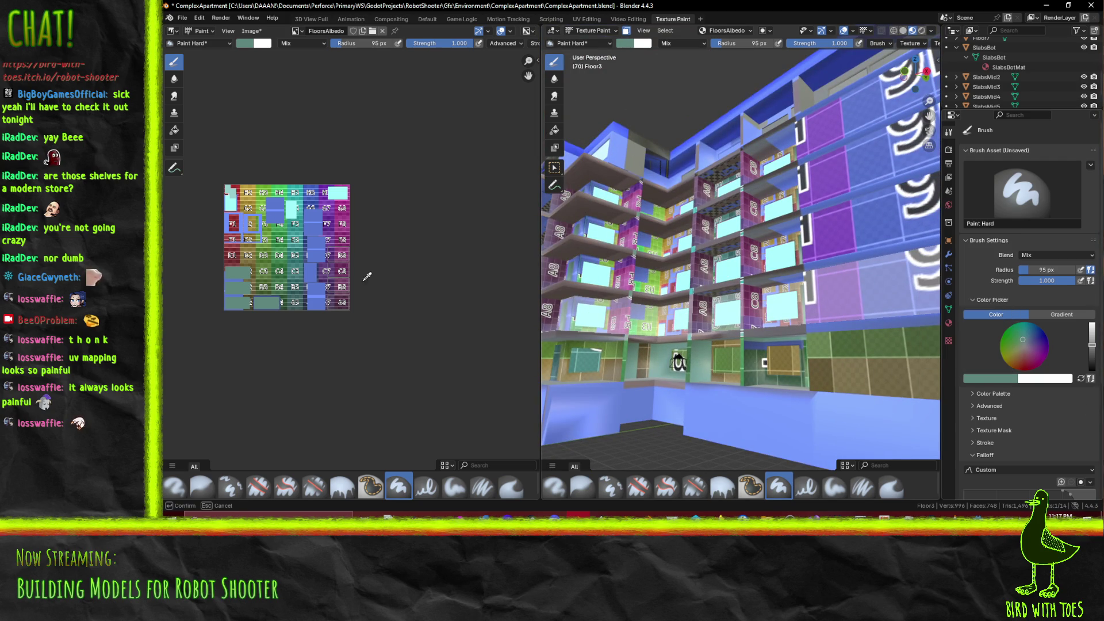
{"action": "left_click", "coordinate": [278, 215]}
{"action": "mouse_move", "coordinate": [661, 331]}
{"action": "left_mouse_down"}
{"action": "mouse_move", "coordinate": [752, 212]}
{"action": "mouse_move", "coordinate": [709, 233]}
{"action": "left_mouse_up"}
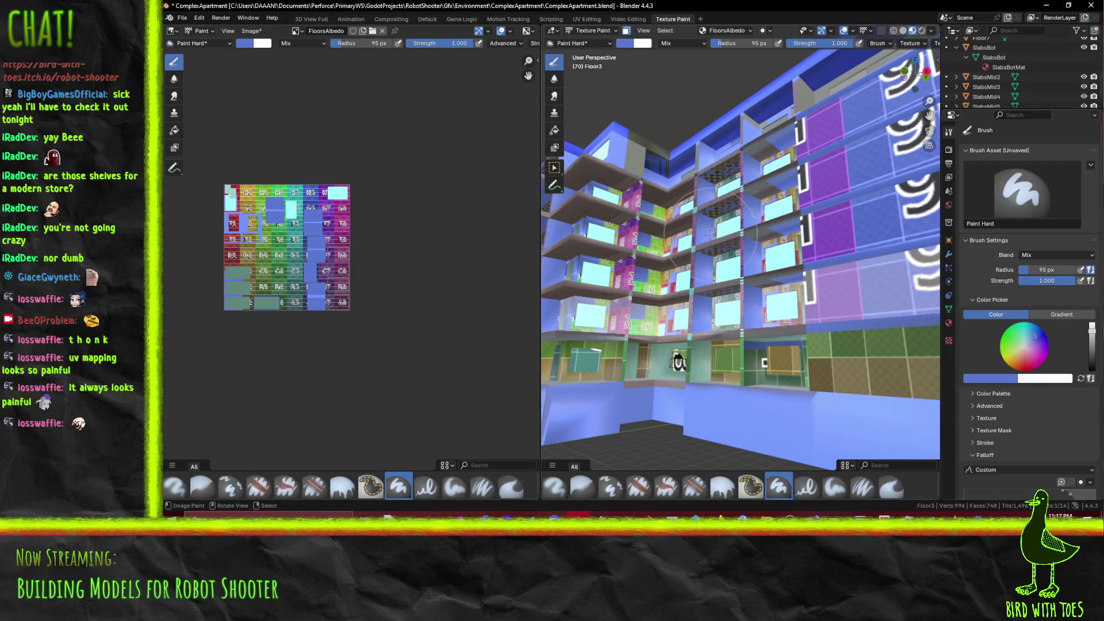
{"action": "middle_click_drag", "start_coordinate": [648, 337], "coordinate": [601, 302]}
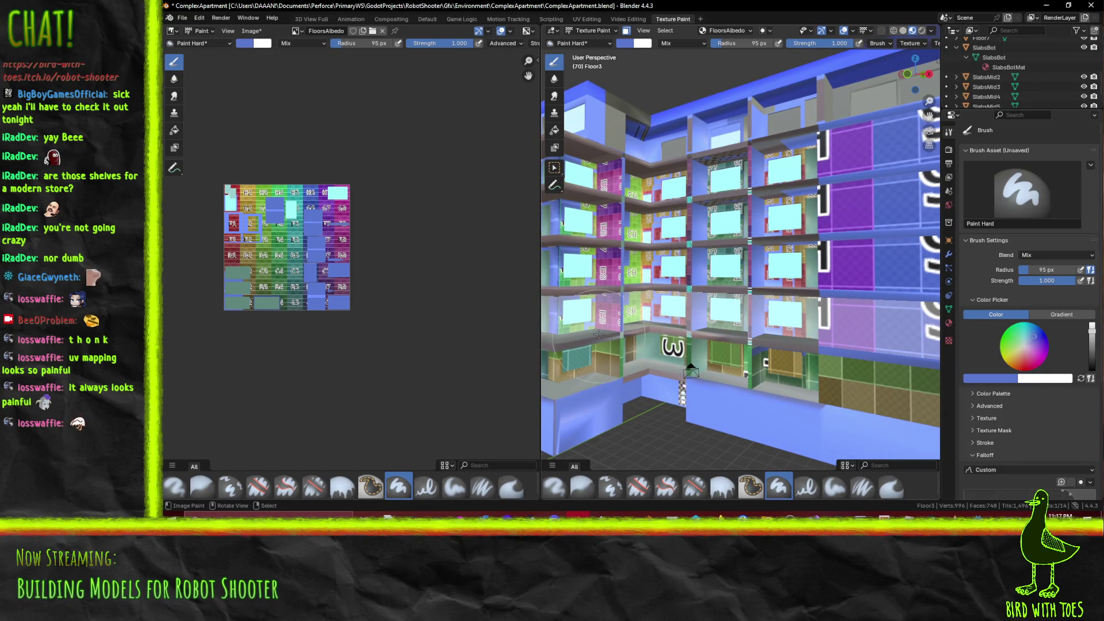
Orbit around the shelving wall to inspect the painted tiles and pink walls
{"action": "mouse_move", "coordinate": [609, 319]}
{"action": "middle_mouse_down"}
{"action": "mouse_move", "coordinate": [694, 329]}
{"action": "mouse_move", "coordinate": [638, 325]}
{"action": "mouse_move", "coordinate": [681, 325]}
{"action": "mouse_move", "coordinate": [738, 260]}
{"action": "middle_mouse_up"}
{"action": "middle_click_drag", "start_coordinate": [655, 335], "coordinate": [711, 319]}
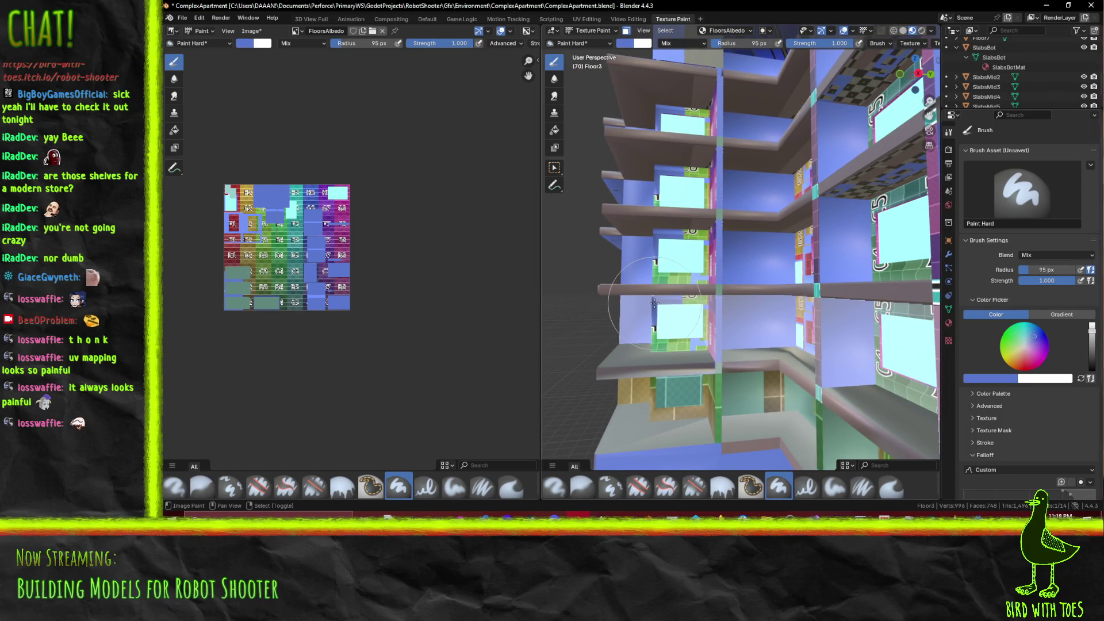
{"action": "scroll", "coordinate": [701, 321], "scroll_direction": "up", "scroll_amount": 3}
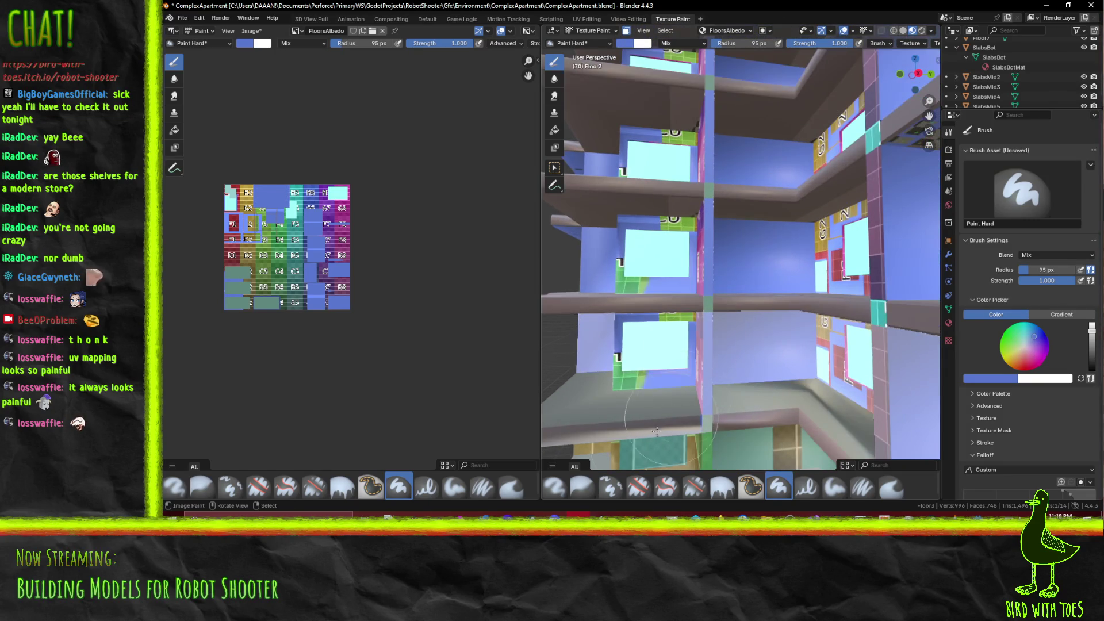
{"action": "mouse_move", "coordinate": [653, 347]}
{"action": "middle_mouse_down"}
{"action": "mouse_move", "coordinate": [674, 358]}
{"action": "mouse_move", "coordinate": [736, 262]}
{"action": "middle_mouse_up"}
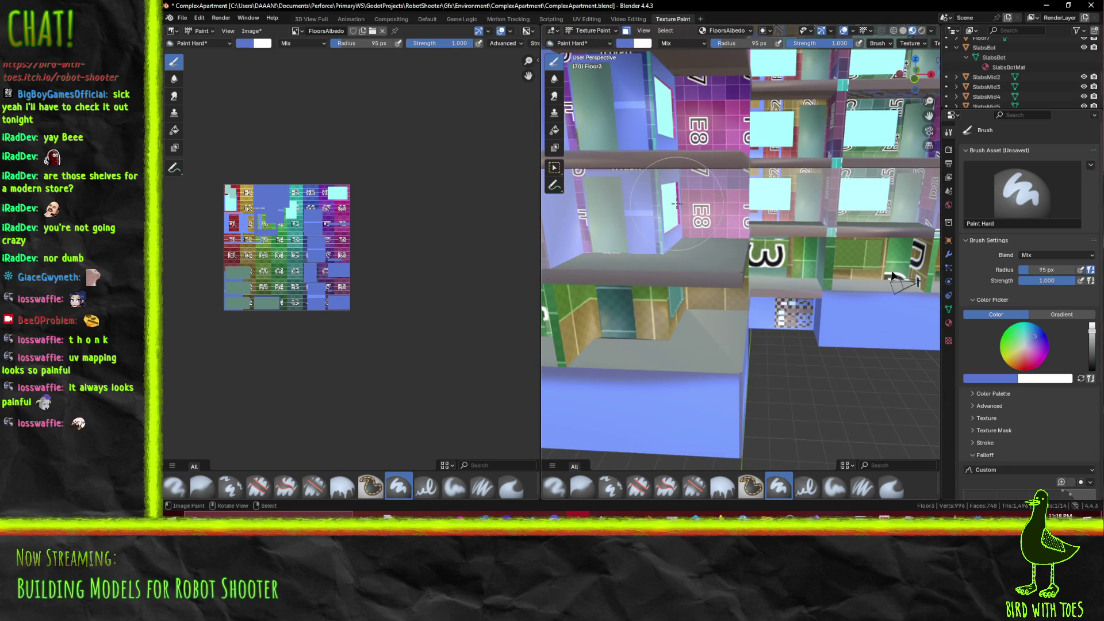
{"action": "scroll", "coordinate": [657, 282], "scroll_direction": "up", "scroll_amount": 4}
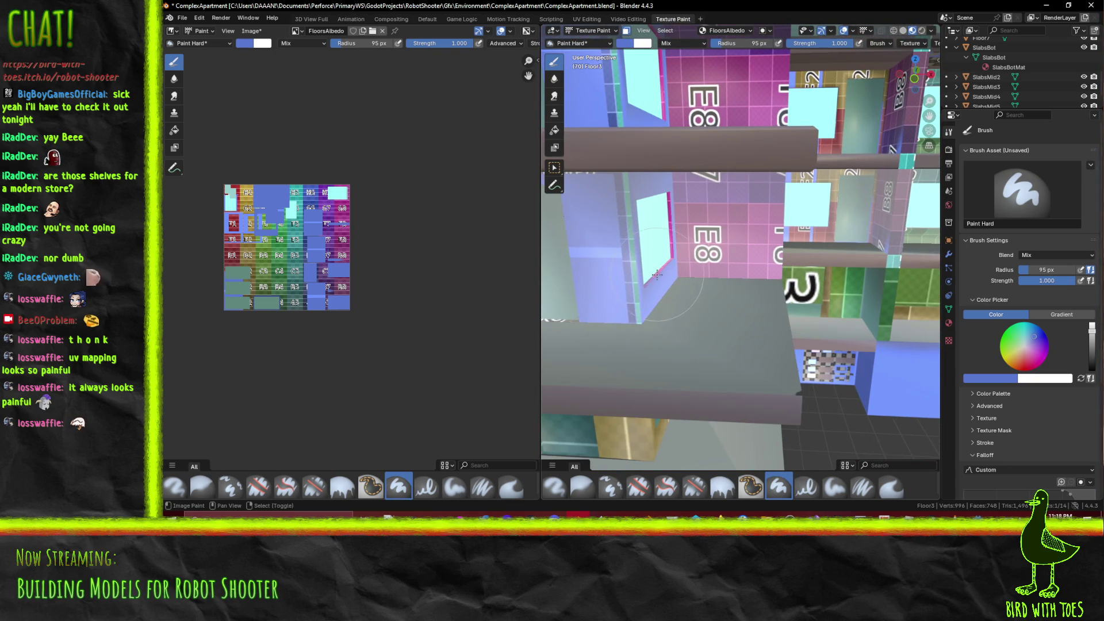
{"action": "middle_click_drag", "start_coordinate": [656, 274], "coordinate": [740, 276]}
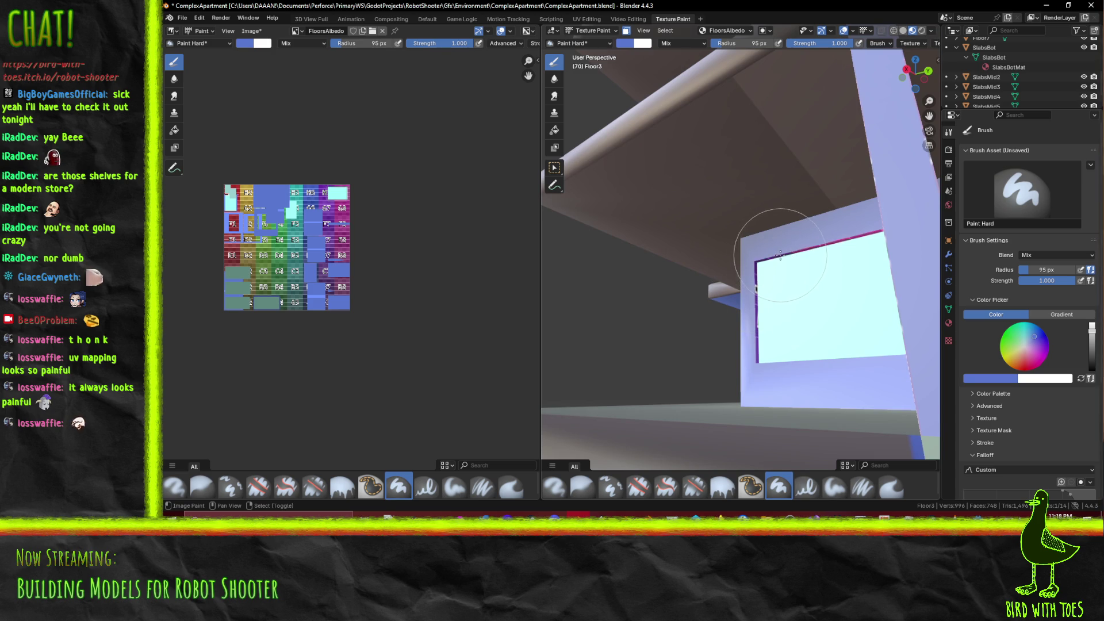
{"action": "mouse_move", "coordinate": [714, 246]}
{"action": "middle_mouse_down"}
{"action": "mouse_move", "coordinate": [456, 237]}
{"action": "mouse_move", "coordinate": [456, 158]}
{"action": "mouse_move", "coordinate": [529, 103]}
{"action": "middle_mouse_up"}
{"action": "scroll", "coordinate": [457, 237], "scroll_direction": "up", "scroll_amount": 7}
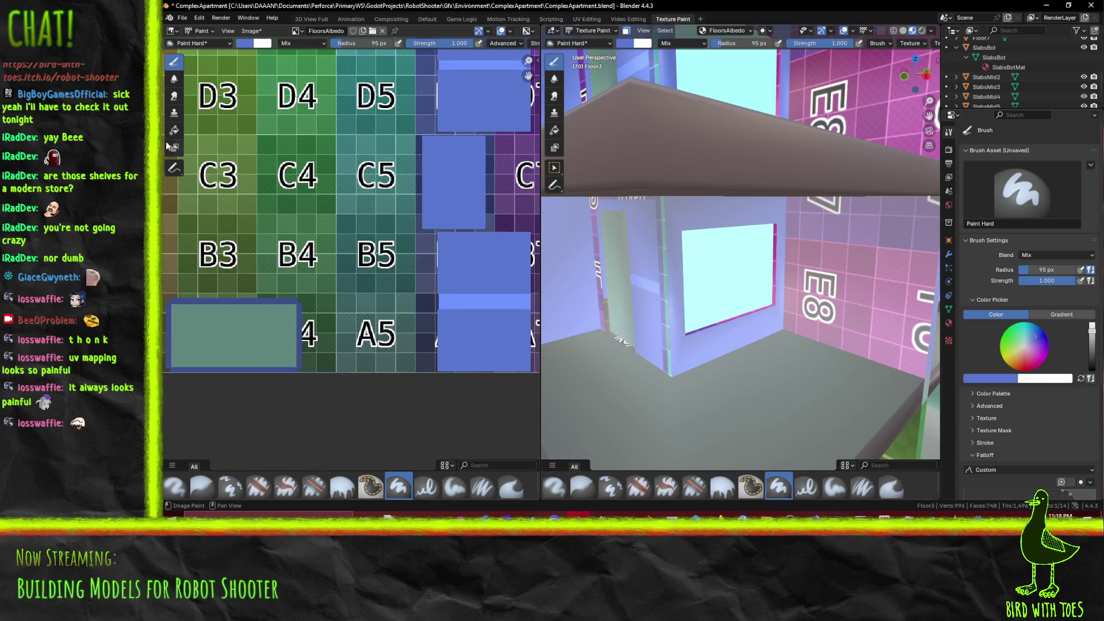
Eyedrop a dark blue from the floor atlas and stroke it along the wall panel edge
{"action": "left_click", "coordinate": [1006, 379]}
{"action": "left_click", "coordinate": [1008, 364]}
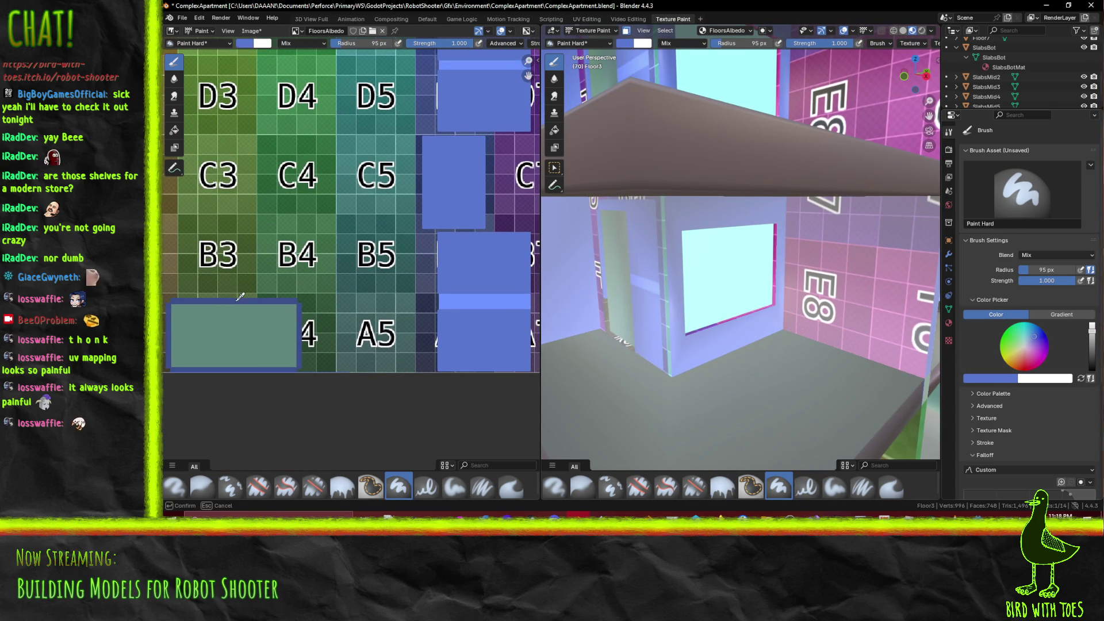
{"action": "left_click", "coordinate": [240, 296]}
{"action": "mouse_move", "coordinate": [675, 232]}
{"action": "middle_mouse_down"}
{"action": "mouse_move", "coordinate": [705, 248]}
{"action": "mouse_move", "coordinate": [619, 231]}
{"action": "mouse_move", "coordinate": [698, 254]}
{"action": "mouse_move", "coordinate": [773, 302]}
{"action": "mouse_move", "coordinate": [777, 324]}
{"action": "mouse_move", "coordinate": [718, 333]}
{"action": "mouse_move", "coordinate": [614, 281]}
{"action": "middle_mouse_up"}
{"action": "left_click_drag", "start_coordinate": [630, 280], "coordinate": [618, 409]}
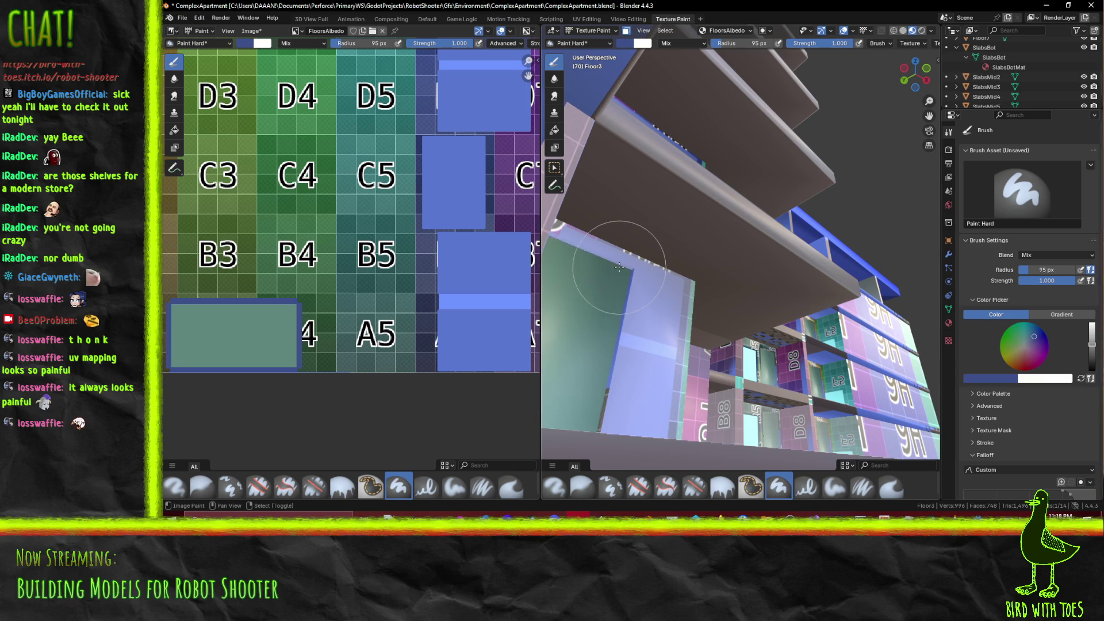
Orbit around the shelves and walls, briefly toggling Edit Mode, to check the painted panel
{"action": "middle_click_drag", "start_coordinate": [617, 408], "coordinate": [1040, 391]}
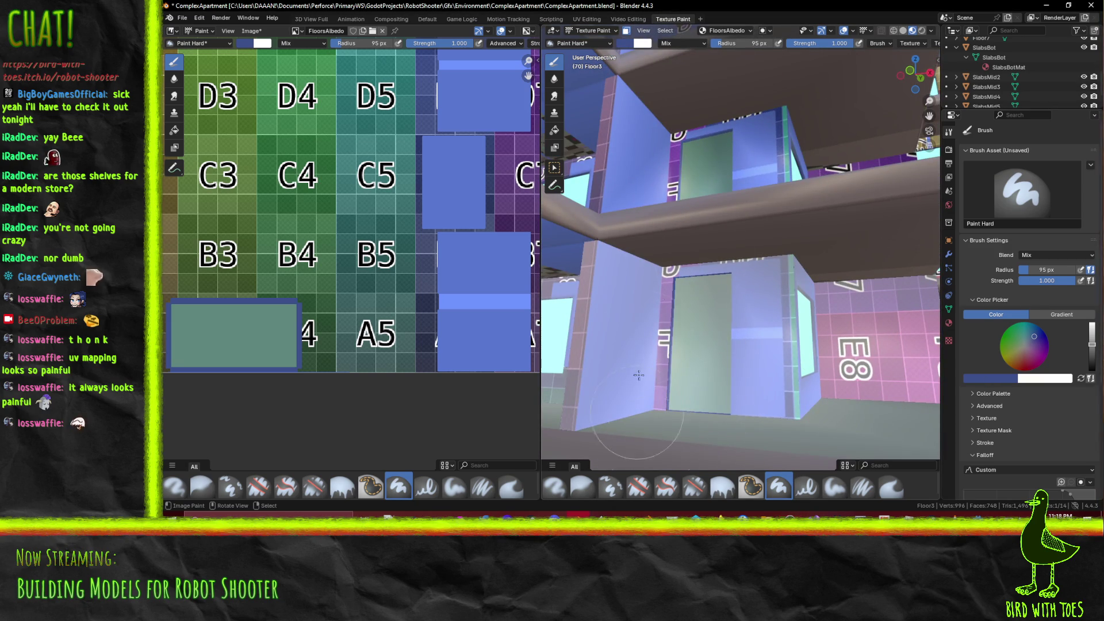
{"action": "middle_click_drag", "start_coordinate": [732, 435], "coordinate": [767, 242]}
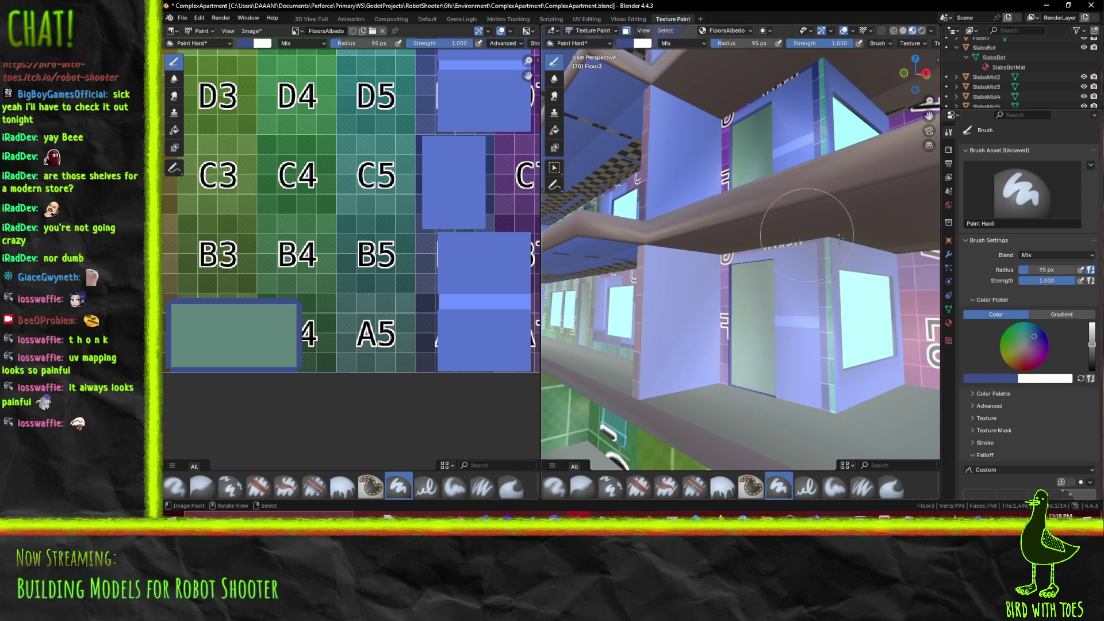
{"action": "mouse_move", "coordinate": [729, 321]}
{"action": "middle_mouse_down"}
{"action": "mouse_move", "coordinate": [753, 298]}
{"action": "mouse_move", "coordinate": [775, 321]}
{"action": "mouse_move", "coordinate": [648, 332]}
{"action": "mouse_move", "coordinate": [707, 328]}
{"action": "middle_mouse_up"}
{"action": "scroll", "coordinate": [776, 321], "scroll_direction": "down", "scroll_amount": 5}
{"action": "scroll", "coordinate": [707, 329], "scroll_direction": "up", "scroll_amount": 3}
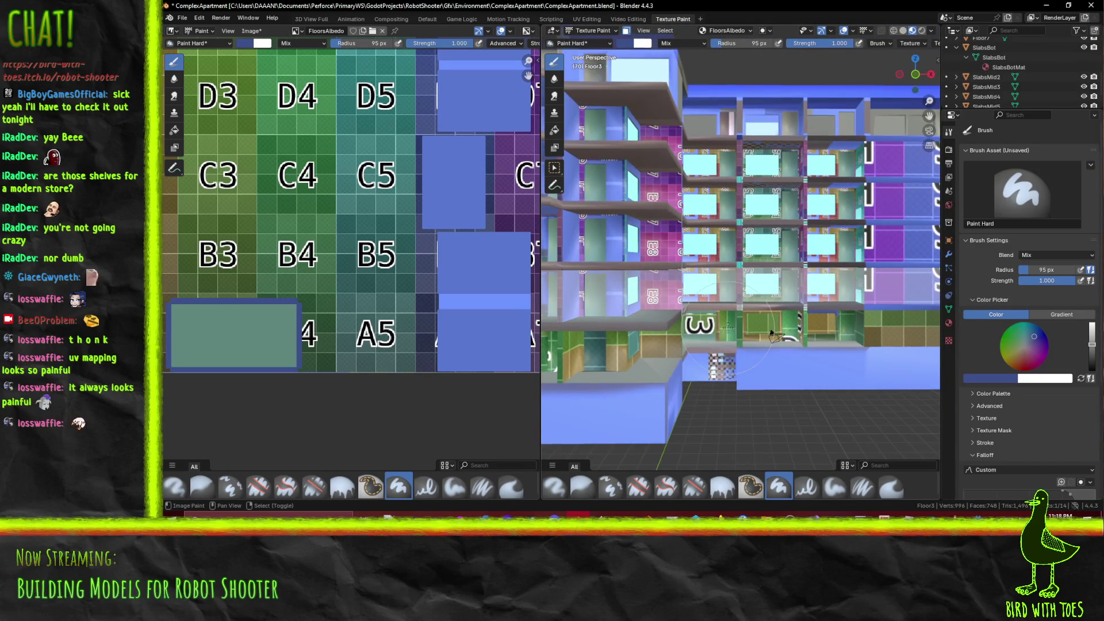
{"action": "middle_click_drag", "start_coordinate": [773, 333], "coordinate": [736, 276]}
{"action": "scroll", "coordinate": [735, 276], "scroll_direction": "up", "scroll_amount": 4}
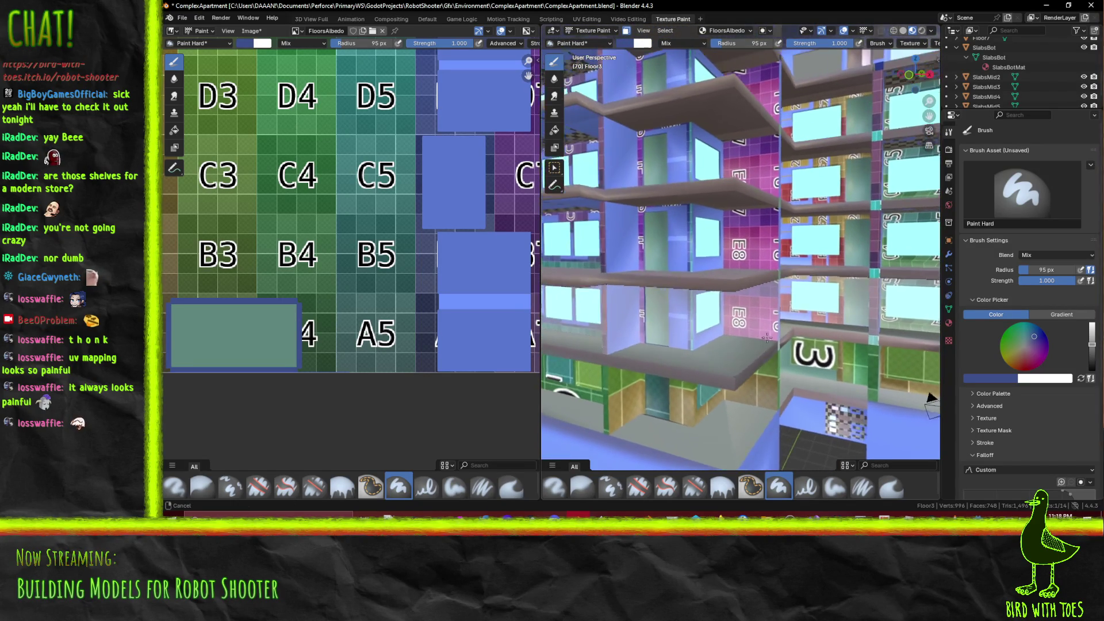
{"action": "key", "text": "Tab"}
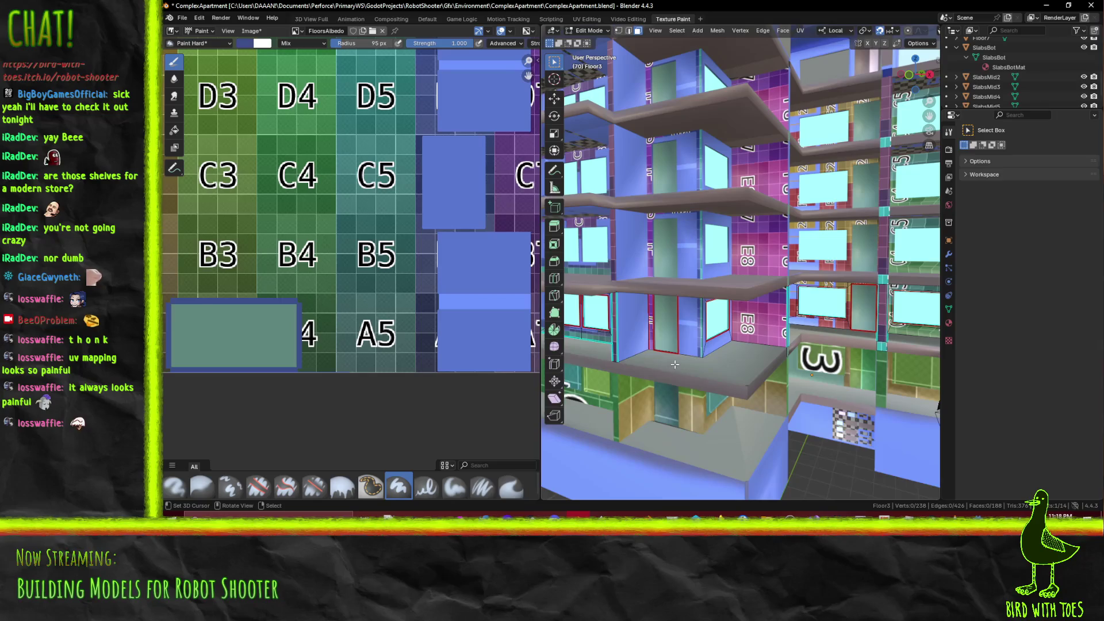
{"action": "key", "text": "Tab"}
{"action": "middle_click_drag", "start_coordinate": [693, 335], "coordinate": [793, 285]}
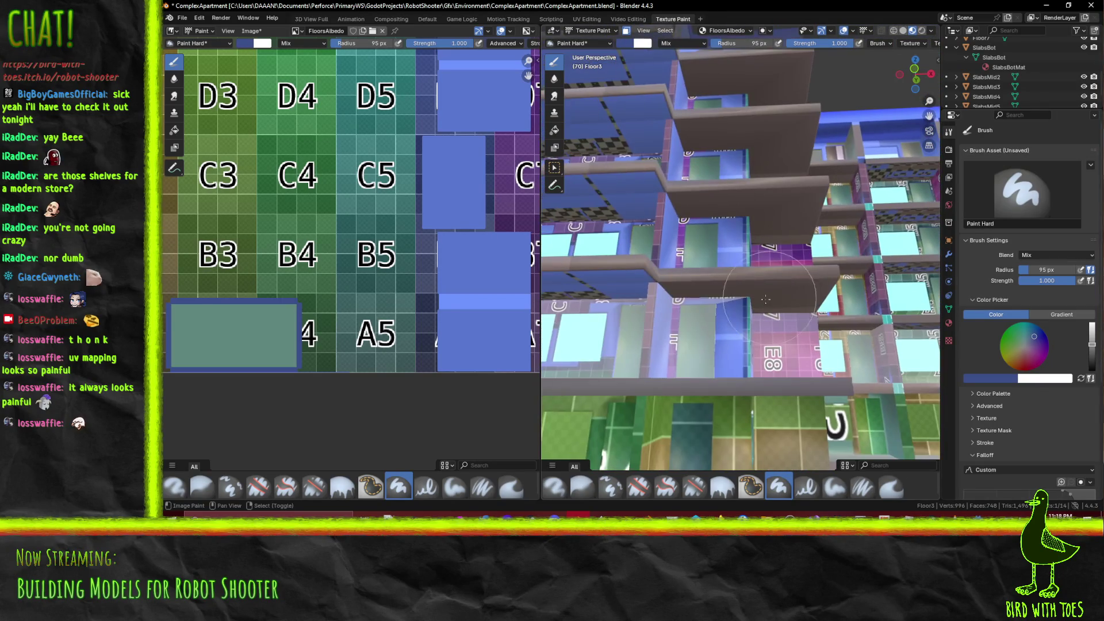
{"action": "middle_click_drag", "start_coordinate": [672, 317], "coordinate": [696, 359]}
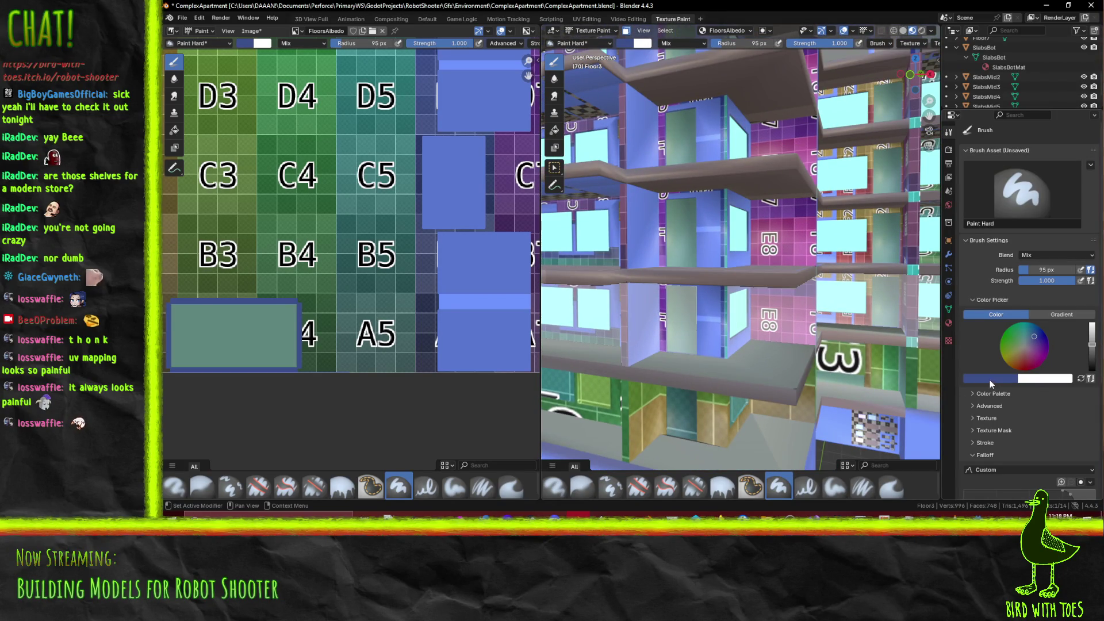
Eyedrop the light blue from the atlas and paint the purple wall strips with it
{"action": "left_click", "coordinate": [993, 379]}
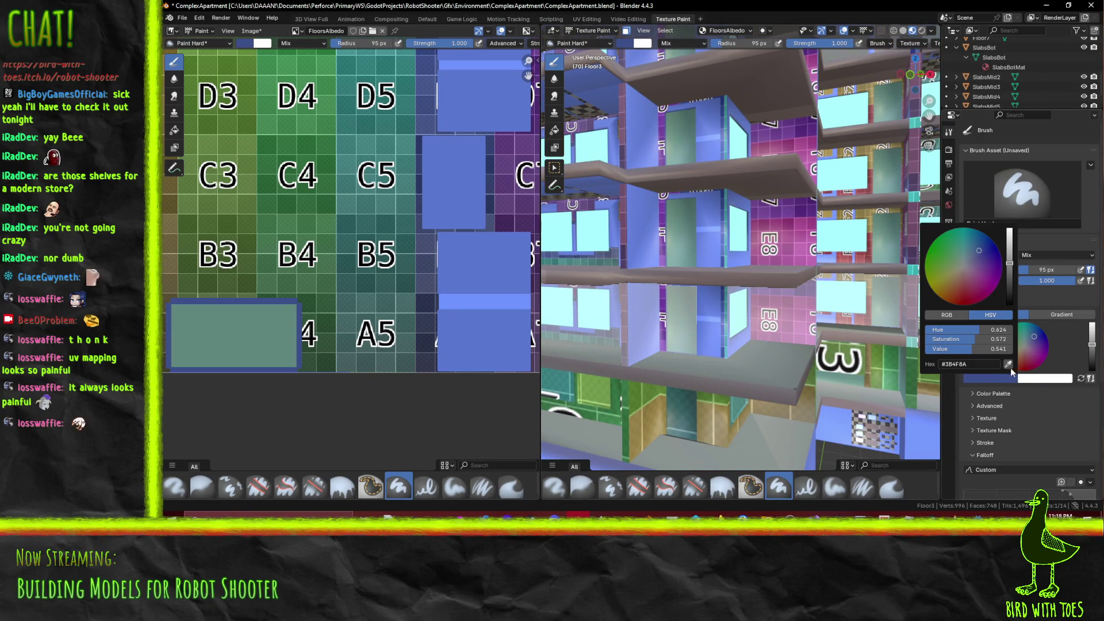
{"action": "left_click", "coordinate": [1007, 365]}
{"action": "left_click", "coordinate": [520, 302]}
{"action": "left_click_drag", "start_coordinate": [661, 101], "coordinate": [658, 340]}
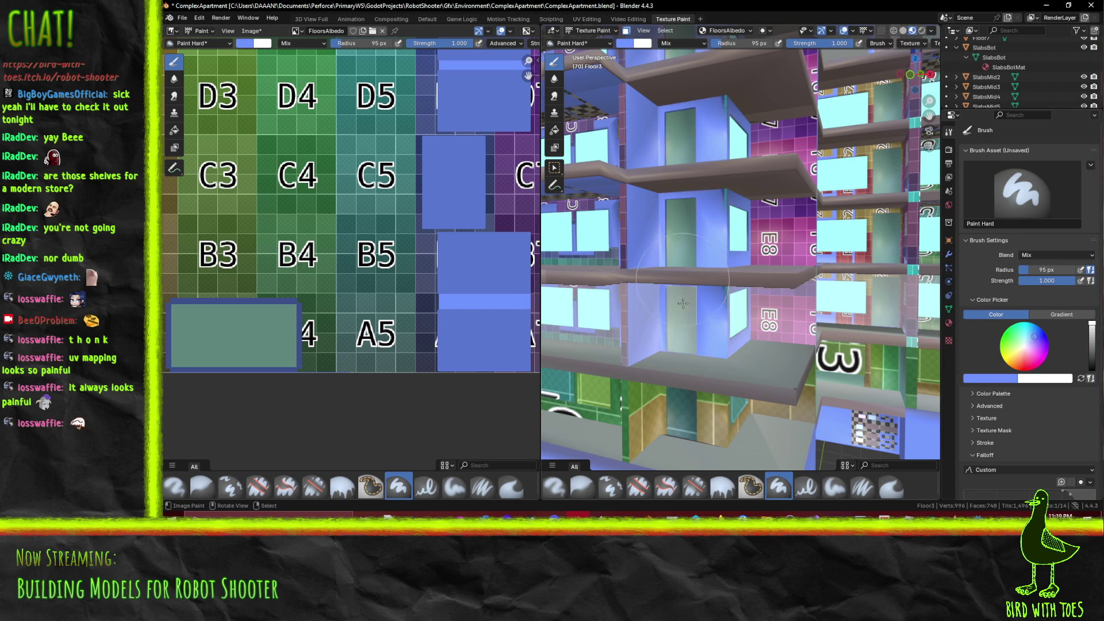
{"action": "scroll", "coordinate": [672, 315], "scroll_direction": "down", "scroll_amount": 3}
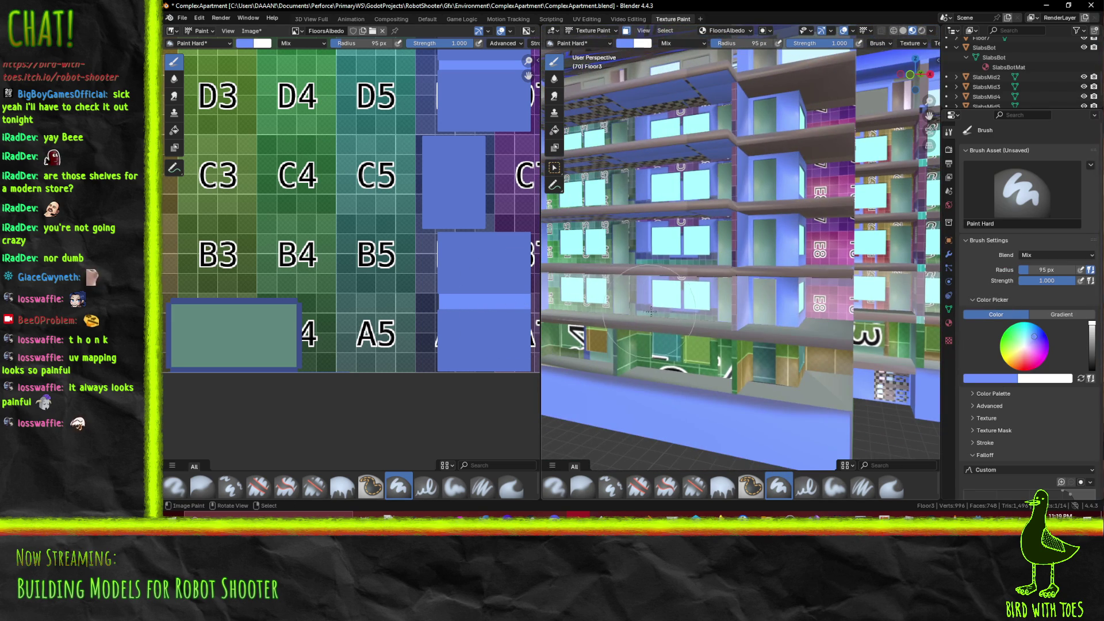
{"action": "scroll", "coordinate": [709, 296], "scroll_direction": "up", "scroll_amount": 3}
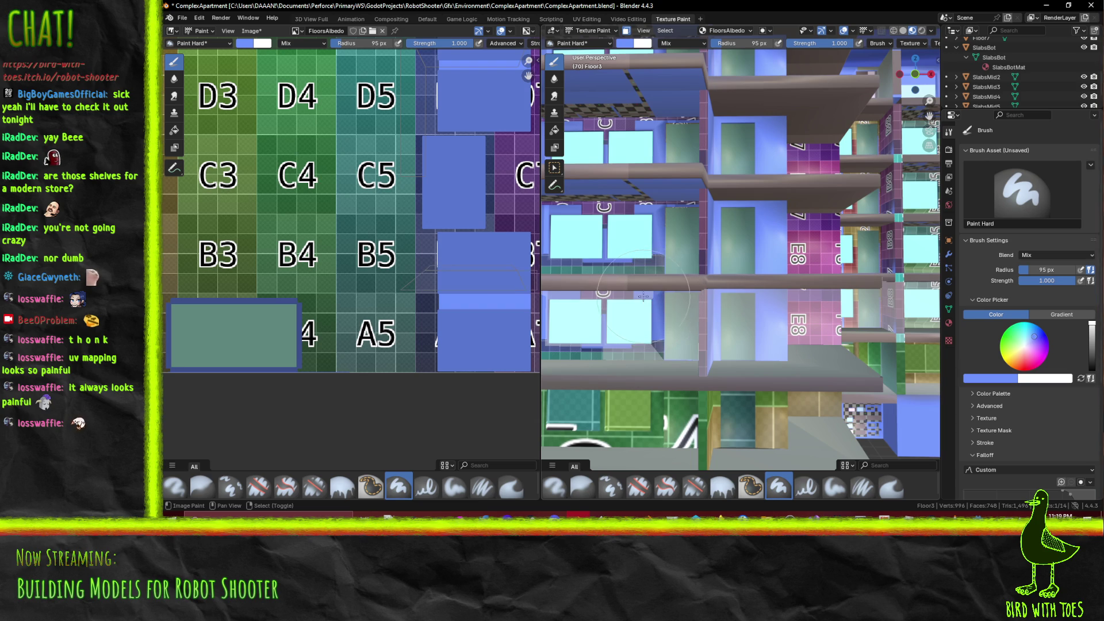
Paint the walls and sill beside the windows, above them, and the left wall blue
{"action": "middle_click_drag", "start_coordinate": [585, 299], "coordinate": [787, 339]}
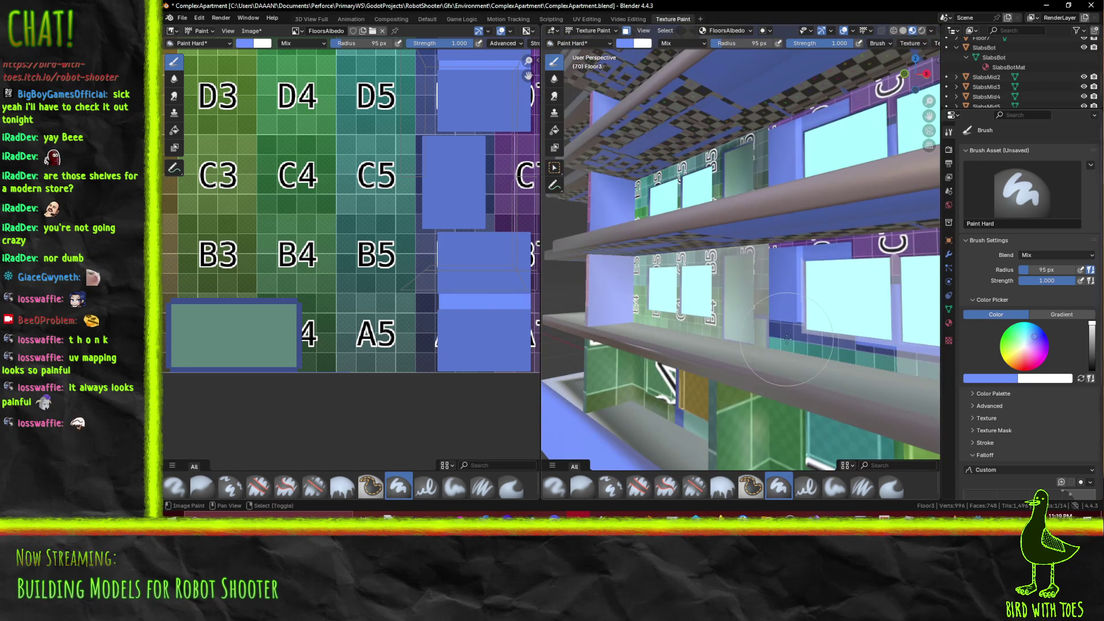
{"action": "left_click_drag", "start_coordinate": [804, 330], "coordinate": [800, 324]}
{"action": "mouse_move", "coordinate": [803, 324]}
{"action": "middle_mouse_down"}
{"action": "mouse_move", "coordinate": [884, 348]}
{"action": "mouse_move", "coordinate": [546, 253]}
{"action": "middle_mouse_up"}
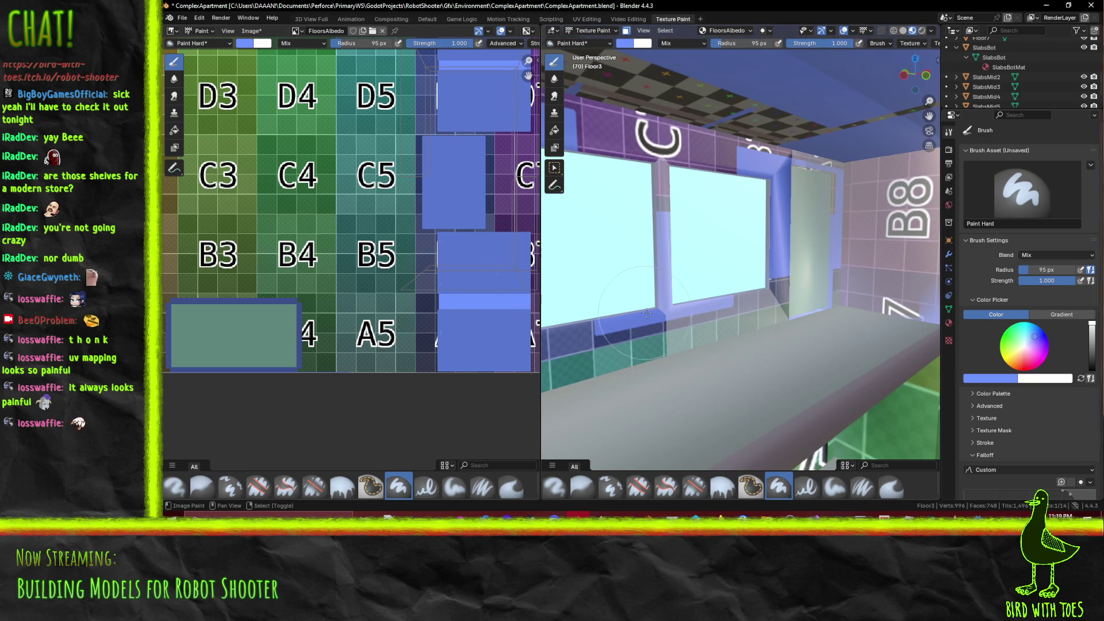
{"action": "mouse_move", "coordinate": [720, 313]}
{"action": "left_mouse_down"}
{"action": "mouse_move", "coordinate": [659, 286]}
{"action": "mouse_move", "coordinate": [666, 302]}
{"action": "left_mouse_up"}
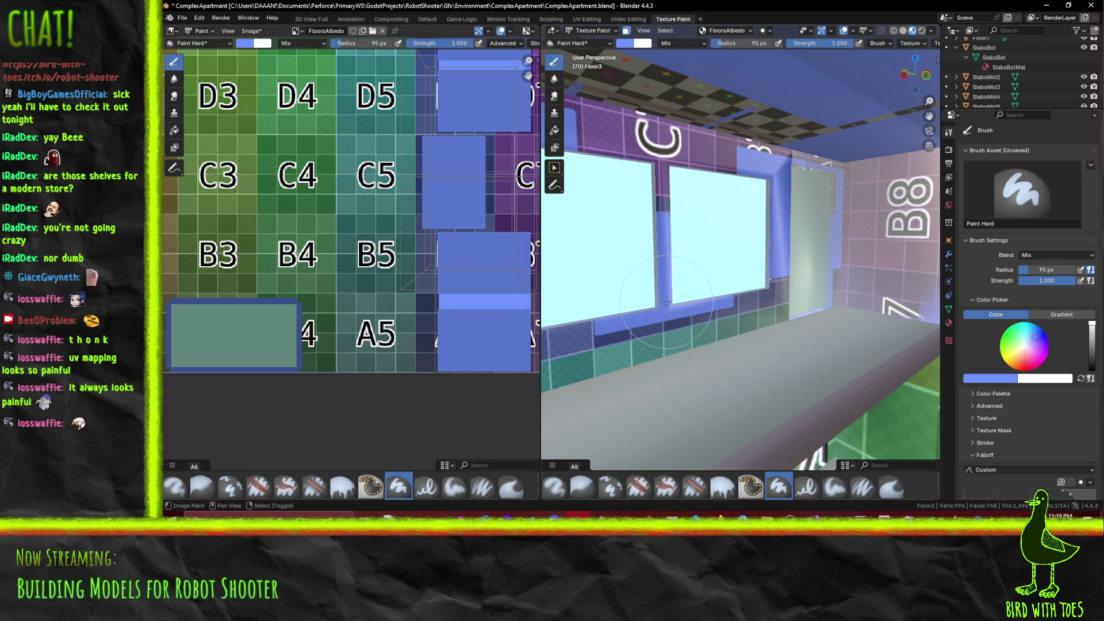
{"action": "mouse_move", "coordinate": [723, 140]}
{"action": "left_mouse_down"}
{"action": "mouse_move", "coordinate": [729, 172]}
{"action": "mouse_move", "coordinate": [719, 151]}
{"action": "left_mouse_up"}
{"action": "middle_click_drag", "start_coordinate": [747, 150], "coordinate": [807, 173]}
{"action": "left_click_drag", "start_coordinate": [828, 178], "coordinate": [828, 287]}
{"action": "mouse_move", "coordinate": [807, 173]}
{"action": "middle_mouse_down"}
{"action": "mouse_move", "coordinate": [780, 231]}
{"action": "mouse_move", "coordinate": [575, 259]}
{"action": "middle_mouse_up"}
{"action": "mouse_move", "coordinate": [575, 259]}
{"action": "left_mouse_down"}
{"action": "mouse_move", "coordinate": [603, 190]}
{"action": "mouse_move", "coordinate": [633, 172]}
{"action": "left_mouse_up"}
{"action": "mouse_move", "coordinate": [632, 173]}
{"action": "middle_mouse_down"}
{"action": "mouse_move", "coordinate": [836, 182]}
{"action": "mouse_move", "coordinate": [841, 257]}
{"action": "mouse_move", "coordinate": [596, 307]}
{"action": "middle_mouse_up"}
Paint the green walls, shelf faces and surrounding wall area blue
{"action": "scroll", "coordinate": [832, 246], "scroll_direction": "down", "scroll_amount": 2}
{"action": "scroll", "coordinate": [596, 308], "scroll_direction": "up", "scroll_amount": 4}
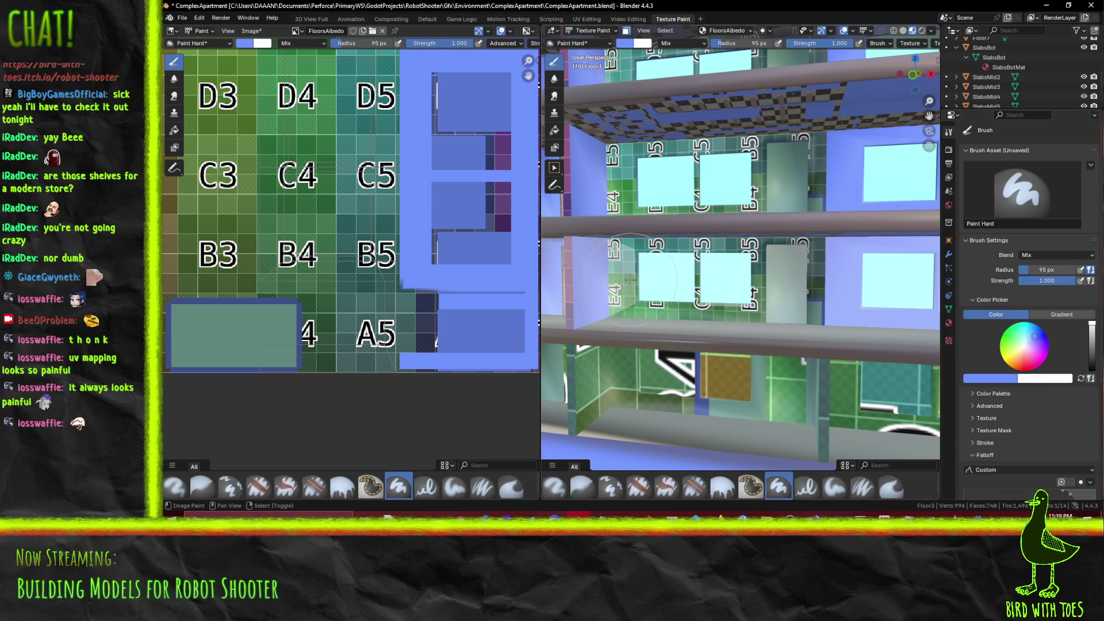
{"action": "scroll", "coordinate": [644, 290], "scroll_direction": "up", "scroll_amount": 2}
{"action": "mouse_move", "coordinate": [696, 323]}
{"action": "left_mouse_down"}
{"action": "mouse_move", "coordinate": [719, 133]}
{"action": "mouse_move", "coordinate": [631, 241]}
{"action": "left_mouse_up"}
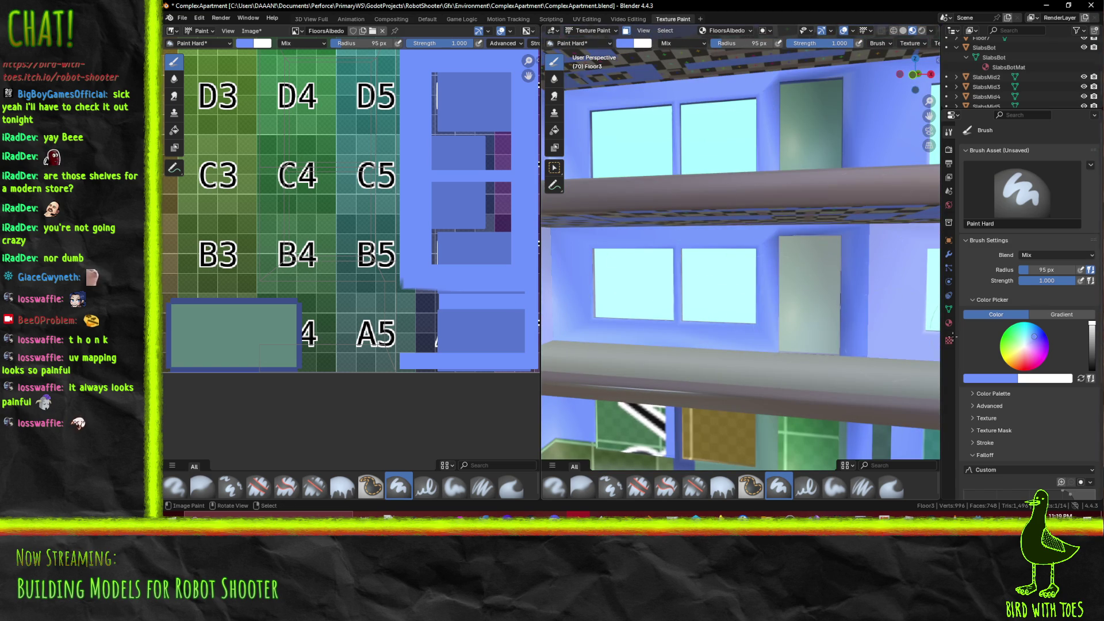
{"action": "mouse_move", "coordinate": [696, 302]}
{"action": "middle_mouse_down"}
{"action": "mouse_move", "coordinate": [843, 351]}
{"action": "mouse_move", "coordinate": [633, 348]}
{"action": "mouse_move", "coordinate": [678, 373]}
{"action": "mouse_move", "coordinate": [761, 355]}
{"action": "mouse_move", "coordinate": [703, 333]}
{"action": "middle_mouse_up"}
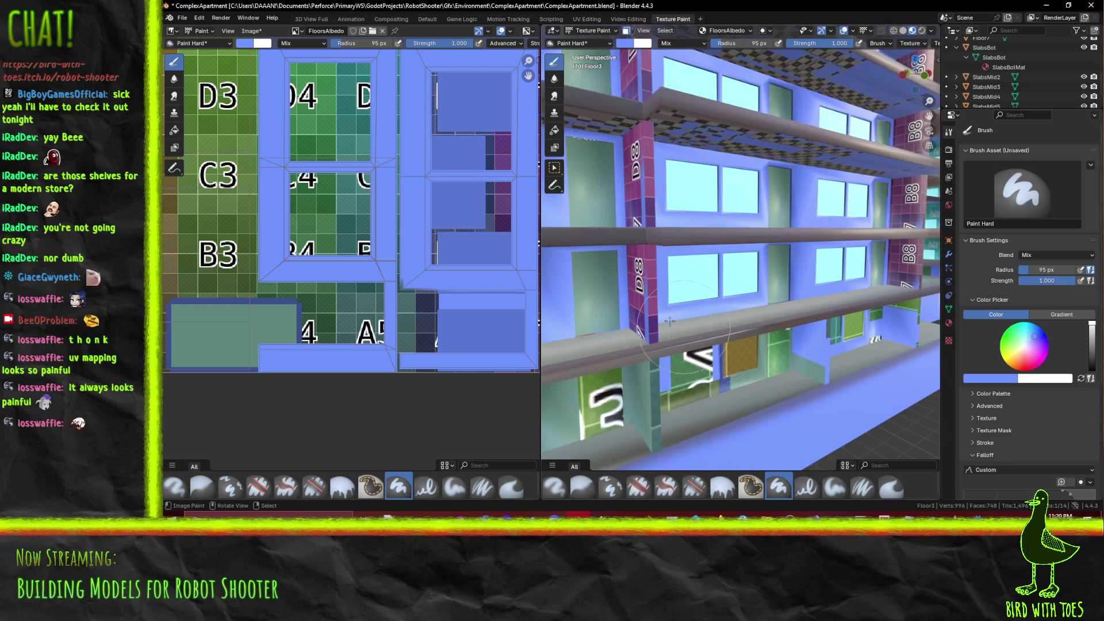
{"action": "left_click_drag", "start_coordinate": [661, 292], "coordinate": [638, 296]}
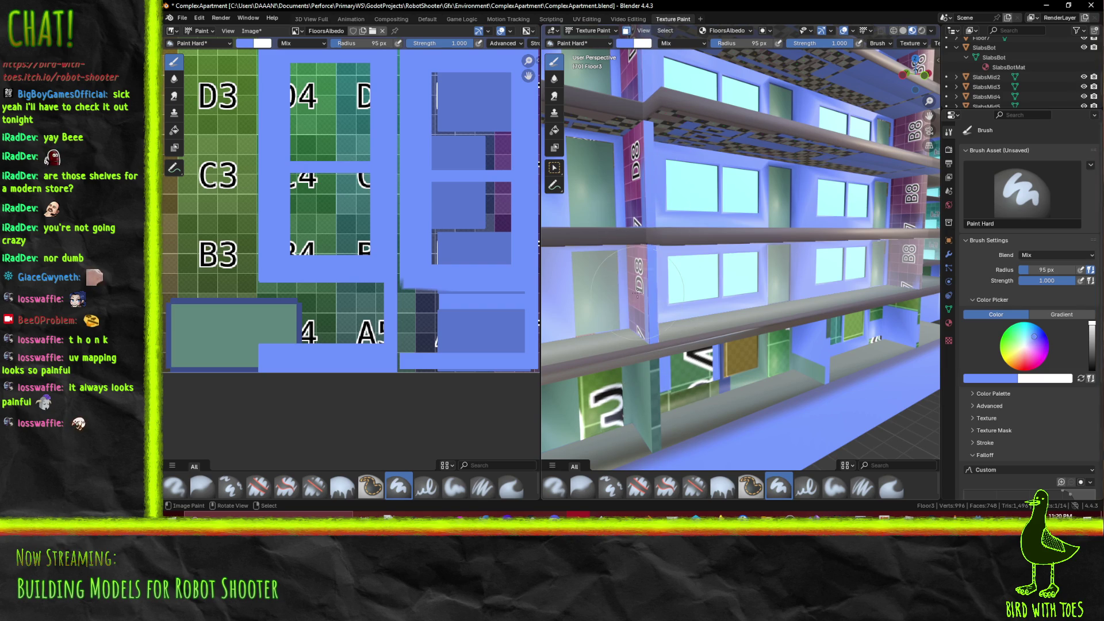
Re-sample the blue from the floor atlas and paint the pink B8 column
{"action": "left_click", "coordinate": [987, 381]}
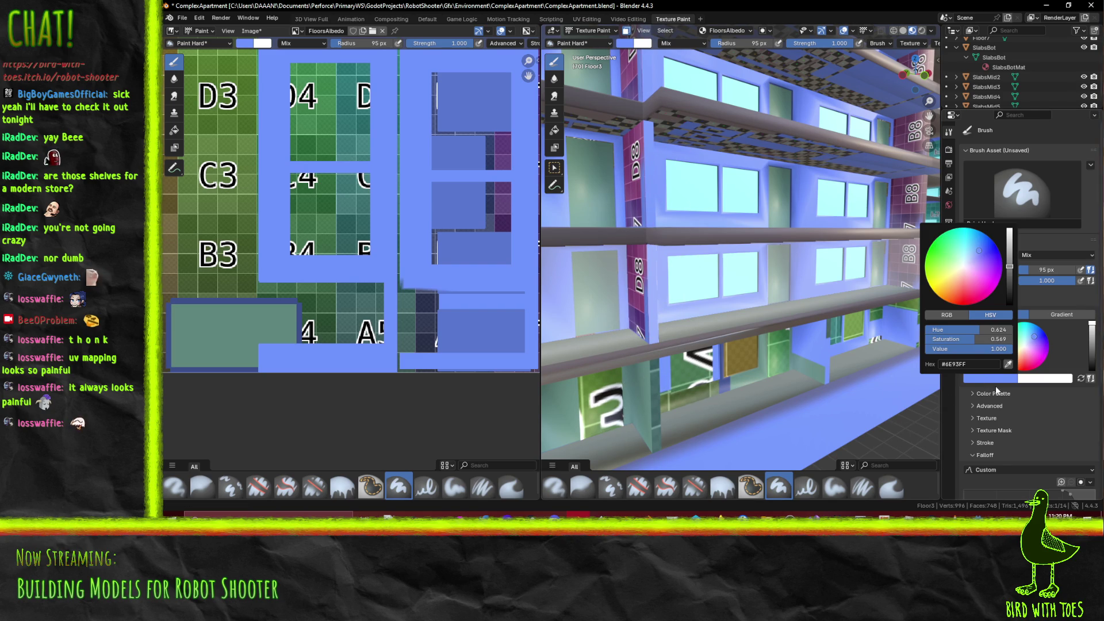
{"action": "left_click", "coordinate": [1007, 364]}
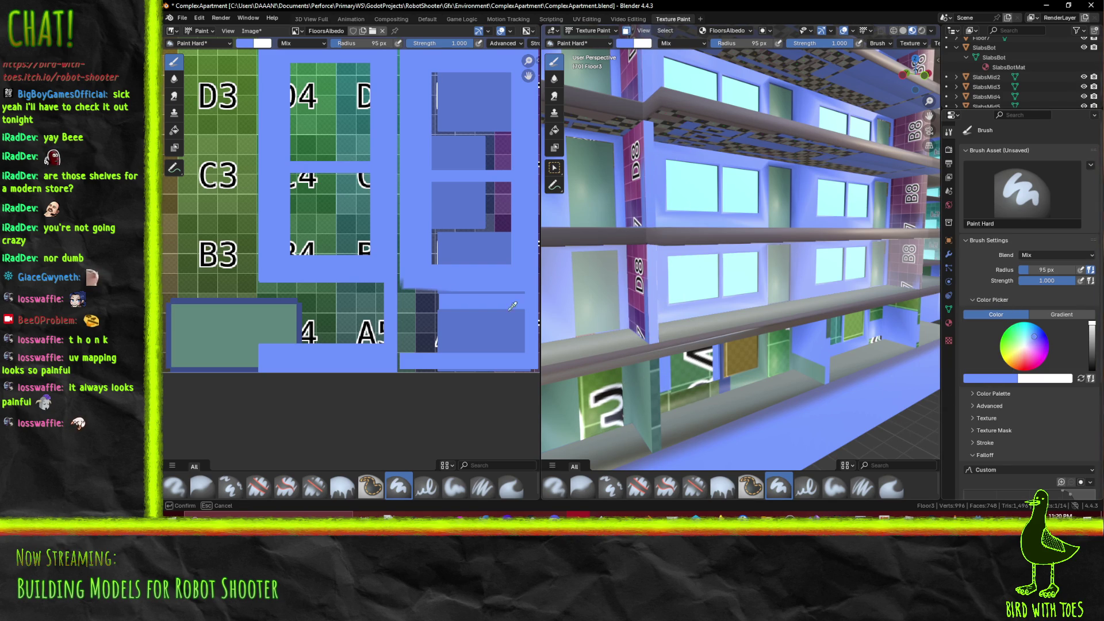
{"action": "left_click", "coordinate": [483, 333]}
{"action": "middle_click_drag", "start_coordinate": [765, 288], "coordinate": [820, 287]}
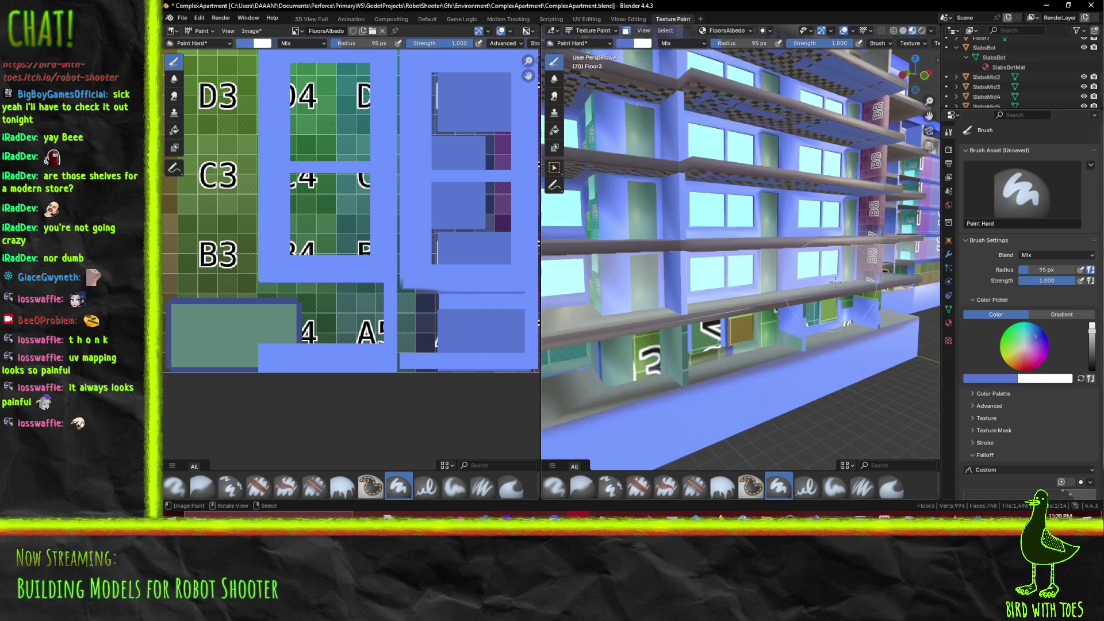
{"action": "left_click_drag", "start_coordinate": [865, 218], "coordinate": [860, 337]}
{"action": "mouse_move", "coordinate": [876, 219]}
{"action": "middle_mouse_down"}
{"action": "mouse_move", "coordinate": [578, 265]}
{"action": "mouse_move", "coordinate": [638, 257]}
{"action": "middle_mouse_up"}
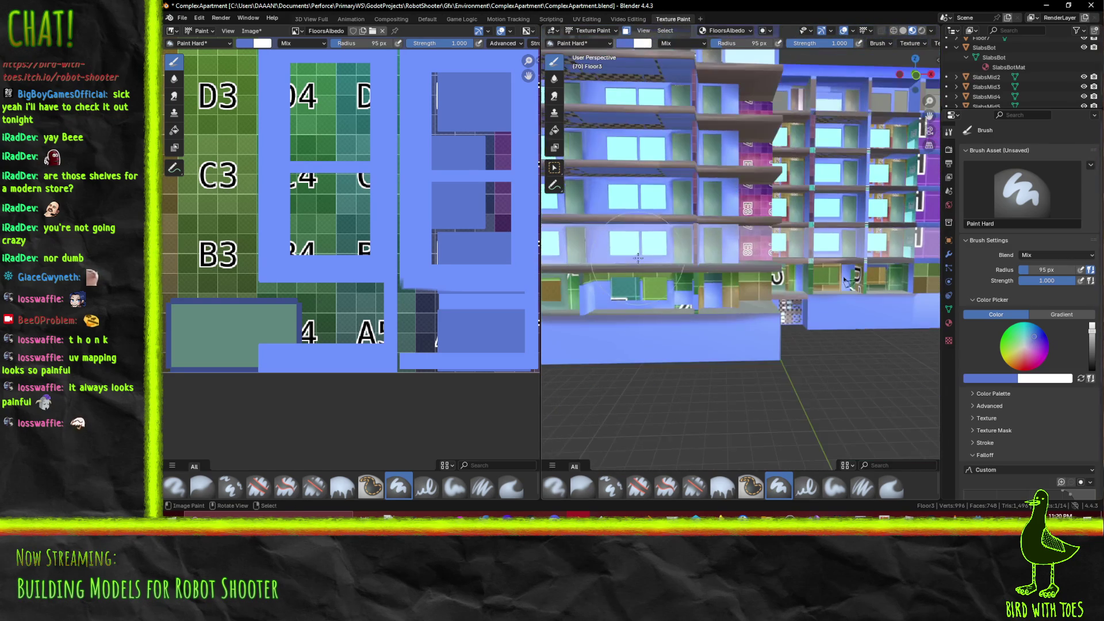
Sample another blue from the atlas as brush colour and move closer to the facade
{"action": "left_click", "coordinate": [978, 380]}
{"action": "left_click", "coordinate": [973, 362]}
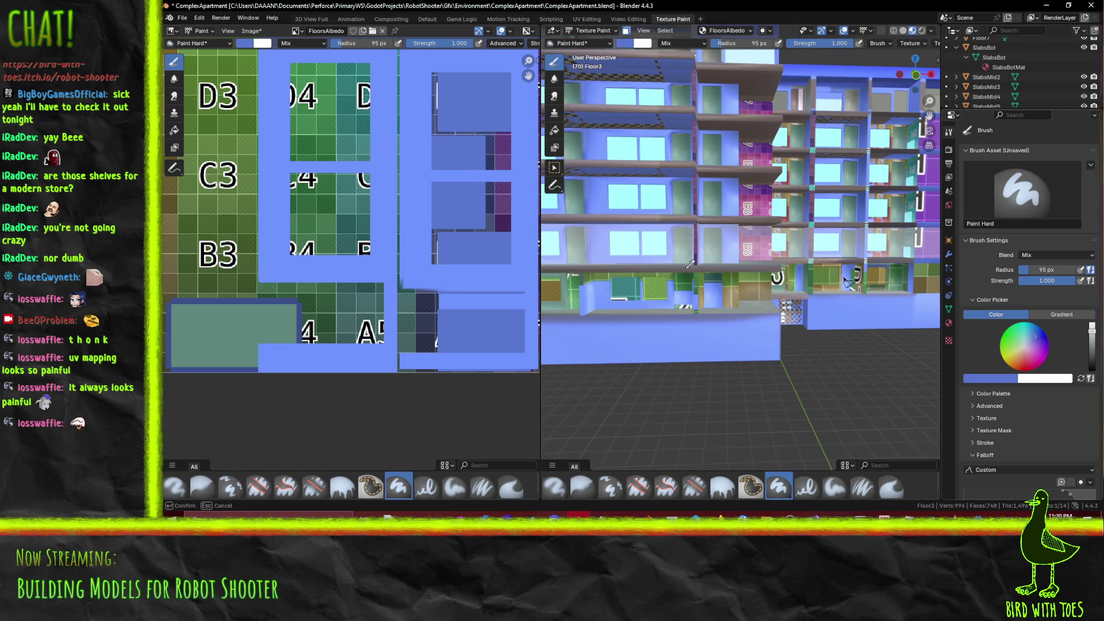
{"action": "left_click", "coordinate": [450, 271]}
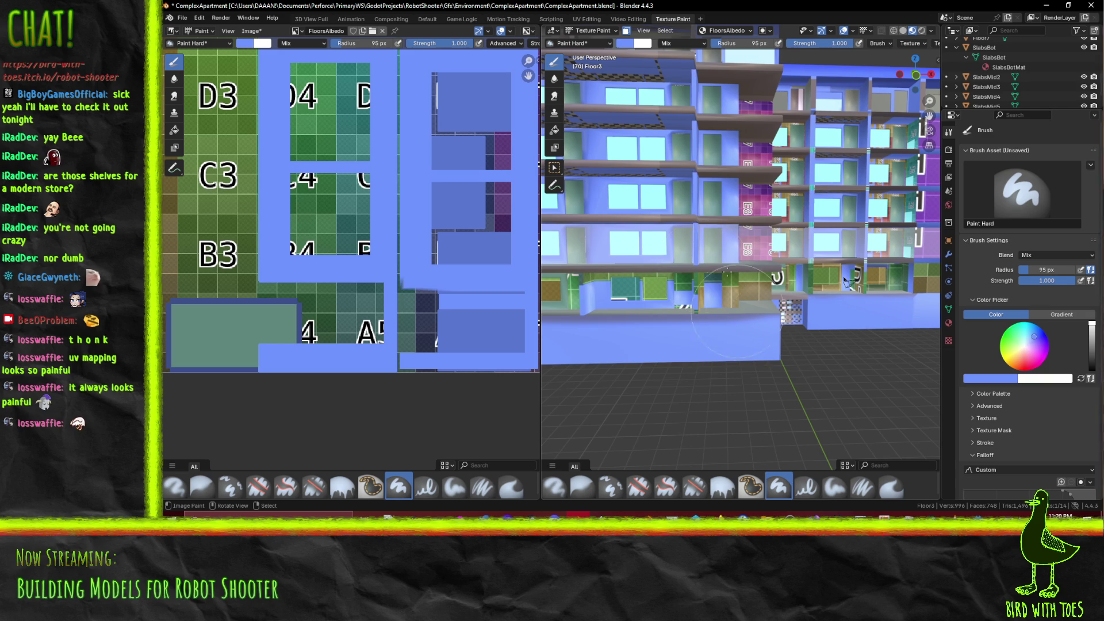
{"action": "middle_click_drag", "start_coordinate": [653, 237], "coordinate": [696, 277]}
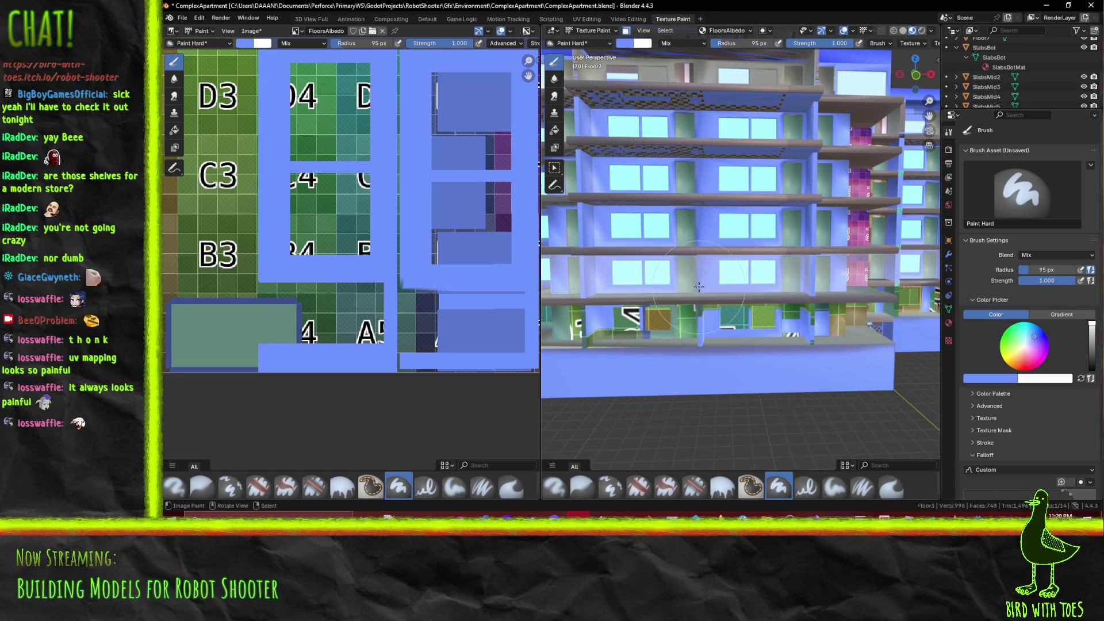
{"action": "scroll", "coordinate": [699, 287], "scroll_direction": "down", "scroll_amount": 3}
Paint the F5-textured walls, lower-floor side panel and wedge above the lower window blue
{"action": "scroll", "coordinate": [363, 256], "scroll_direction": "down", "scroll_amount": 3}
{"action": "middle_click_drag", "start_coordinate": [363, 256], "coordinate": [334, 323]}
{"action": "middle_click_drag", "start_coordinate": [638, 377], "coordinate": [709, 333]}
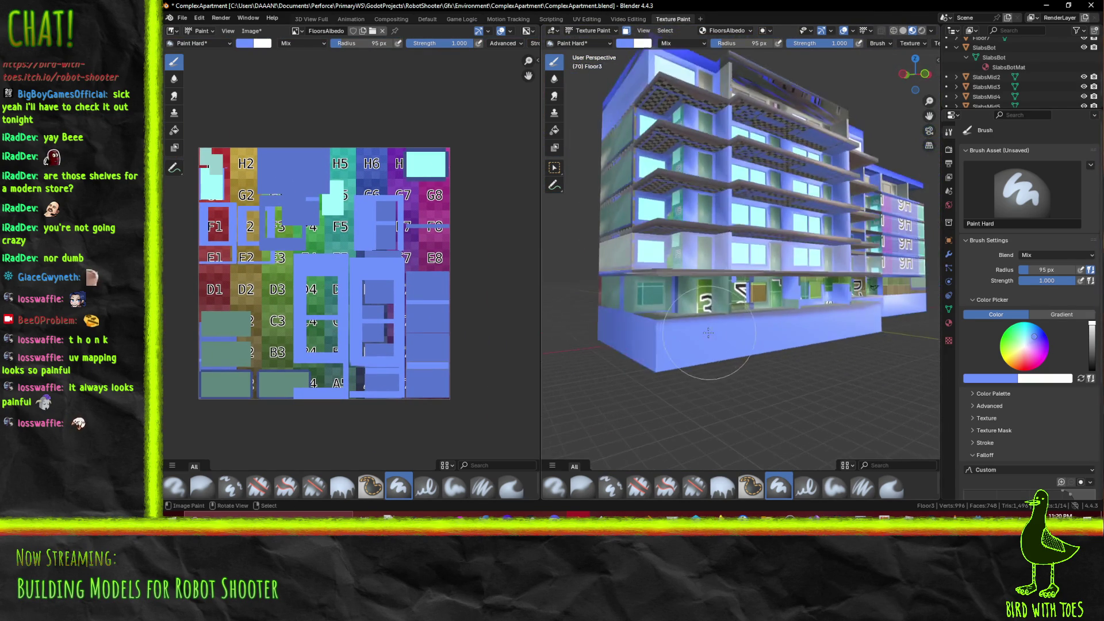
{"action": "scroll", "coordinate": [764, 313], "scroll_direction": "up", "scroll_amount": 10}
{"action": "left_click_drag", "start_coordinate": [764, 312], "coordinate": [754, 196]}
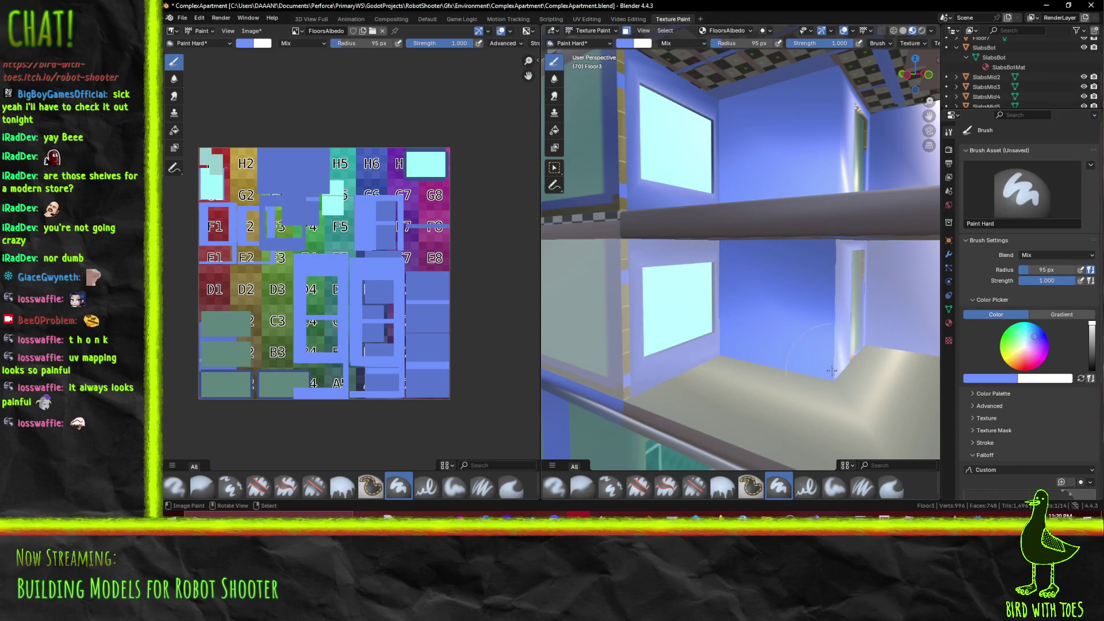
{"action": "left_click_drag", "start_coordinate": [828, 362], "coordinate": [632, 368]}
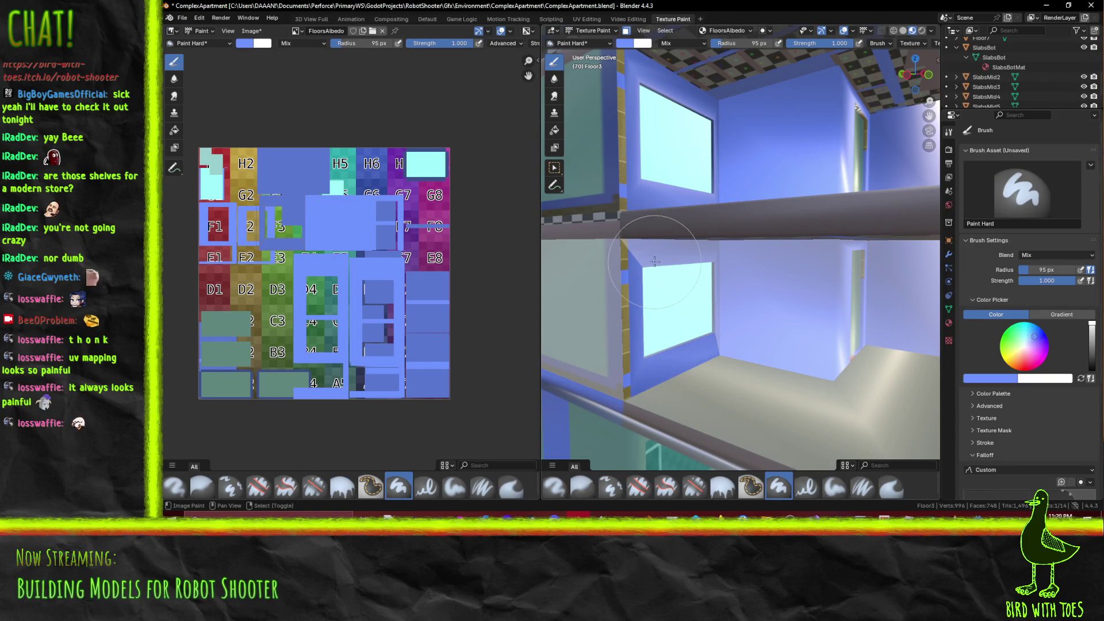
{"action": "left_click_drag", "start_coordinate": [655, 262], "coordinate": [715, 266]}
Re-sample blue and paint the wall strips beside the windows and the magenta E8 column
{"action": "left_click", "coordinate": [984, 379]}
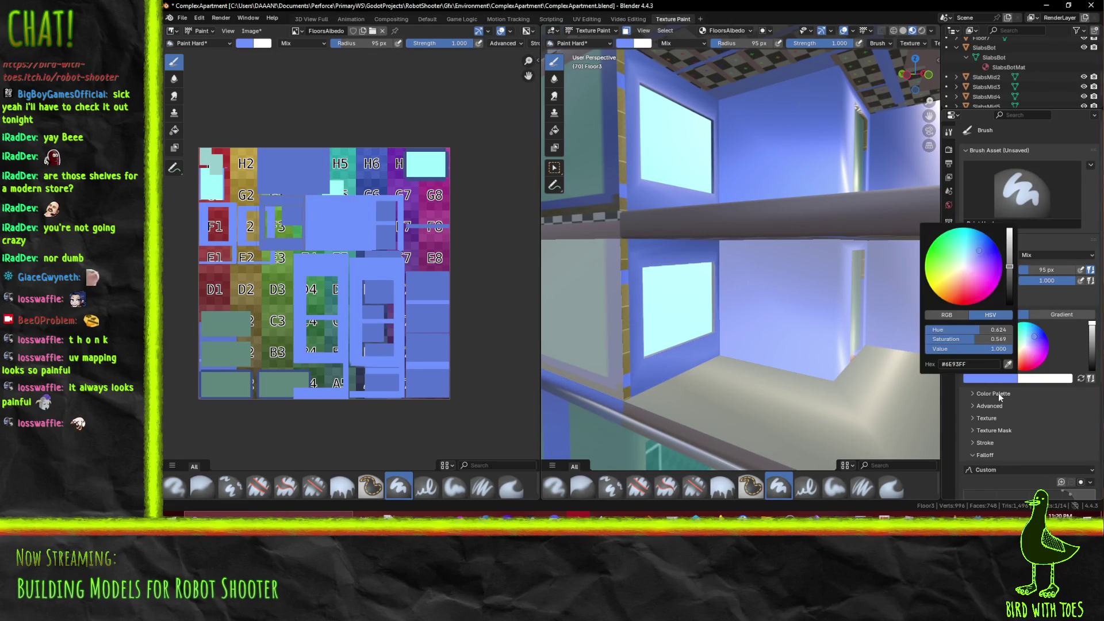
{"action": "left_click", "coordinate": [1009, 365]}
{"action": "mouse_move", "coordinate": [630, 86]}
{"action": "left_mouse_down"}
{"action": "mouse_move", "coordinate": [638, 322]}
{"action": "mouse_move", "coordinate": [669, 271]}
{"action": "left_mouse_up"}
{"action": "middle_click_drag", "start_coordinate": [697, 356], "coordinate": [760, 340]}
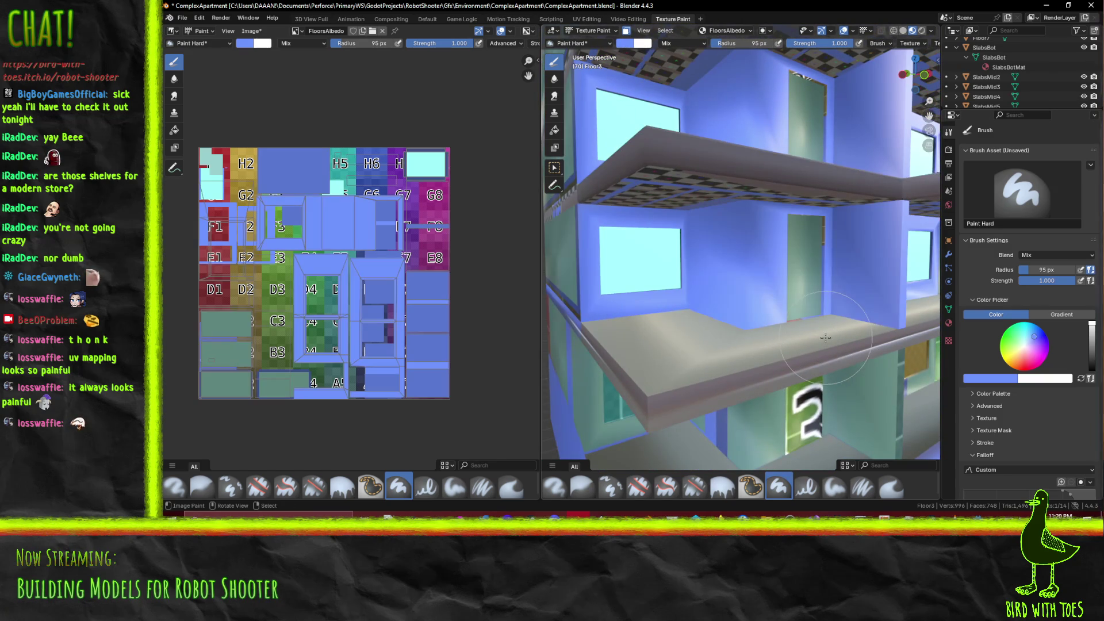
{"action": "scroll", "coordinate": [832, 333], "scroll_direction": "down", "scroll_amount": 10}
{"action": "mouse_move", "coordinate": [832, 333]}
{"action": "middle_mouse_down"}
{"action": "mouse_move", "coordinate": [647, 337]}
{"action": "mouse_move", "coordinate": [799, 328]}
{"action": "middle_mouse_up"}
{"action": "scroll", "coordinate": [799, 328], "scroll_direction": "up", "scroll_amount": 5}
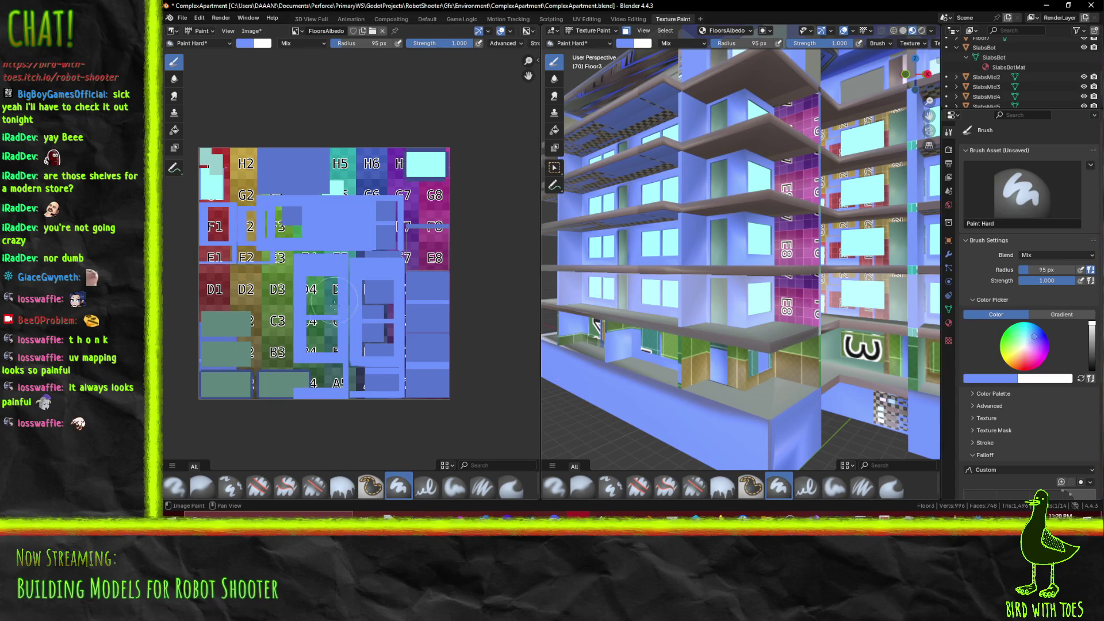
{"action": "left_click_drag", "start_coordinate": [825, 357], "coordinate": [771, 271]}
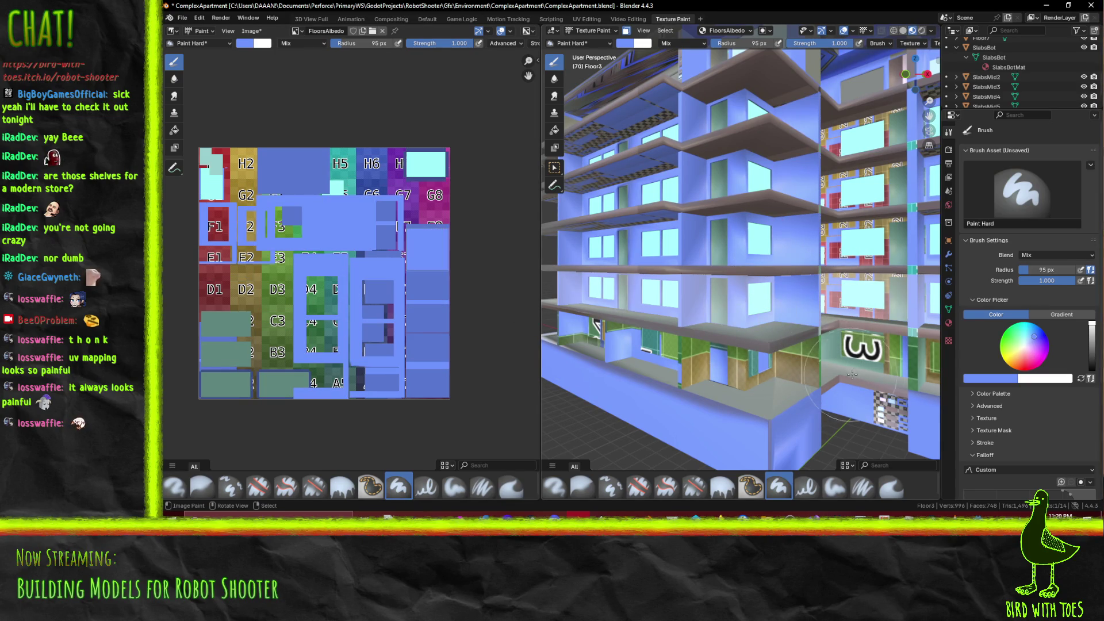
{"action": "mouse_move", "coordinate": [814, 360]}
{"action": "middle_mouse_down"}
{"action": "mouse_move", "coordinate": [763, 391]}
{"action": "mouse_move", "coordinate": [912, 376]}
{"action": "mouse_move", "coordinate": [837, 357]}
{"action": "middle_mouse_up"}
{"action": "left_click_drag", "start_coordinate": [836, 356], "coordinate": [842, 227]}
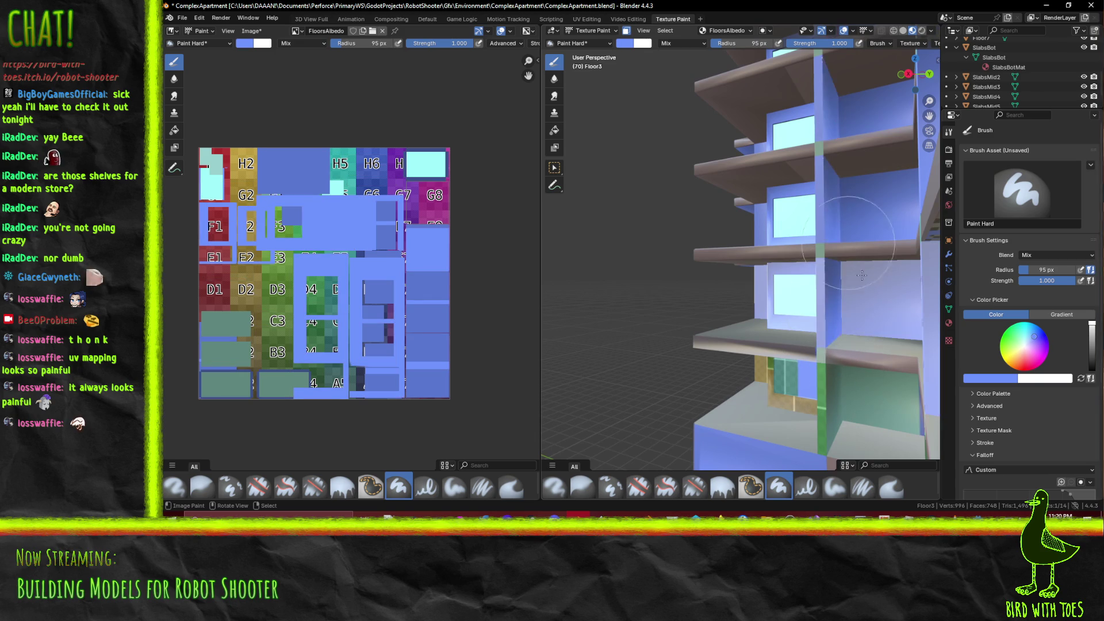
Paint the strip beside a window and the red and yellow G2 tiles blue
{"action": "middle_click_drag", "start_coordinate": [822, 336], "coordinate": [761, 327]}
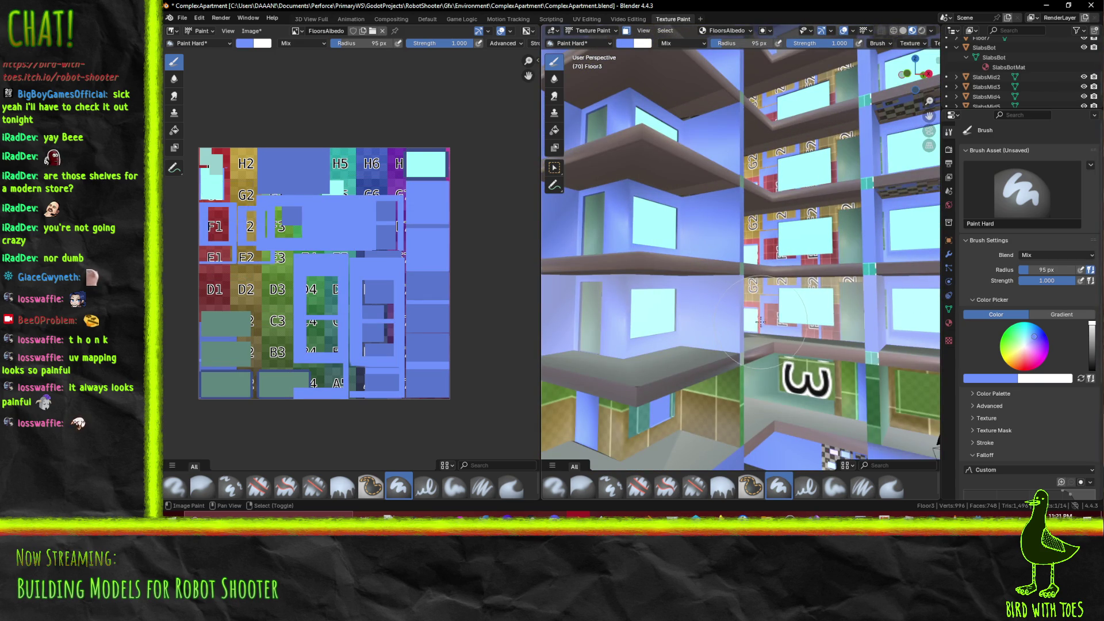
{"action": "left_click_drag", "start_coordinate": [843, 325], "coordinate": [827, 279]}
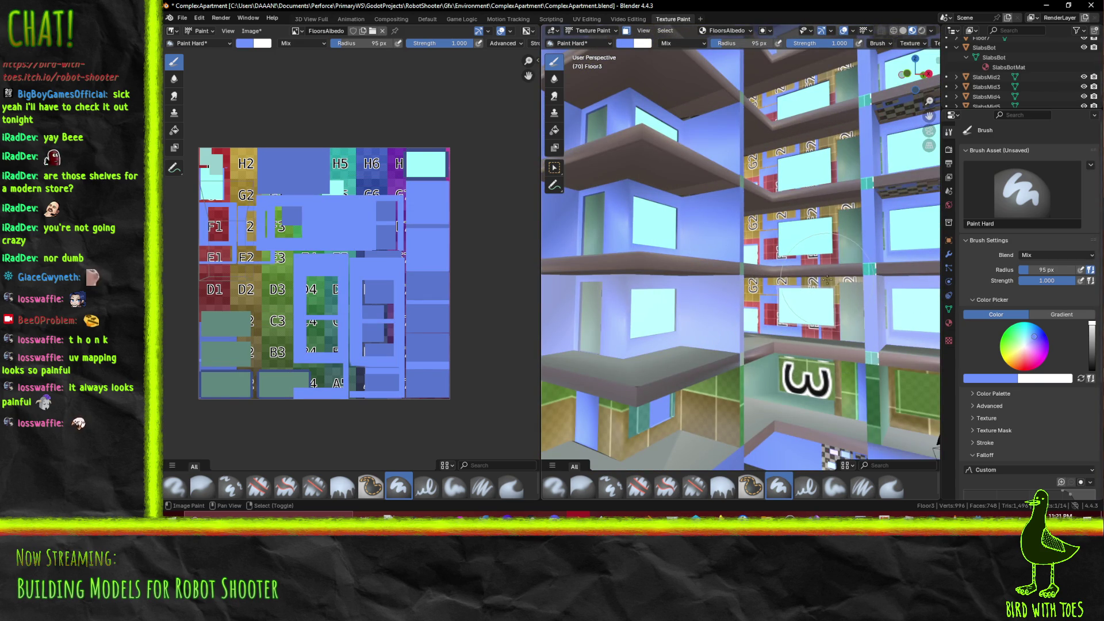
{"action": "mouse_move", "coordinate": [852, 279]}
{"action": "middle_mouse_down"}
{"action": "mouse_move", "coordinate": [708, 280]}
{"action": "mouse_move", "coordinate": [726, 293]}
{"action": "middle_mouse_up"}
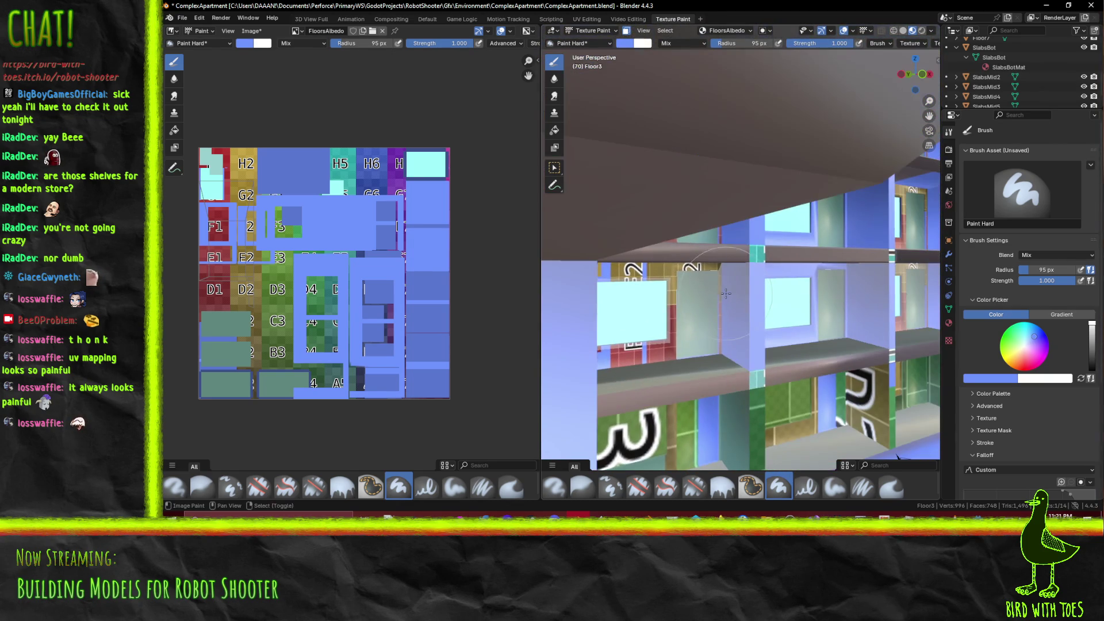
{"action": "middle_click_drag", "start_coordinate": [618, 356], "coordinate": [622, 349]}
{"action": "left_click_drag", "start_coordinate": [622, 350], "coordinate": [651, 381]}
Paint over the red and white window trim and the corner wall in blue
{"action": "scroll", "coordinate": [669, 301], "scroll_direction": "up", "scroll_amount": 2}
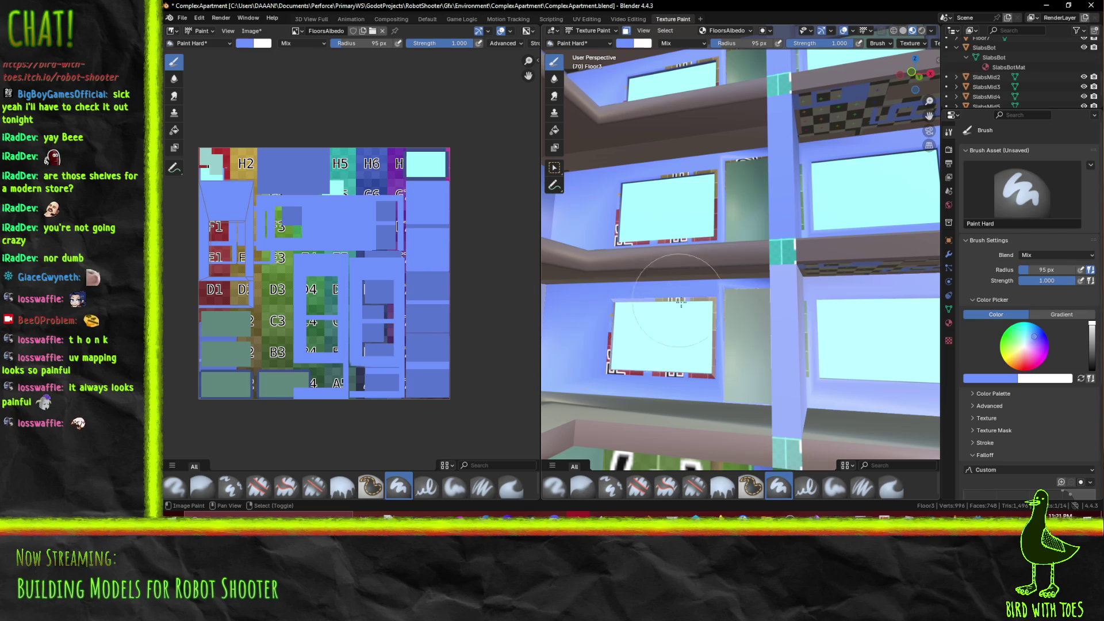
{"action": "left_click_drag", "start_coordinate": [707, 336], "coordinate": [695, 347]}
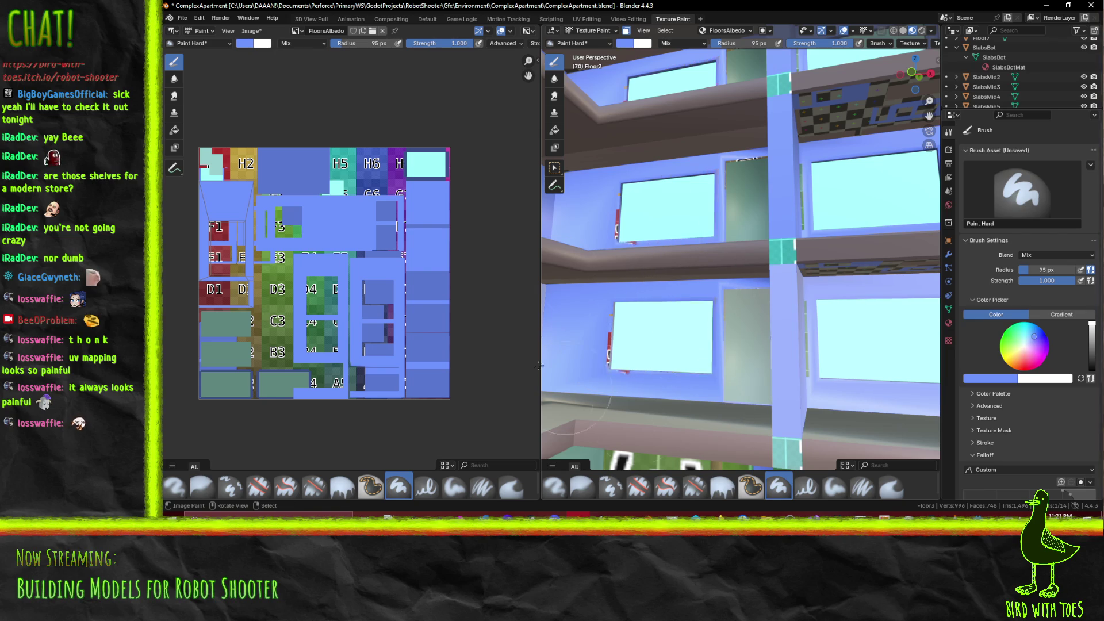
{"action": "mouse_move", "coordinate": [631, 289]}
{"action": "middle_mouse_down"}
{"action": "mouse_move", "coordinate": [710, 358]}
{"action": "mouse_move", "coordinate": [808, 353]}
{"action": "mouse_move", "coordinate": [740, 332]}
{"action": "mouse_move", "coordinate": [782, 233]}
{"action": "middle_mouse_up"}
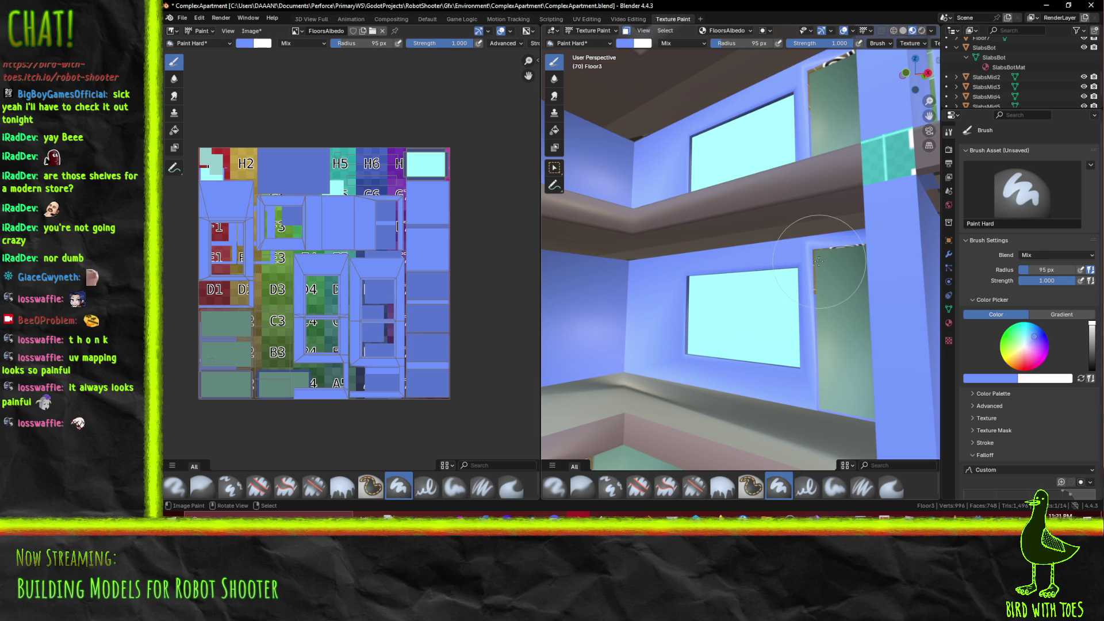
{"action": "left_click", "coordinate": [822, 248]}
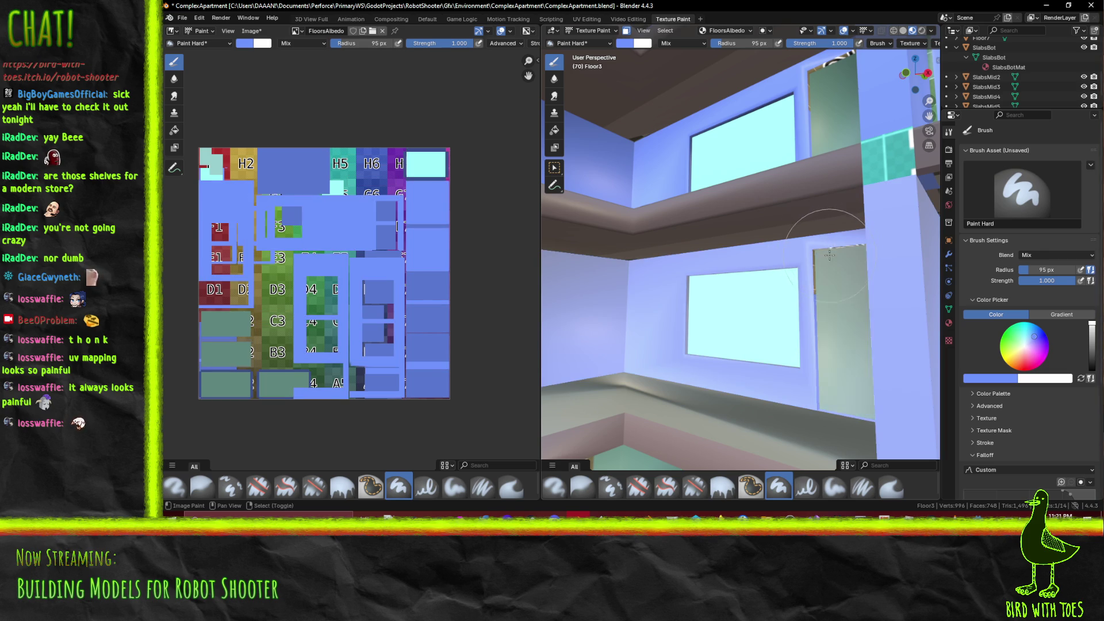
{"action": "middle_click_drag", "start_coordinate": [840, 248], "coordinate": [785, 299]}
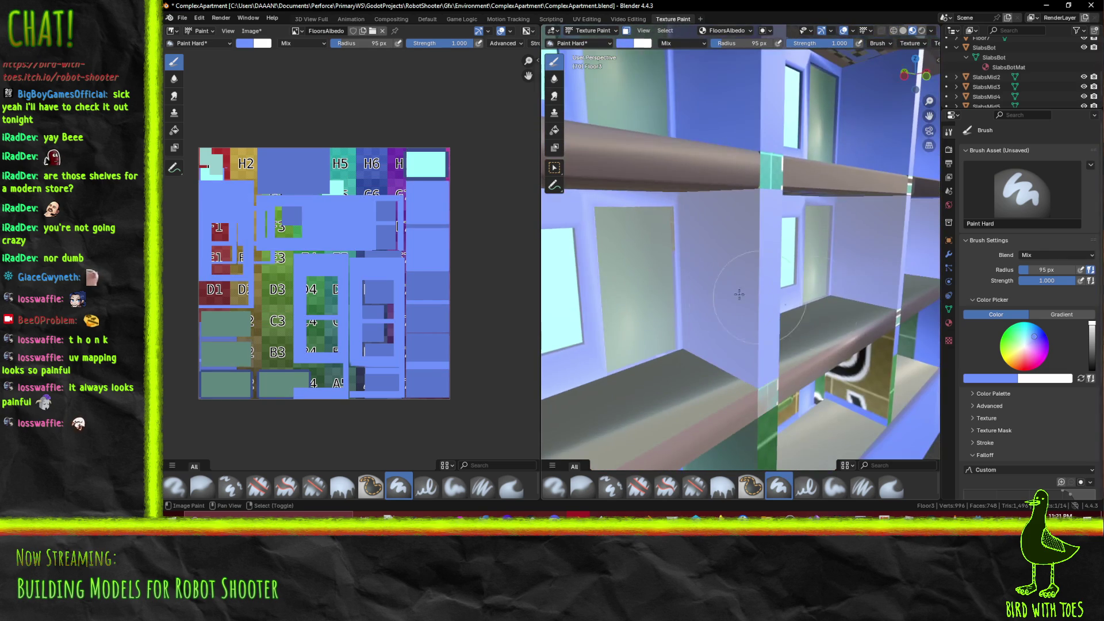
{"action": "middle_click_drag", "start_coordinate": [672, 231], "coordinate": [822, 377]}
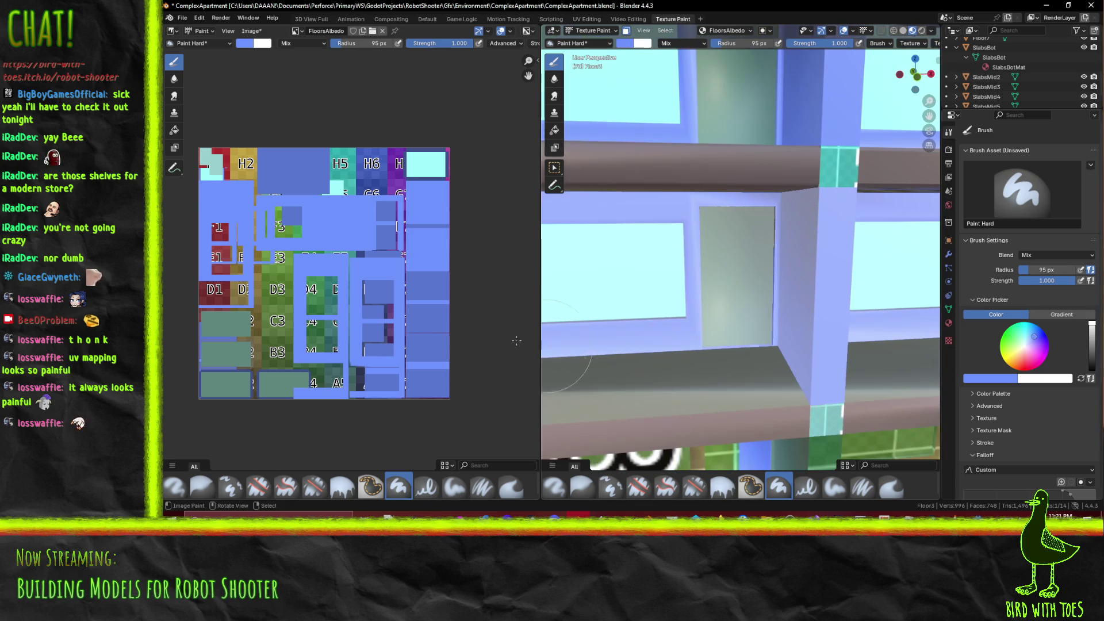
{"action": "left_click", "coordinate": [985, 381]}
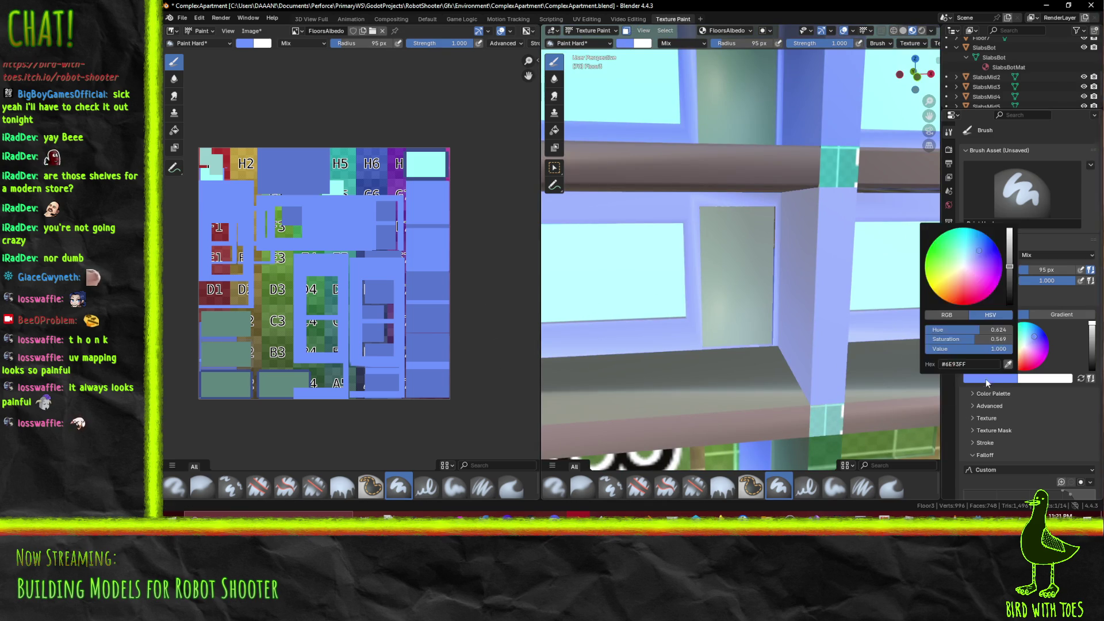
Sample the darker wall blue from the texture image as the brush colour
{"action": "left_click", "coordinate": [1004, 370]}
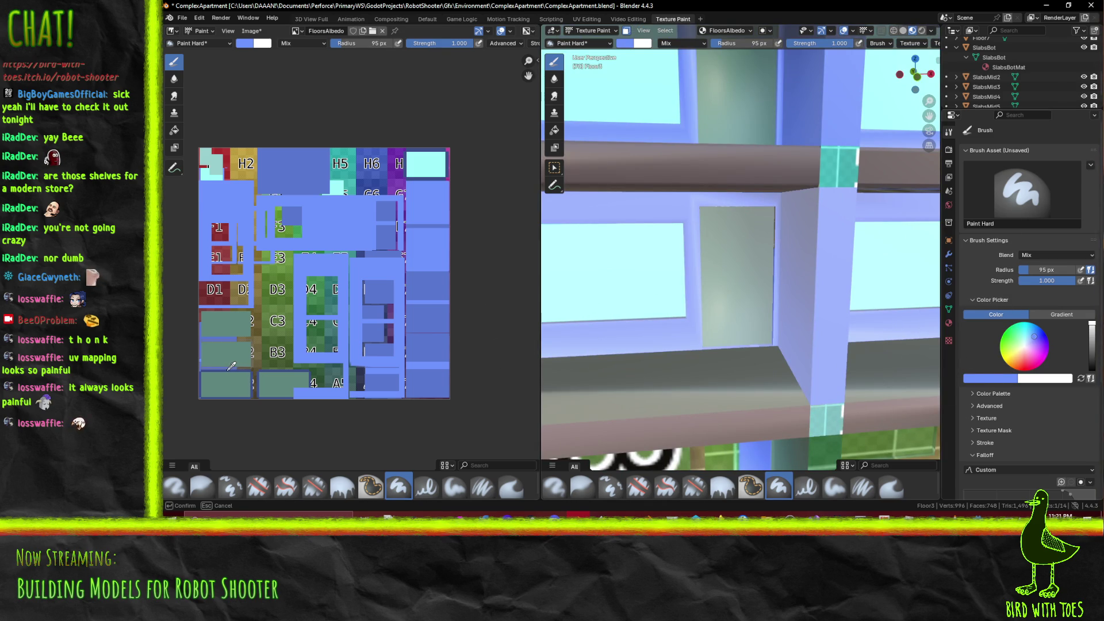
{"action": "left_click", "coordinate": [229, 368]}
{"action": "middle_click_drag", "start_coordinate": [815, 150], "coordinate": [642, 263]}
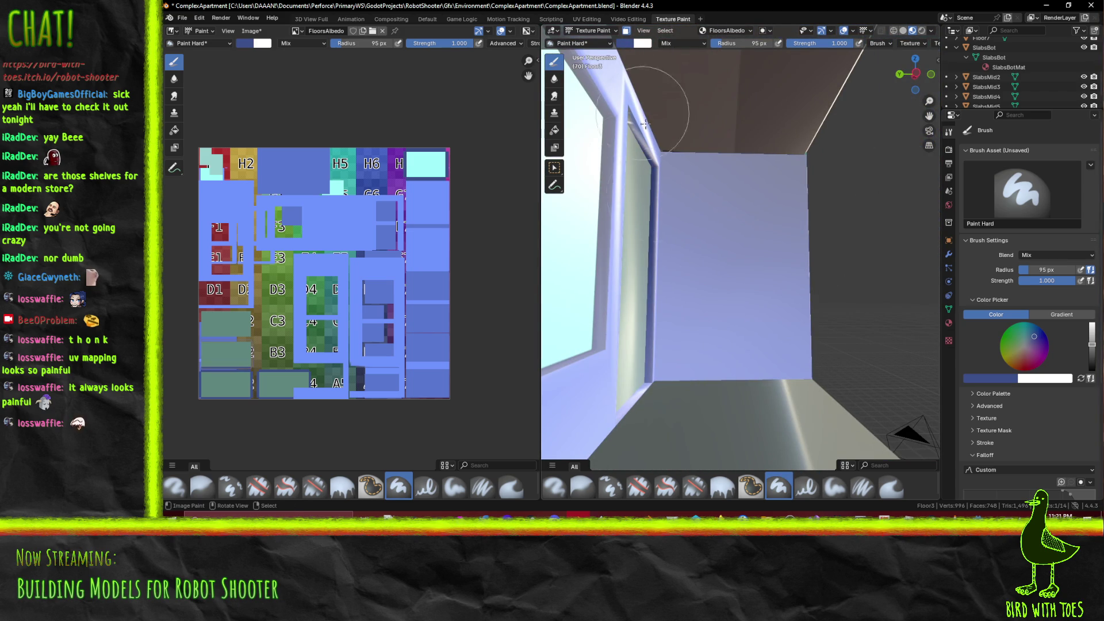
{"action": "middle_click_drag", "start_coordinate": [597, 136], "coordinate": [621, 261]}
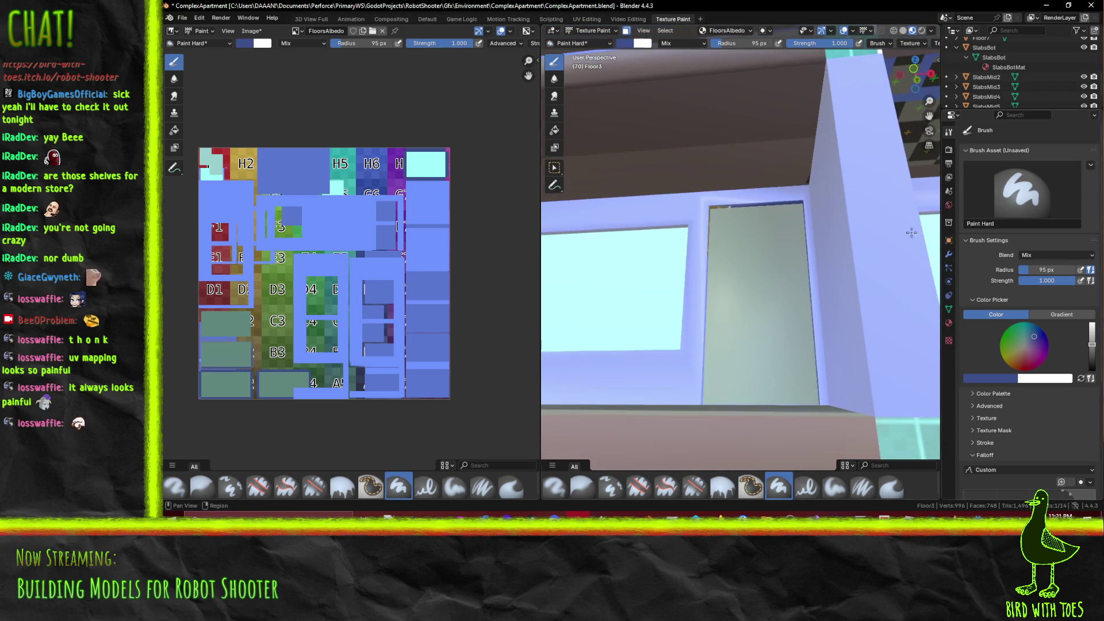
Inspect the door frame, then save the image as FloorsAlbedo.png with Alt+S
{"action": "middle_click_drag", "start_coordinate": [695, 398], "coordinate": [748, 333], "text": "shift"}
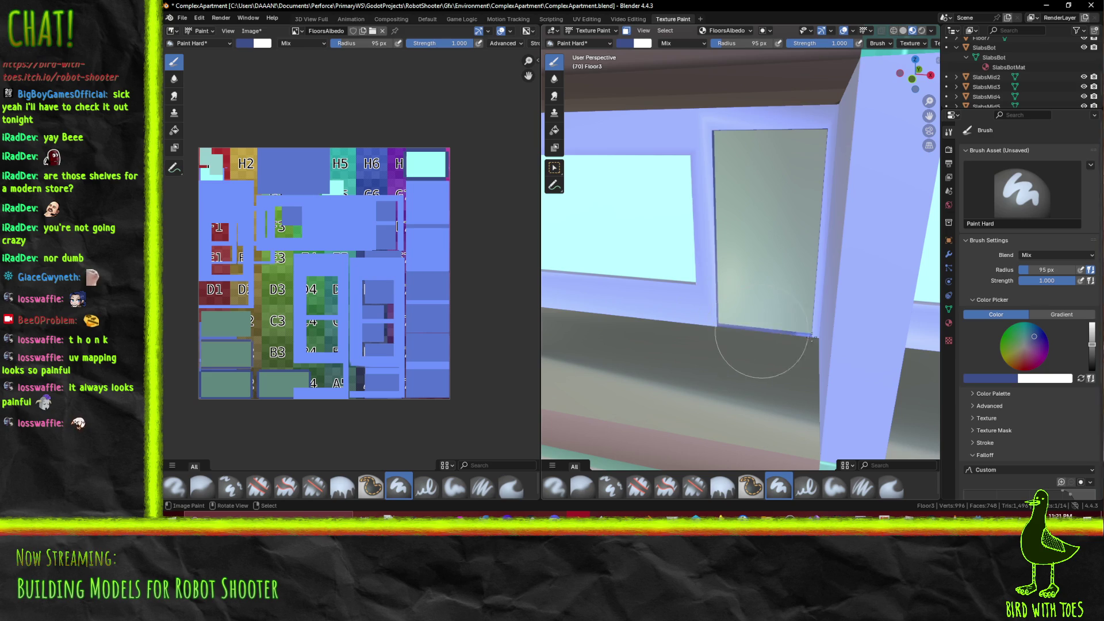
{"action": "mouse_move", "coordinate": [688, 232]}
{"action": "middle_mouse_down"}
{"action": "mouse_move", "coordinate": [742, 261]}
{"action": "mouse_move", "coordinate": [699, 267]}
{"action": "middle_mouse_up"}
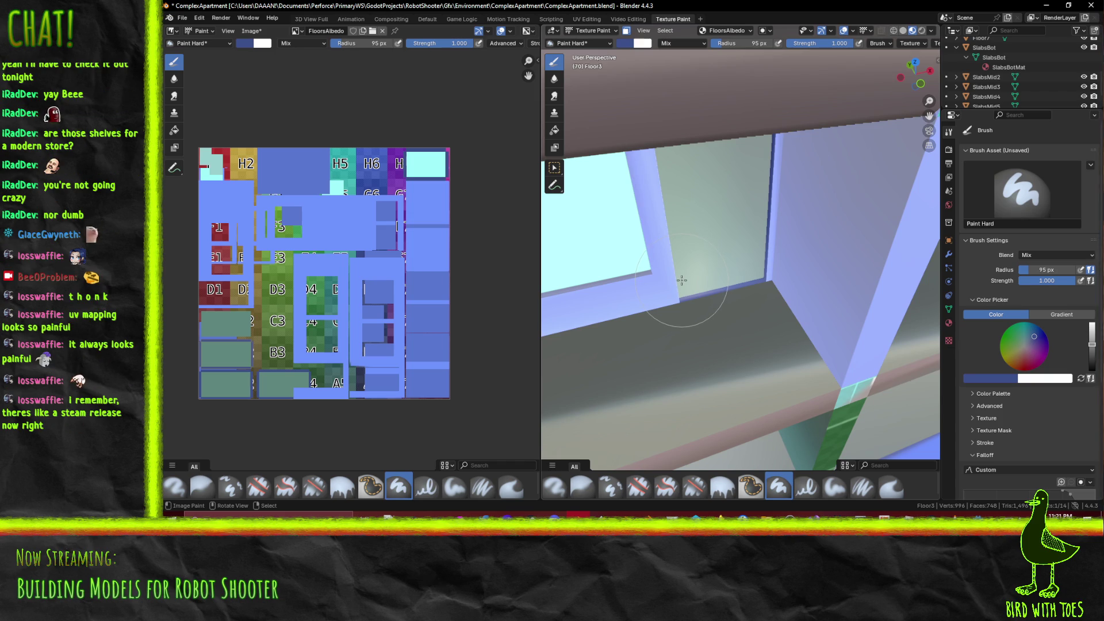
{"action": "middle_click_drag", "start_coordinate": [692, 273], "coordinate": [744, 290]}
{"action": "scroll", "coordinate": [701, 282], "scroll_direction": "down", "scroll_amount": 4}
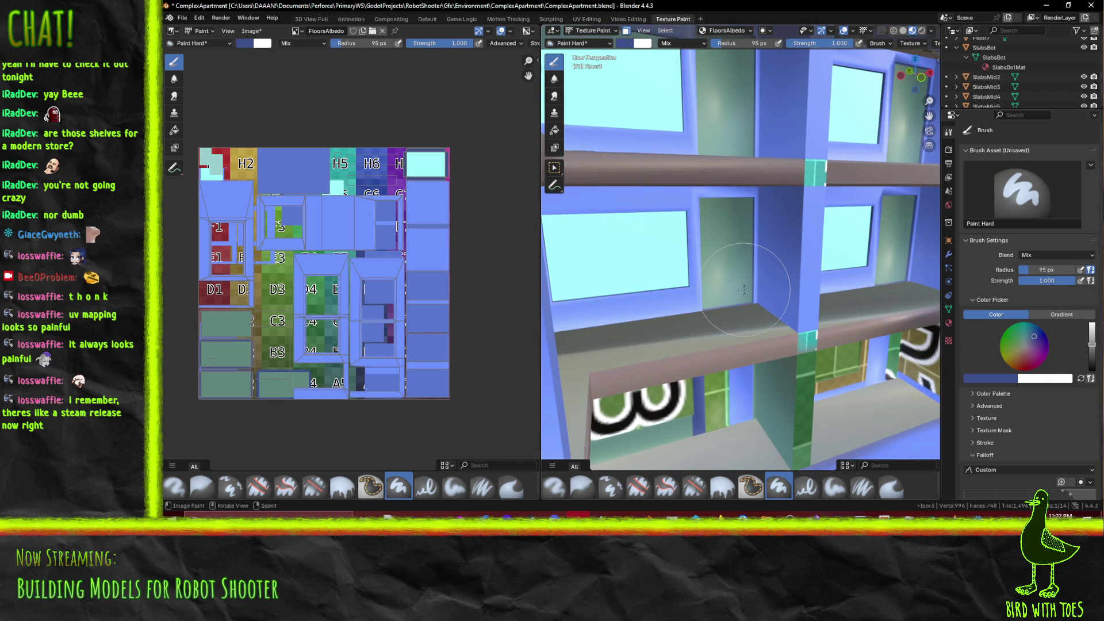
{"action": "key", "text": "alt+s"}
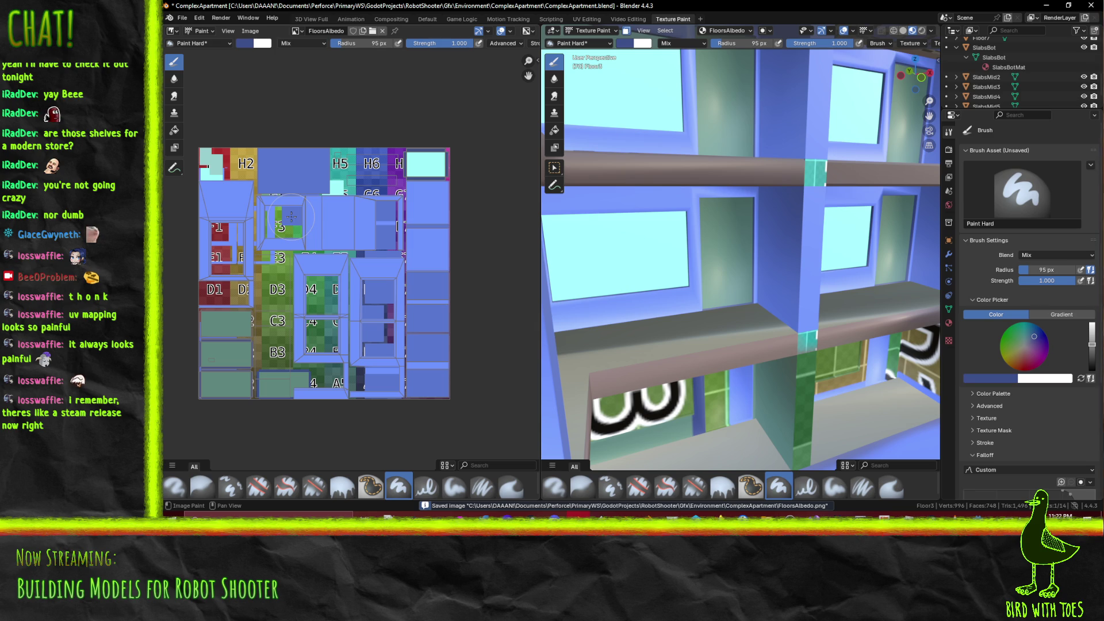
Eyedrop the periwinkle blue from the FloorsAlbedo atlas into the brush colour
{"action": "middle_click_drag", "start_coordinate": [620, 263], "coordinate": [570, 224]}
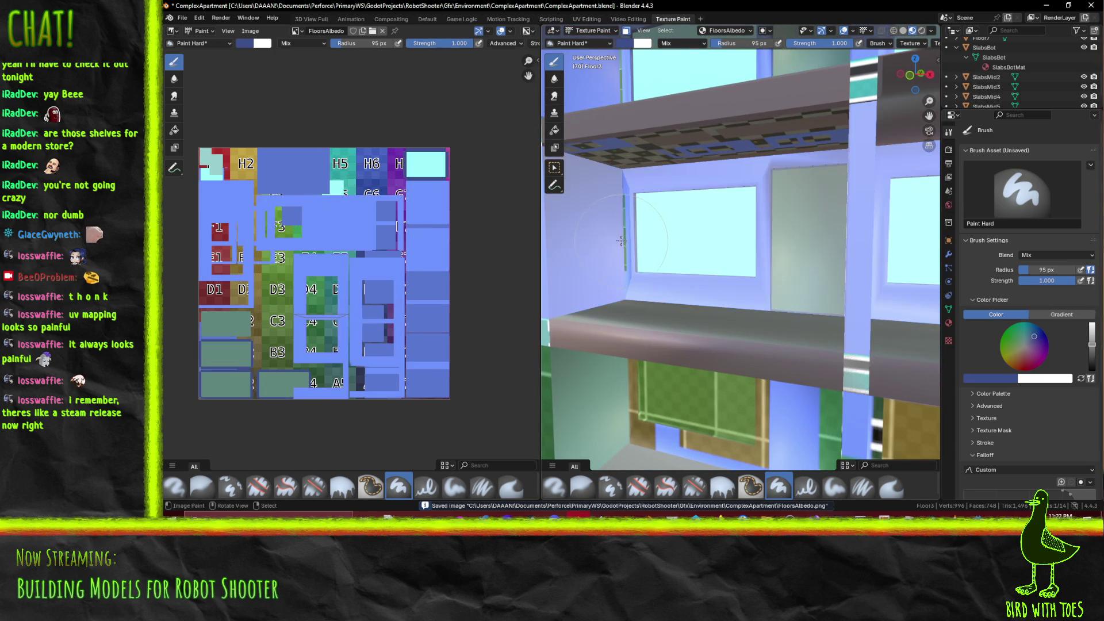
{"action": "left_click", "coordinate": [992, 378]}
{"action": "left_click", "coordinate": [1008, 364]}
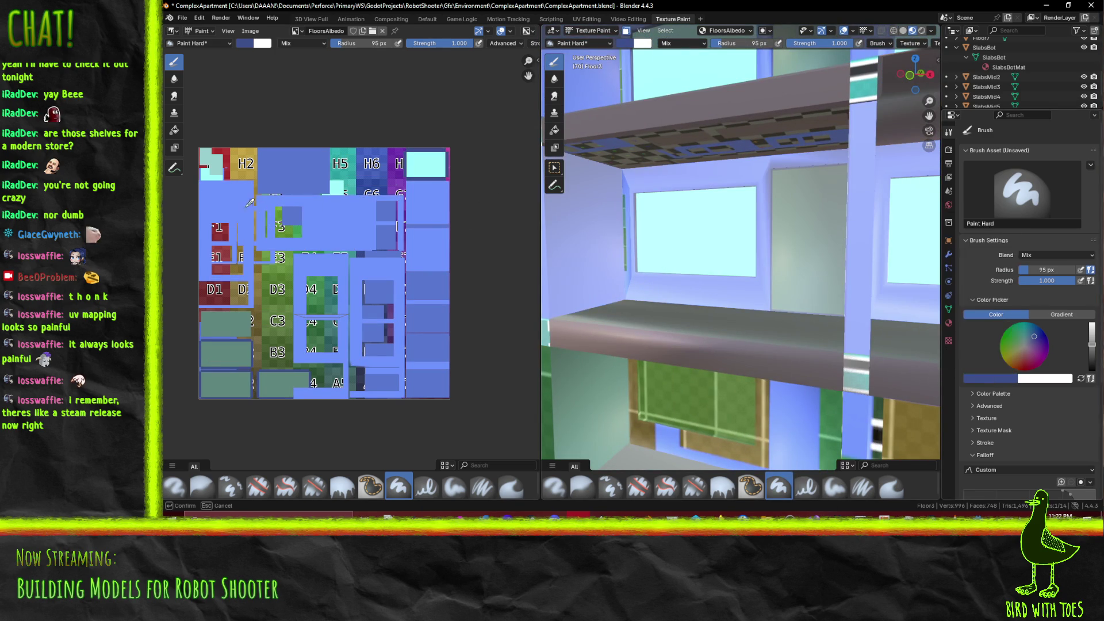
{"action": "left_click", "coordinate": [359, 226]}
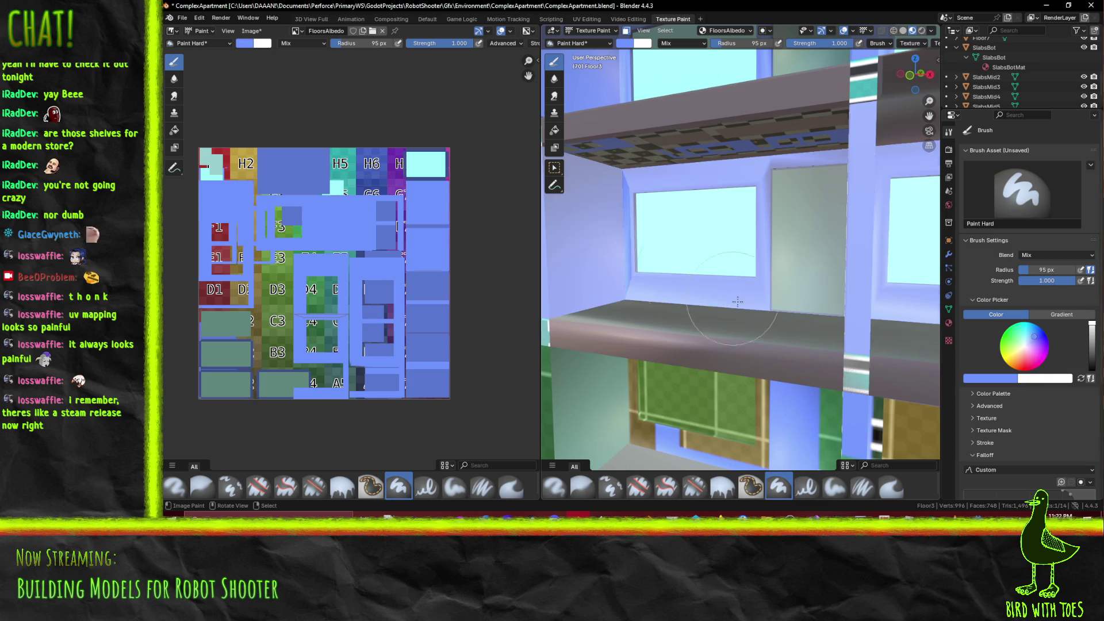
{"action": "scroll", "coordinate": [717, 290], "scroll_direction": "down", "scroll_amount": 5}
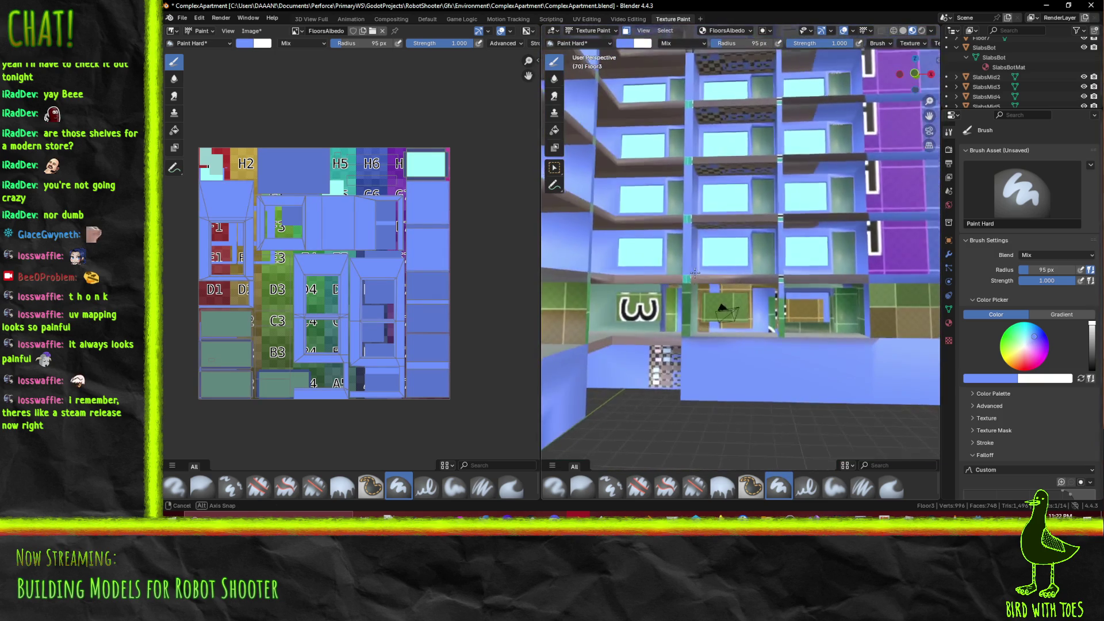